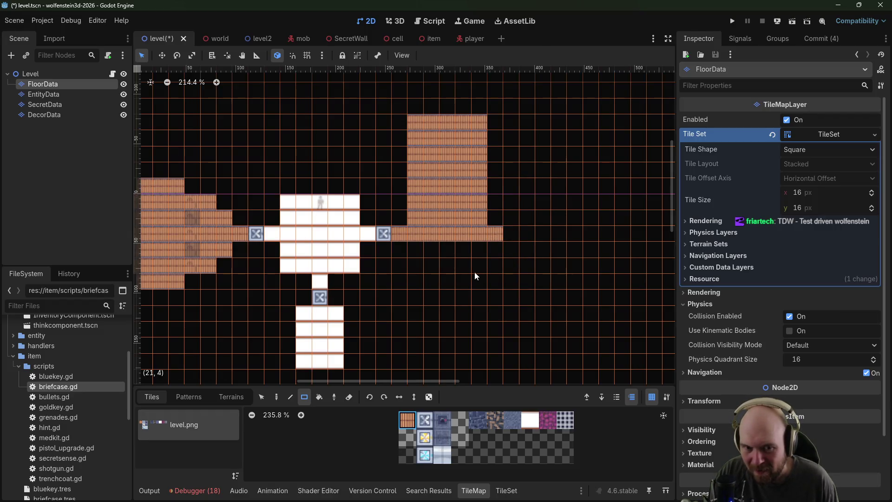
Step: Extend the white floor corridor further south with the white FloorData tile
scroll(475, 271, "left", 5)
scroll(475, 271, "down", 2)
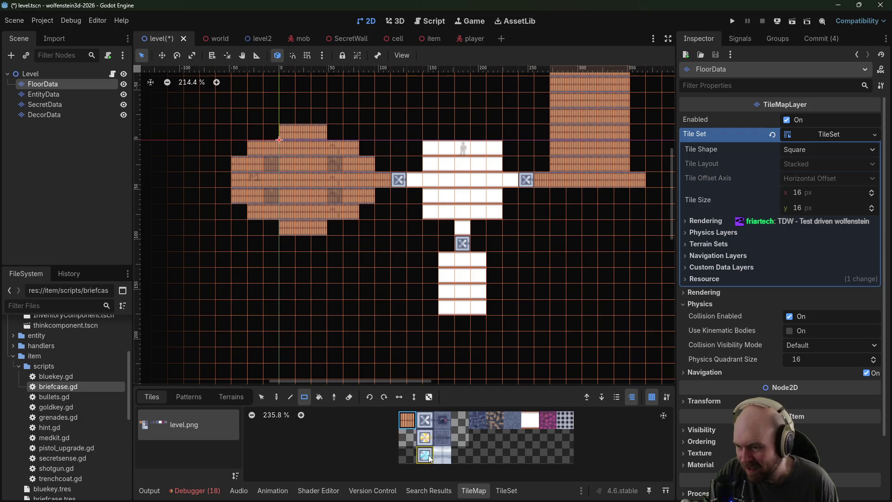
left_click(530, 419)
scroll(402, 257, "down", 2)
scroll(402, 257, "right", 2)
left_click_drag(402, 261, 425, 344)
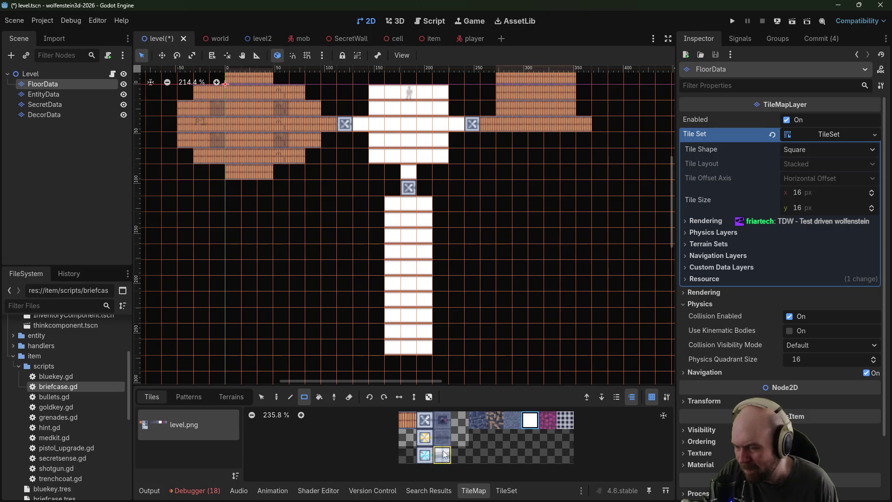
scroll(370, 235, "up", 2)
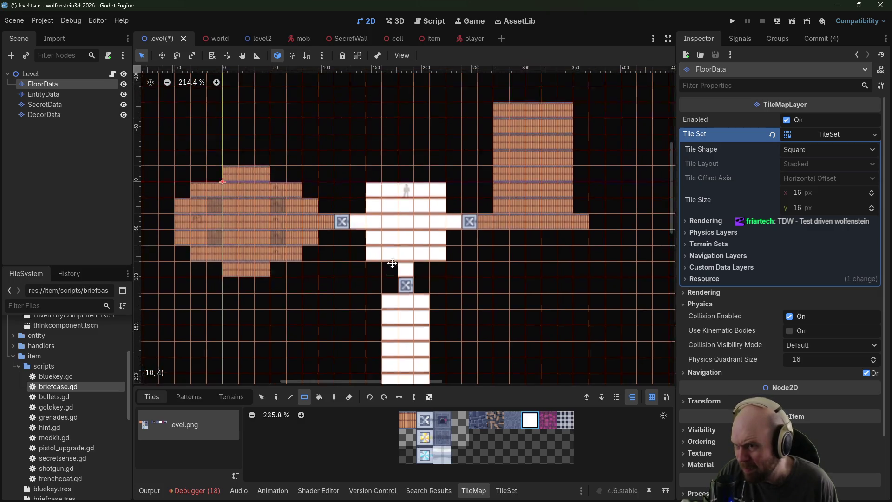
scroll(370, 235, "left", 2)
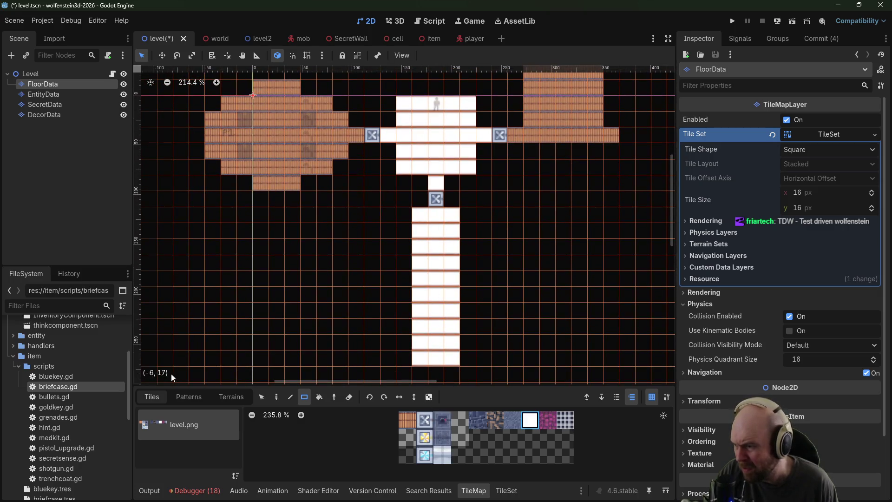
Step: On EntityData, place two entity figures and a small item in the upper-right brick room
left_click(53, 93)
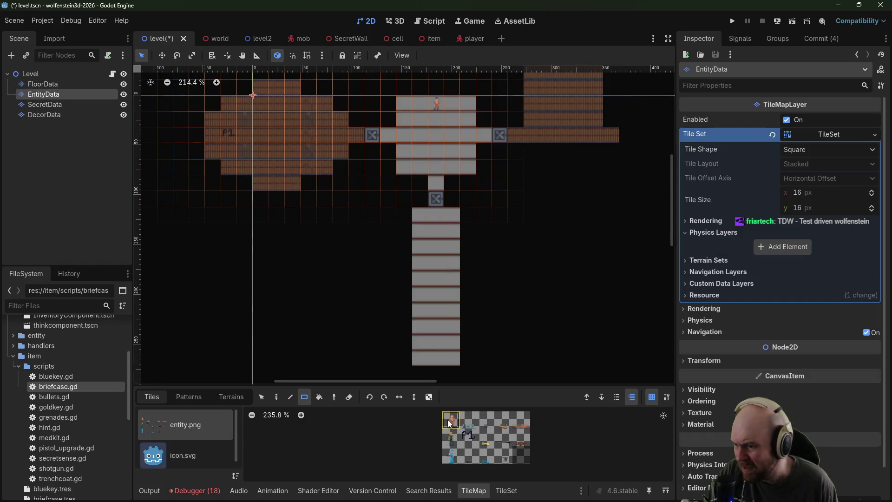
scroll(442, 335, "up", 5)
scroll(442, 335, "right", 5)
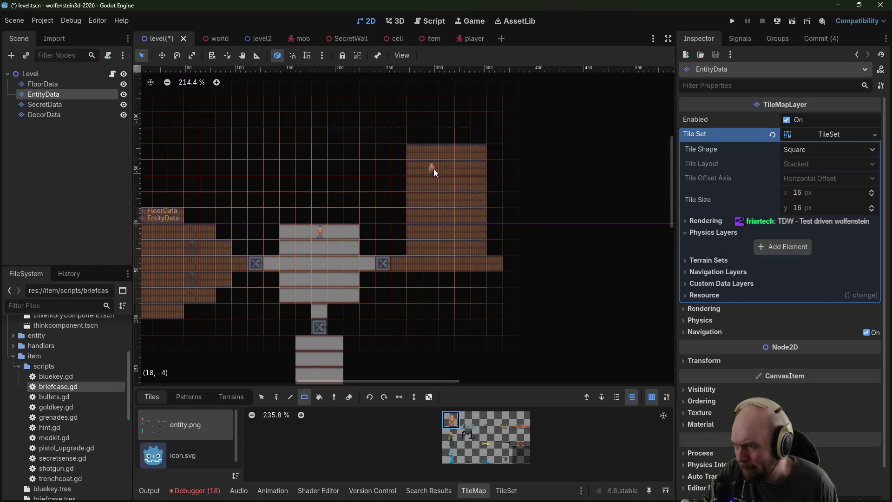
scroll(517, 191, "down", 3)
scroll(516, 192, "left", 5)
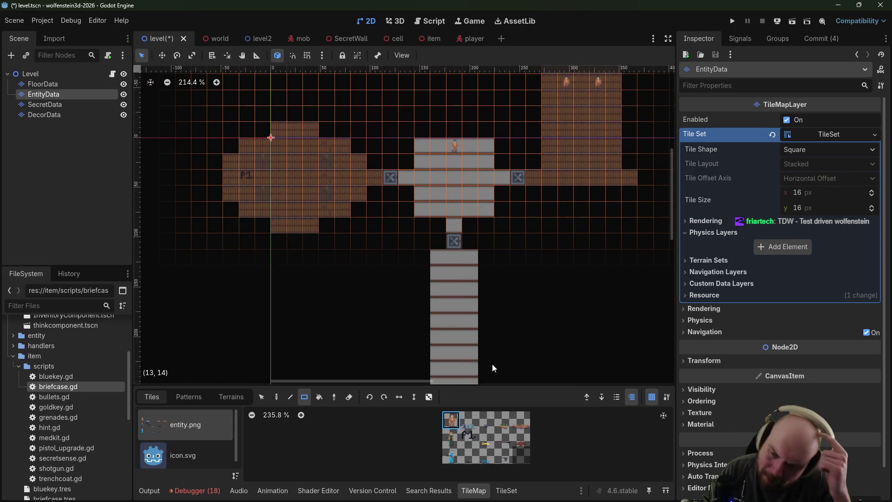
left_click(469, 420)
scroll(548, 247, "up", 2)
scroll(548, 246, "right", 3)
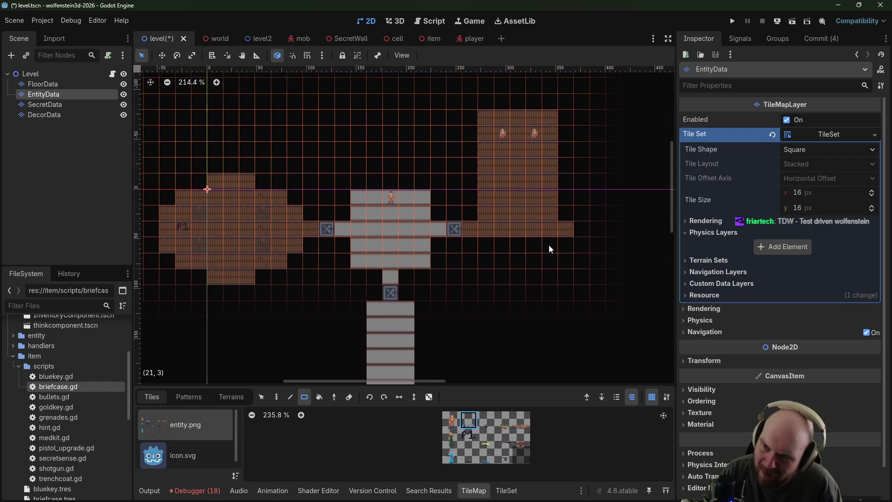
left_click(549, 199)
left_click(486, 420)
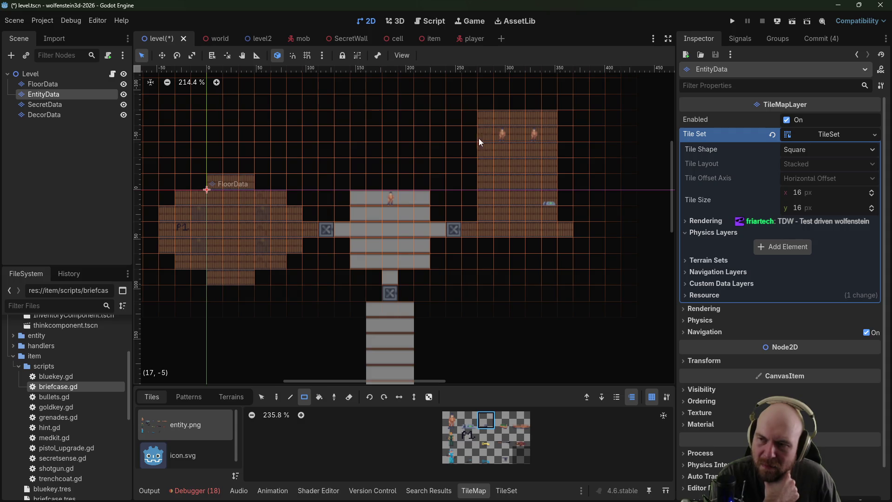
left_click(483, 199)
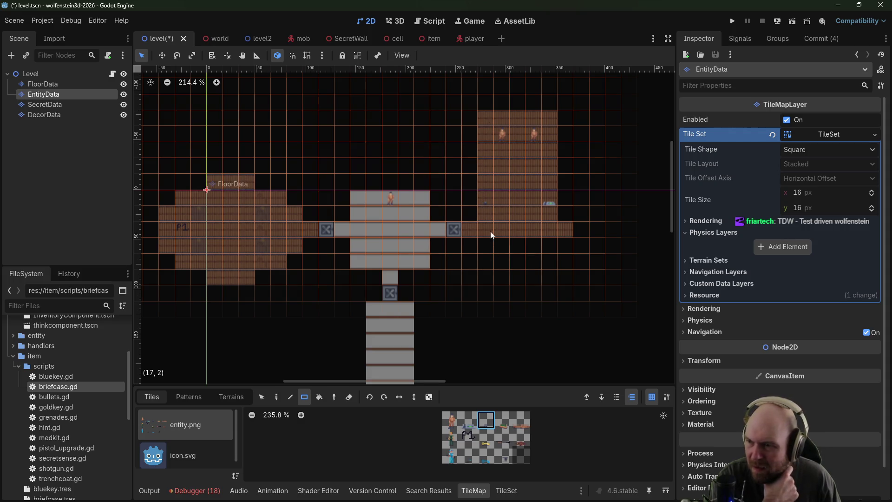
scroll(483, 174, "down", 5)
scroll(484, 174, "left", 5)
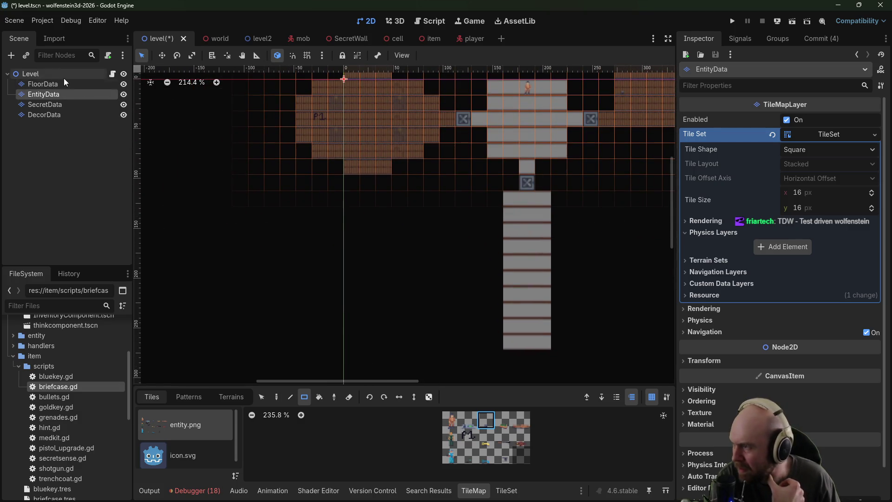
Step: Paint two five-cell white floor rows across the lower corridor
left_click(56, 84)
left_click(530, 420)
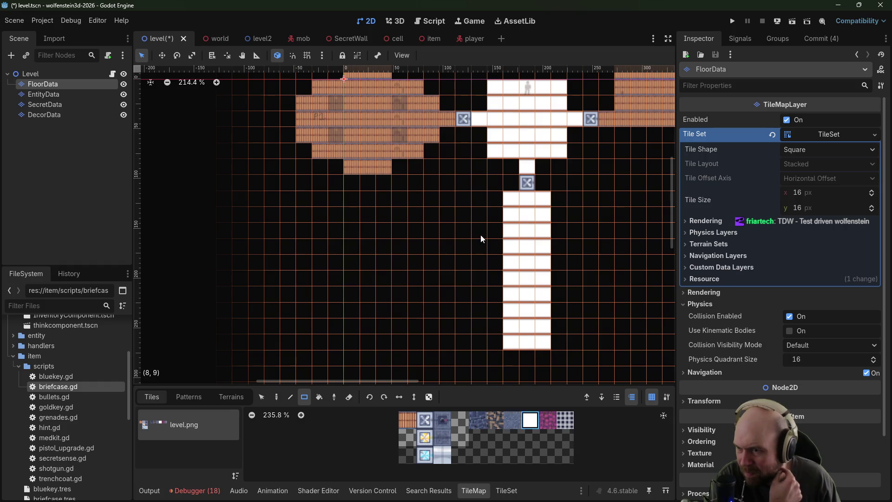
left_click_drag(494, 245, 565, 251)
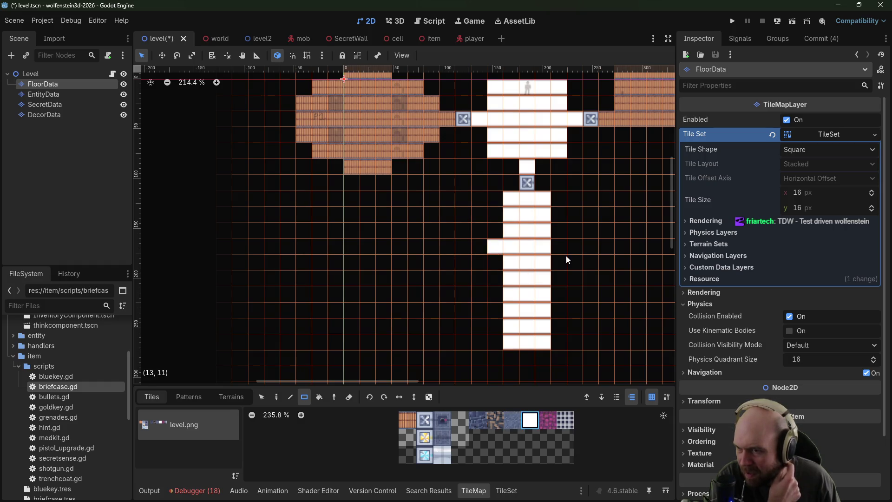
left_click_drag(500, 316, 560, 312)
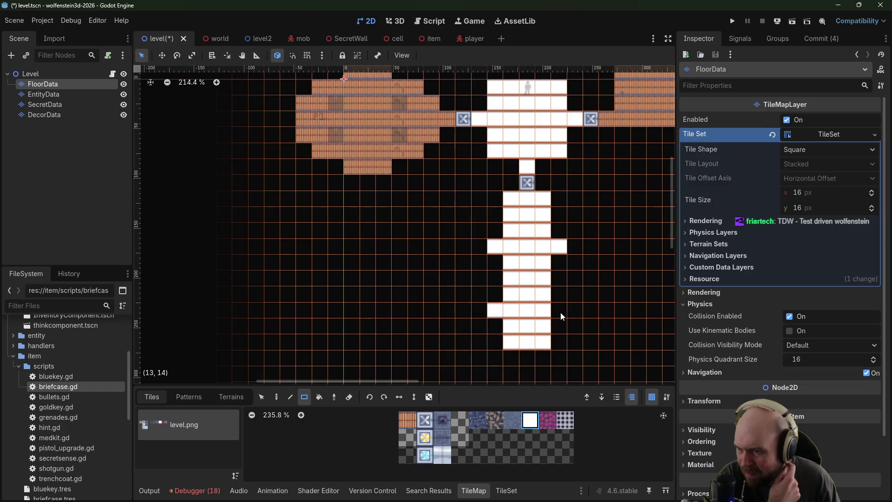
Step: Place X door tiles at both ends of each new floor row
left_click(422, 426)
left_click(495, 246)
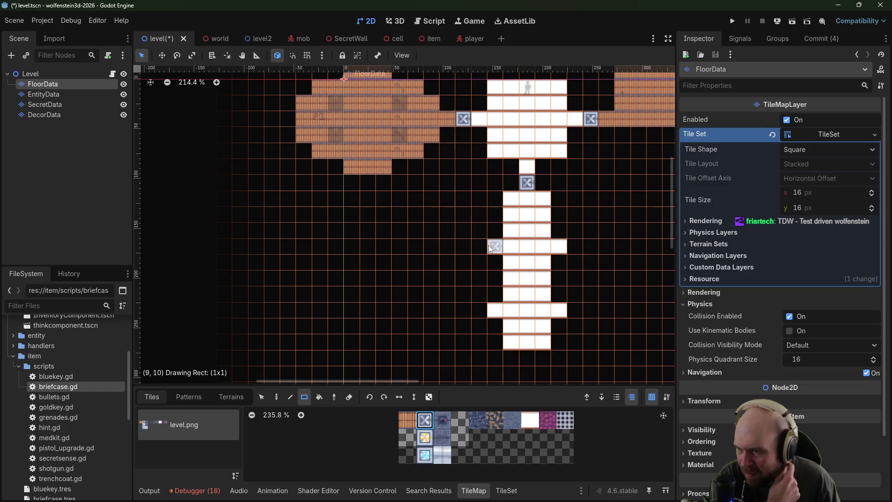
left_click(495, 310)
left_click(558, 247)
left_click(560, 312)
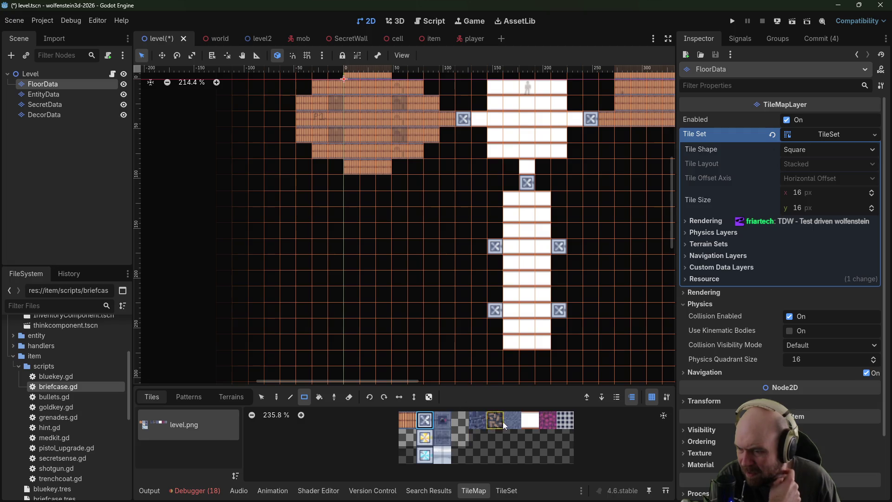
Step: Paint 3x3 side rooms beside the doors, a long floor block, and a large 7x6 floor room
left_click(530, 420)
mouse_move(477, 230)
left_mouse_down()
mouse_move(448, 242)
mouse_move(446, 258)
left_mouse_up()
left_click_drag(478, 301, 449, 325)
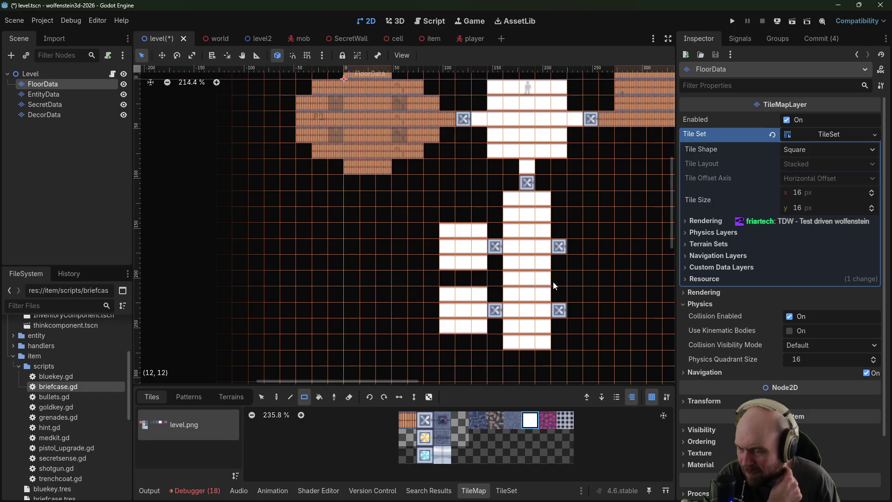
left_click_drag(575, 224, 604, 262)
mouse_move(596, 295)
left_mouse_down()
mouse_move(388, 223)
mouse_move(542, 258)
left_mouse_up()
mouse_move(493, 162)
left_mouse_down()
mouse_move(454, 261)
mouse_move(458, 249)
left_mouse_up()
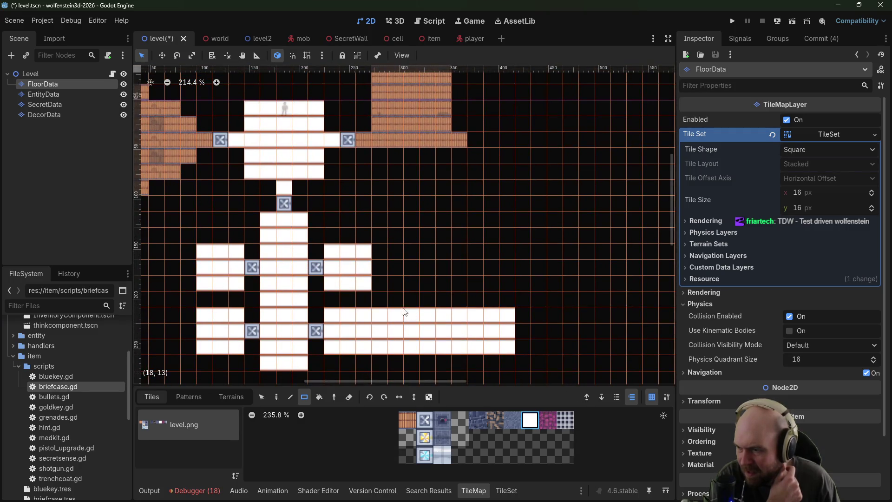
left_click_drag(408, 301, 509, 225)
left_click_drag(480, 256, 555, 180)
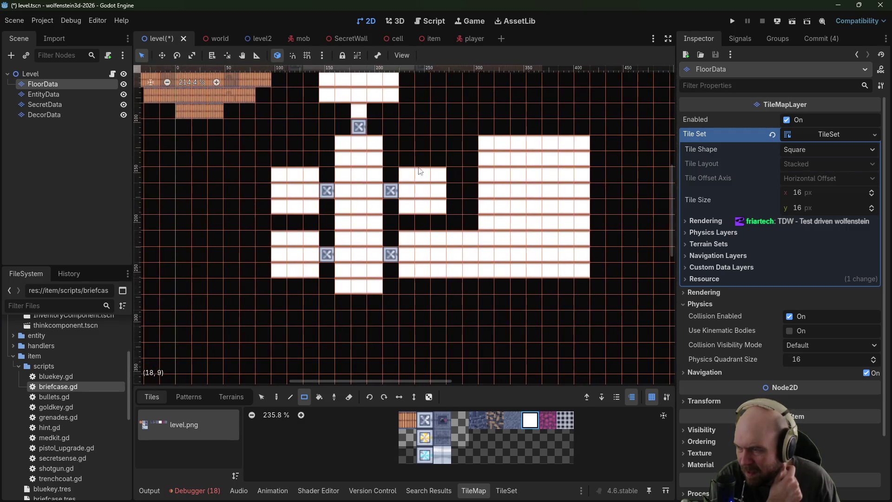
Step: Erase floor tiles in the side rooms to carve notched, maze-like shapes
left_click(349, 397)
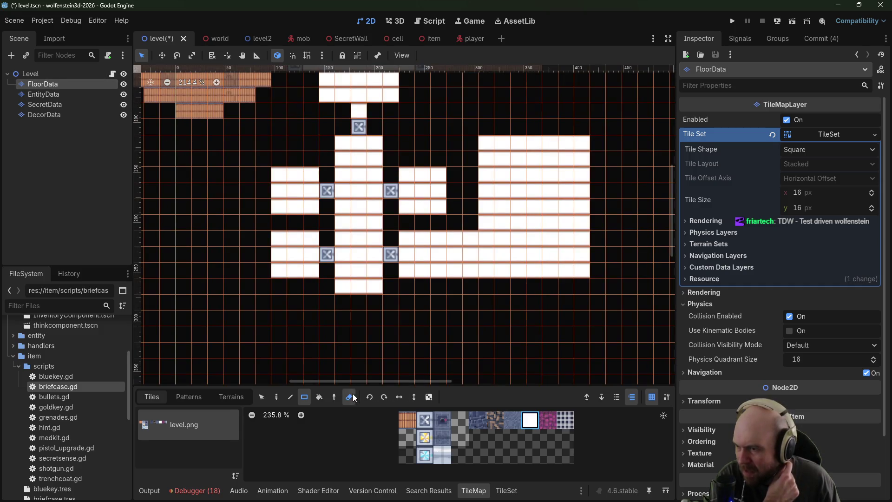
mouse_move(422, 206)
left_mouse_down()
mouse_move(436, 207)
mouse_move(435, 177)
mouse_move(420, 176)
left_mouse_up()
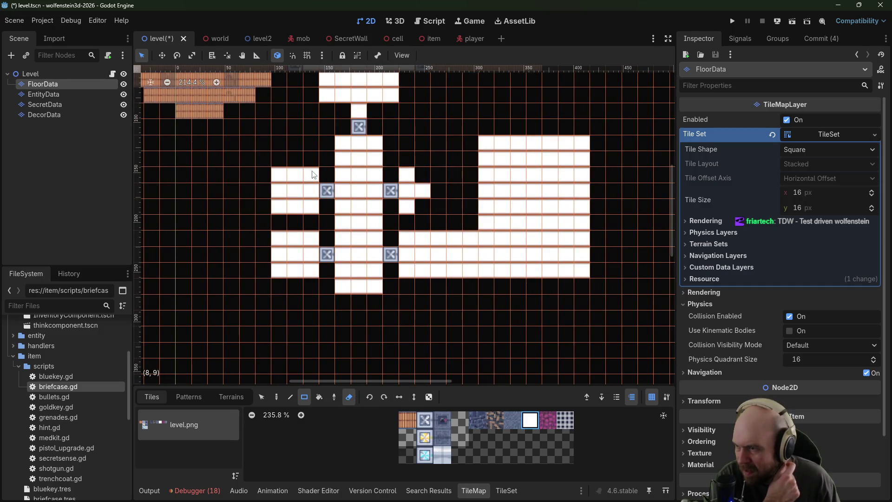
left_click(311, 176)
left_click(311, 206)
left_click(279, 206)
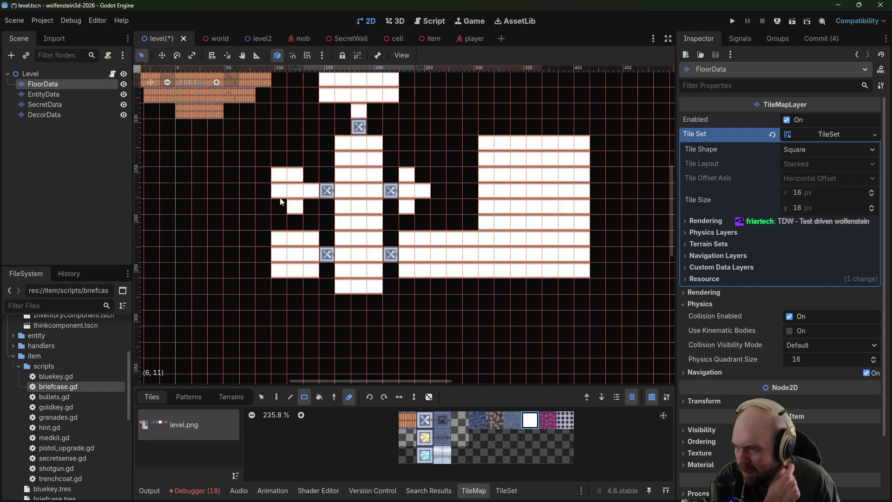
left_click(280, 175)
left_click(282, 245)
left_click(279, 270)
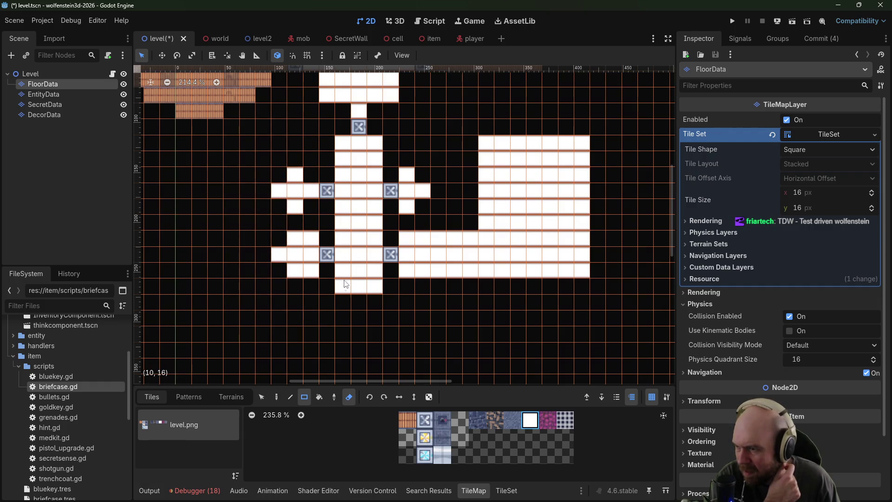
mouse_move(343, 270)
left_mouse_down()
mouse_move(386, 278)
mouse_move(365, 291)
mouse_move(374, 286)
left_mouse_up()
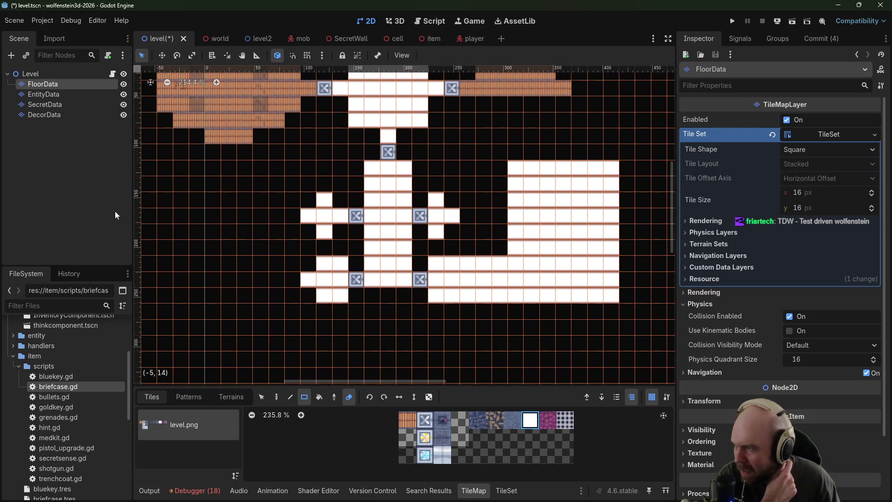
left_click(60, 93)
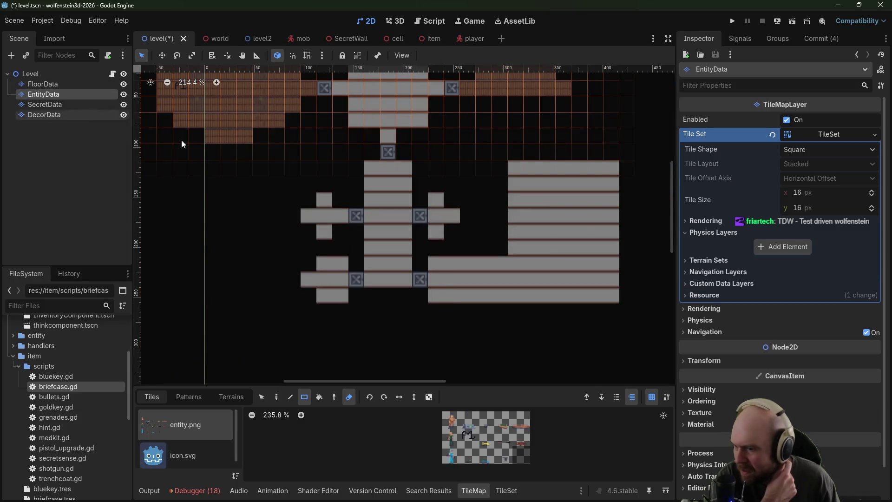
Step: Place entity tiles in the new maze area and its side room
left_click(488, 422)
left_click(471, 422)
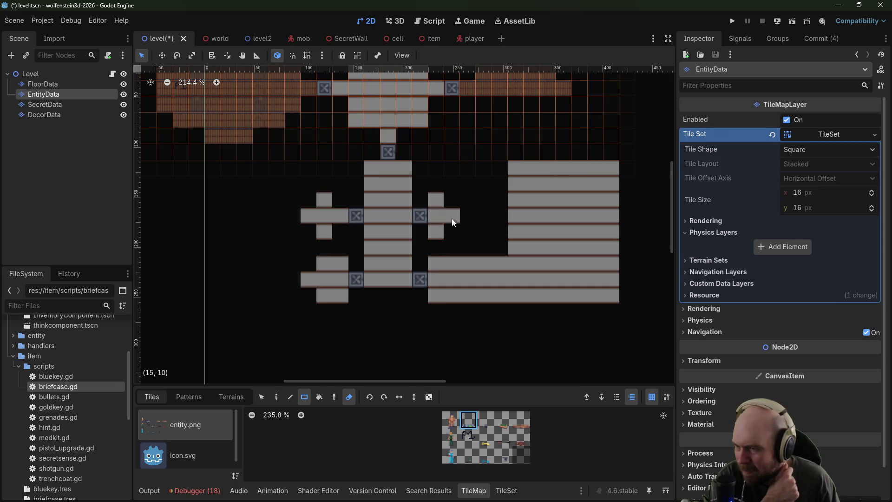
left_click(347, 398)
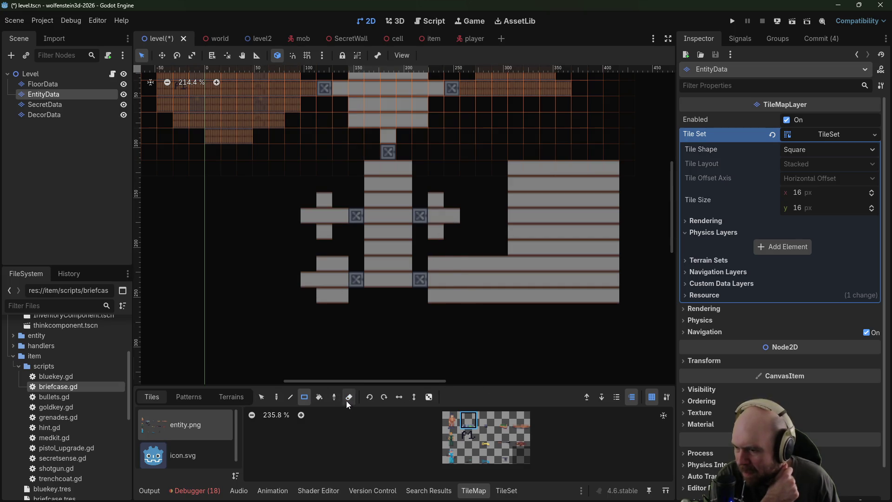
left_click(453, 218)
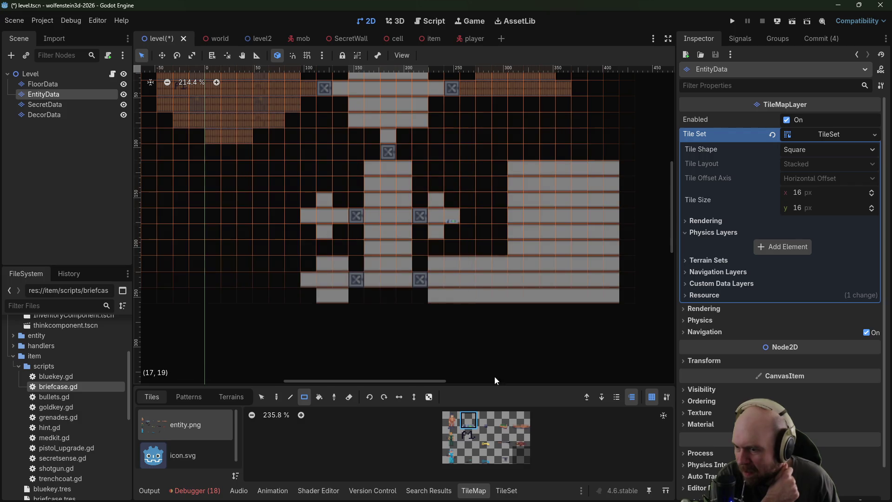
left_click(486, 419)
left_click(312, 216)
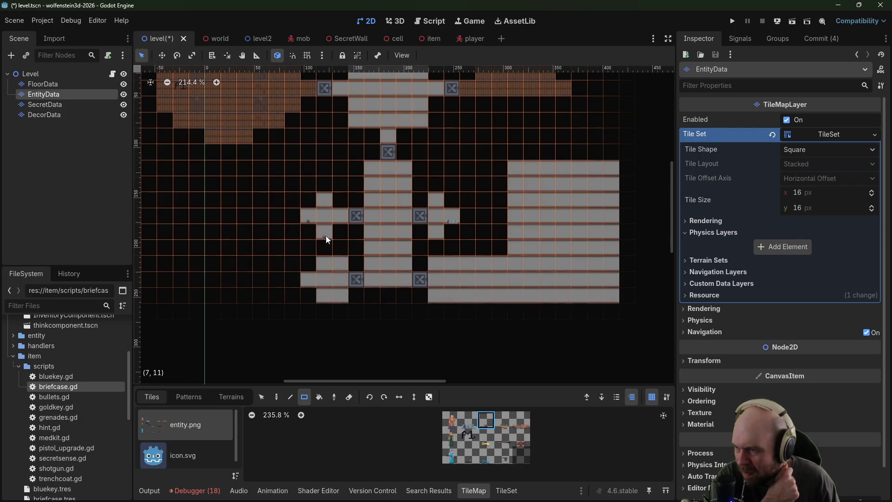
left_click(324, 236)
Step: On DecorData, paint barrels into the side rooms, including a row of three and two in the new room
left_click(69, 104)
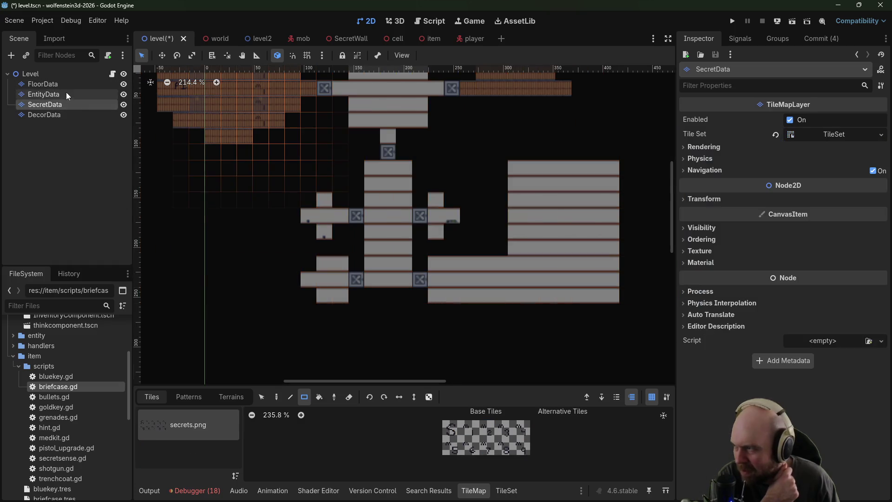
left_click(71, 114)
left_click(478, 421)
mouse_move(325, 265)
left_mouse_down()
mouse_move(341, 266)
mouse_move(325, 292)
left_mouse_up()
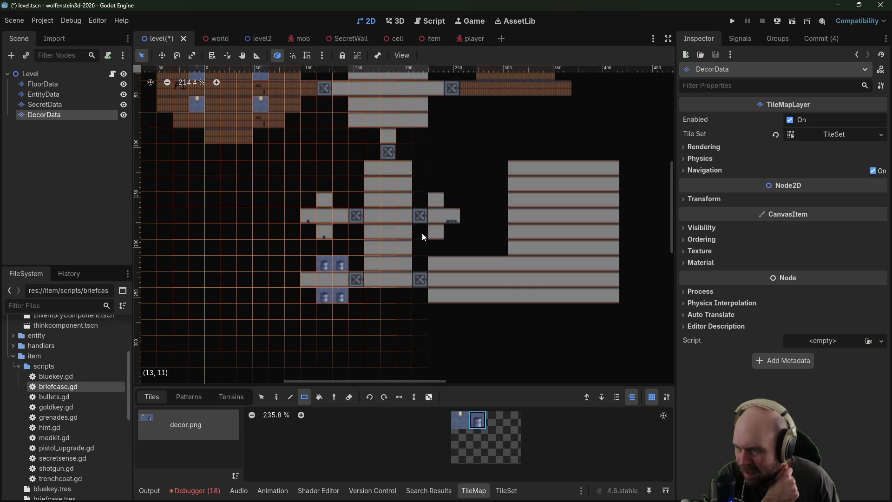
left_click(435, 200)
left_click(437, 231)
left_click(332, 199)
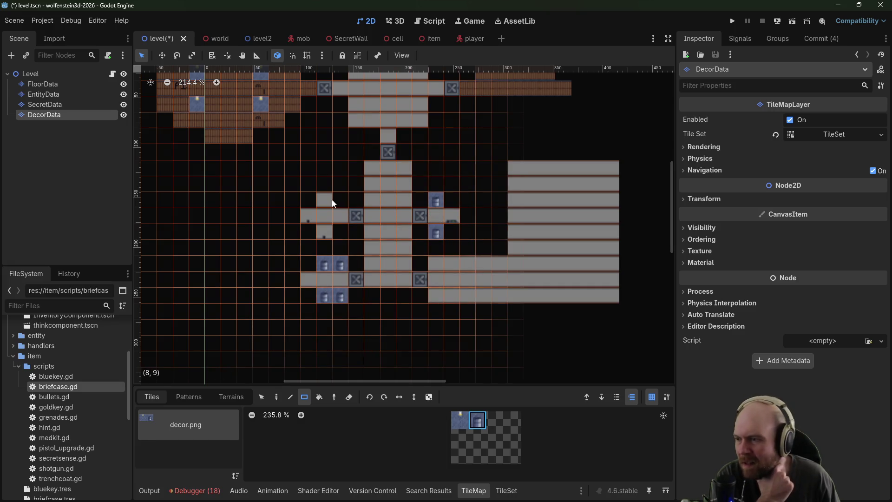
left_click_drag(440, 266, 474, 264)
left_click_drag(483, 298, 501, 297)
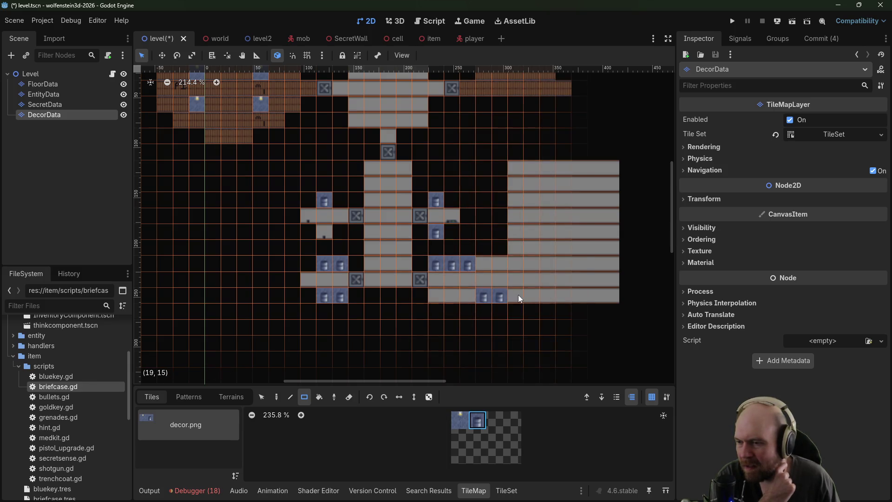
Step: Place three guards in the large new room on the EntityData layer
left_click_drag(556, 276, 495, 302)
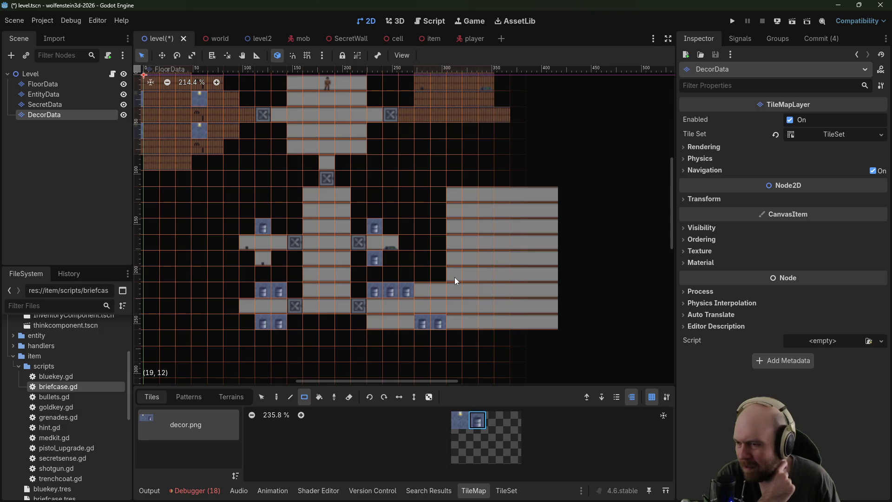
mouse_move(492, 152)
left_mouse_down()
mouse_move(456, 210)
mouse_move(431, 125)
left_mouse_up()
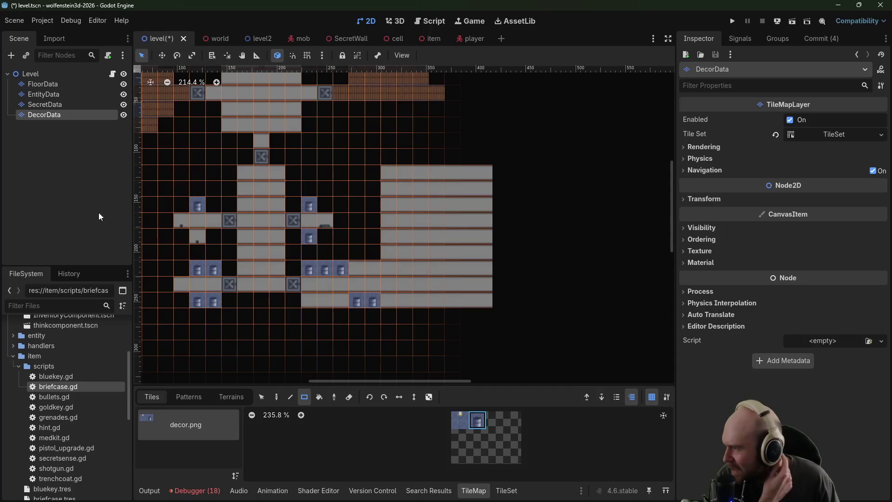
left_click(54, 95)
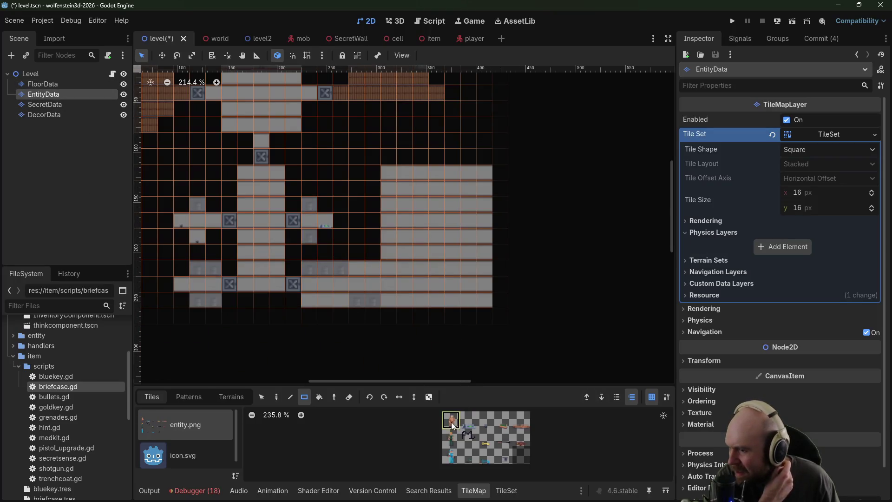
left_click(405, 204)
left_click(469, 204)
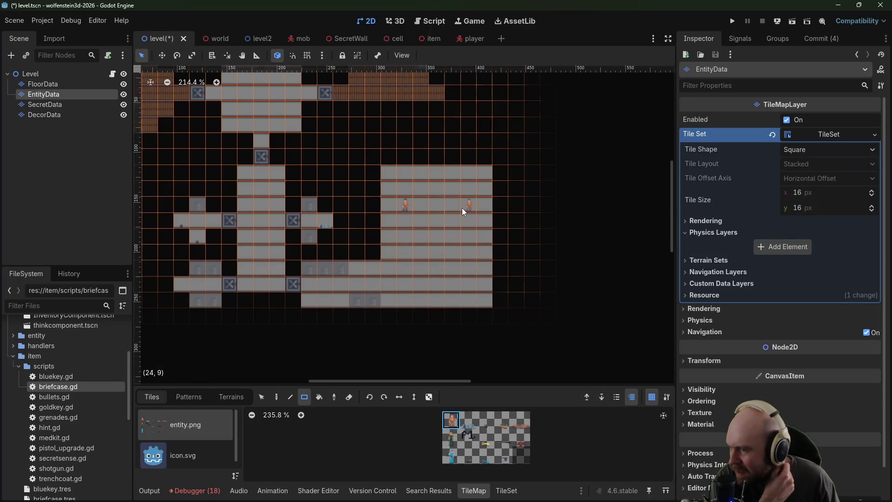
left_click(470, 268)
scroll(463, 182, "up", 3)
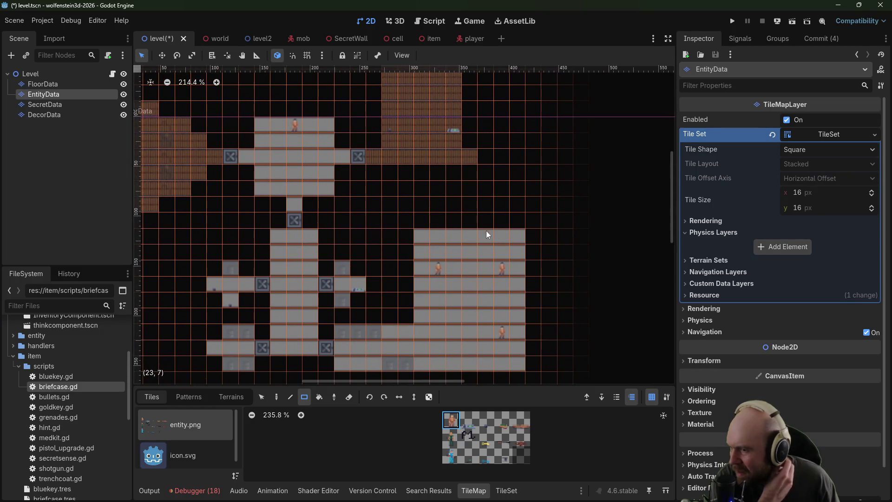
left_click(349, 397)
left_click(42, 84)
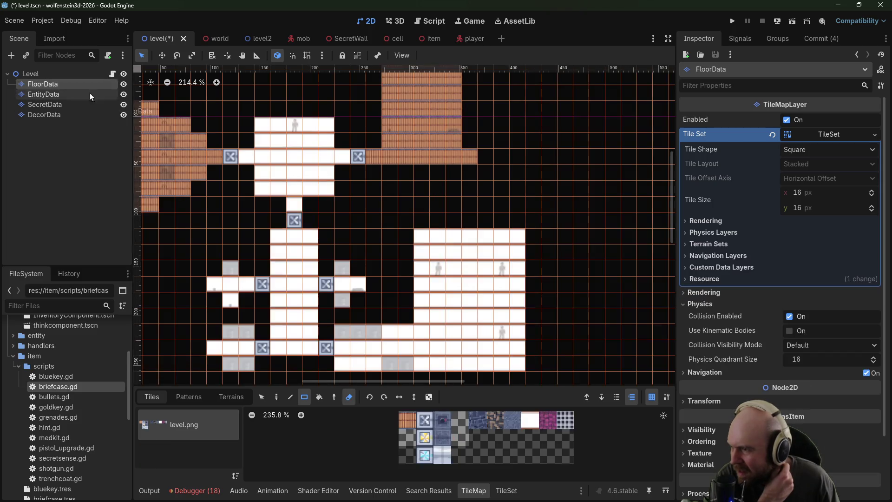
Step: Erase floor tiles to open wall gaps and remove the room's corner tiles
mouse_move(424, 232)
left_mouse_down()
mouse_move(418, 309)
mouse_move(437, 250)
left_mouse_up()
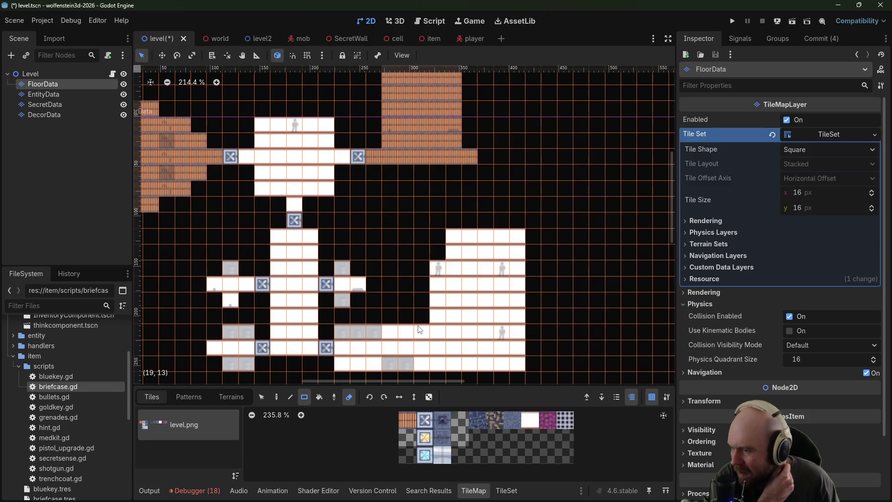
left_click_drag(420, 325, 400, 320)
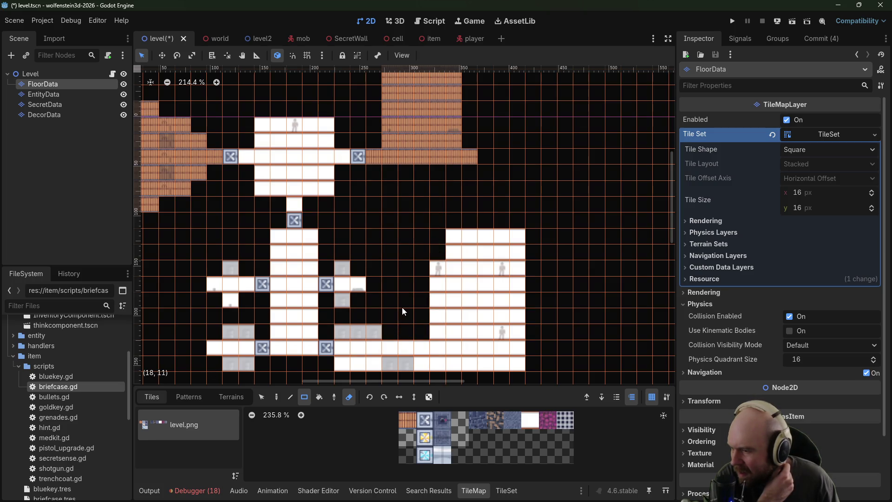
left_click_drag(367, 368, 342, 365)
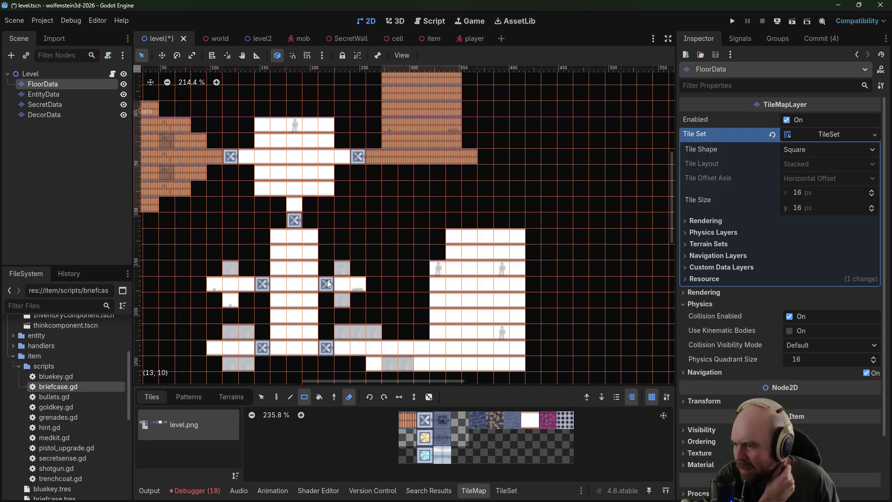
scroll(379, 210, "up", 3)
scroll(379, 210, "left", 5)
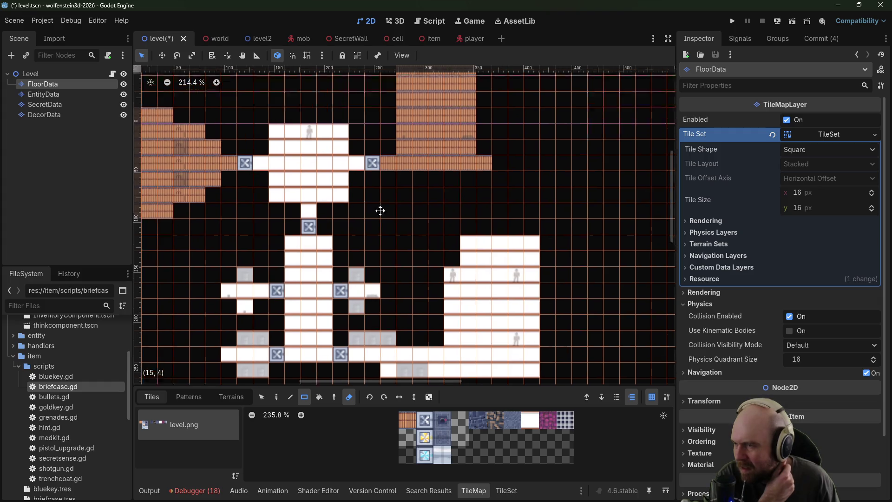
left_click(409, 182)
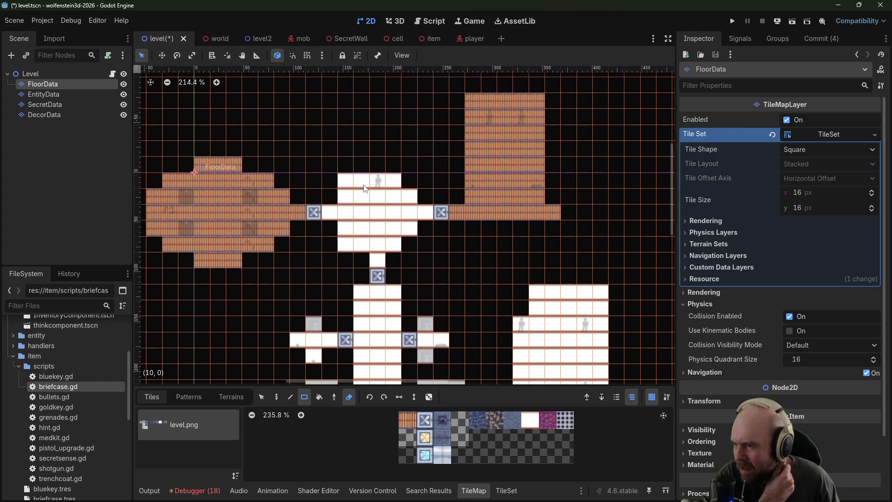
left_click(346, 181)
left_click_drag(343, 245, 340, 250)
Step: Erase both top corner tiles of the brick block and run the project
scroll(454, 189, "up", 2)
scroll(454, 189, "right", 1)
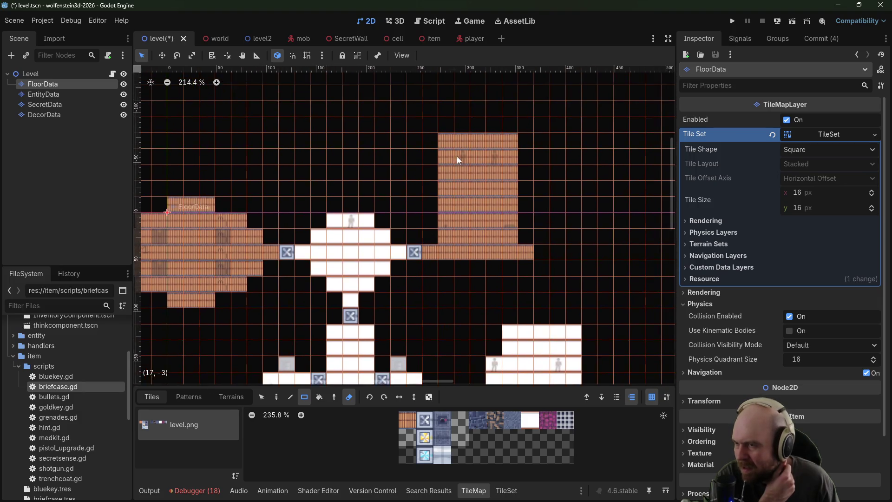
left_click(446, 140)
left_click(509, 141)
left_click(733, 20)
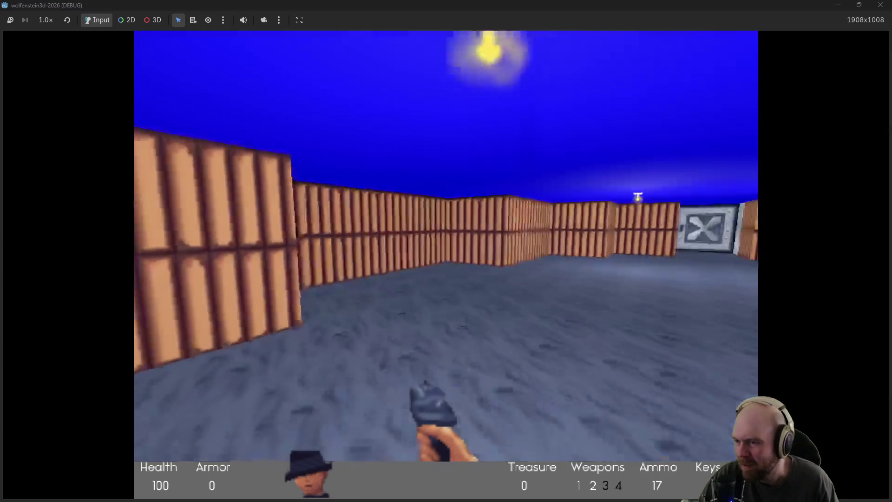
Step: Go through the first steel door, shoot the guard, and collect its ammo
key("w")
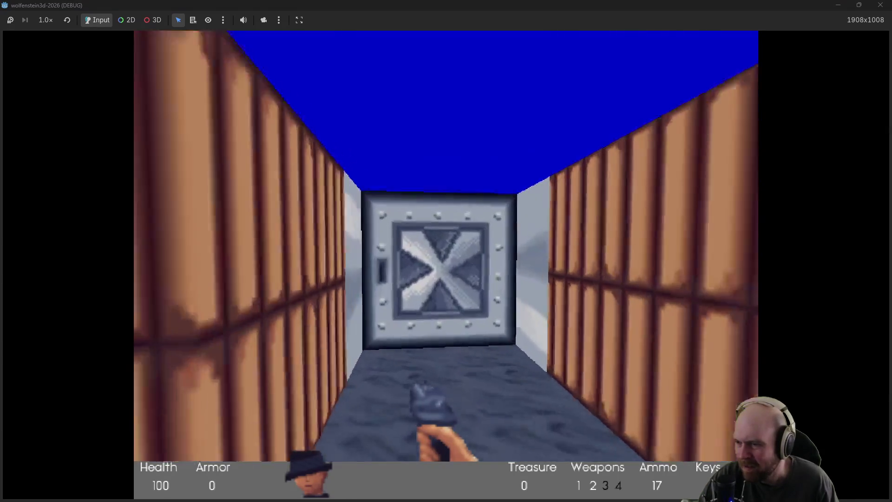
key("space")
key("Left")
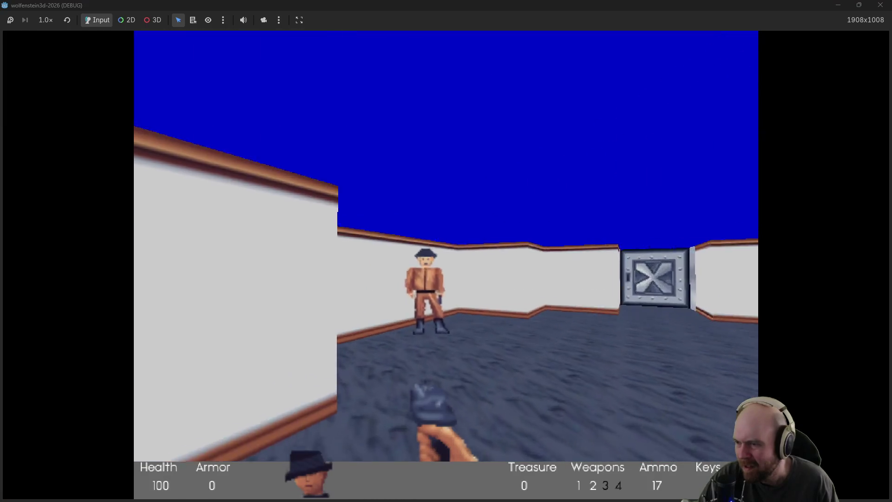
key("ctrl")
key("ctrl")
key("ctrl")
key("w")
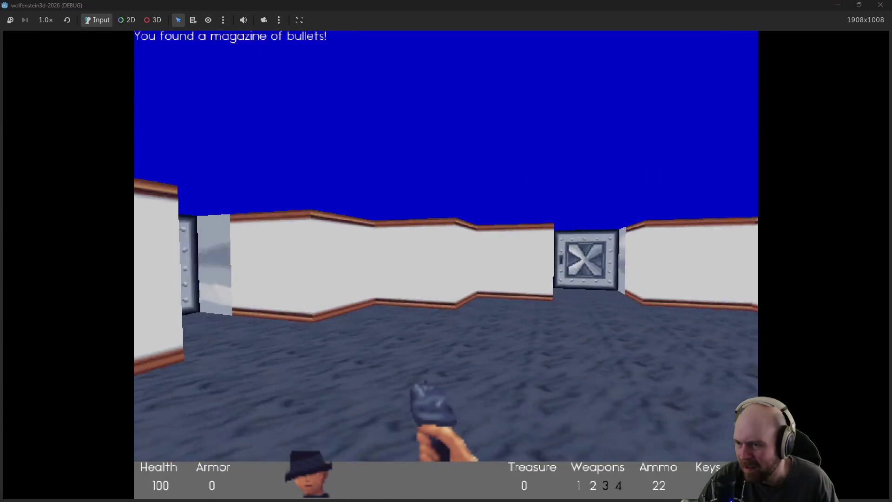
Step: Pass into the white corridor, open the side door, and collect two magazines
key("Right")
key("space")
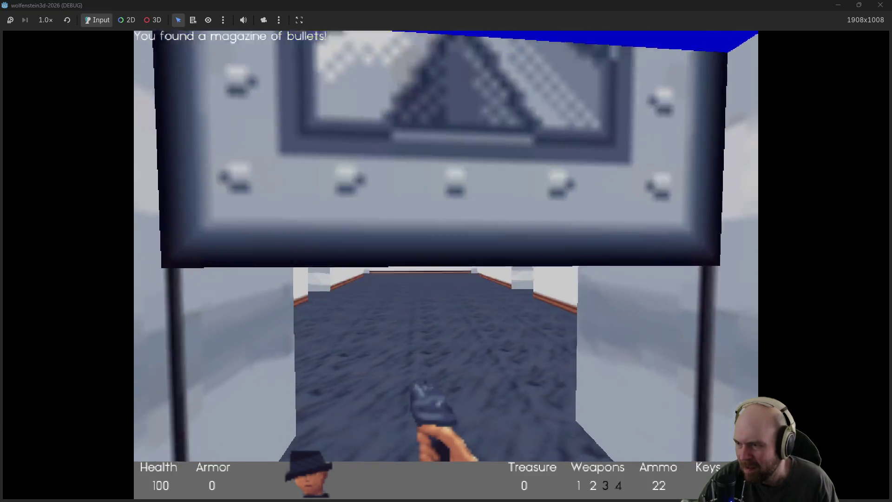
key("w")
key("Left")
key("Left")
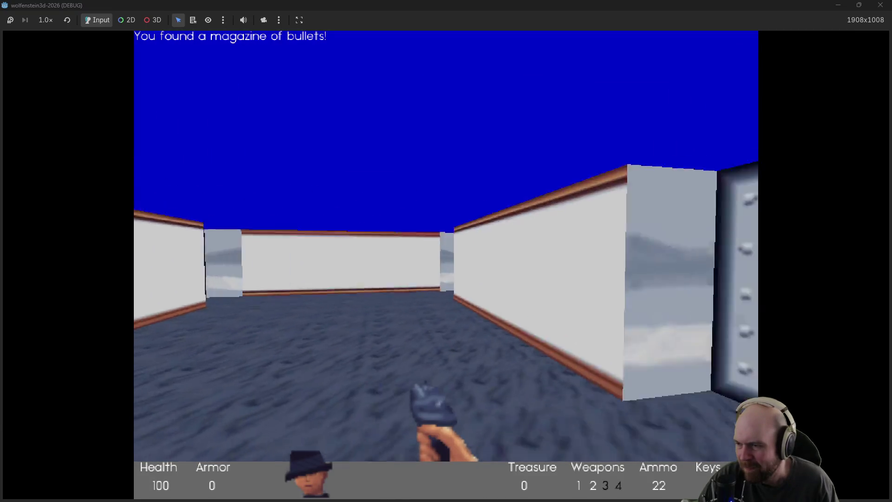
key("Right")
key("Right")
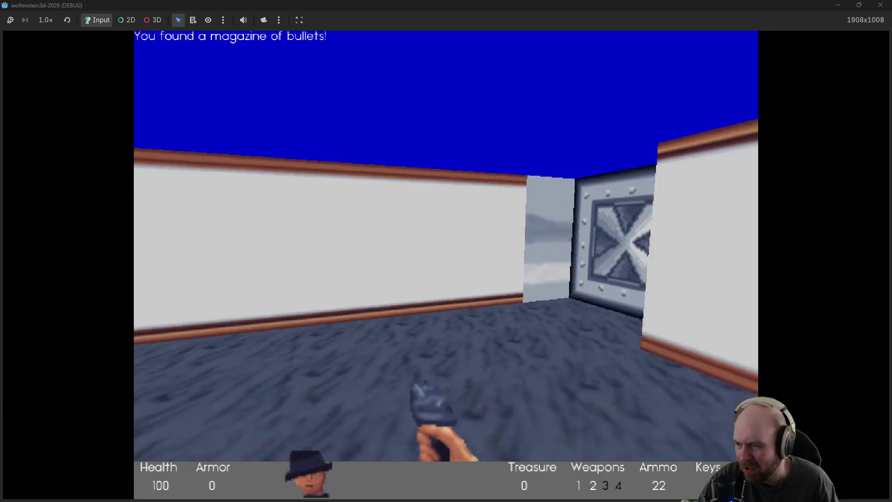
key("w")
key("space")
key("w")
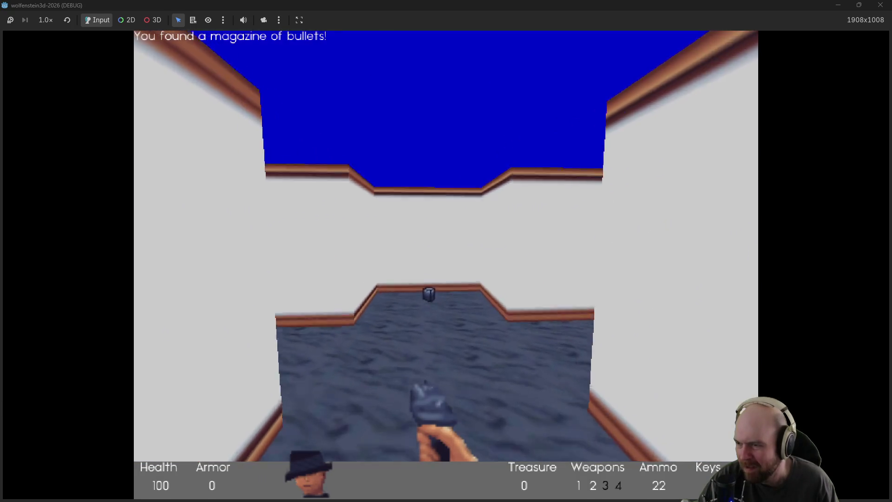
key("Right")
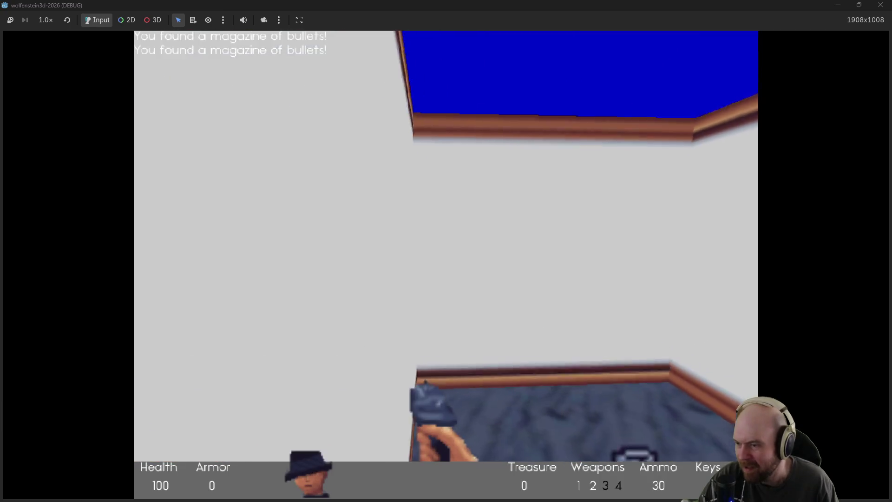
key("w")
Step: Open the steel doors and walk into the barrel rooms
key("Left")
key("w")
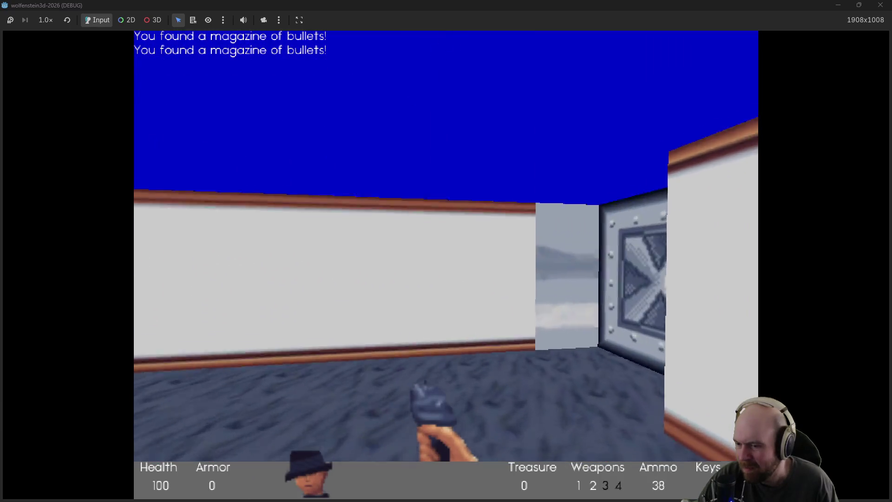
key("space")
key("w")
key("Left")
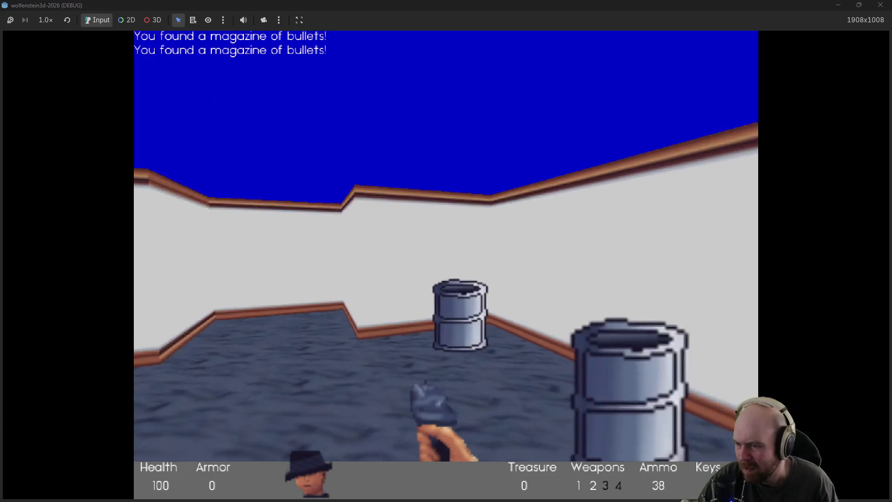
key("Left")
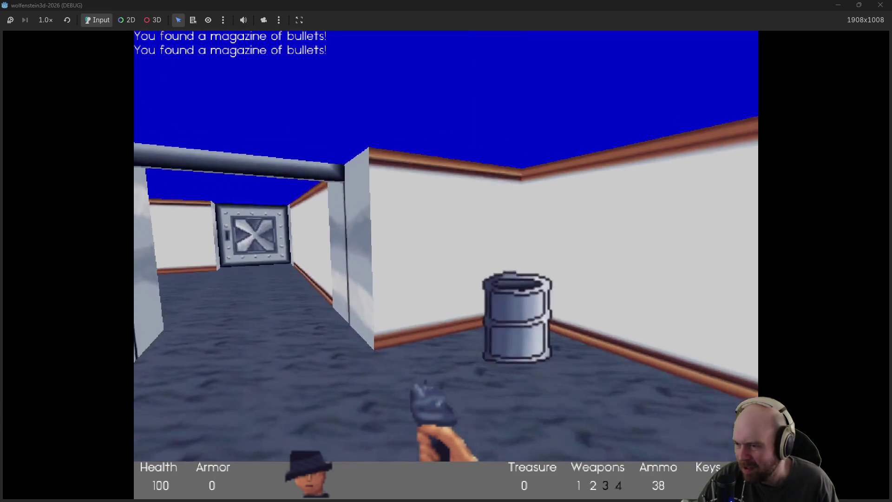
key("w")
key("space")
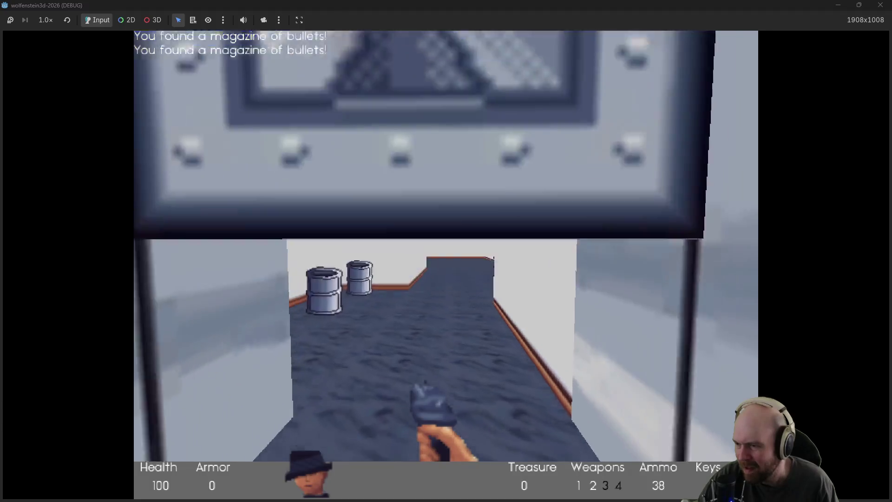
key("w")
Step: Shoot at the guards in the new room, then quit the game with F8
key("Right")
key("Left")
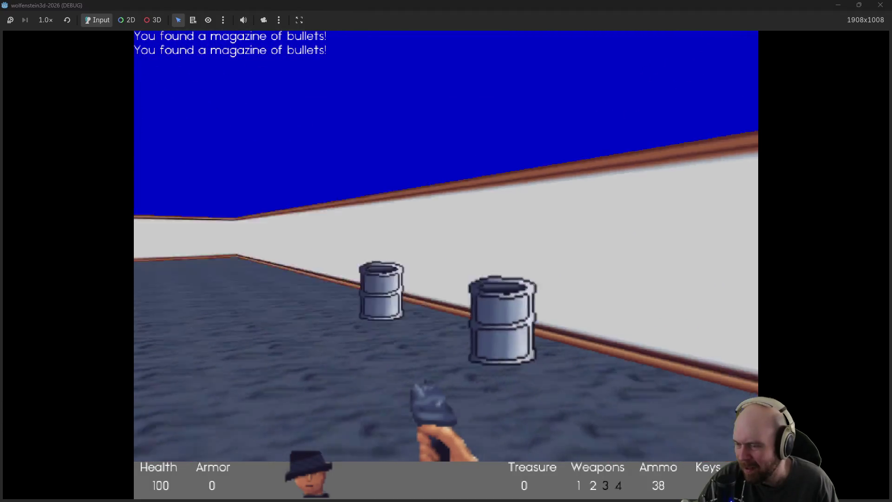
key("ctrl")
key("ctrl")
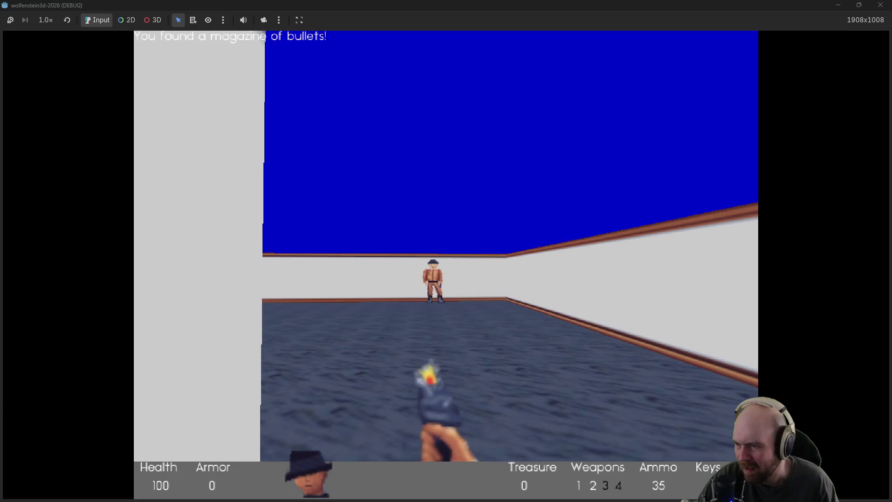
key("Left")
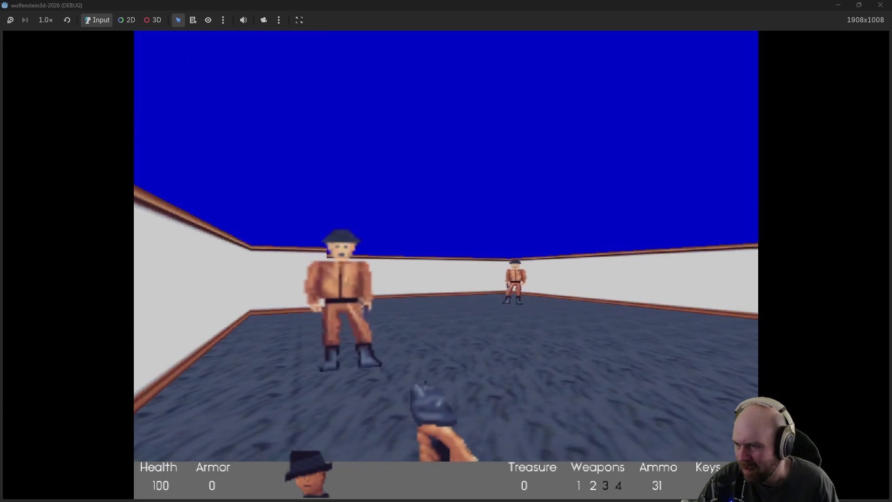
key("Right")
key("Up")
key("F8")
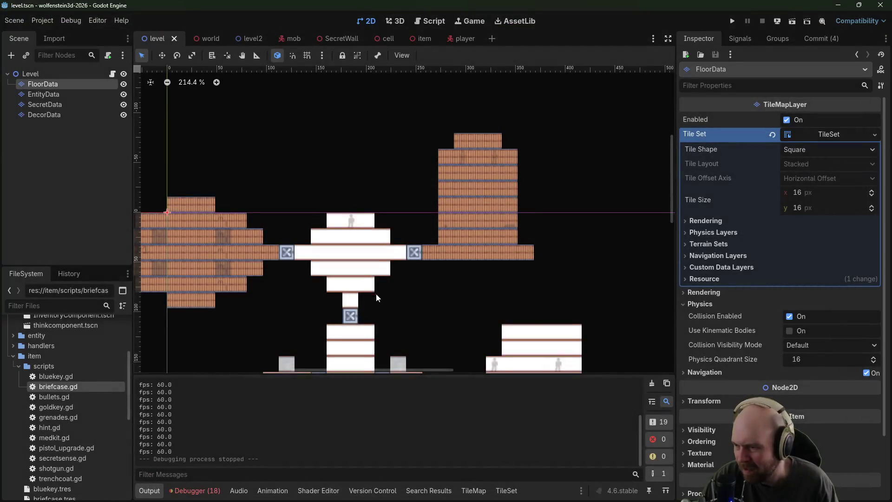
Step: Extend the lower corridor floor left and draw a 4x4 purple tile room beside it
left_click_drag(376, 294, 526, 133)
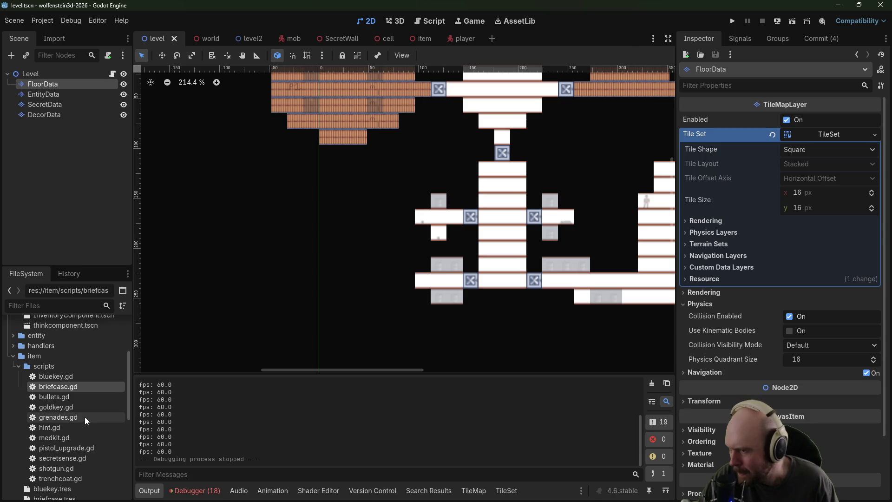
left_click(45, 105)
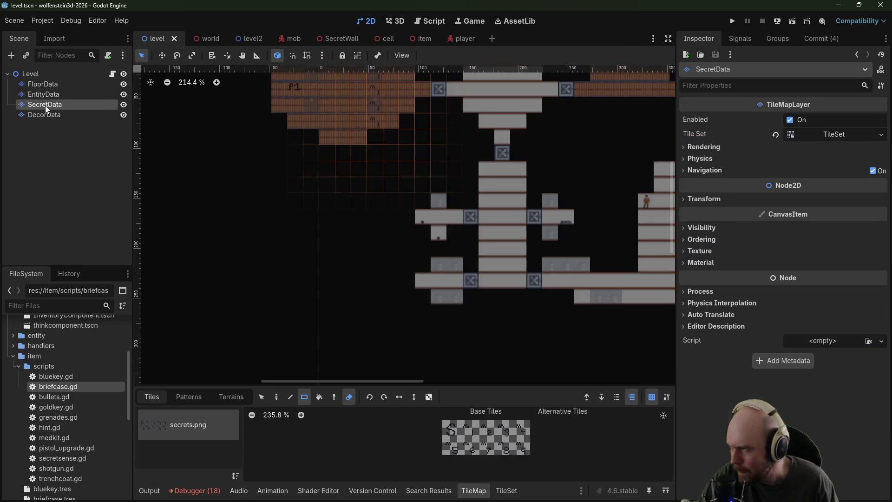
left_click(42, 84)
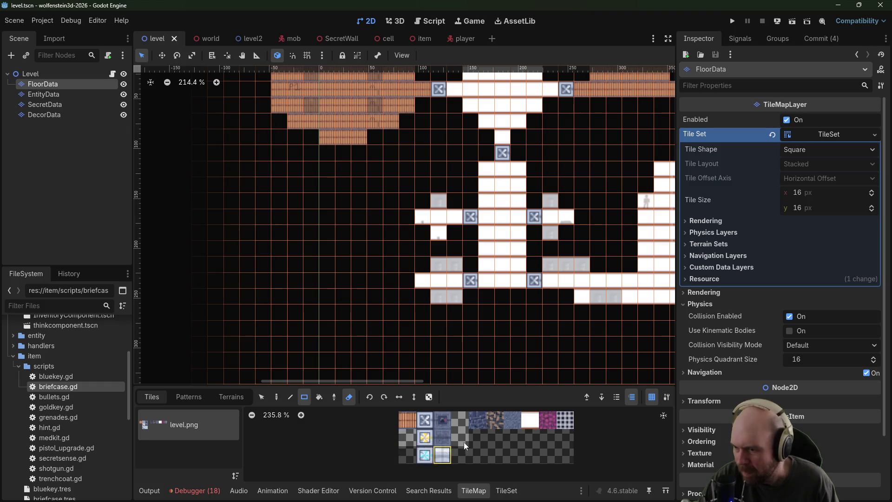
left_click(534, 422)
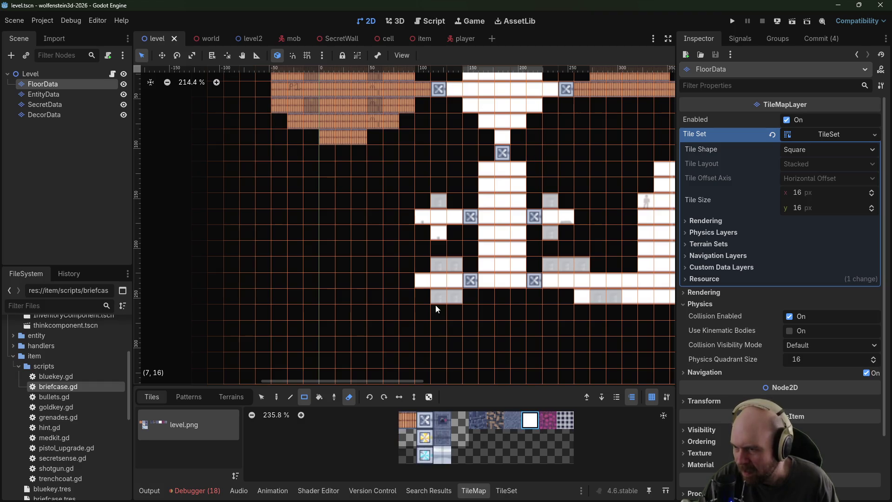
left_click(349, 397)
left_click(406, 279)
left_click(548, 420)
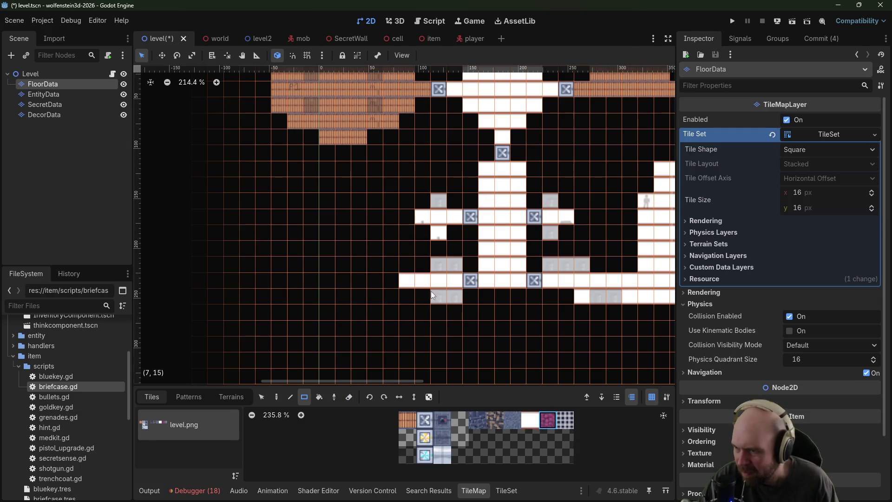
left_click_drag(387, 252, 349, 299)
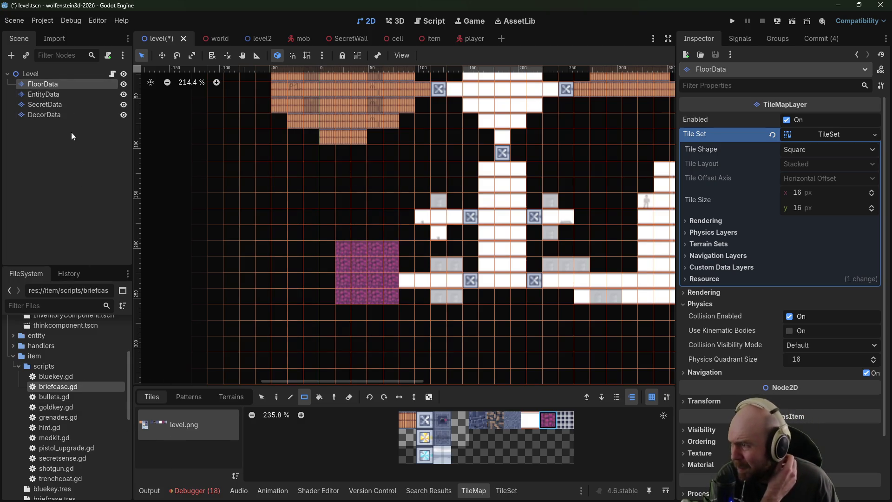
Step: Place a secret S tile on SecretData at the corridor's left end
left_click(50, 105)
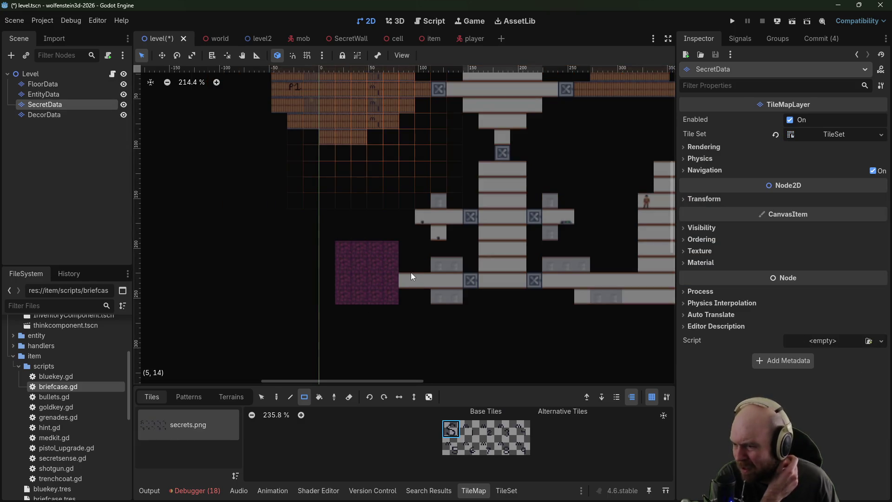
left_click(411, 276)
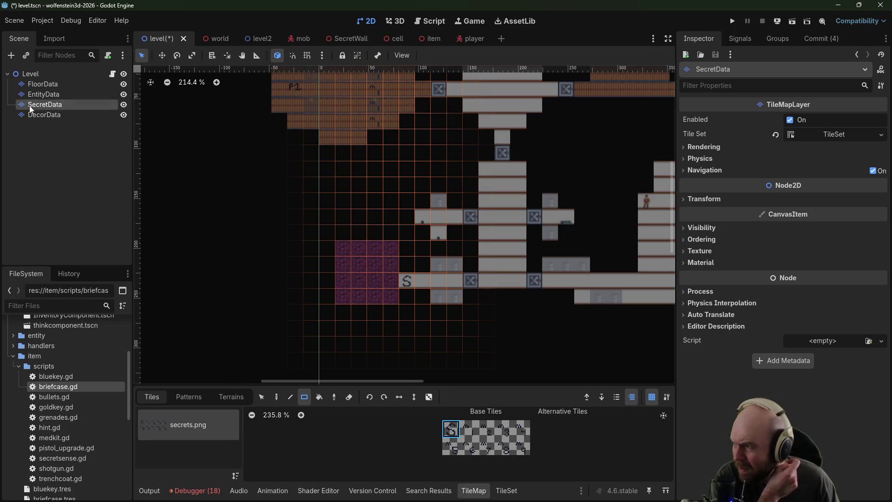
left_click(55, 92)
left_click(54, 87)
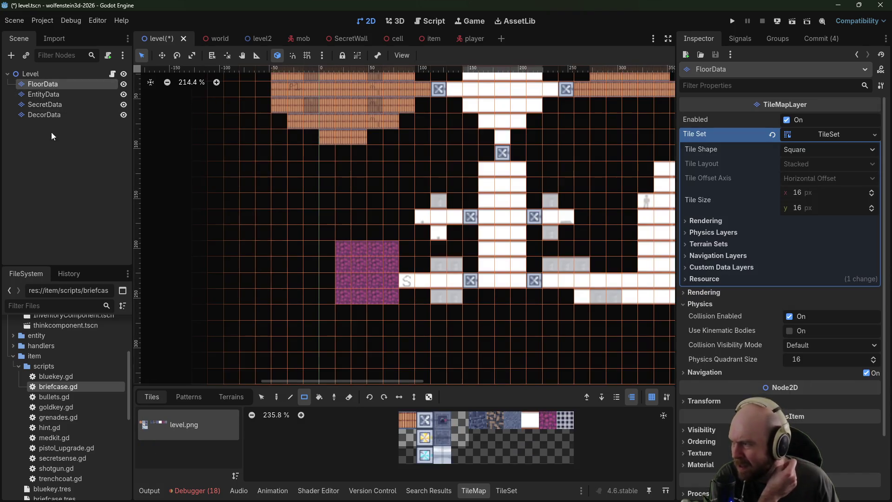
left_click(44, 94)
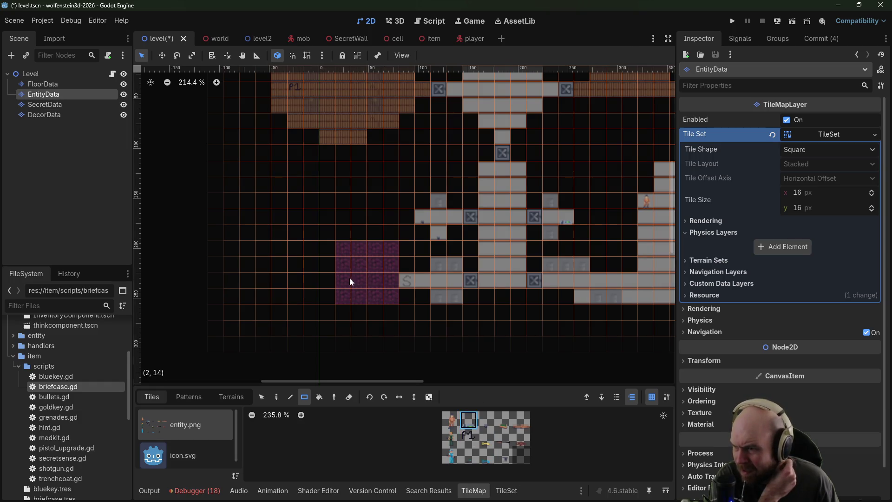
Step: Place an item tile in the purple room and surround it with barrel decor tiles
left_click(382, 254)
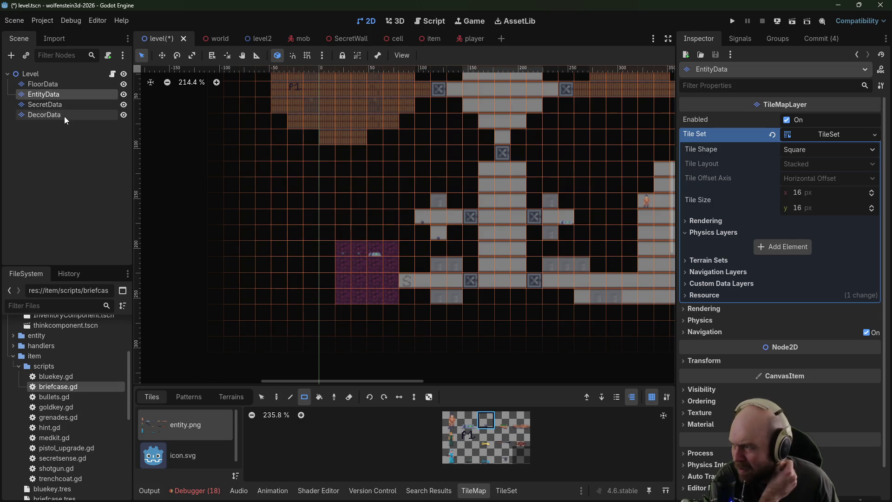
left_click(45, 115)
left_click(478, 420)
left_click_drag(389, 293, 346, 293)
left_click(395, 252)
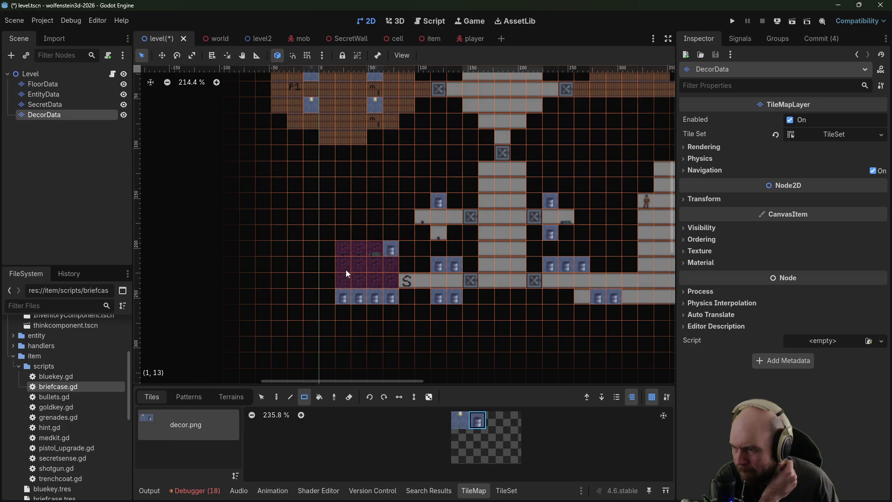
left_click(346, 270)
left_click(357, 269)
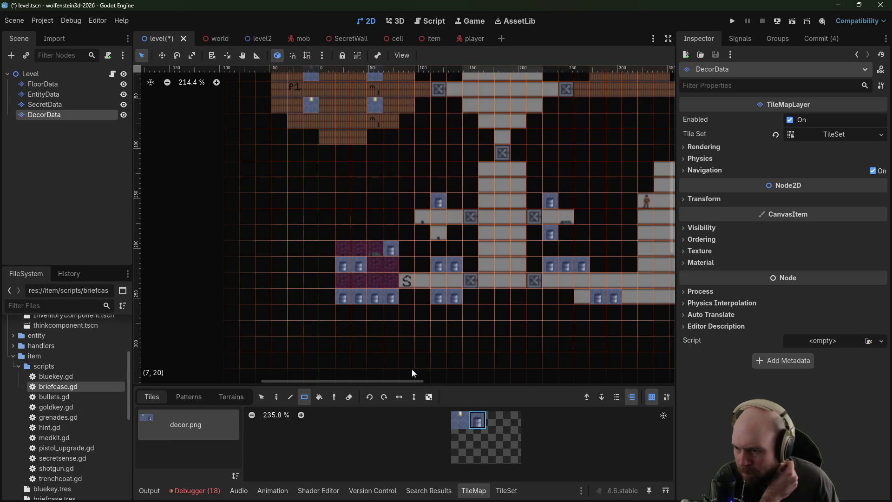
Step: Scatter yellow-dot decor tiles on the corridor floor and in the grey rooms
left_click(65, 103)
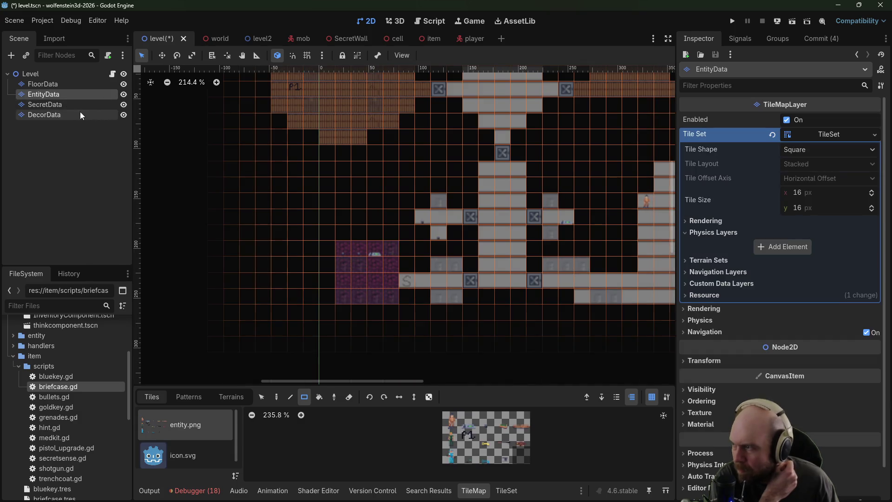
left_click(80, 112)
left_click(453, 420)
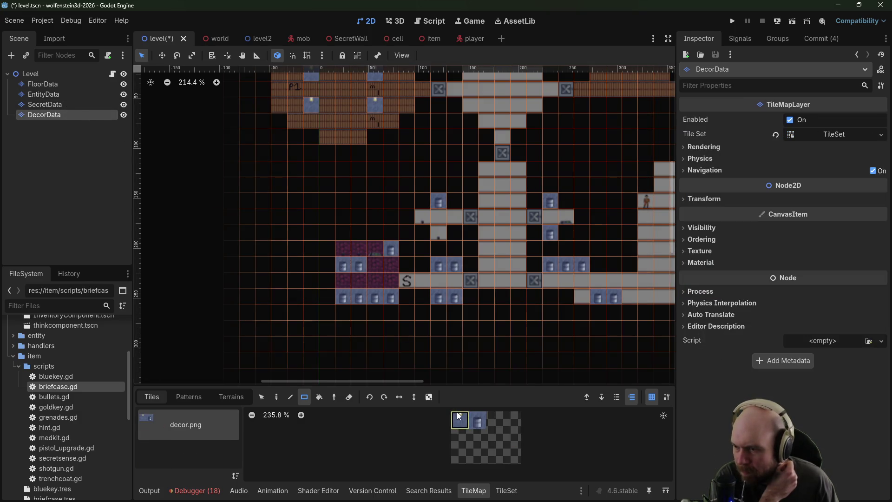
left_click(440, 281)
left_click(438, 219)
left_click(548, 219)
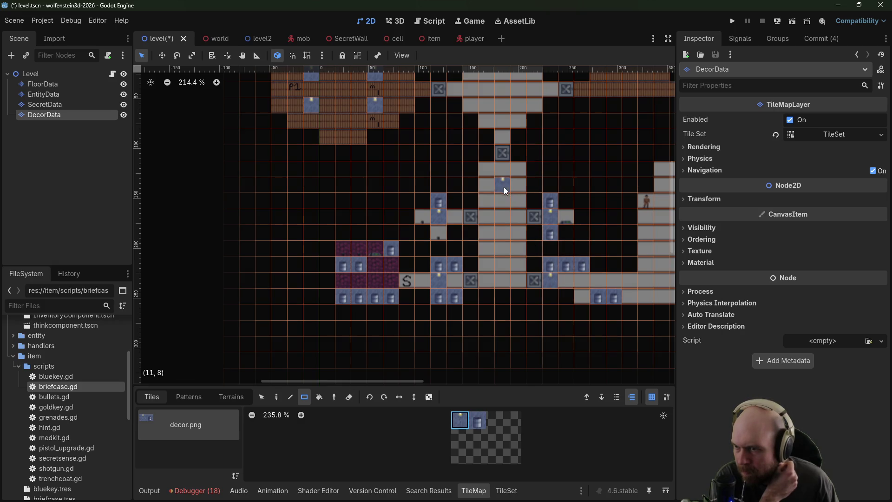
Step: Add four yellow-dot tiles in the brick room and one on the right room's floor
scroll(502, 262, "up", 5)
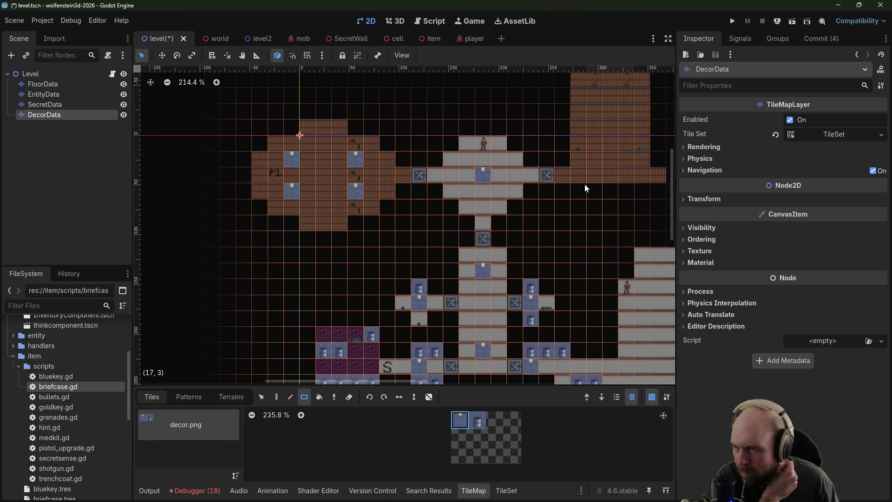
scroll(584, 185, "right", 5)
left_click(469, 188)
left_click(498, 185)
left_click(469, 124)
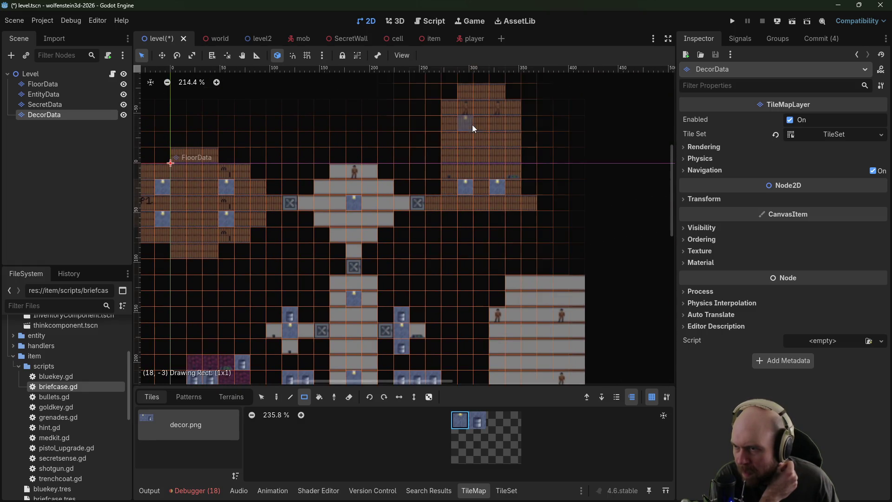
left_click(492, 121)
scroll(454, 374, "down", 5)
scroll(455, 375, "right", 2)
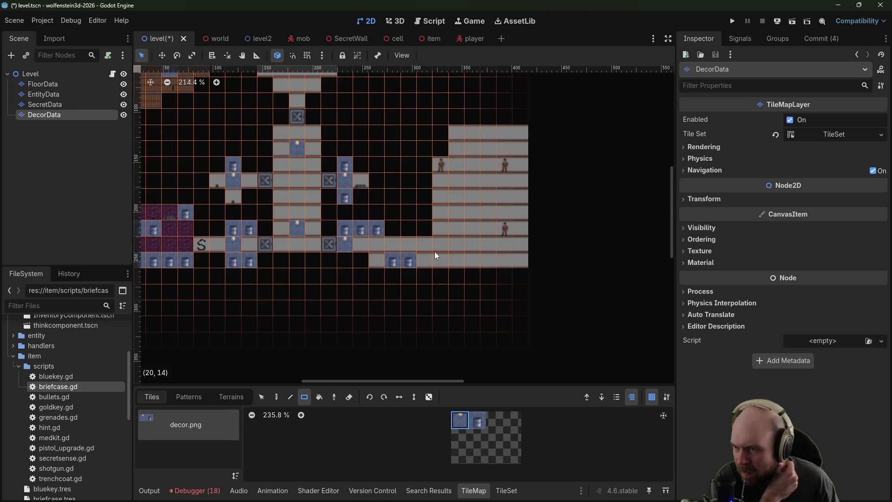
left_click(458, 245)
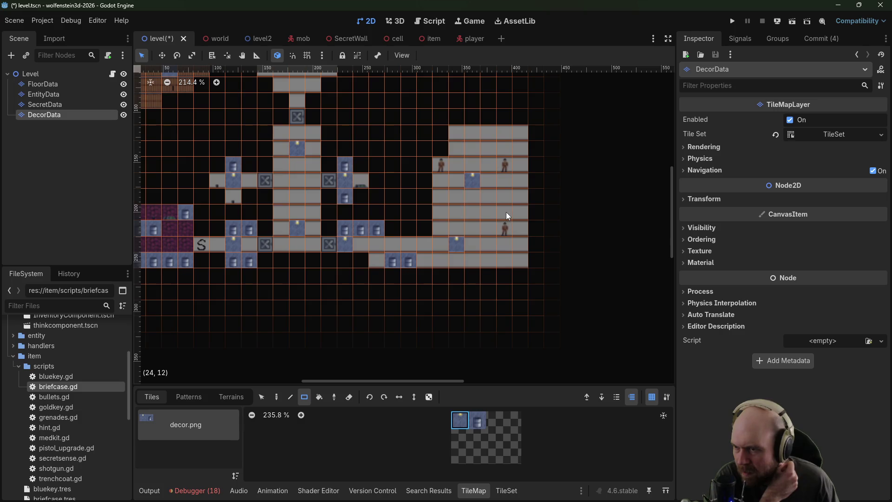
scroll(488, 172, "up", 2)
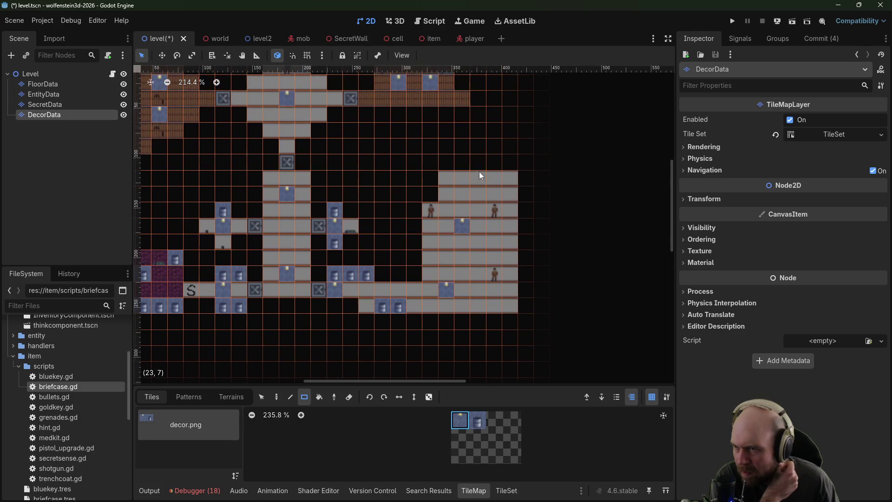
scroll(497, 175, "up", 3)
scroll(497, 174, "right", 1)
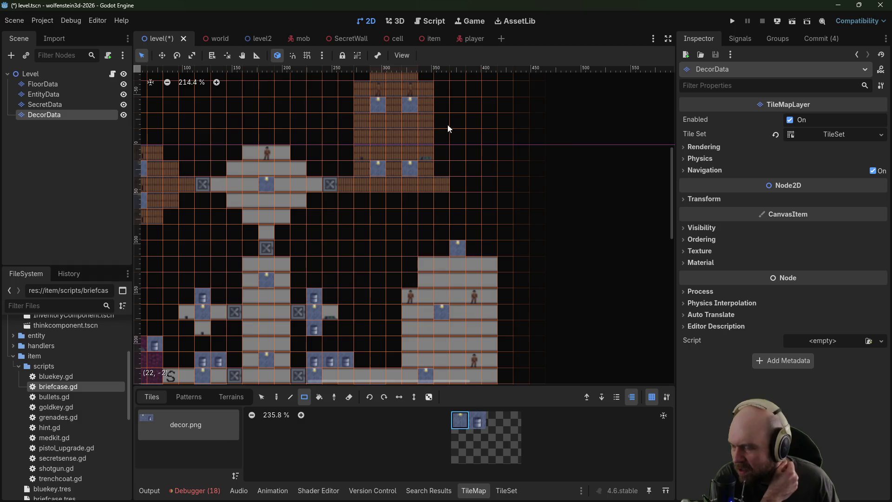
Step: Add a 2x1 white floor strip atop the right room on the FloorData layer
left_click(49, 90)
left_click(44, 84)
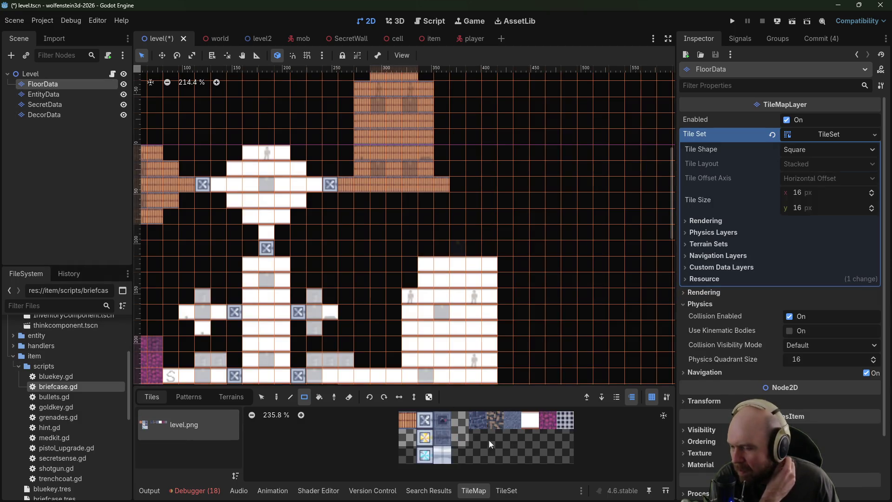
left_click(531, 420)
mouse_move(442, 253)
left_mouse_down()
mouse_move(492, 255)
mouse_move(493, 233)
left_mouse_up()
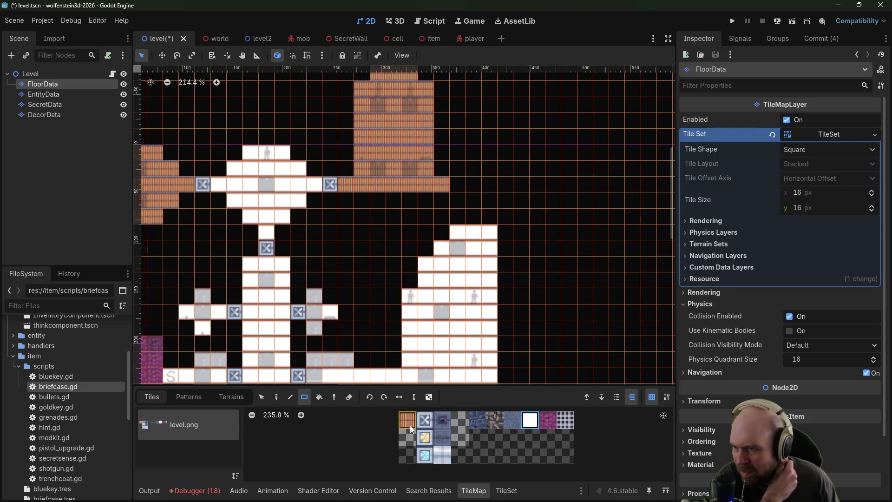
Step: Extend the brick corridor two tiles right and cap its end with an X tile
left_click(409, 426)
left_click_drag(459, 184, 474, 185)
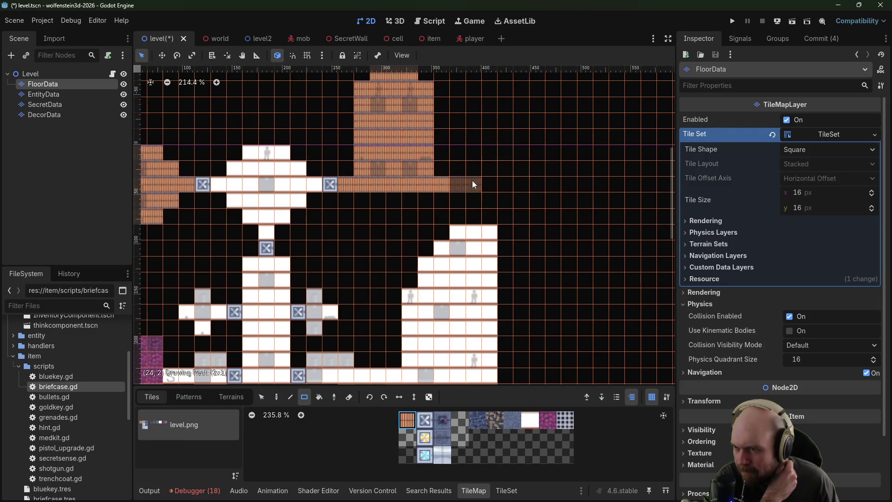
left_click_drag(473, 185, 474, 185)
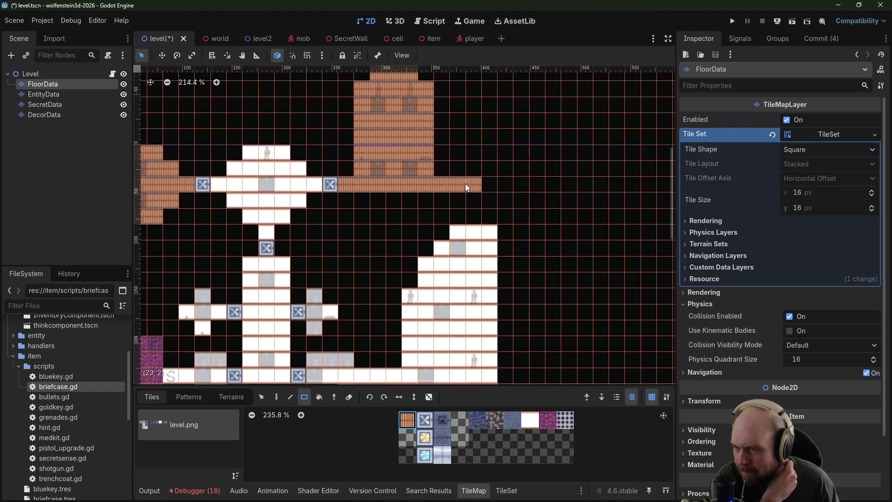
scroll(496, 214, "up", 3)
left_click(425, 420)
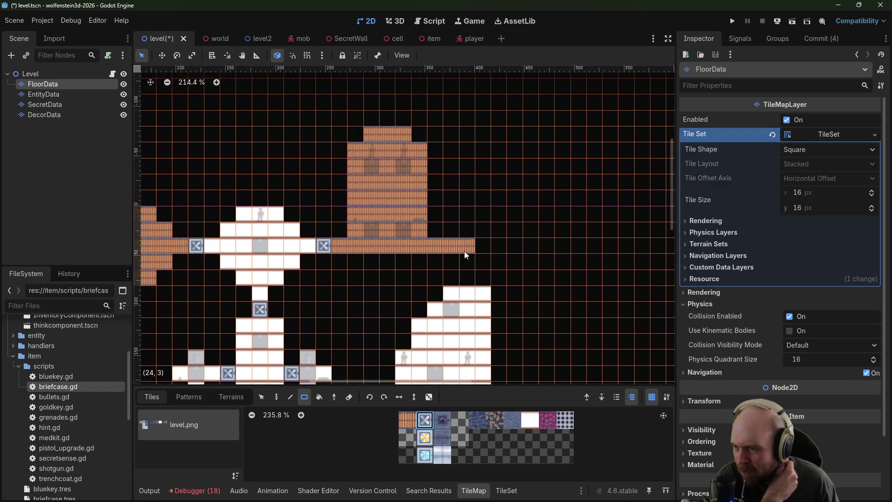
left_click(451, 246)
right_click(470, 246)
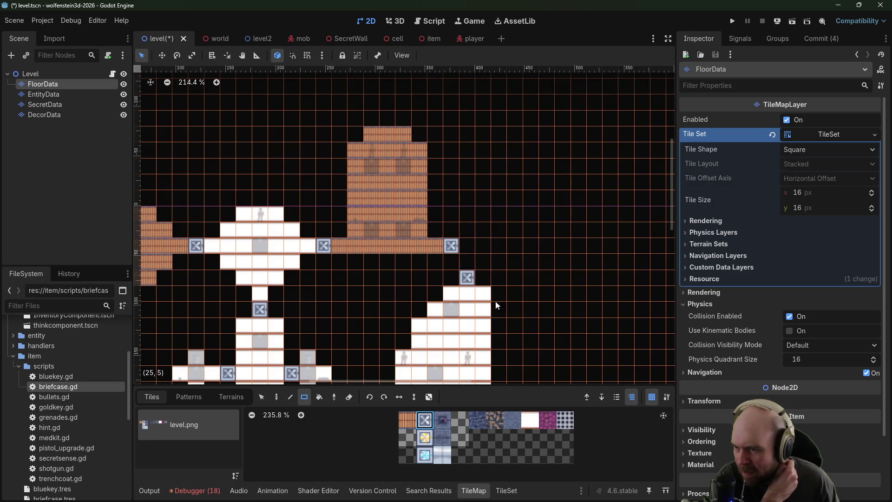
Step: Draw an 8x5 dark blue block and erase it into a diagonal staircase
left_click(479, 420)
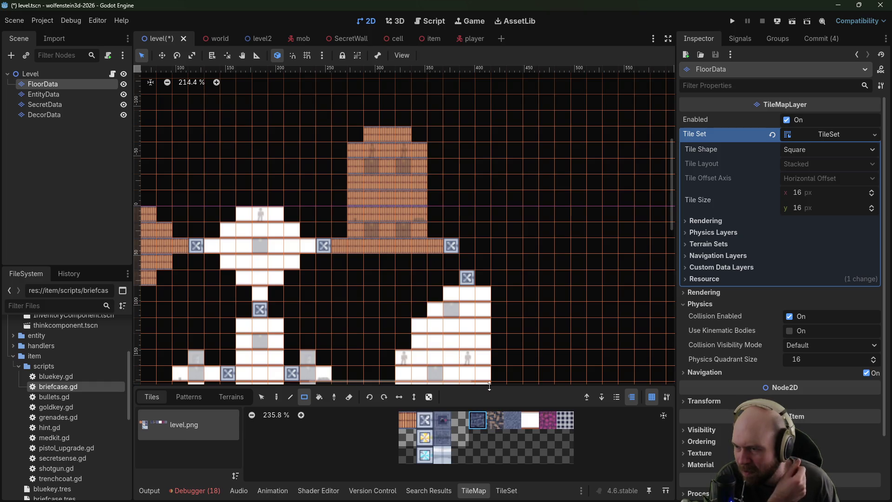
mouse_move(465, 257)
left_mouse_down()
mouse_move(472, 196)
mouse_move(587, 197)
mouse_move(575, 200)
mouse_move(578, 157)
left_mouse_up()
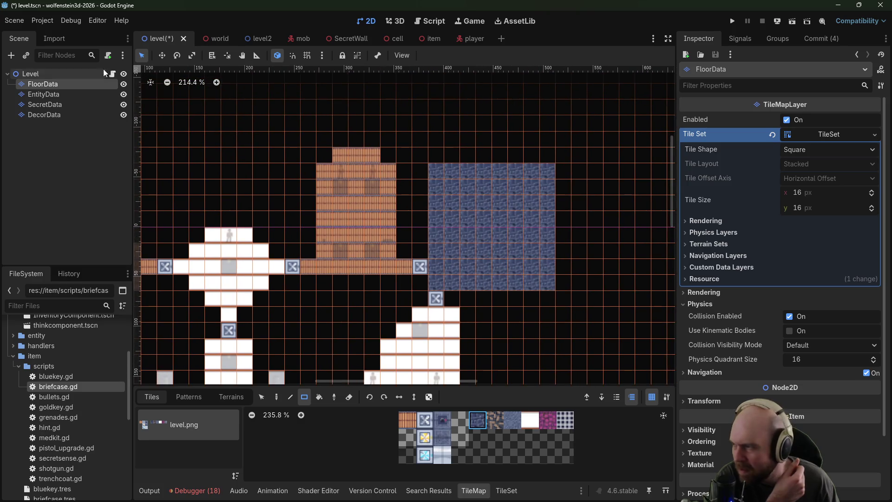
left_click(349, 397)
left_click_drag(437, 168, 434, 222)
left_click(464, 174)
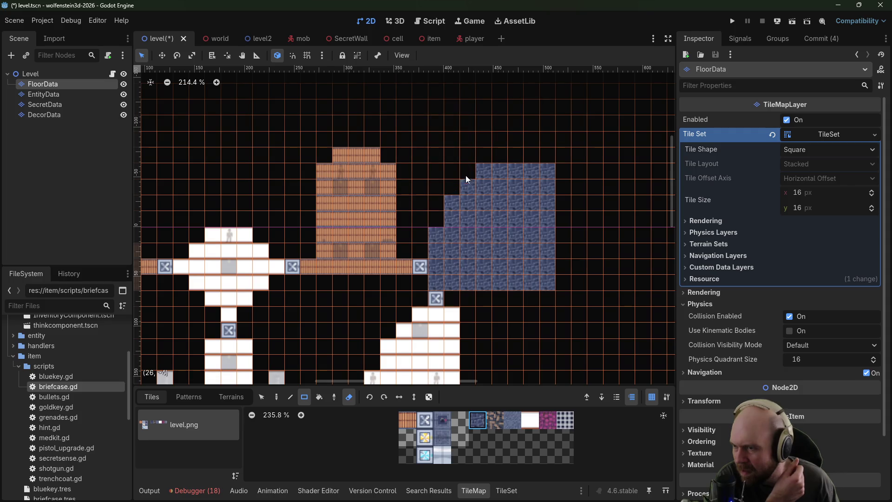
left_click(484, 172)
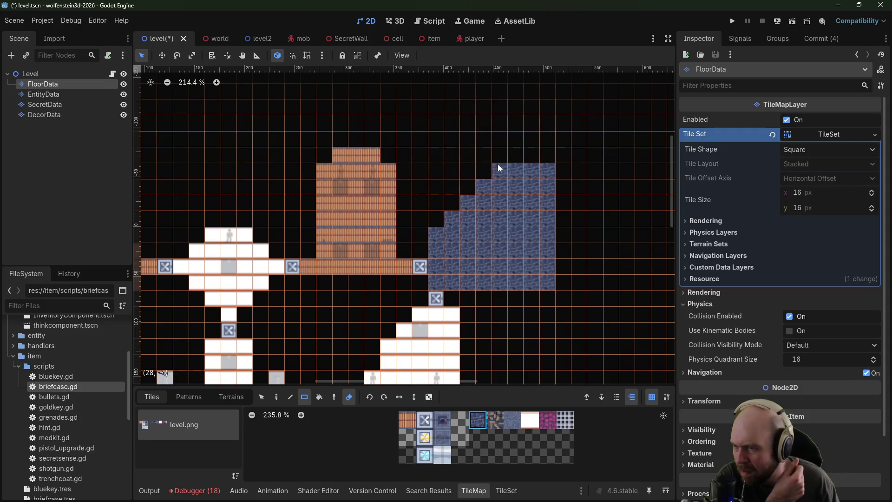
left_click(488, 283)
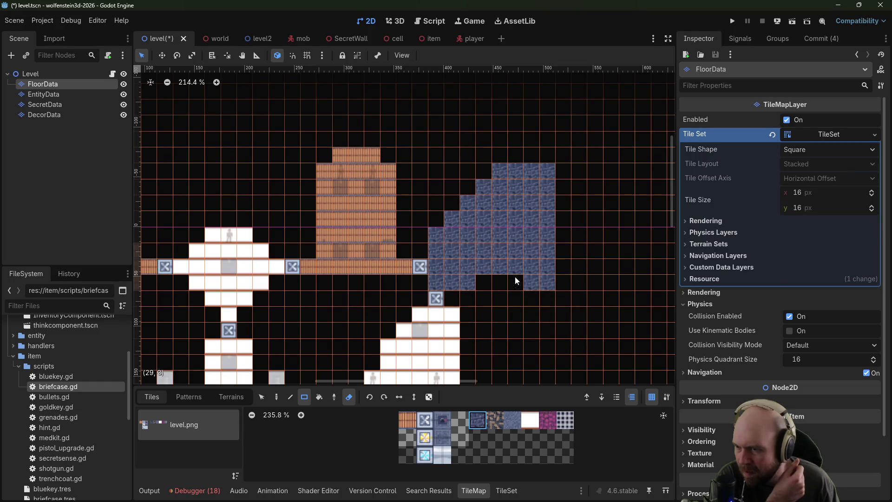
mouse_move(546, 278)
left_mouse_down()
mouse_move(534, 264)
mouse_move(504, 267)
mouse_move(537, 254)
left_mouse_up()
left_click_drag(542, 222, 549, 251)
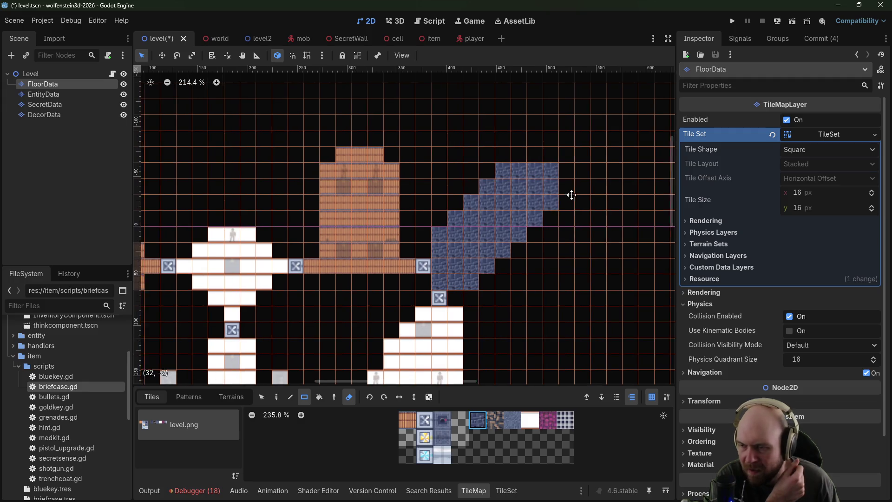
Step: Paint a wide two-row brick room above the tower, then select EntityData
left_click_drag(571, 195, 592, 193)
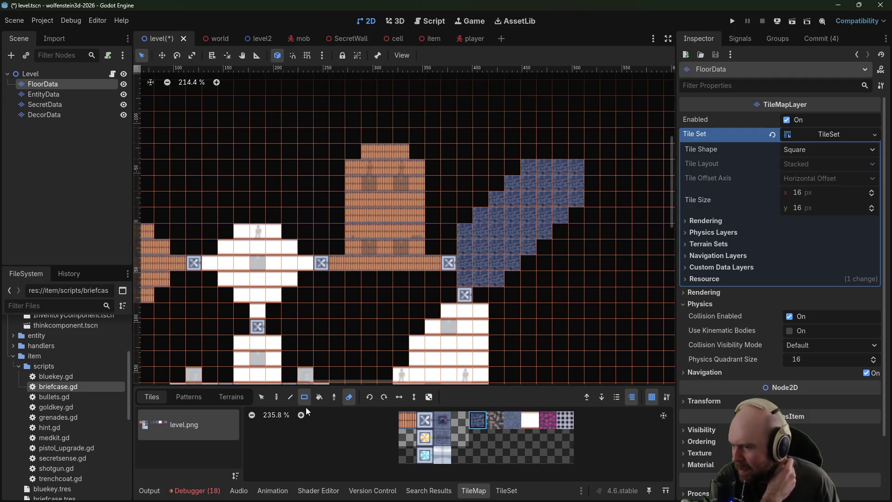
scroll(278, 269, "left", 5)
scroll(372, 255, "down", 3)
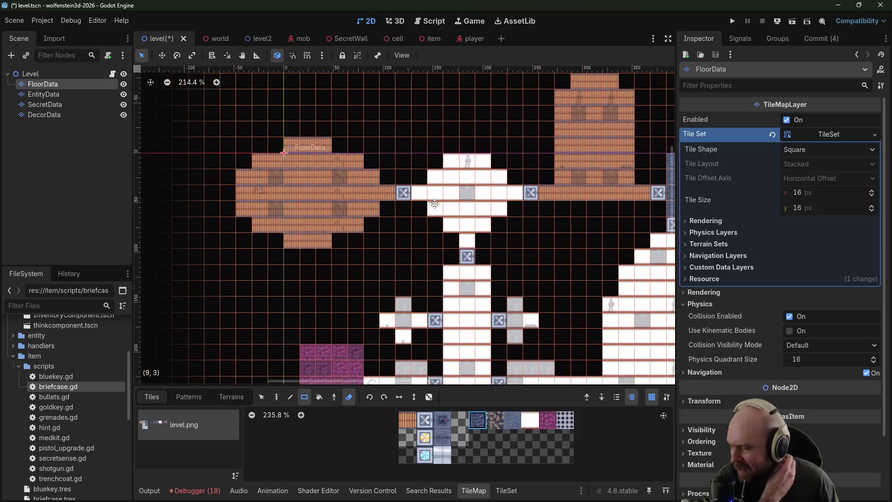
scroll(476, 240, "up", 5)
scroll(476, 239, "right", 4)
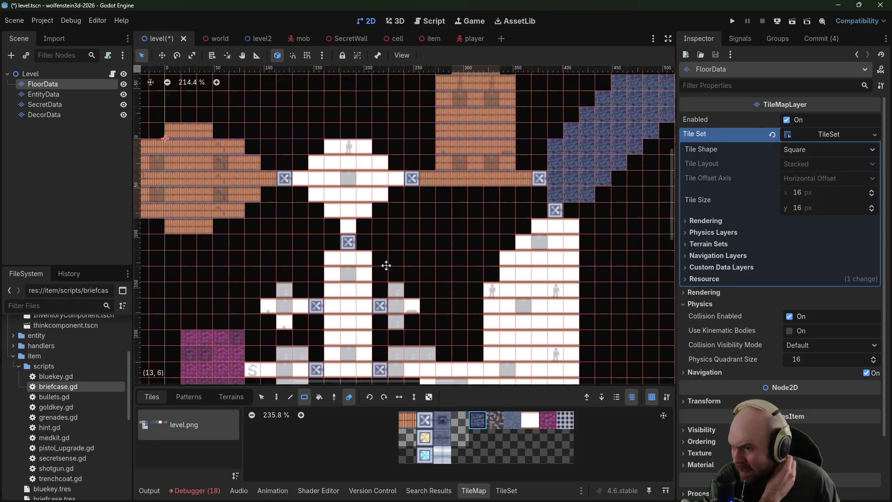
scroll(392, 279, "down", 3)
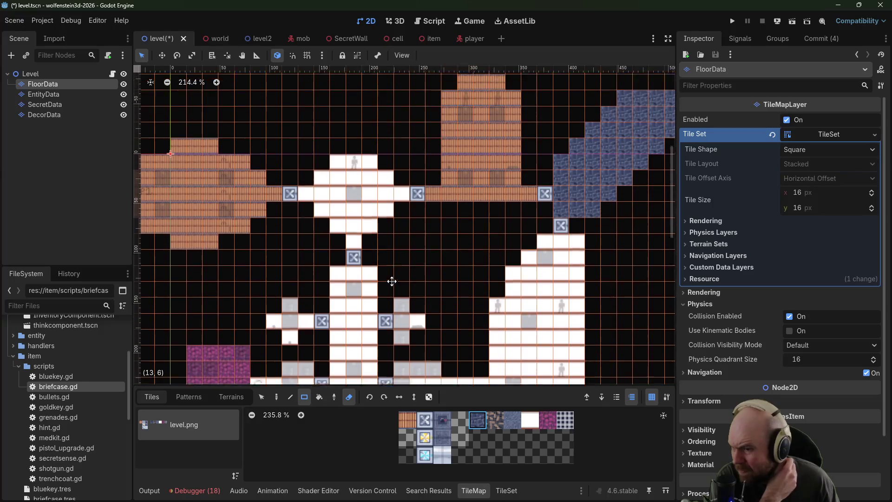
scroll(399, 289, "up", 4)
scroll(405, 248, "up", 3)
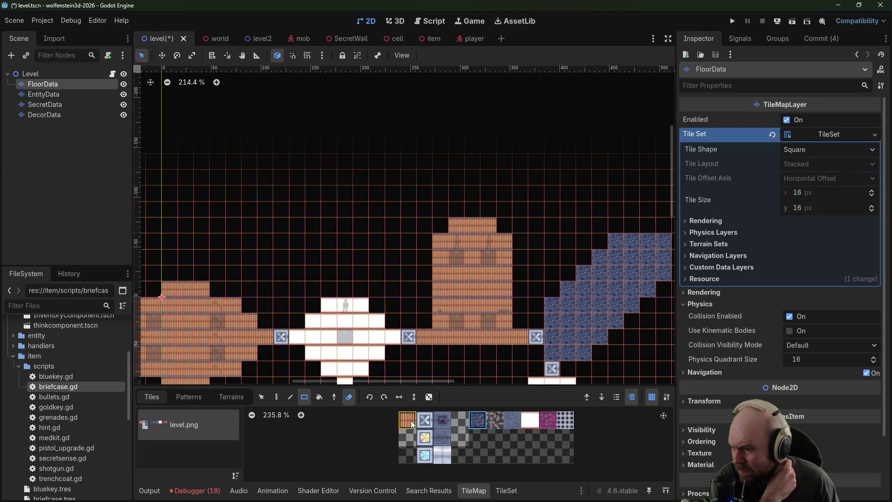
left_click(408, 420)
left_click(349, 397)
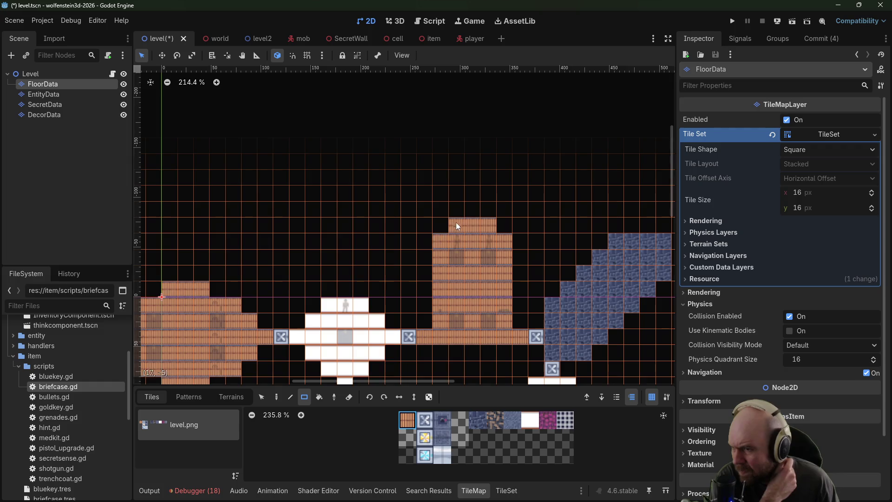
mouse_move(473, 210)
left_mouse_down()
mouse_move(473, 194)
mouse_move(504, 191)
left_mouse_up()
mouse_move(425, 178)
left_mouse_down()
mouse_move(429, 189)
mouse_move(526, 178)
mouse_move(526, 193)
left_mouse_up()
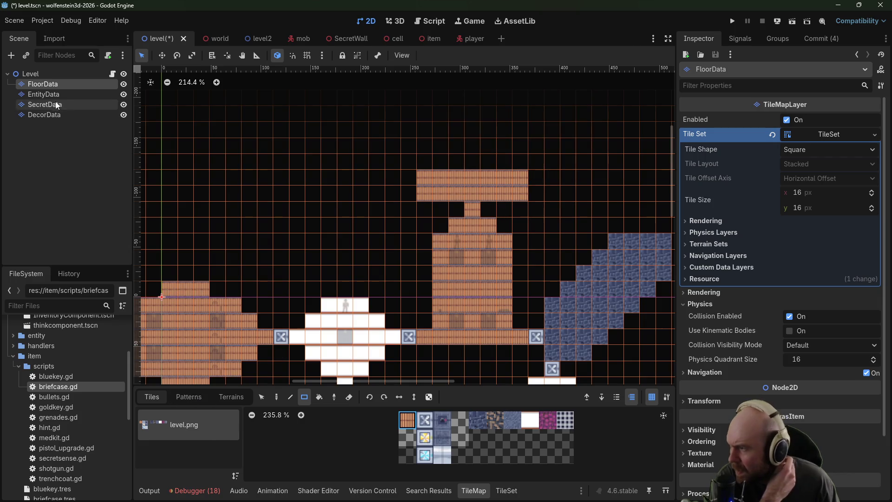
left_click(53, 95)
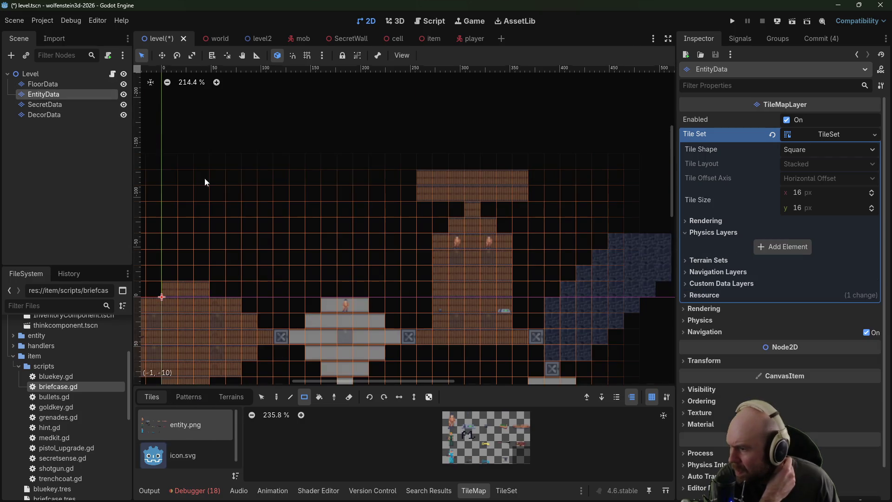
Step: Place two entities in the top brick room, erase its outer columns, and run the game
left_click(440, 192)
left_click(506, 192)
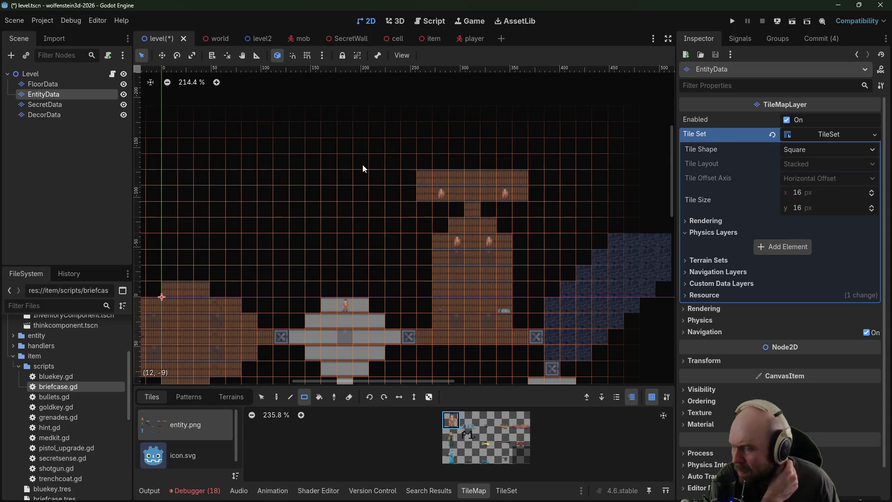
left_click(349, 398)
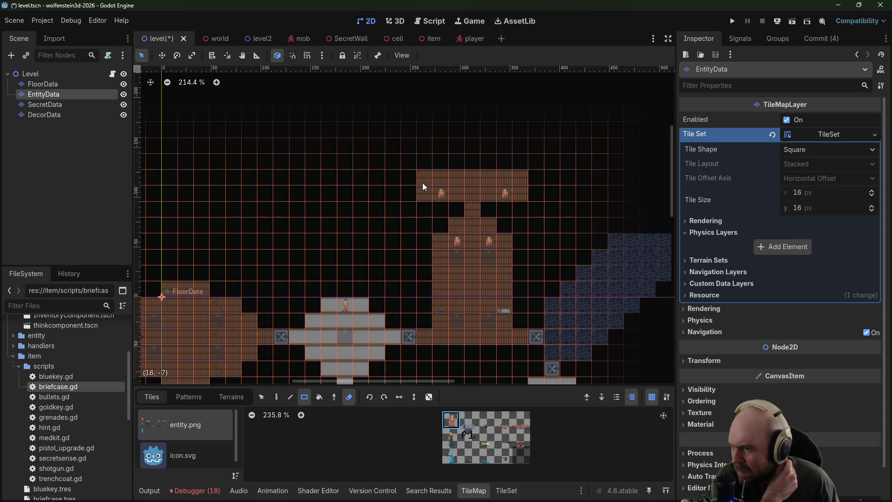
left_click(51, 84)
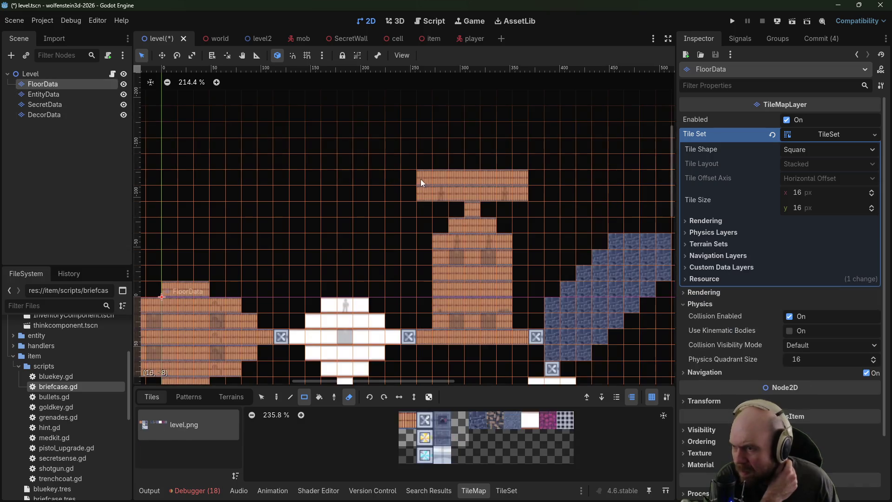
left_click_drag(520, 178, 520, 193)
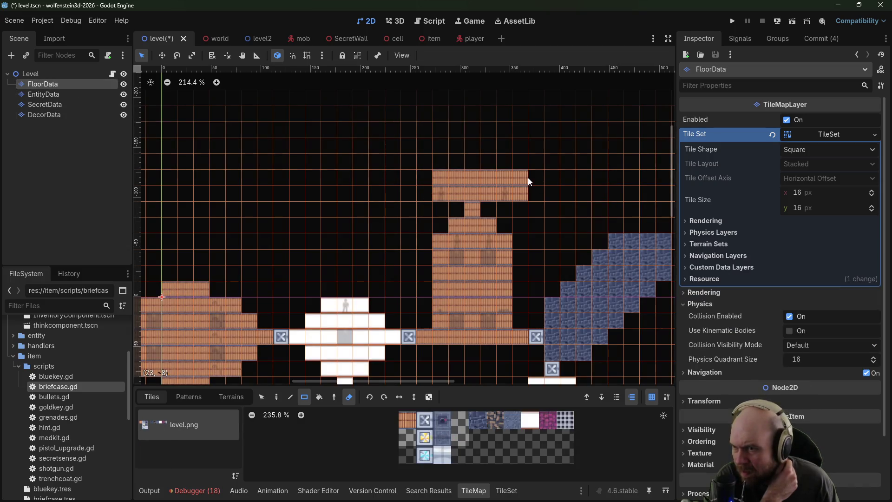
left_click(731, 23)
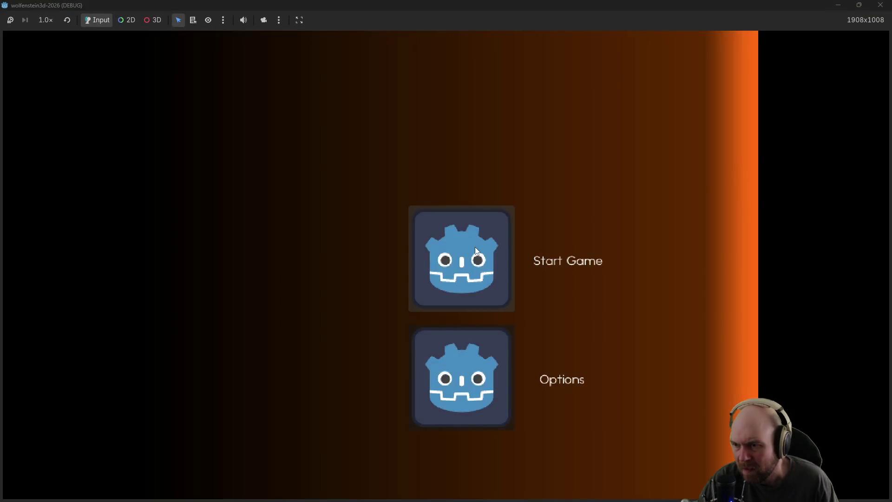
Step: Start a new game, go through the first steel door, shoot the guard, and grab its magazine
left_click(475, 248)
key("w")
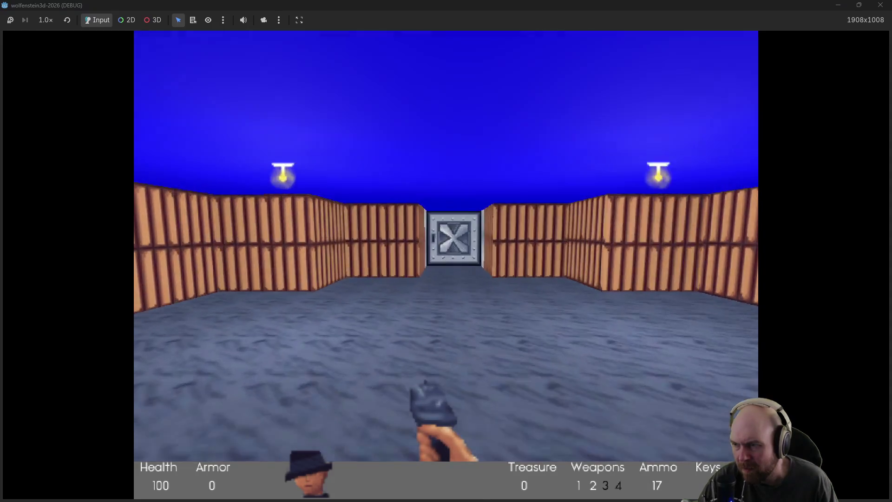
key("e")
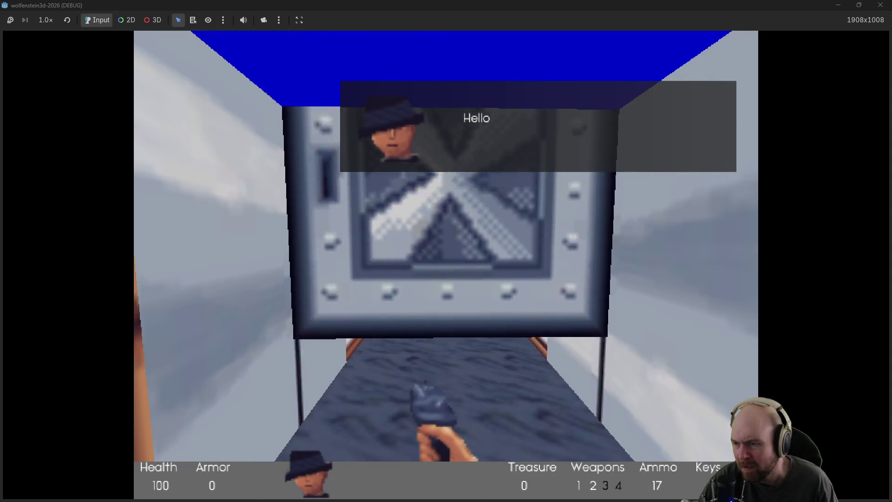
key("w")
key("ctrl")
key("ctrl")
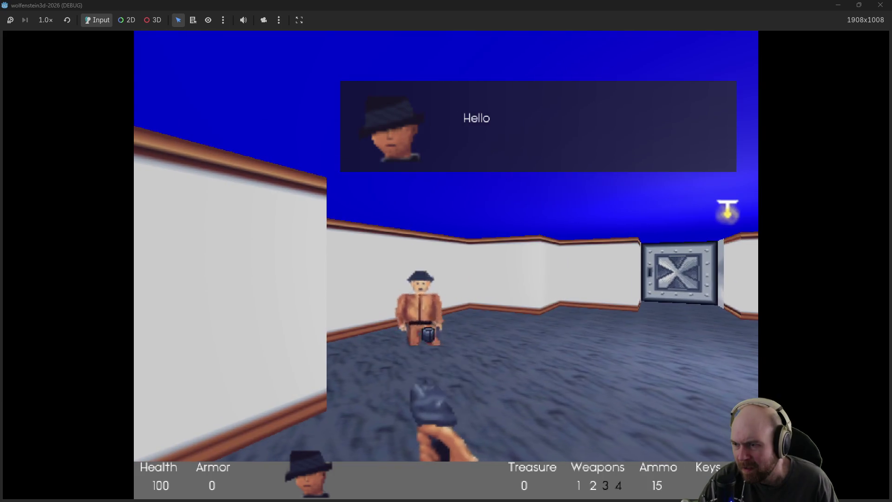
key("ctrl")
key("w")
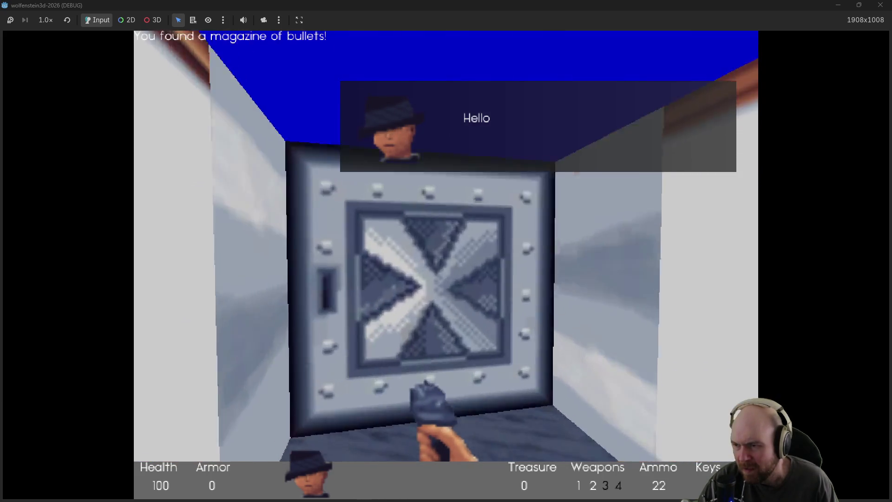
Step: Open the next door, kill the guards in the room, and collect their magazines
key("e")
key("w")
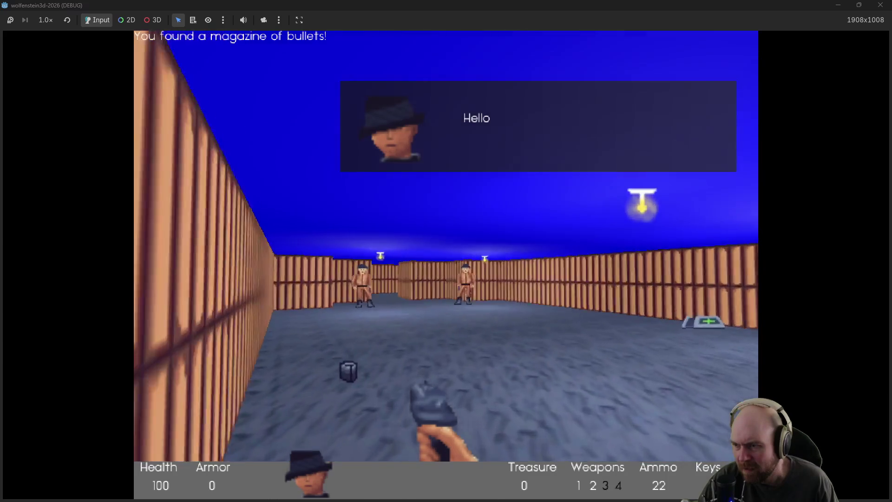
key("ctrl")
key("ctrl")
key("ctrl")
key("ctrl")
key("w")
key("ctrl")
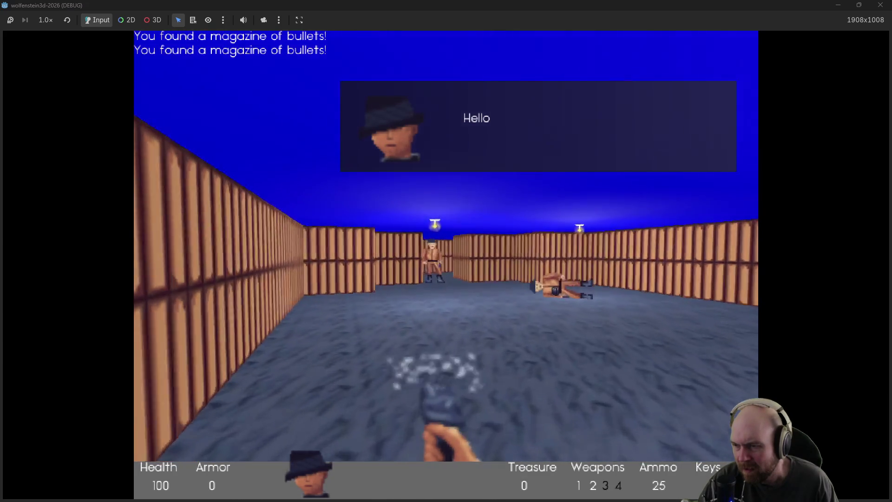
key("ctrl")
key("ctrl")
key("ctrl")
key("ctrl")
key("w")
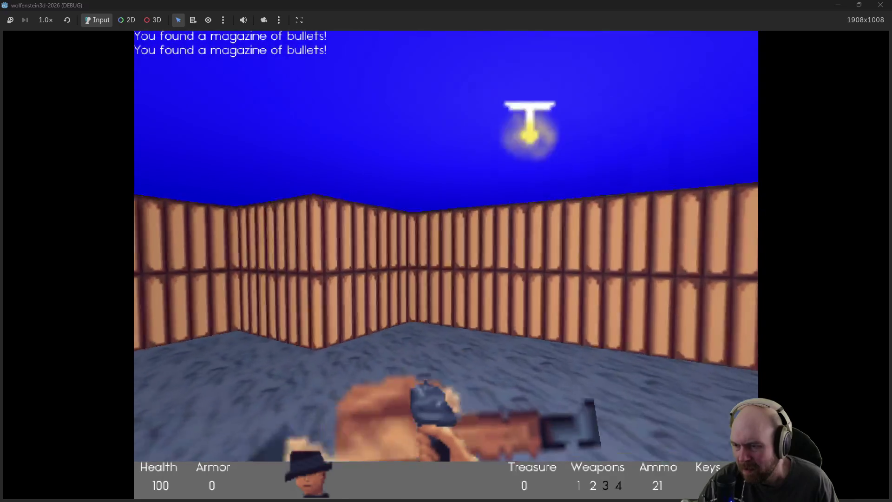
key("w")
key("ctrl")
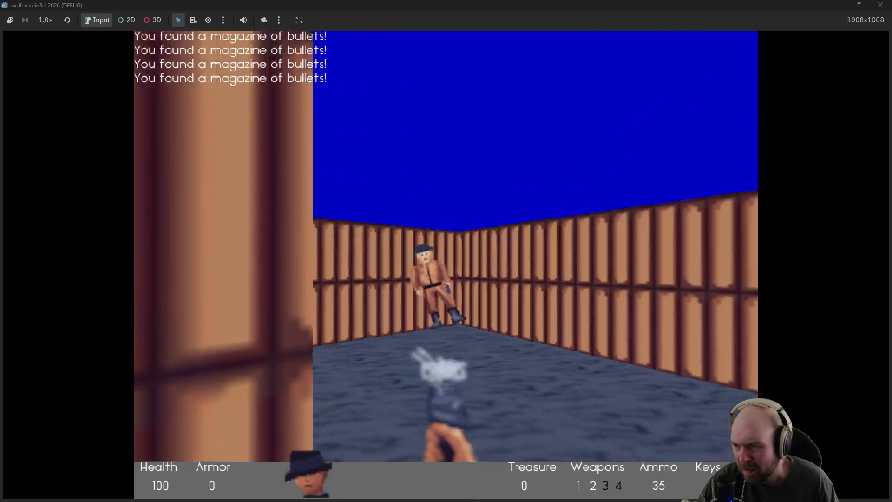
key("ctrl")
key("ctrl")
key("ctrl")
key("ctrl")
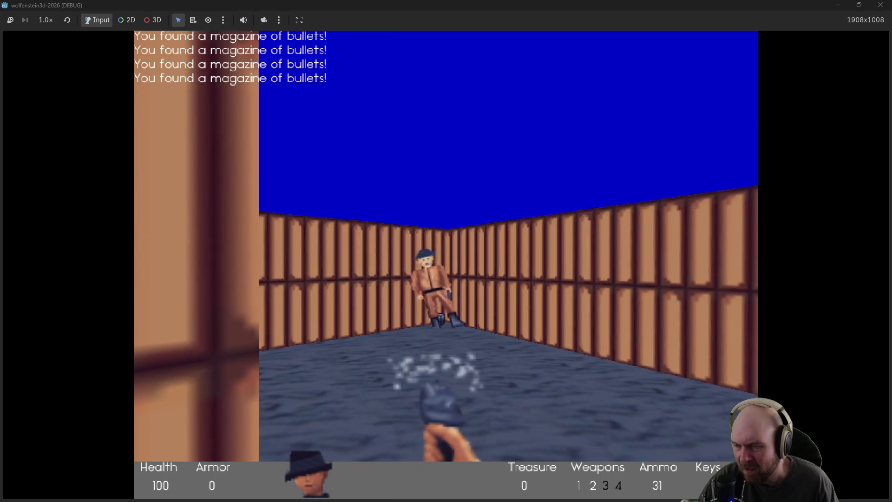
key("ctrl")
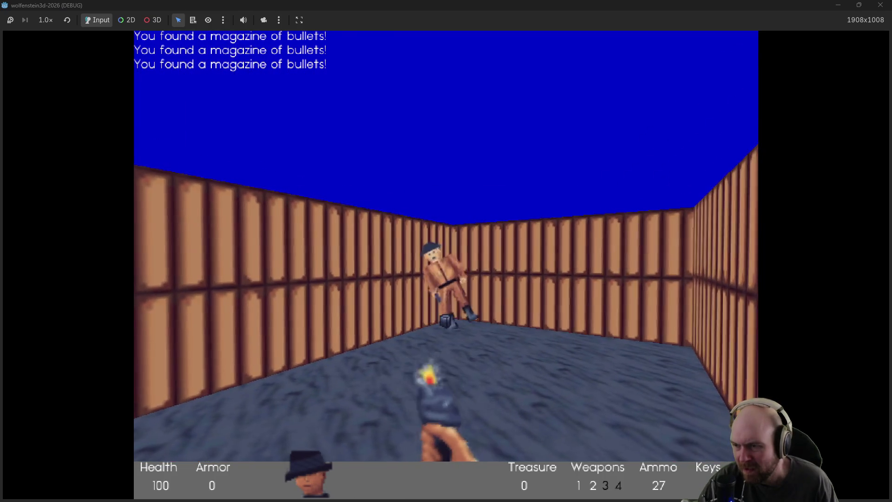
key("w")
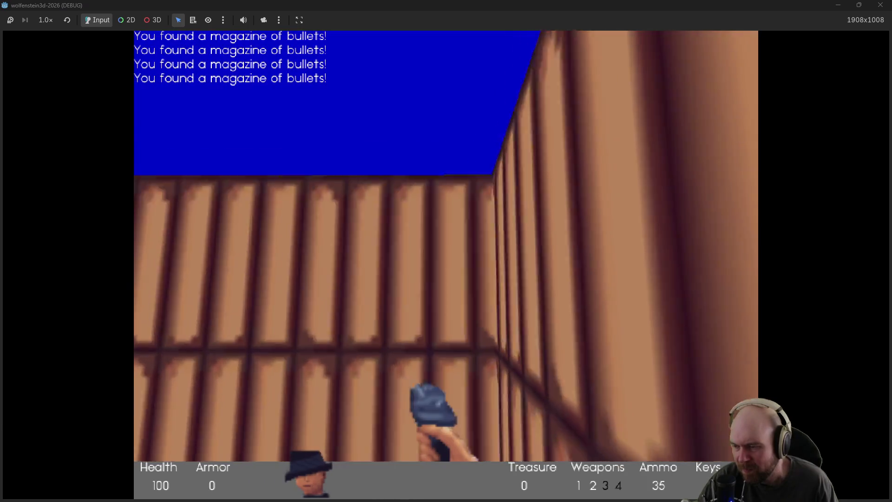
Step: Walk through the stone room and open the steel door into the white hall
key("Left")
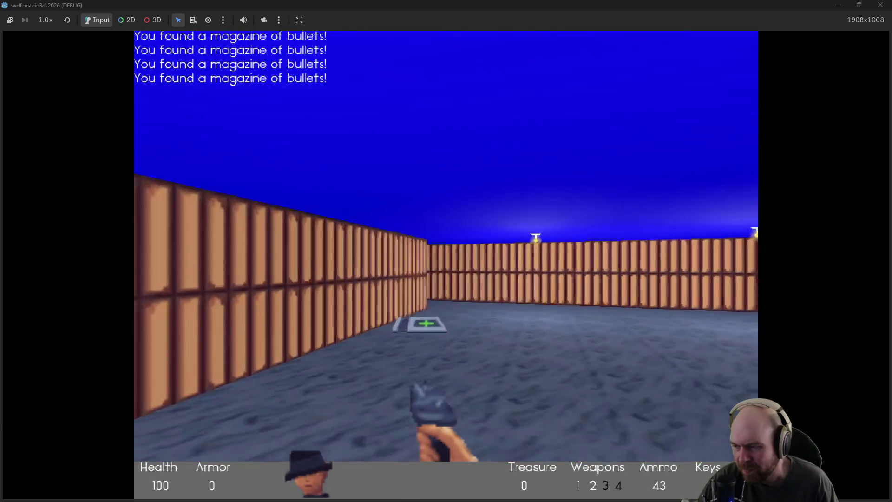
key("w")
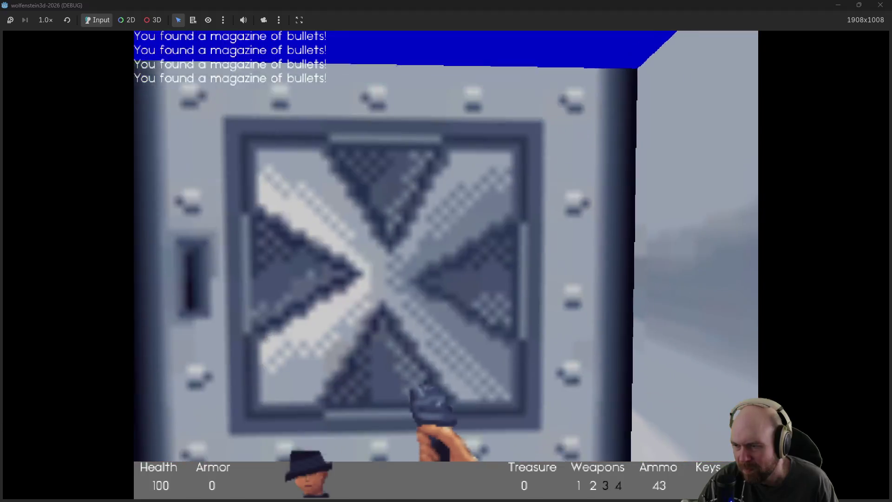
key("space")
key("w")
key("Left")
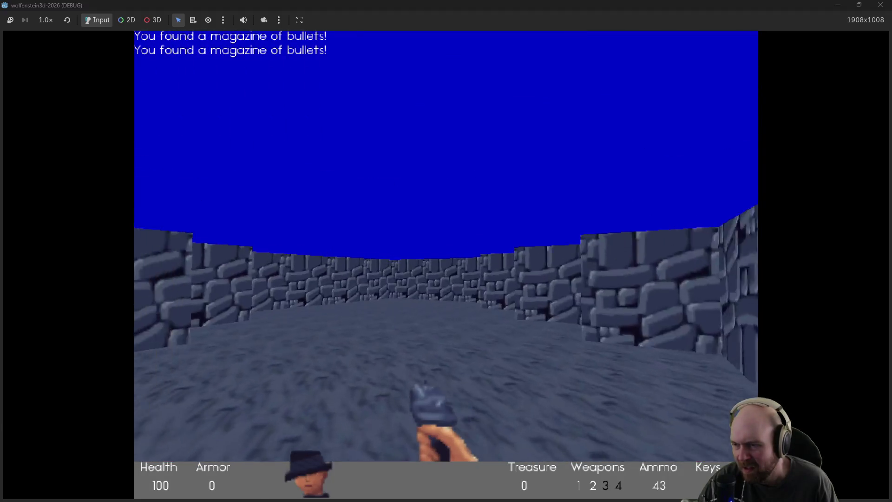
key("Right")
key("w")
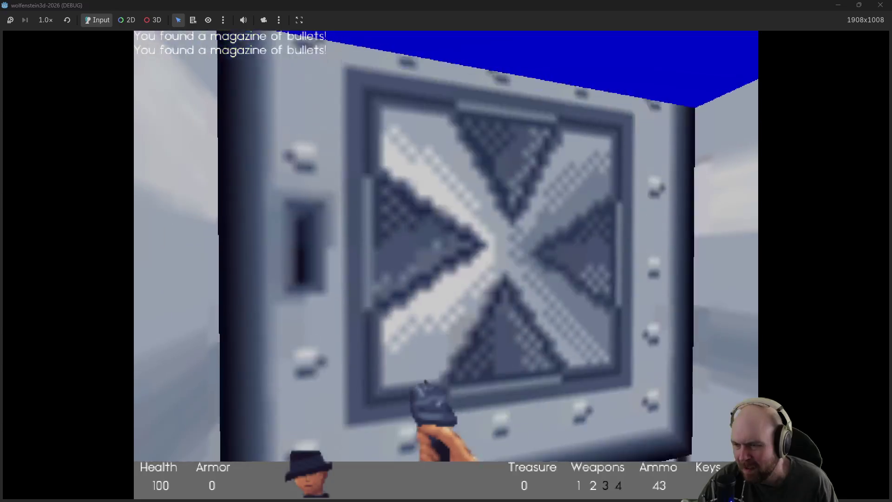
key("space")
Step: Shoot the guards in the white hall and pick up their magazines
key("Left")
key("ctrl")
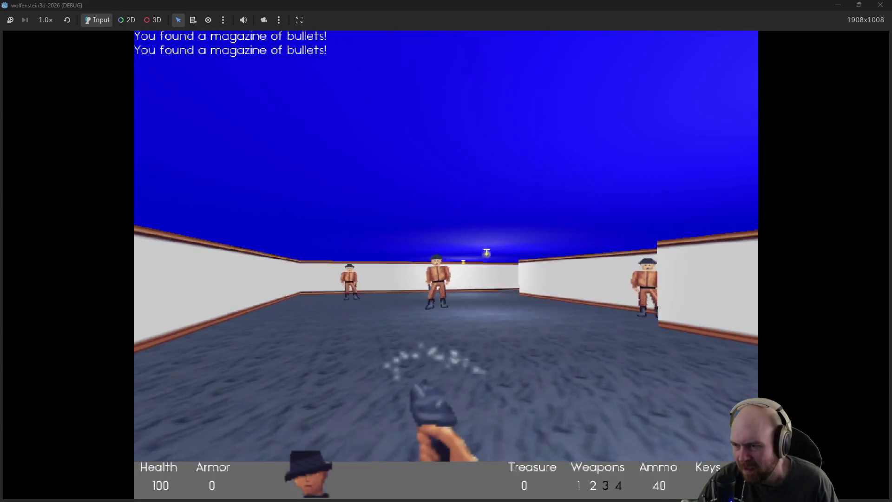
key("ctrl")
key("Right")
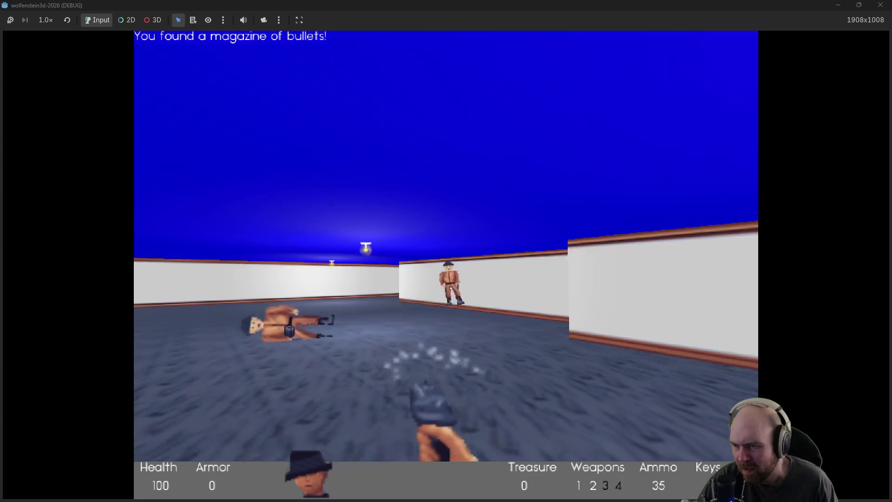
key("w")
key("w")
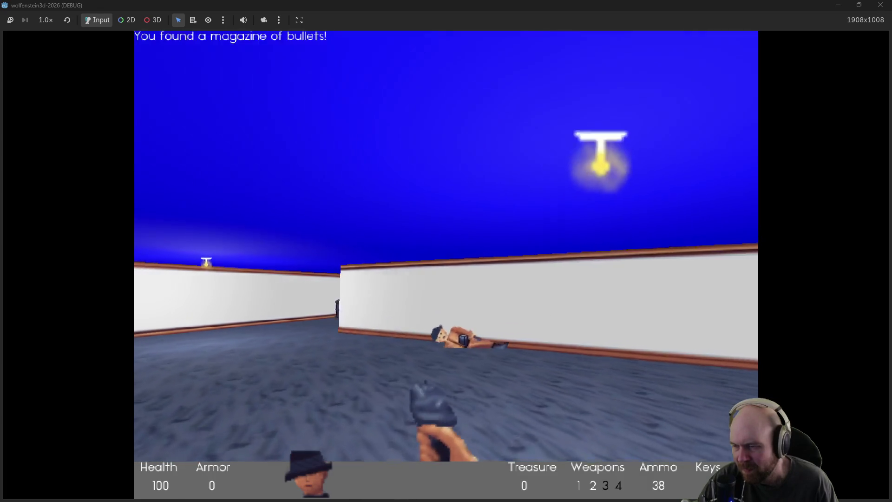
key("Left")
key("ctrl")
key("Left")
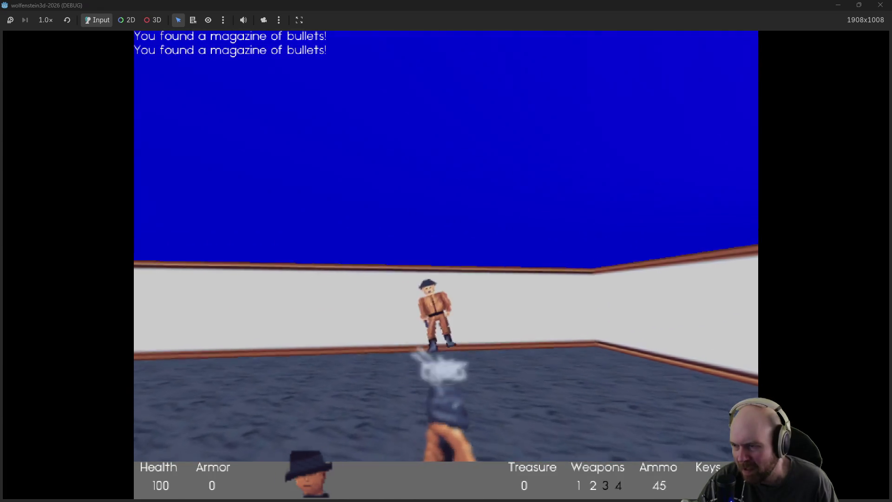
key("w")
key("ctrl")
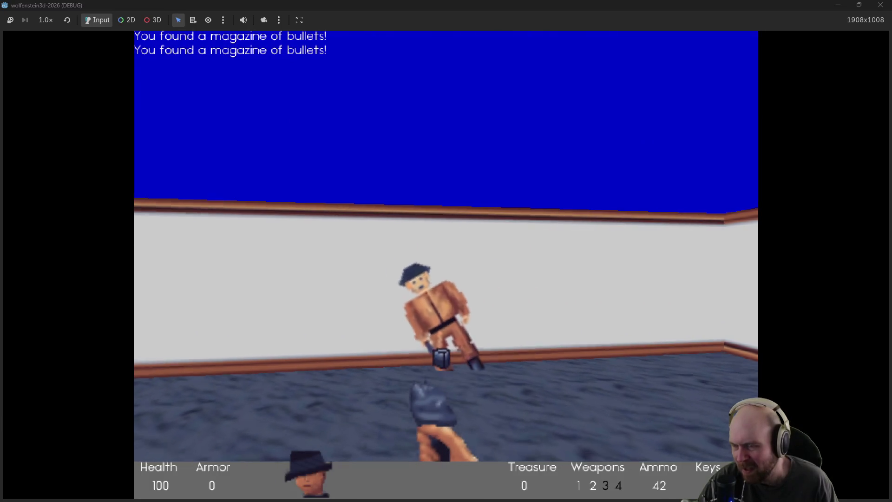
key("Left")
key("w")
Step: Pass the barrels, enter the purple room through the vault door collecting magazines, then stop with F8
key("w")
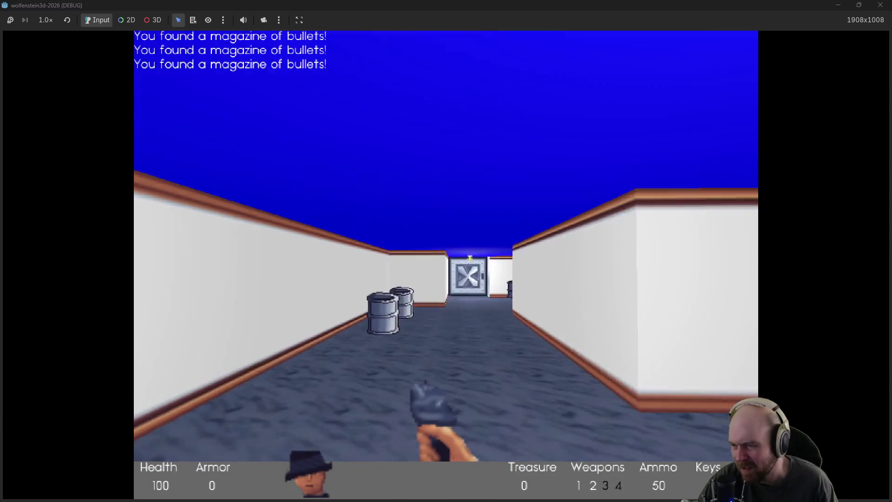
key("Left")
key("w")
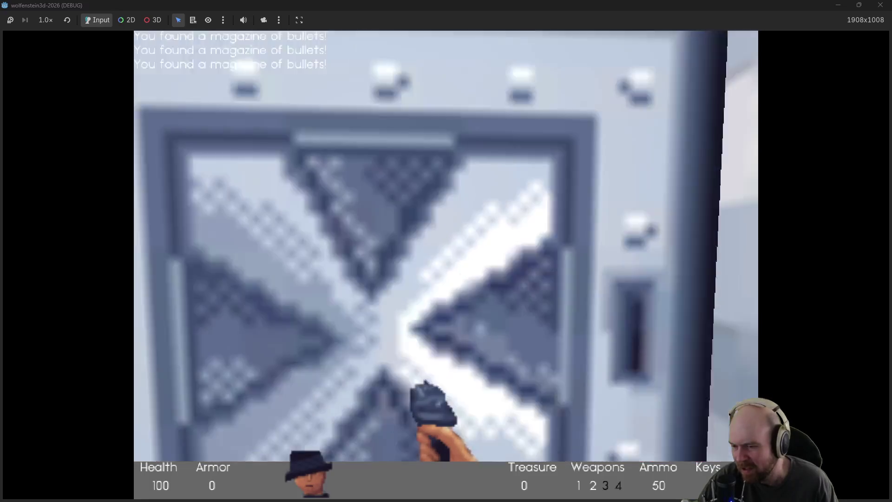
key("Right")
key("Left")
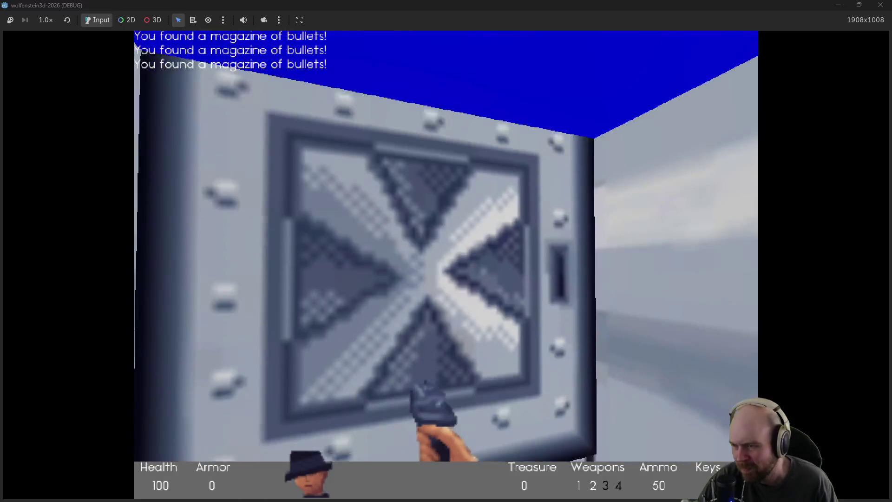
key("space")
key("w")
key("Left")
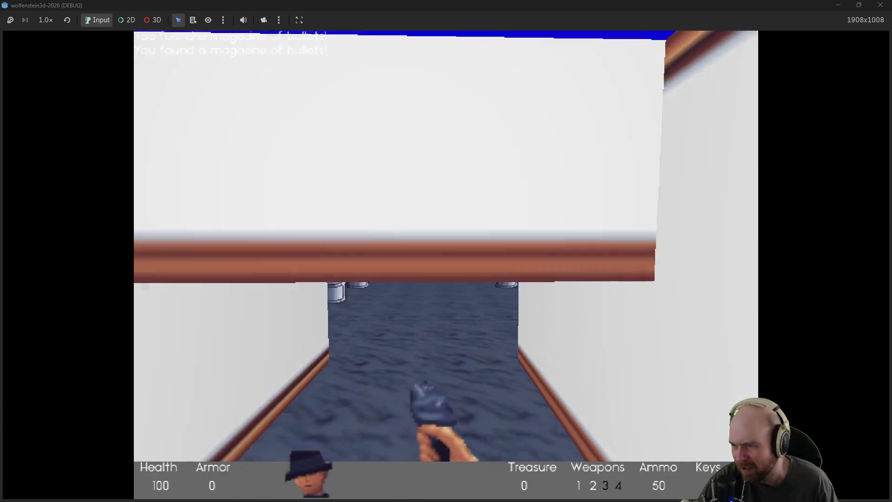
key("w")
key("Left")
key("w")
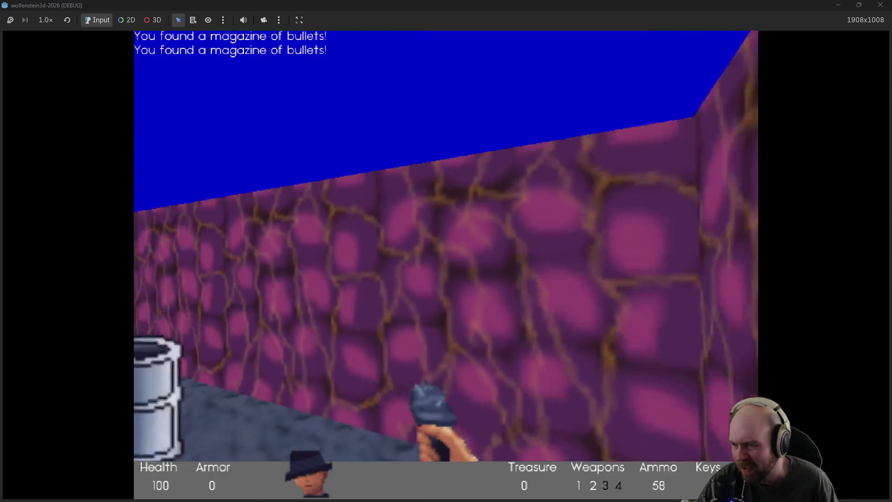
key("F8")
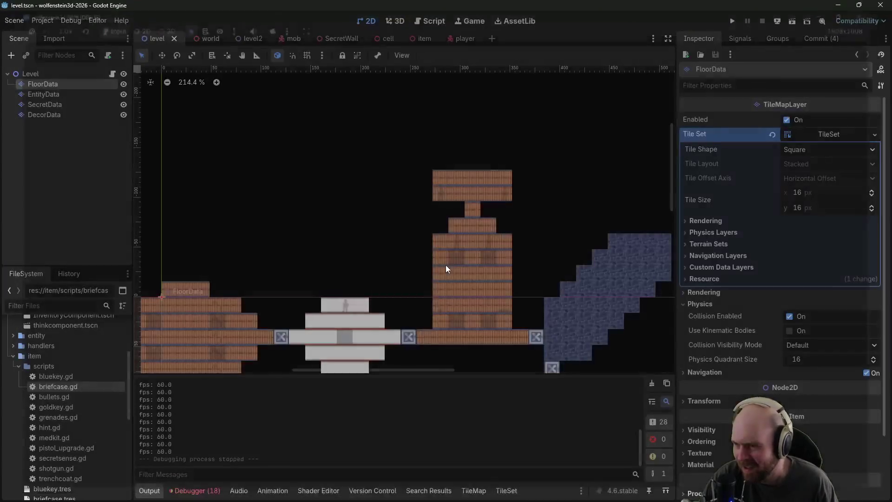
Step: Paint a blue-brick block on FloorData extending the diagonal corridor northeast
left_click_drag(569, 253, 293, 177)
scroll(514, 208, "down", 6)
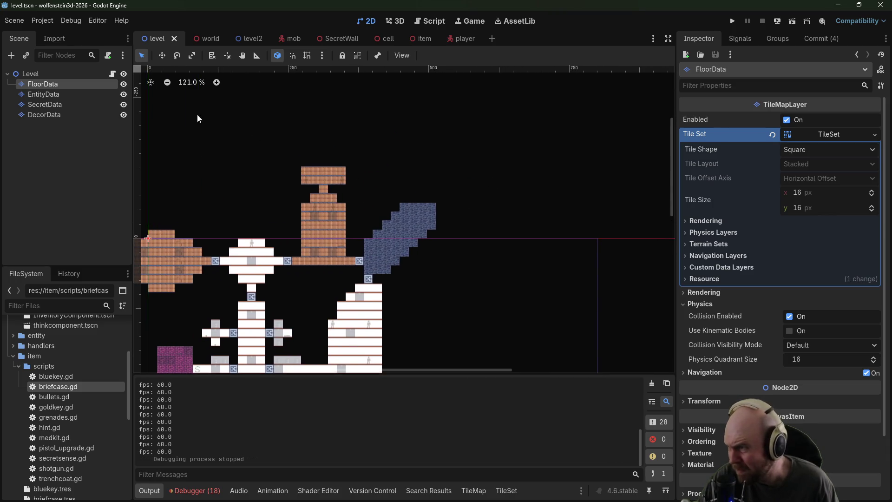
left_click_drag(538, 126, 466, 197)
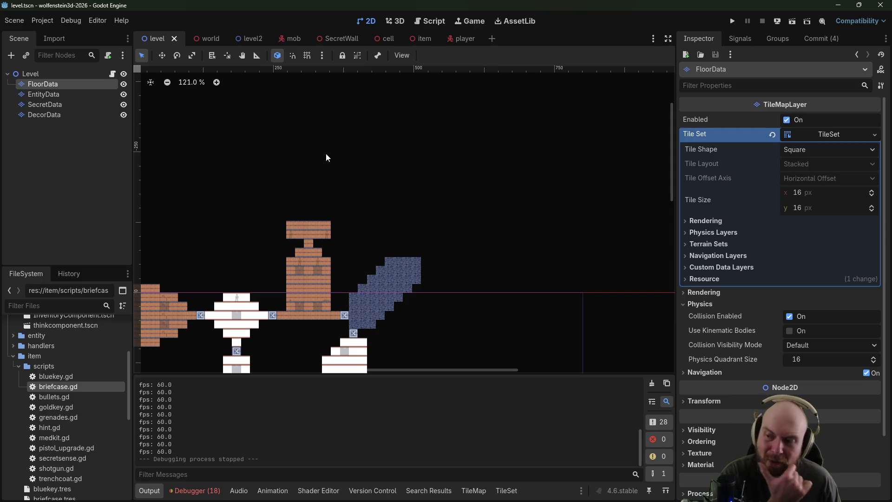
left_click(46, 94)
left_click(47, 88)
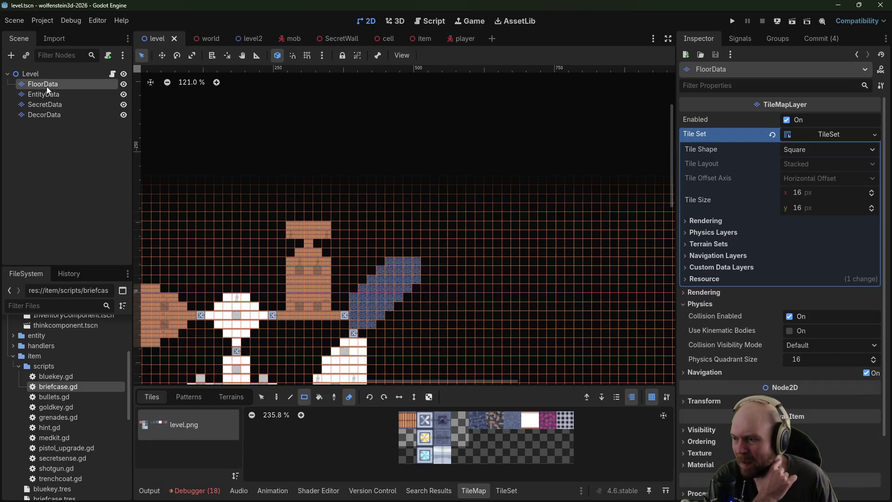
left_click(472, 423)
mouse_move(400, 255)
left_mouse_down()
mouse_move(428, 264)
mouse_move(420, 263)
left_mouse_up()
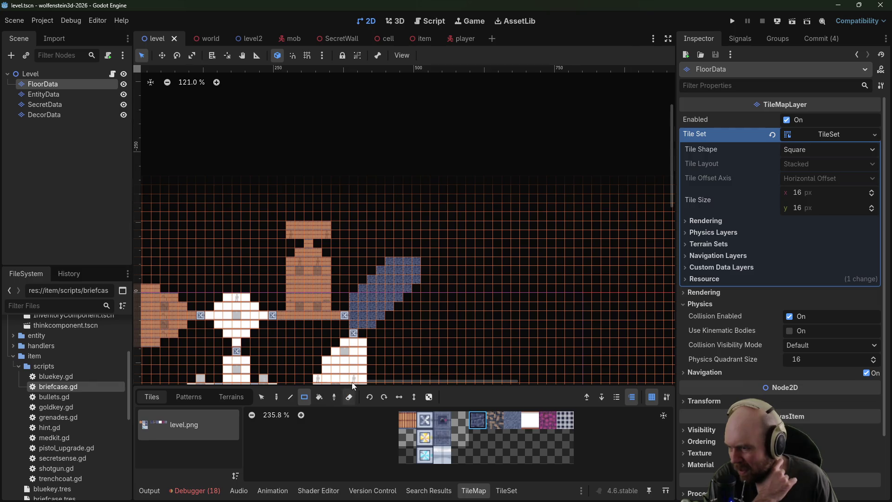
left_click(349, 396)
mouse_move(398, 252)
left_mouse_down()
mouse_move(434, 271)
mouse_move(429, 241)
mouse_move(444, 250)
mouse_move(427, 226)
mouse_move(453, 242)
left_mouse_up()
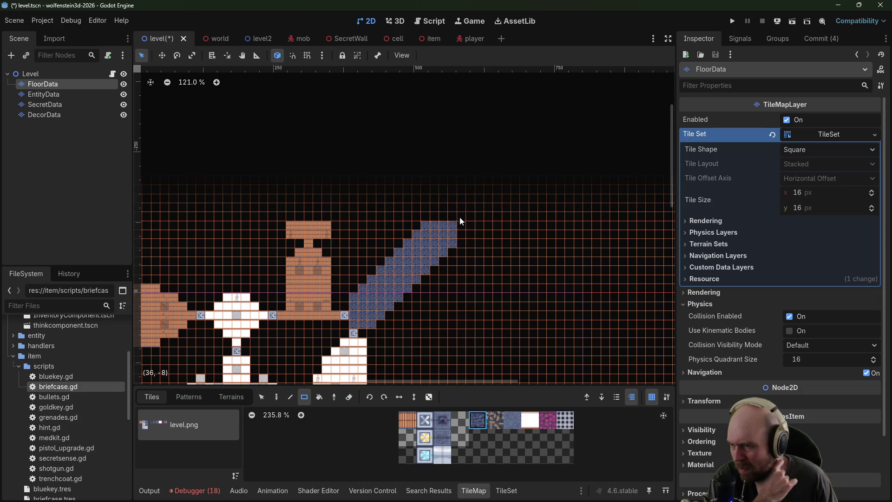
scroll(446, 243, "up", 3)
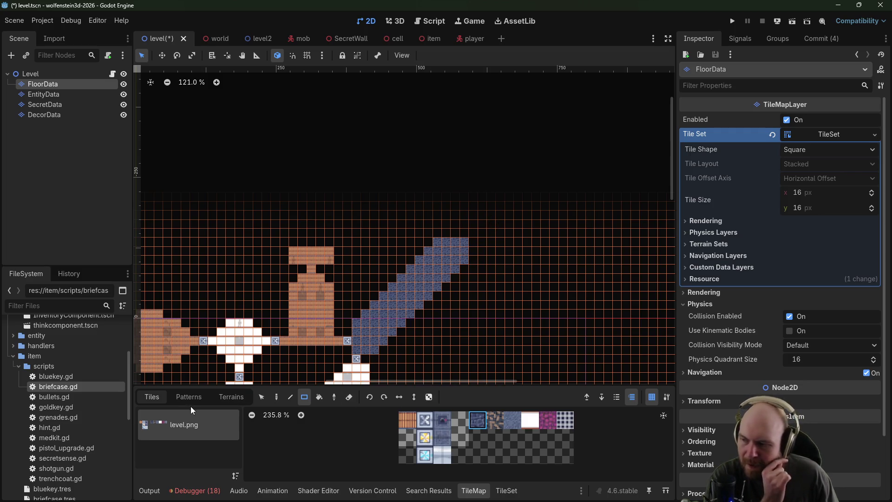
left_click(49, 94)
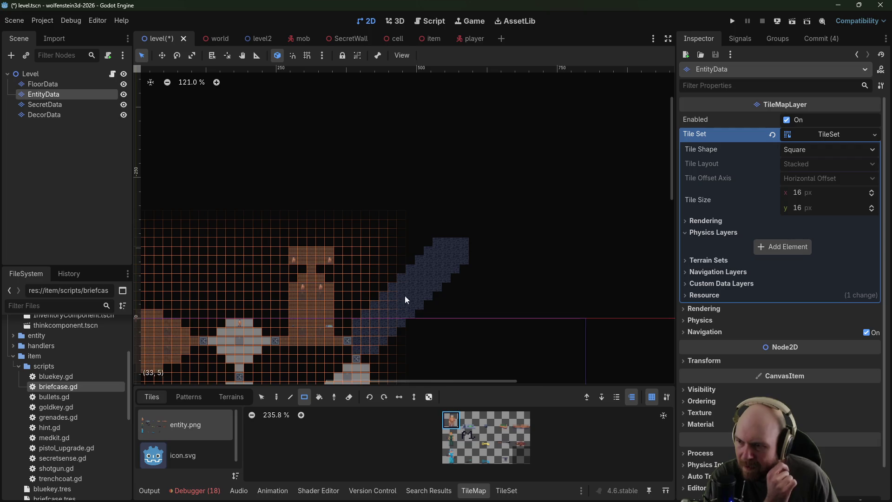
Step: Place six entity markers along the diagonal blue-stone corridor, then reselect FloorData
left_click(383, 297)
left_click(408, 269)
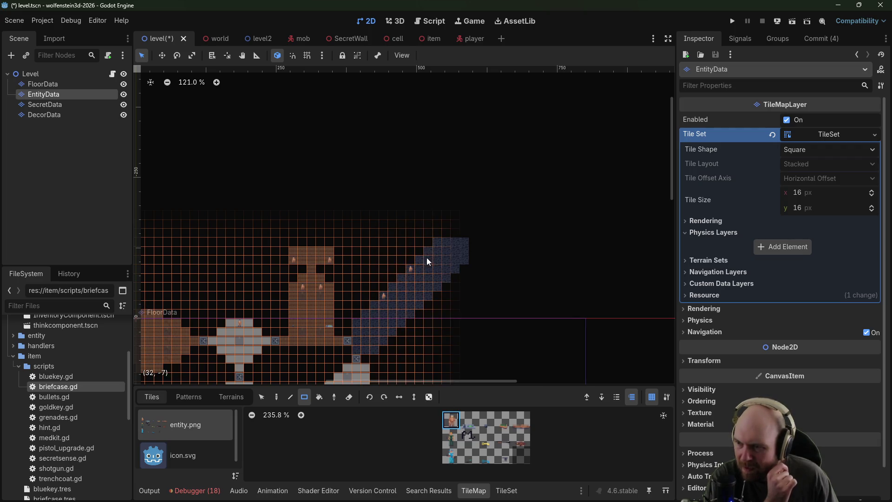
left_click(415, 313)
left_click(437, 286)
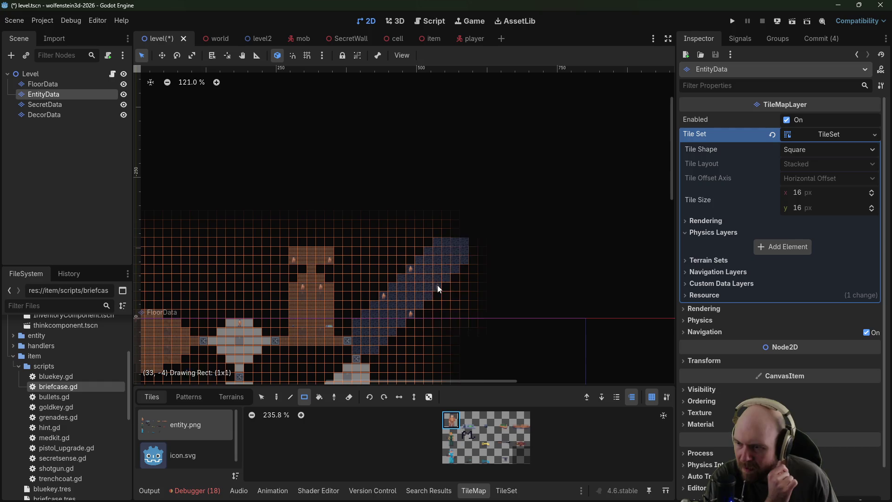
left_click(437, 244)
left_click(465, 259)
mouse_move(481, 239)
left_mouse_down()
mouse_move(454, 265)
mouse_move(465, 185)
mouse_move(492, 172)
left_mouse_up()
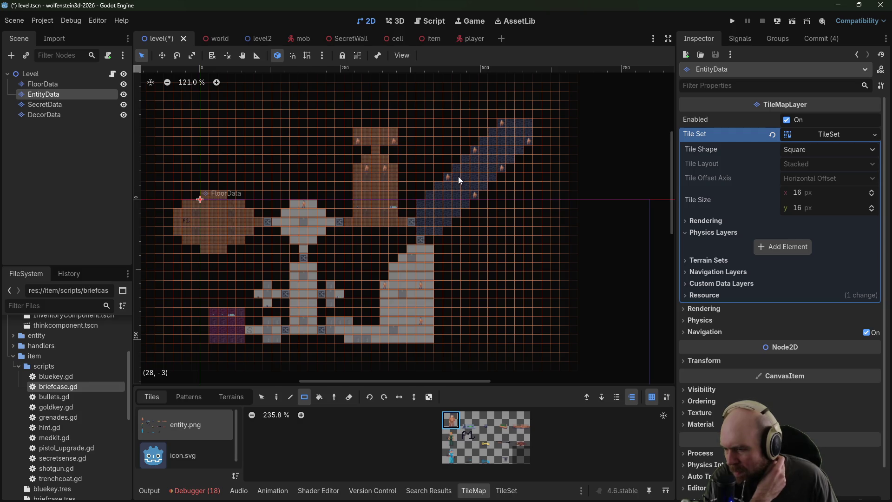
mouse_move(523, 178)
left_mouse_down()
mouse_move(398, 210)
mouse_move(397, 261)
left_mouse_up()
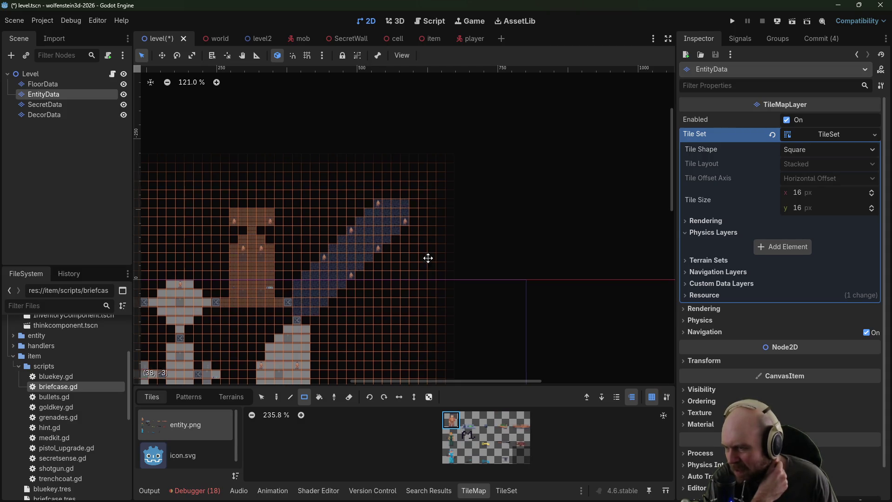
scroll(414, 309, "up", 3)
left_click(46, 84)
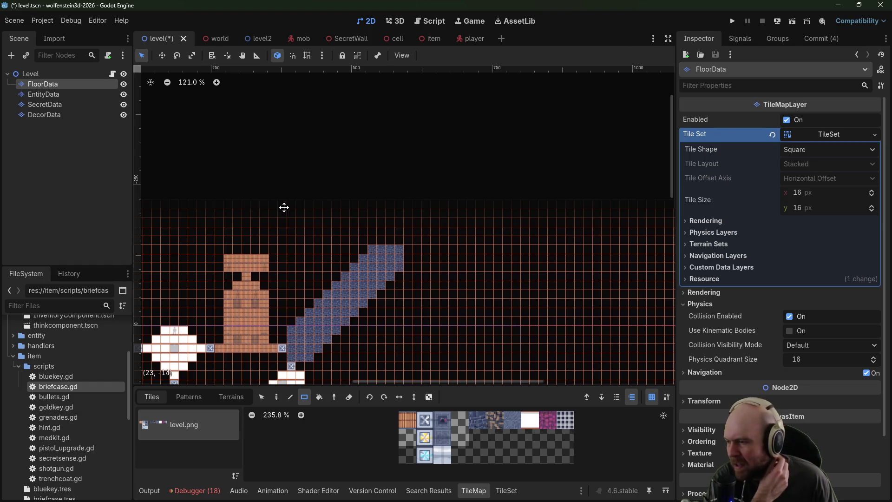
Step: Select the blue stone floor tile and paint a vertical column of it past the door tile
mouse_move(283, 205)
left_mouse_down()
mouse_move(392, 154)
mouse_move(392, 139)
mouse_move(347, 113)
mouse_move(456, 211)
mouse_move(357, 217)
mouse_move(426, 269)
left_mouse_up()
scroll(425, 269, "up", 2)
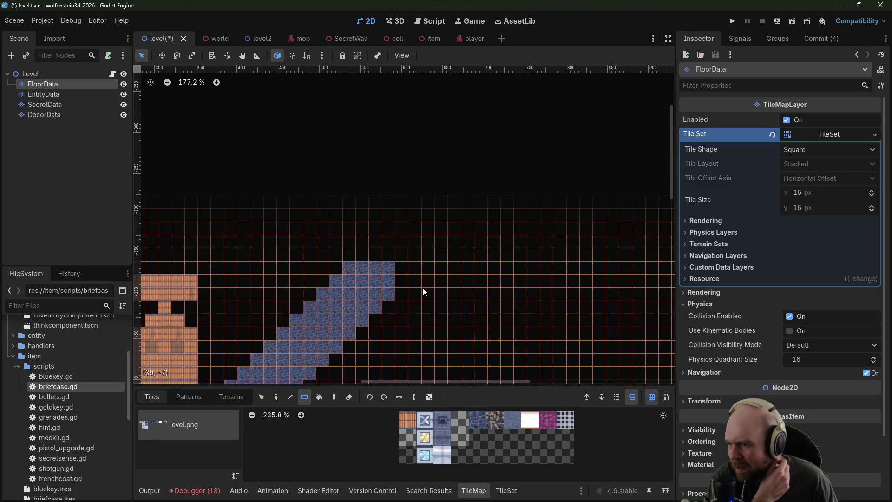
left_click(429, 420)
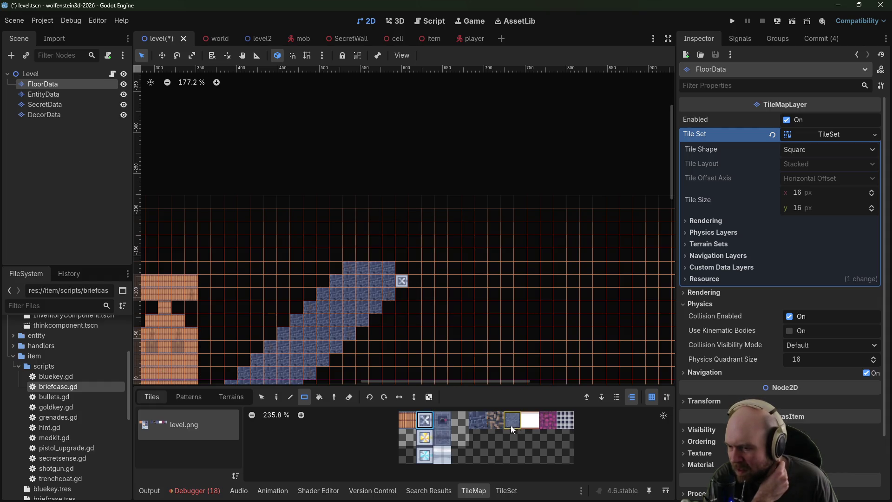
left_click(419, 280)
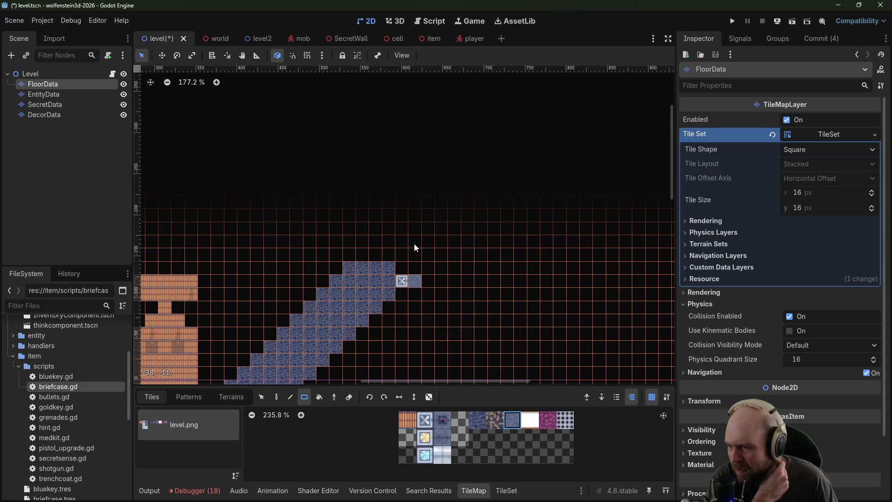
left_click_drag(416, 248, 415, 335)
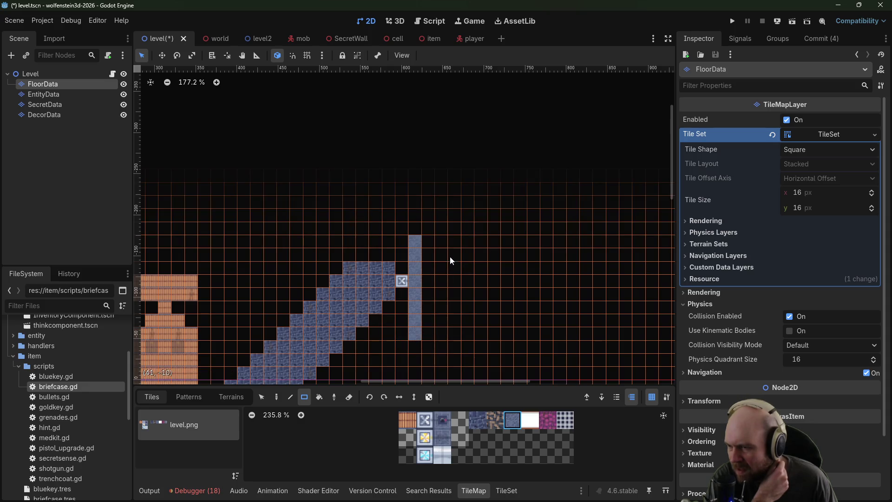
left_click(421, 231)
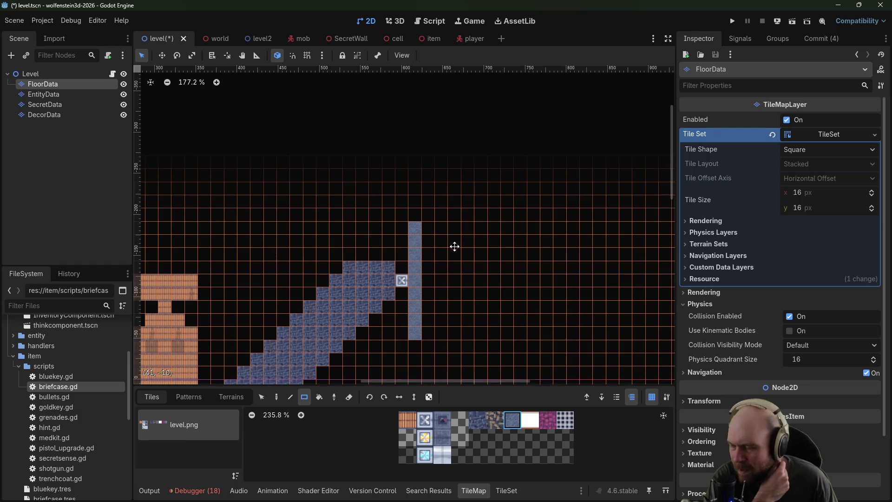
Step: Fill a large square block of blue stone floor beside the corridor's end
mouse_move(454, 245)
left_mouse_down()
mouse_move(399, 161)
mouse_move(408, 188)
left_mouse_up()
scroll(408, 188, "down", 1)
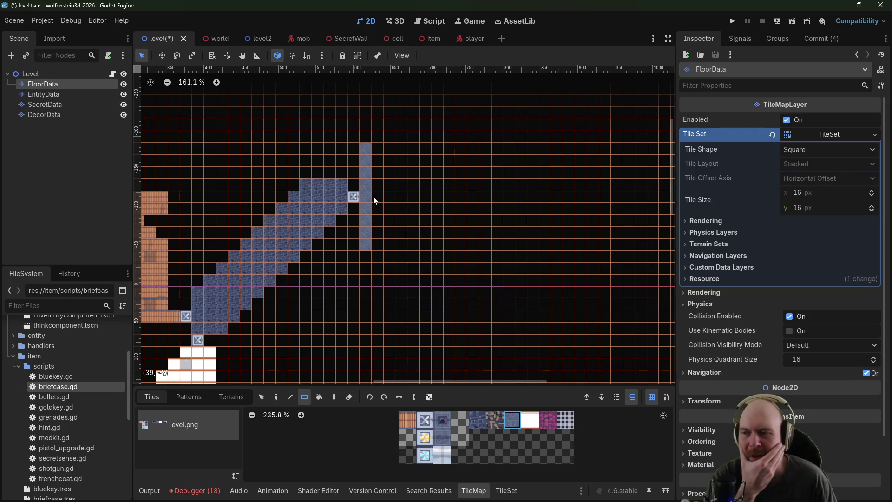
mouse_move(373, 197)
left_mouse_down()
mouse_move(452, 205)
mouse_move(423, 200)
left_mouse_up()
mouse_move(407, 123)
left_mouse_down()
mouse_move(669, 370)
mouse_move(650, 362)
left_mouse_up()
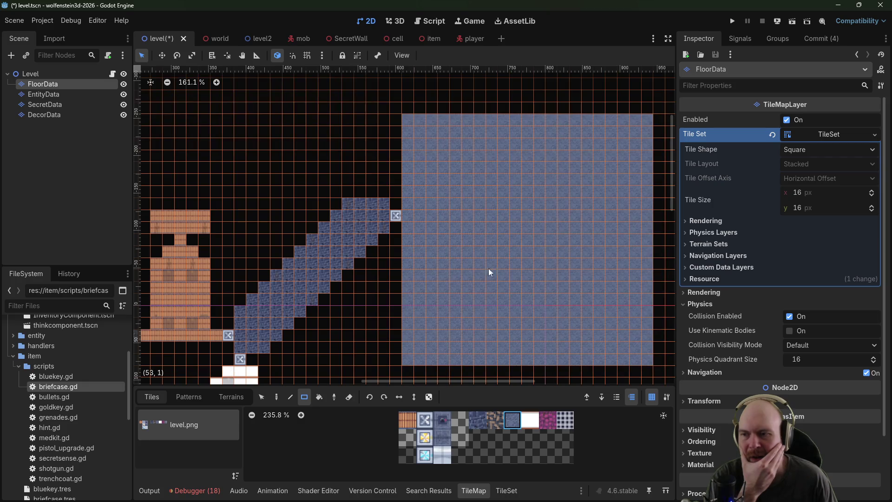
Step: With the eraser, carve gaps on the room's left side, top edge and middle
left_click(350, 398)
left_click_drag(403, 230, 467, 254)
left_click_drag(456, 120, 465, 134)
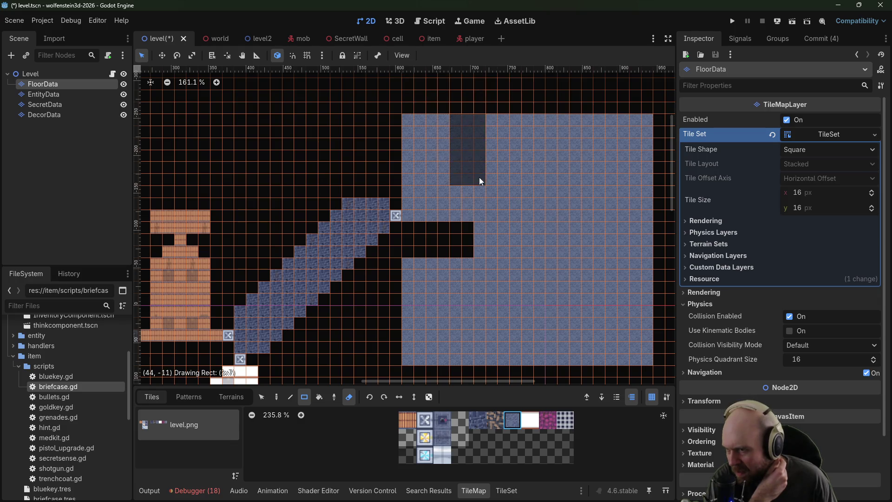
left_click_drag(480, 178, 568, 140)
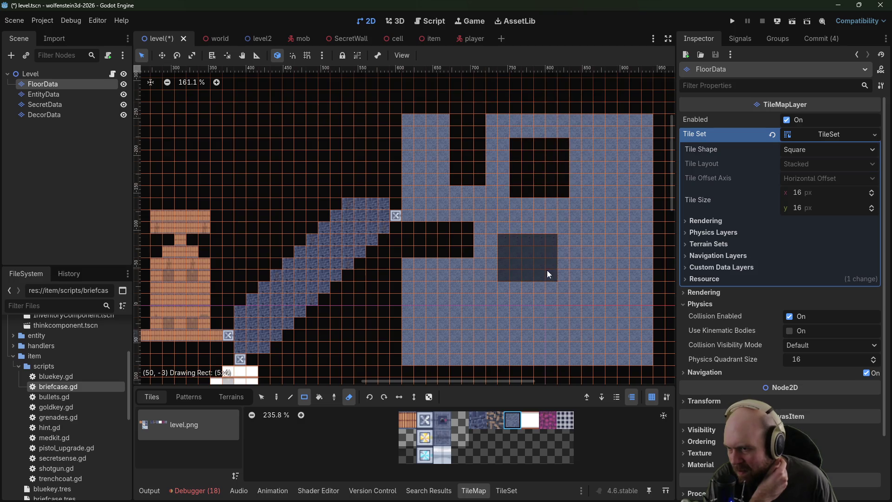
left_click_drag(548, 270, 555, 273)
Step: Erase blocks at the right, lower left, bottom and upper right, then select EntityData
left_click_drag(578, 208, 624, 238)
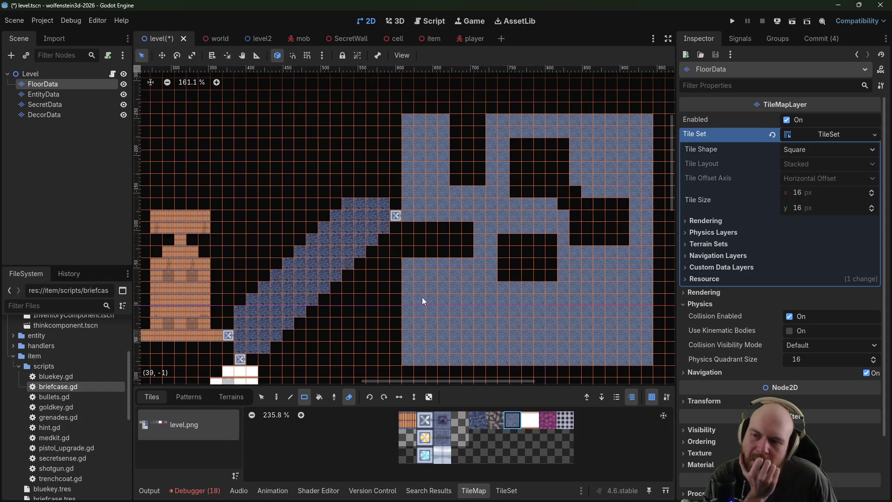
left_click_drag(428, 281, 483, 336)
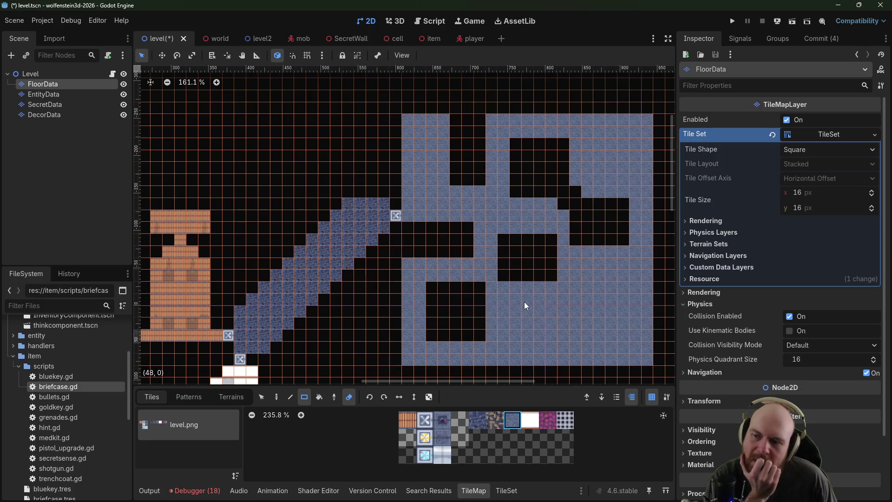
left_click_drag(525, 301, 589, 339)
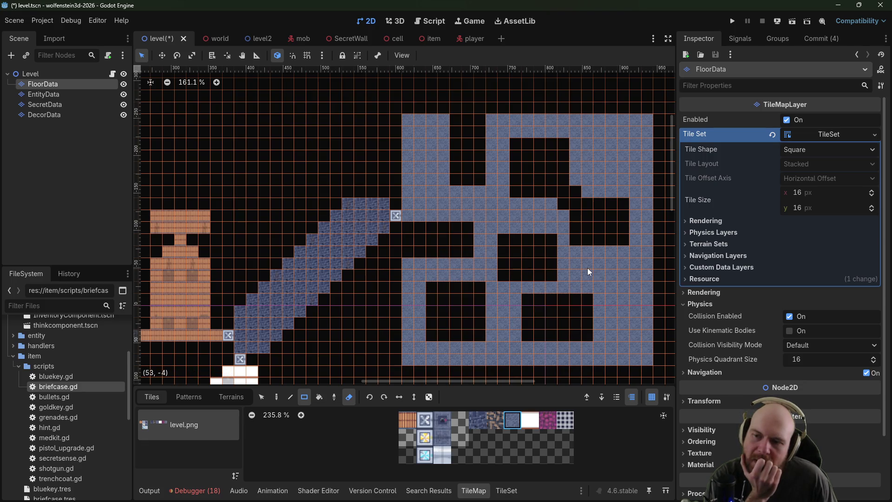
left_click_drag(627, 165, 635, 171)
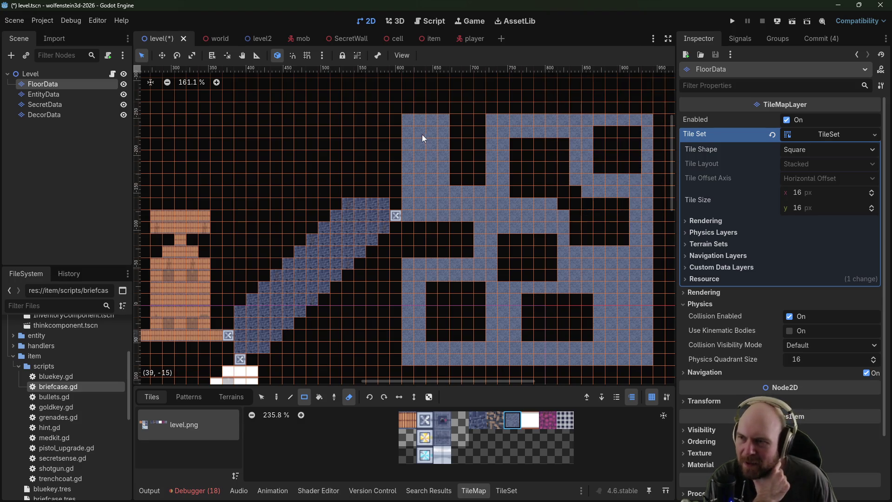
left_click(59, 94)
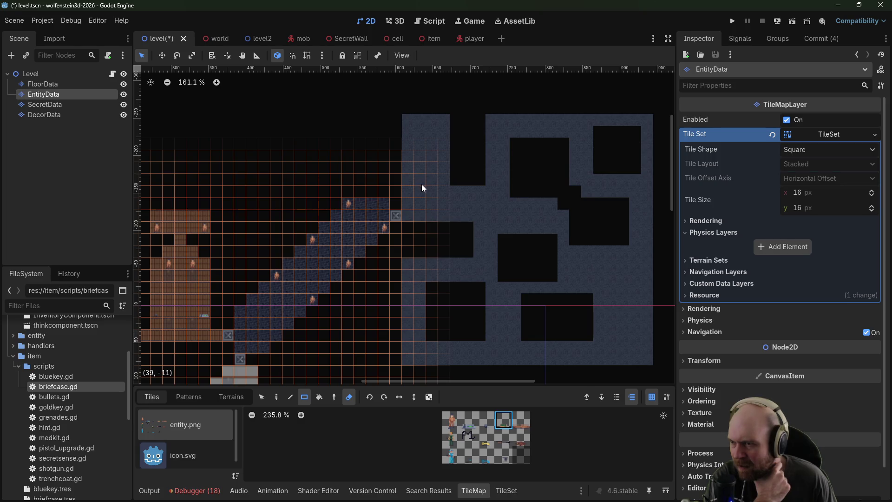
Step: Turn off erasing and place a pickup and two guards in the maze room
scroll(427, 206, "up", 3)
key("e")
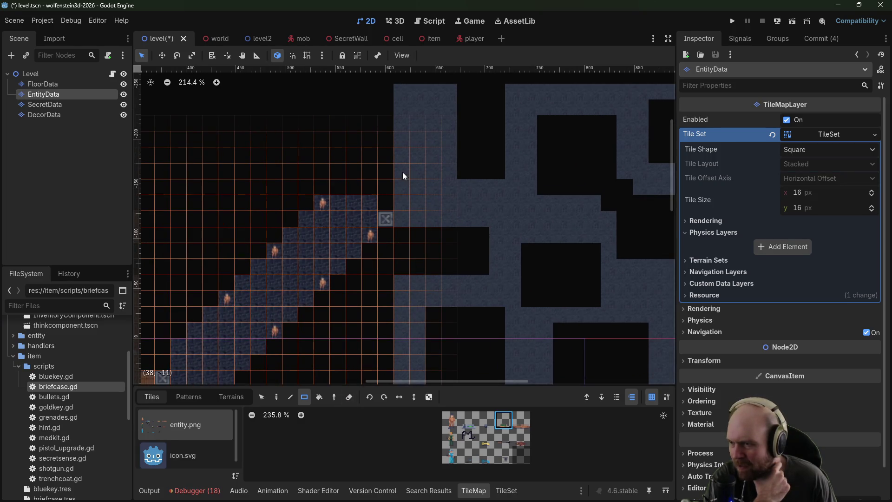
left_click(425, 174)
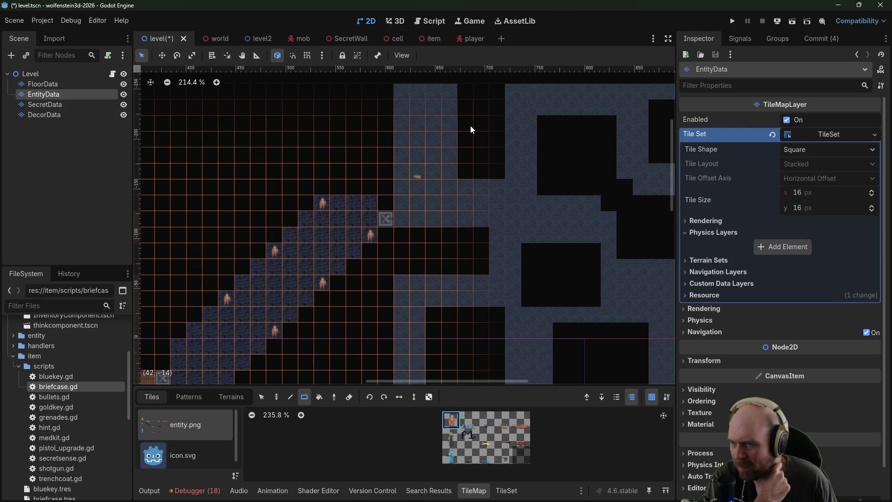
scroll(398, 96, "up", 3)
scroll(435, 180, "up", 1)
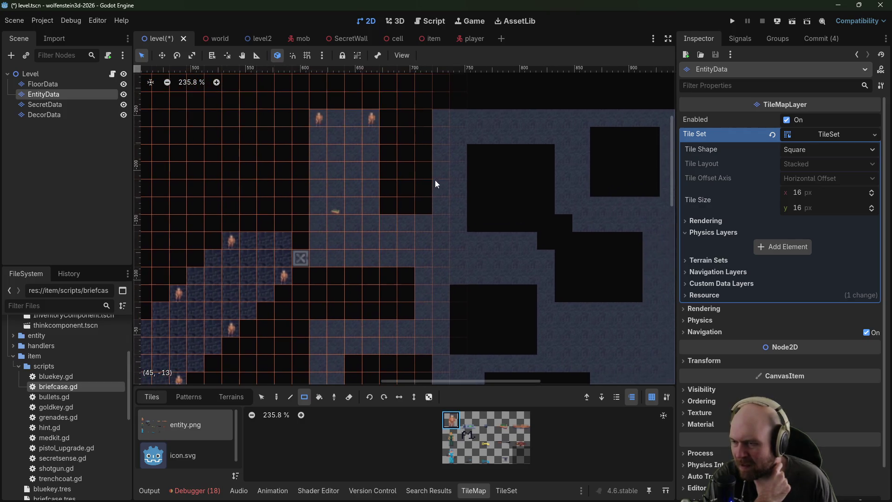
left_click(495, 256)
left_click_drag(498, 261, 577, 163)
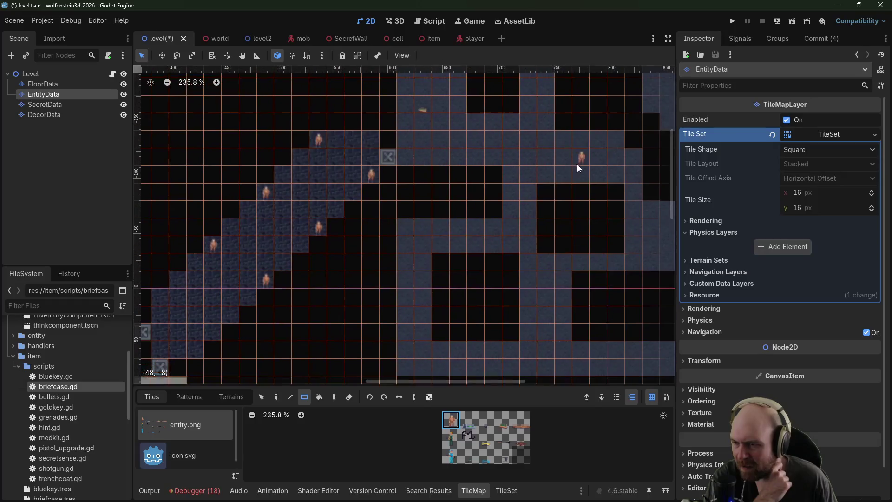
scroll(442, 261, "down", 3)
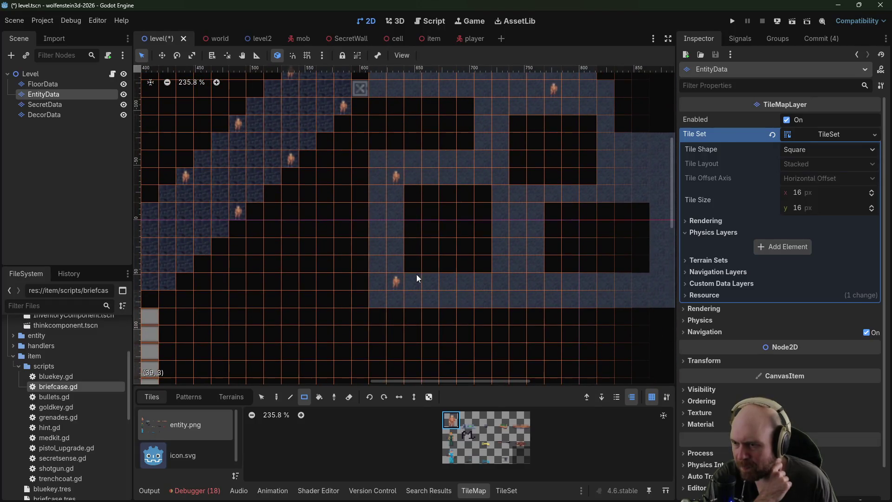
Step: Add more guards in the maze's lower corridors, then save and run the project
left_click(513, 283)
scroll(344, 293, "right", 5)
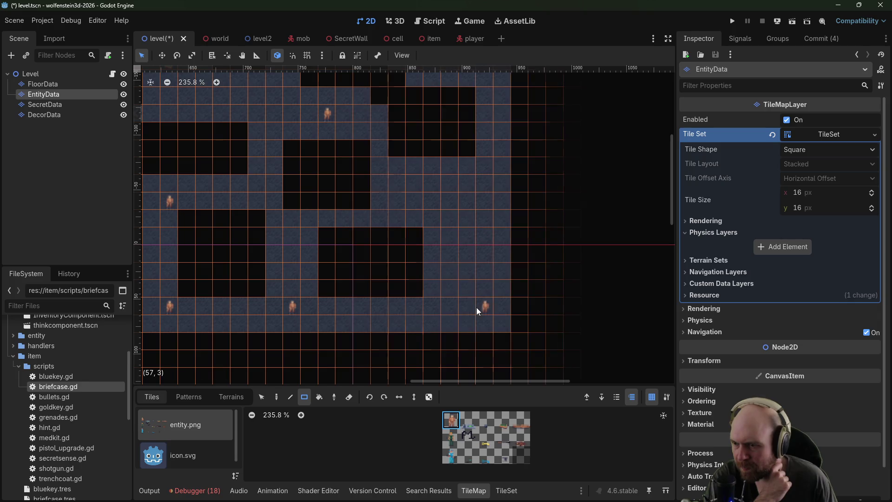
left_click(479, 308)
scroll(480, 195, "up", 3)
scroll(480, 195, "left", 1)
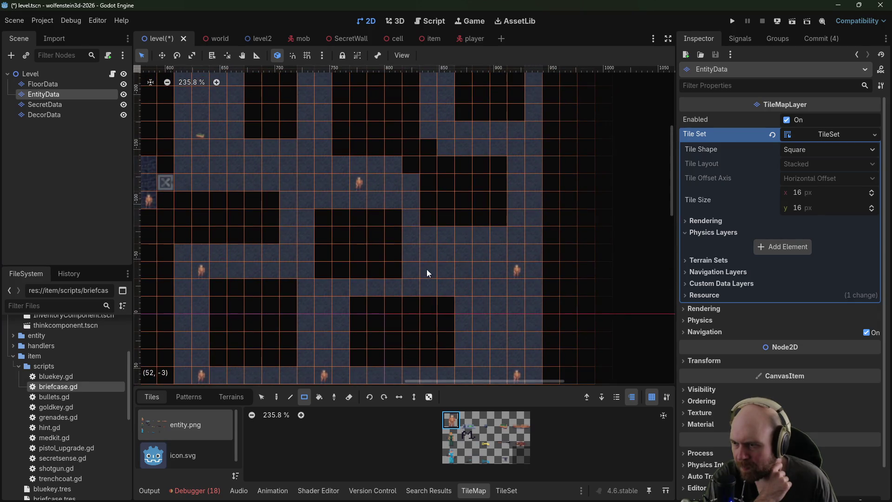
scroll(504, 125, "up", 5)
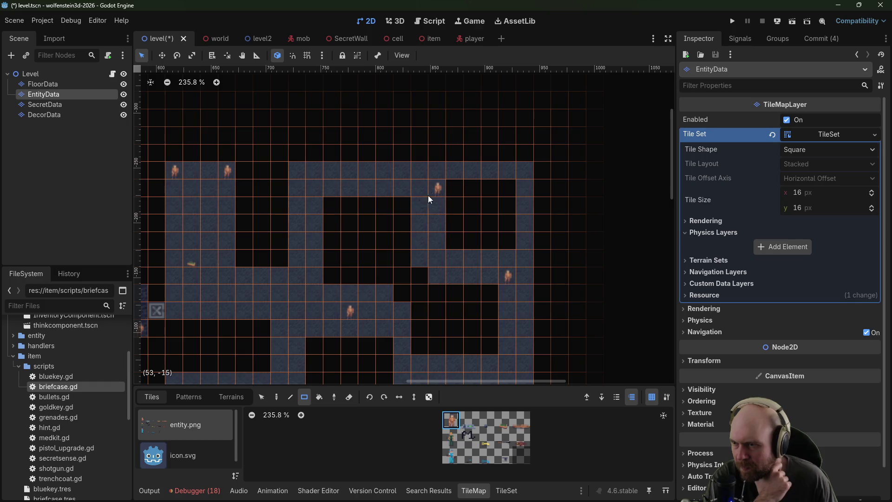
scroll(354, 231, "down", 6)
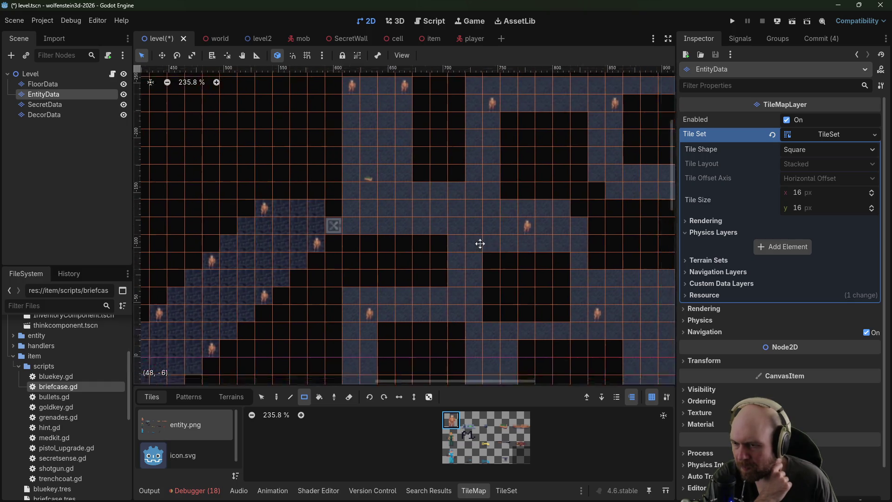
scroll(481, 243, "left", 4)
scroll(436, 227, "up", 4)
scroll(436, 226, "left", 1)
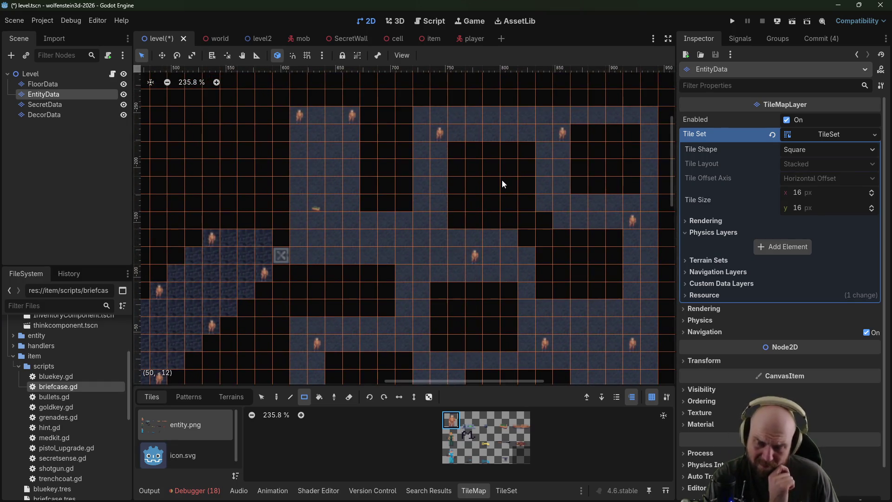
left_click(732, 20)
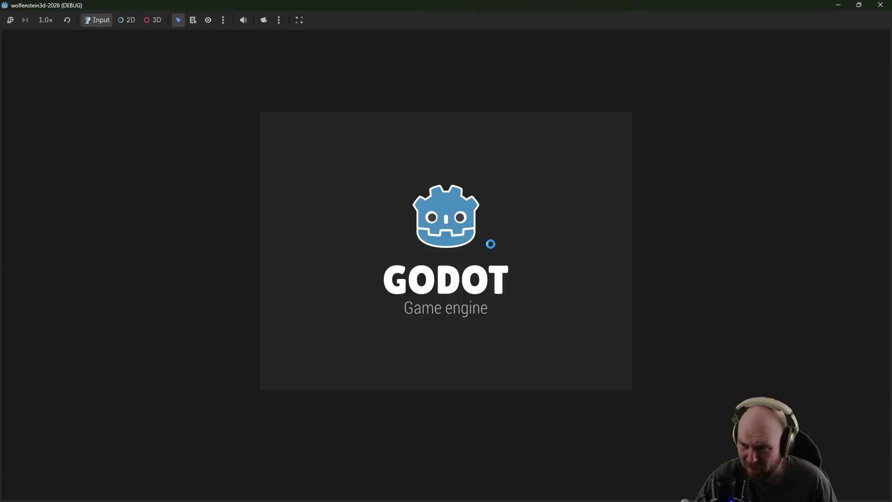
Step: Start a new game, pass the first steel door, kill the guard and grab its magazine
key("Return")
key("Up")
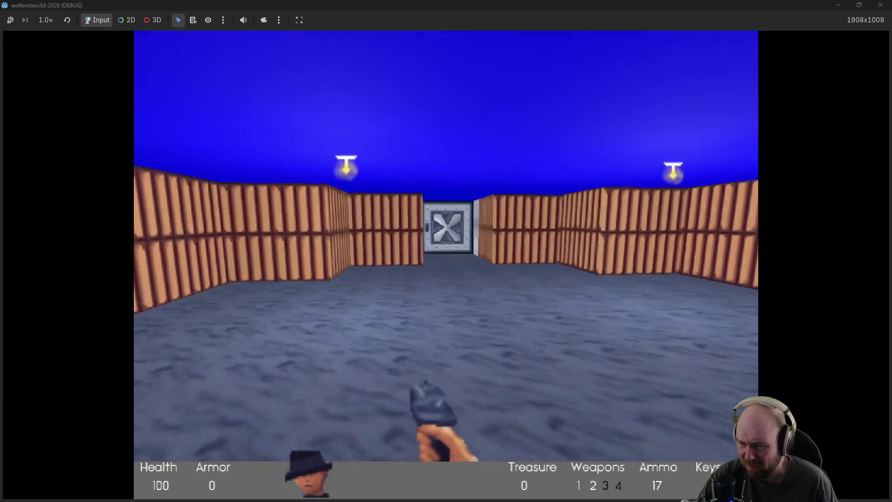
key("space")
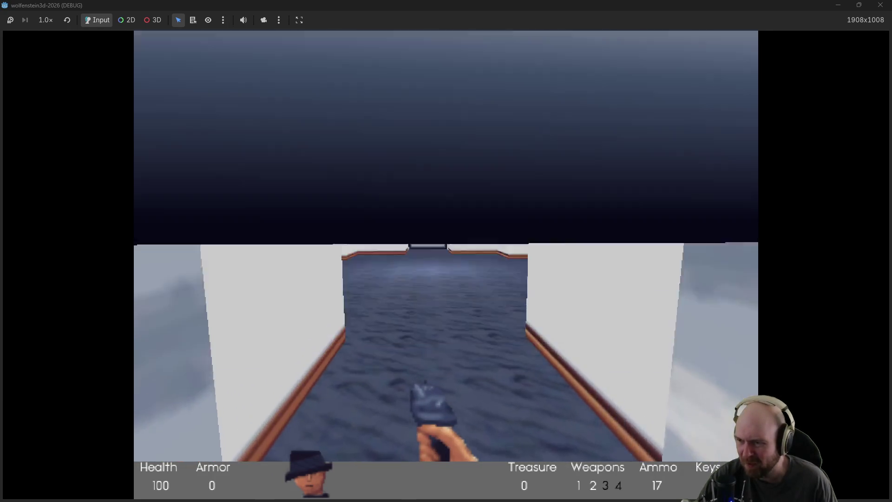
key("Left")
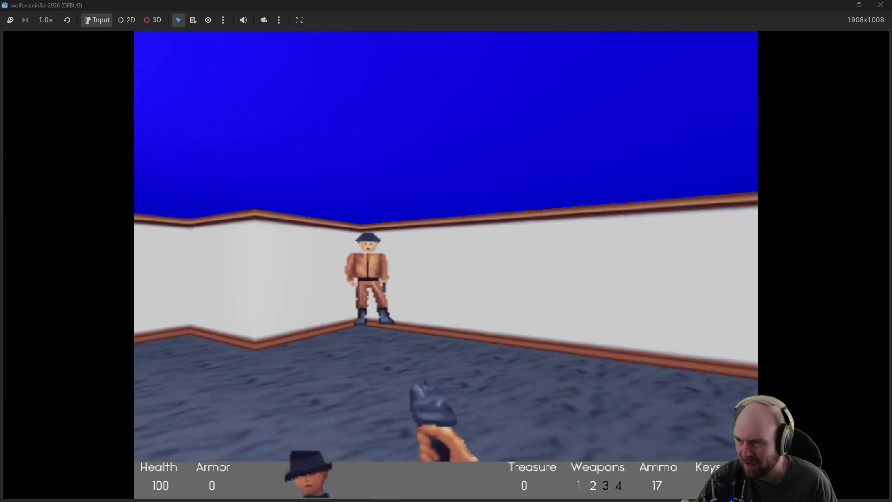
key("ctrl")
key("ctrl")
key("ctrl")
key("ctrl")
key("Up")
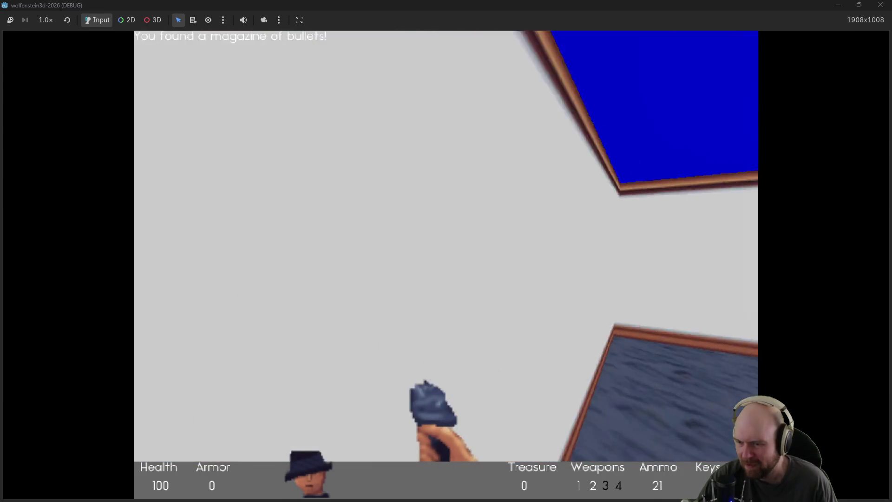
key("Up")
key("space")
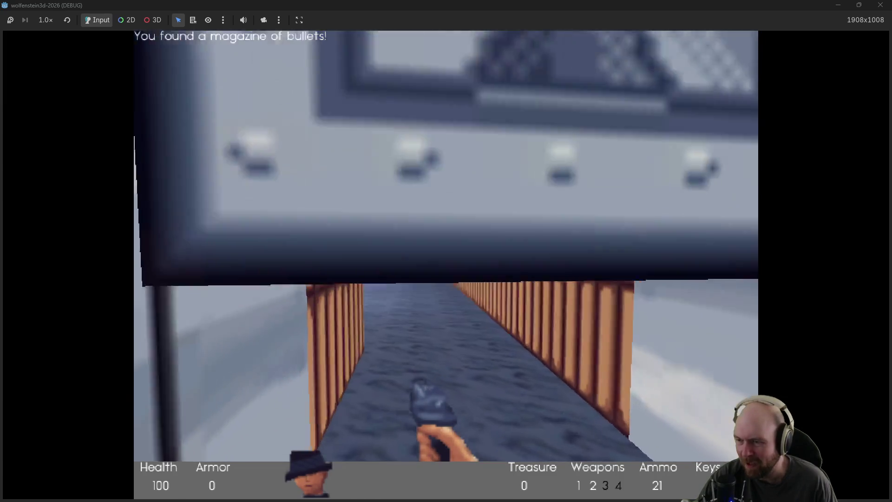
Step: Shoot the two guards in the wood-walled room and pick up the medkit
key("Up")
key("ctrl")
key("ctrl")
key("ctrl")
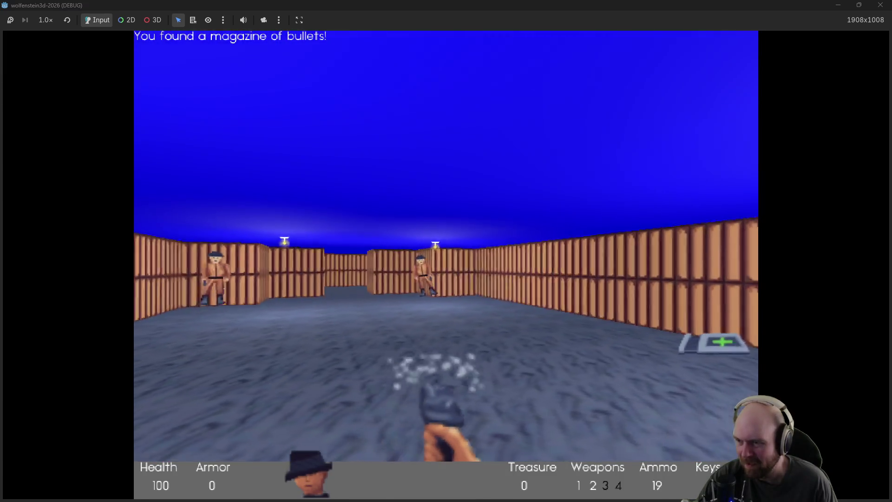
key("ctrl")
key("ctrl")
key("ctrl")
key("Up")
key("Right")
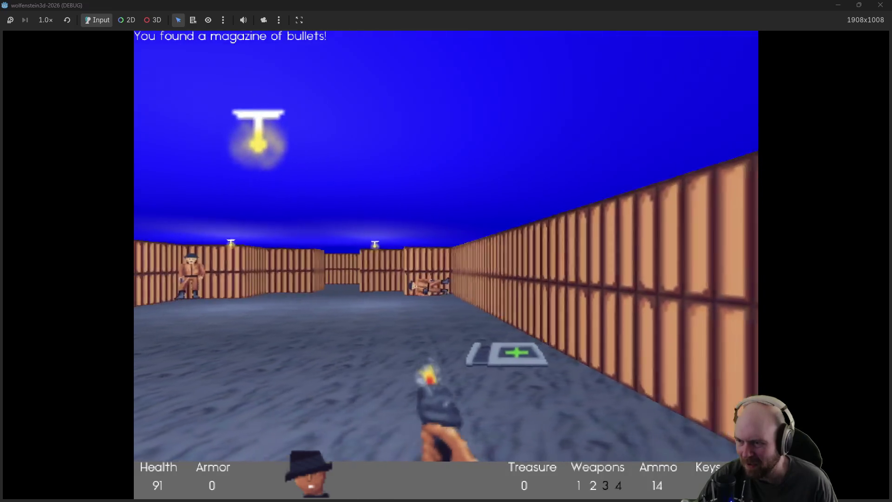
key("Left")
key("Up")
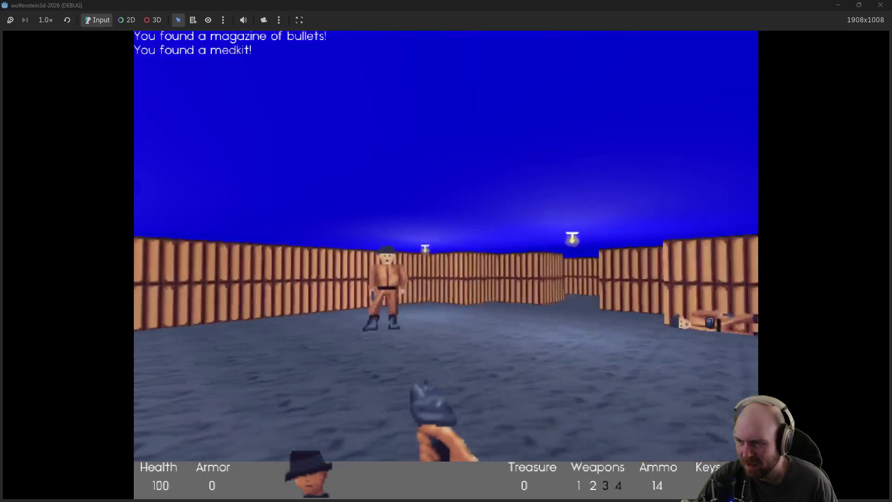
Step: Collect the dropped magazines and open the next steel door
key("Up")
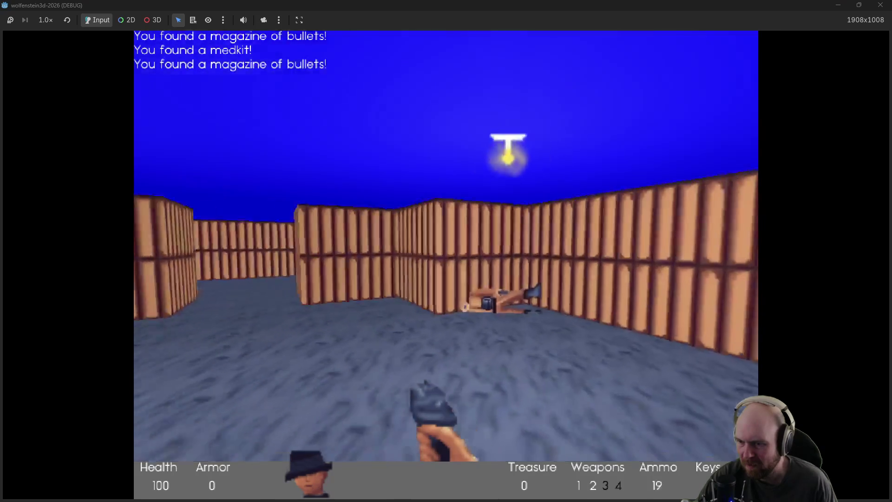
key("Right")
key("Left")
key("Up")
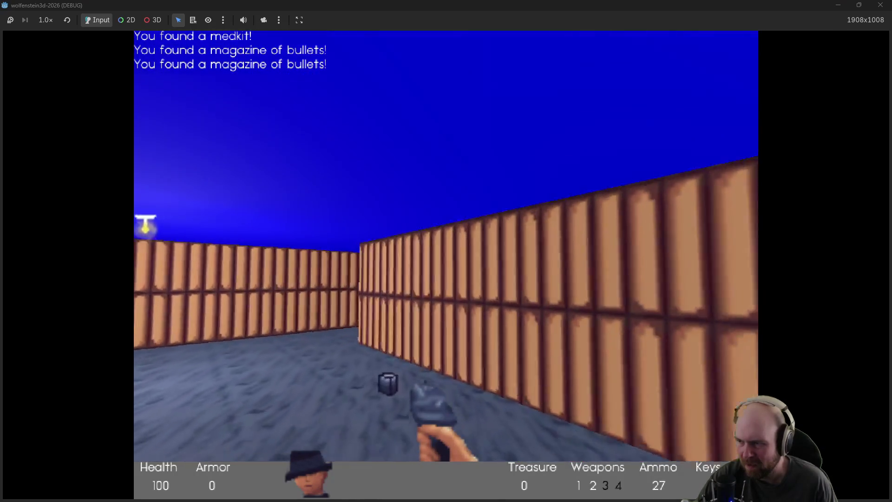
key("Right")
key("Left")
key("Up")
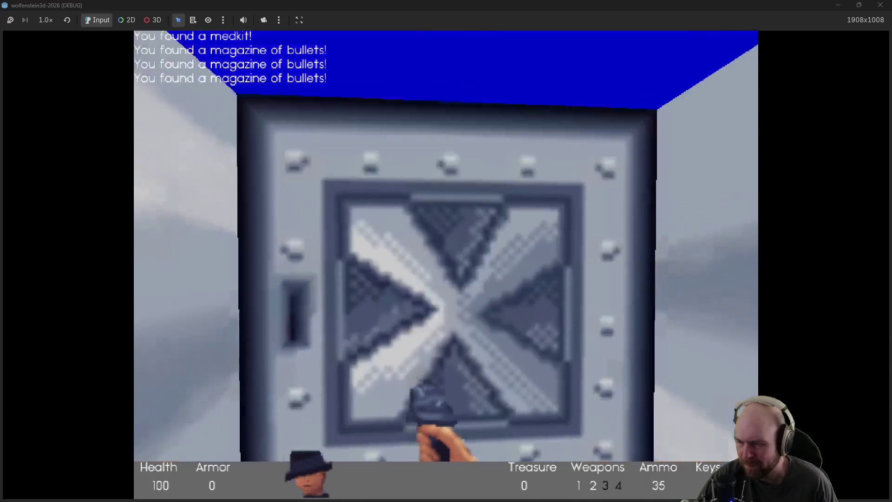
key("space")
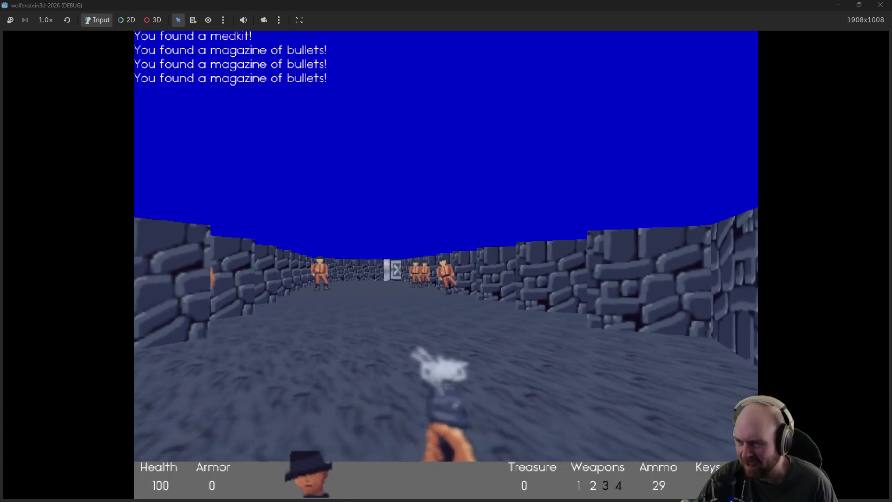
Step: Shoot the guards in the stone corridor and collect their dropped clips
key("ctrl")
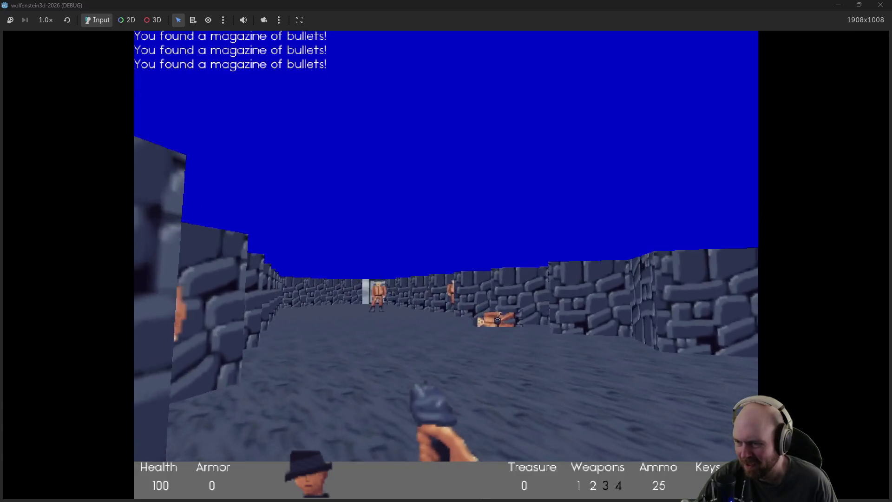
key("Left")
key("ctrl")
key("Right")
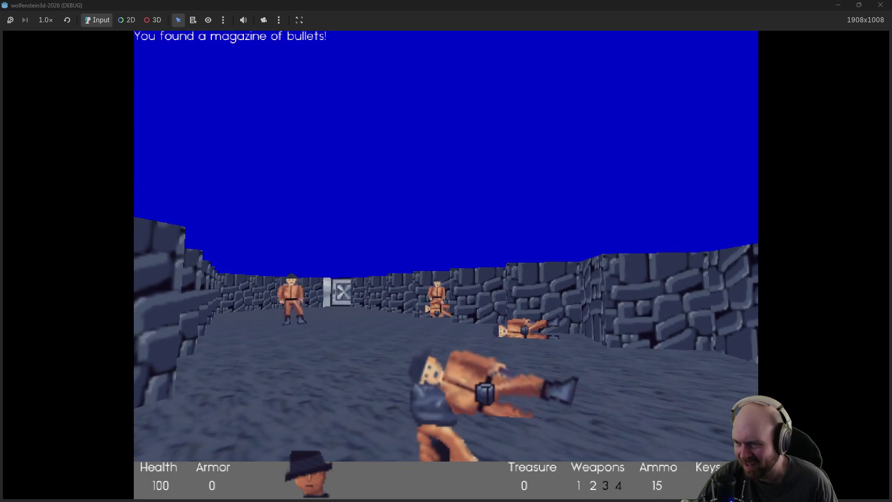
key("ctrl")
key("Up")
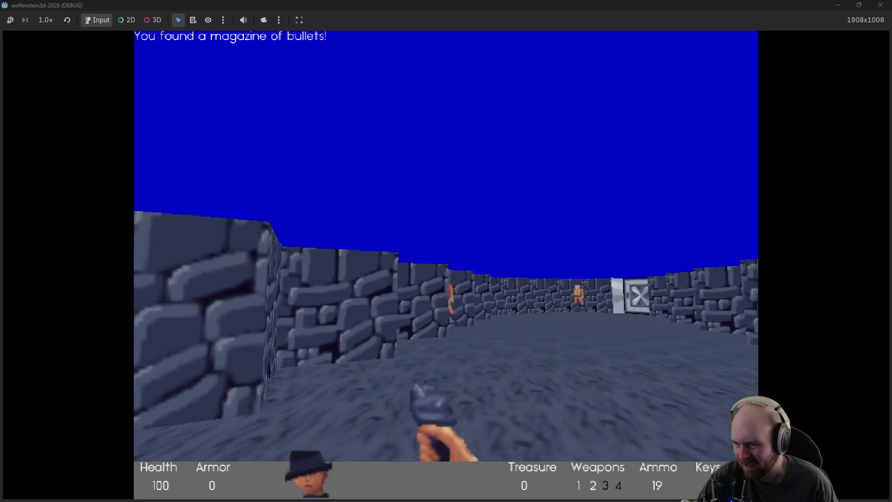
key("Up")
key("Right")
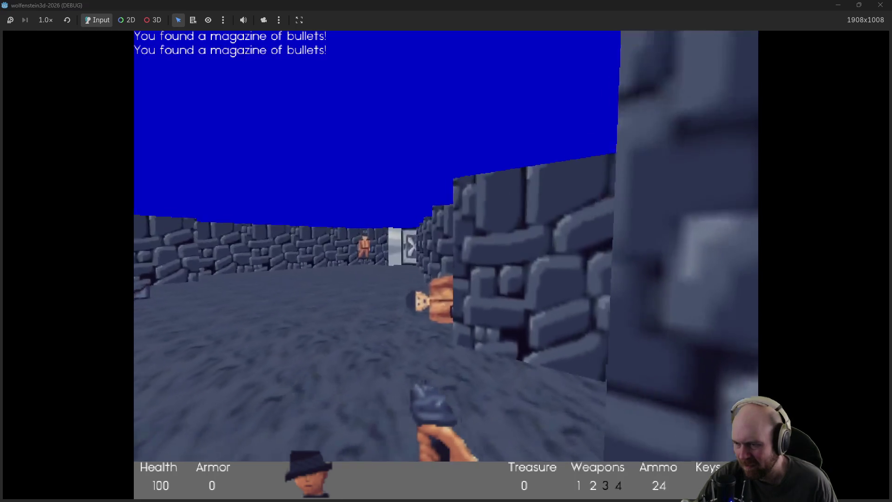
Step: Back the player out of the corridor toward the doorway
key("Left")
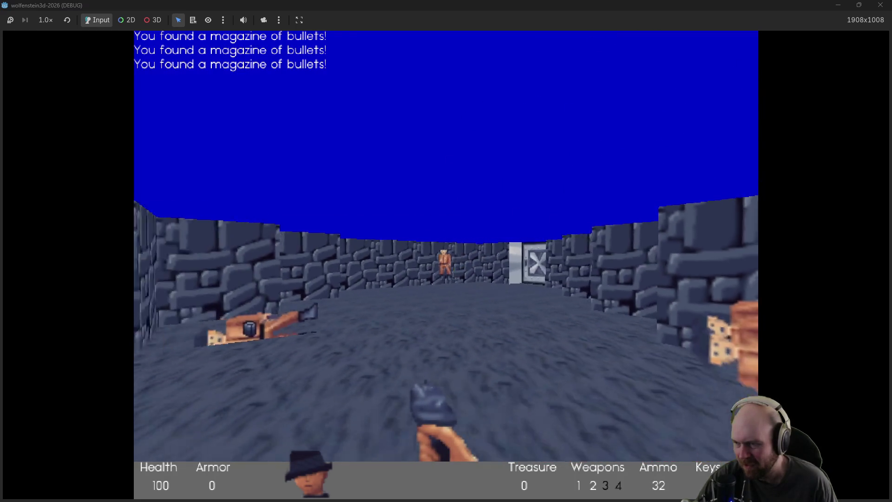
key("Down")
key("Down")
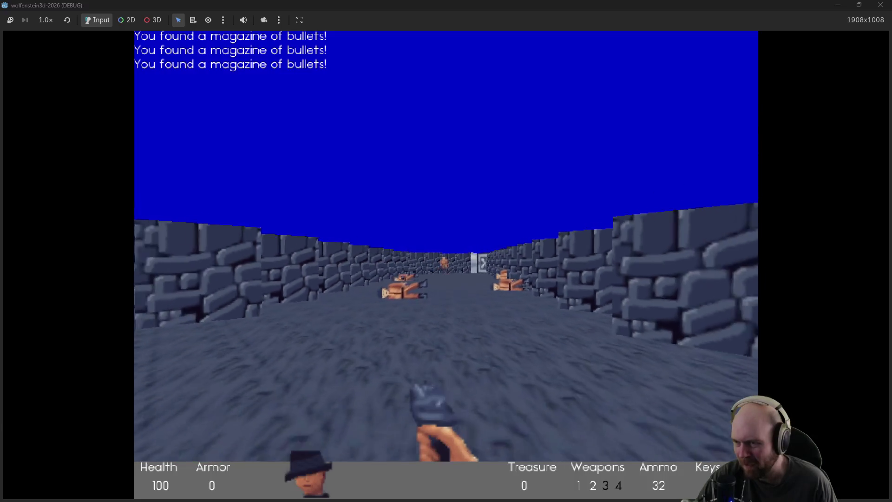
key("Down")
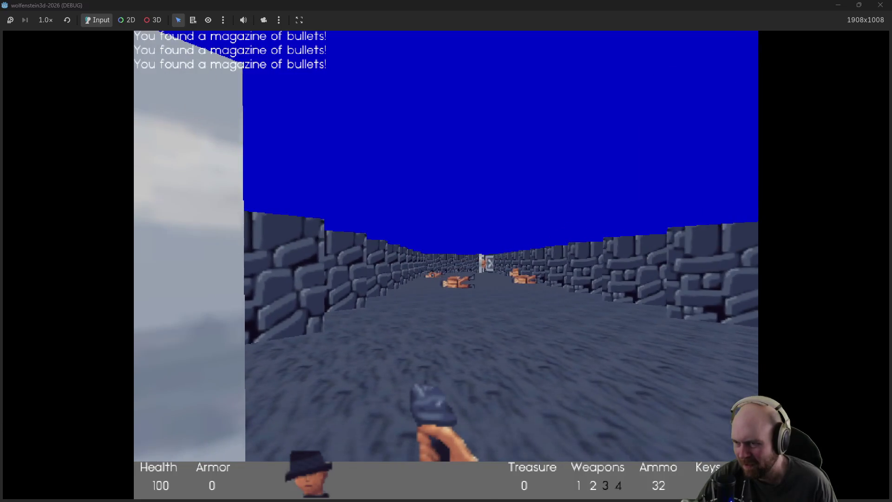
key("Down")
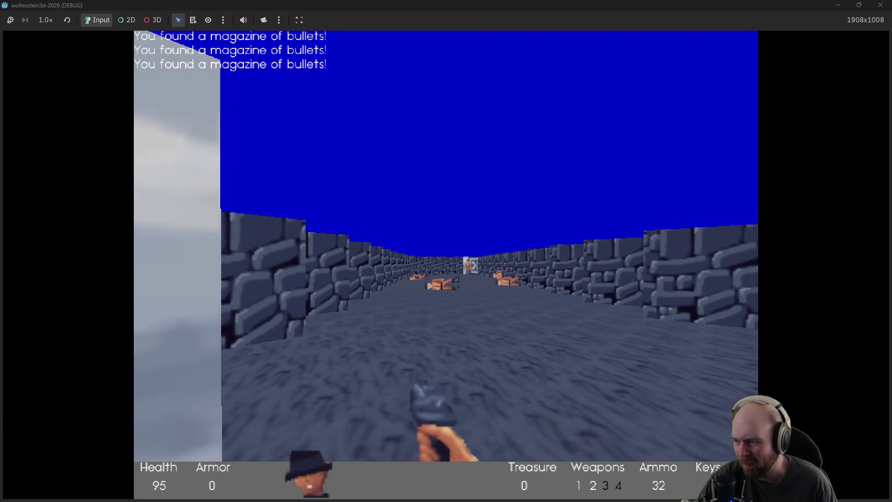
key("Left")
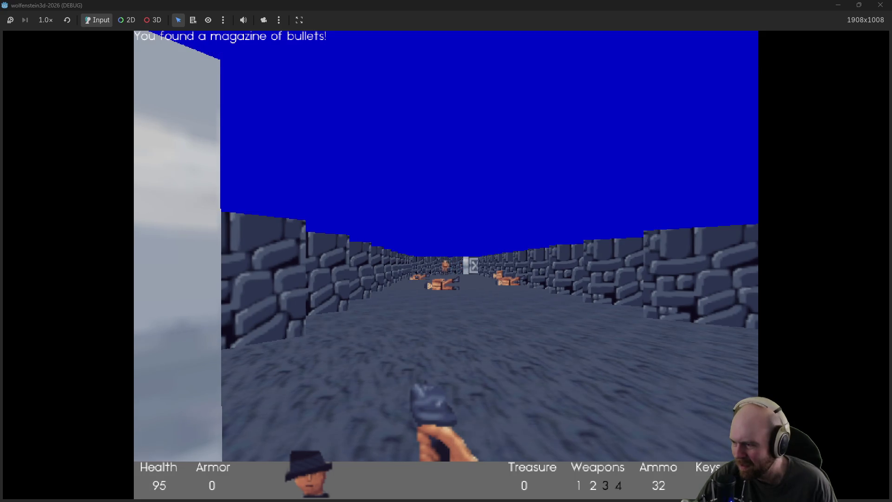
key("Down")
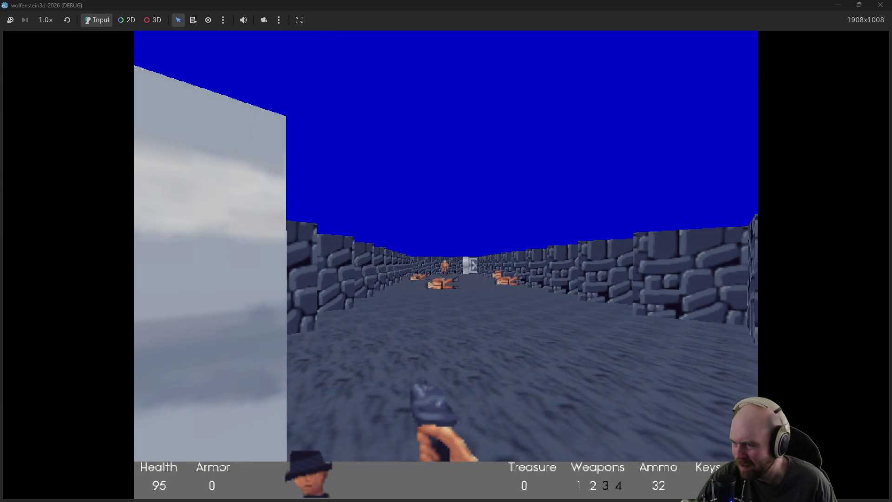
Step: Walk the brick corridor, shoot the guards, grab the second magazine and open the door
key("Up")
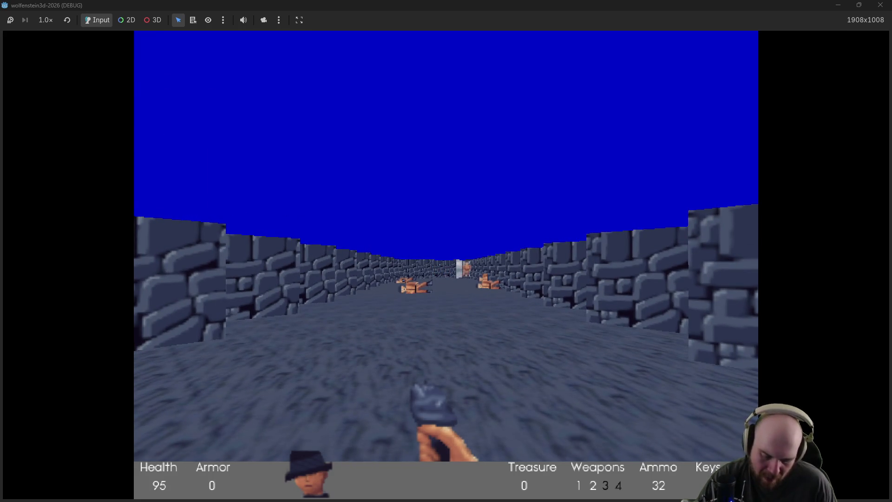
key("Right")
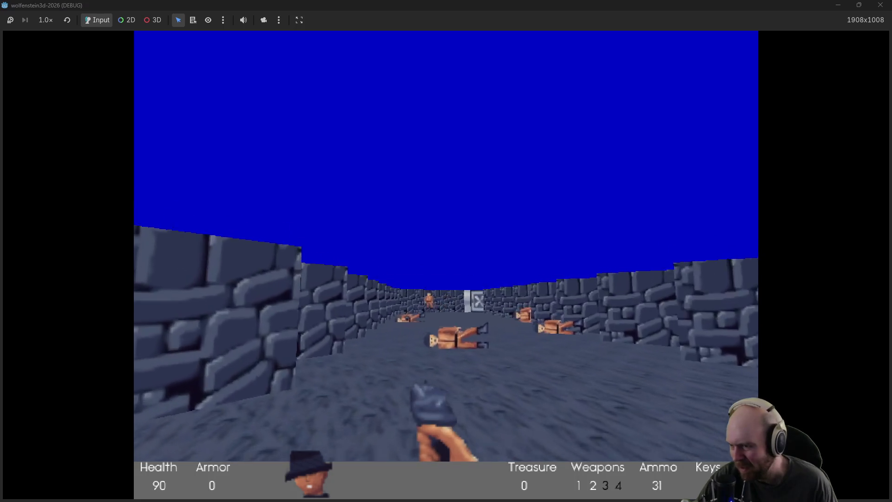
key("ctrl")
key("Up")
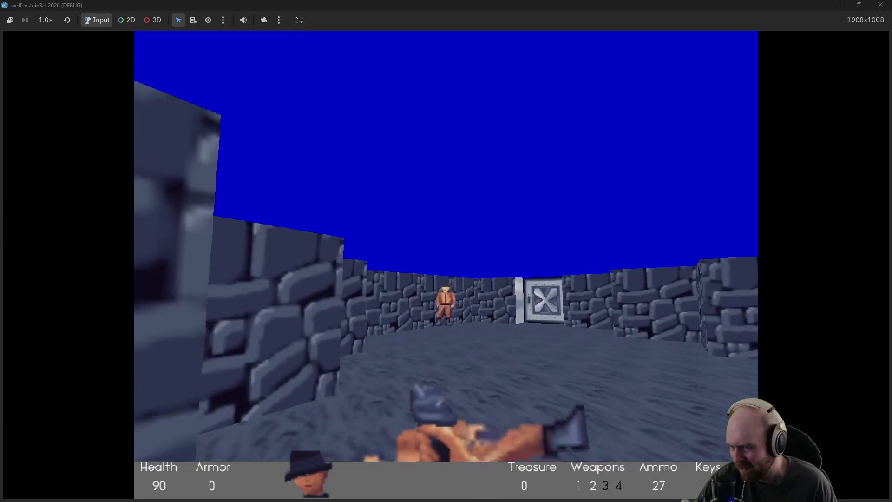
key("ctrl")
key("Up")
key("Right")
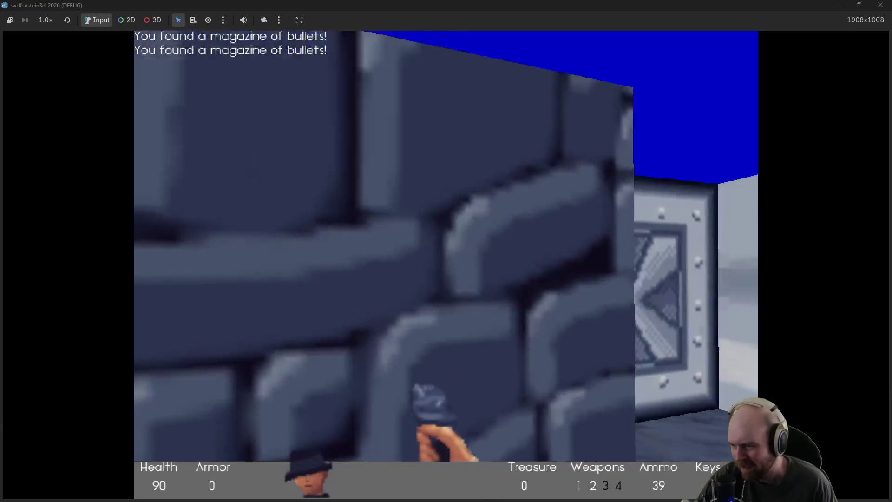
key("space")
Step: Enter the wide area, grab the grenade box, shoot the left guard and take its magazine
key("Up")
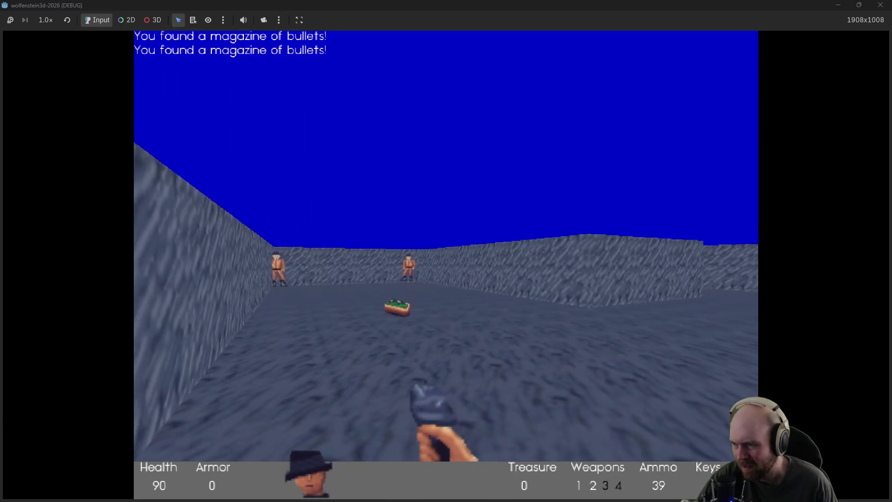
key("Up")
key("ctrl")
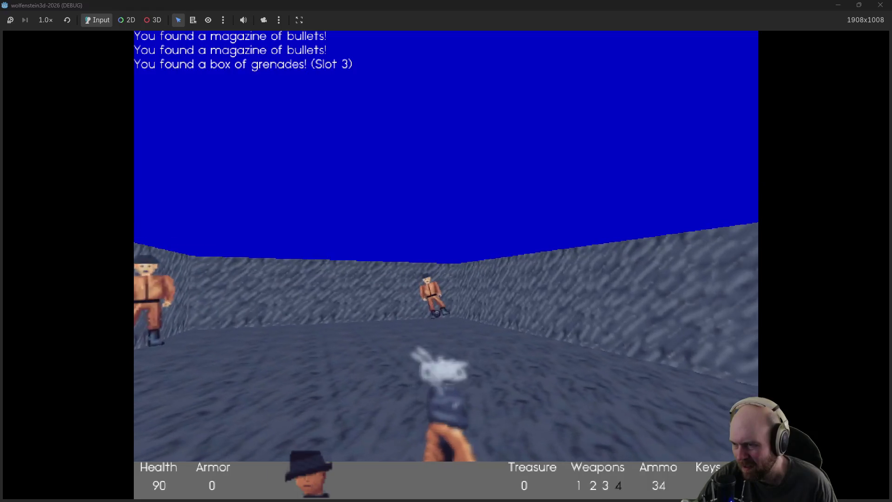
key("Left")
key("ctrl")
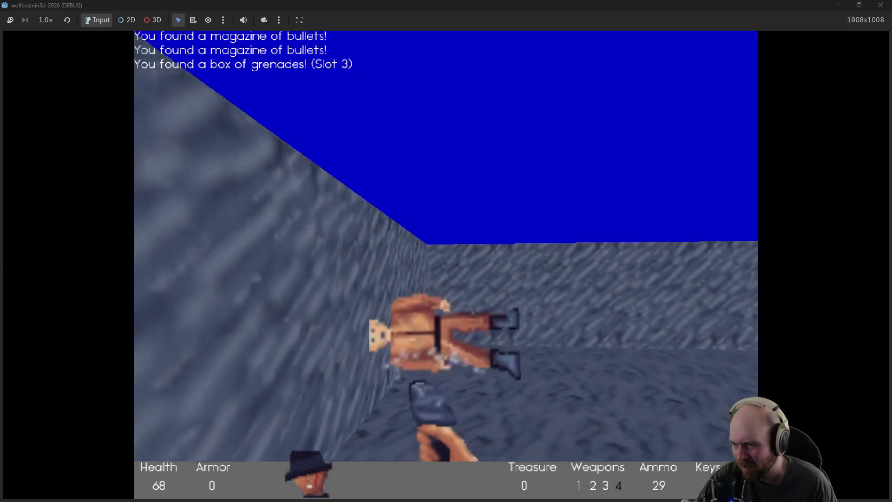
key("Up")
key("Up")
key("Right")
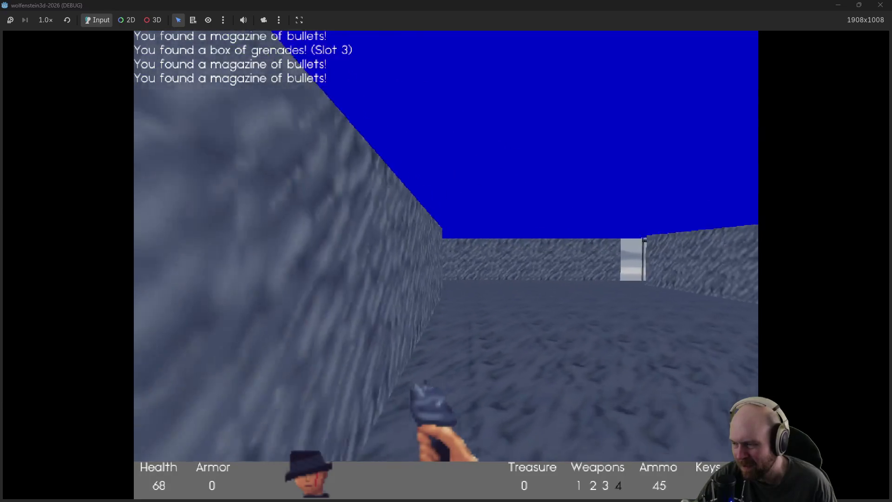
Step: Kill the guards down the corridor and collect their ammo
key("Left")
key("ctrl")
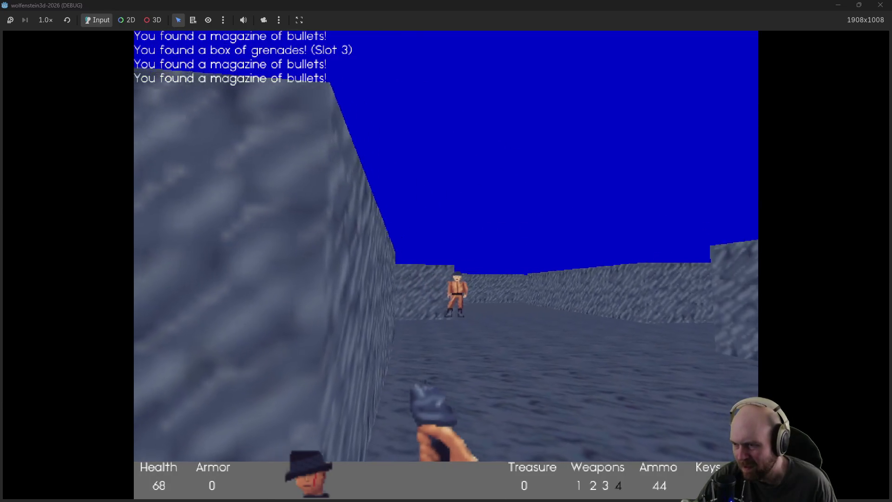
key("ctrl")
key("Up")
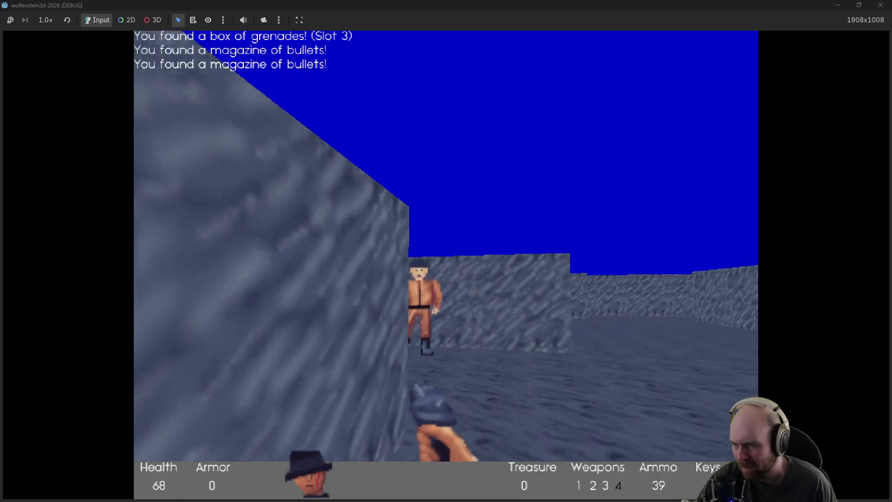
key("ctrl")
key("Up")
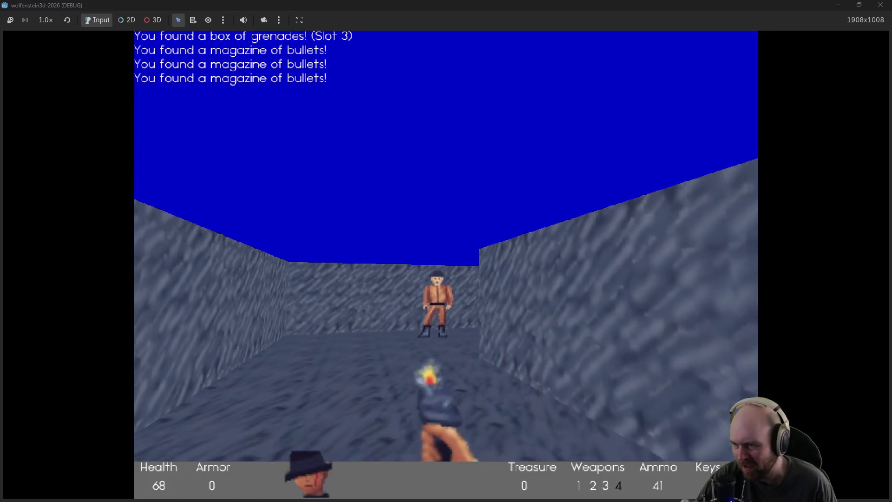
key("ctrl")
key("Up")
Step: Shoot the guard in the side area and pick up its clip
key("Left")
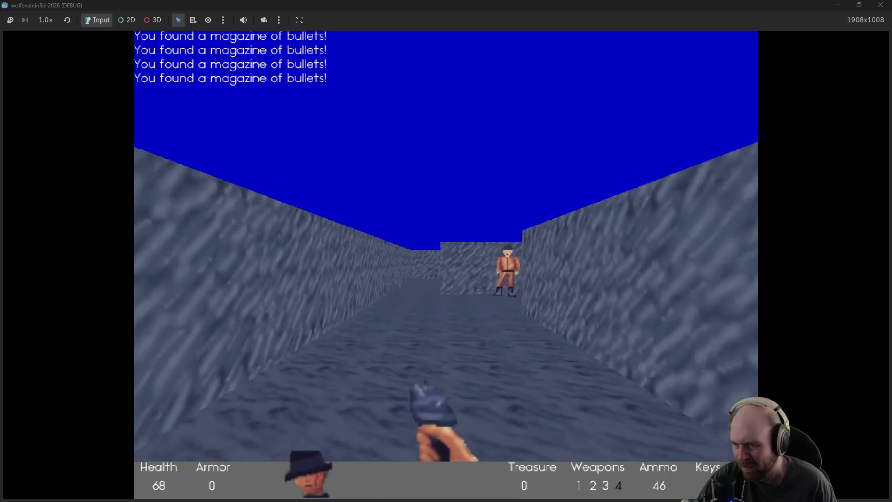
key("Left")
key("ctrl")
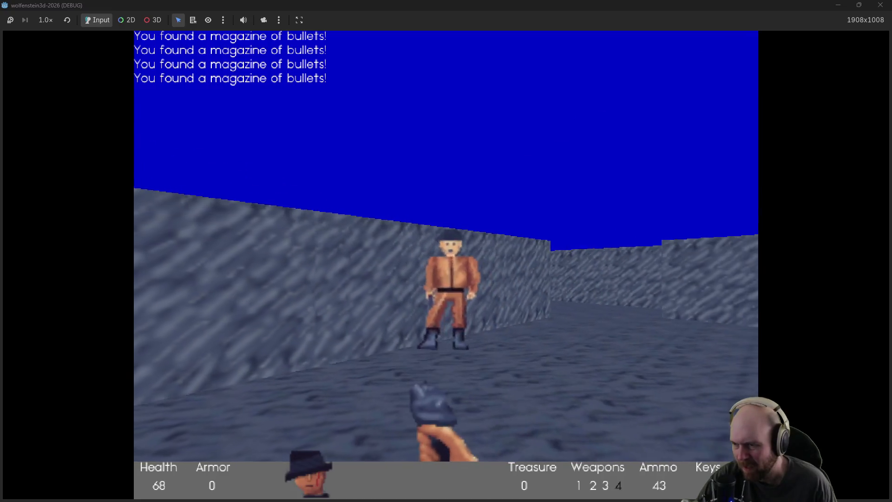
key("ctrl")
key("Up")
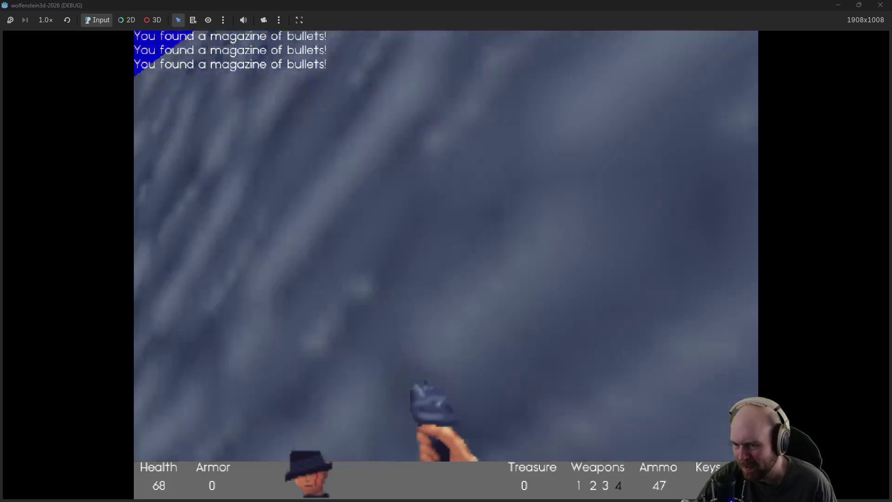
Step: Advance down the corridor, kill the guard on the right and take its clip
key("Left")
key("Up")
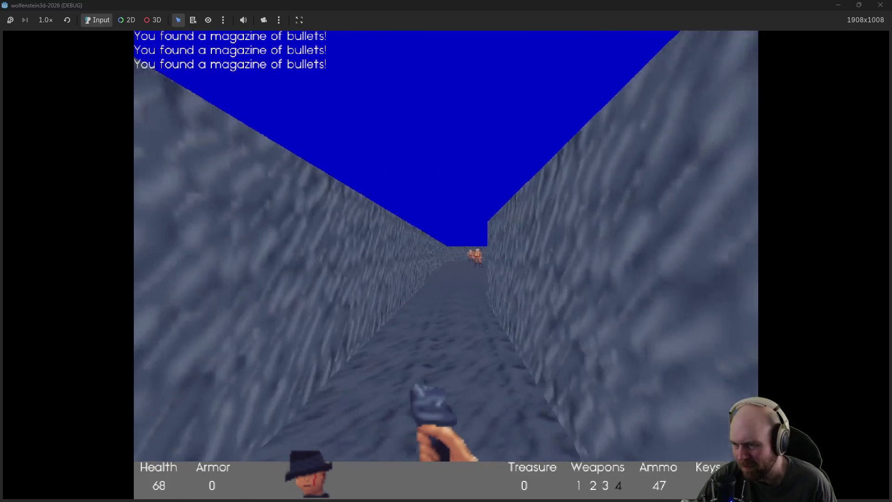
key("ctrl")
key("Right")
key("ctrl")
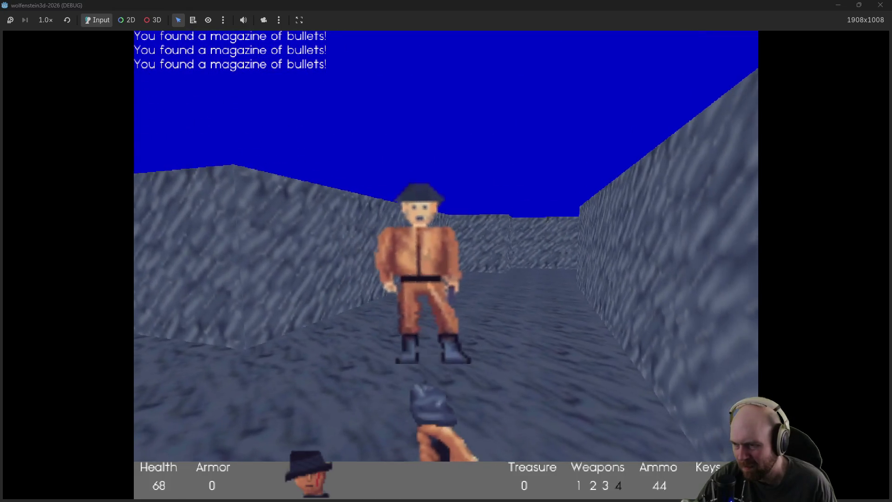
key("Up")
Step: Shoot the next guard and a distant one, collecting both magazines
key("Left")
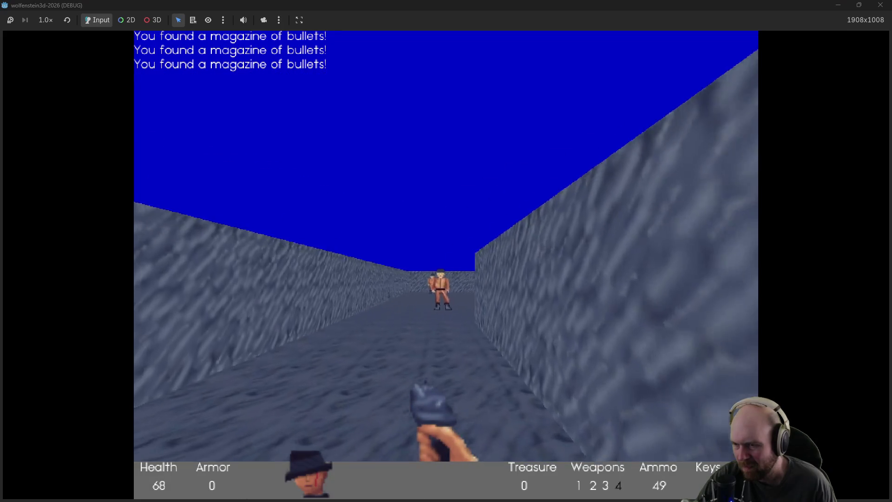
key("ctrl")
key("ctrl")
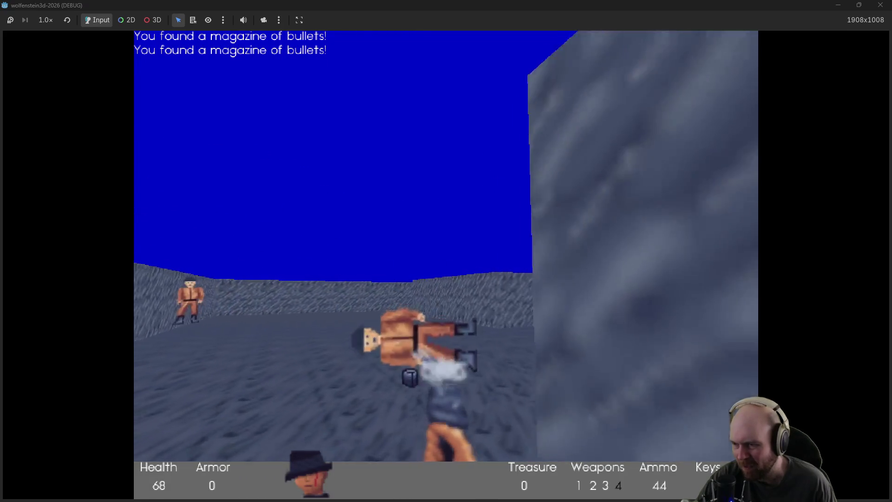
key("Up")
key("Right")
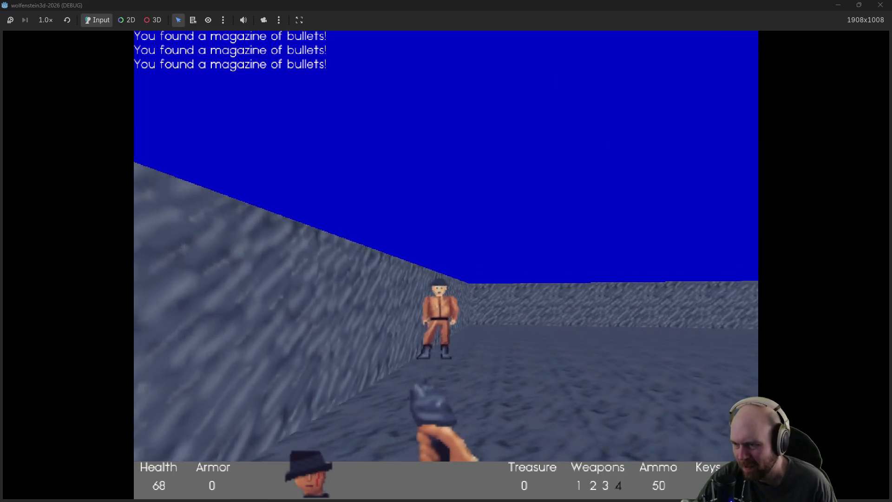
key("Up")
key("Left")
key("ctrl")
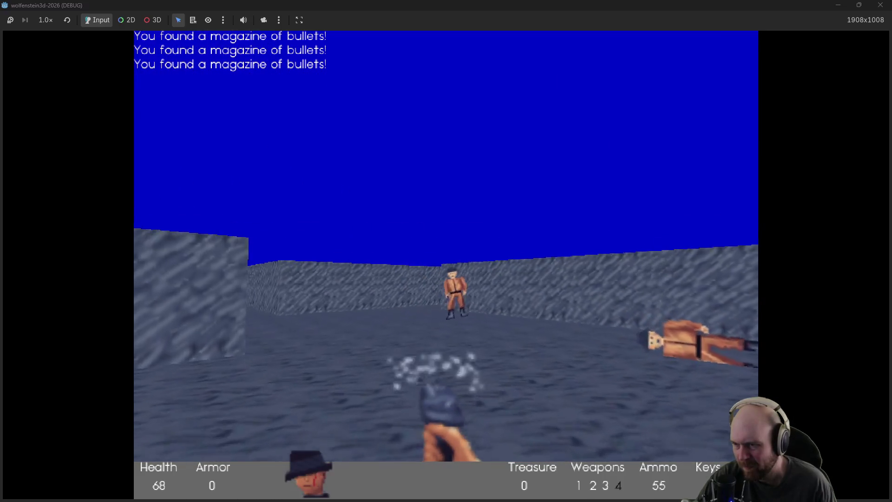
key("Up")
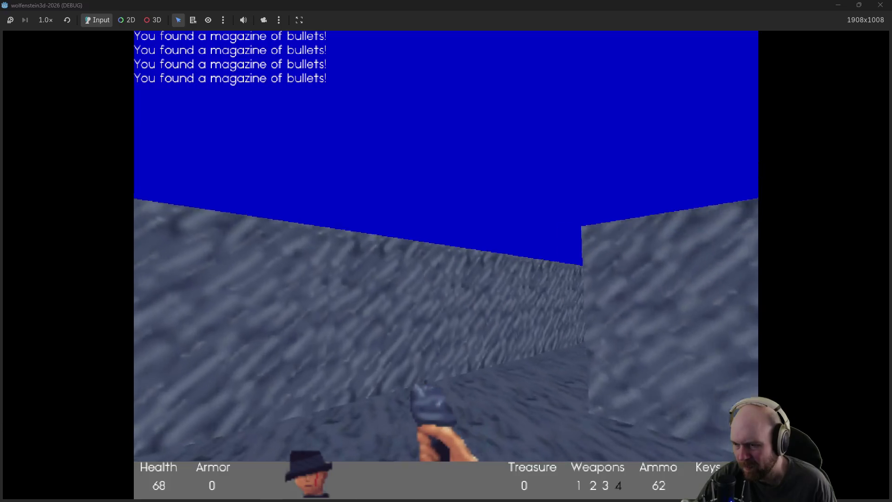
Step: Kill the guard in the open room and collect its clip
key("Right")
key("Left")
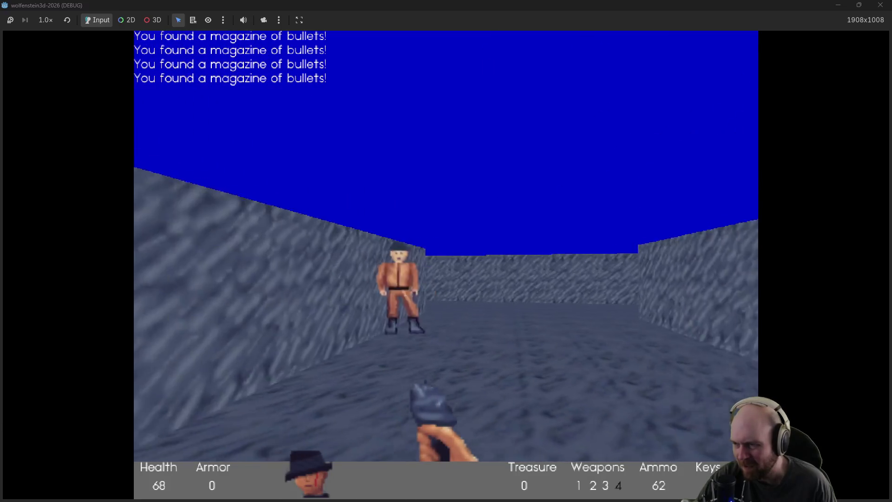
key("ctrl")
key("Up")
Step: Push down the corridor, shooting two more guards and gathering their ammo
key("Right")
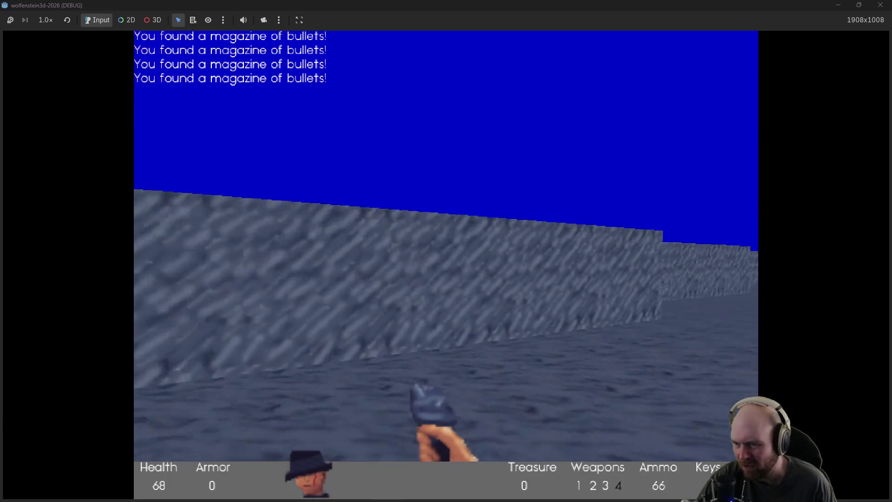
key("Up")
key("ctrl")
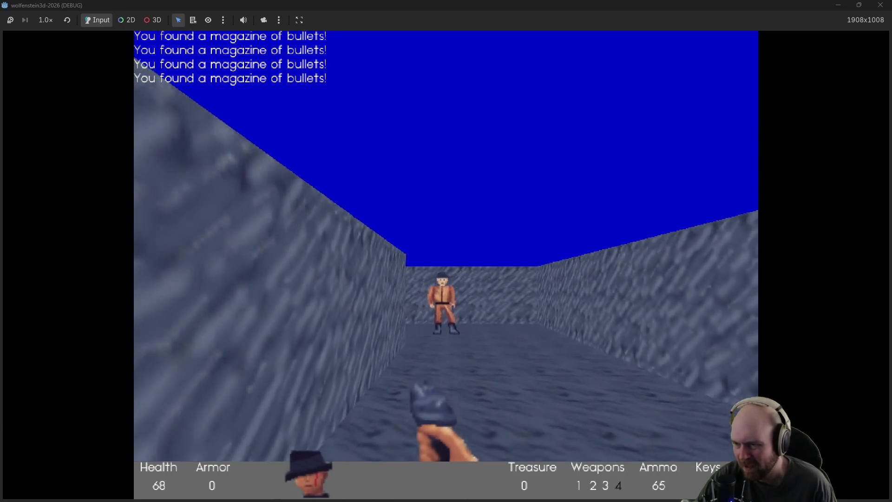
key("Up")
key("ctrl")
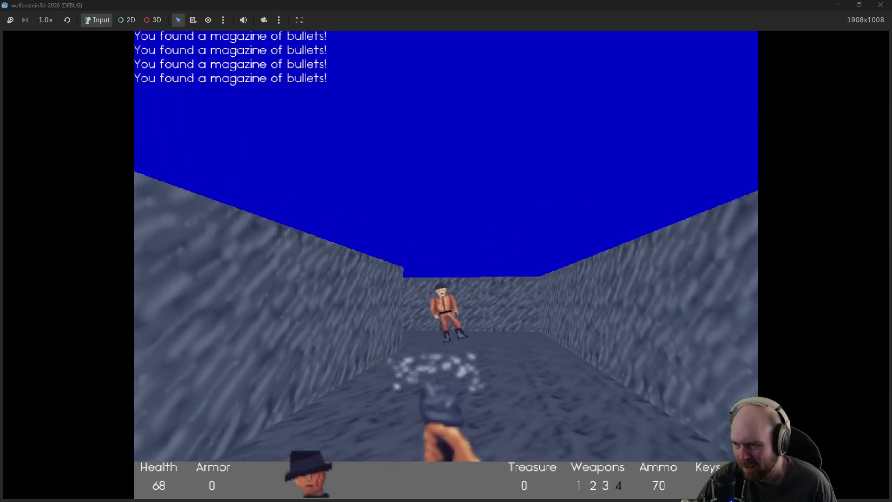
key("Up")
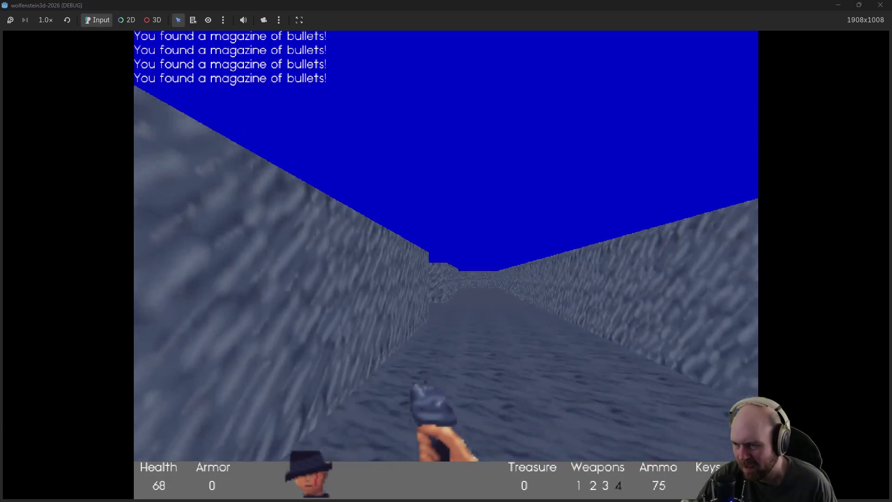
Step: Explore the remaining blue stone maze corridors, then stop the game with F8
key("Left")
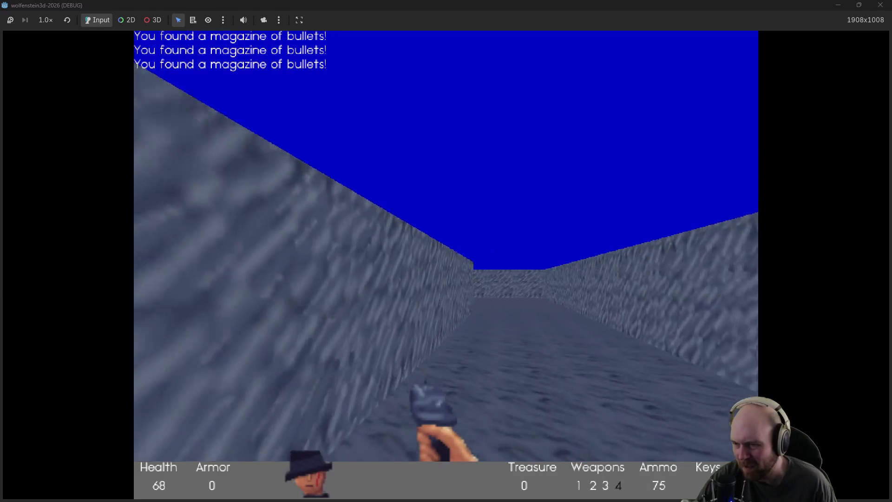
key("Right")
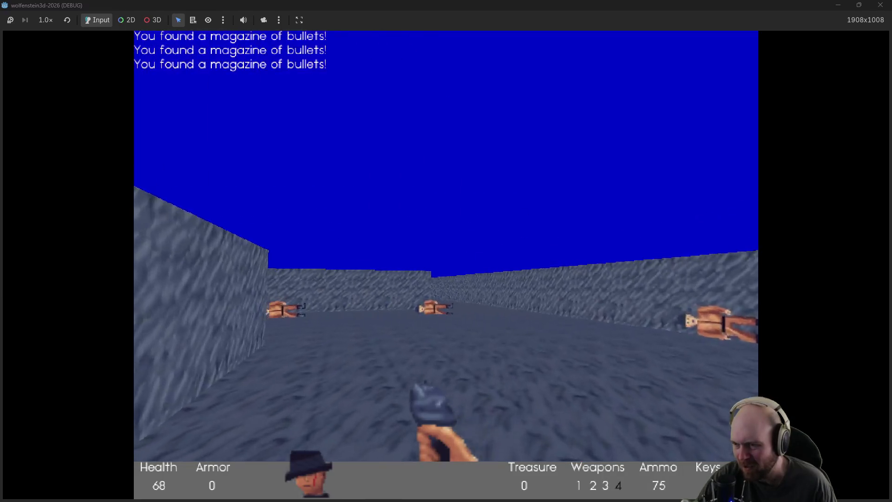
key("w")
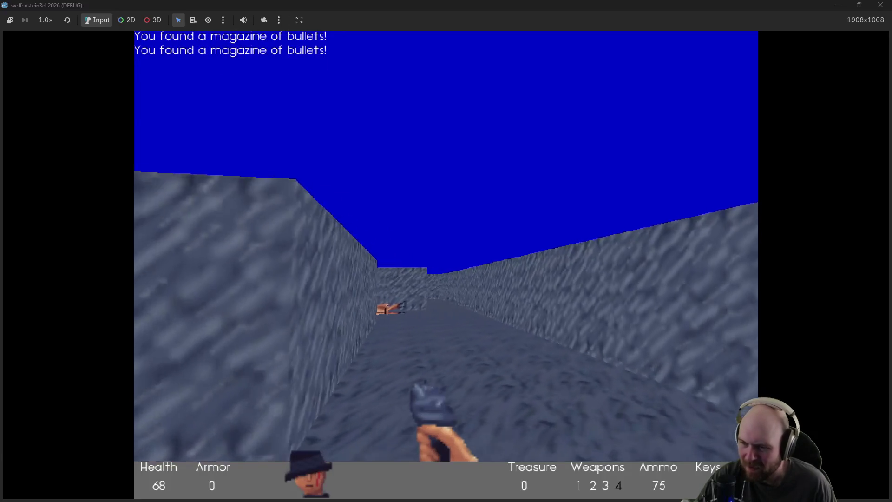
key("Right")
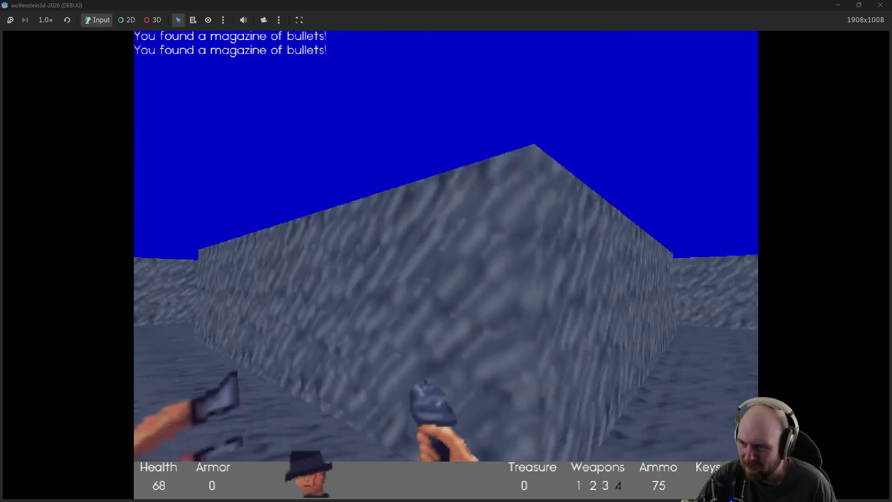
key("Left")
key("w")
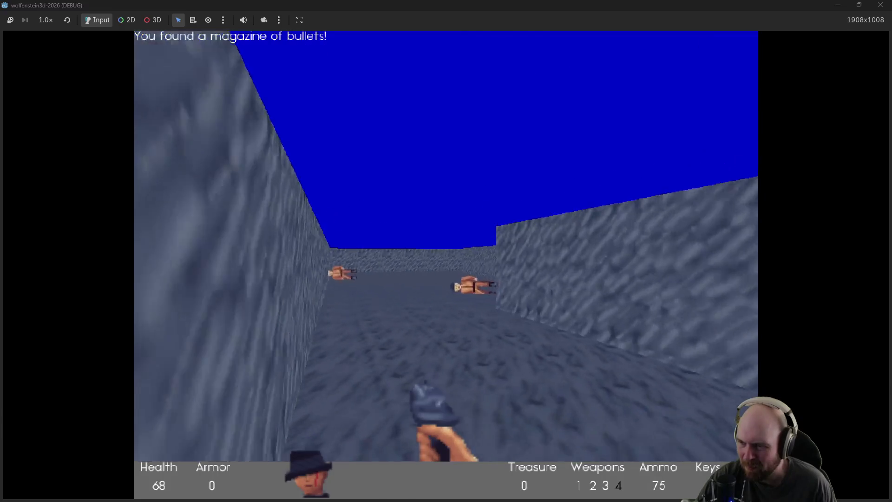
key("Right")
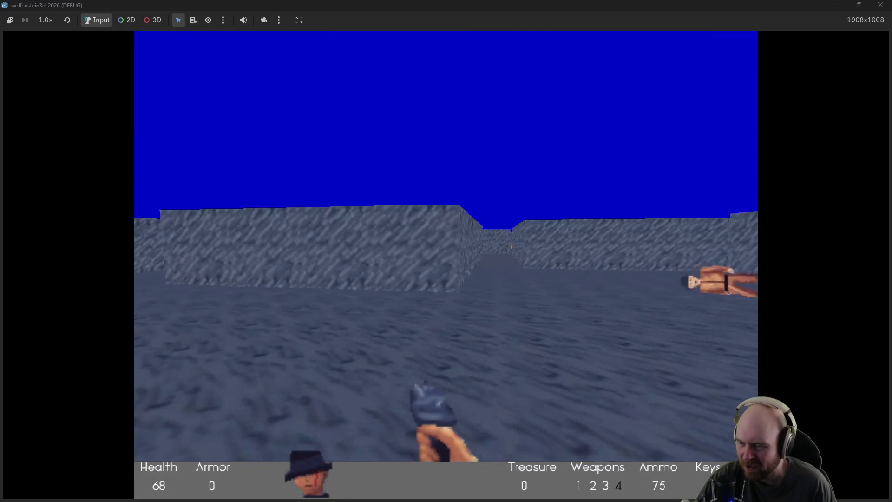
key("w")
key("w")
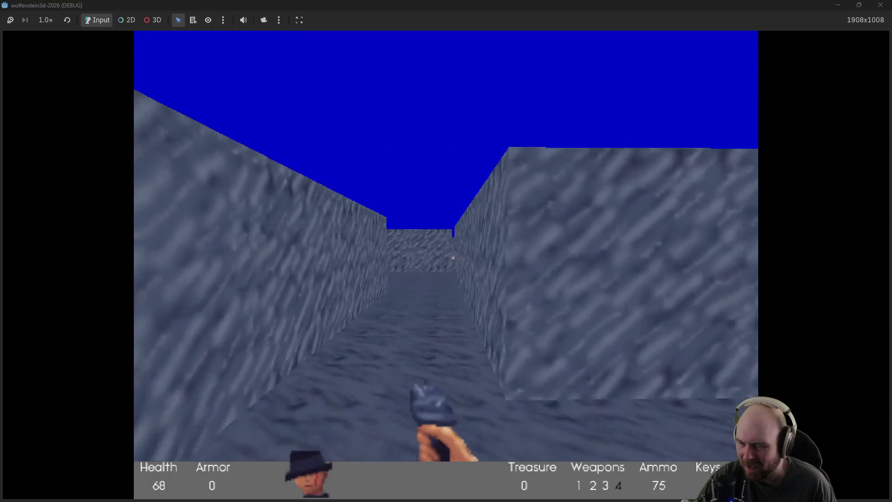
key("w")
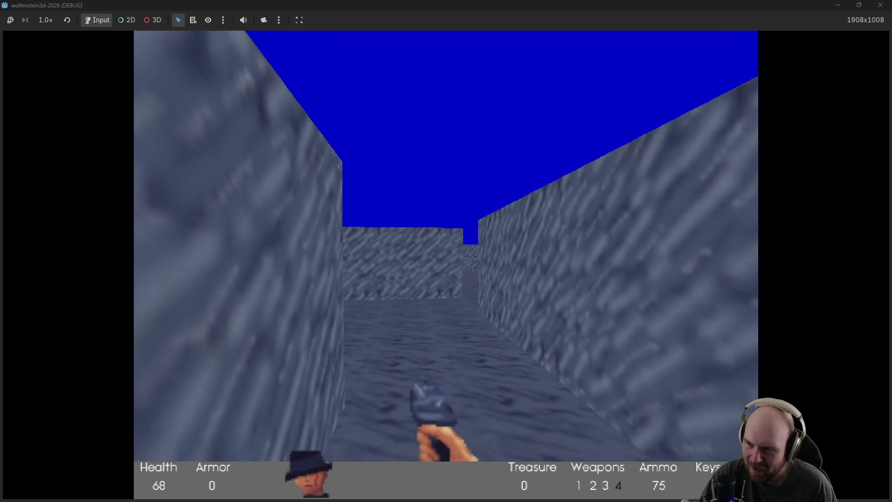
key("F8")
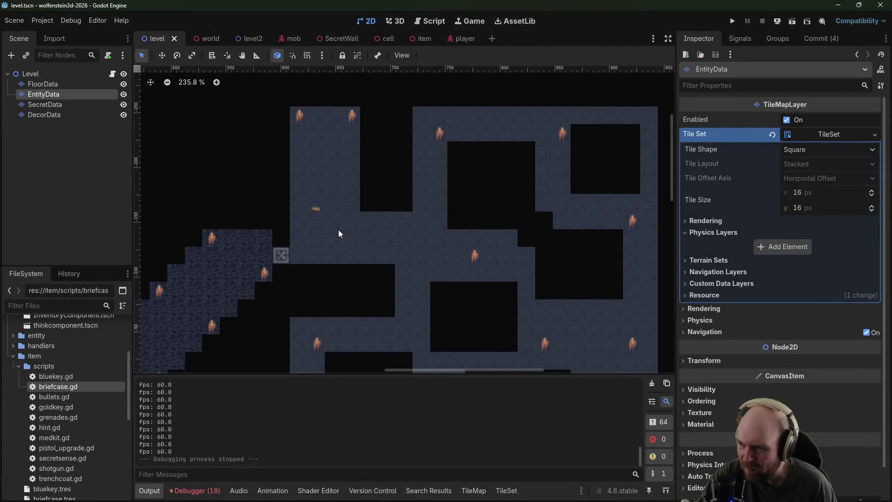
Step: Zoom out over the tilemap and select the FloorData layer for tile editing
scroll(341, 230, "down", 2)
mouse_move(341, 230)
left_mouse_down()
mouse_move(513, 148)
mouse_move(433, 213)
left_mouse_up()
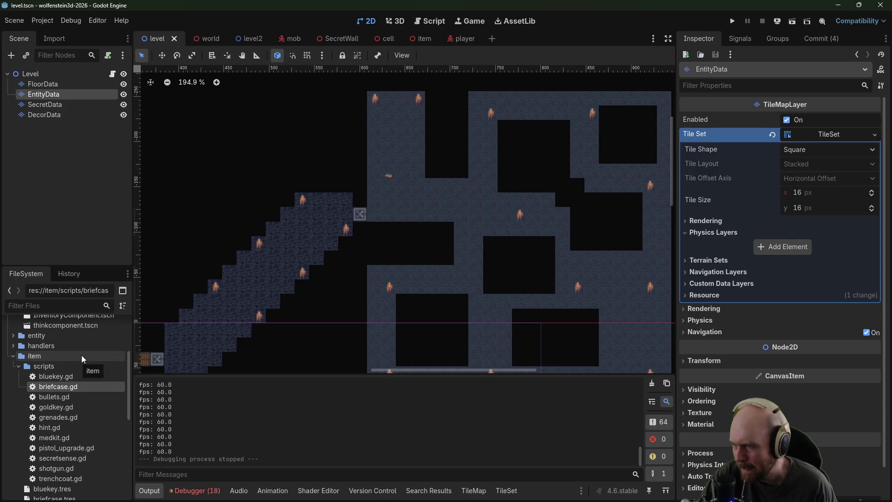
scroll(82, 356, "up", 3)
left_click(52, 84)
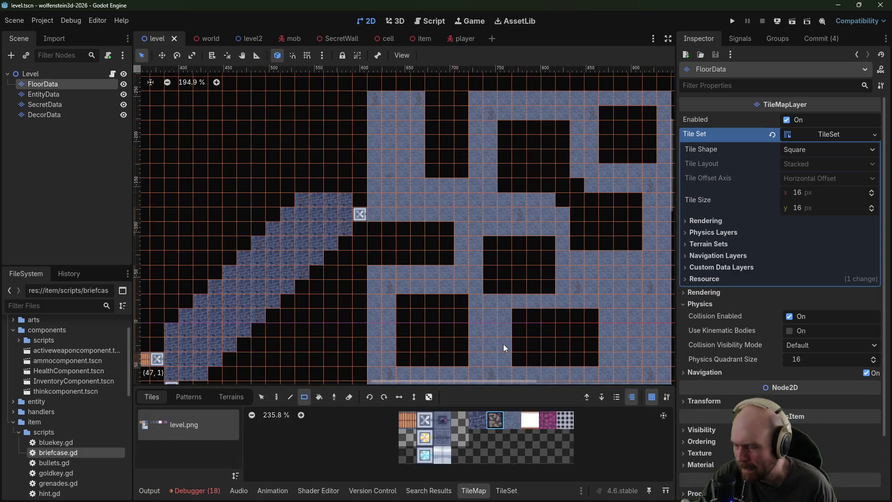
Step: Bucket-fill the maze room's blue stone wall region with a different stone tile
scroll(446, 335, "right", 3)
scroll(394, 324, "up", 1)
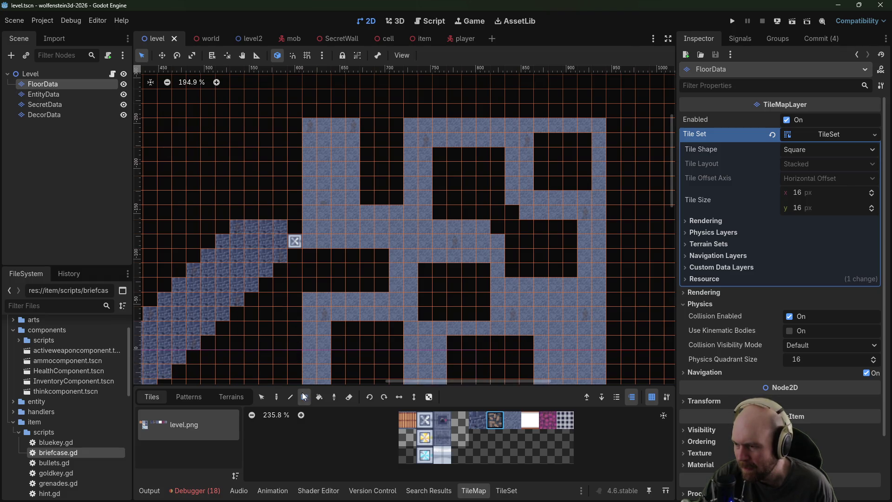
scroll(352, 383, "down", 1)
scroll(352, 384, "right", 1)
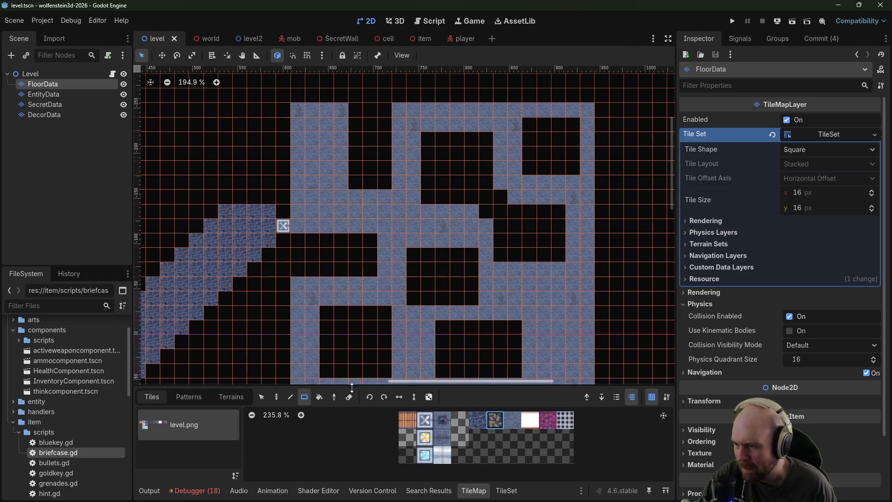
left_click(315, 397)
left_click(328, 212)
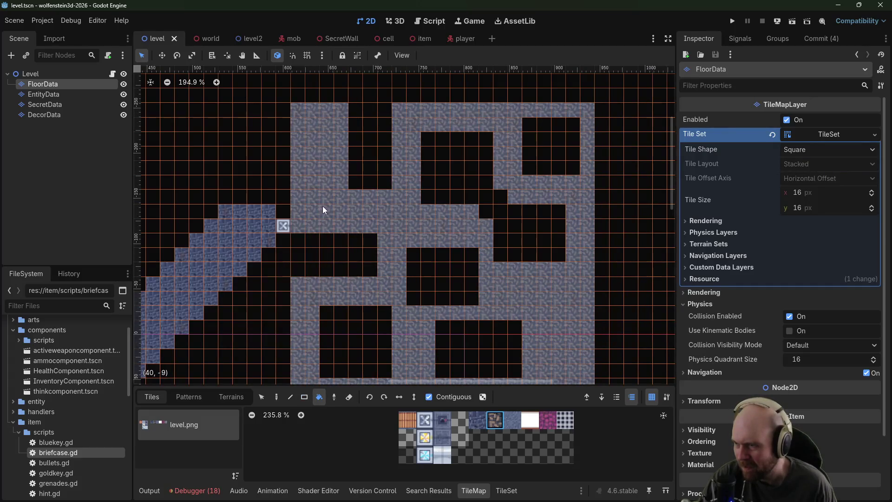
Step: Fill the maze room with pinkish stone, then erase the EntityData marker near the origin
left_click(336, 207)
left_click_drag(387, 220, 445, 152)
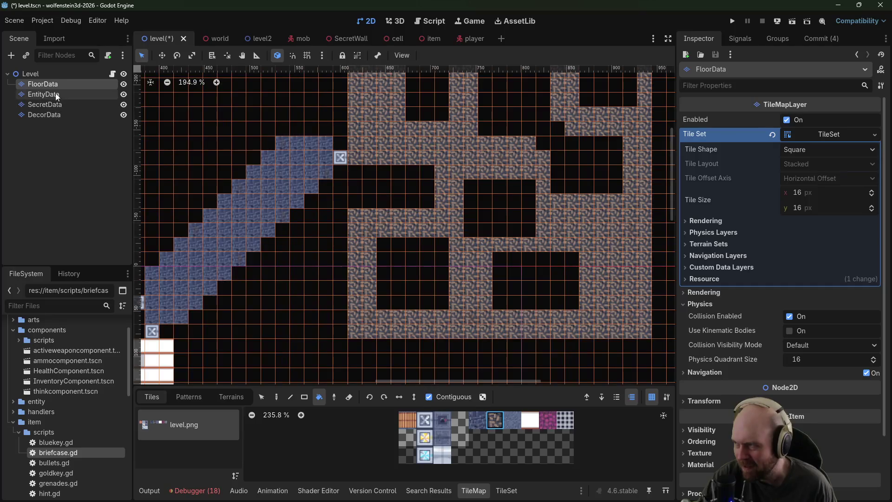
left_click(55, 93)
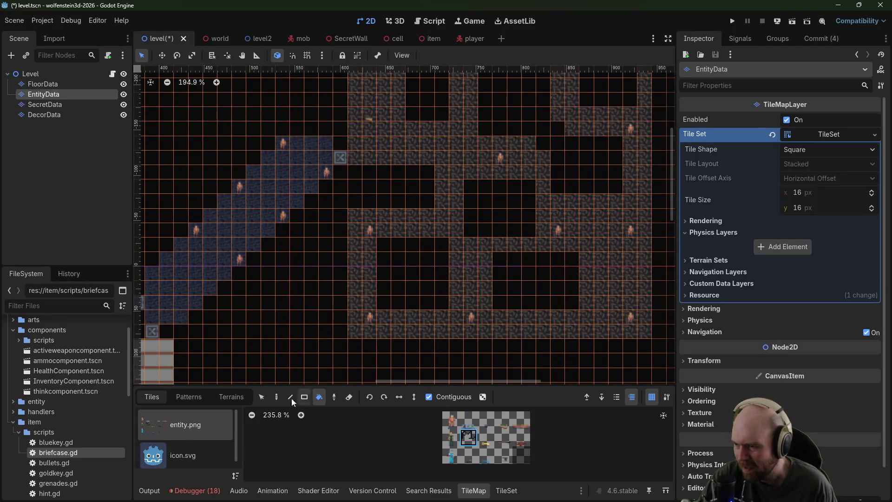
mouse_move(348, 157)
left_mouse_down()
mouse_move(329, 163)
mouse_move(492, 135)
mouse_move(380, 193)
left_mouse_up()
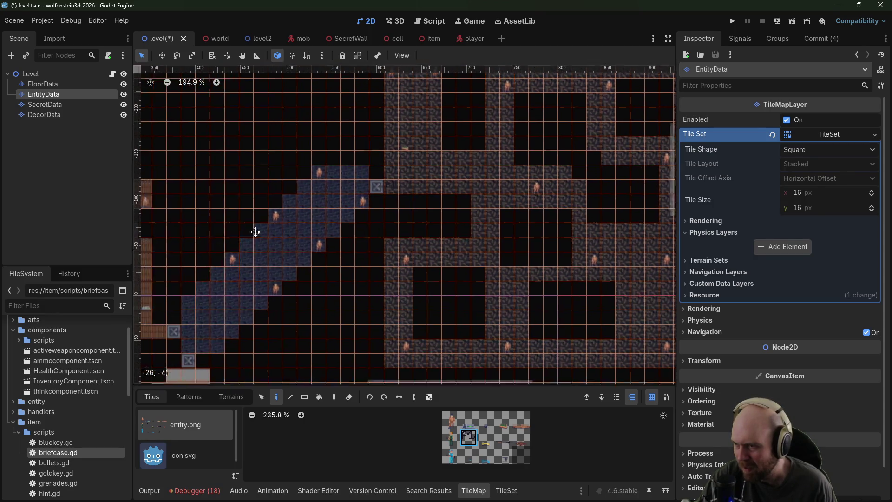
left_click_drag(256, 233, 309, 219)
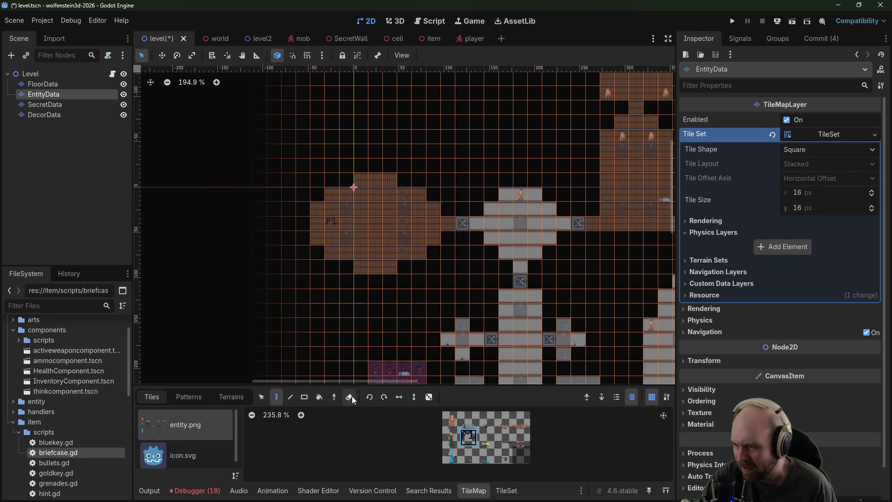
right_click(330, 228)
Step: Run the game and start play from its start menu
left_click_drag(492, 162, 354, 206)
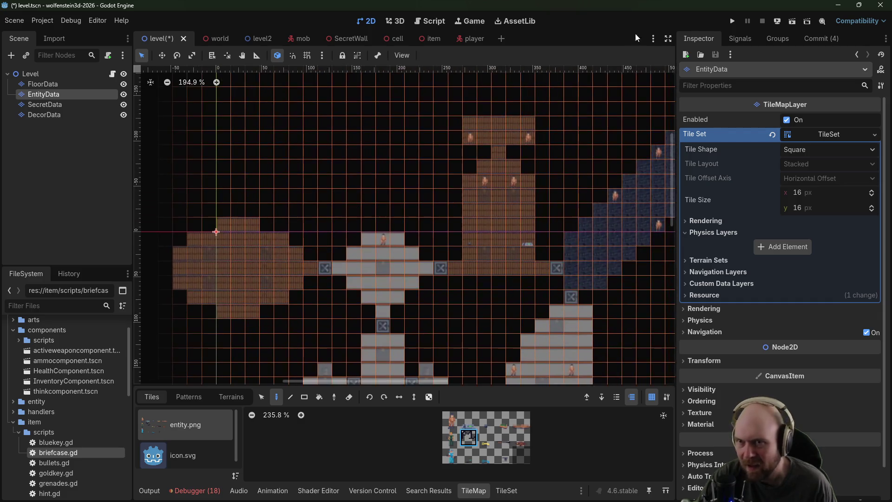
left_click(738, 23)
left_click(452, 250)
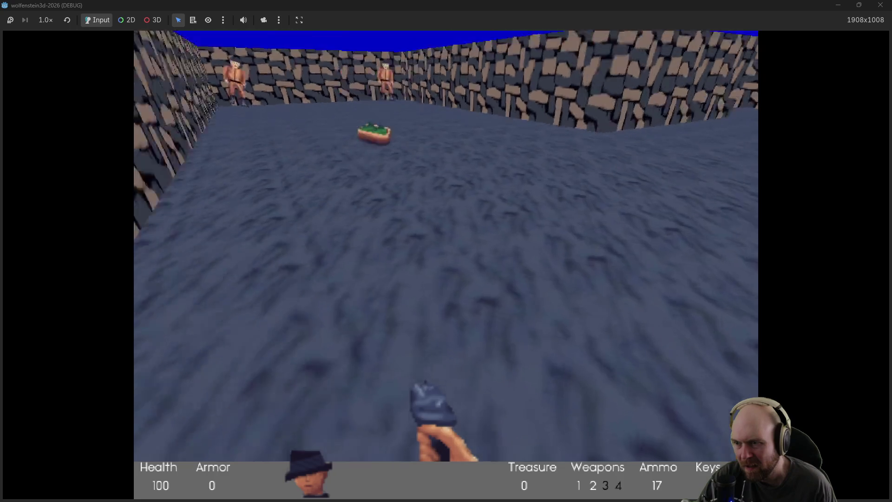
Step: Walk forward to collect the grenades and shoot the first guard for its magazine
key("w")
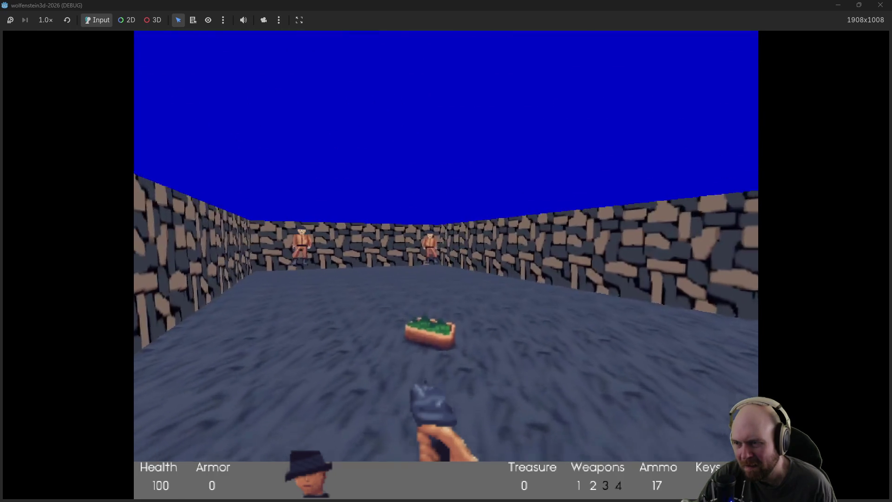
key("w")
key("ctrl")
key("ctrl")
key("ctrl")
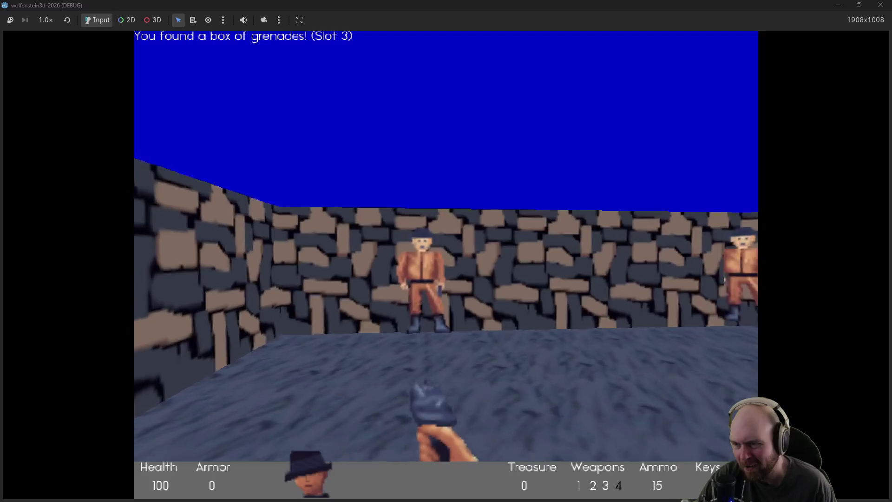
key("ctrl")
key("ctrl")
key("w")
key("ctrl")
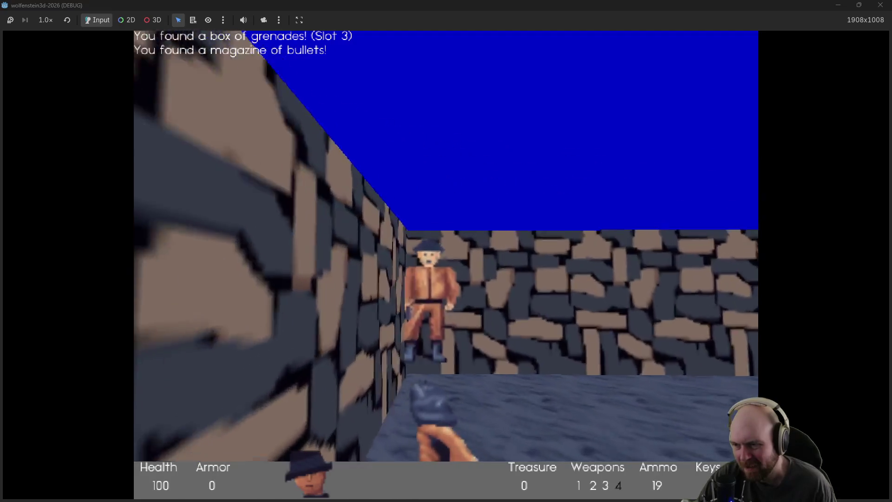
key("ctrl")
key("ctrl")
Step: Advance into the next corridor, shoot its guard, grab magazines, and stop the game with F8
key("w")
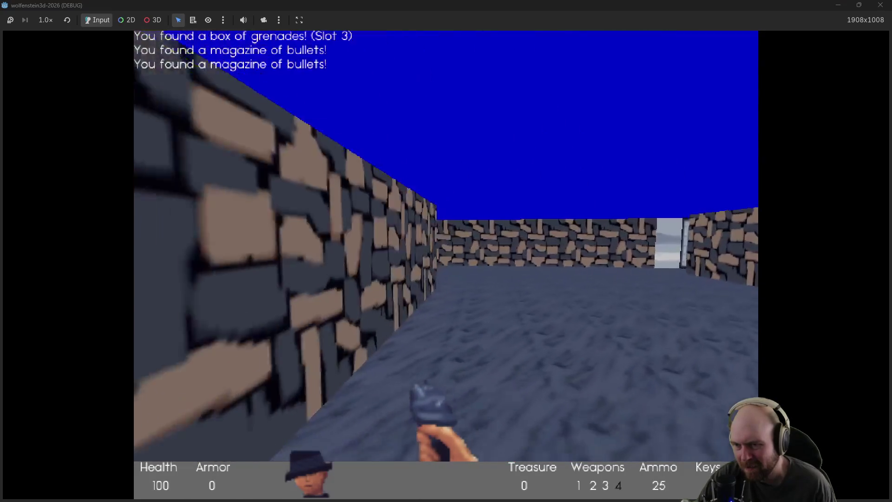
key("w")
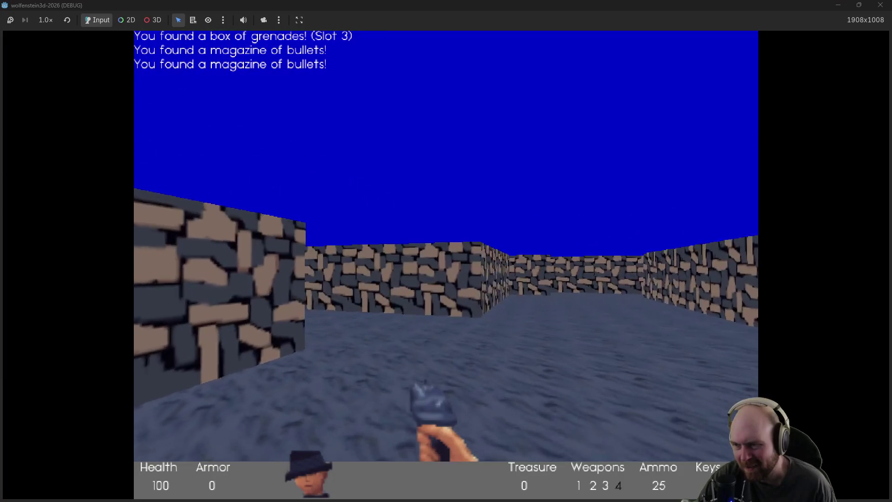
key("w")
key("ctrl")
key("ctrl")
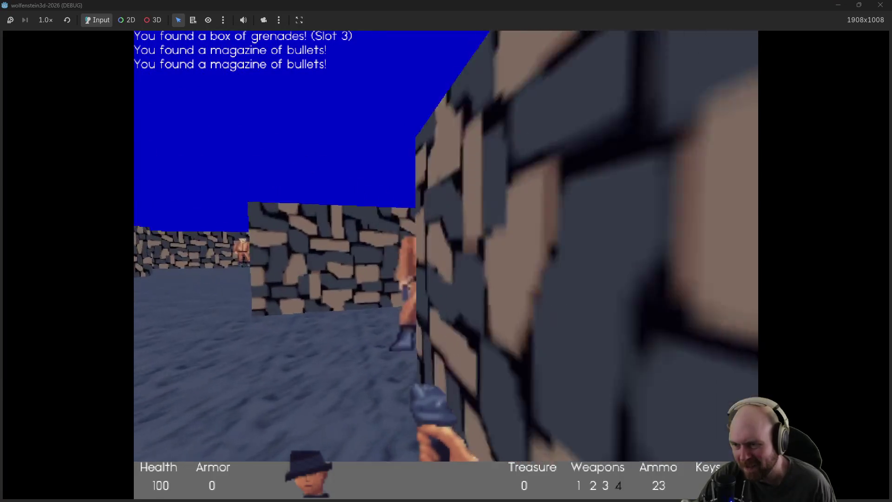
key("ctrl")
key("ctrl")
key("ctrl")
key("w")
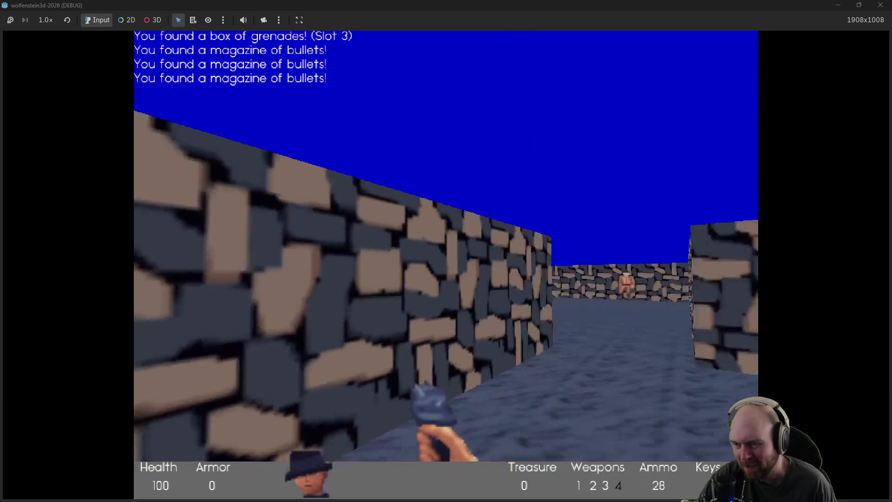
key("F8")
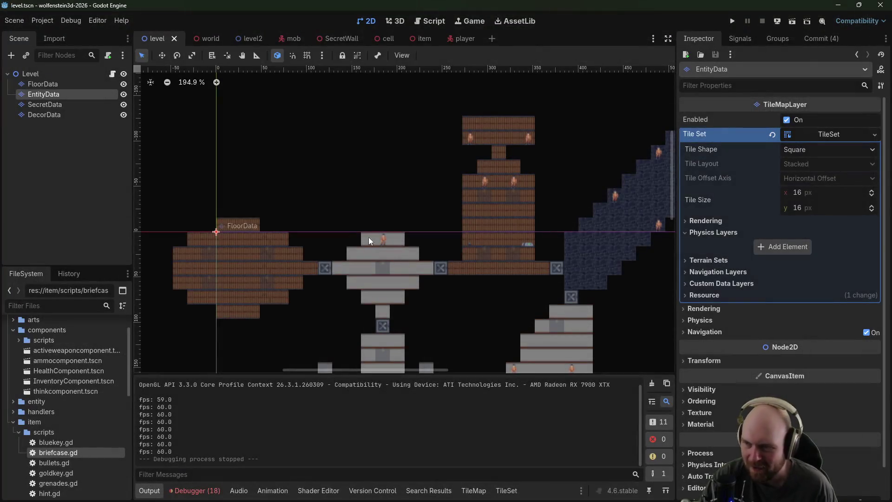
Step: Open the TileMap panel on the FloorData layer and pick the checker-pattern tile
mouse_move(570, 233)
left_mouse_down()
mouse_move(293, 328)
mouse_move(311, 320)
left_mouse_up()
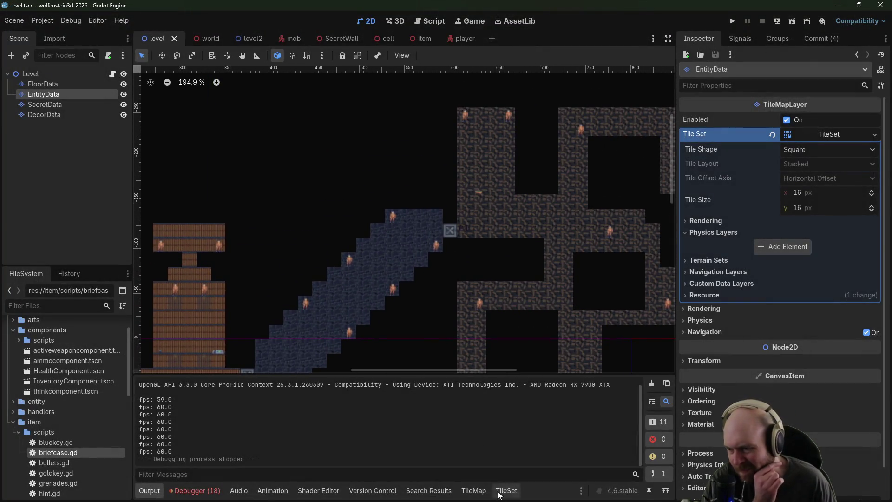
left_click(474, 492)
mouse_move(483, 269)
left_mouse_down()
mouse_move(438, 285)
mouse_move(488, 343)
left_mouse_up()
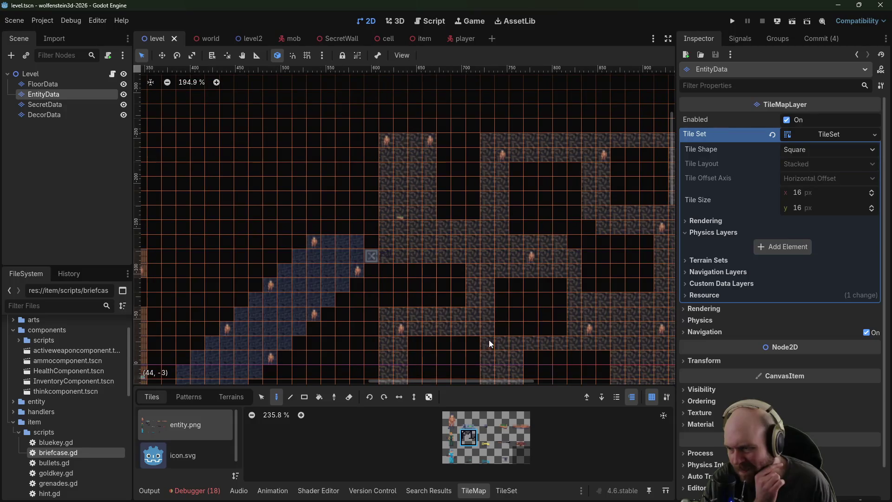
left_click(45, 85)
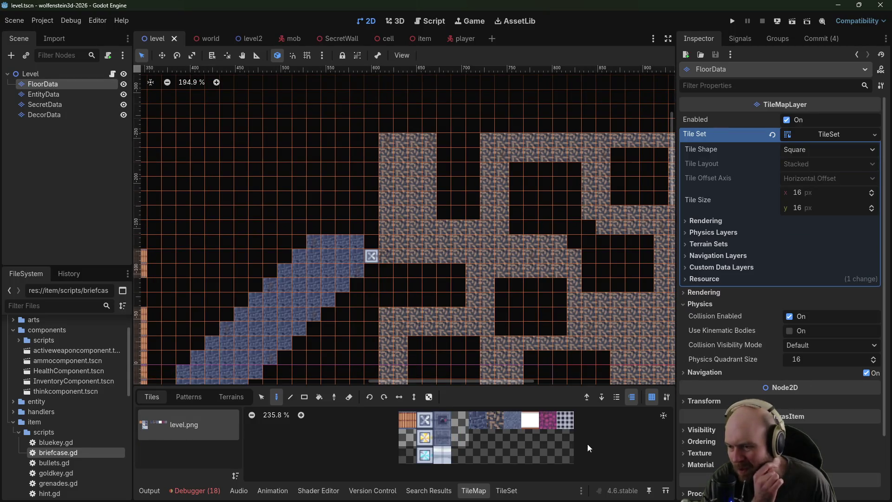
left_click(548, 425)
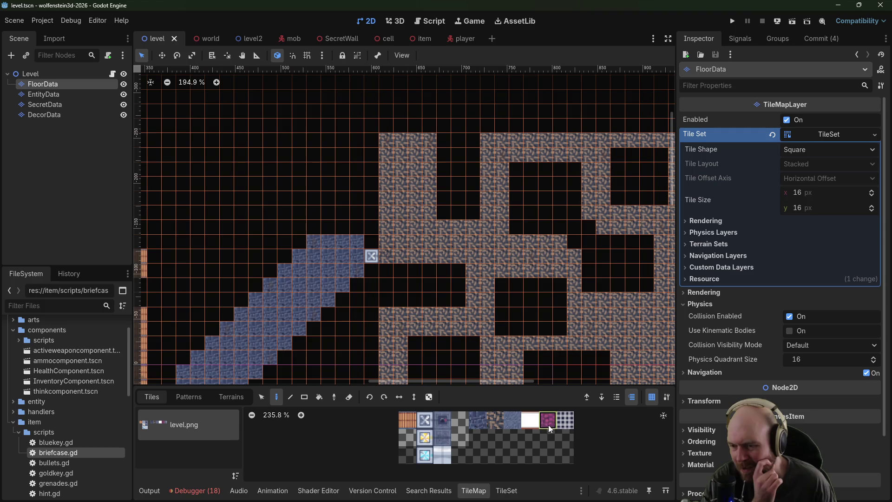
Step: Bucket-fill the maze room's walls with the checker tile, then save and launch the game
mouse_move(447, 297)
left_mouse_down()
mouse_move(613, 186)
mouse_move(258, 349)
left_mouse_up()
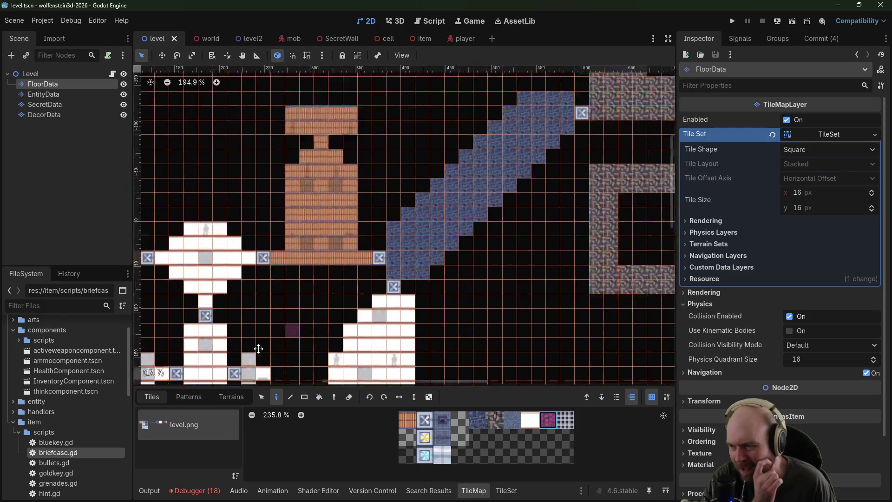
scroll(259, 349, "right", 5)
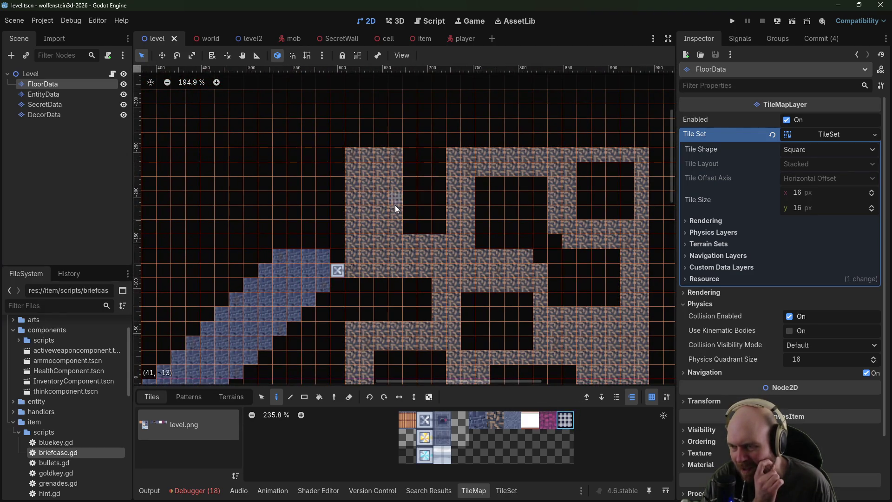
left_click(320, 397)
left_click(397, 251)
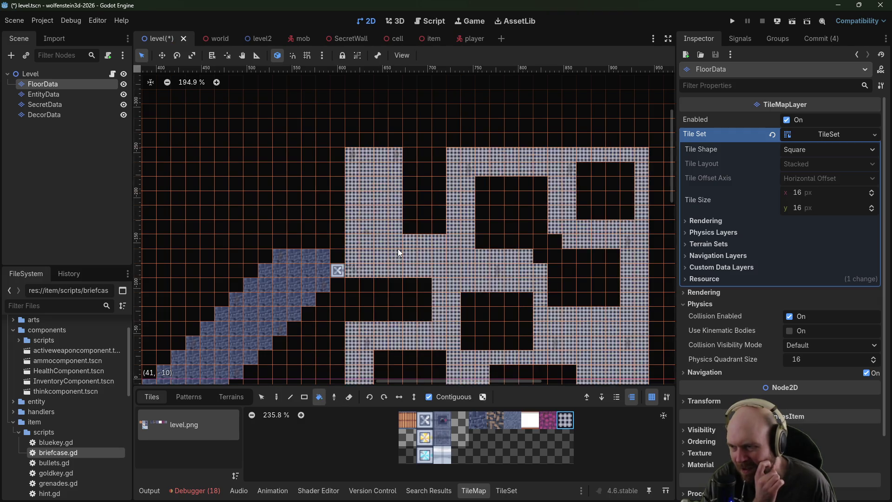
left_click(732, 21)
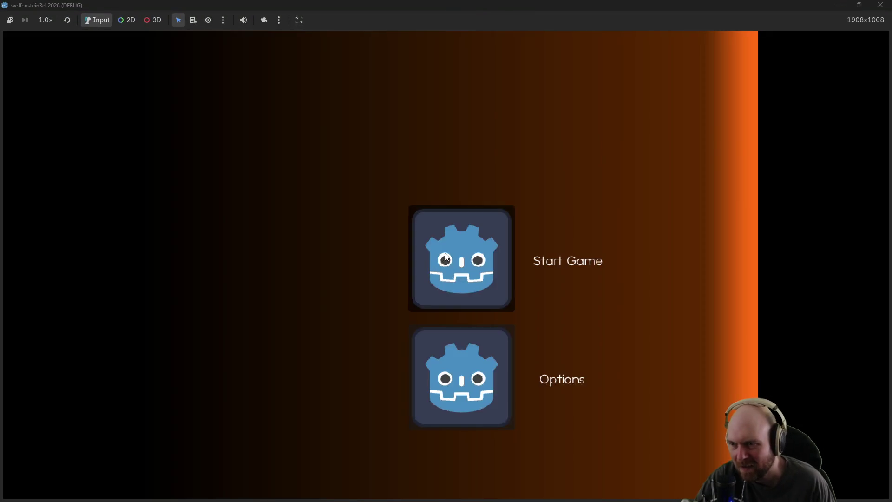
Step: Collect the grenade box, shoot the approaching guard, and grab a magazine entering the room
key("w")
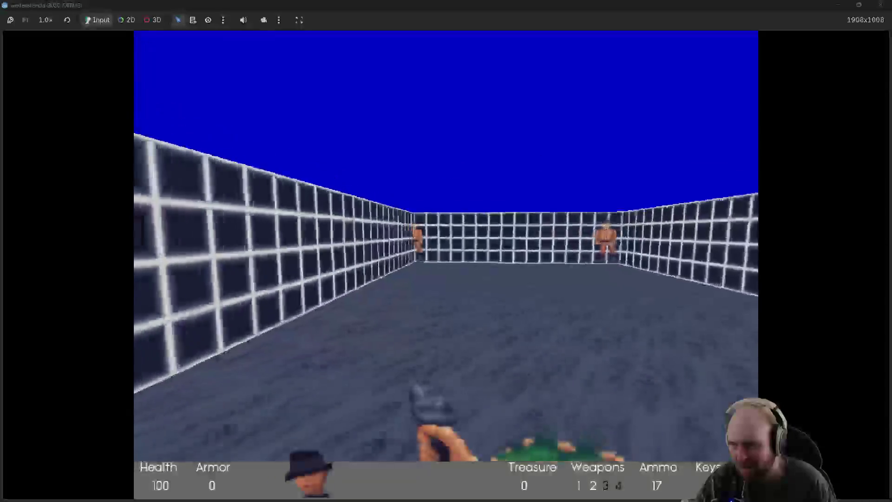
key("ctrl")
key("Left")
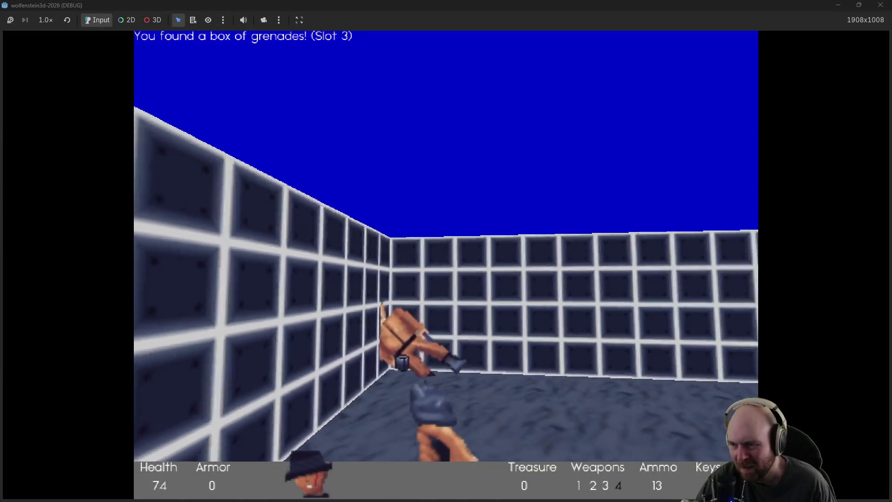
key("w")
key("ctrl")
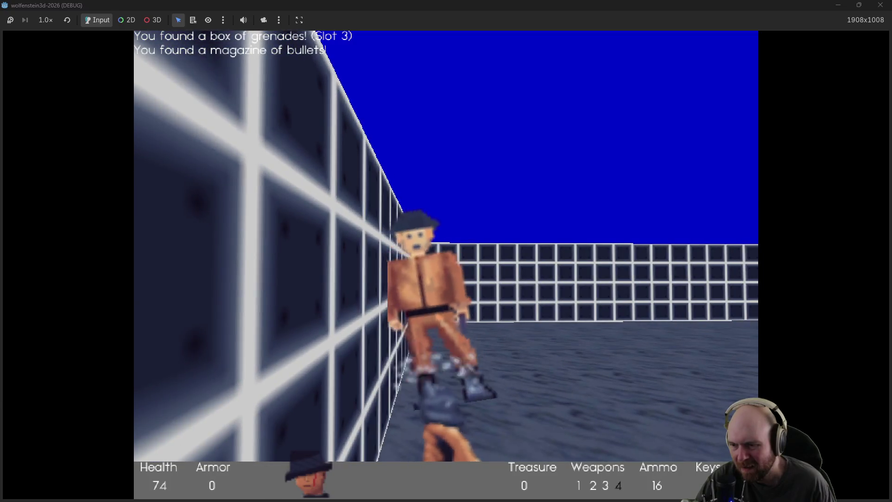
key("ctrl")
key("w")
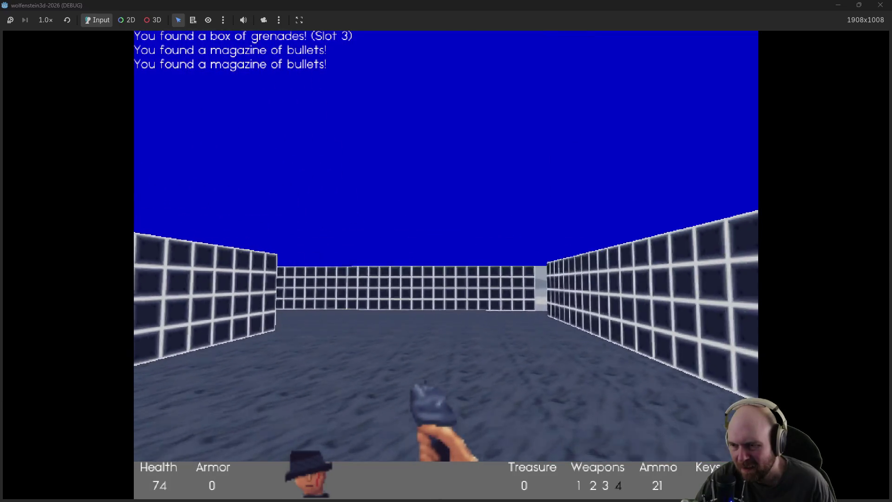
Step: Shoot the guard down the corridor and move on to collect a magazine
key("Left")
key("w")
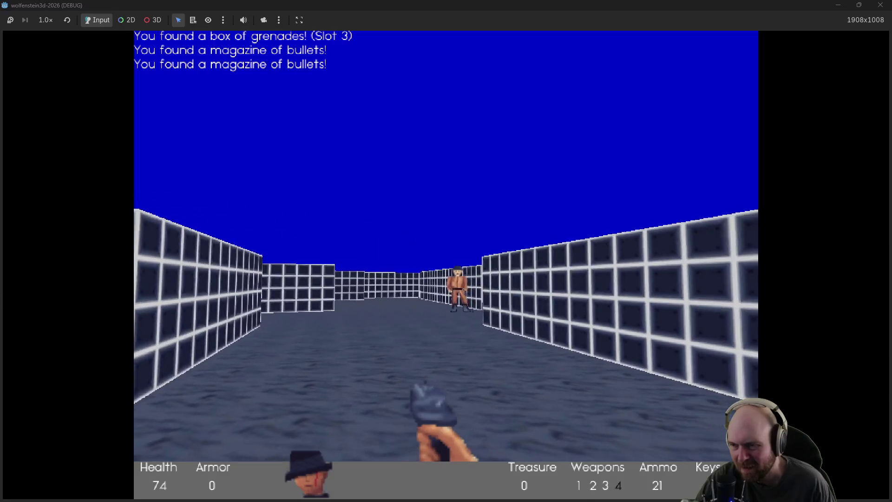
key("ctrl")
key("ctrl")
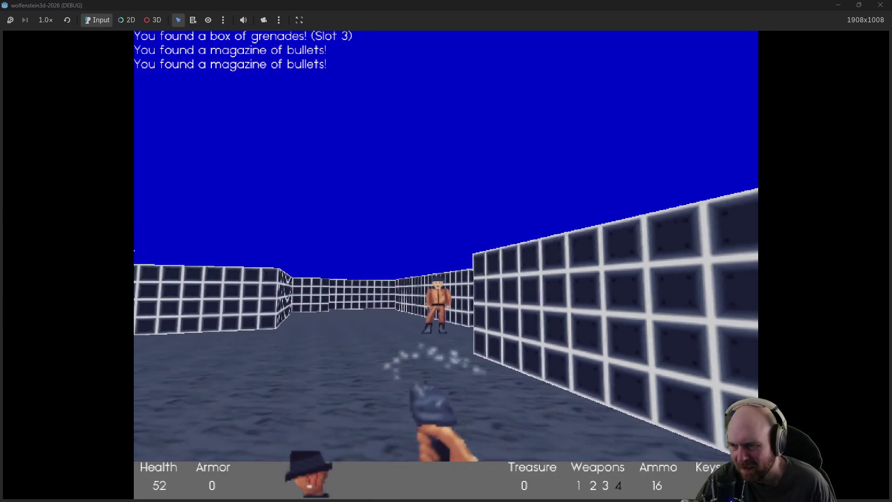
key("ctrl")
key("Left")
key("w")
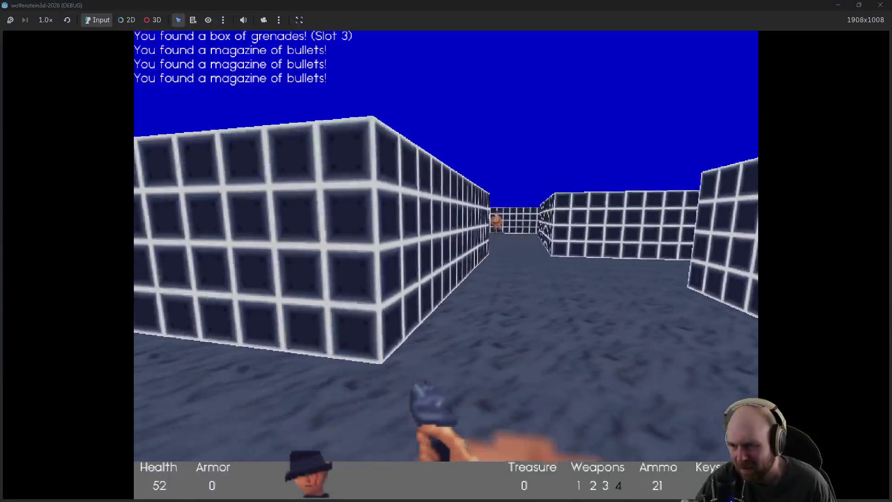
Step: Gun down the nearby guards in the maze and pick up their magazines
key("Right")
key("Left")
key("w")
key("ctrl")
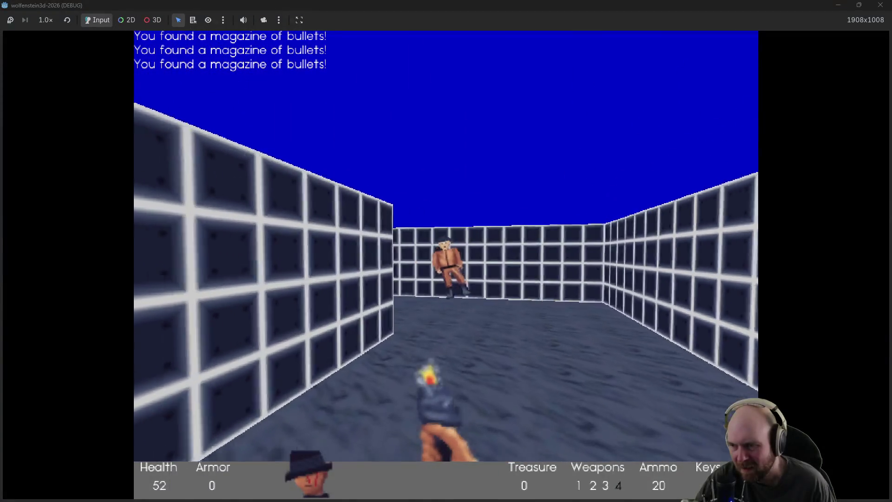
key("ctrl")
key("ctrl")
key("Right")
key("Left")
key("w")
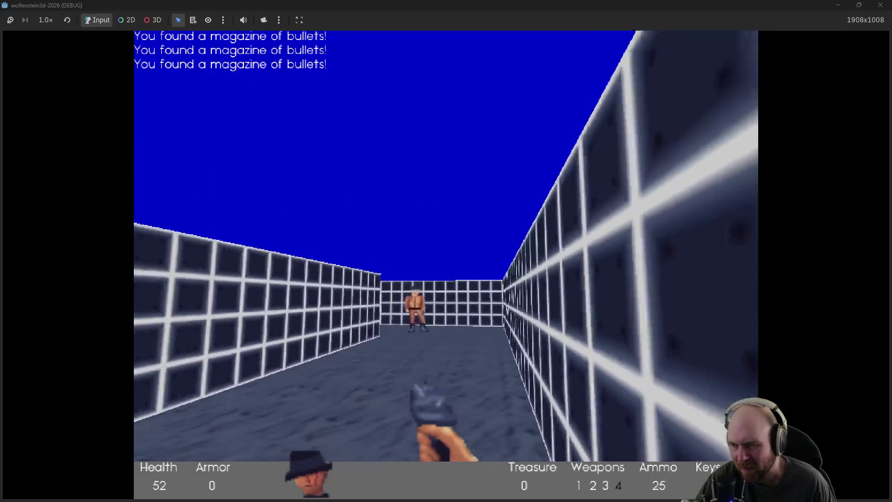
key("ctrl")
key("ctrl")
key("Left")
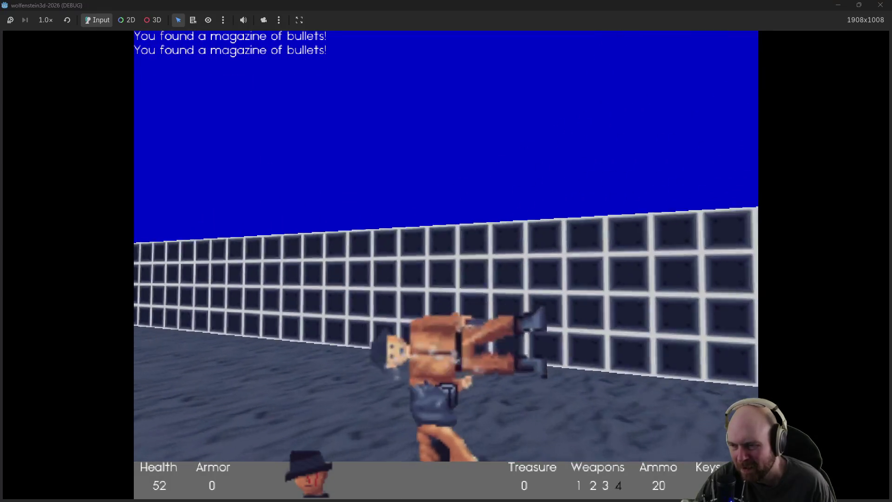
key("w")
Step: Advance down the corridor, shoot its guard, and grab another magazine on the way to the end
key("Left")
key("w")
key("ctrl")
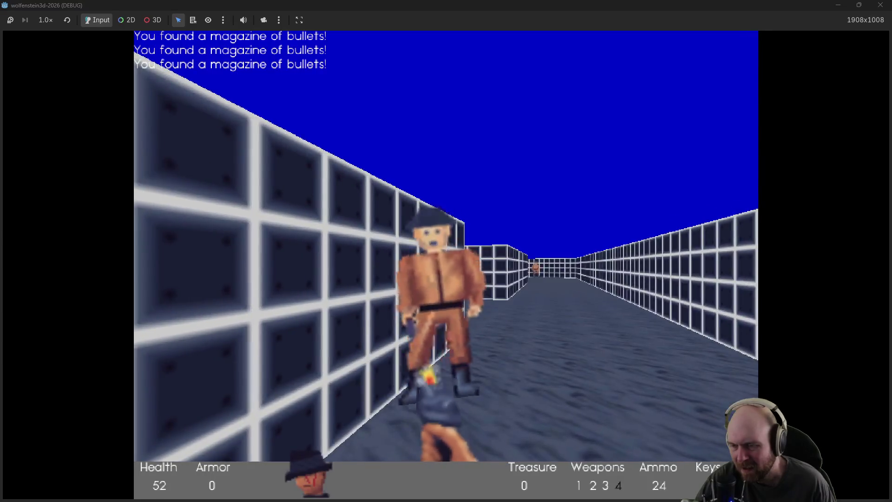
key("w")
key("Left")
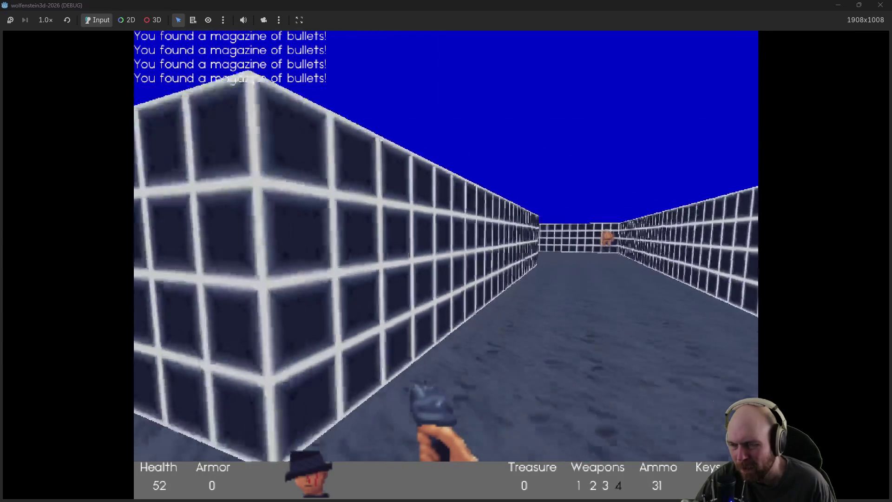
key("Right")
key("w")
Step: Shoot the guard on the right and pick up the ammo in the long corridor
key("Right")
key("ctrl")
key("ctrl")
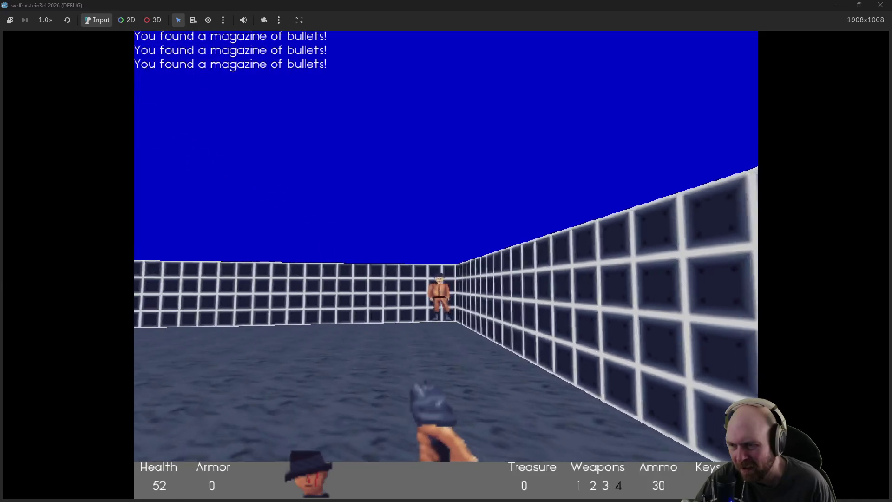
key("ctrl")
Step: Shoot down the final two guards and grab the last ammo to end the playtest
key("ctrl")
key("Left")
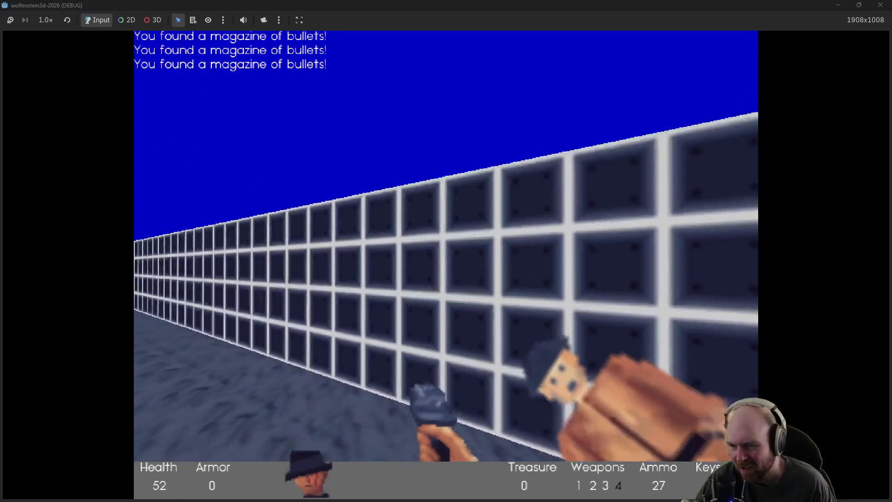
key("w")
key("Right")
key("Left")
key("ctrl")
key("ctrl")
key("ctrl")
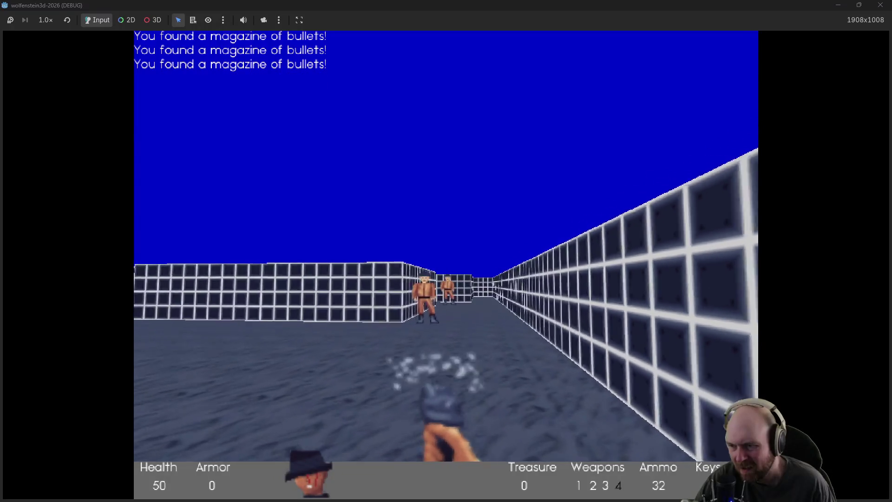
key("ctrl")
key("Left")
key("ctrl")
key("ctrl")
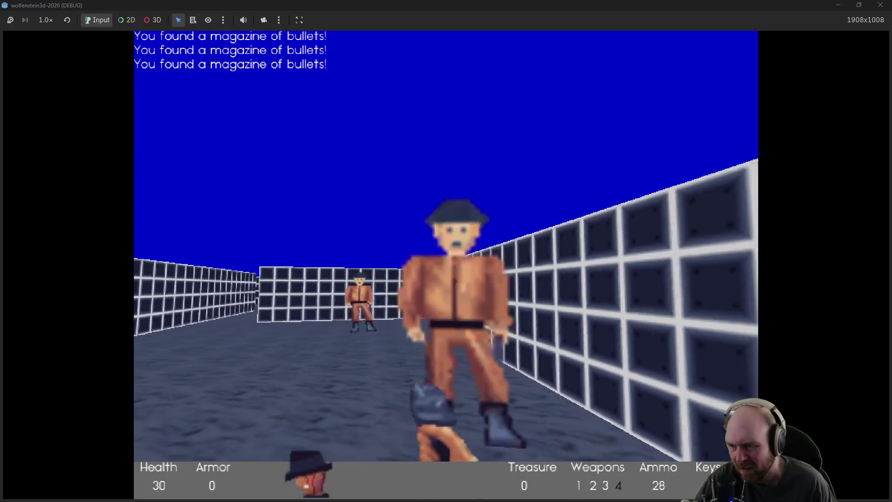
key("ctrl")
key("ctrl")
key("ctrl")
key("w")
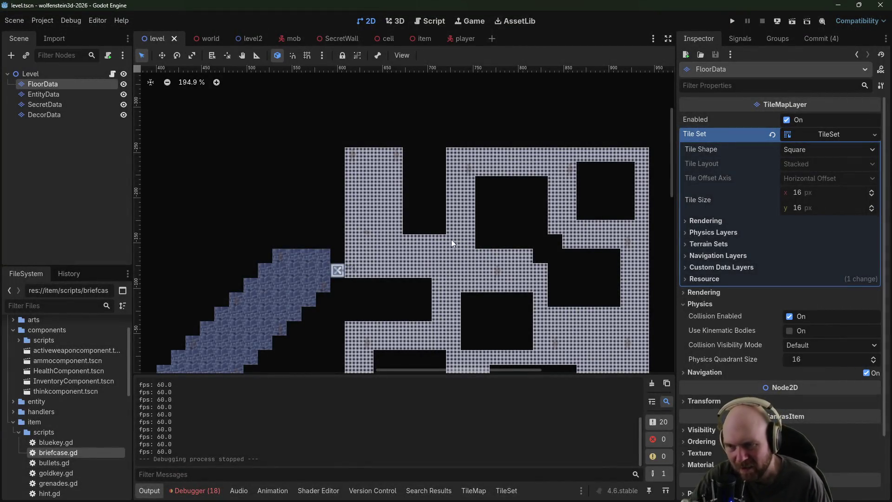
Step: Pick the blue stone tile in the TileMap palette and bucket-fill the checkered maze region
left_click(506, 491)
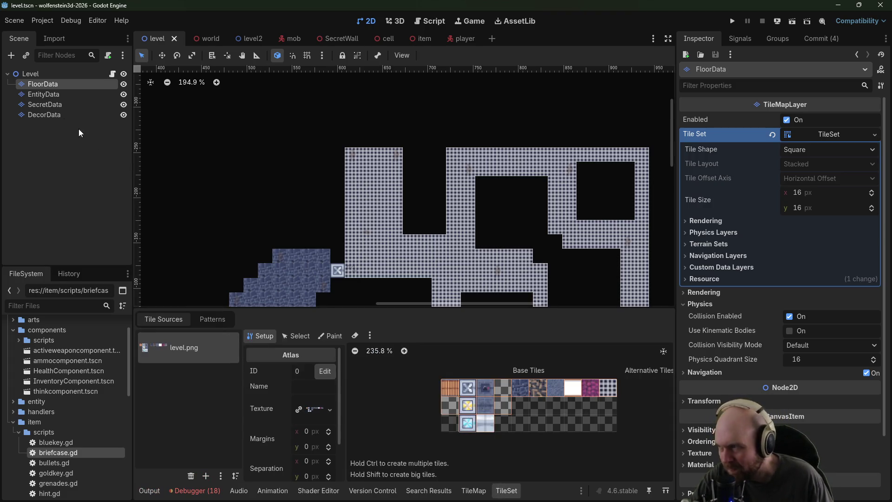
left_click(471, 490)
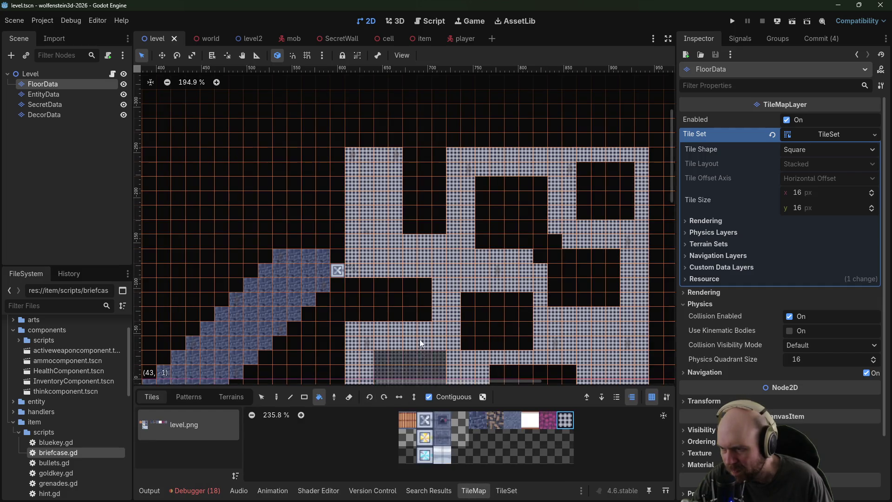
left_click(512, 419)
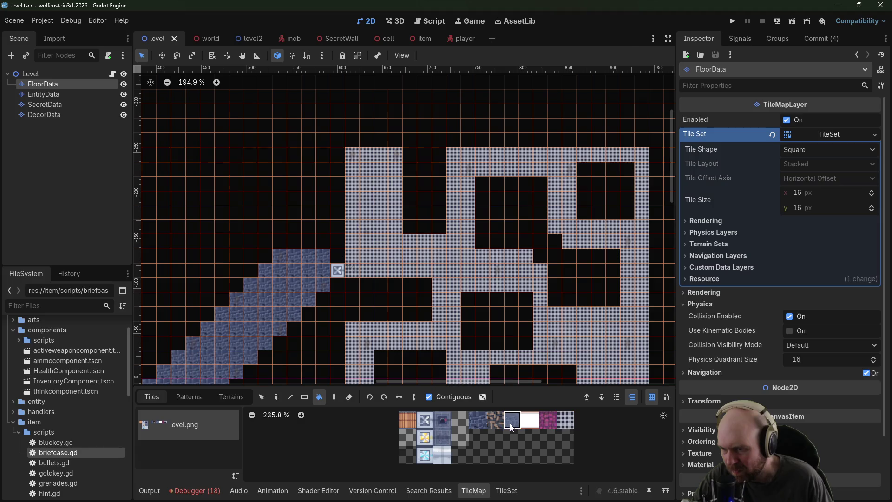
left_click(388, 267)
left_click_drag(461, 284, 385, 172)
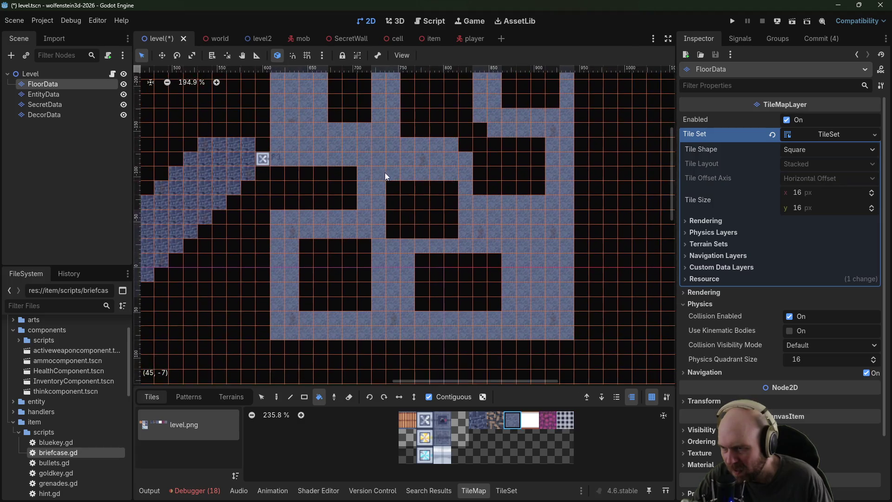
scroll(559, 193, "down", 3)
mouse_move(559, 193)
left_mouse_down()
mouse_move(484, 287)
mouse_move(504, 273)
mouse_move(496, 336)
mouse_move(484, 208)
left_mouse_up()
scroll(498, 318, "down", 6)
scroll(484, 207, "up", 4)
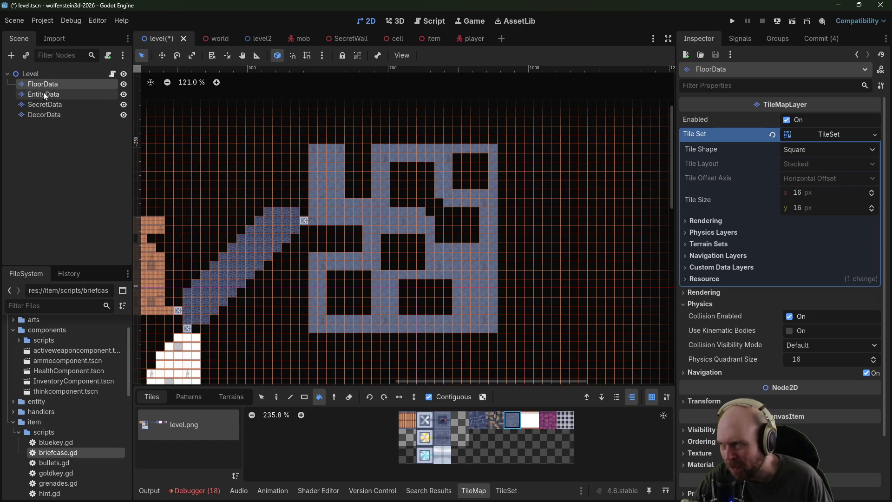
Step: With the Paint tool, place a yellow tile just above the maze's top edge
left_click(277, 397)
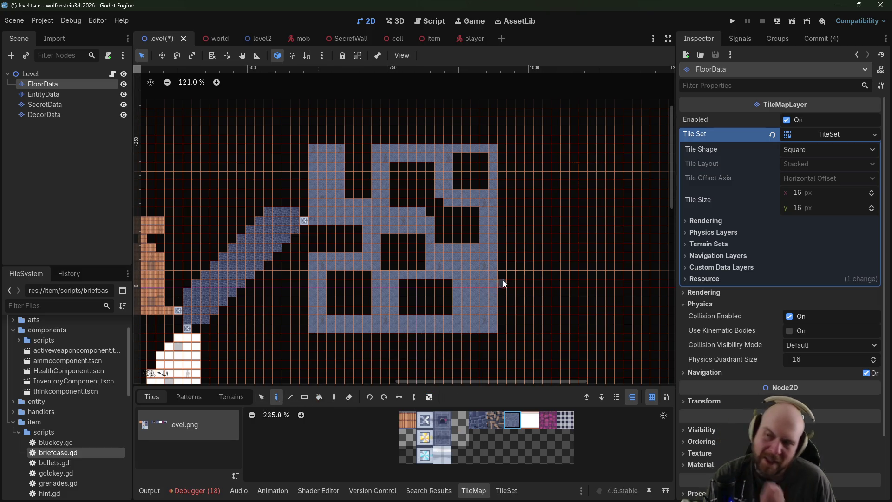
scroll(432, 233, "down", 2)
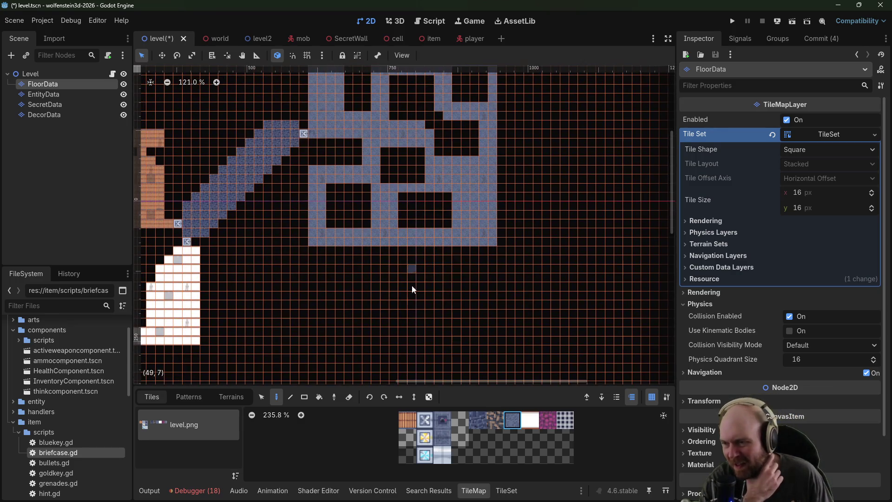
scroll(412, 285, "left", 5)
scroll(447, 261, "up", 3)
scroll(448, 261, "down", 3)
scroll(326, 253, "left", 5)
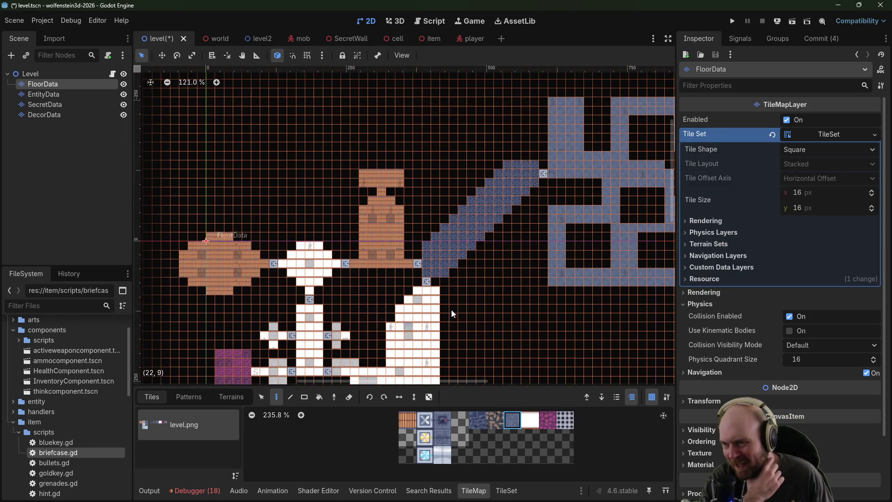
scroll(451, 314, "down", 4)
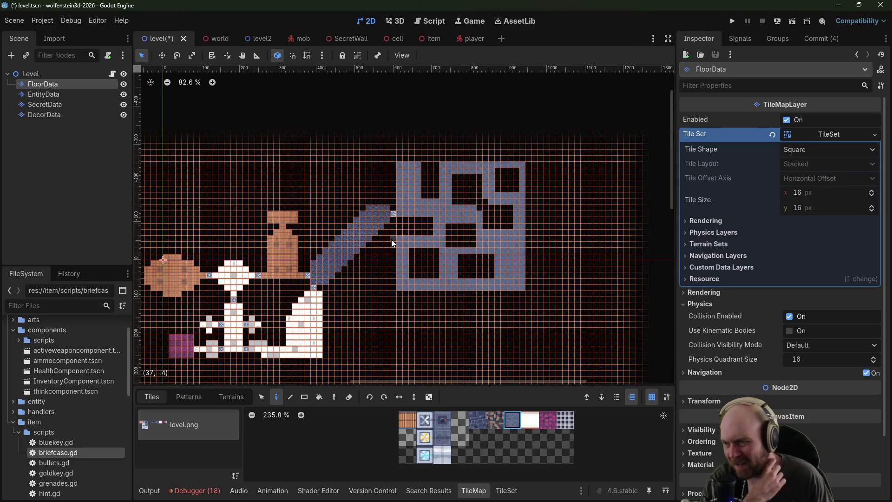
scroll(462, 236, "up", 7)
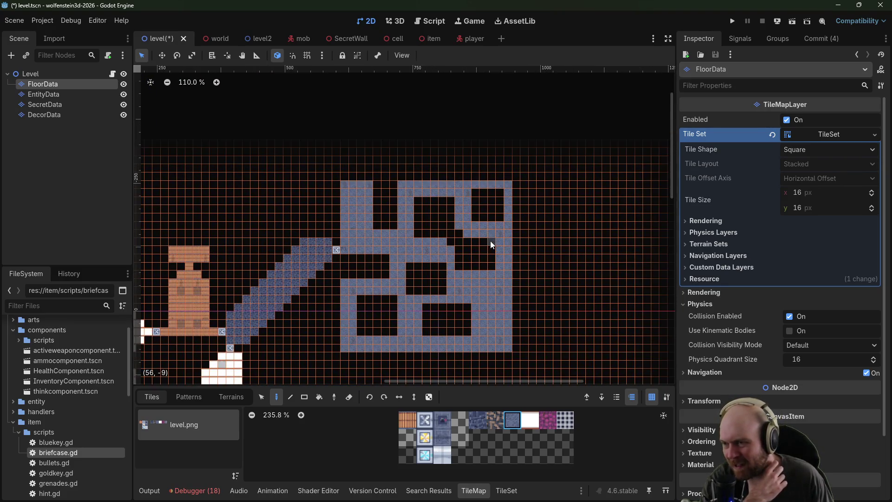
scroll(479, 237, "up", 3)
scroll(462, 350, "left", 2)
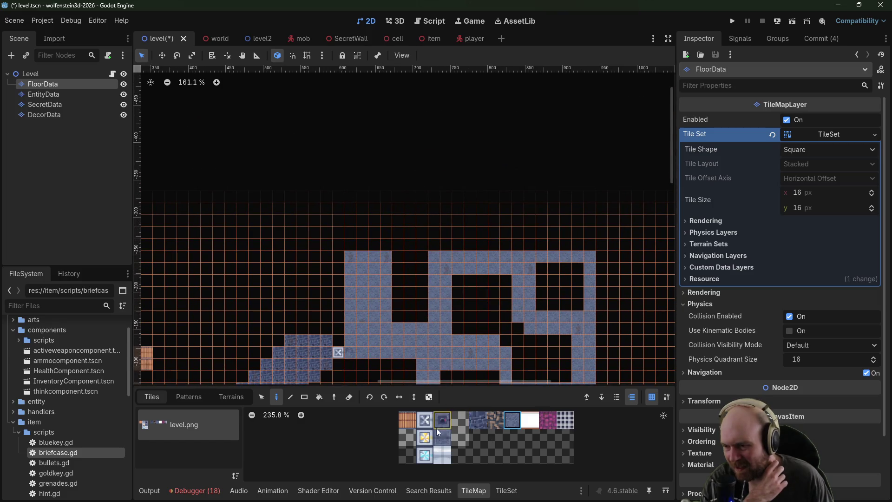
left_click(487, 247)
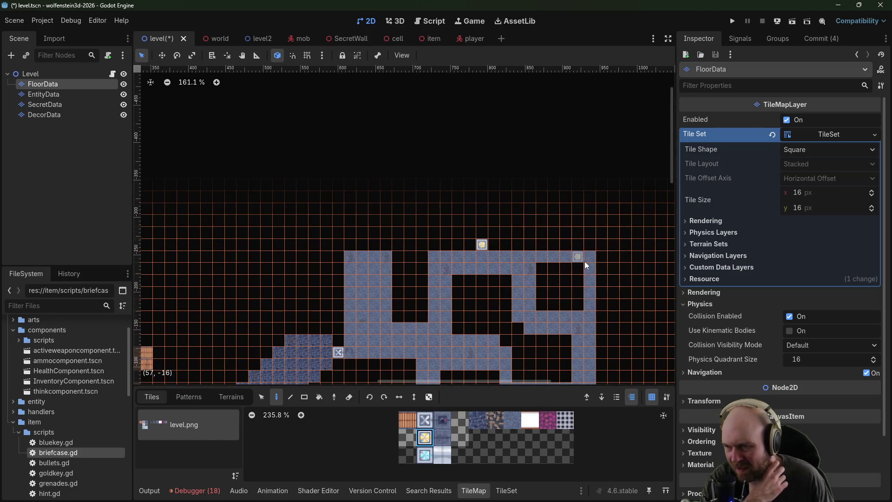
Step: Paint a narrow tile column running north from the yellow tile, then select the brick tile
scroll(558, 232, "down", 2)
scroll(558, 232, "right", 2)
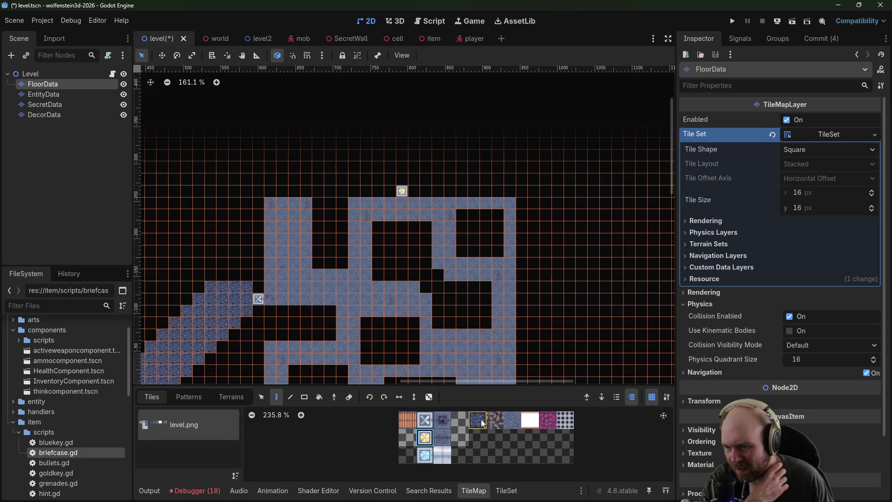
left_click_drag(406, 177, 402, 128)
scroll(496, 188, "down", 1)
scroll(497, 188, "right", 2)
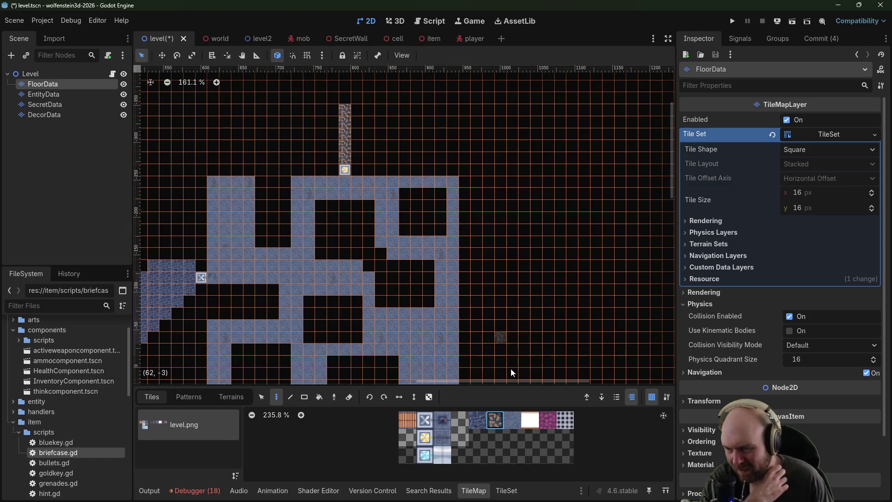
scroll(519, 328, "down", 2)
left_click(403, 415)
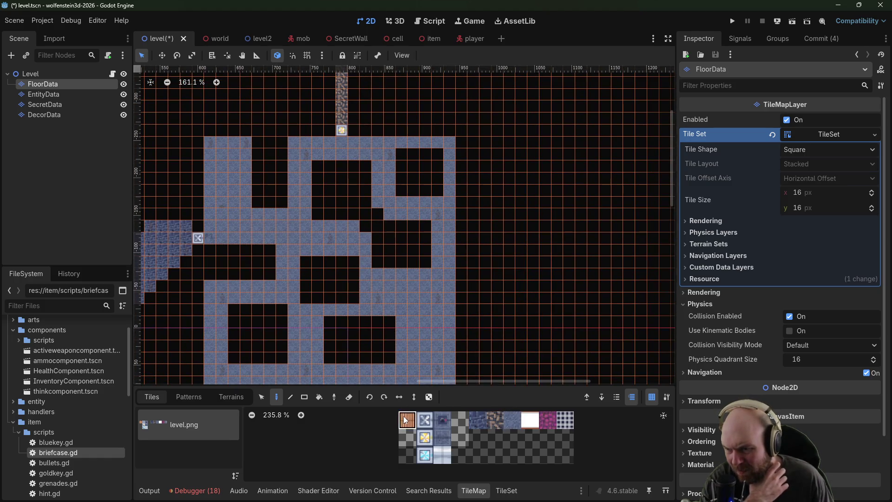
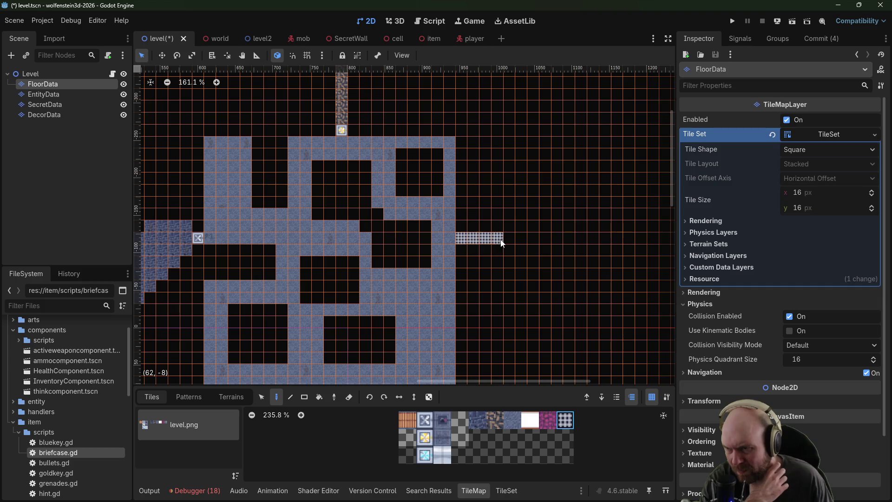
Step: Paint a checkered tile column downward below the blue room
scroll(516, 224, "down", 4)
scroll(516, 223, "left", 2)
left_click_drag(398, 309, 398, 344)
scroll(405, 288, "left", 6)
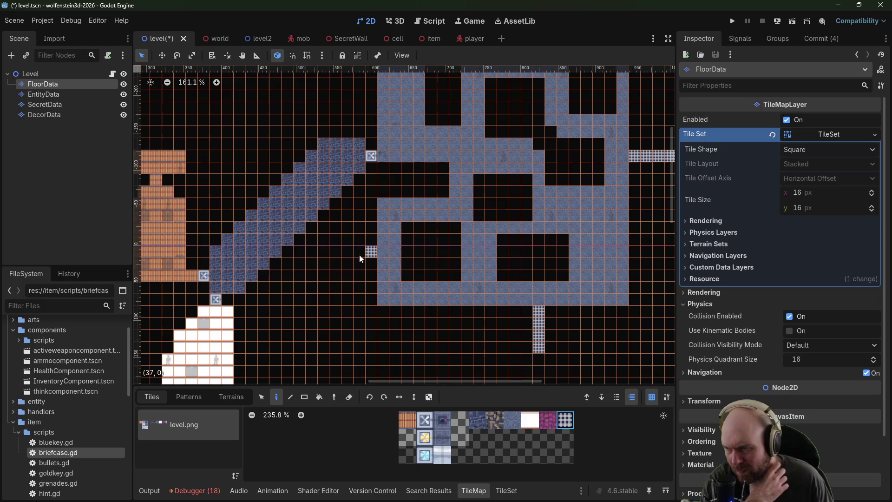
scroll(358, 291, "right", 2)
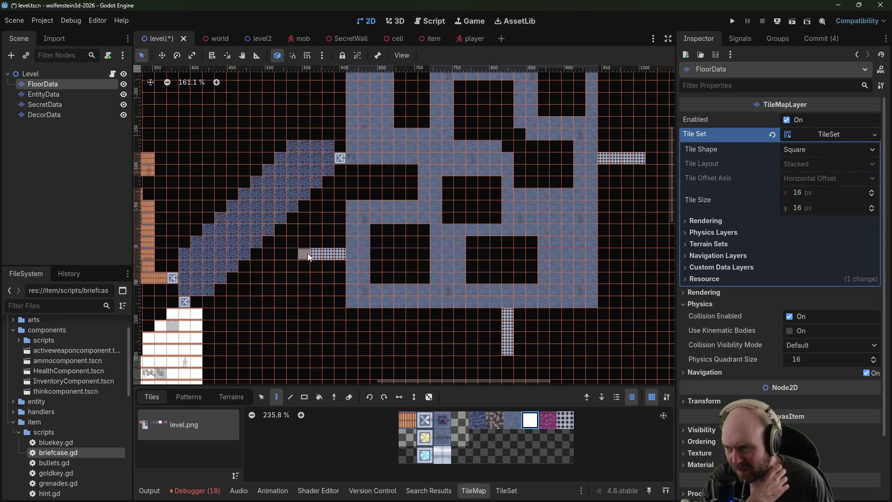
Step: Draw a white-tiled room beside the diagonal corridor with rectangles of white floor
left_click_drag(309, 256, 283, 302)
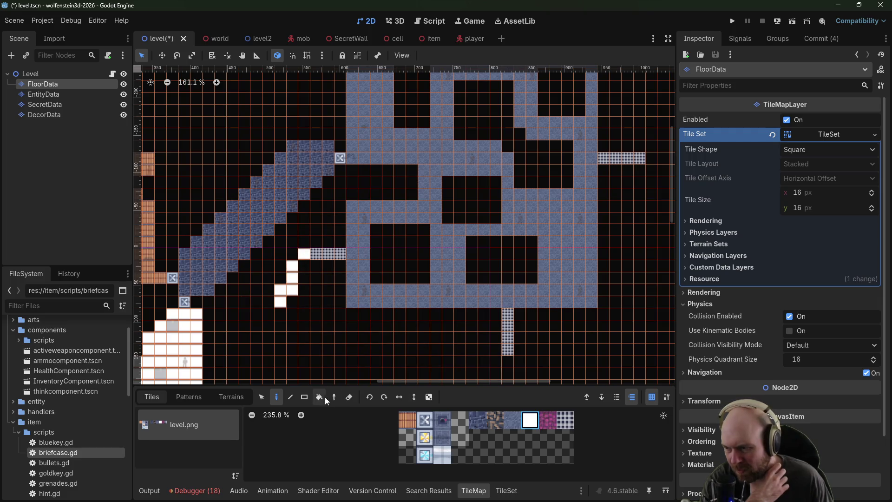
left_click_drag(307, 256, 282, 303)
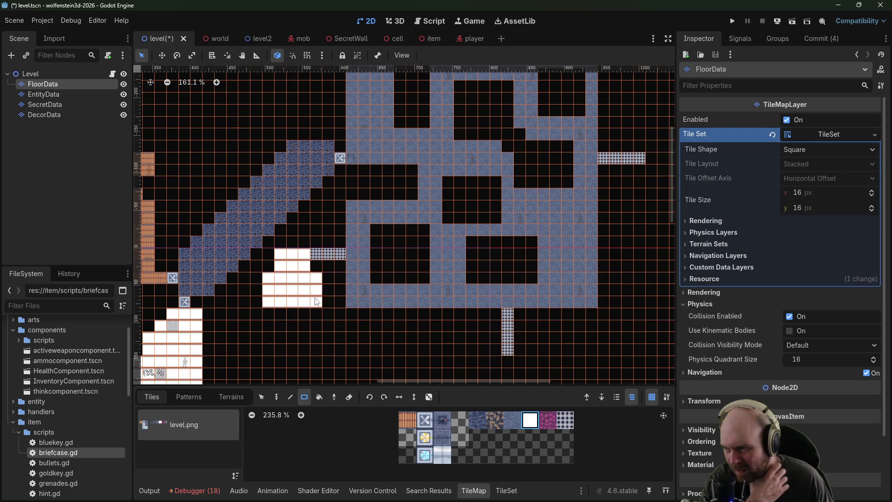
left_click_drag(302, 330, 303, 331)
left_click_drag(408, 319, 329, 255)
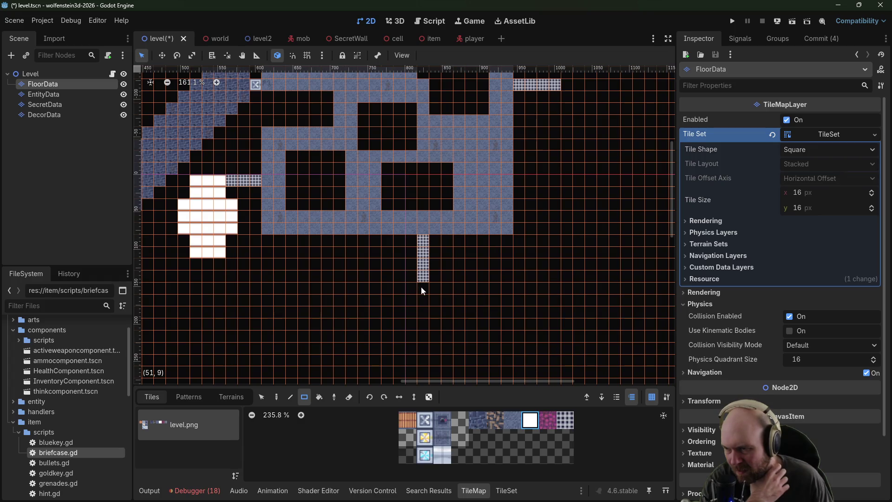
Step: Erase the misplaced white tiles and draw a long white corridor toward the new room
mouse_move(422, 289)
left_mouse_down()
mouse_move(343, 295)
mouse_move(414, 267)
mouse_move(421, 276)
mouse_move(393, 285)
left_mouse_up()
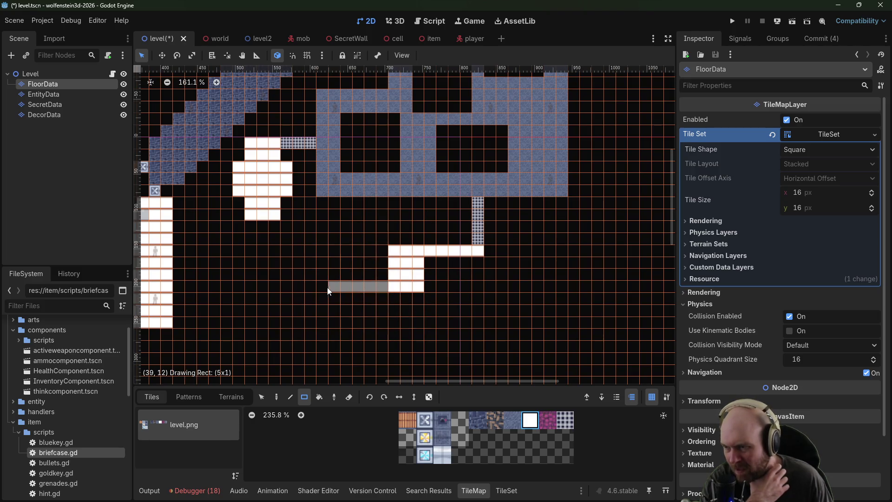
left_click_drag(327, 287, 344, 288)
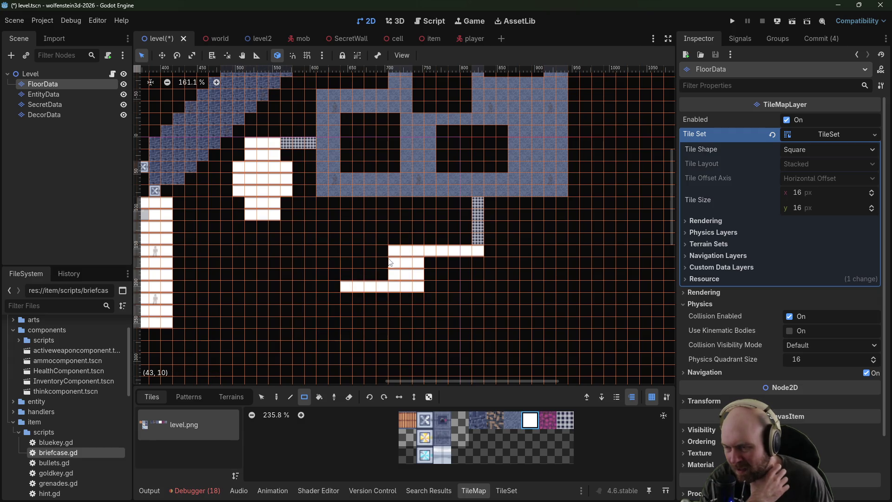
left_click(349, 397)
left_click_drag(328, 251, 421, 325)
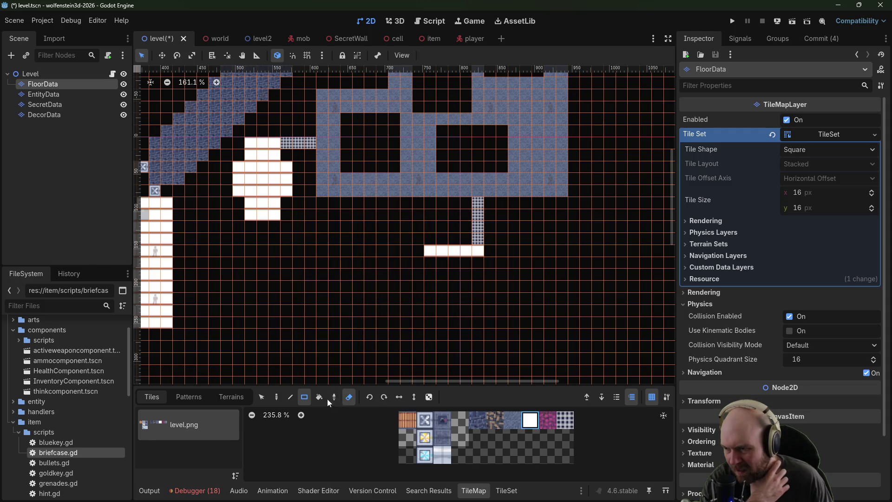
left_click(349, 398)
mouse_move(417, 251)
left_mouse_down()
mouse_move(264, 249)
mouse_move(264, 234)
left_mouse_up()
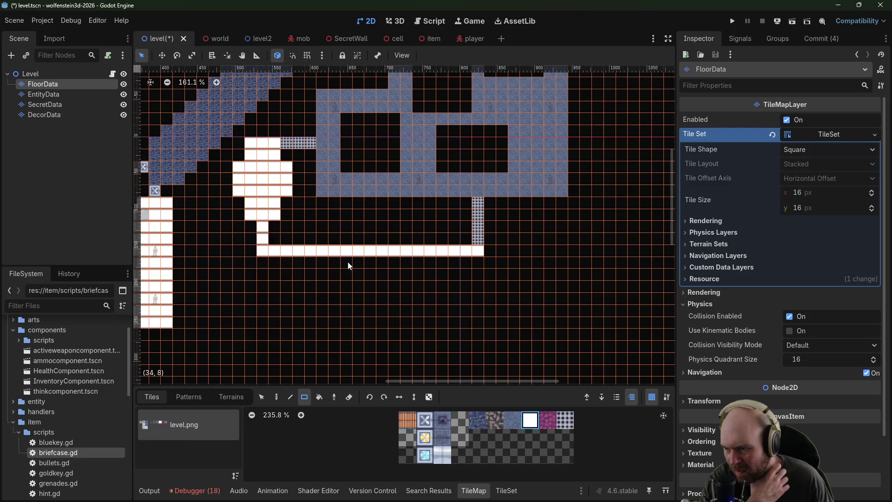
Step: Cap the white corridor stub and every checkered passage end, including the upper strip's right end, with X door tiles
left_click(425, 420)
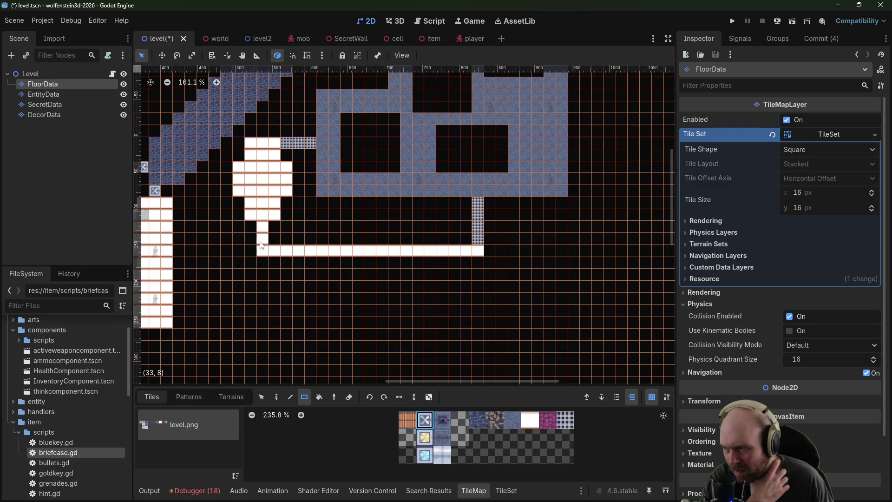
left_click(263, 226)
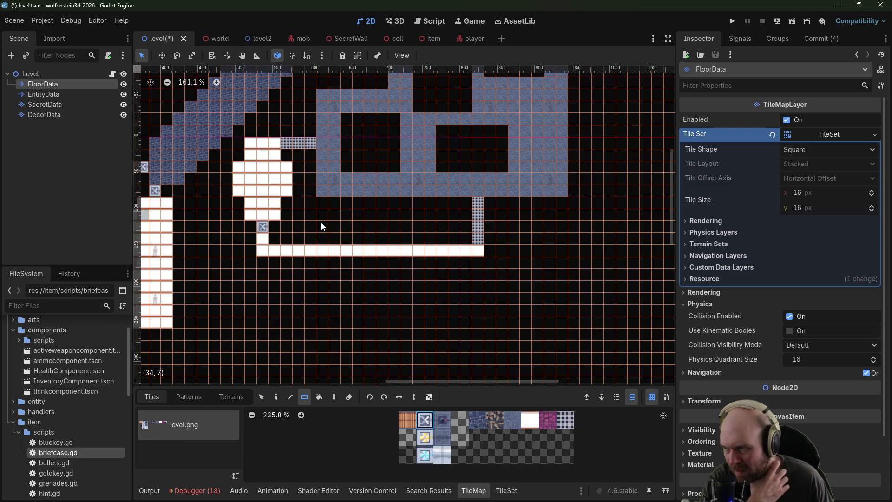
left_click(478, 203)
left_click(310, 144)
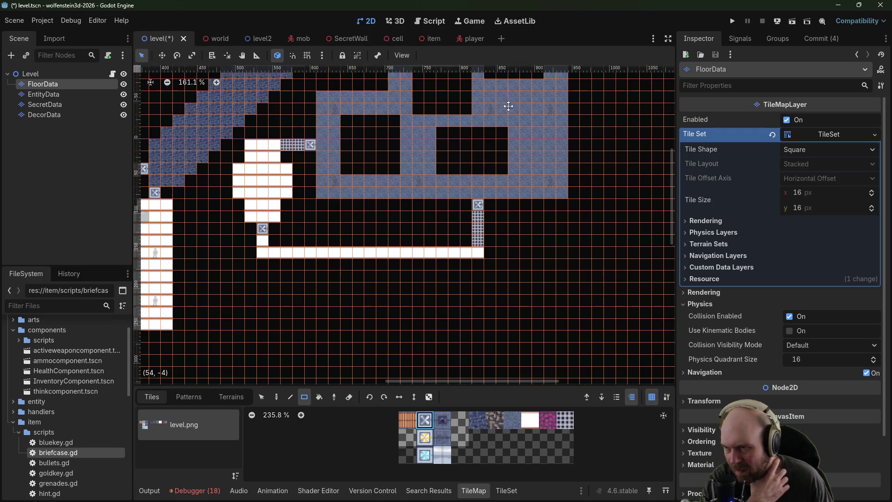
mouse_move(508, 106)
left_mouse_down()
mouse_move(460, 240)
mouse_move(470, 279)
mouse_move(522, 235)
left_mouse_up()
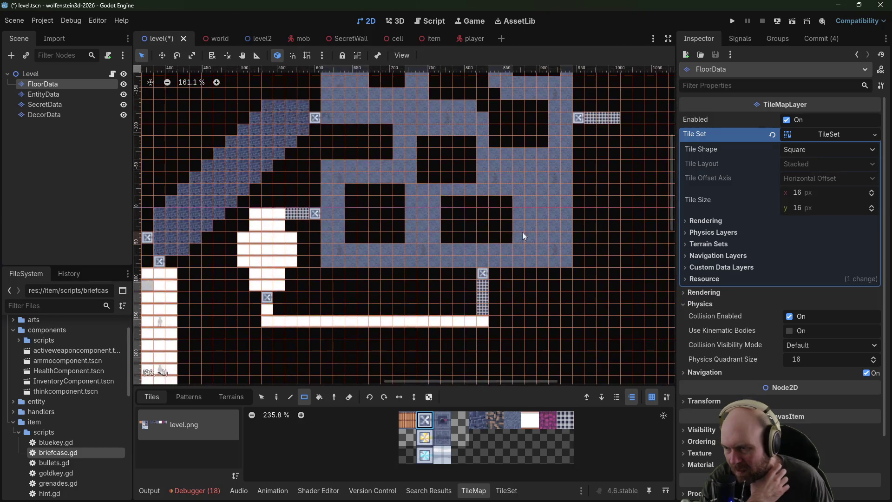
left_click(483, 309)
left_click(291, 213)
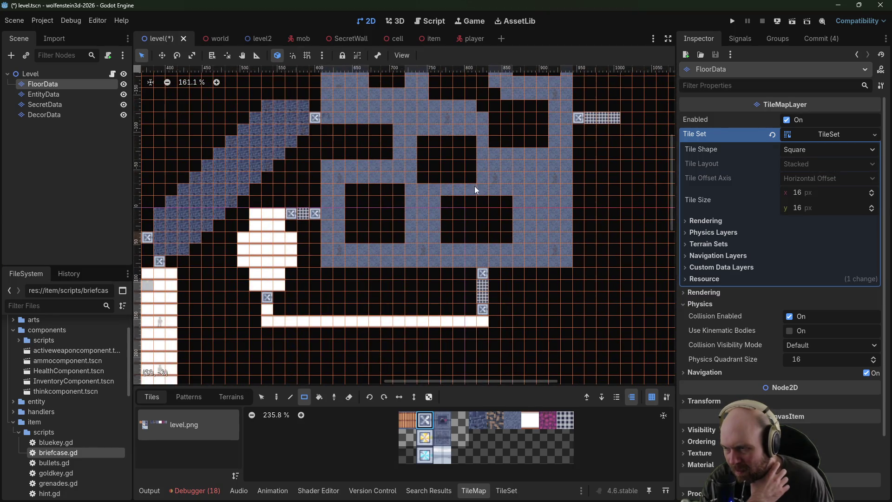
left_click_drag(621, 118, 538, 172)
left_click(533, 175)
left_click_drag(491, 238, 595, 158)
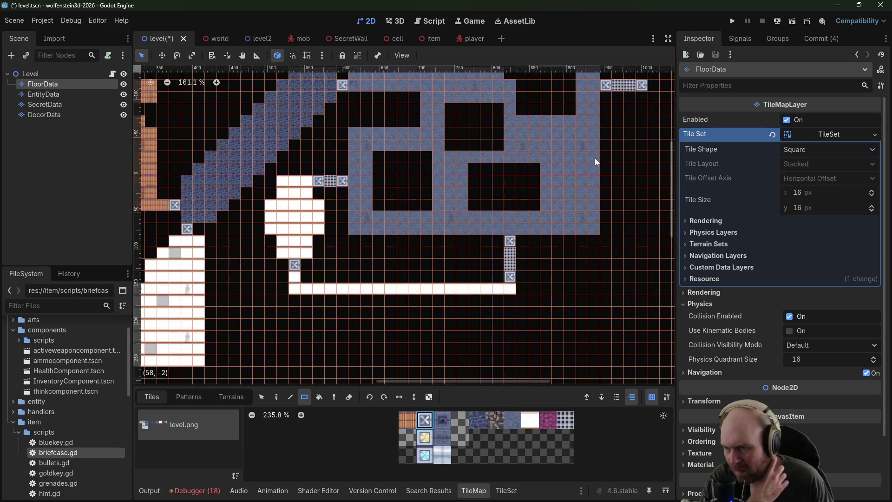
Step: Paint 2x2 and 7x2 white rooms above the long corridor, linking the small one with a tile
left_click(531, 419)
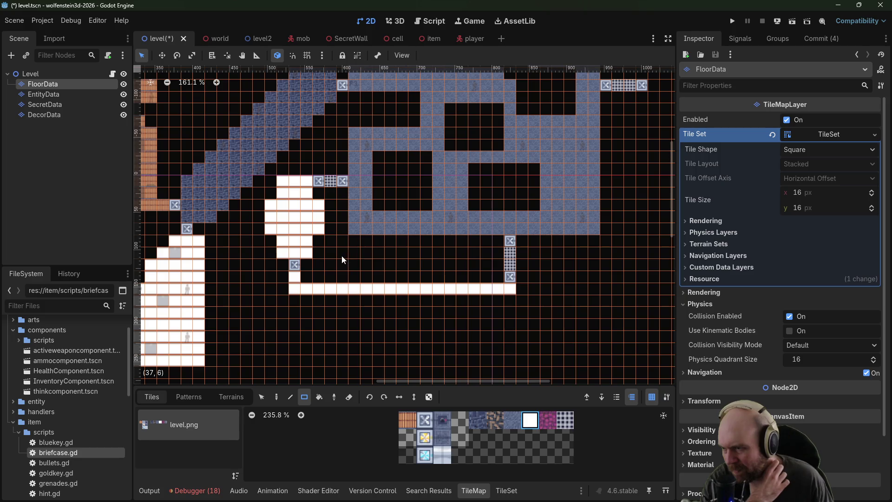
mouse_move(342, 256)
left_mouse_down()
mouse_move(353, 268)
mouse_move(464, 267)
left_mouse_up()
left_click(427, 277)
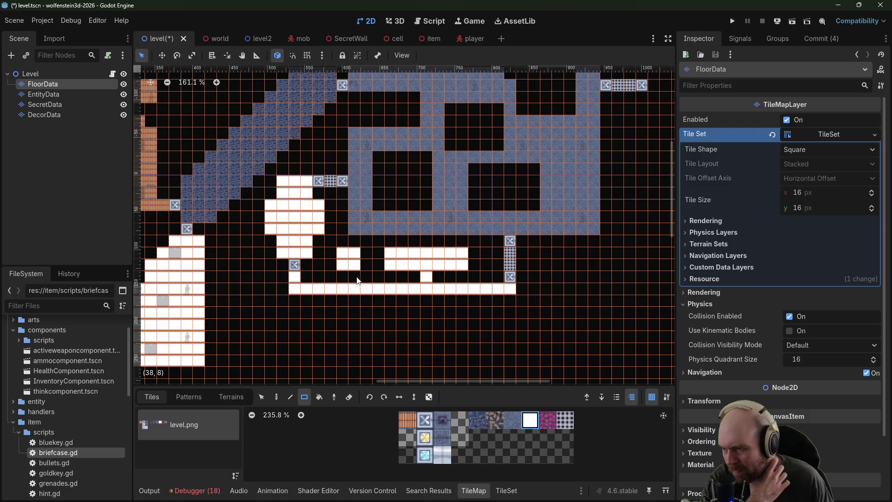
left_click(354, 277)
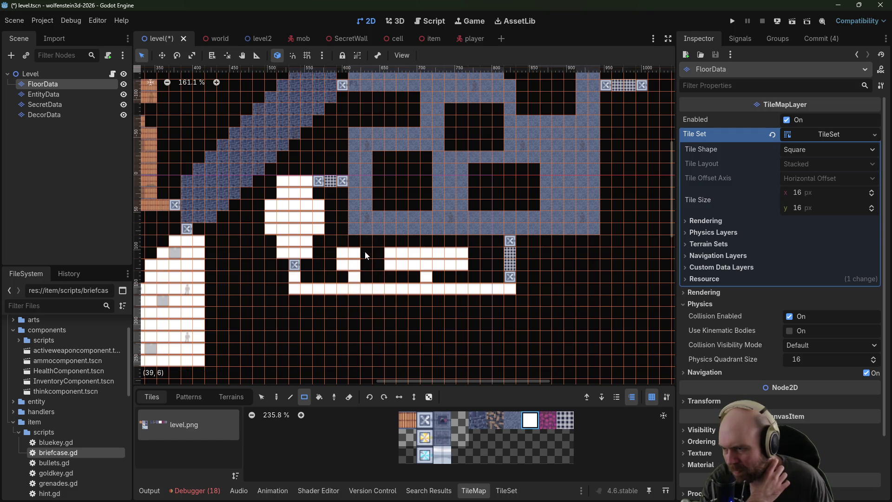
Step: Add connector tiles and two small white rooms below the long corridor
left_click_drag(357, 300, 386, 261)
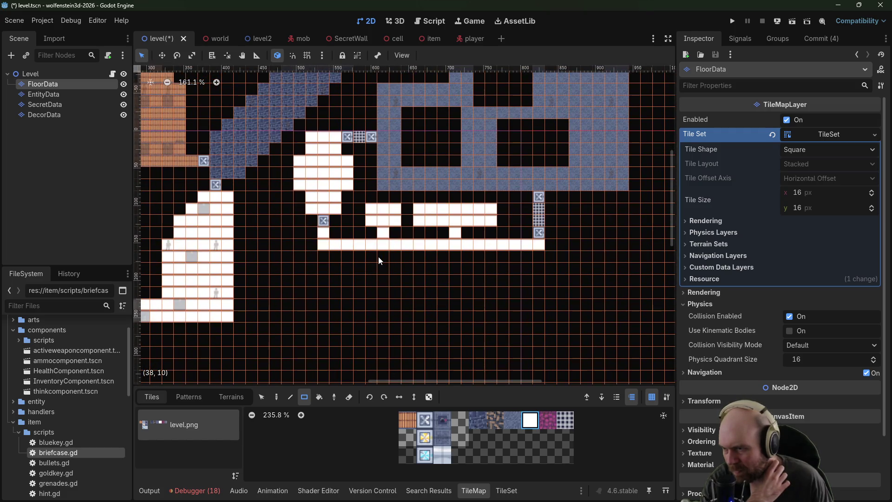
left_click(350, 256)
left_click(408, 257)
left_click(335, 269)
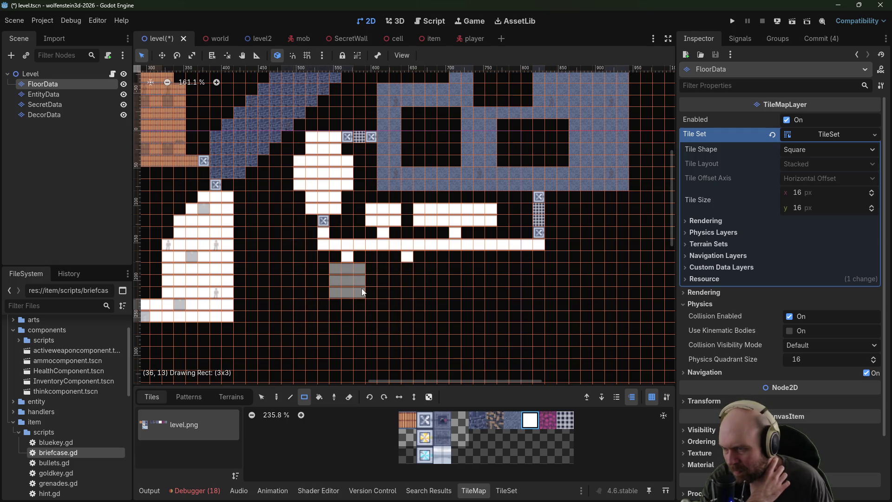
left_click_drag(362, 289, 362, 289)
left_click_drag(407, 268, 465, 294)
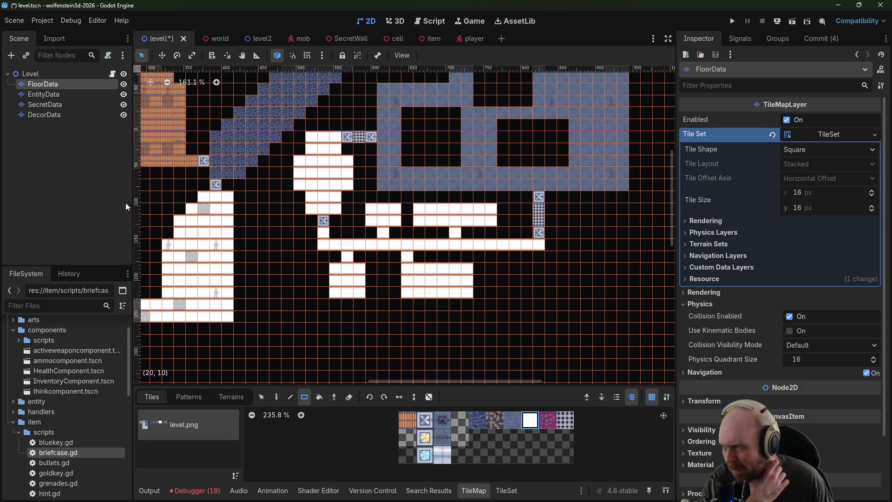
left_click(54, 94)
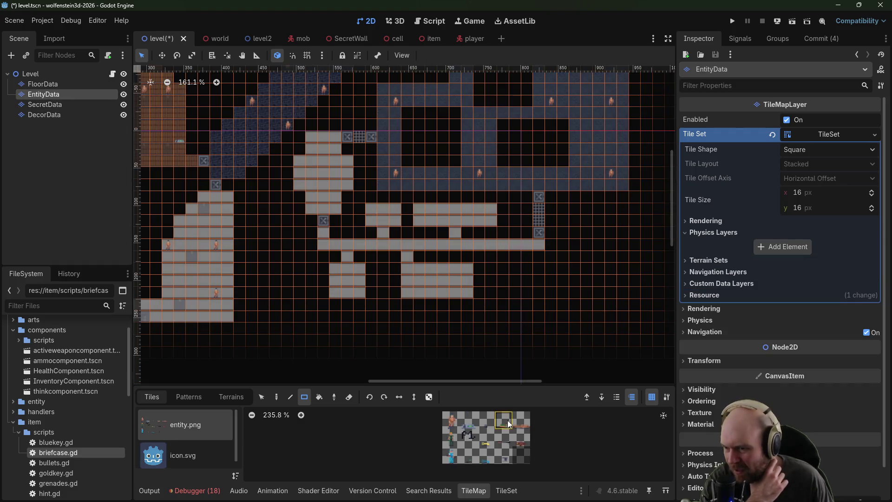
Step: Pick an entity tile from entity.png and place it in one of the new white rooms
left_click(522, 438)
scroll(499, 301, "up", 2)
scroll(499, 301, "left", 2)
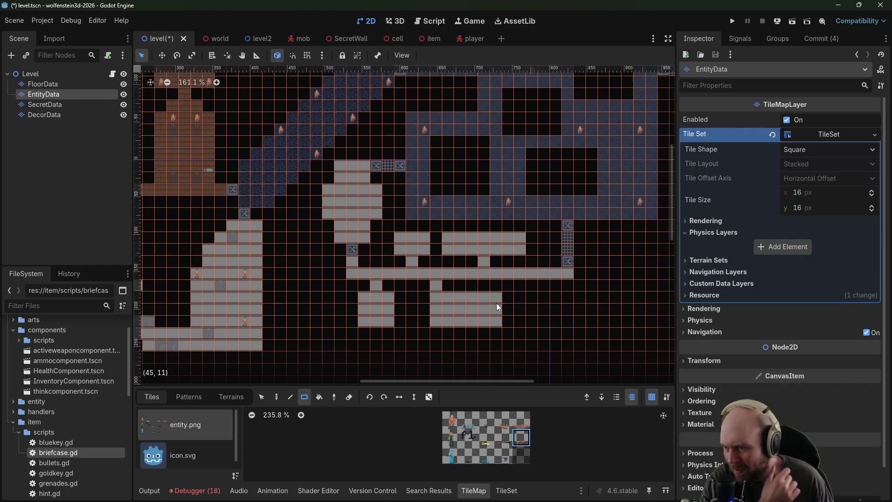
scroll(395, 232, "right", 7)
scroll(395, 232, "down", 2)
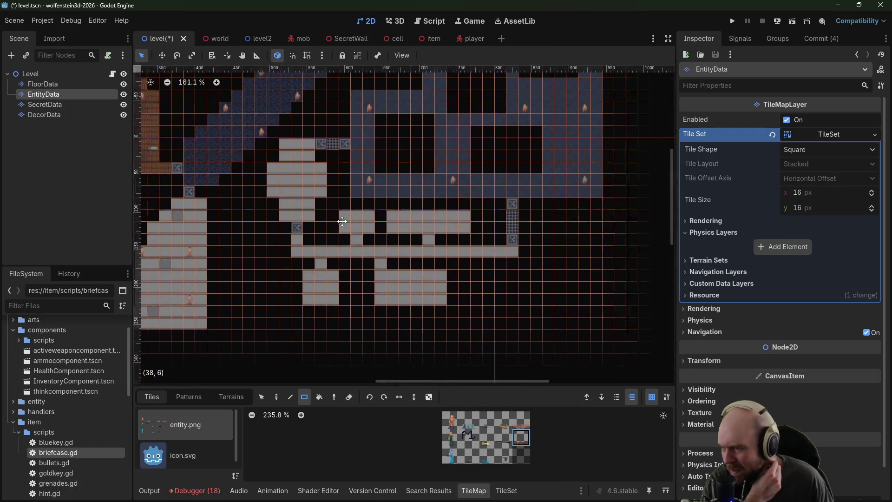
scroll(366, 218, "up", 4)
scroll(367, 219, "left", 3)
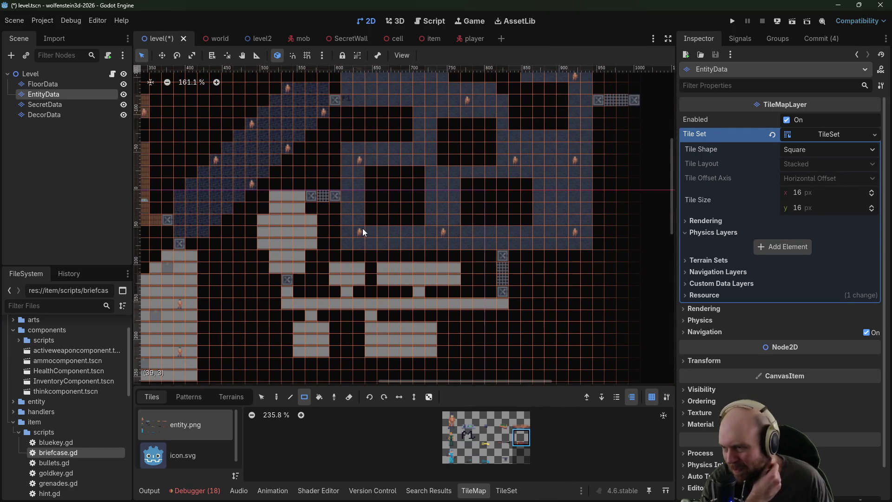
scroll(363, 191, "left", 15)
scroll(362, 191, "down", 3)
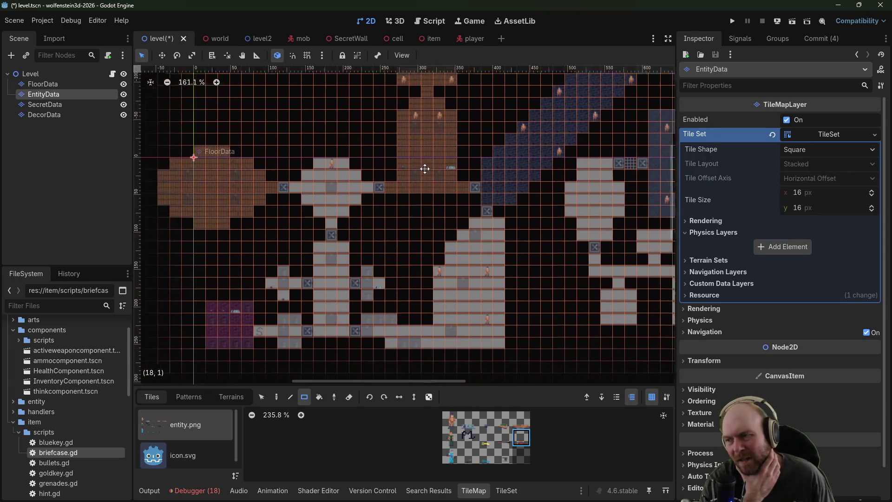
scroll(421, 167, "right", 10)
scroll(437, 186, "down", 1)
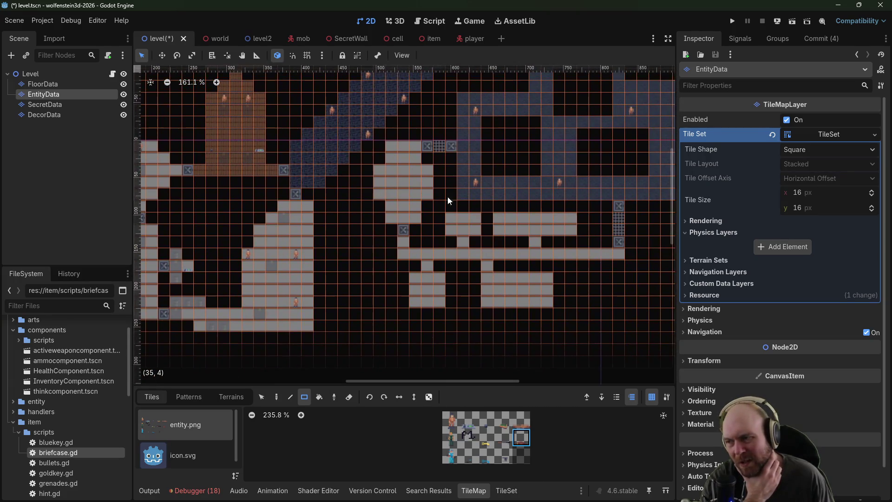
mouse_move(454, 196)
left_mouse_down()
mouse_move(627, 184)
mouse_move(454, 207)
left_mouse_up()
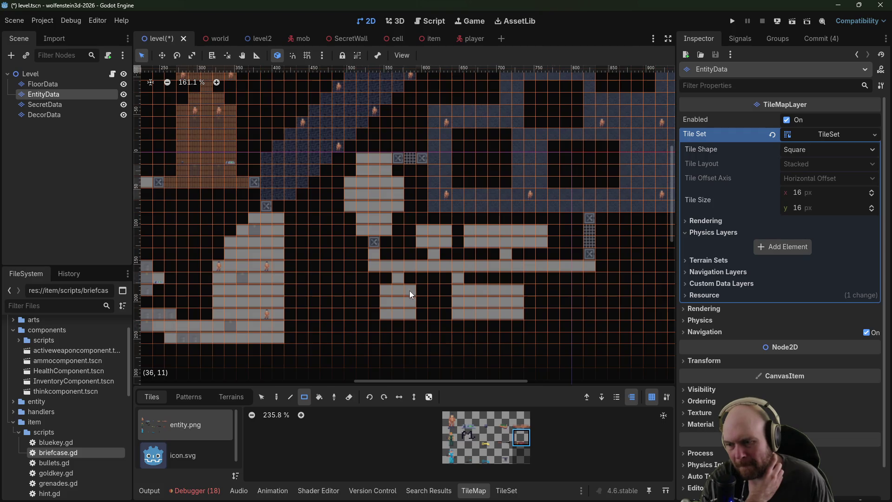
left_click(422, 240)
left_click_drag(453, 243, 414, 240)
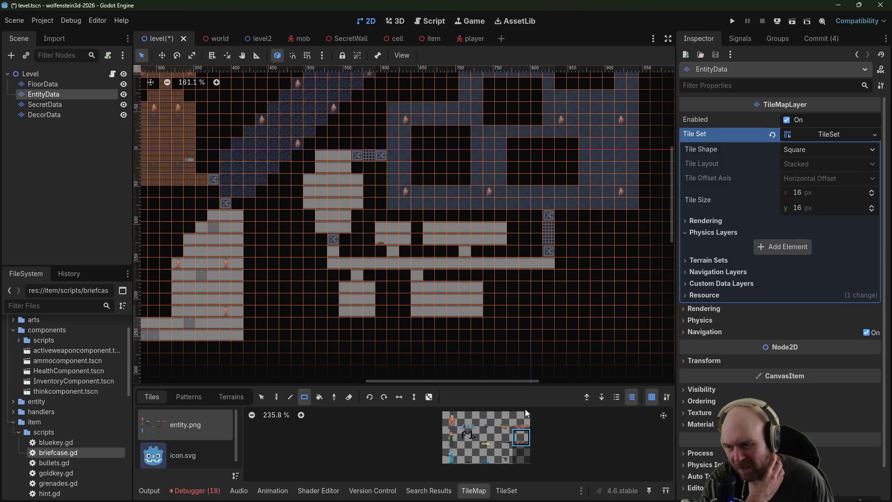
Step: Place more entity tiles of different types in the new white rooms
left_click(522, 420)
left_click(380, 241)
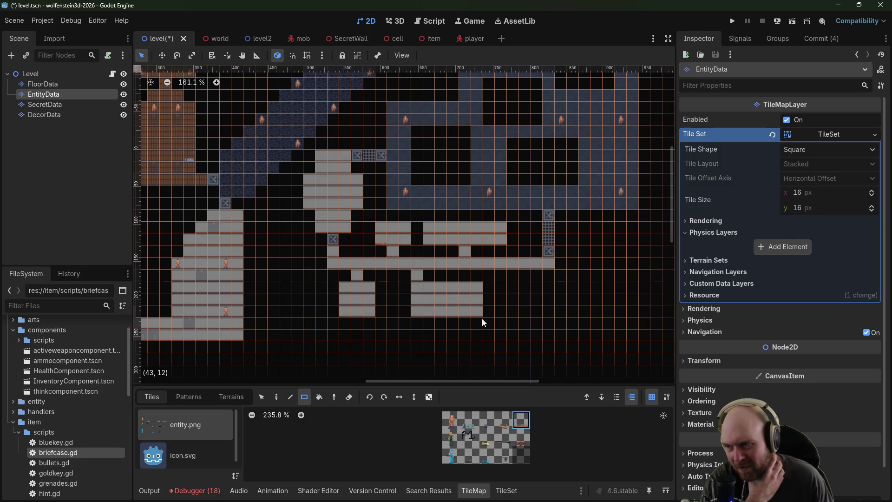
left_click(521, 437)
scroll(458, 225, "up", 1)
scroll(458, 225, "up", 1)
left_click(418, 241)
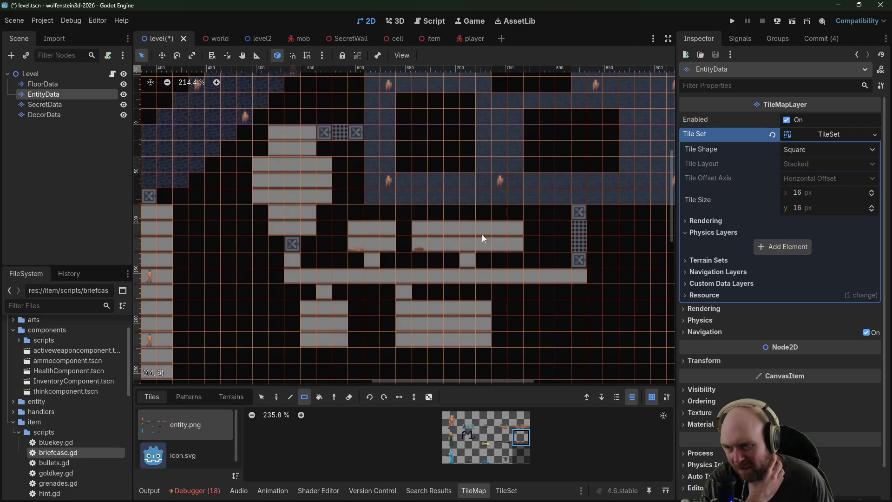
left_click(419, 230)
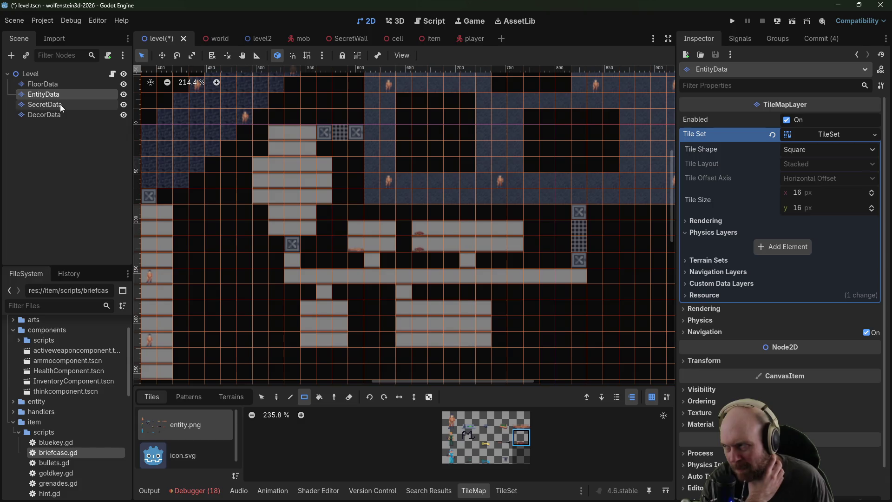
left_click(69, 114)
Step: Paint barrels along the long grey room and across the cross room's middle row, top and bottom arms
left_click(477, 421)
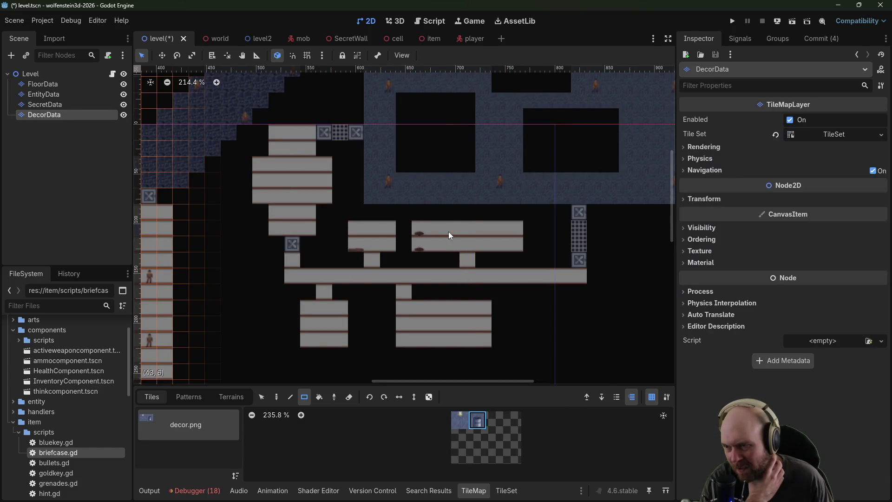
left_click_drag(448, 232, 516, 231)
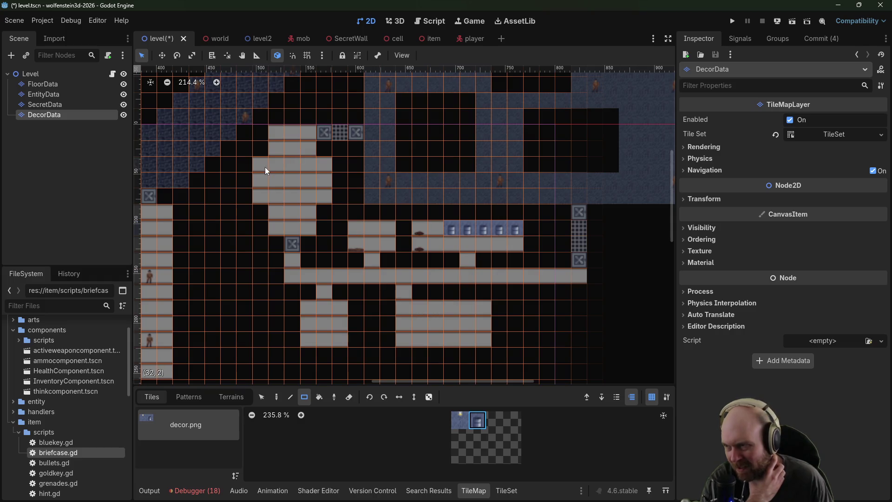
left_click_drag(261, 182, 324, 181)
left_click(276, 149)
left_click(308, 150)
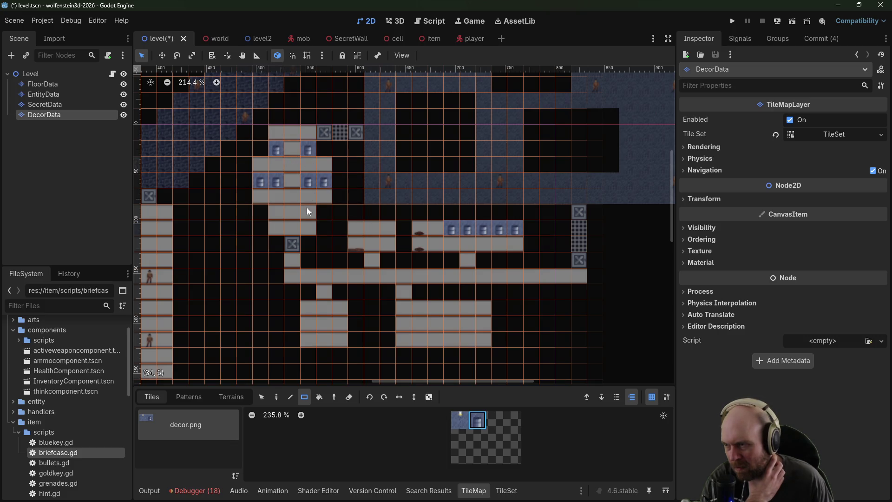
left_click(281, 213)
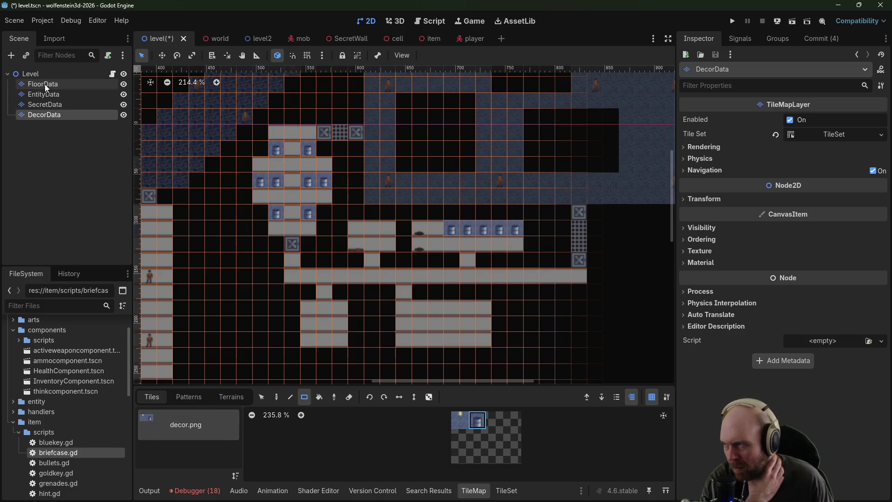
left_click(45, 84)
left_click(51, 94)
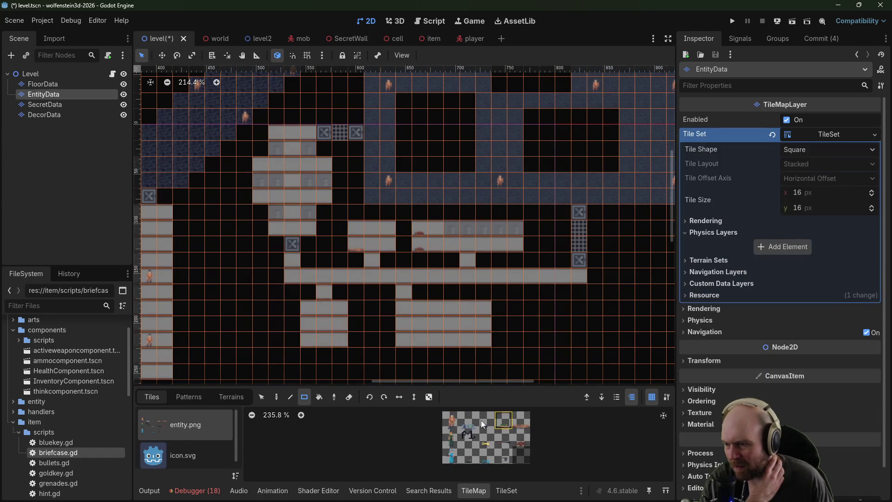
Step: Place a guard entity in the cross-shaped room
left_click(451, 419)
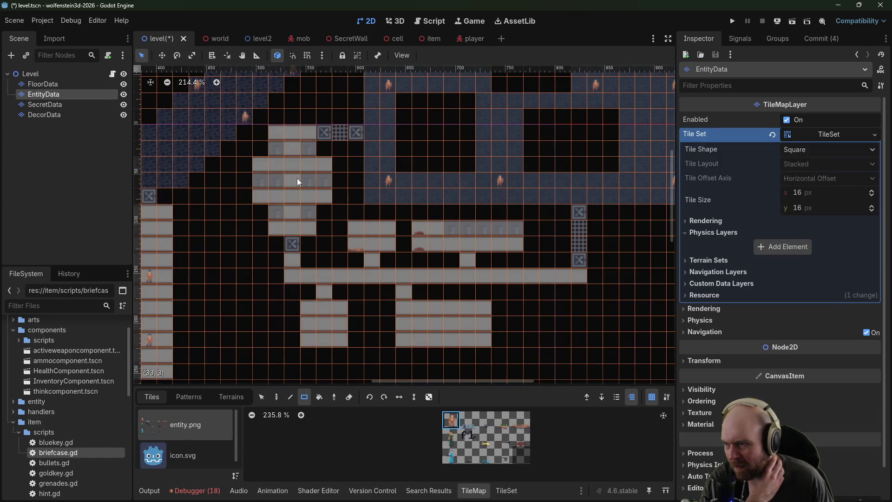
left_click(256, 196)
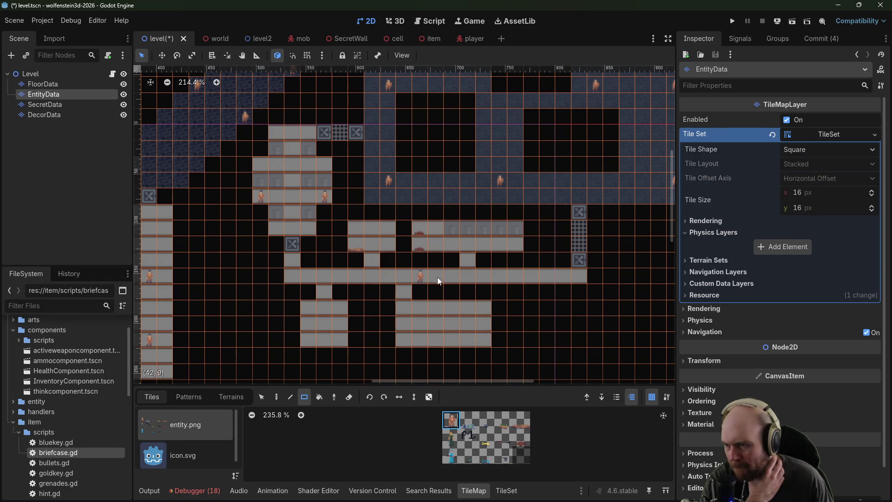
left_click_drag(550, 208, 495, 223)
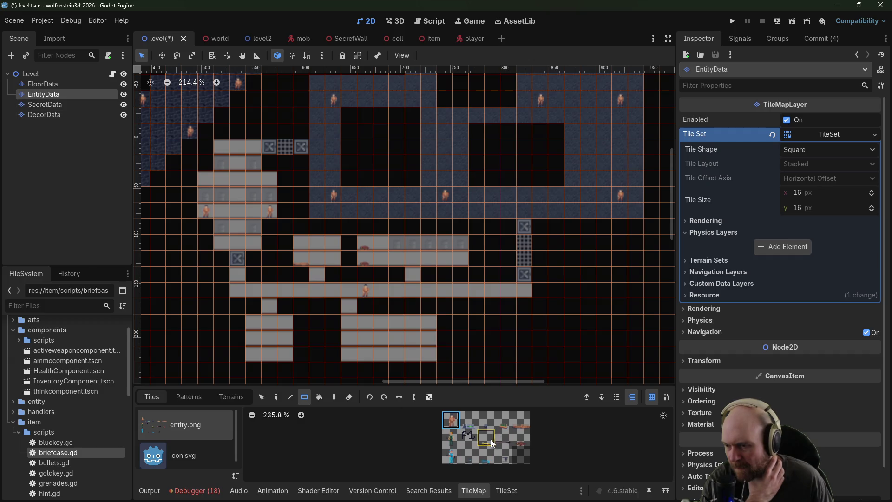
Step: Place item tiles from entity.png in the lower room
left_click(486, 420)
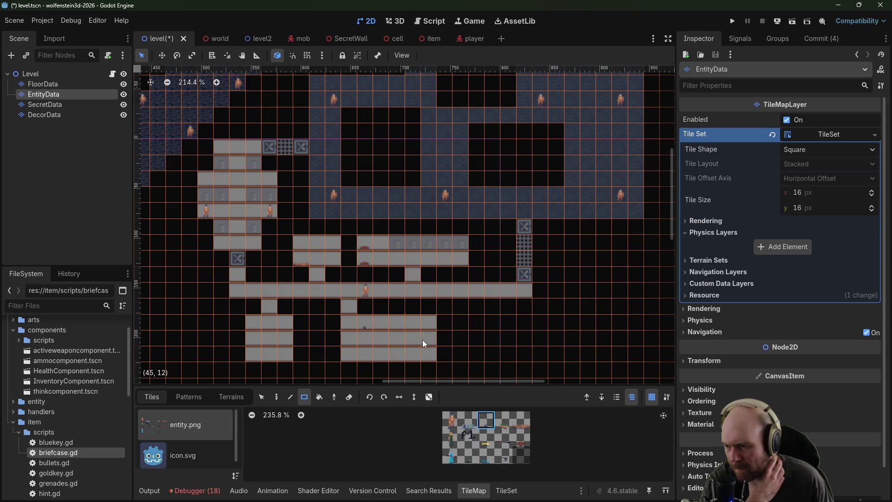
left_click(467, 422)
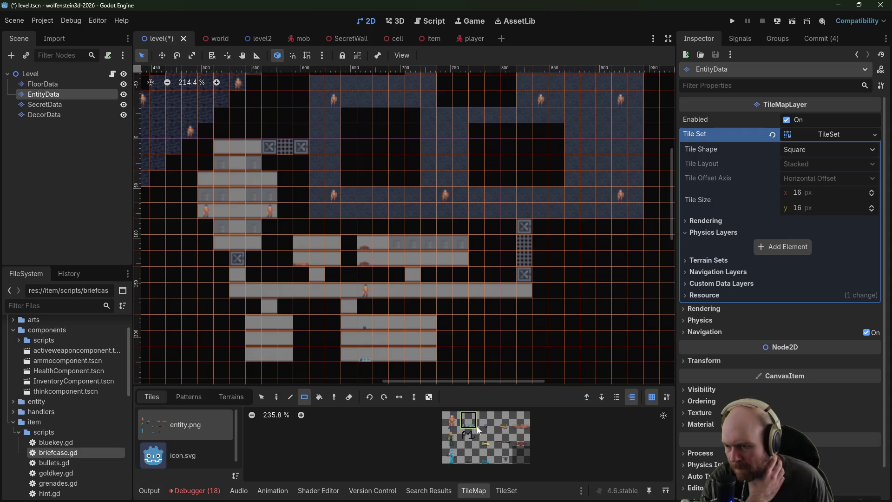
scroll(553, 283, "up", 5)
scroll(553, 283, "right", 5)
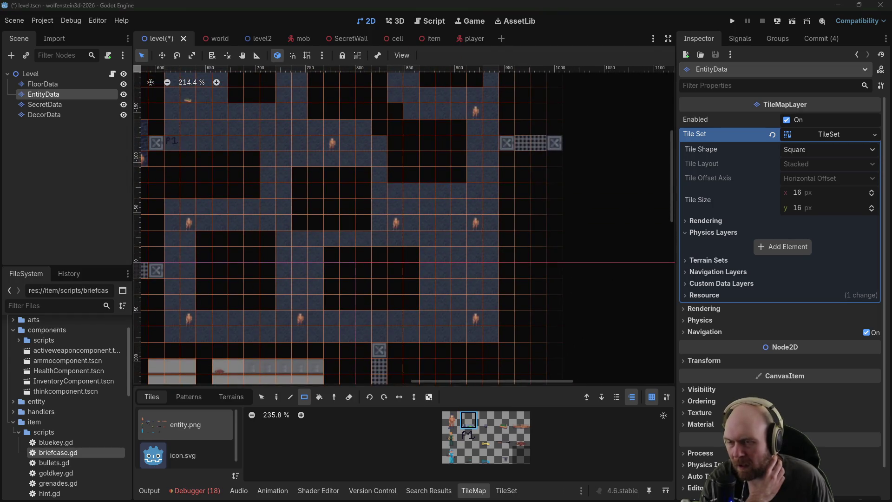
mouse_move(537, 120)
left_mouse_down()
mouse_move(517, 146)
mouse_move(506, 234)
left_mouse_up()
scroll(413, 185, "down", 2)
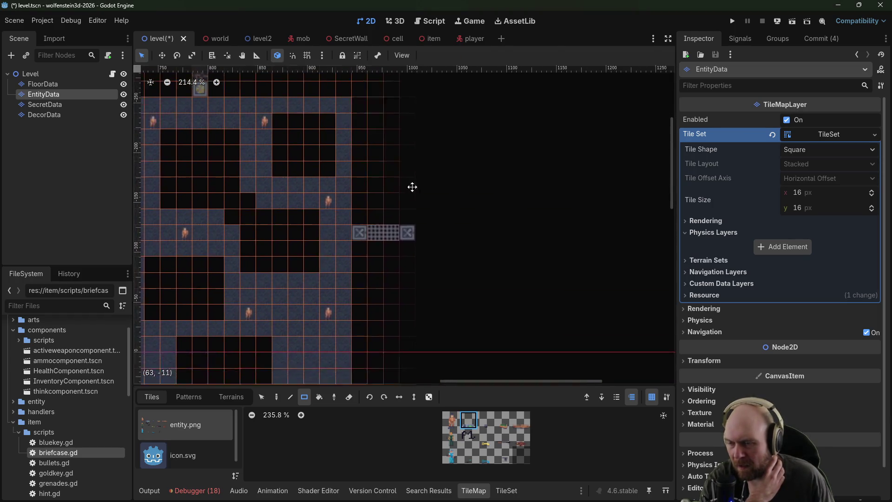
scroll(158, 356, "down", 2)
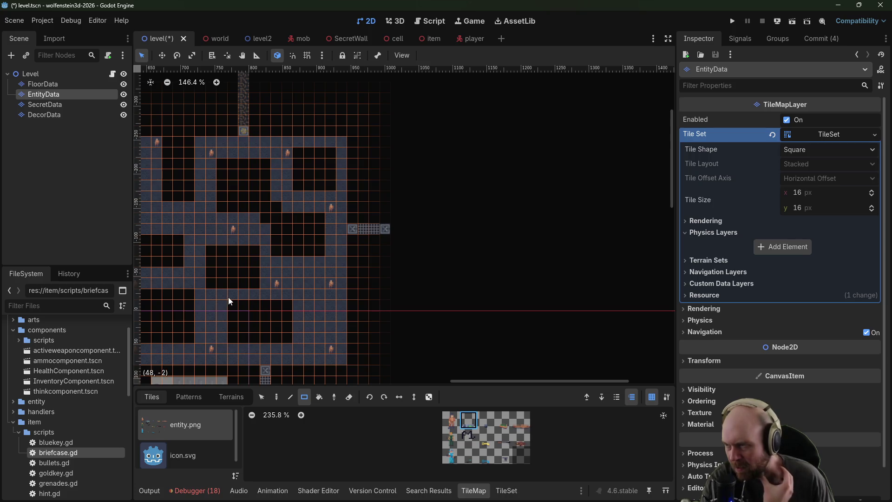
mouse_move(272, 251)
left_mouse_down()
mouse_move(269, 216)
mouse_move(219, 266)
left_mouse_up()
left_click_drag(197, 312, 243, 191)
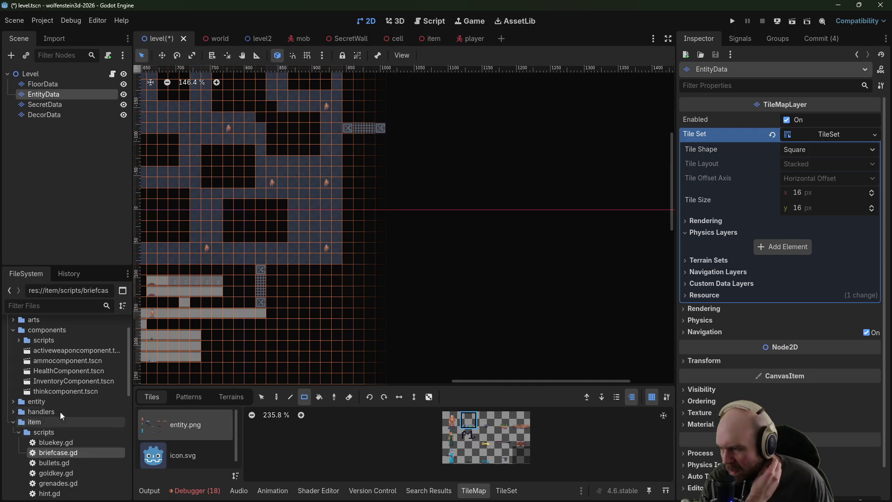
Step: On FloorData, extend the lower white strip rightward and draw a white corridor east of the upper door
left_click(54, 84)
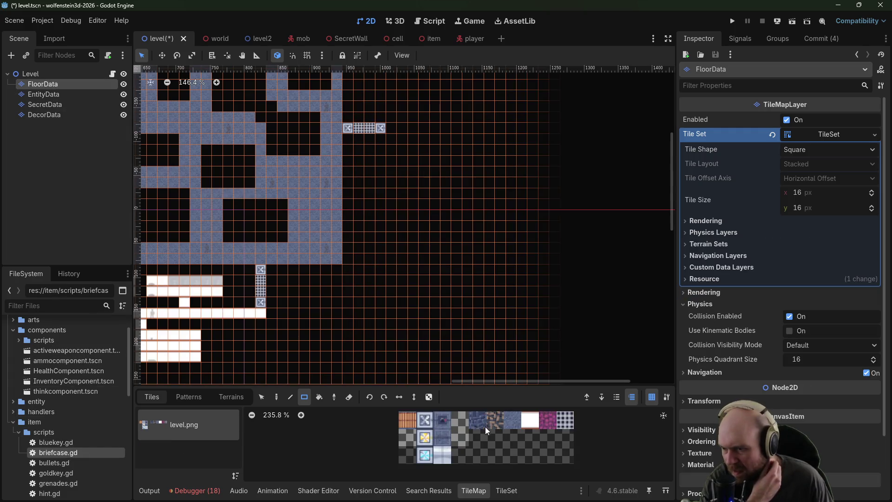
left_click(530, 420)
left_click_drag(268, 315, 372, 313)
mouse_move(392, 124)
left_mouse_down()
mouse_move(417, 146)
mouse_move(436, 195)
mouse_move(413, 191)
left_mouse_up()
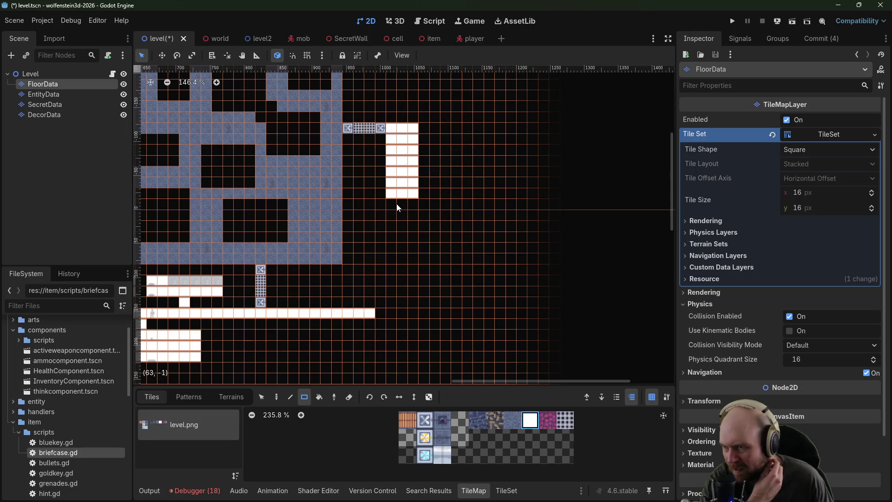
Step: Place a door below the new white corridor and paint a 5x5 stone room beneath it
left_click(425, 420)
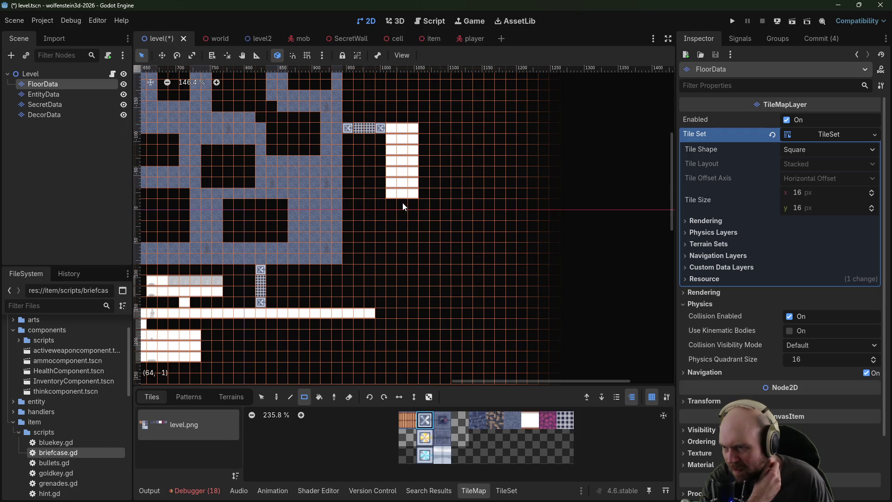
left_click(403, 207)
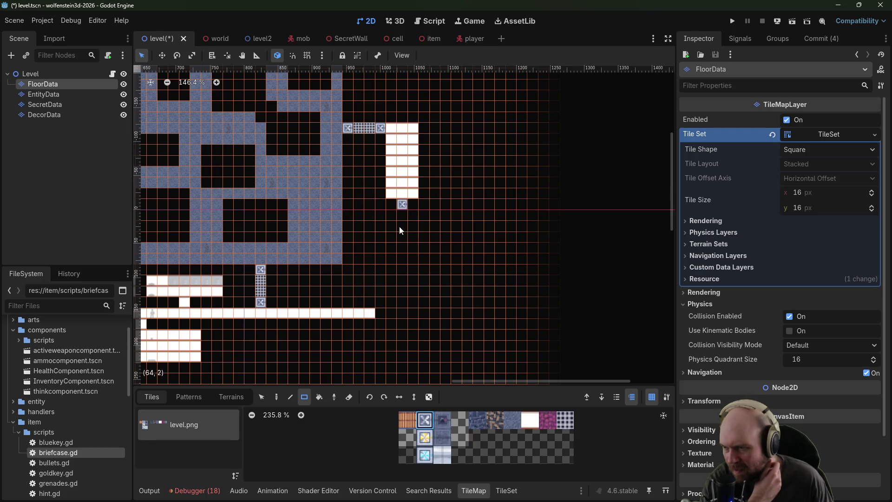
left_click(506, 423)
left_click_drag(379, 213, 424, 256)
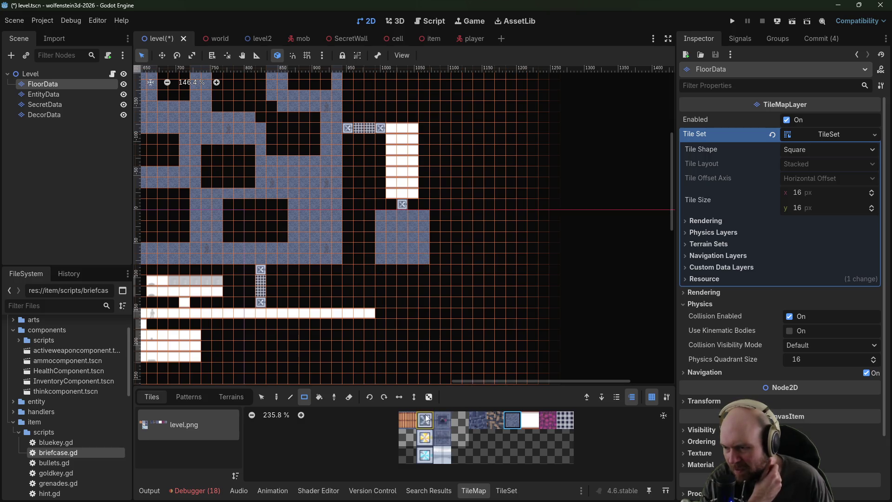
Step: Extend the lower white strip up to the new room and cap it with a door
left_click(529, 427)
mouse_move(378, 310)
left_mouse_down()
mouse_move(395, 311)
mouse_move(402, 277)
left_mouse_up()
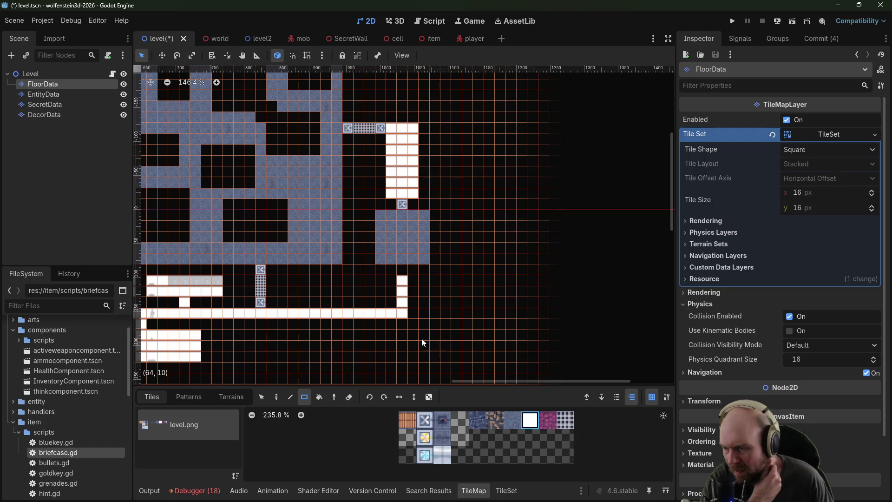
left_click(425, 419)
left_click(402, 272)
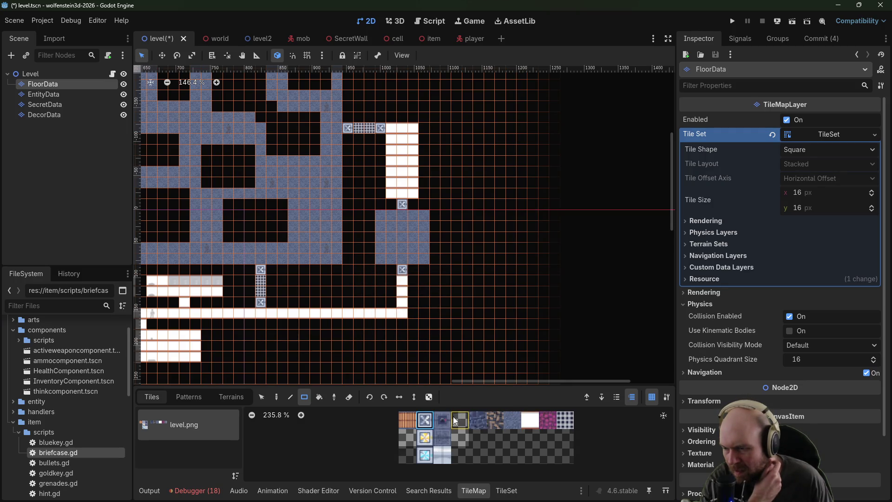
left_click(79, 94)
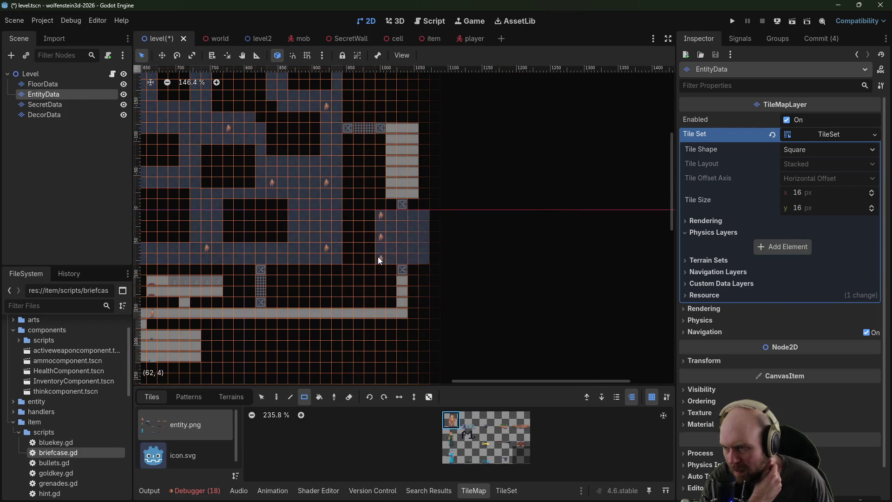
Step: Place a guard in the square room and items in the white corridor and lower connecting corridor
left_click(426, 256)
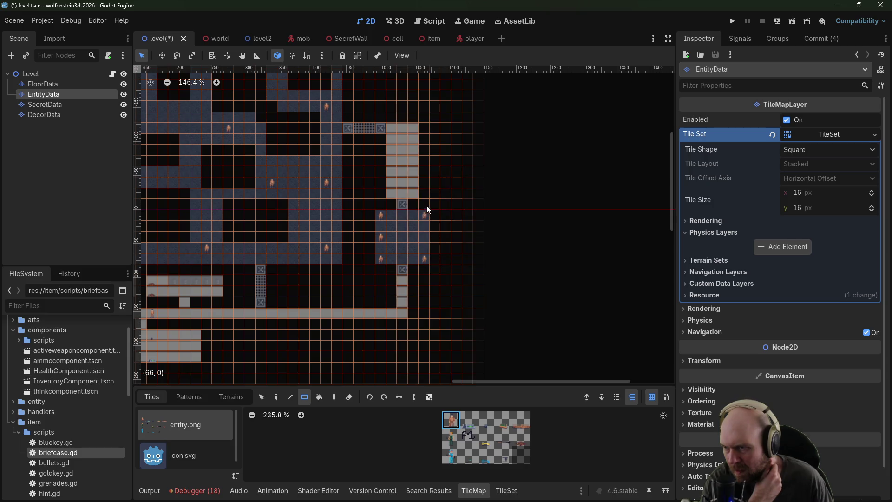
left_click(402, 150)
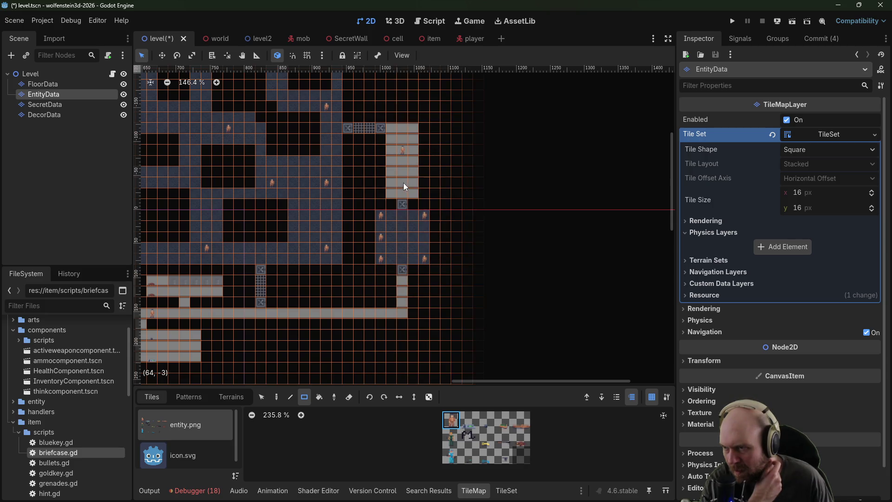
left_click(403, 292)
left_click_drag(456, 235, 420, 258)
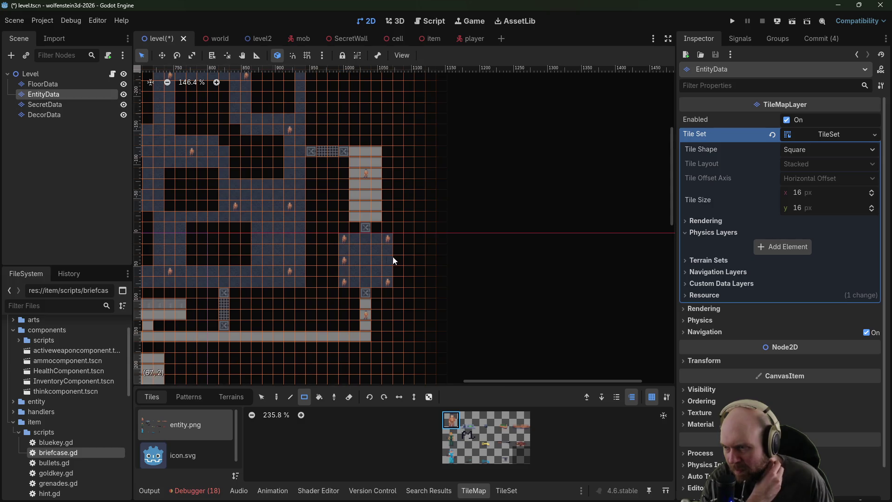
left_click(56, 85)
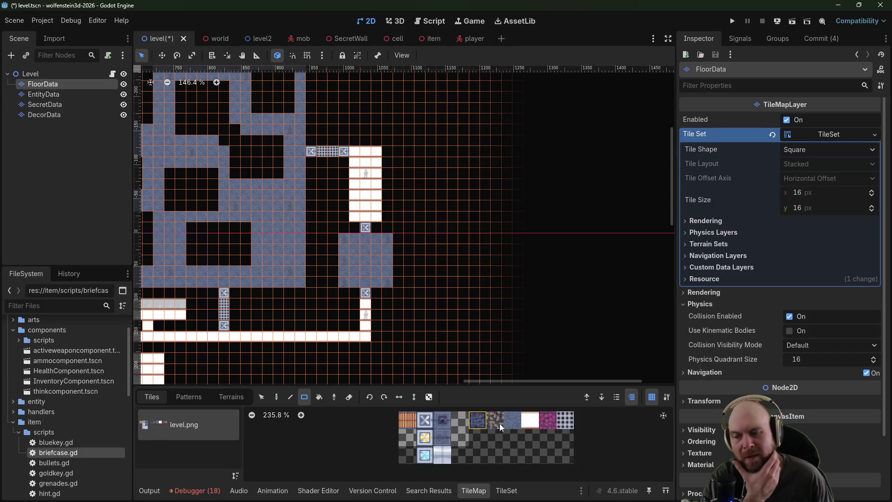
Step: Add a door east of the square room and paint a large dark blue stone block beyond it
left_click(550, 423)
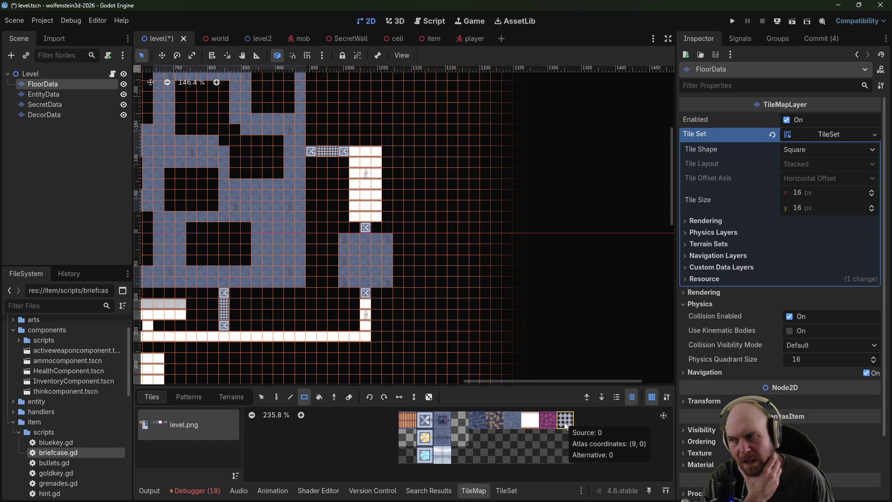
left_click(455, 425)
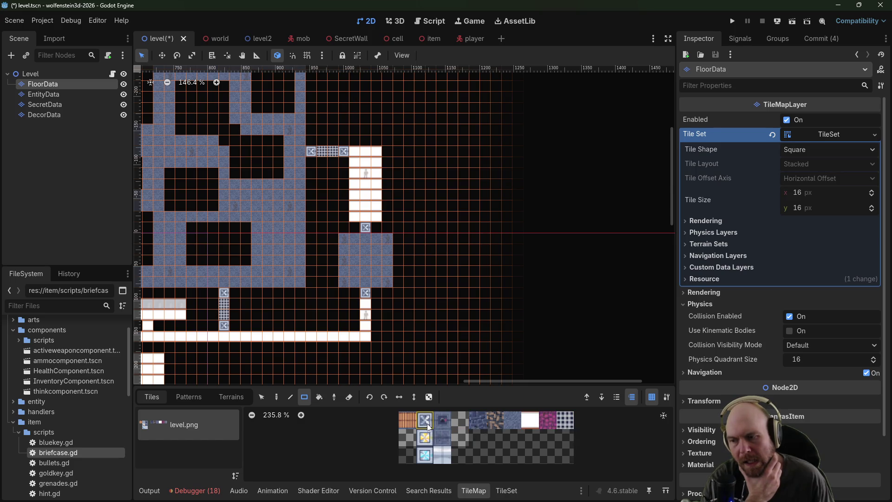
left_click(513, 421)
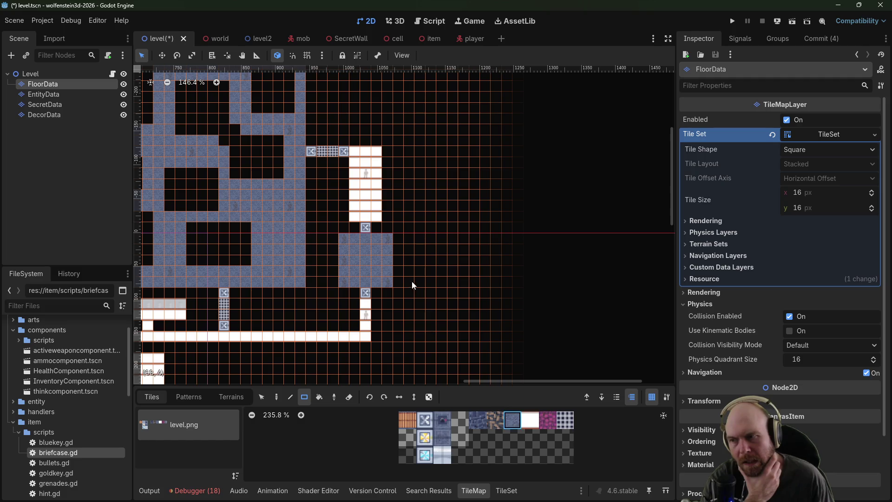
left_click(424, 420)
left_click(409, 260)
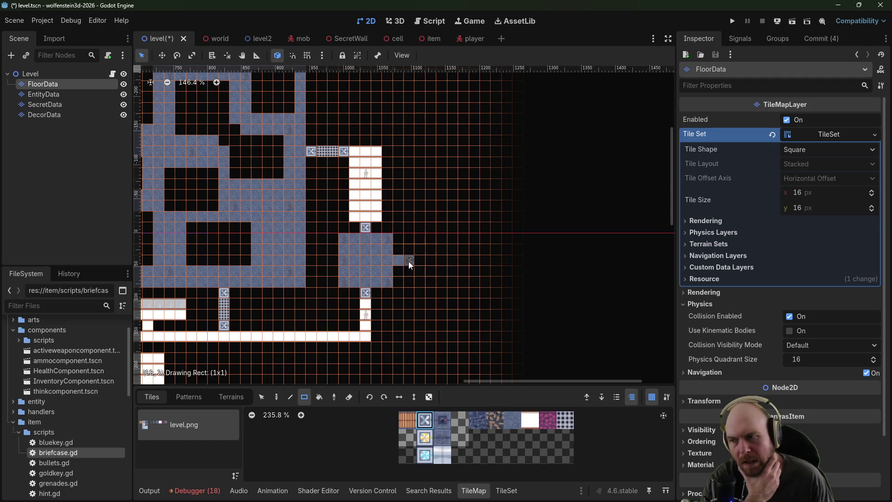
left_click(478, 420)
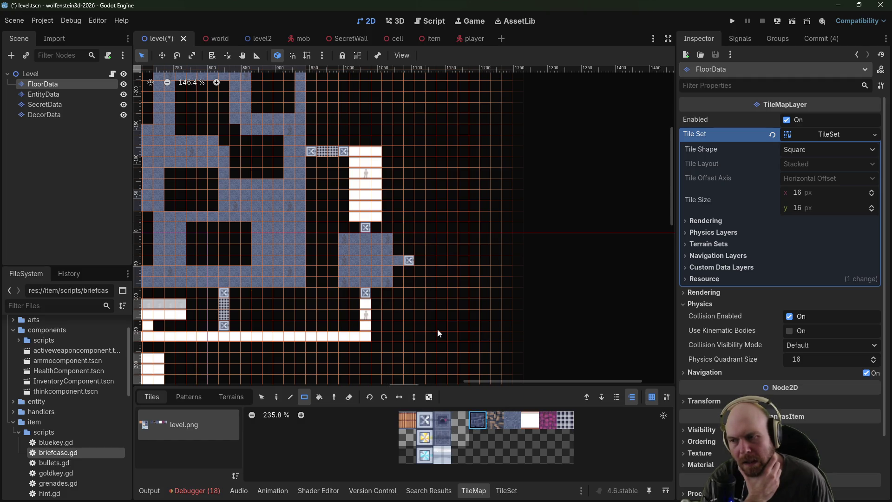
left_click(420, 261)
mouse_move(431, 207)
left_mouse_down()
mouse_move(481, 325)
mouse_move(560, 325)
left_mouse_up()
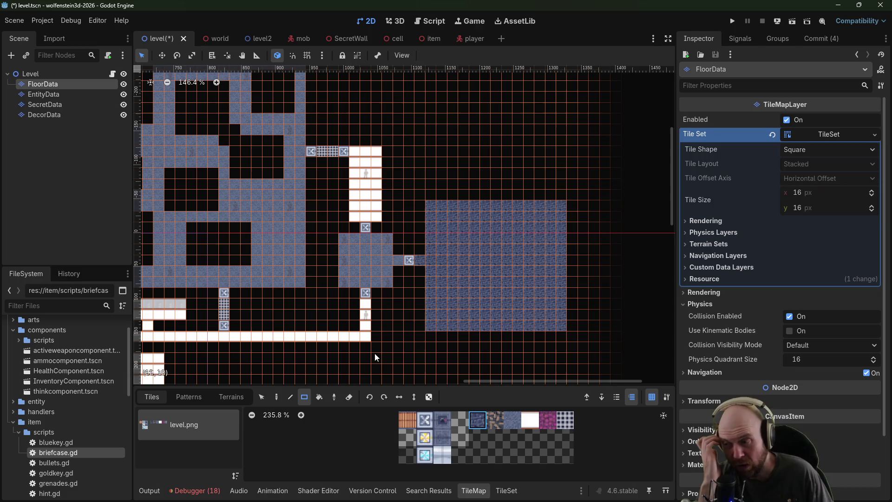
Step: Erase the tiles at all four corners of the blue block to round the room
left_click(349, 397)
left_click_drag(433, 218, 431, 207)
left_click_drag(432, 320, 431, 325)
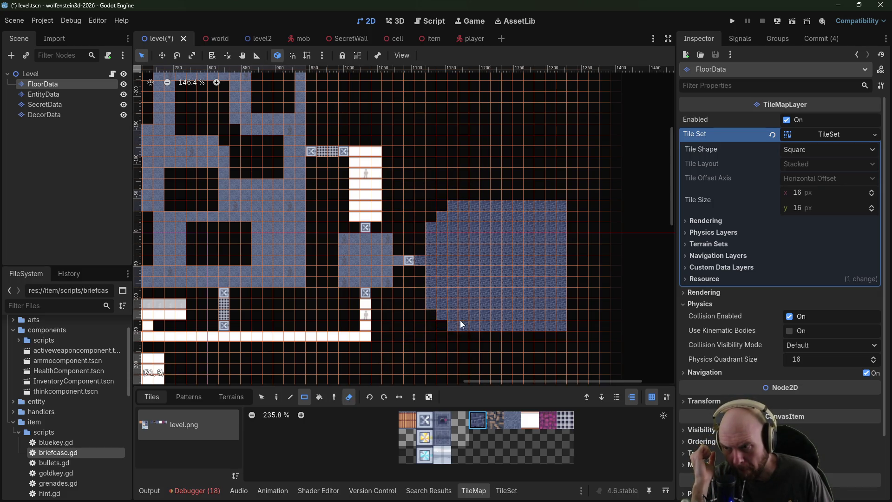
left_click_drag(551, 326, 551, 325)
left_click(565, 316)
left_click_drag(562, 214, 549, 207)
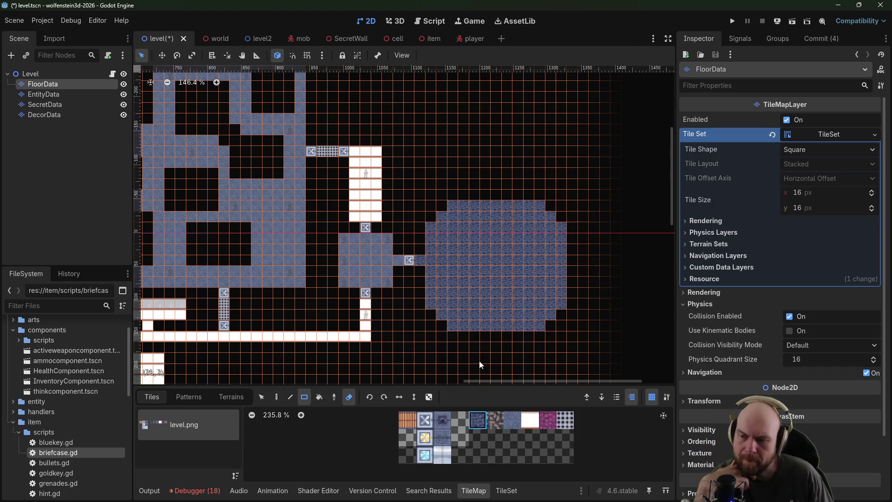
left_click(43, 94)
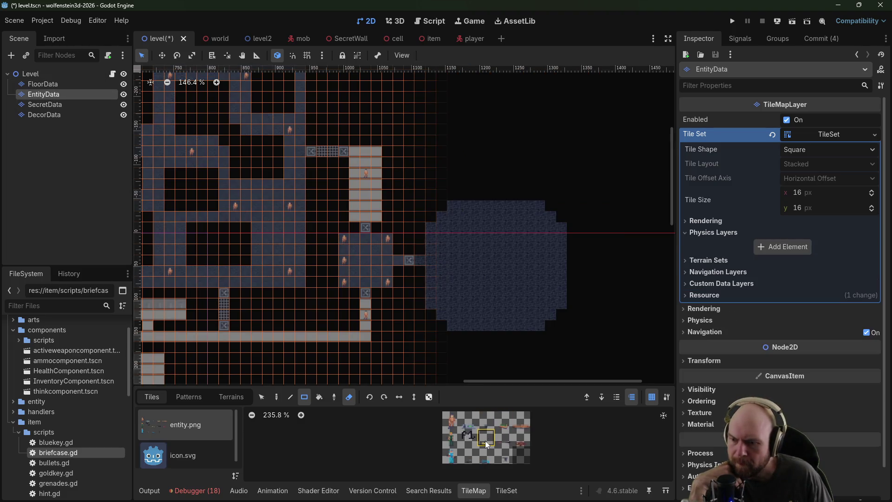
Step: Return to painting and place guards in the round room's upper-right and lower-right areas
key("e")
left_click(544, 265)
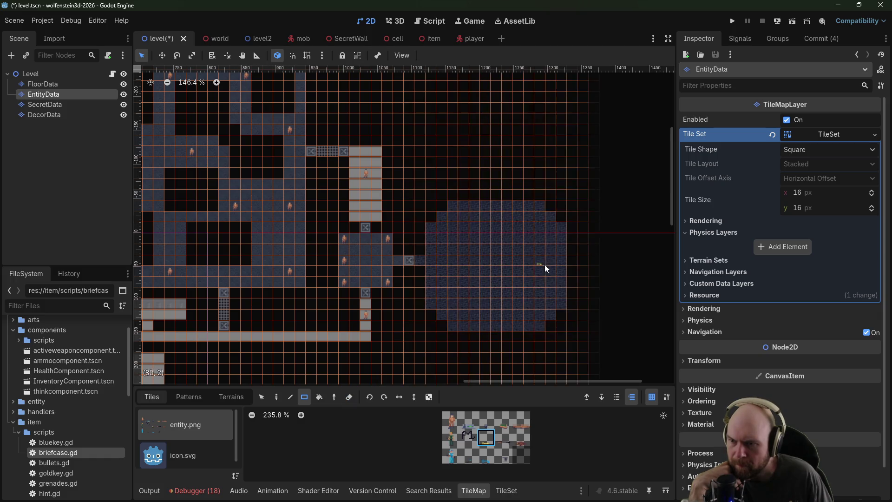
left_click(450, 421)
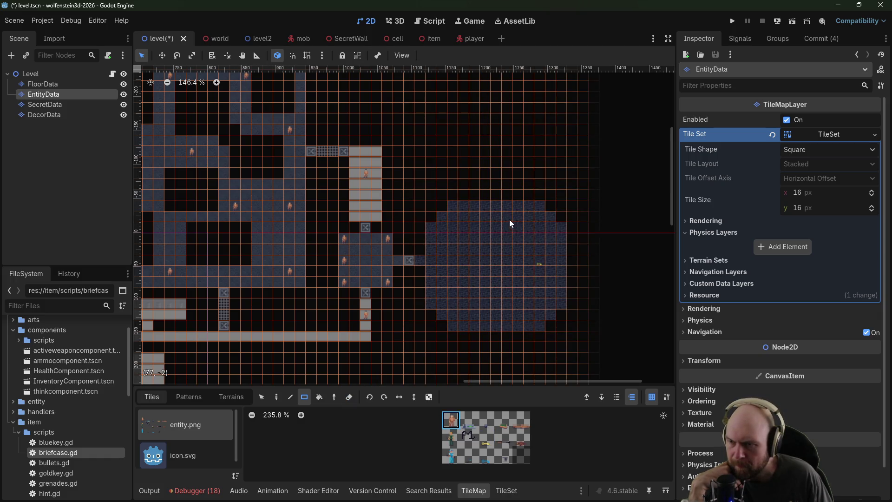
left_click(453, 440)
left_click(527, 229)
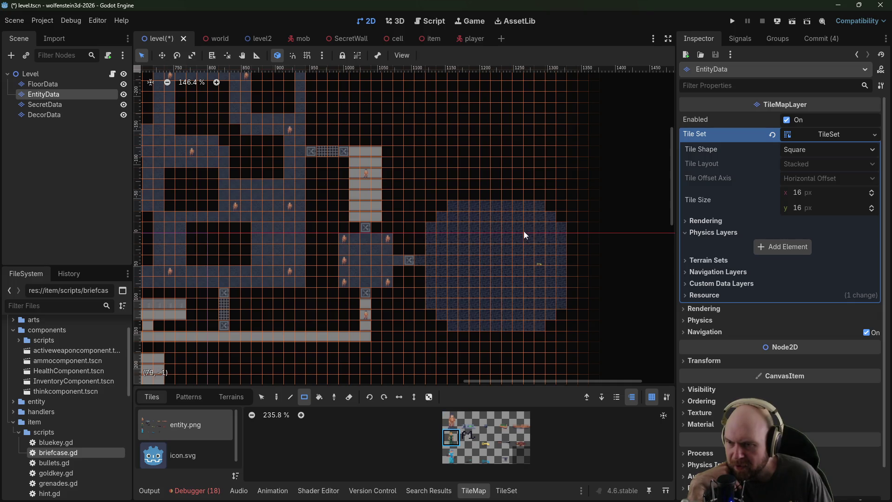
left_click(526, 307)
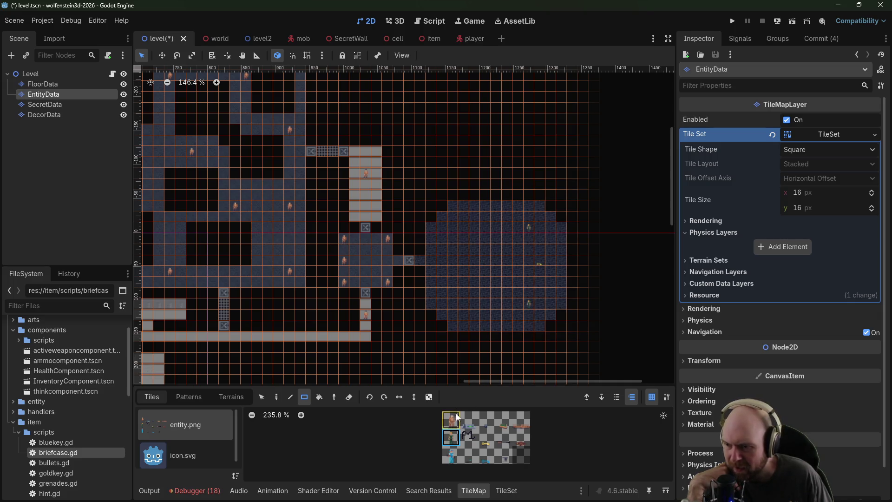
Step: Add more entities along the round room's rows and one in the map's lower-left area
left_click(451, 420)
left_click(496, 227)
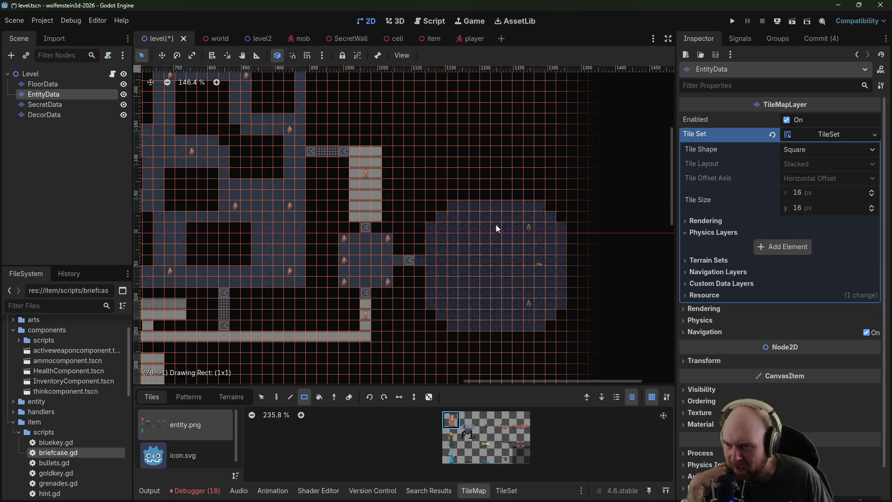
left_click(496, 305)
left_click(464, 304)
left_click_drag(461, 269, 520, 266)
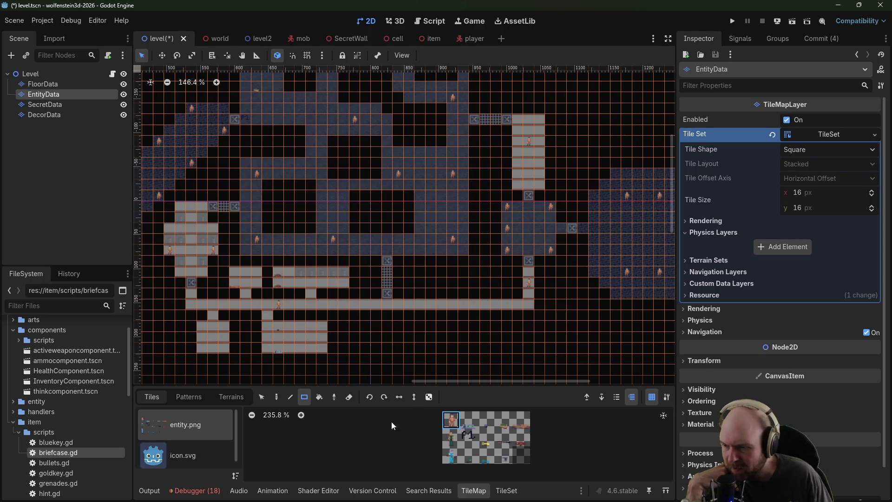
left_click(221, 346)
Step: Switch to the DecorData layer and browse the decor.png tiles
scroll(523, 171, "up", 2)
scroll(511, 163, "right", 2)
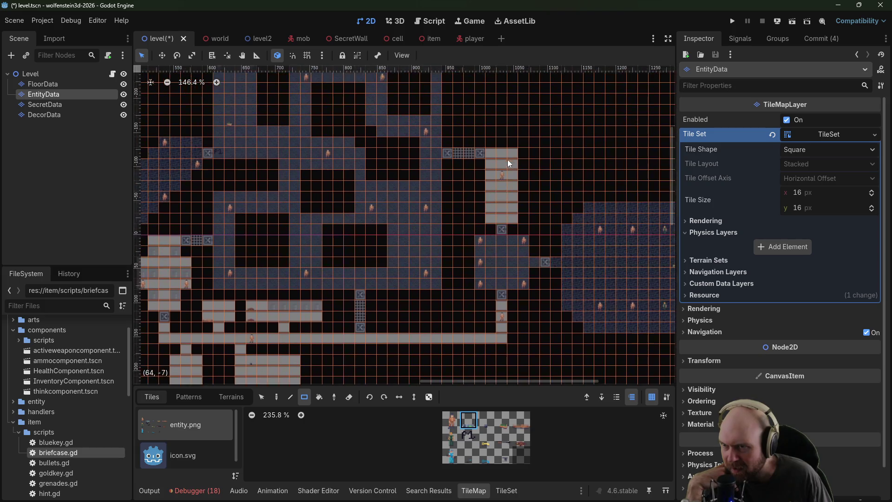
scroll(498, 187, "left", 5)
scroll(498, 187, "down", 2)
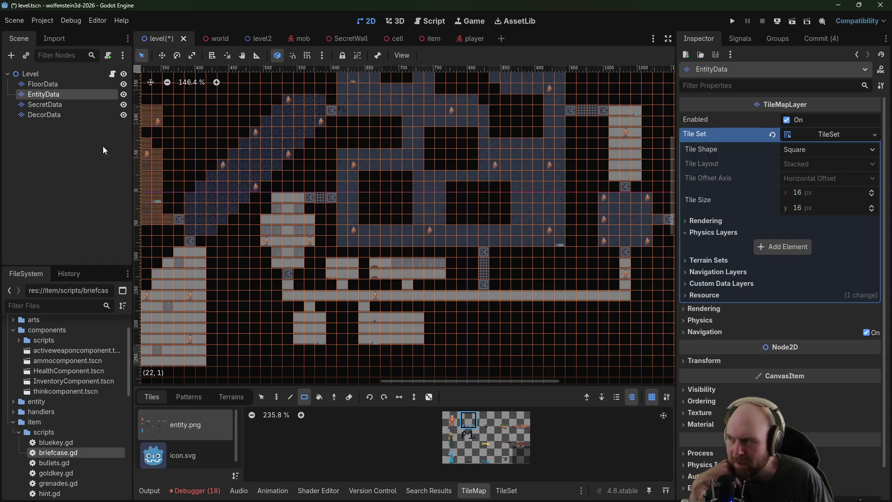
left_click(43, 115)
scroll(302, 215, "left", 4)
scroll(302, 215, "up", 2)
scroll(302, 216, "left", 1)
scroll(302, 215, "up", 1)
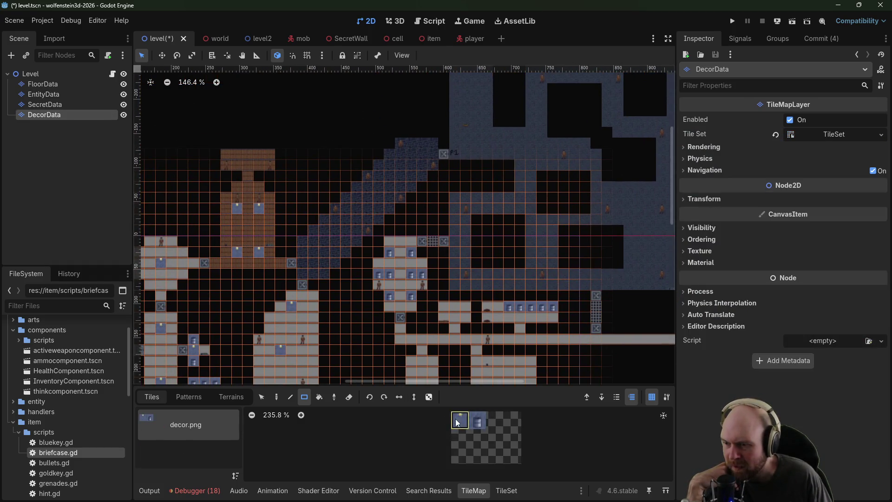
Step: Place decor tiles in the upper rooms and on the room's right side
scroll(484, 237, "right", 4)
scroll(483, 237, "up", 2)
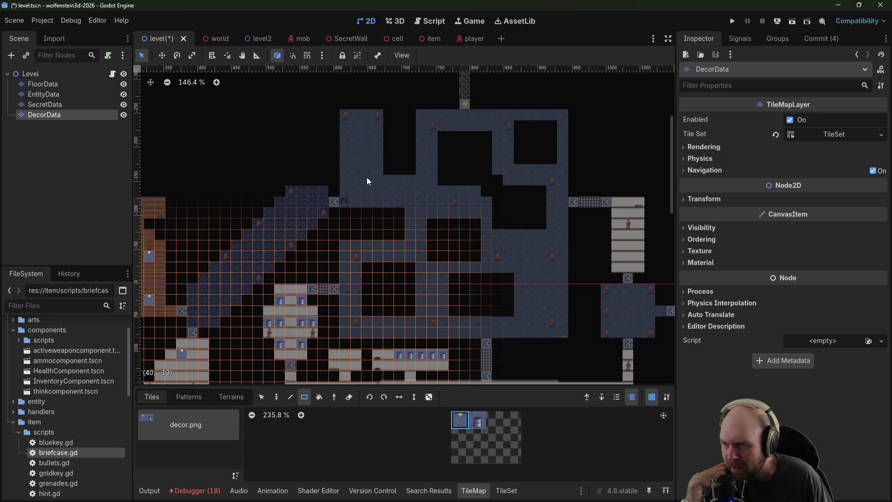
left_click(371, 191)
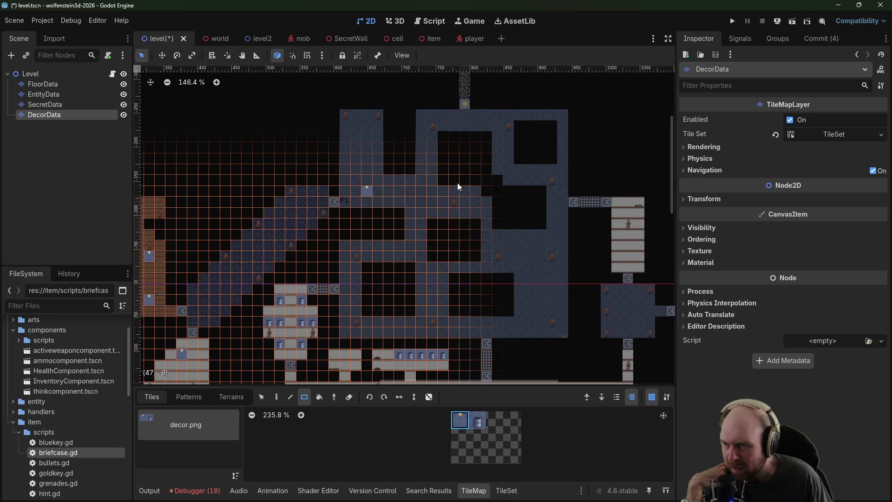
left_click(498, 126)
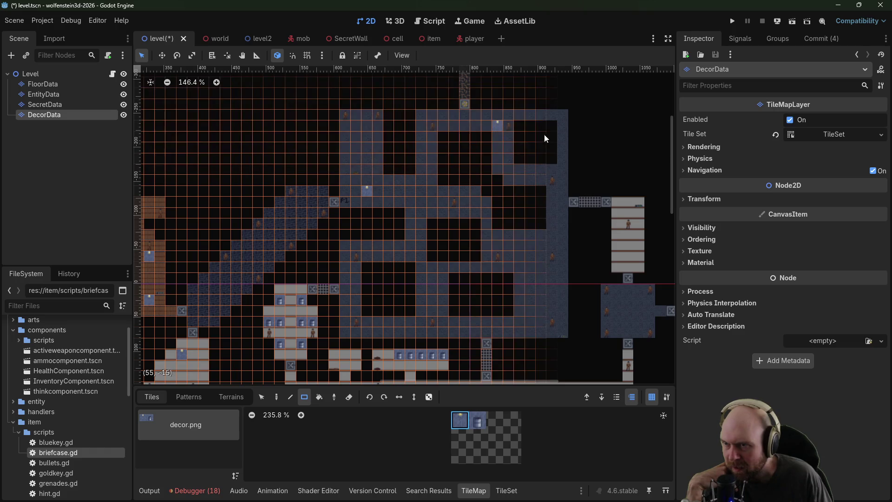
left_click(553, 233)
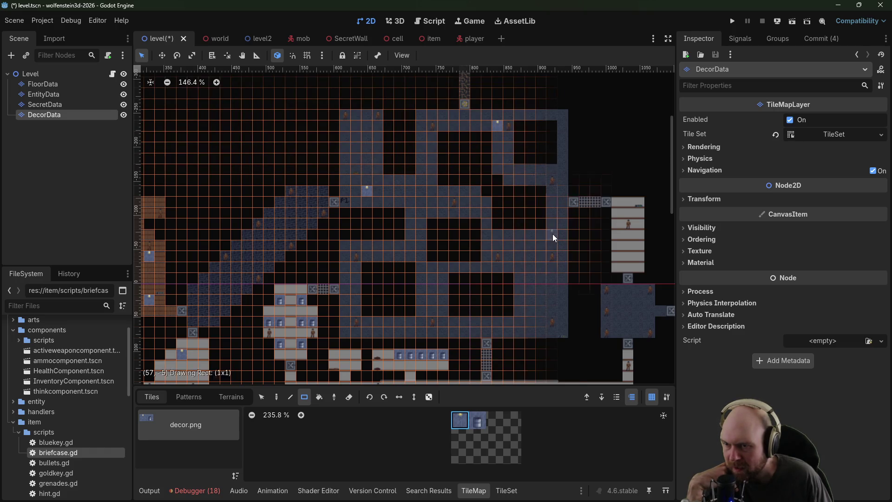
Step: Add lamps at the long corridor's right end, its left part, and inside the round room
scroll(553, 234, "down", 6)
scroll(553, 233, "left", 2)
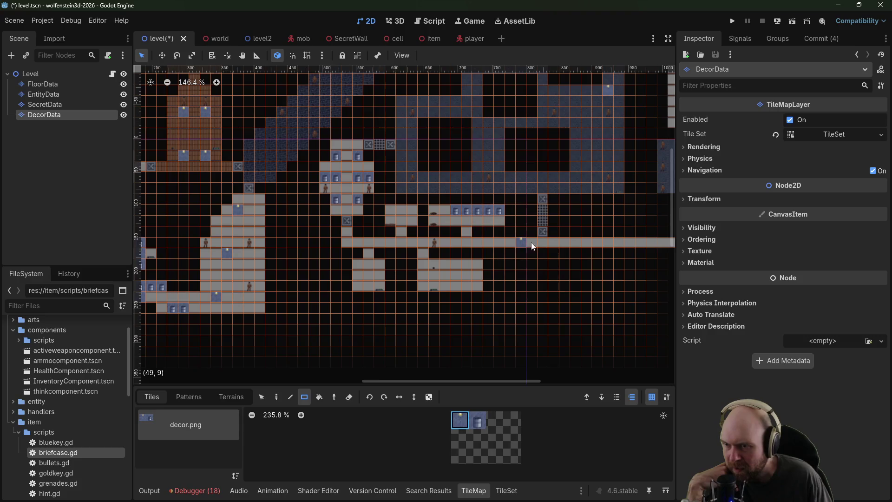
scroll(534, 251, "right", 3)
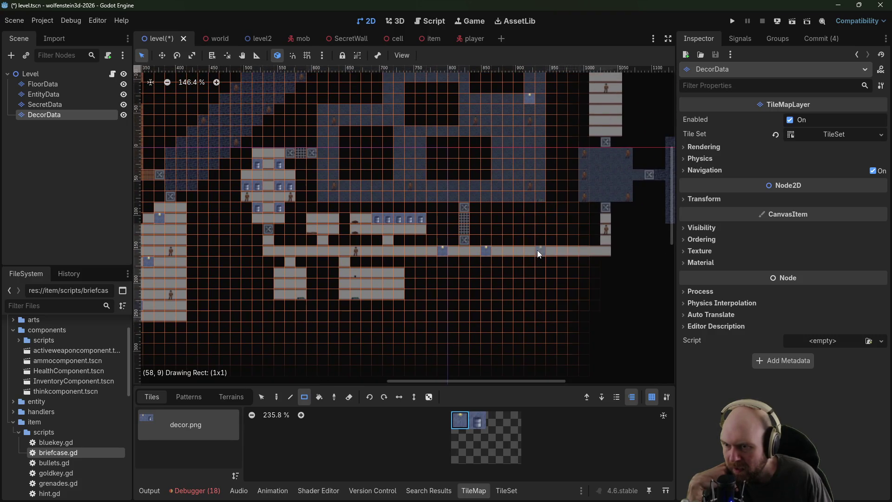
left_click(595, 252)
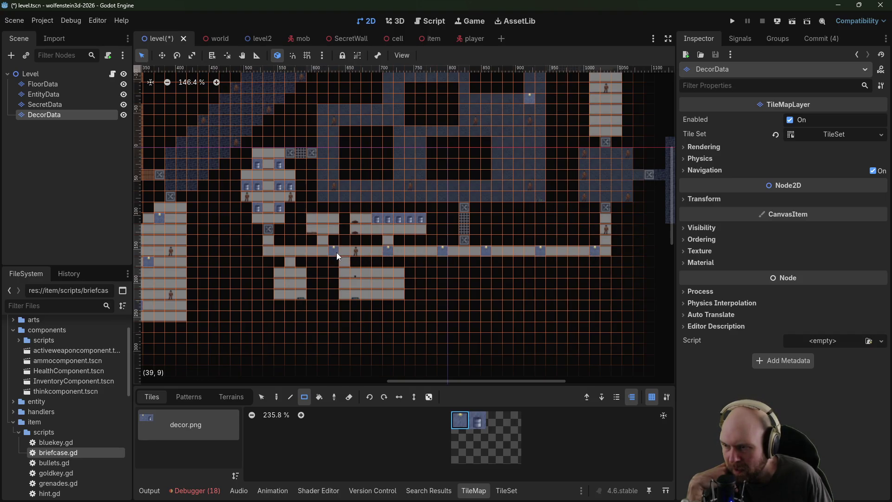
left_click(280, 252)
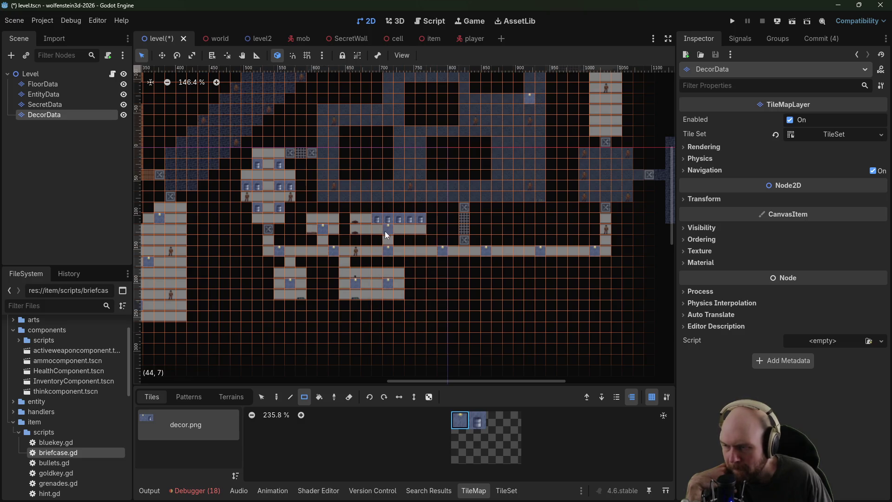
scroll(351, 191, "right", 10)
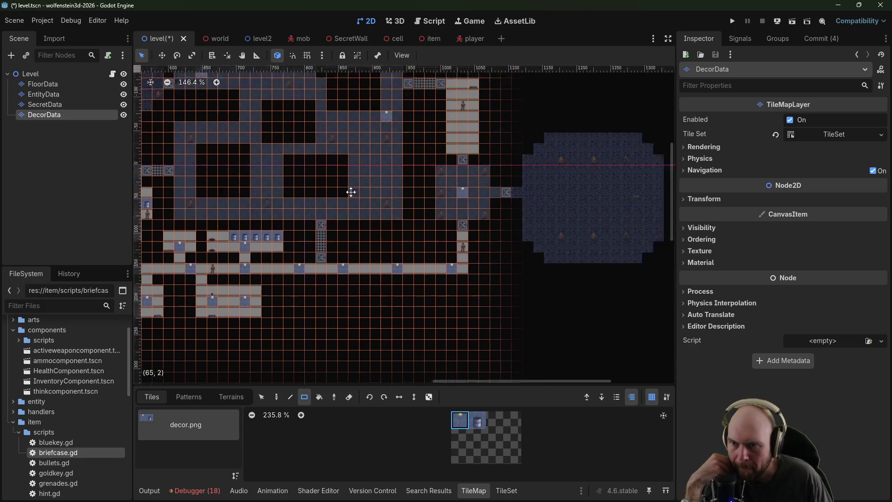
left_click(403, 203)
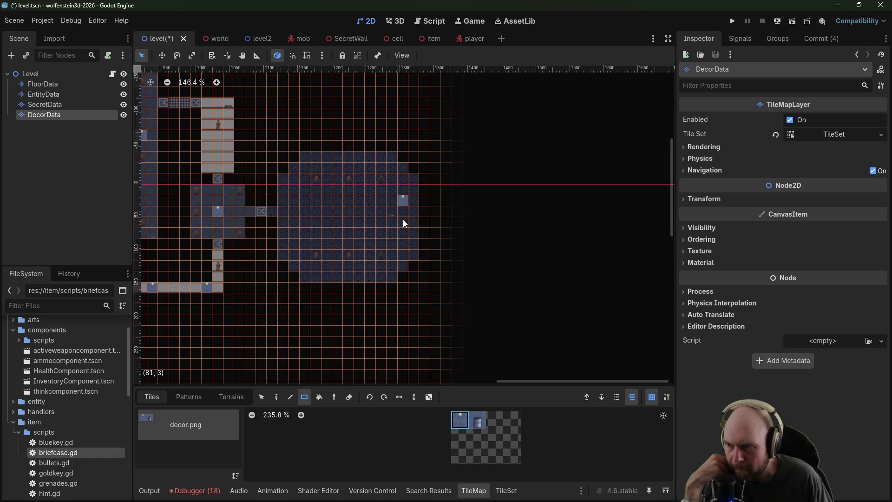
Step: Bring the round blue-stone room into view and run the project to test the level
scroll(288, 193, "left", 3)
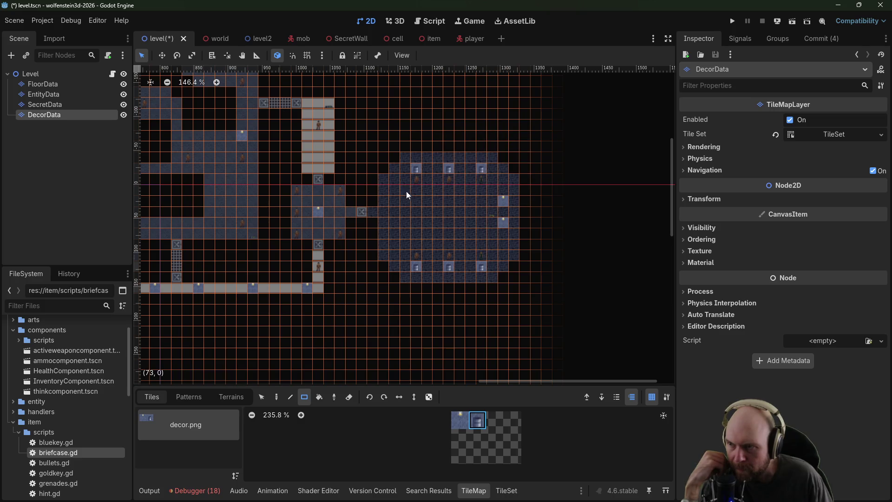
left_click_drag(406, 191, 550, 205)
left_click(732, 21)
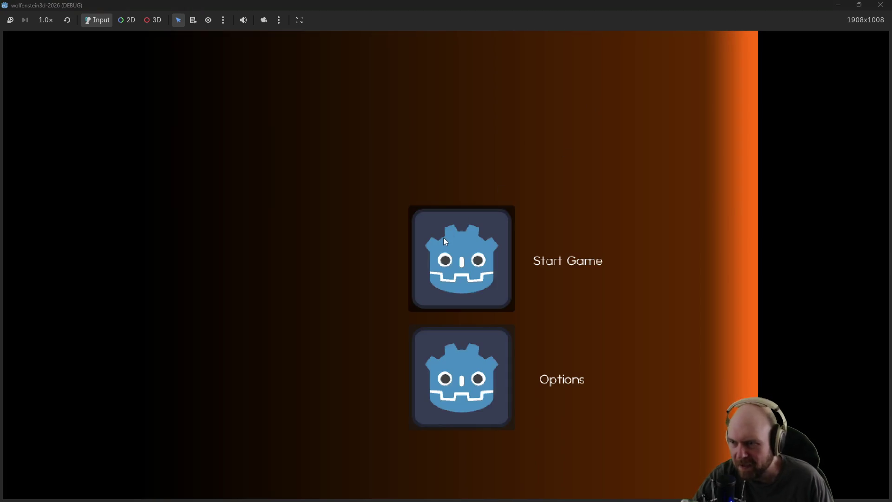
Step: Start playing, shoot the first guards, and collect the grenades and two bullet magazines
left_click(444, 238)
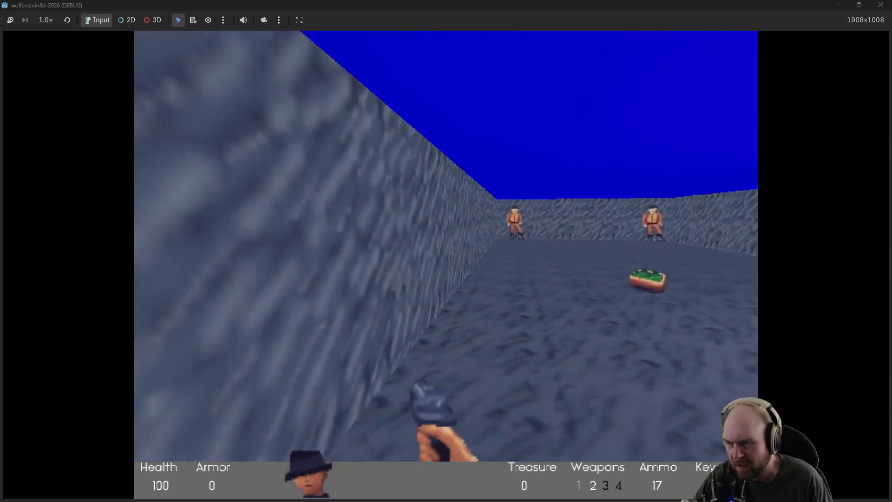
key("ctrl")
key("Up")
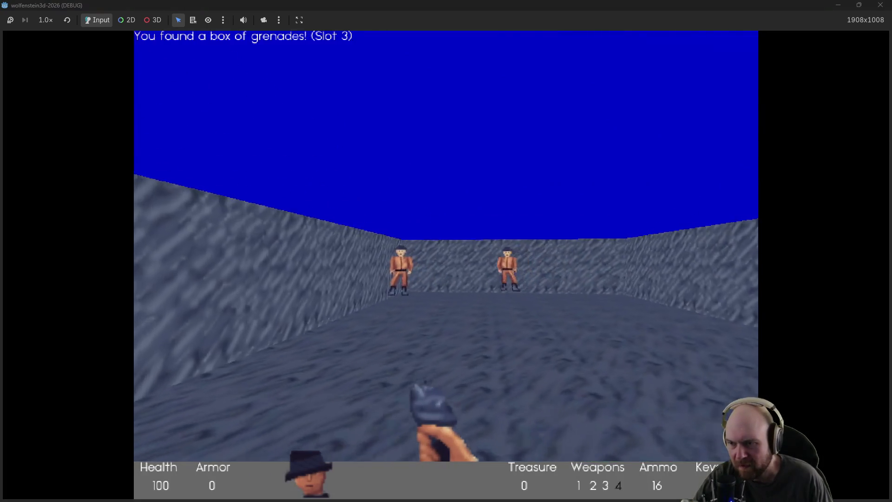
key("Left")
key("ctrl")
key("ctrl")
key("ctrl")
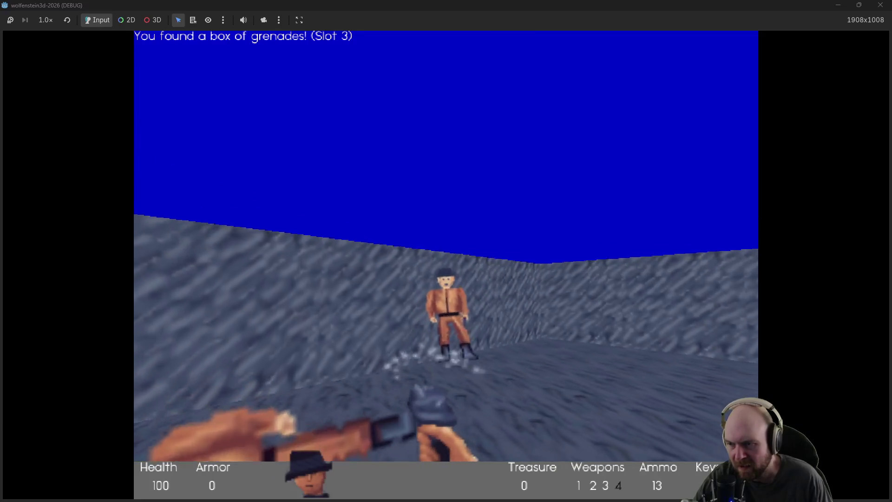
key("Up")
key("ctrl")
key("Left")
key("Right")
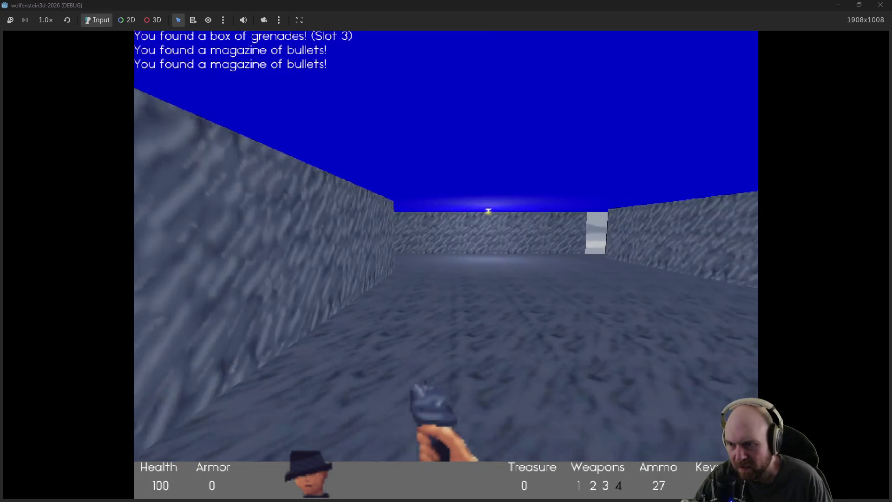
Step: Enter the next corridor and keep firing until the guard ahead falls
key("Up")
key("Left")
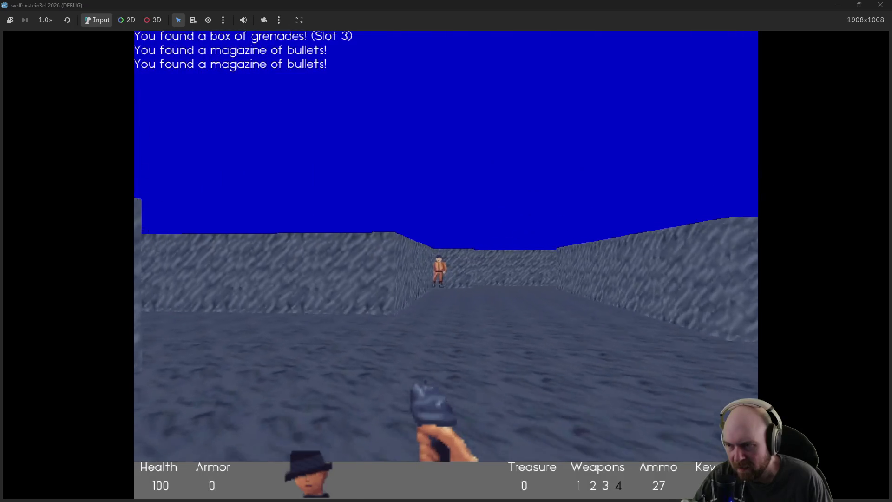
key("ctrl")
key("ctrl")
key("Up")
key("ctrl")
key("ctrl")
key("ctrl")
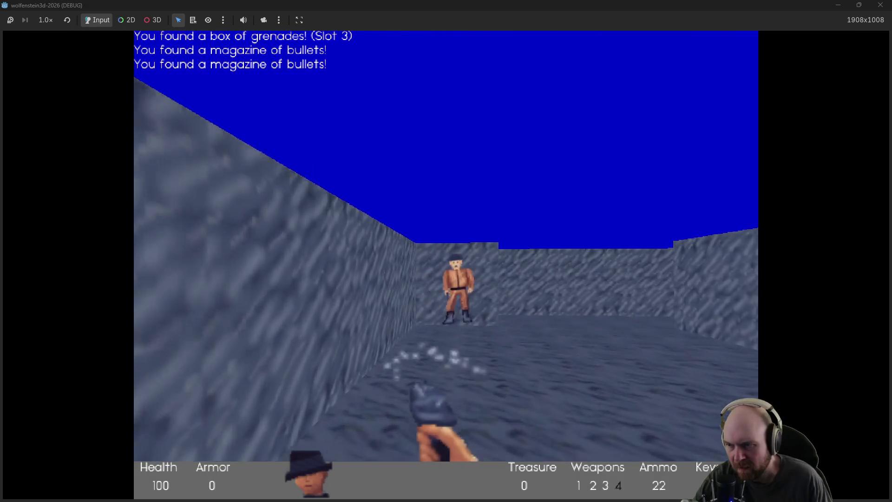
key("ctrl")
key("ctrl")
key("Right")
key("Left")
key("ctrl")
key("ctrl")
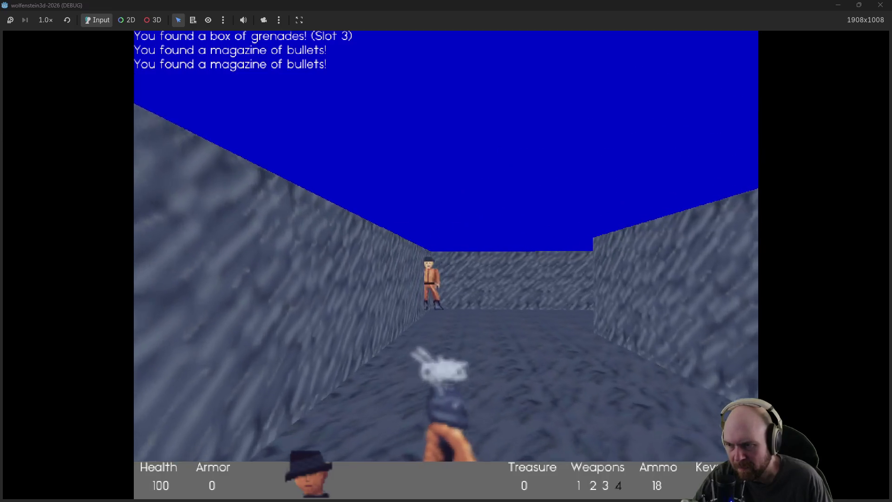
key("ctrl")
key("Up")
key("ctrl")
key("ctrl")
key("ctrl")
key("Up")
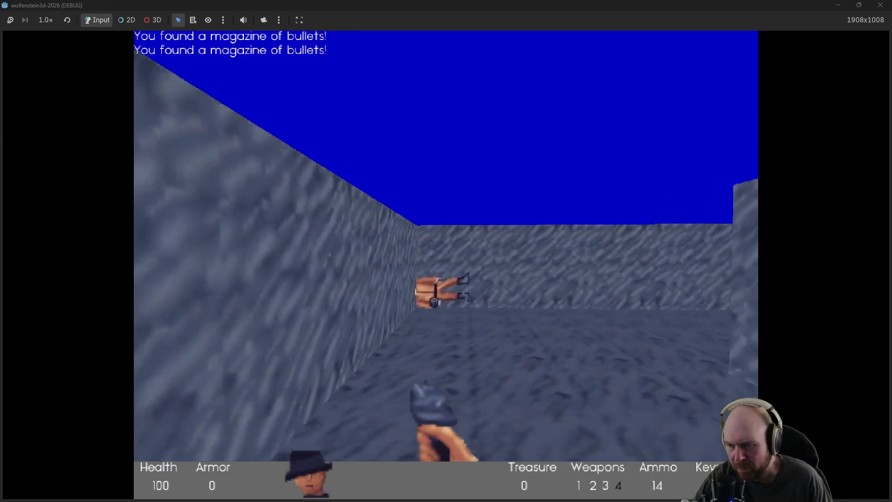
Step: Turn right, shoot the next guards, and pick up their dropped ammo clips
key("Right")
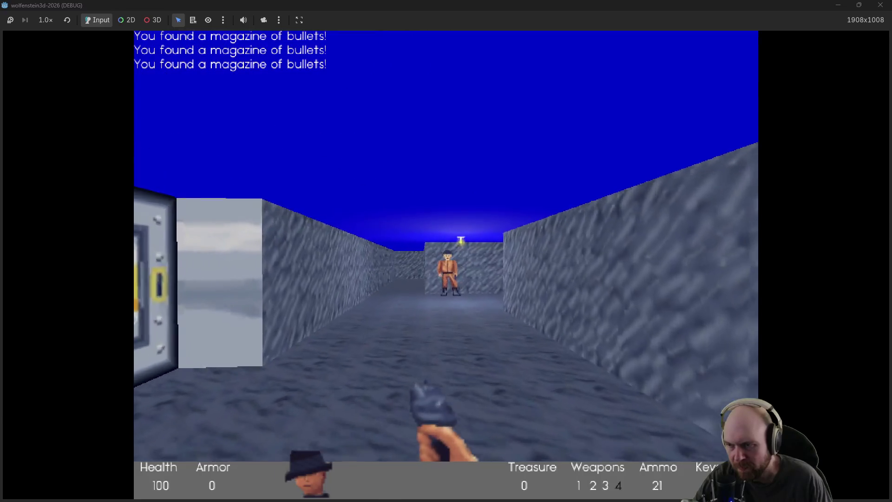
key("ctrl")
key("ctrl")
key("ctrl")
key("Up")
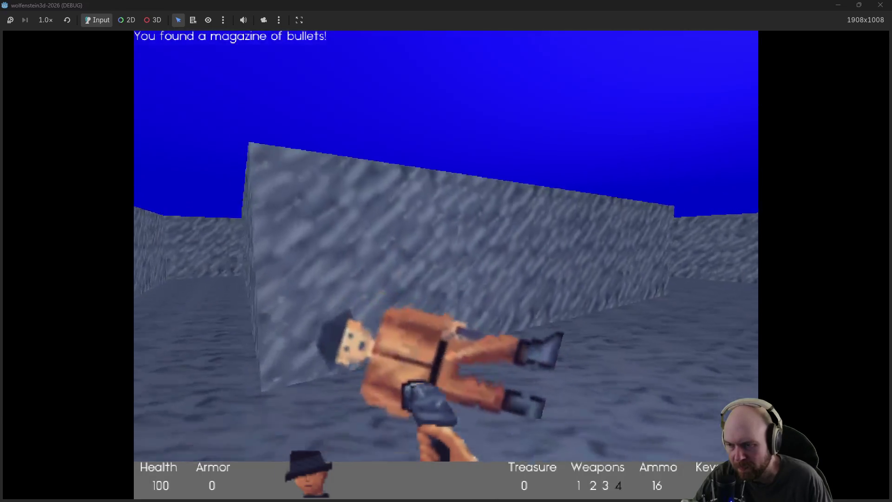
key("Up")
key("Left")
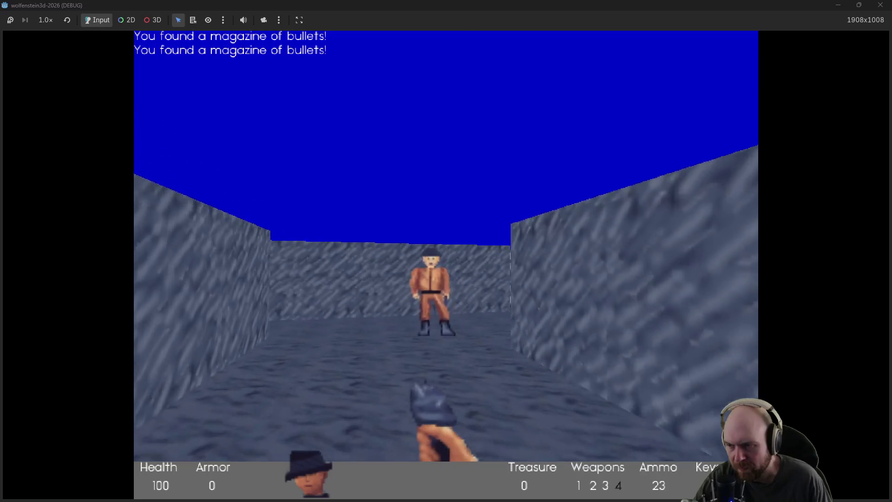
key("ctrl")
key("ctrl")
key("ctrl")
key("Up")
key("Left")
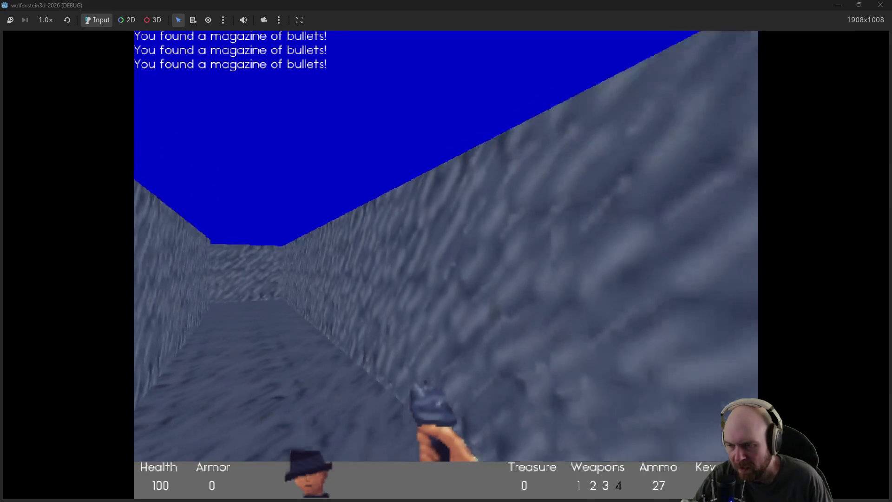
key("Left")
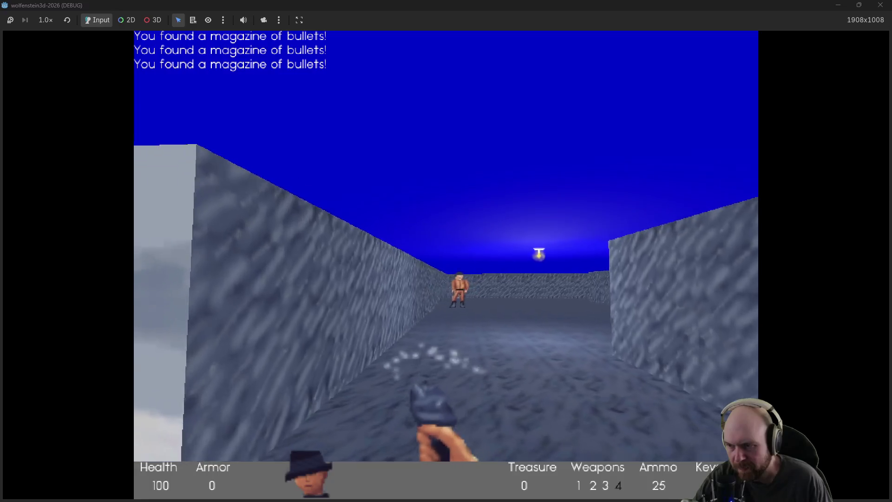
key("ctrl")
key("ctrl")
key("ctrl")
key("Up")
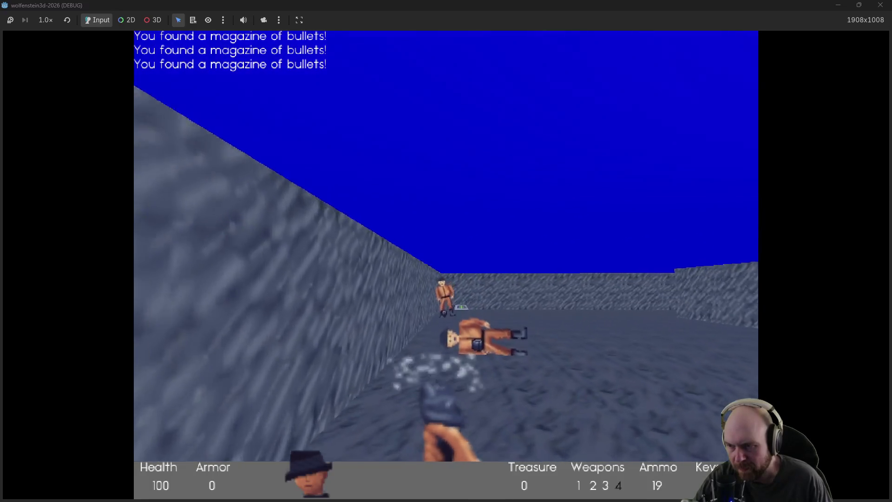
key("Up")
key("Left")
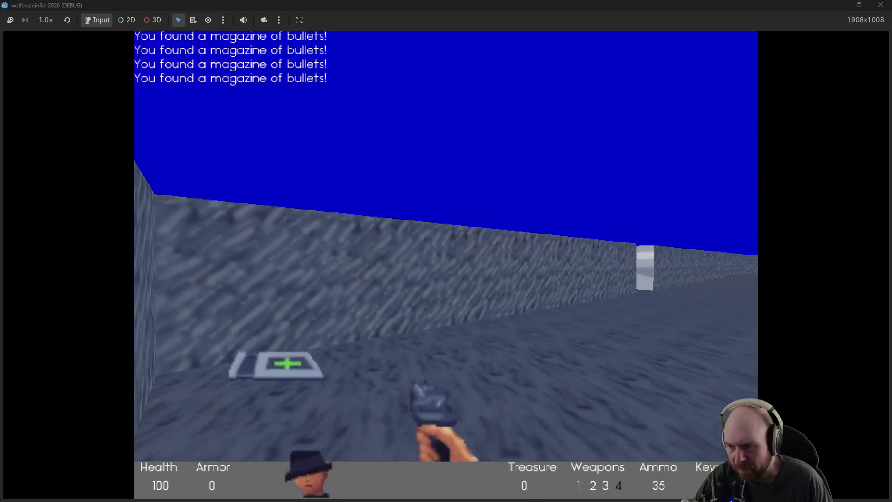
Step: Clear the corridor with two guards, grabbing ammo from the dead guard
key("Right")
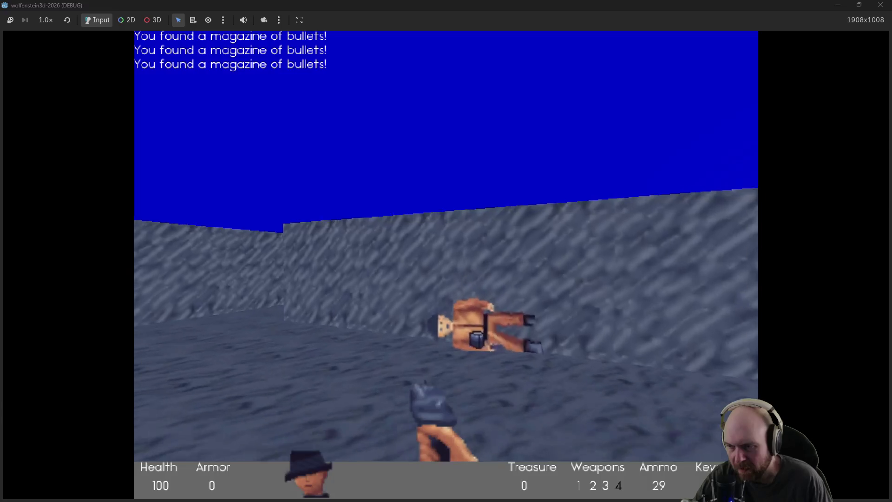
key("Up")
key("Left")
key("Left")
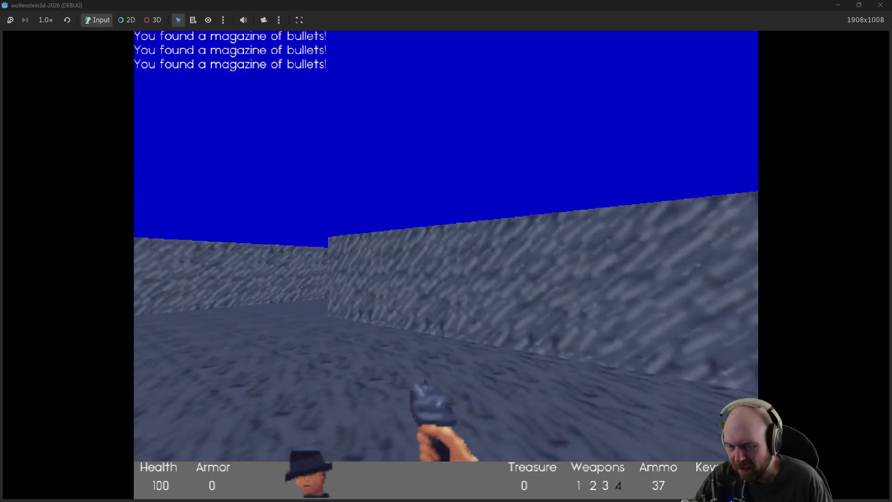
key("Right")
key("Up")
key("ctrl")
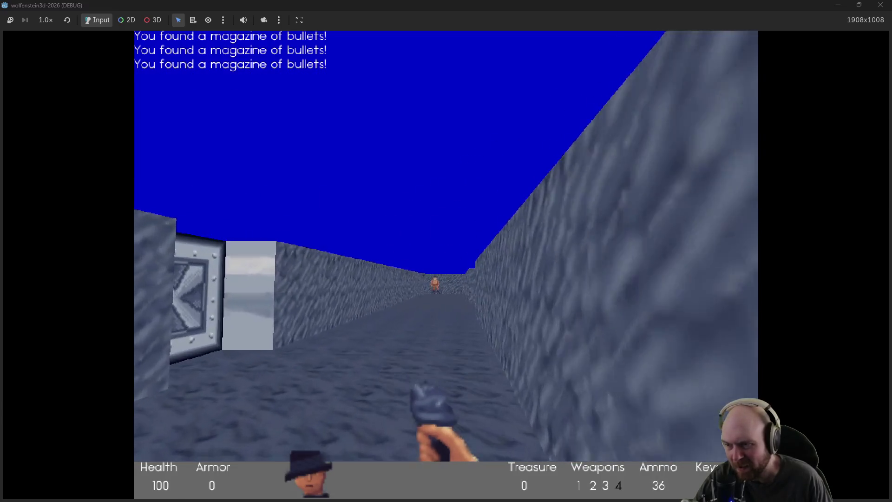
key("Up")
key("Left")
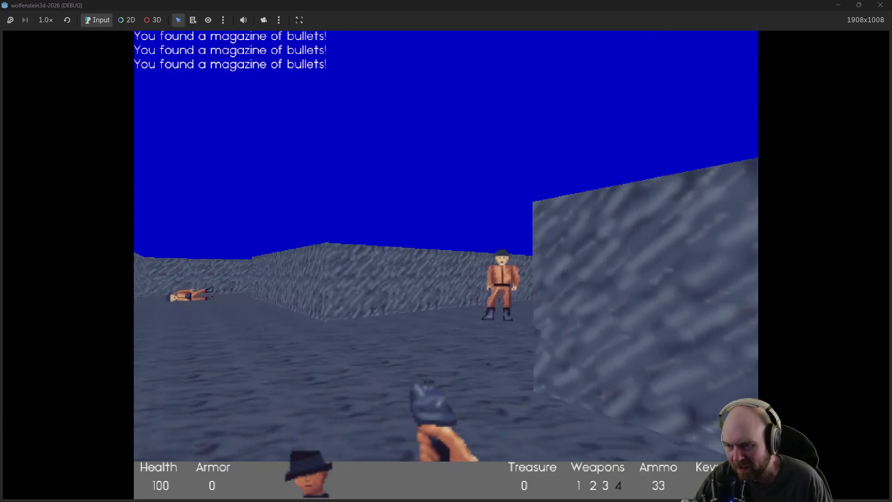
key("Left")
key("ctrl")
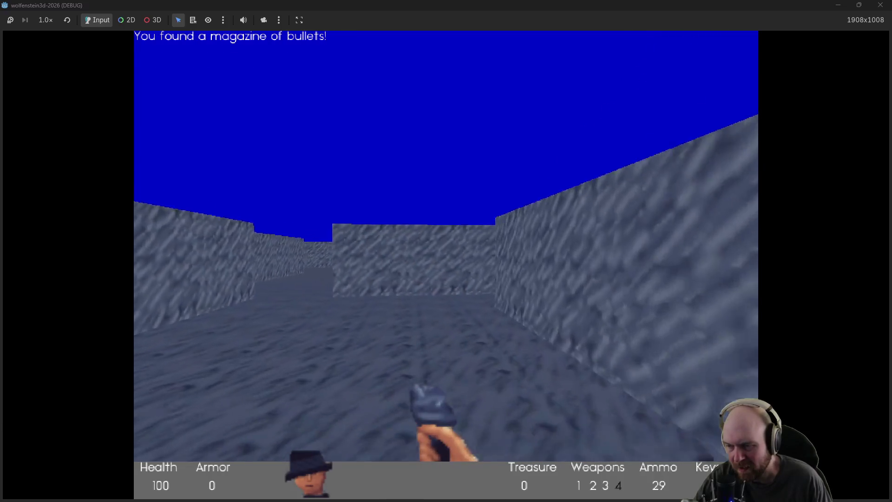
Step: Collect more magazines, shoot another guard, and move into the open room
key("Up")
key("Right")
key("Up")
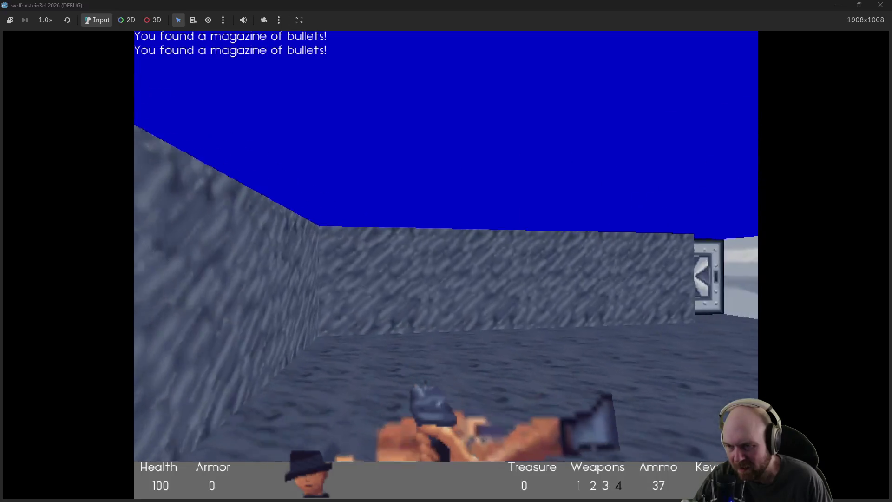
key("Right")
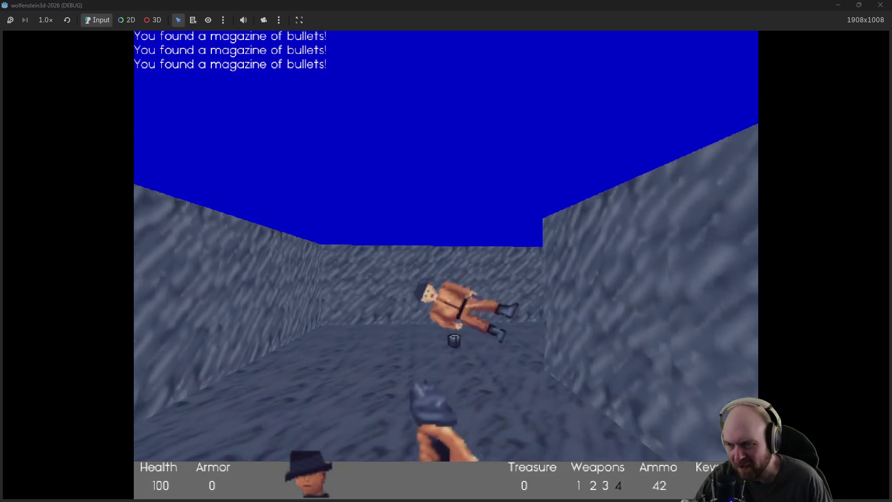
key("ctrl")
key("Up")
key("Left")
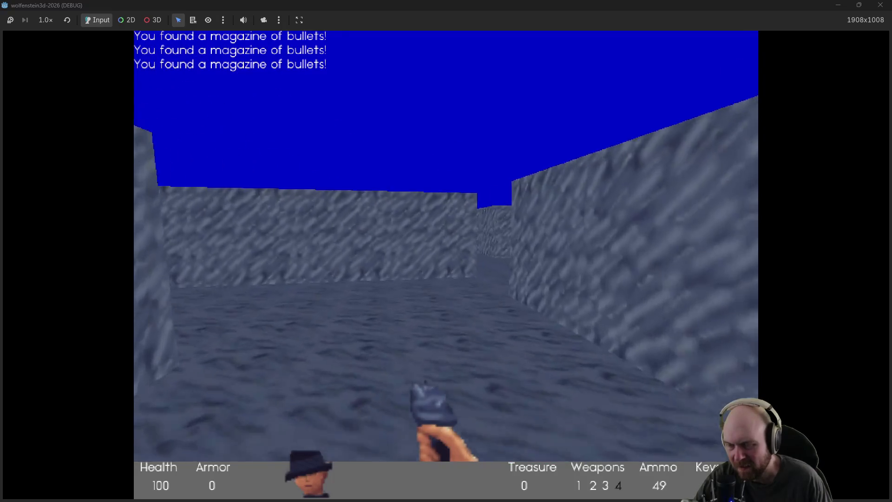
key("Up")
key("Left")
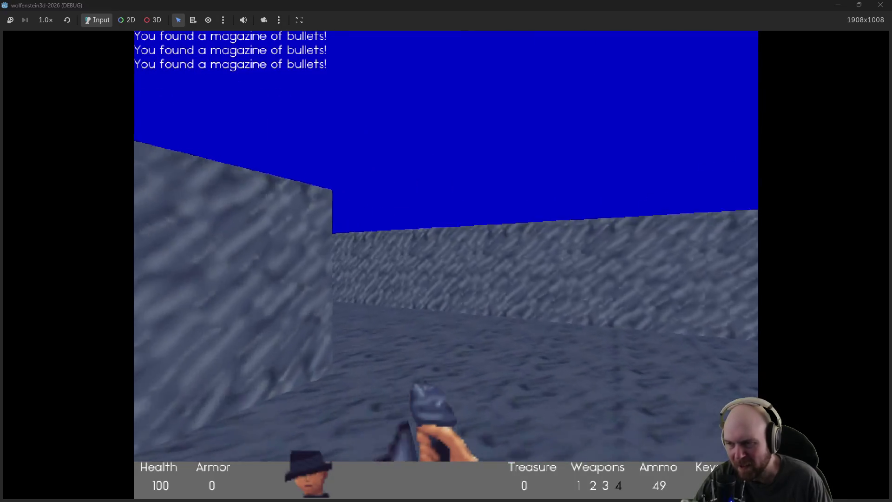
Step: Open the steel door and pass through into the white corridor
key("Left")
key("Right")
key("space")
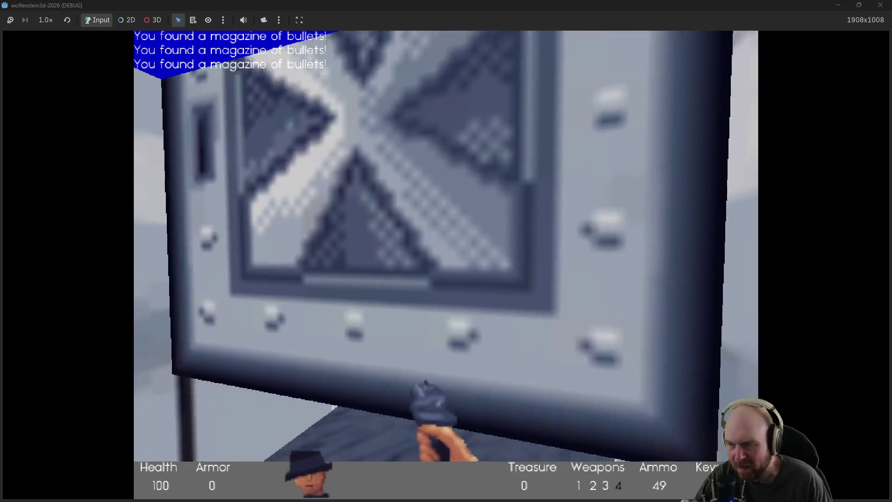
key("Up")
key("Up")
key("space")
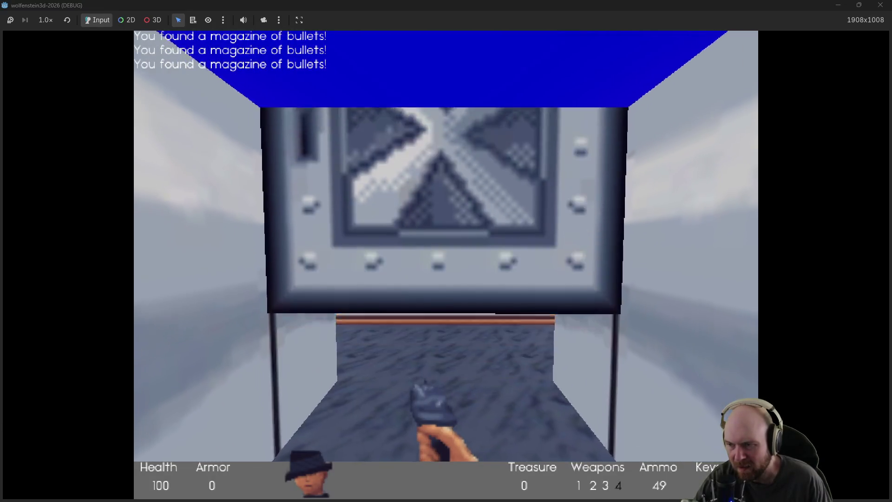
Step: Advance down the white corridor, shoot the guard, and enter the barrel room
key("Left")
key("Right")
key("Up")
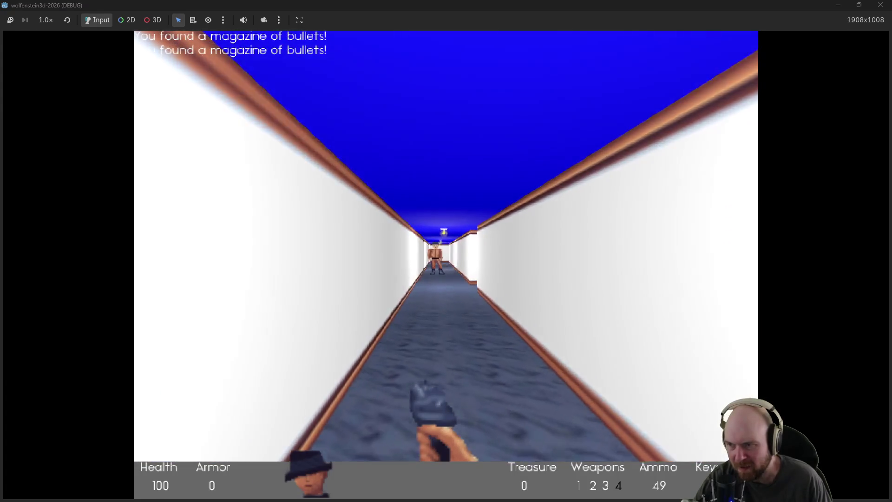
key("ctrl")
key("ctrl")
key("Up")
key("ctrl")
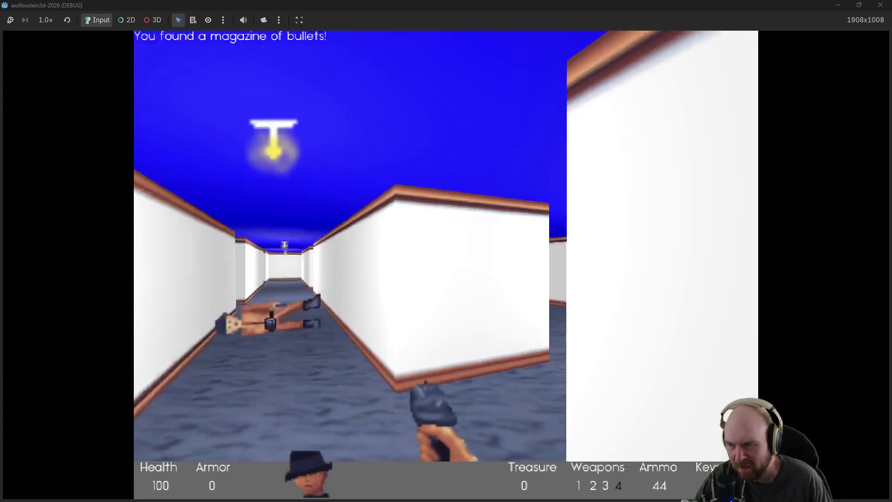
key("Right")
Step: Collect the two briefcases of documents and grab the magazine in the corridor
key("Right")
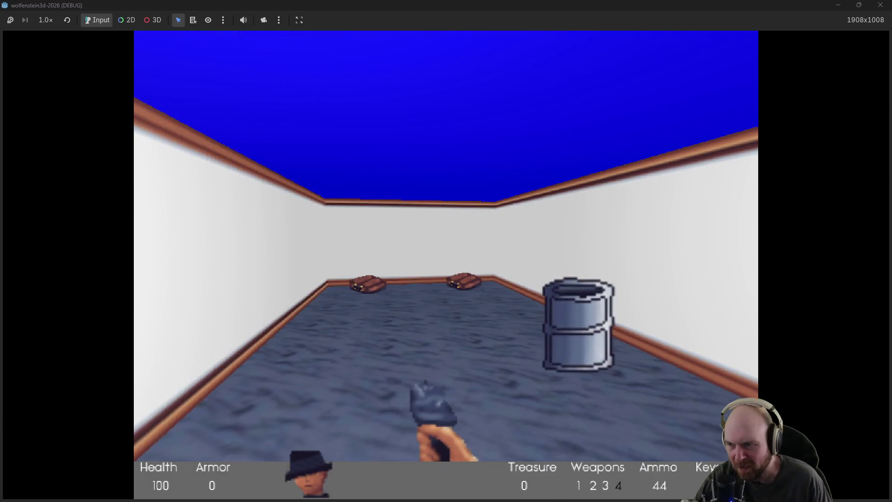
key("Up")
key("Left")
key("Right")
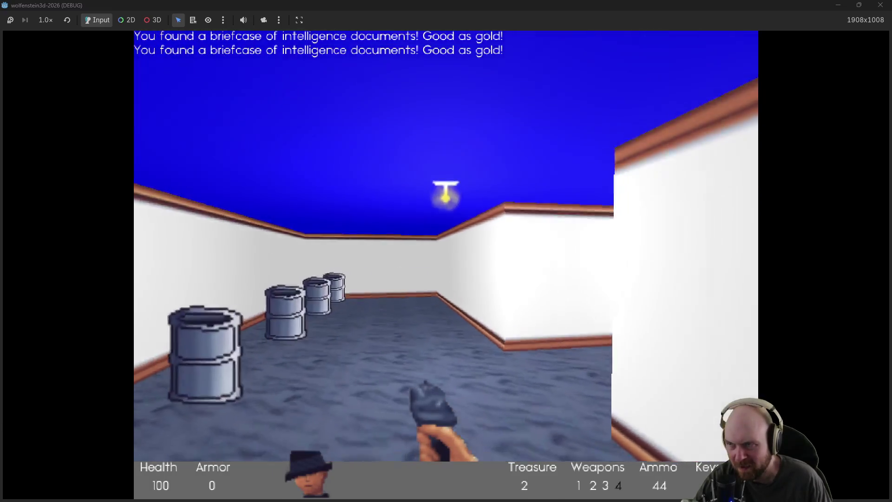
key("Right")
key("Up")
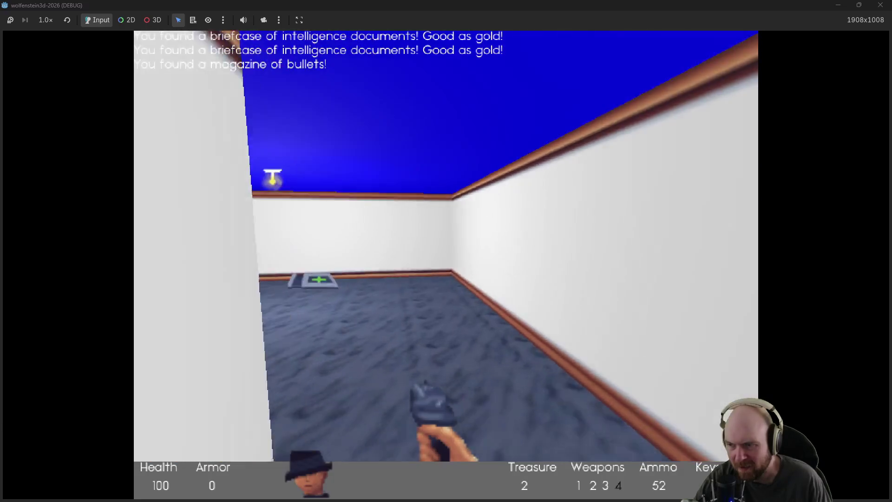
Step: Walk past the medkit and pick up the trenchcoat, raising armor to 10
key("Up")
key("Left")
key("Right")
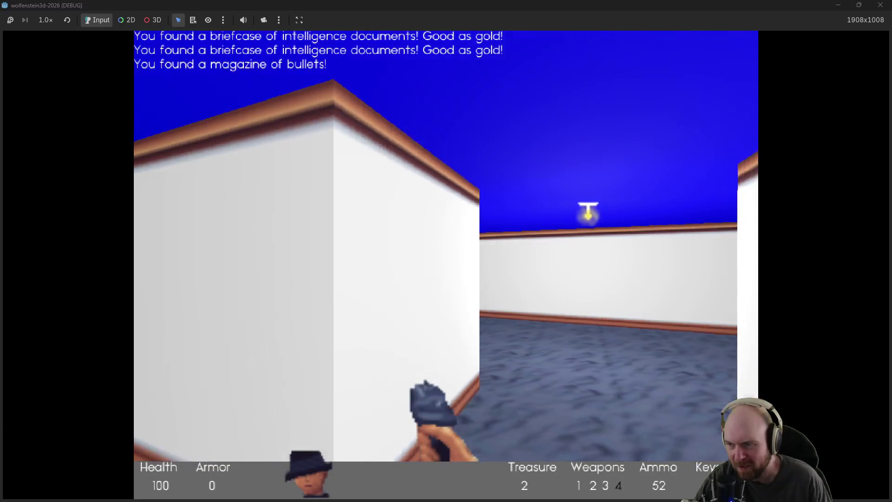
key("Up")
key("Left")
key("Right")
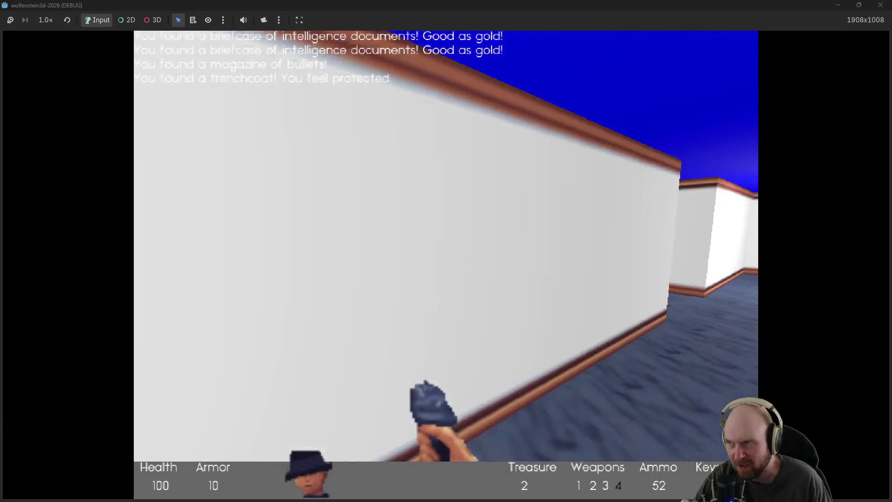
Step: Cross the room to the corner and open the steel door into the barrel room
key("Right")
key("Up")
key("Left")
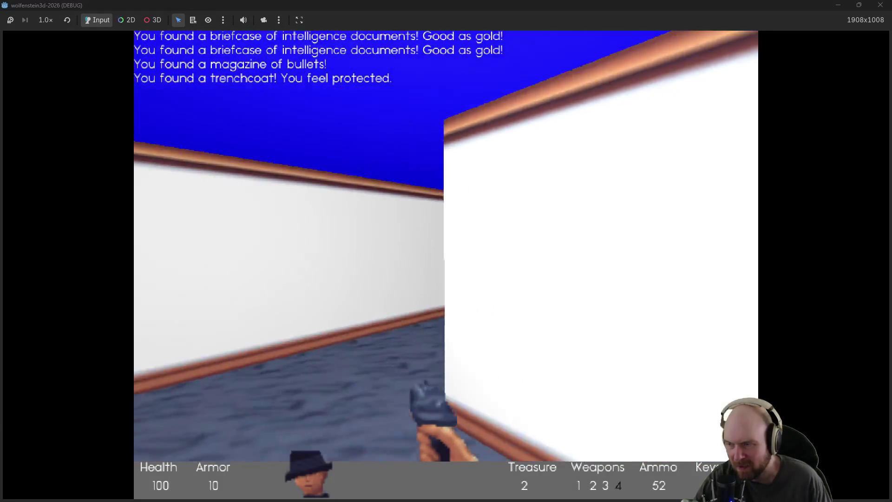
key("Right")
key("Up")
key("space")
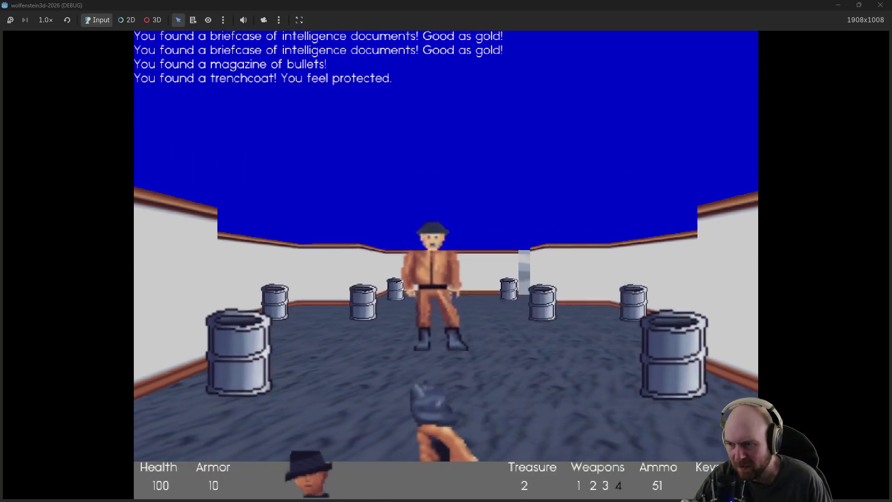
Step: Shoot the guard, then open the next steel doors back toward the stone area
key("ctrl")
key("Up")
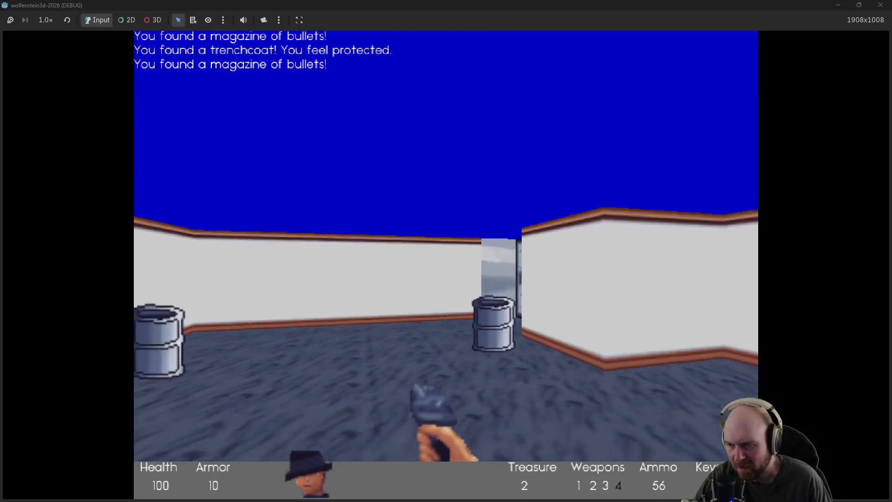
key("Left")
key("Up")
key("space")
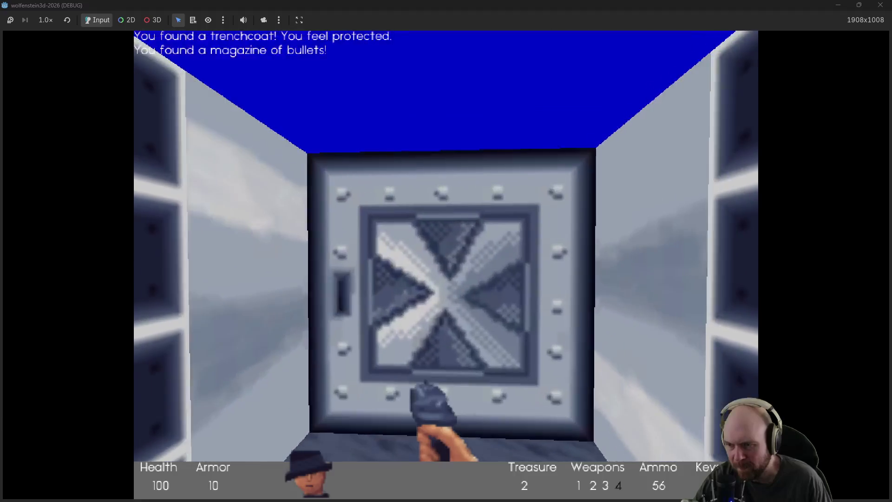
key("space")
key("Up")
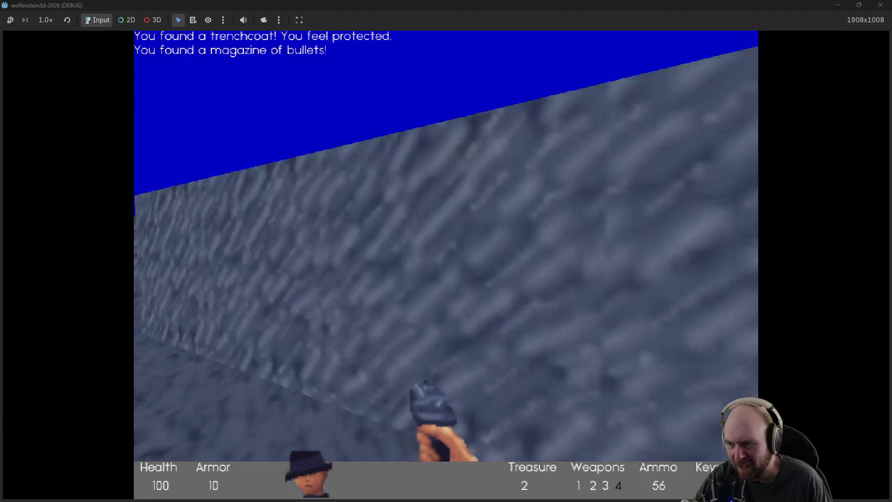
Step: Walk down the long corridor and open the steel door into the white room
key("Right")
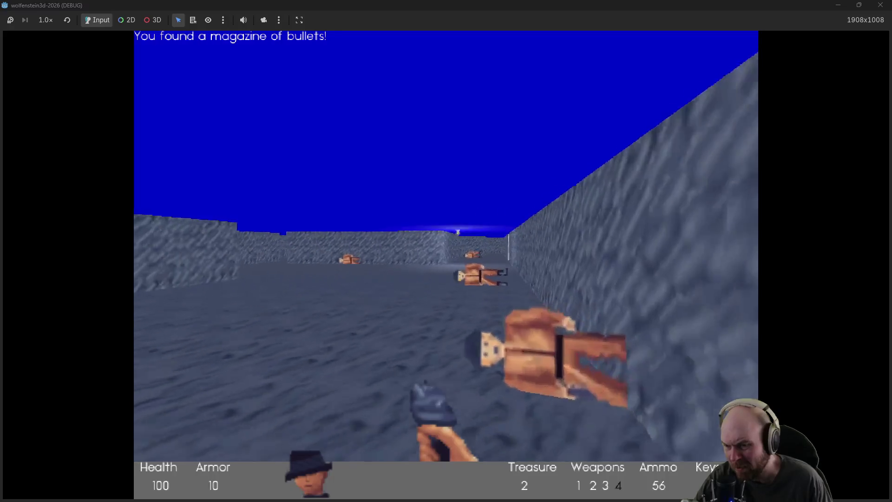
key("Up")
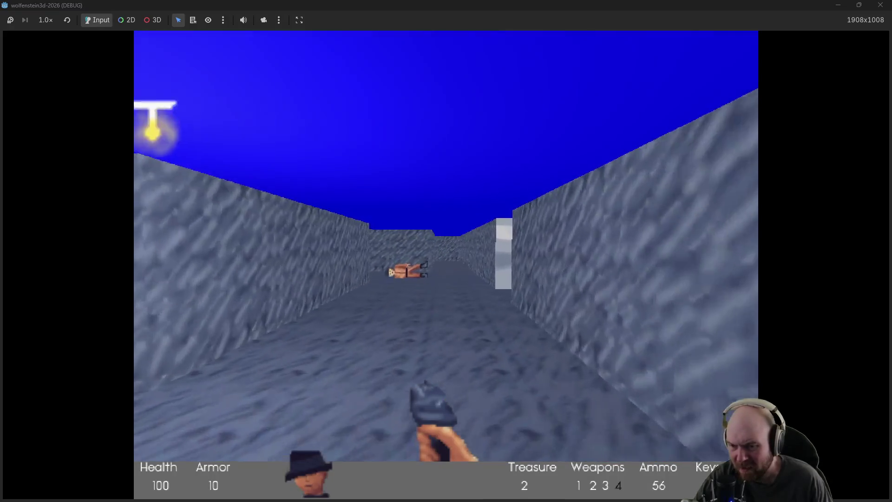
key("Right")
key("Right")
key("Down")
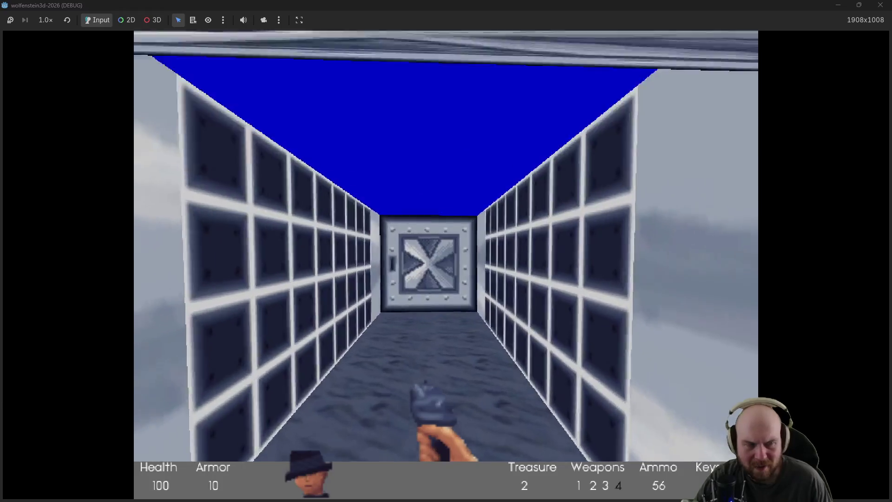
key("Up")
key("space")
key("Up")
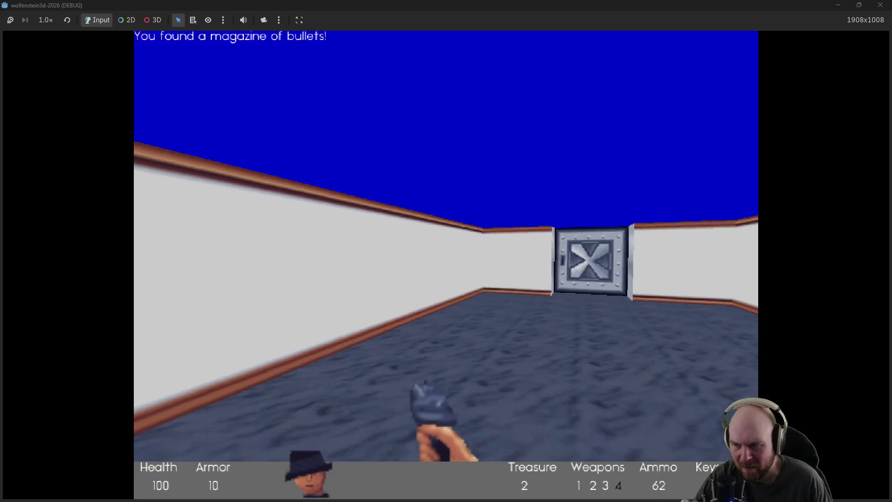
key("Up")
key("space")
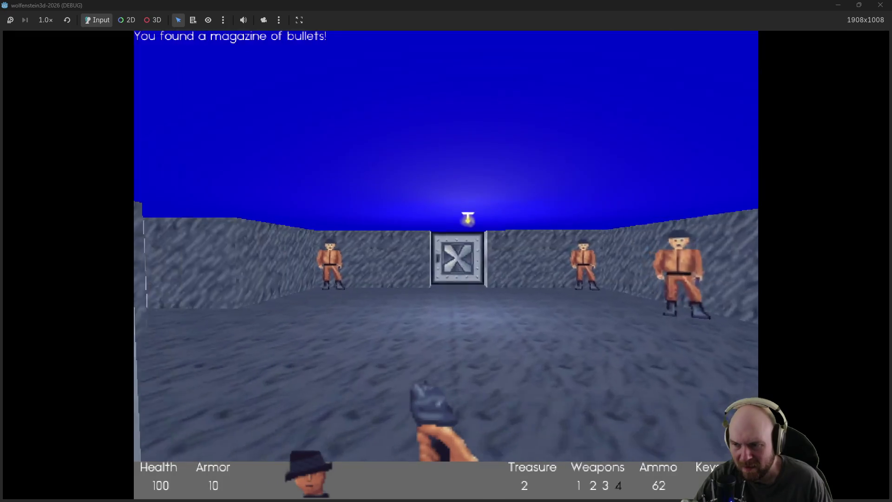
Step: Shoot the three guards in the white room and the corridor guard while backing toward the doorway
key("Right")
key("ctrl")
key("Down")
key("ctrl")
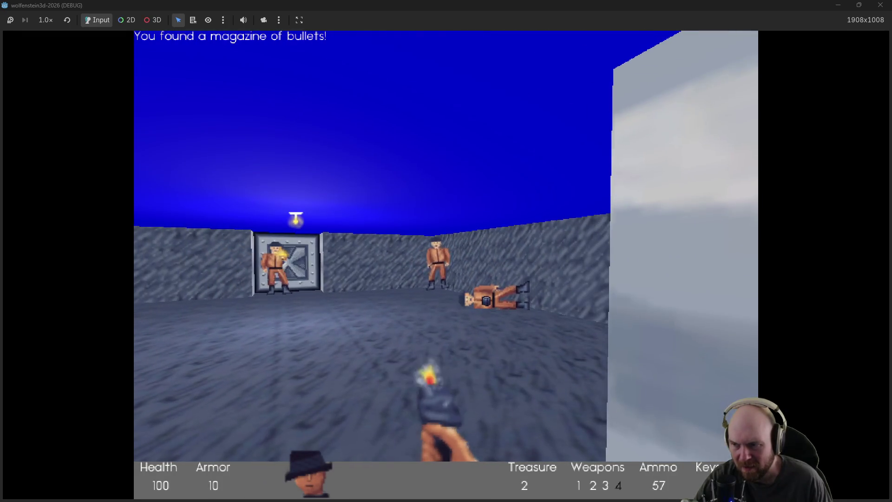
key("Left")
key("ctrl")
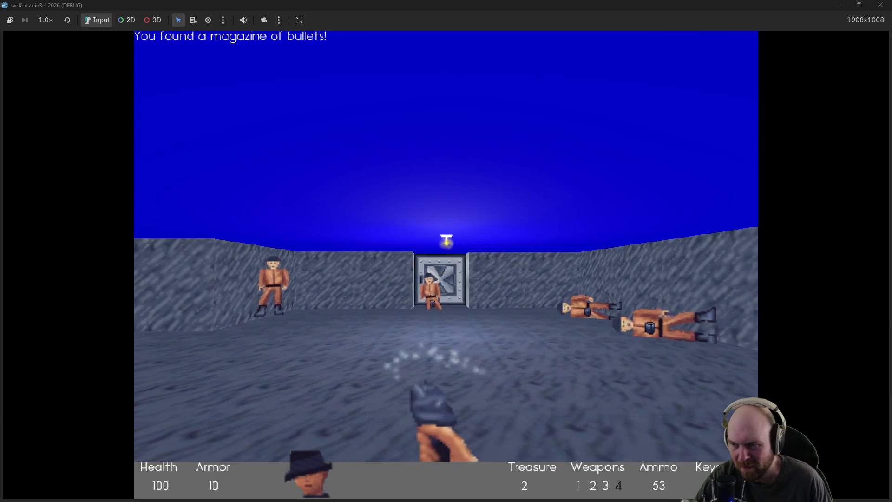
key("Left")
key("ctrl")
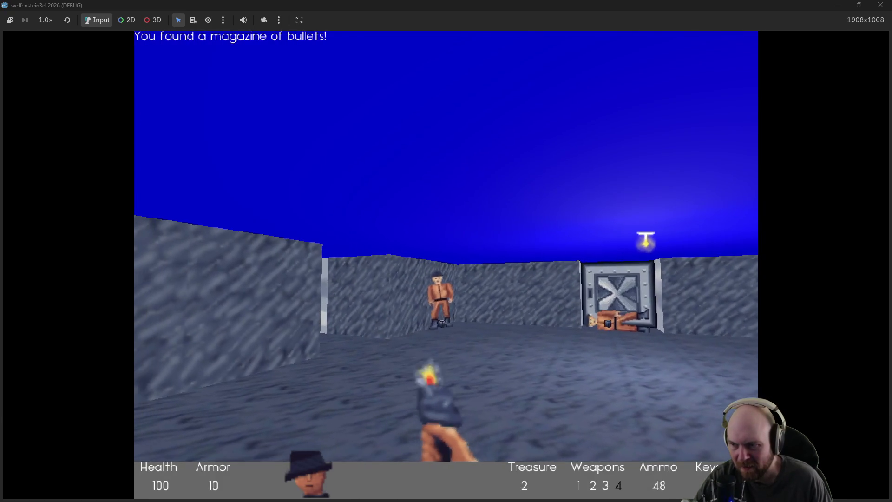
key("Right")
key("ctrl")
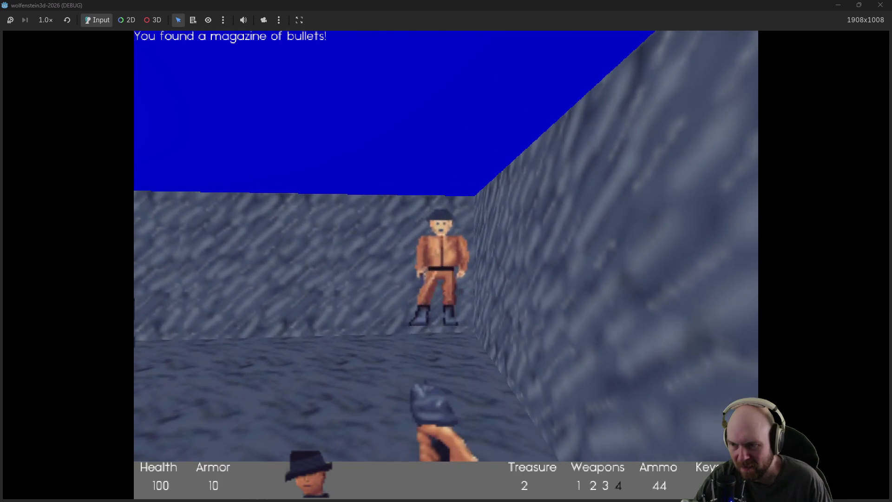
Step: Collect the dropped magazines and go through the steel door into the large room
key("Up")
key("Left")
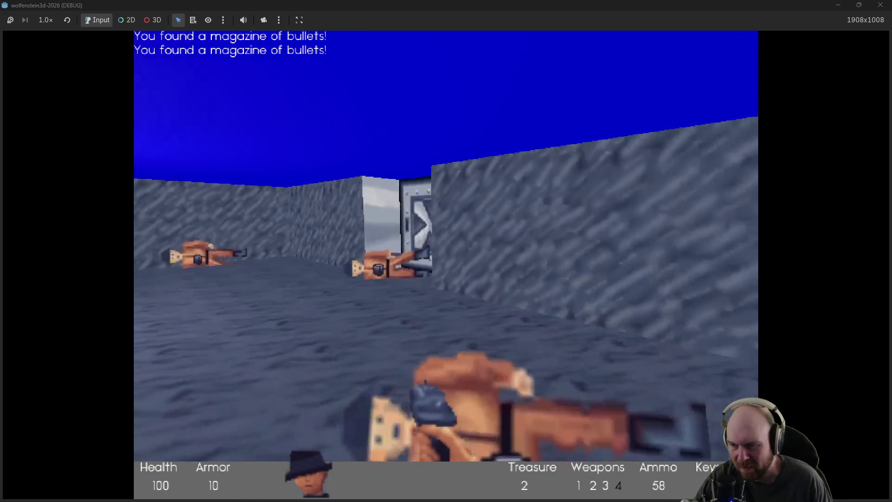
key("Up")
key("Right")
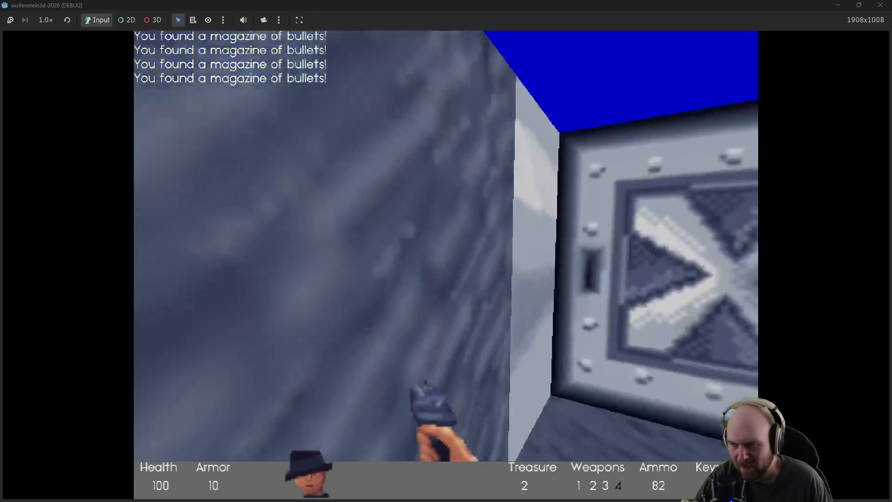
key("space")
key("Up")
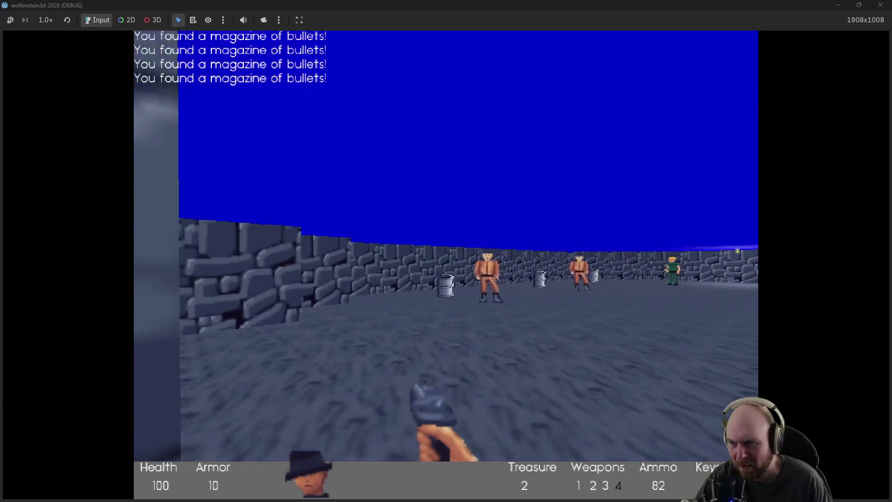
Step: Shoot the guards in the large room, turning to face each new enemy
key("ctrl")
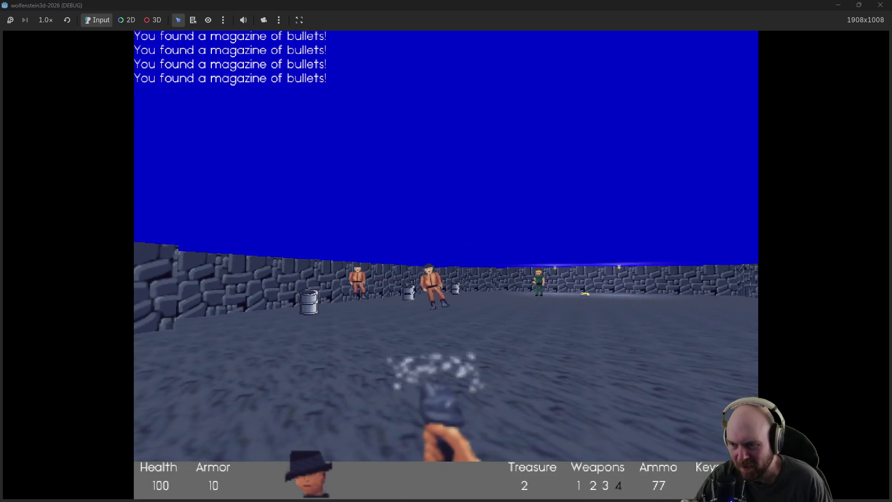
key("Left")
key("ctrl")
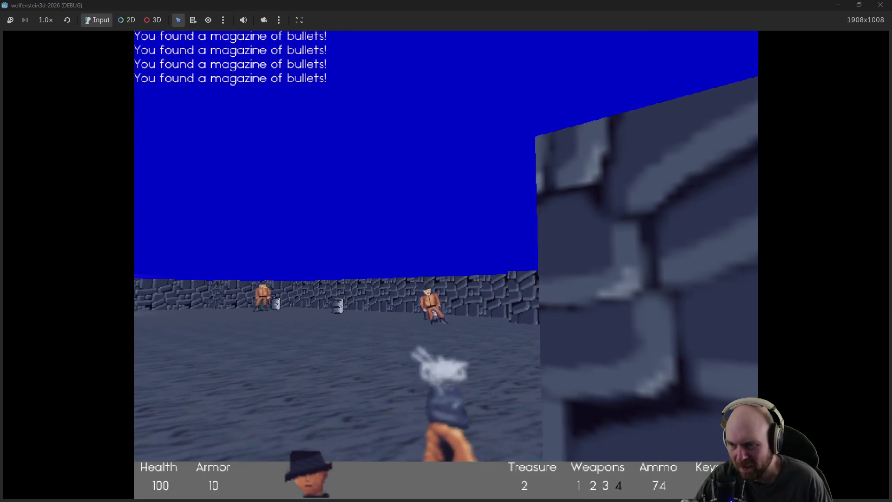
key("Left")
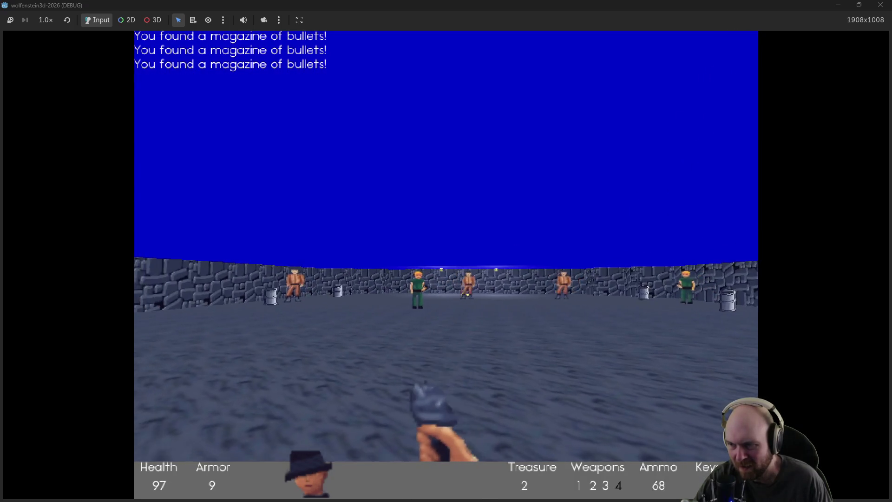
key("Right")
key("ctrl")
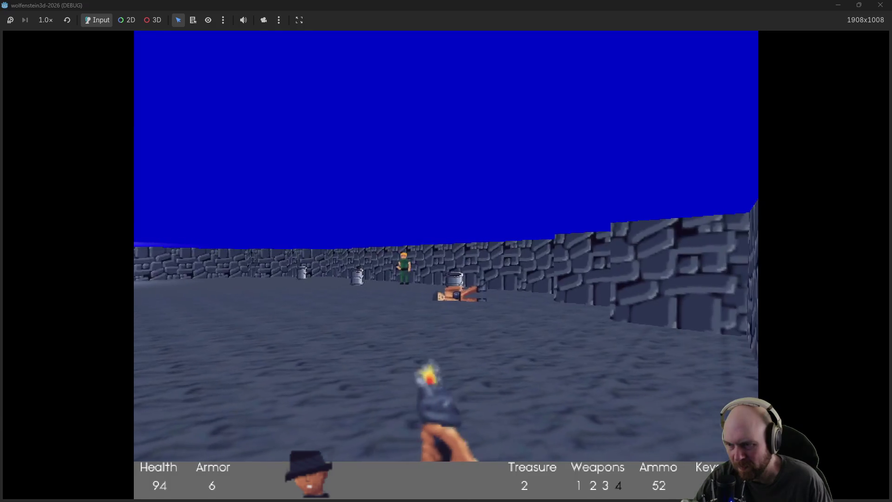
key("ctrl")
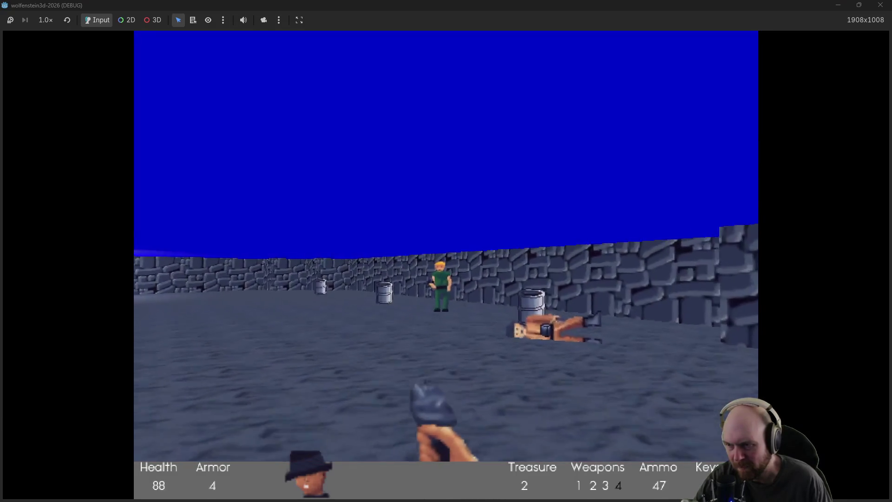
Step: Target the green guard and keep firing while moving up to and away from a barrel
key("Right")
key("ctrl")
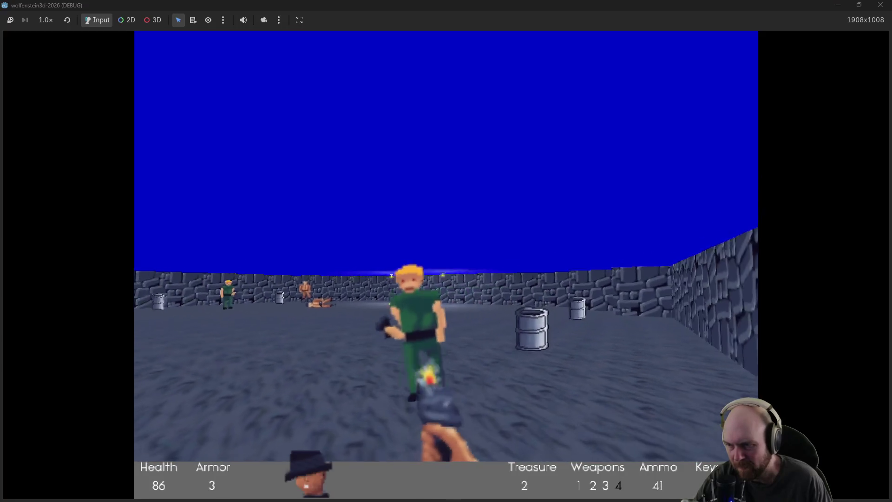
key("ctrl")
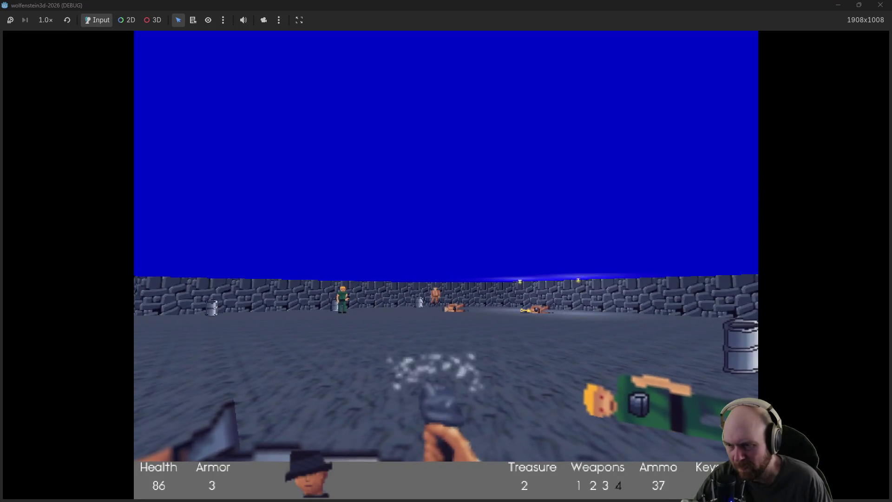
key("ctrl")
key("Left")
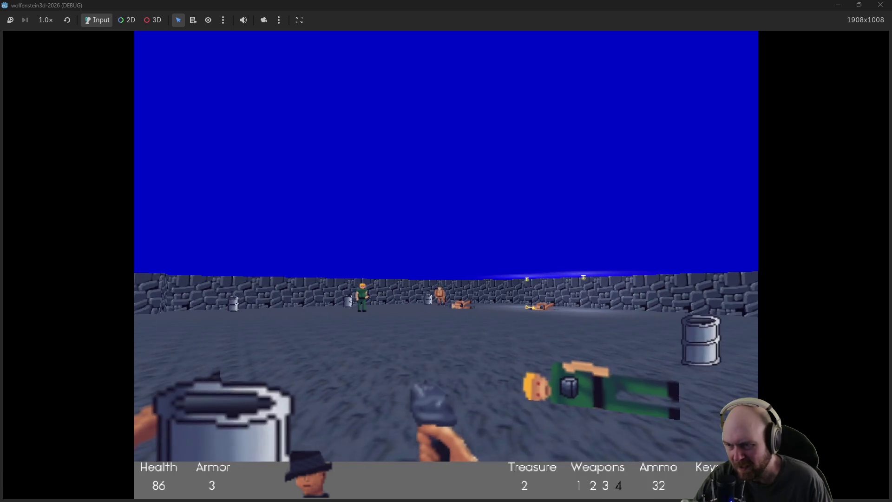
key("ctrl")
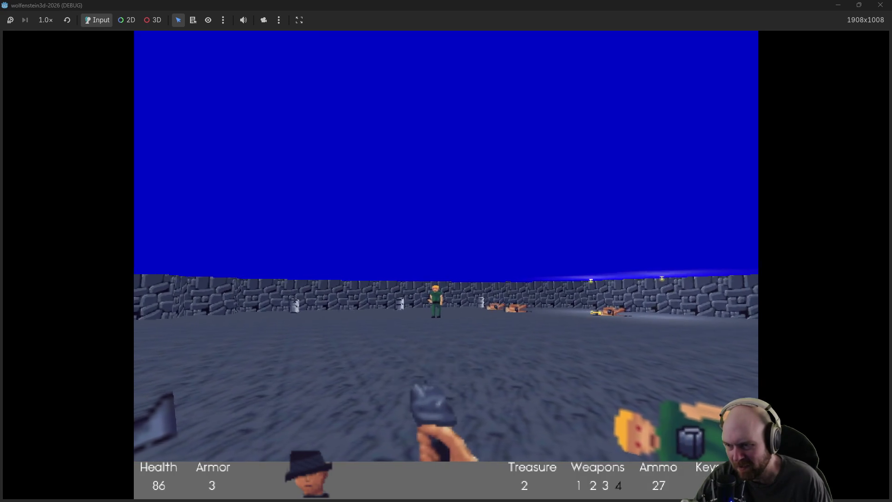
key("Up")
key("Down")
key("ctrl")
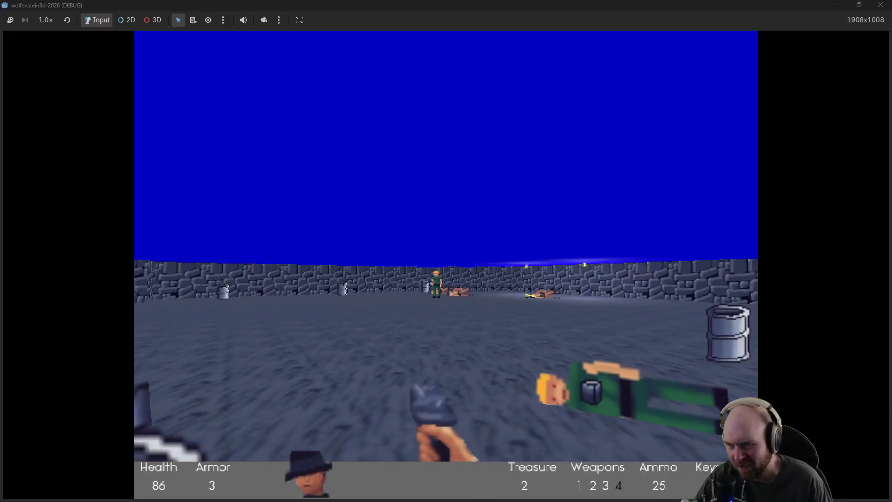
Step: Finish off the green guard, collect the magazines and Gold Key, and stop the game with F8
key("Up")
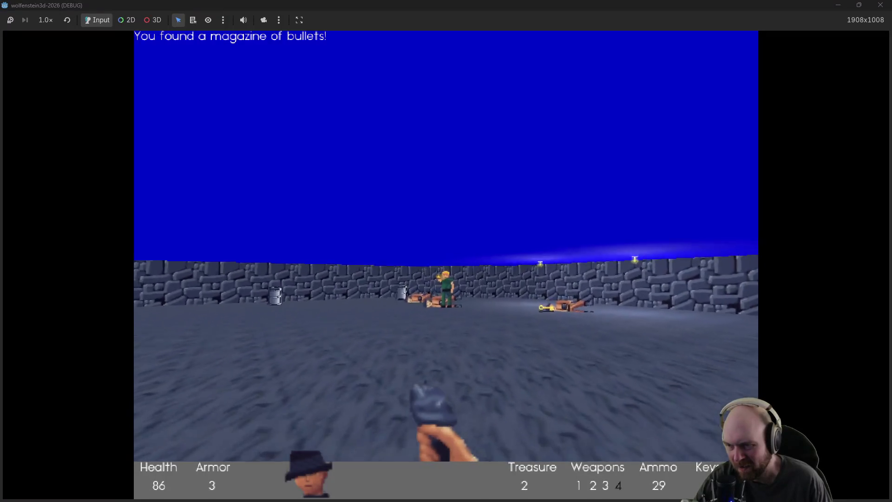
key("ctrl")
key("ctrl")
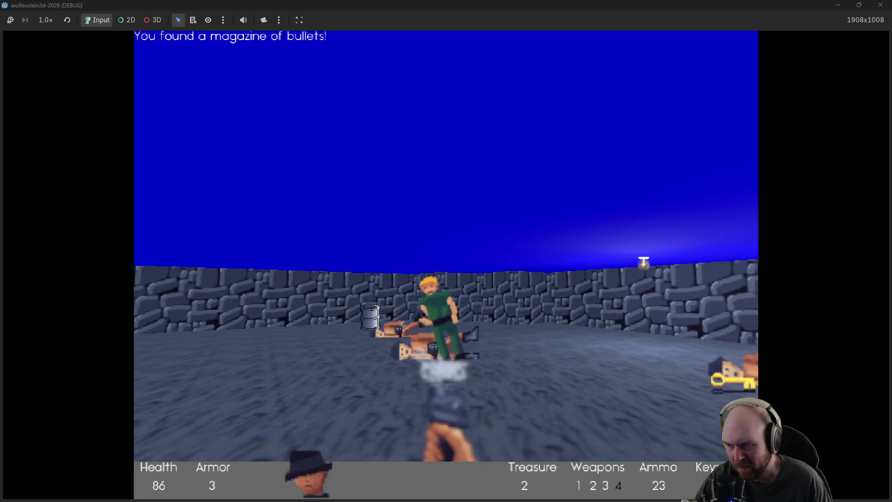
key("Up")
key("Up")
key("Right")
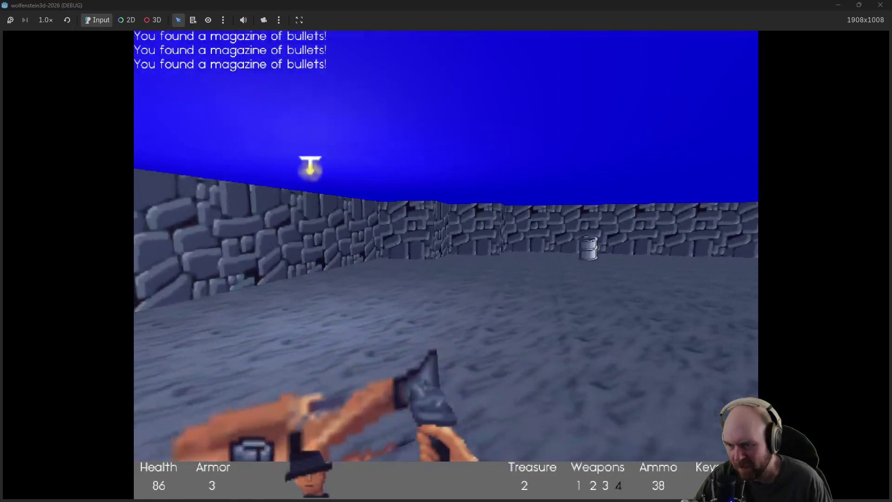
key("Left")
key("Up")
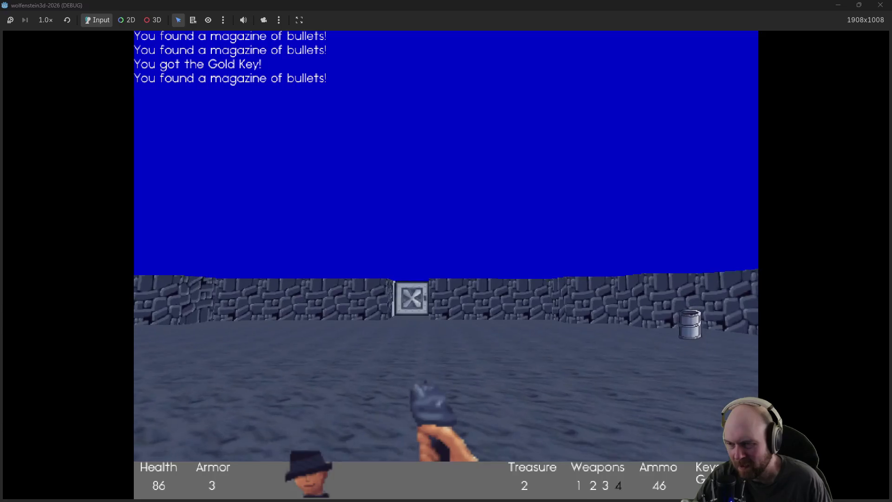
key("F8")
scroll(517, 224, "down", 2)
scroll(507, 244, "left", 4)
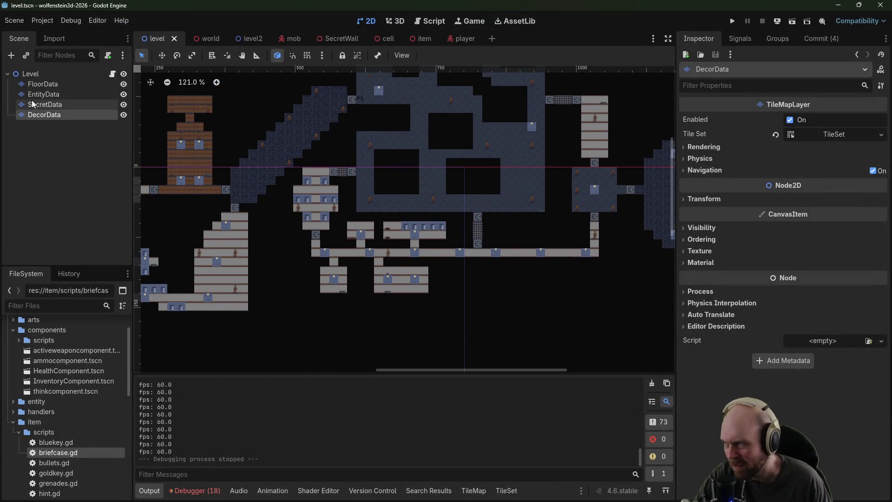
Step: Place a door tile on the FloorData layer
left_click(47, 95)
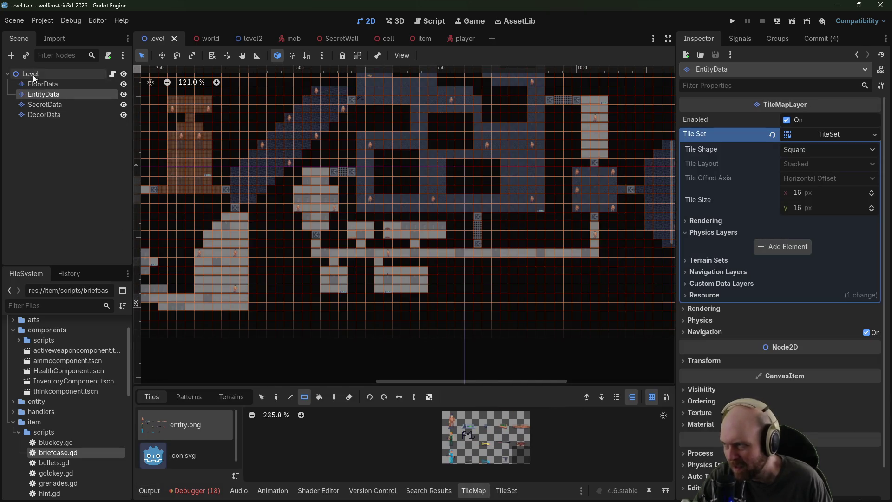
left_click(43, 84)
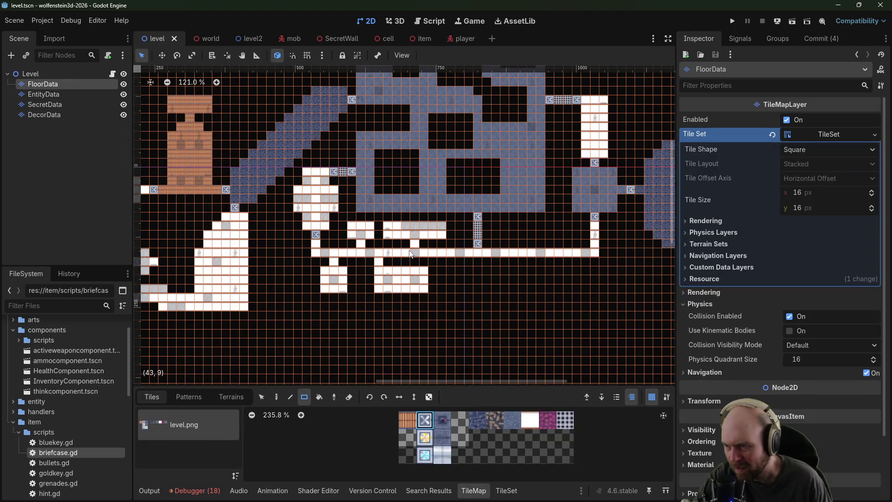
left_click(411, 246)
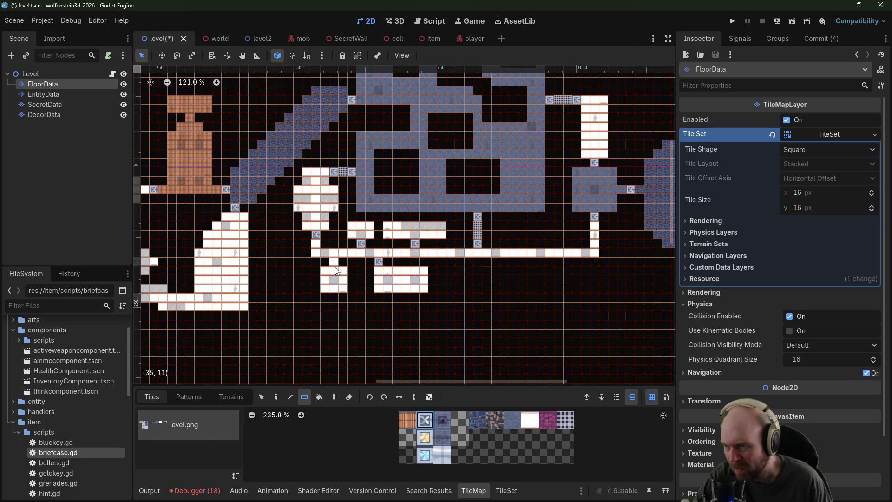
Step: Pan to the empty space above the blue stone room and pick the brick tile
scroll(510, 297, "up", 5)
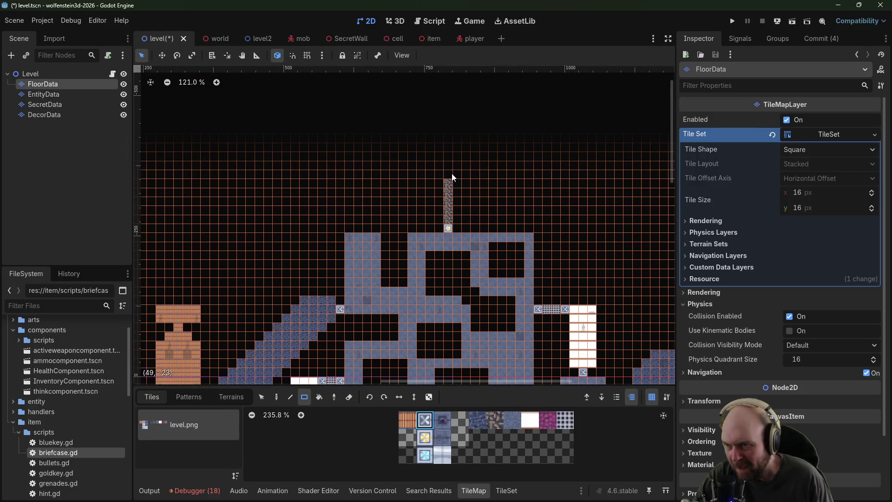
mouse_move(514, 169)
left_mouse_down()
mouse_move(516, 186)
mouse_move(587, 112)
mouse_move(478, 82)
mouse_move(558, 214)
mouse_move(455, 245)
mouse_move(576, 311)
left_mouse_up()
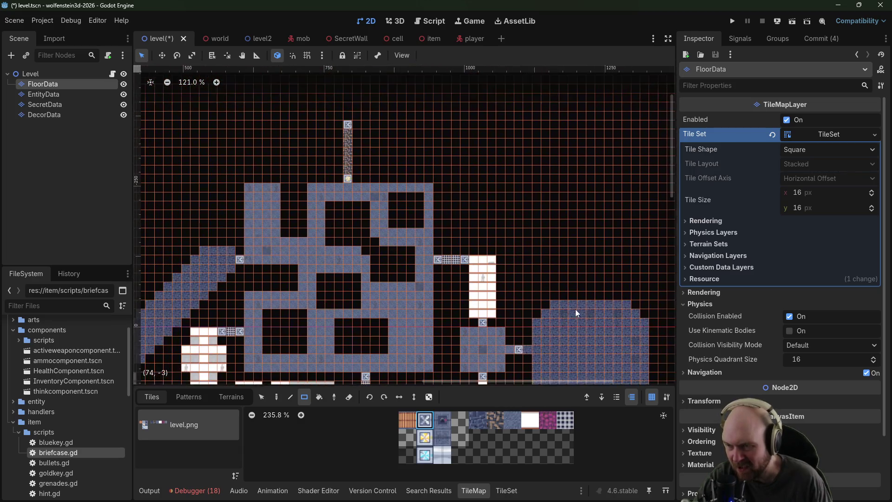
mouse_move(406, 147)
left_mouse_down()
mouse_move(434, 201)
mouse_move(423, 251)
left_mouse_up()
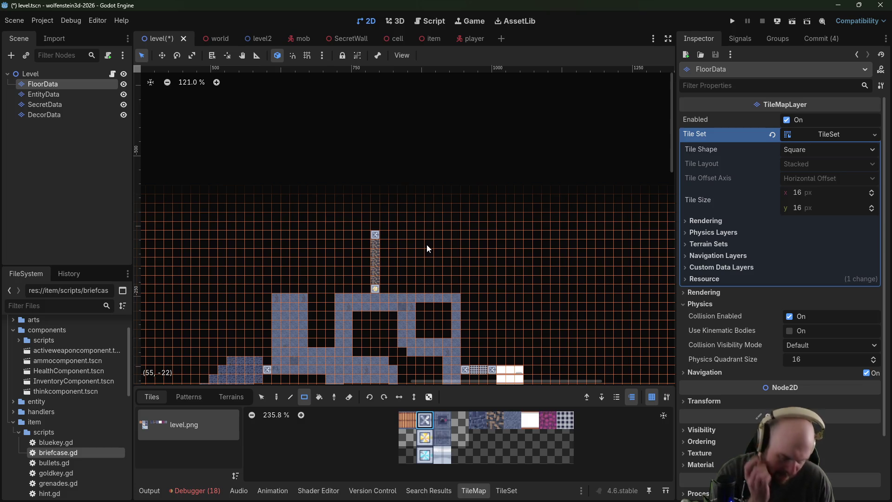
mouse_move(434, 241)
left_mouse_down()
mouse_move(442, 231)
mouse_move(460, 303)
left_mouse_up()
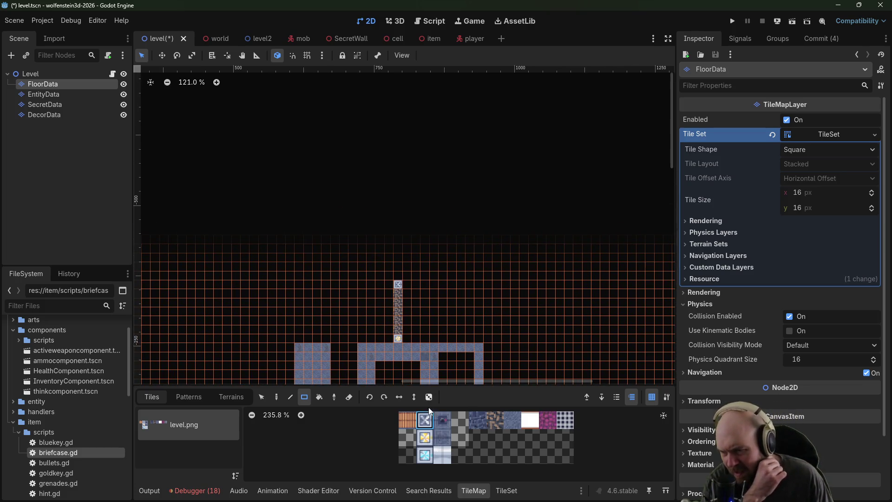
left_click(409, 424)
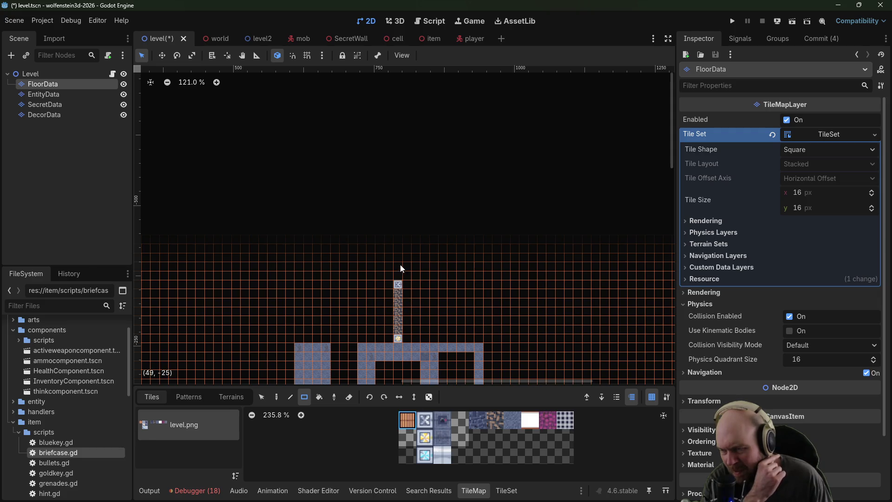
Step: Draw a brick column up from the door, a leftward brick strip, and several wall stubs
mouse_move(400, 303)
left_mouse_down()
mouse_move(405, 181)
mouse_move(440, 197)
mouse_move(485, 199)
left_mouse_up()
left_click_drag(395, 200, 335, 199)
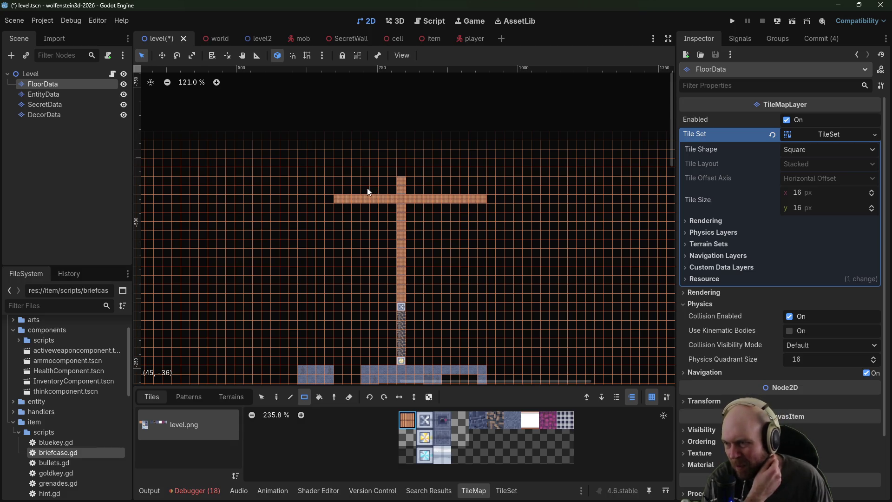
left_click(367, 188)
left_click(437, 190)
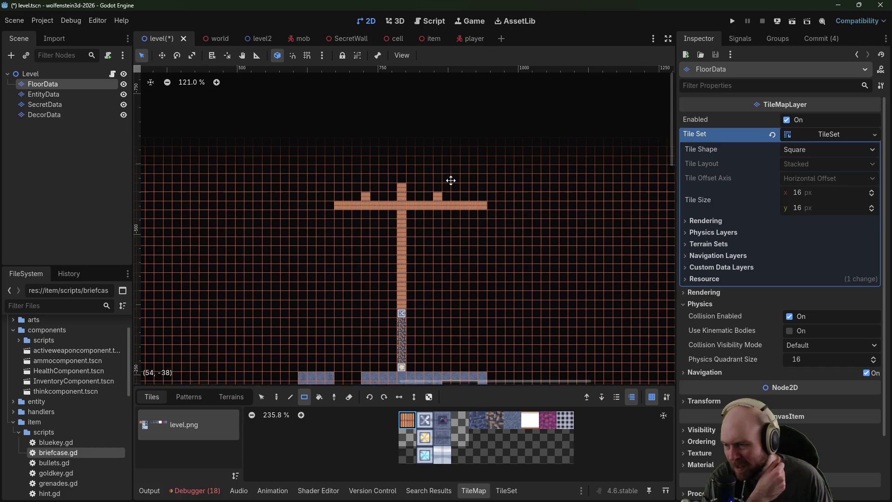
left_click_drag(451, 180, 451, 205)
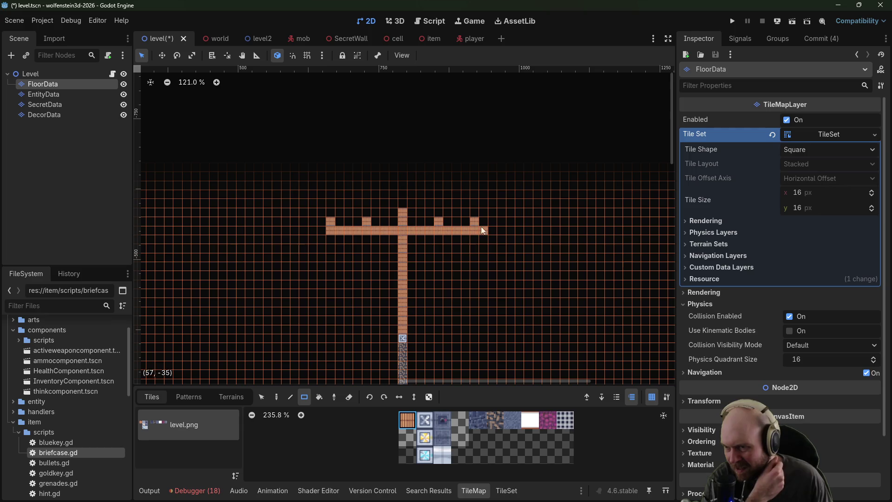
mouse_move(397, 209)
left_mouse_down()
mouse_move(398, 259)
mouse_move(397, 191)
left_mouse_up()
left_click(407, 198)
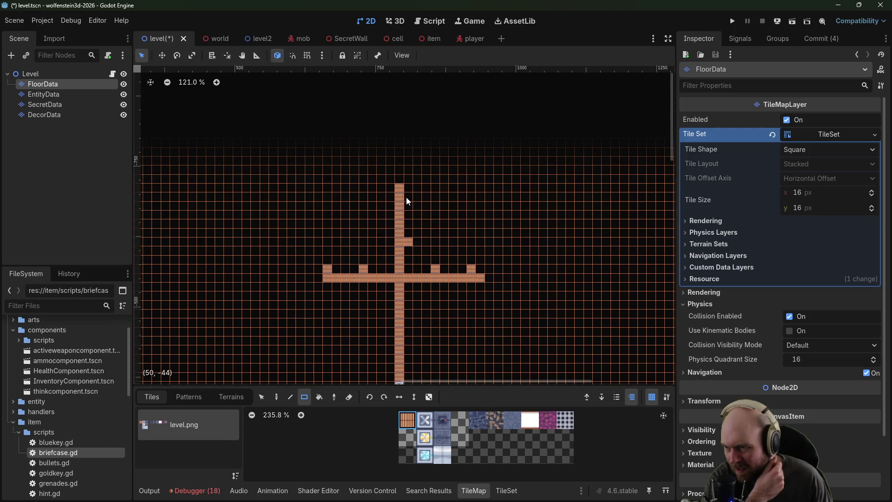
Step: On EntityData, place the first entity.png sprite on two of the wall stubs
left_click(56, 95)
left_click(452, 421)
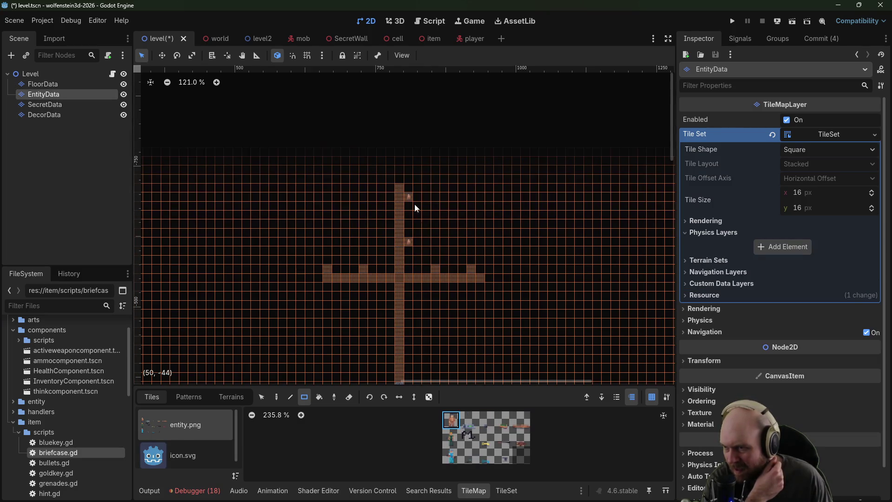
left_click(364, 266)
left_click(330, 268)
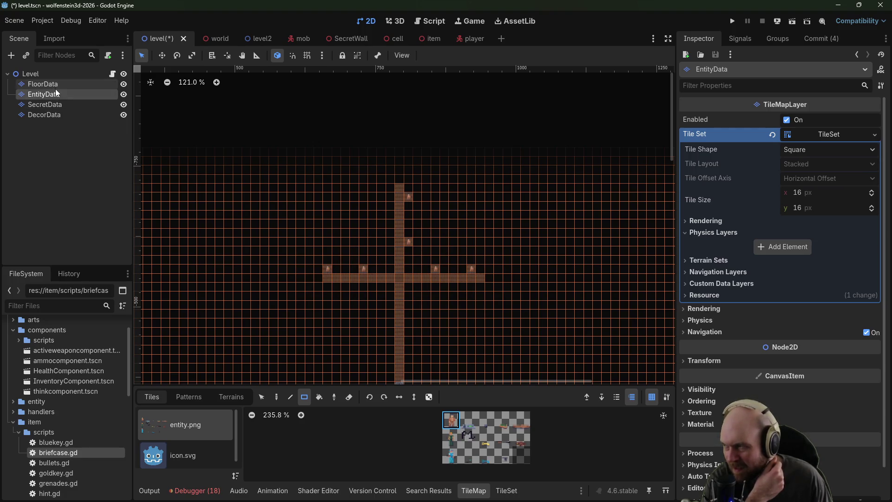
Step: On FloorData, extend the horizontal wall three tiles left, draw the room's wall, and lengthen the column
left_click(55, 86)
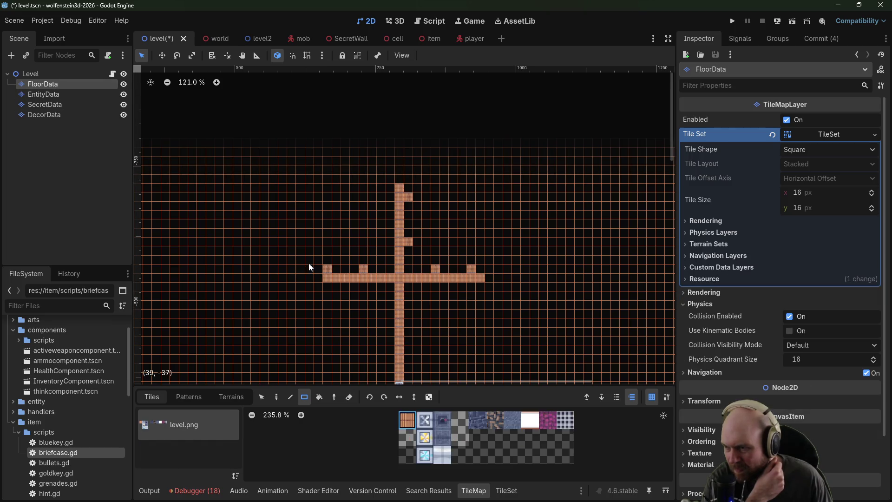
mouse_move(319, 275)
left_mouse_down()
mouse_move(302, 275)
mouse_move(304, 222)
left_mouse_up()
mouse_move(303, 215)
left_mouse_down()
mouse_move(484, 215)
mouse_move(488, 279)
left_mouse_up()
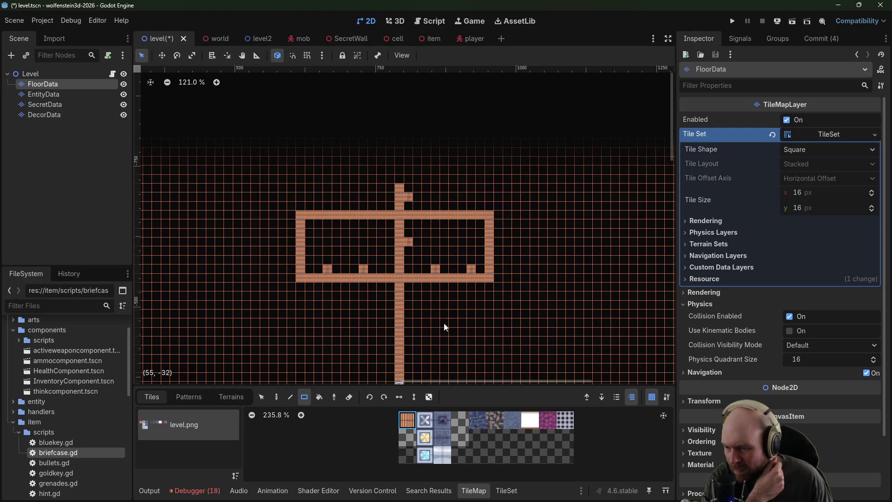
left_click_drag(399, 175, 401, 141)
Step: Undo the over-wide block, extend the central column one tile wide, and add three wall stubs
key("ctrl+z")
mouse_move(408, 142)
left_mouse_down()
mouse_move(493, 141)
mouse_move(488, 209)
left_mouse_up()
left_click(409, 160)
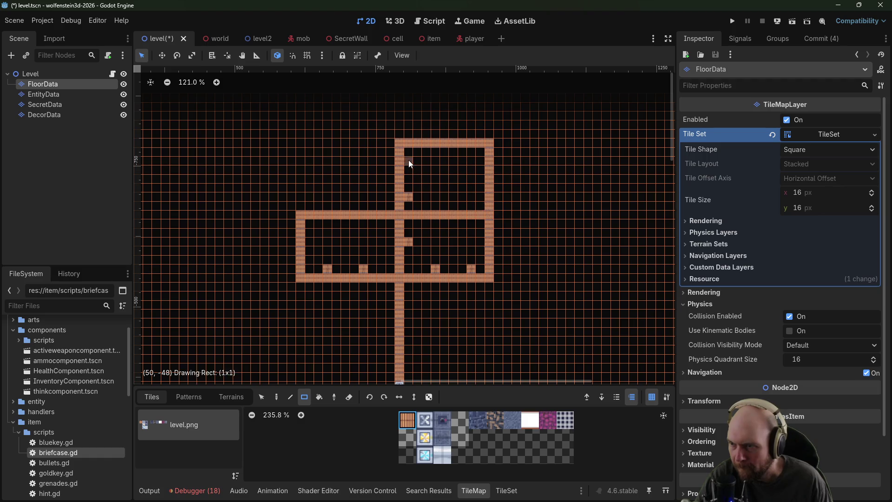
left_click(480, 188)
left_click(327, 206)
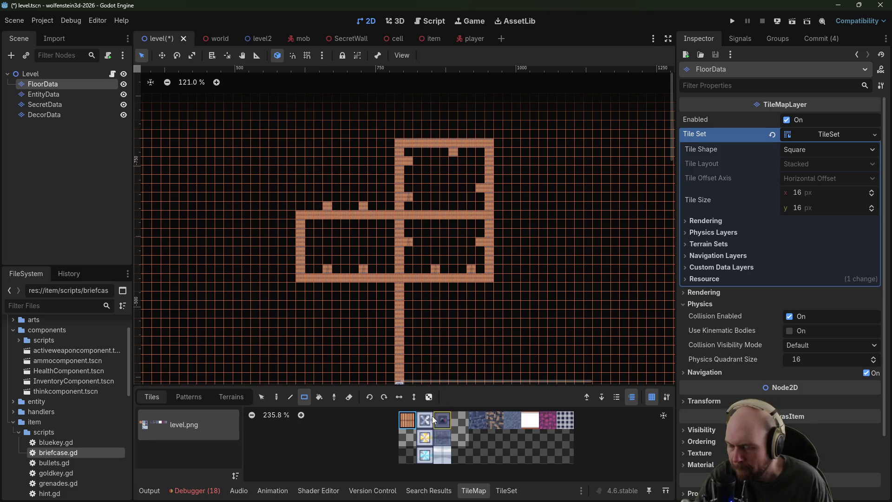
Step: On EntityData, place five entity.png sprites beside the new stubs and pick the P1 tile
left_click(44, 96)
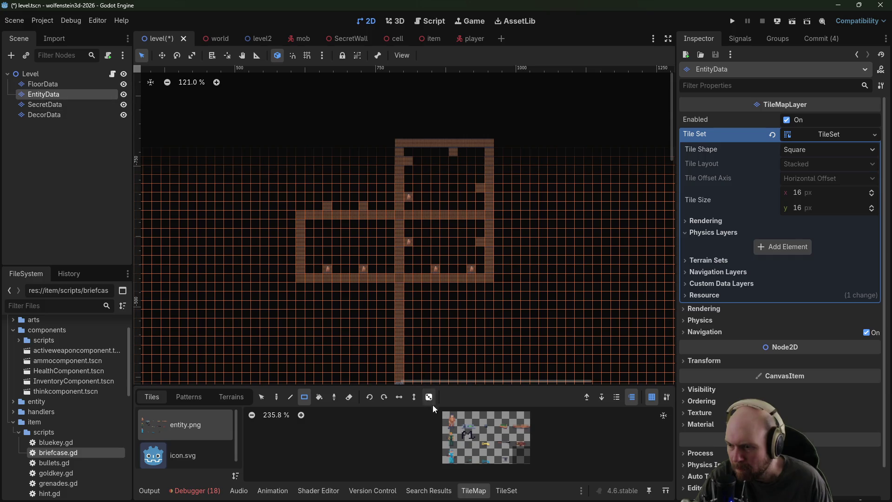
left_click(451, 420)
left_click(365, 205)
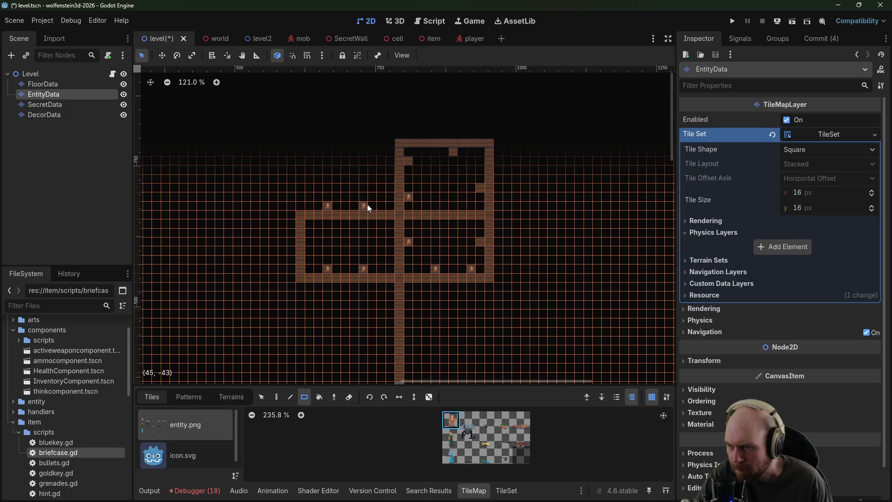
left_click(407, 162)
left_click(452, 151)
left_click(479, 187)
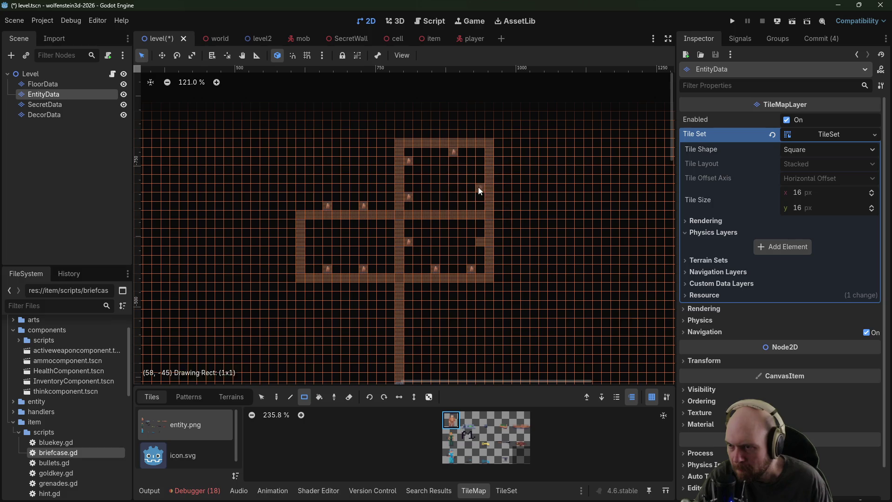
left_click(481, 241)
scroll(506, 240, "down", 3)
left_click(469, 437)
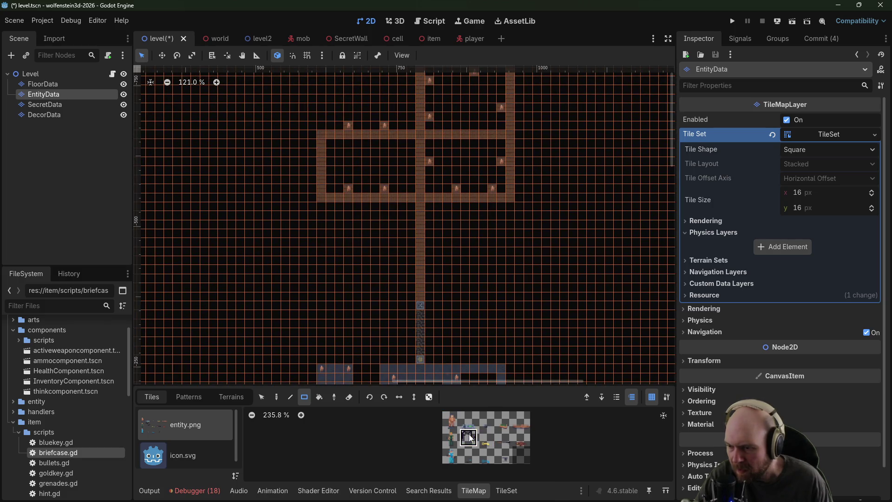
mouse_move(455, 329)
left_mouse_down()
mouse_move(585, 181)
mouse_move(399, 334)
left_mouse_up()
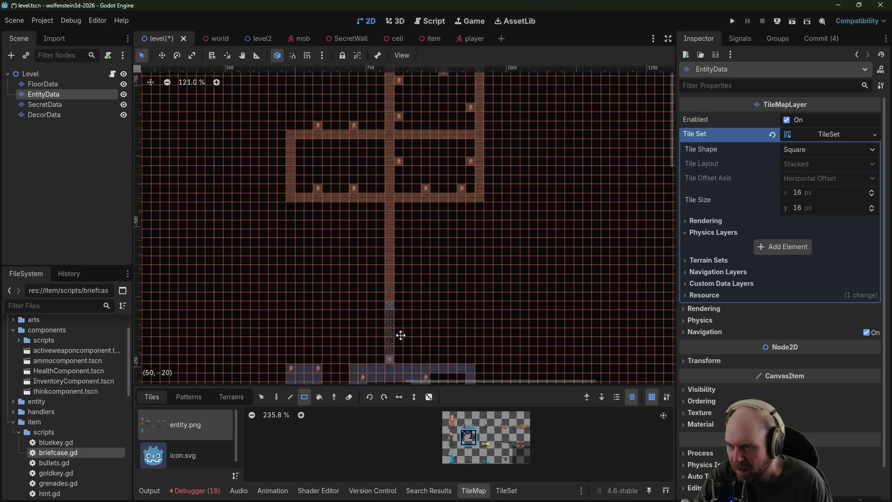
left_click_drag(528, 186, 473, 256)
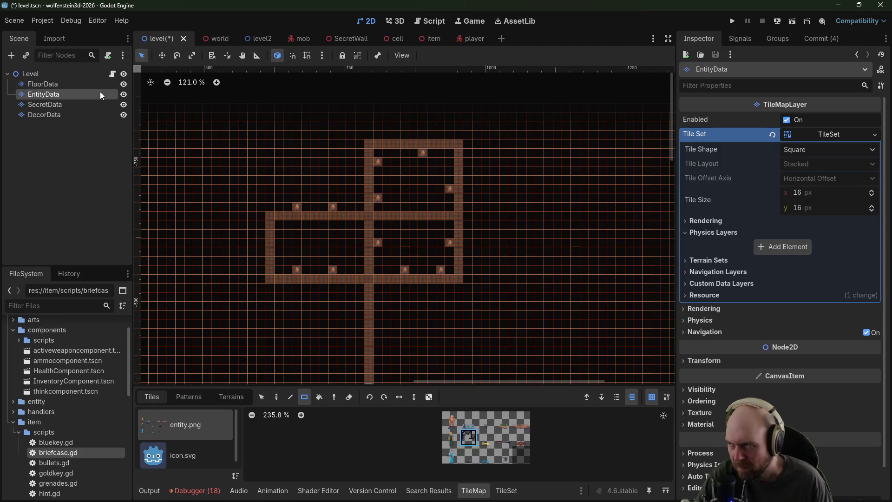
Step: On FloorData, draw a larger outer brick room around the upper-left rooms with two left-wall stubs
left_click(42, 84)
mouse_move(467, 217)
left_mouse_down()
mouse_move(489, 218)
mouse_move(487, 247)
left_mouse_up()
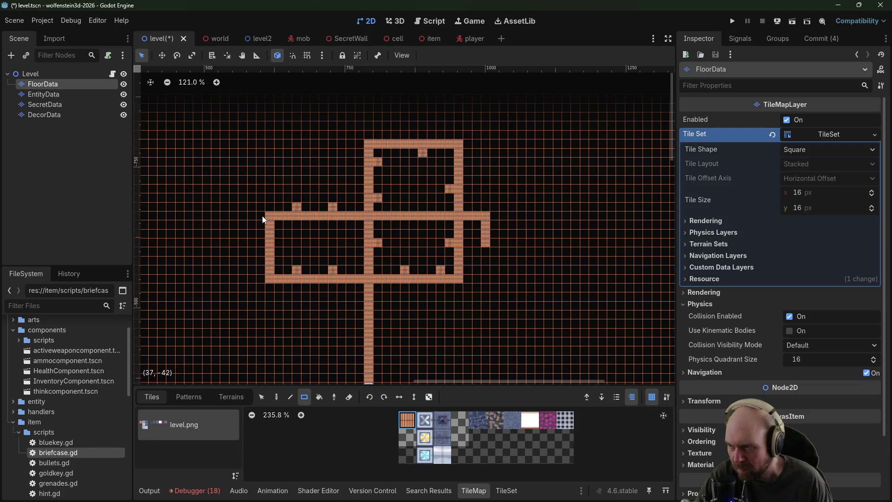
mouse_move(269, 207)
left_mouse_down()
mouse_move(269, 125)
mouse_move(484, 128)
left_mouse_up()
left_click_drag(485, 246, 485, 134)
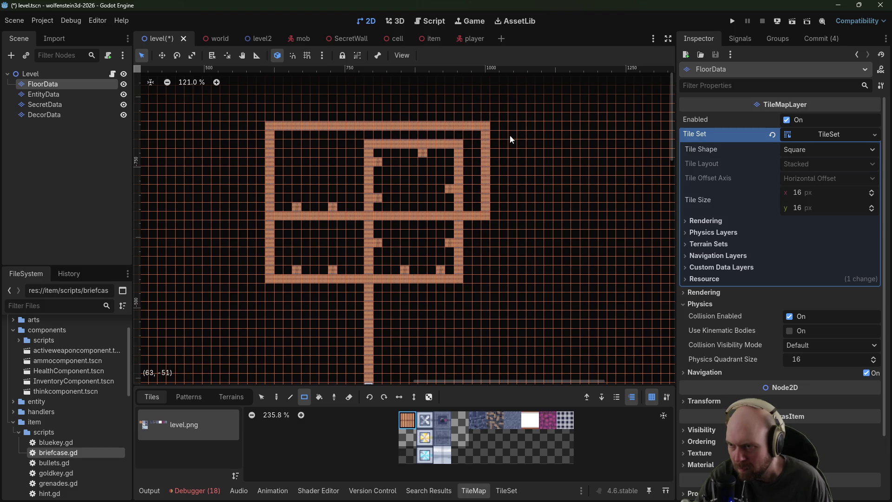
left_click(278, 188)
left_click(278, 153)
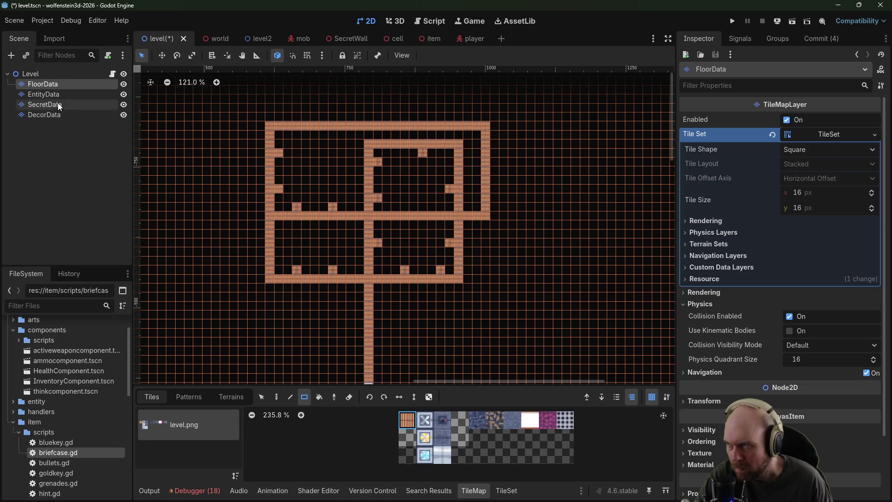
Step: Place entity sprites by the left wall stubs and launch the game
left_click(43, 94)
left_click(451, 421)
left_click(278, 189)
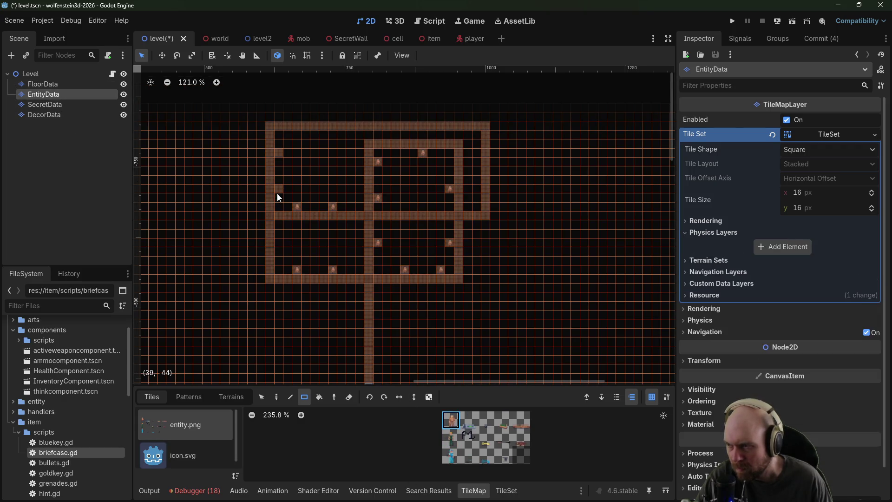
left_click(732, 21)
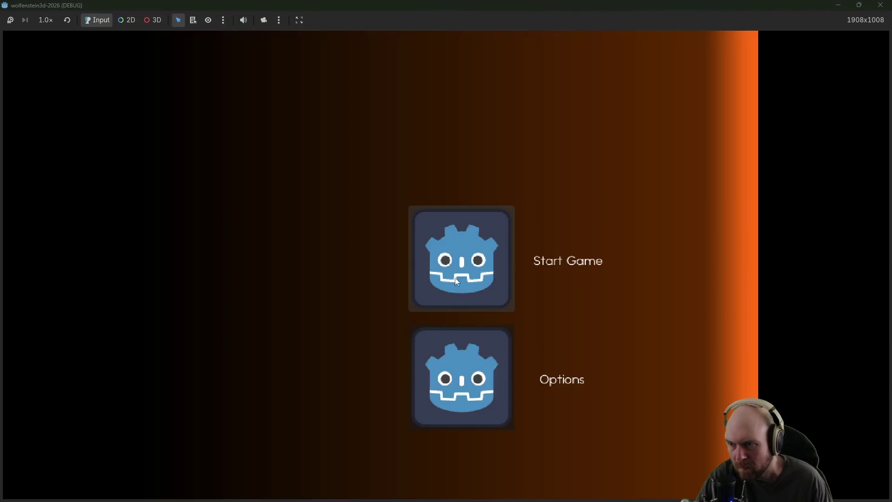
Step: Start a new game, open the steel door, walk the wooden corridor, then quit with F8
left_click(456, 281)
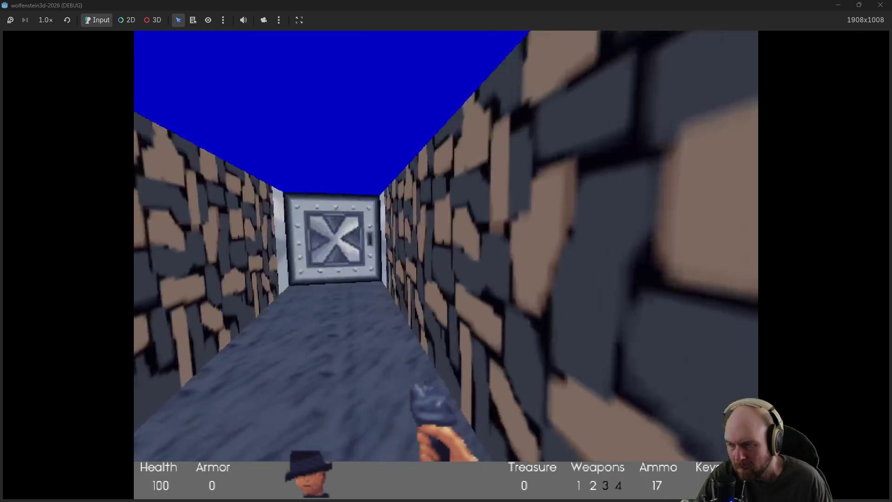
key("w")
key("space")
key("w")
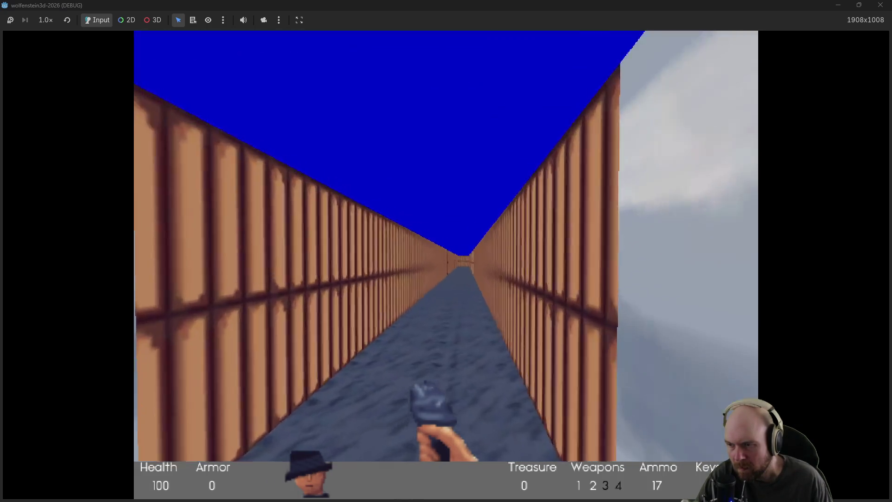
key("w")
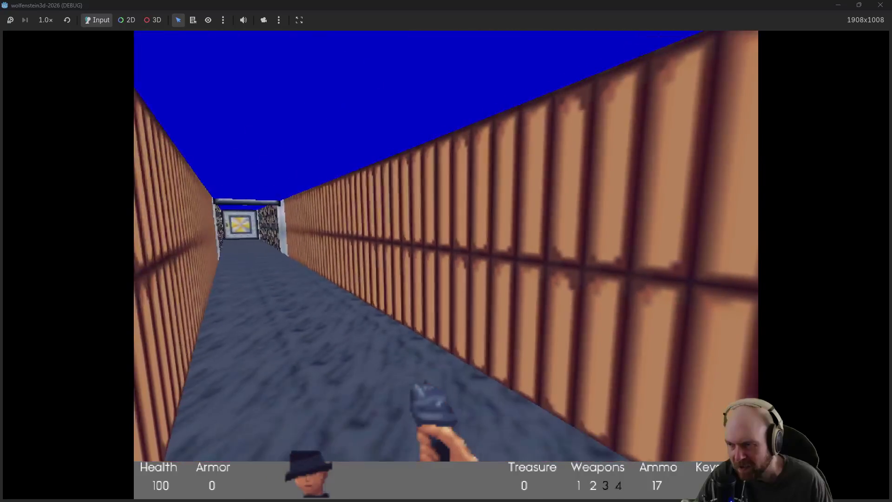
key("w")
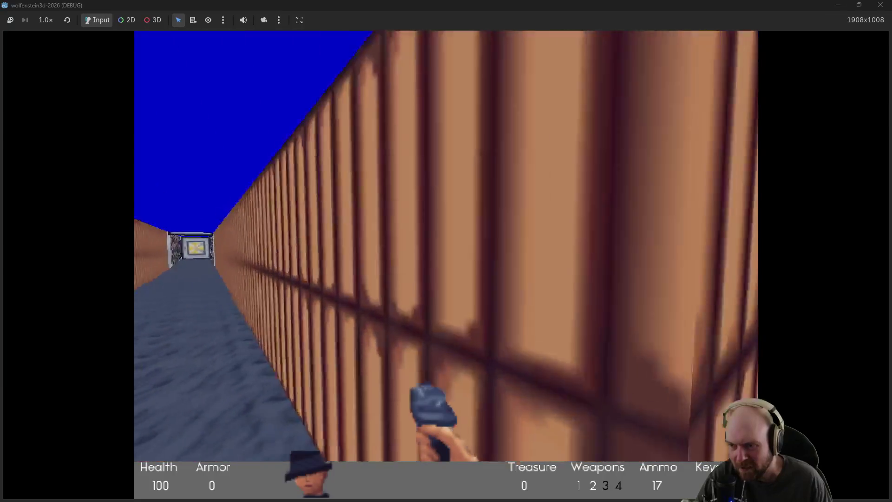
key("w")
key("F8")
scroll(367, 211, "down", 5)
scroll(400, 235, "left", 3)
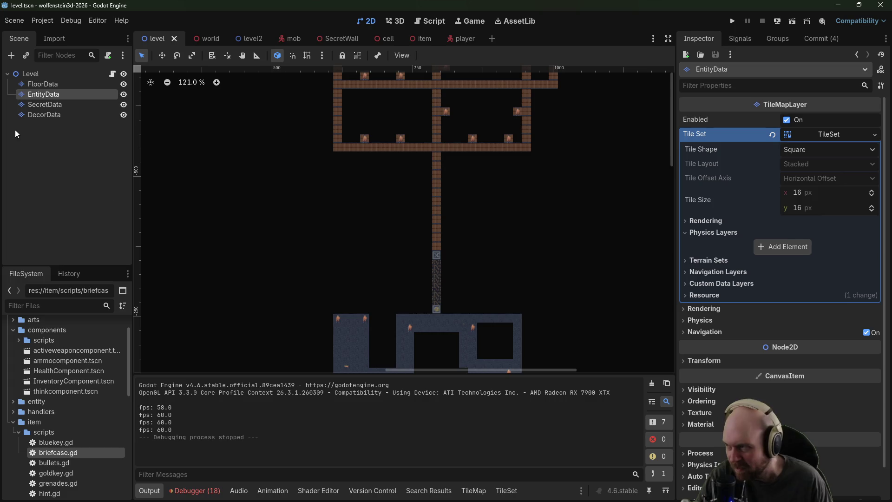
Step: Erase the long brick column below the upper rooms on FloorData, then turn the eraser off
left_click(42, 83)
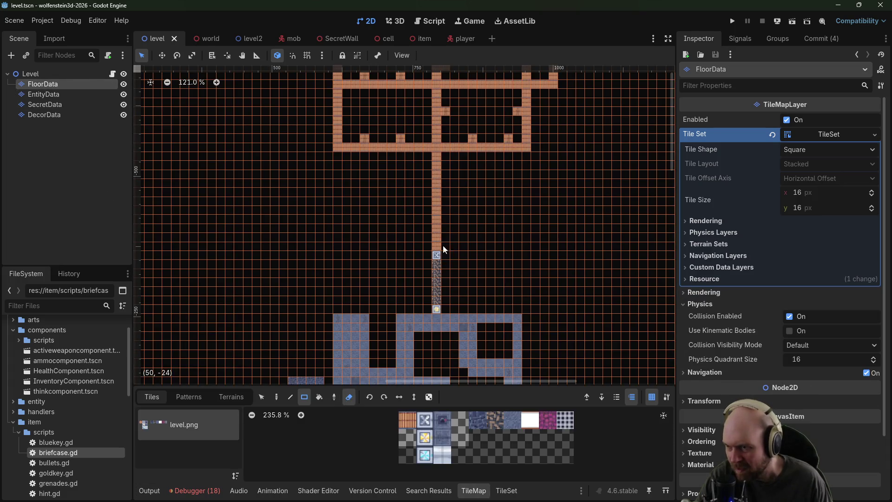
left_click_drag(443, 247, 439, 166)
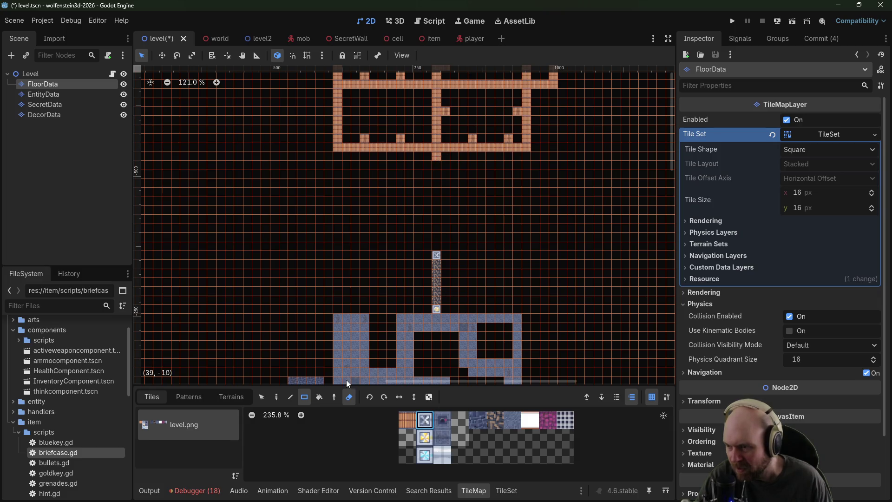
key("e")
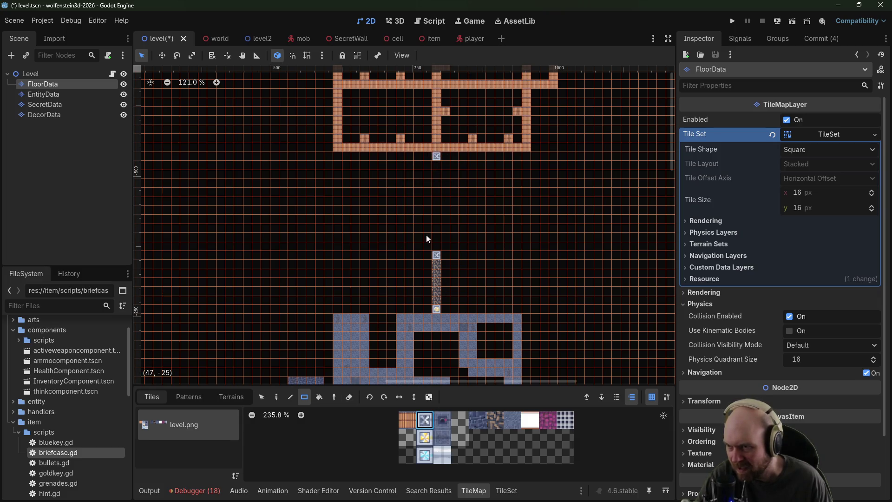
Step: Paint a winding white floor path up from the door and cap its top with a door tile
left_click(531, 418)
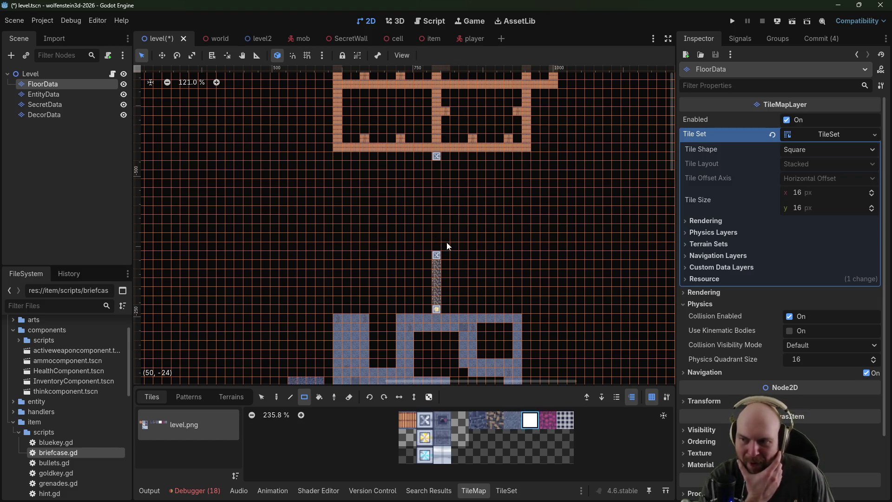
mouse_move(447, 241)
left_mouse_down()
mouse_move(420, 244)
mouse_move(408, 220)
left_mouse_up()
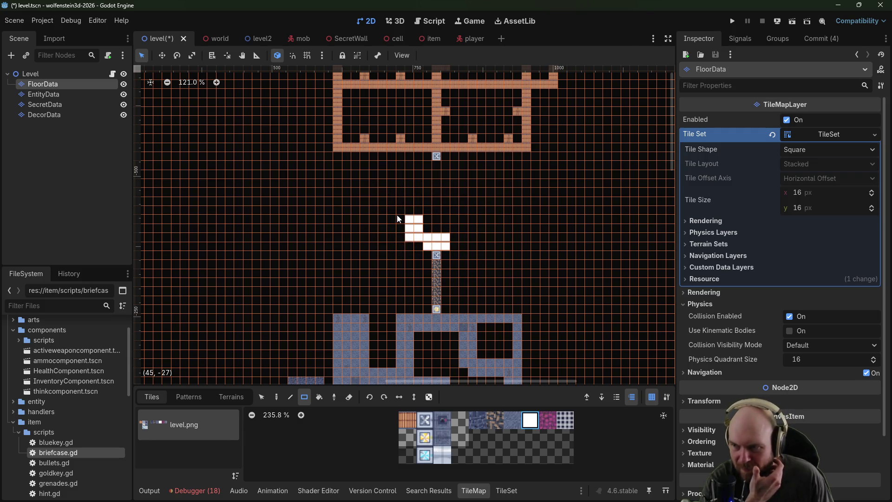
left_click(428, 227)
mouse_move(402, 221)
left_mouse_down()
mouse_move(390, 230)
mouse_move(393, 212)
left_mouse_up()
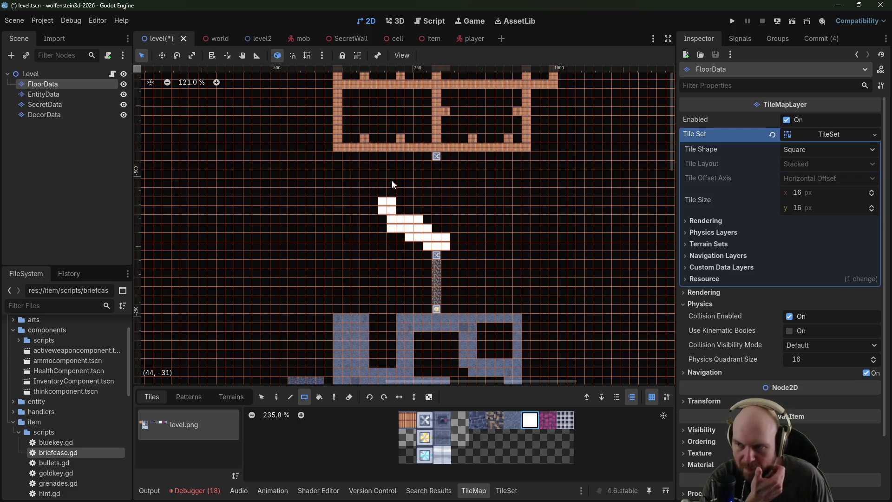
mouse_move(392, 182)
left_mouse_down()
mouse_move(404, 195)
mouse_move(433, 178)
mouse_move(455, 179)
mouse_move(436, 167)
left_mouse_up()
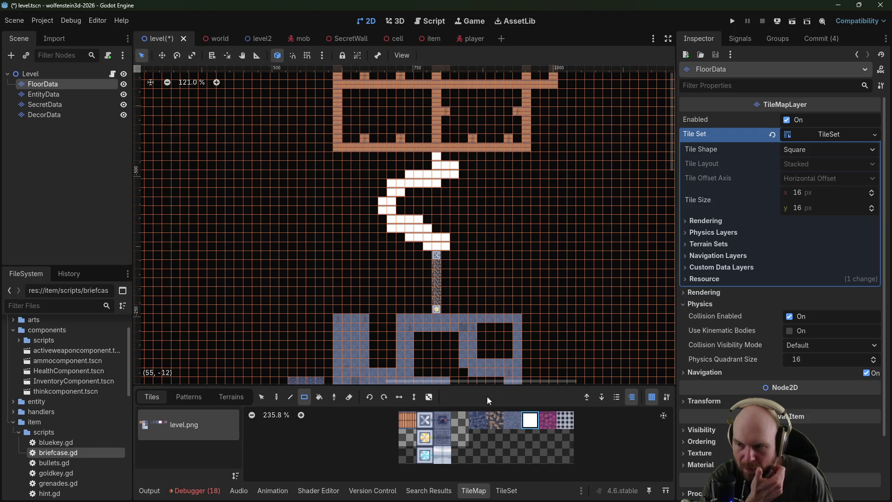
left_click(424, 421)
left_click(437, 156)
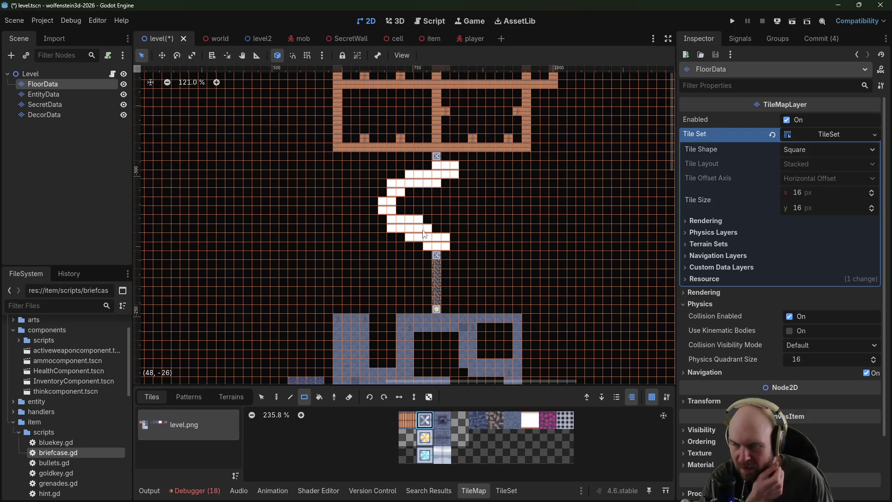
Step: Paint a crossing row of white floor to the right, divided by two door tiles
left_click(531, 420)
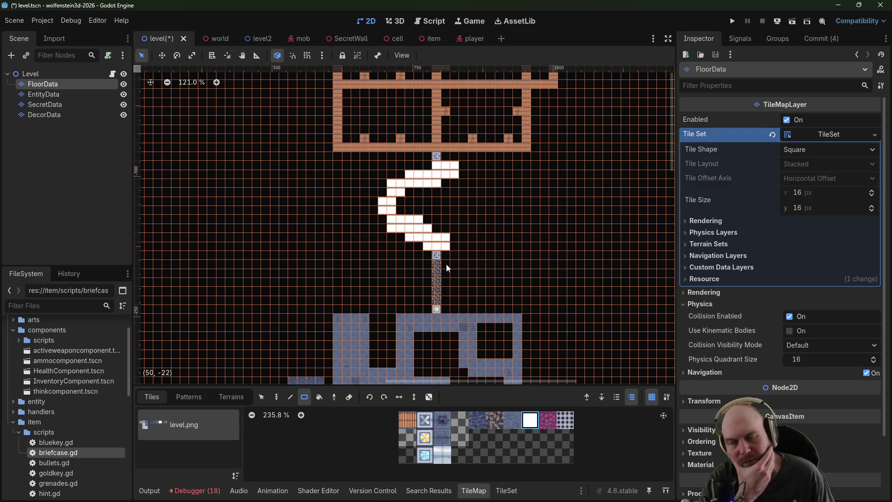
left_click_drag(454, 242, 453, 259)
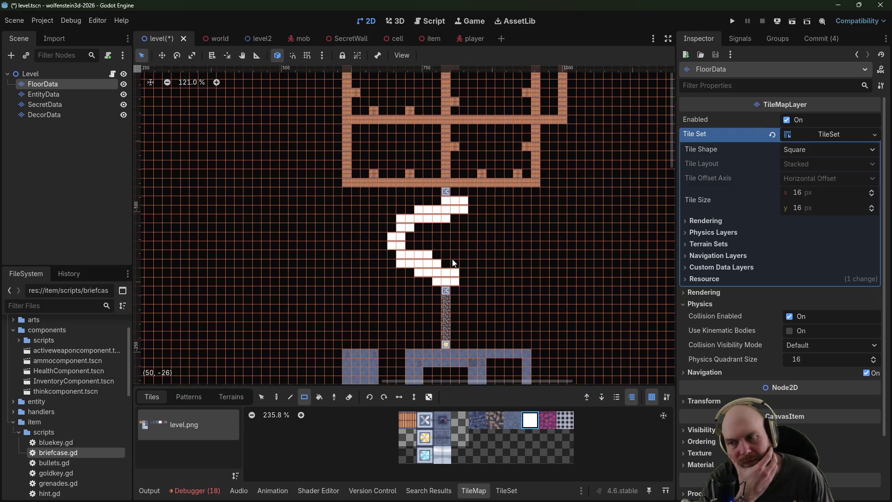
mouse_move(411, 236)
left_mouse_down()
mouse_move(455, 234)
mouse_move(475, 257)
mouse_move(481, 249)
left_mouse_up()
left_click(424, 420)
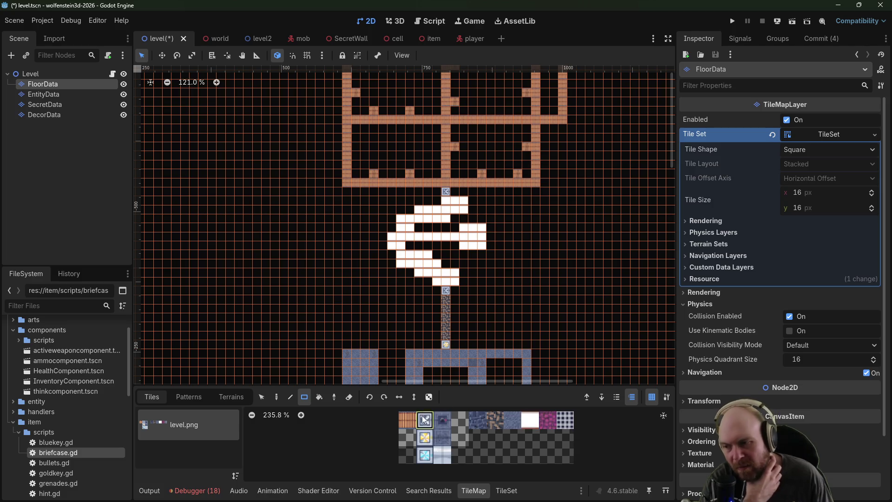
left_click(419, 236)
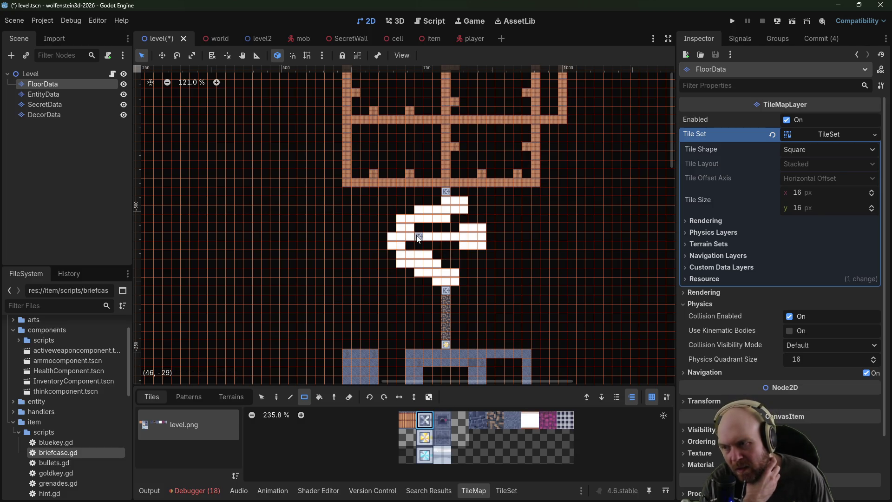
left_click(456, 237)
scroll(443, 340, "up", 1)
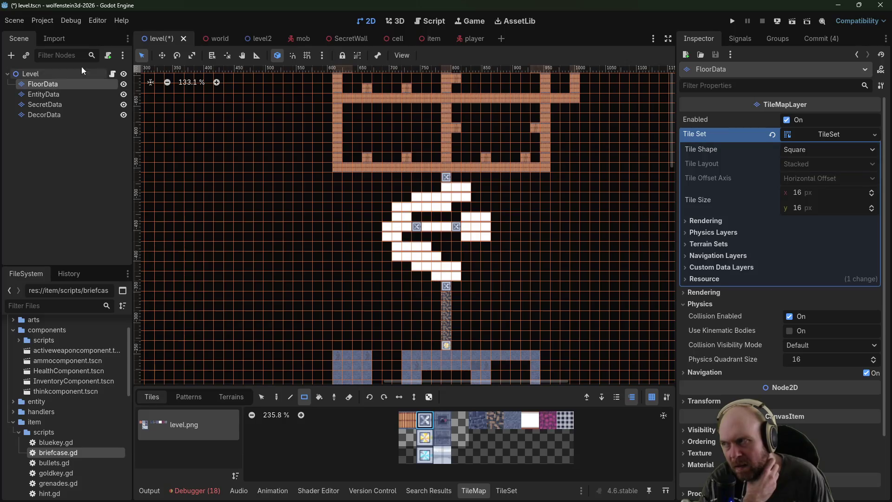
left_click(51, 94)
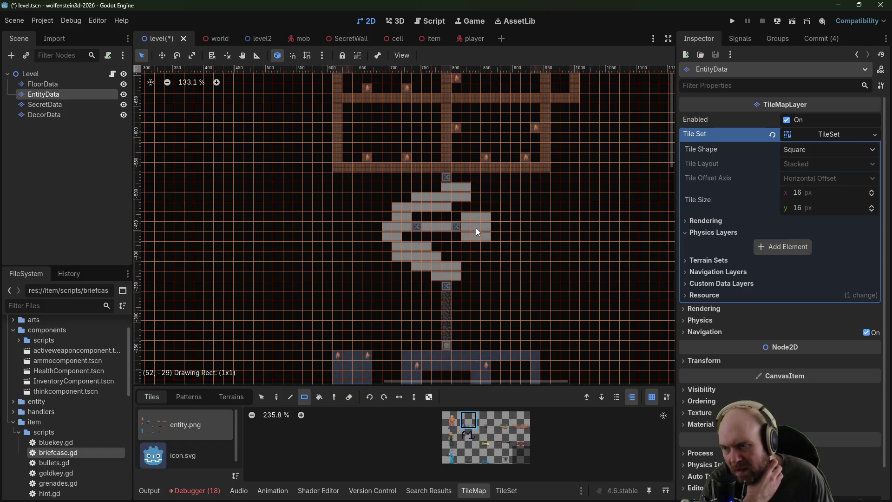
Step: Place three guards in the cross room's lower room and middle row, then launch the game
mouse_move(485, 243)
left_mouse_down()
mouse_move(492, 237)
mouse_move(498, 245)
mouse_move(459, 237)
left_mouse_up()
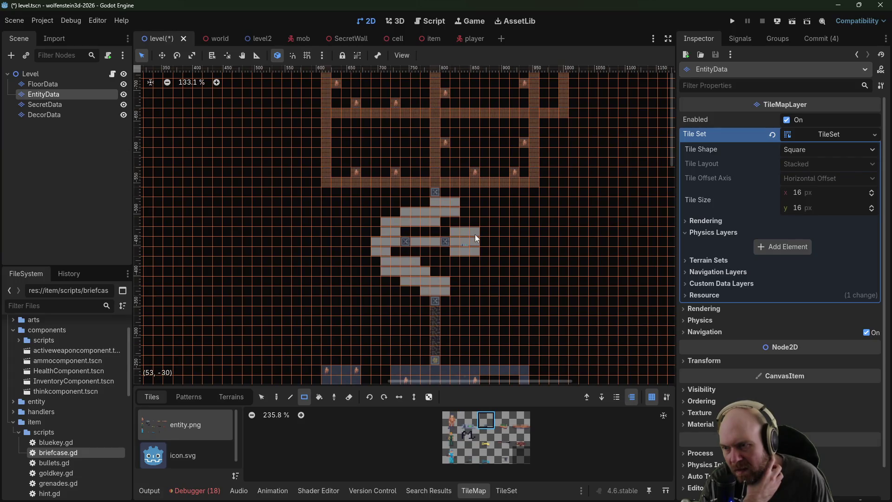
scroll(486, 252, "up", 3)
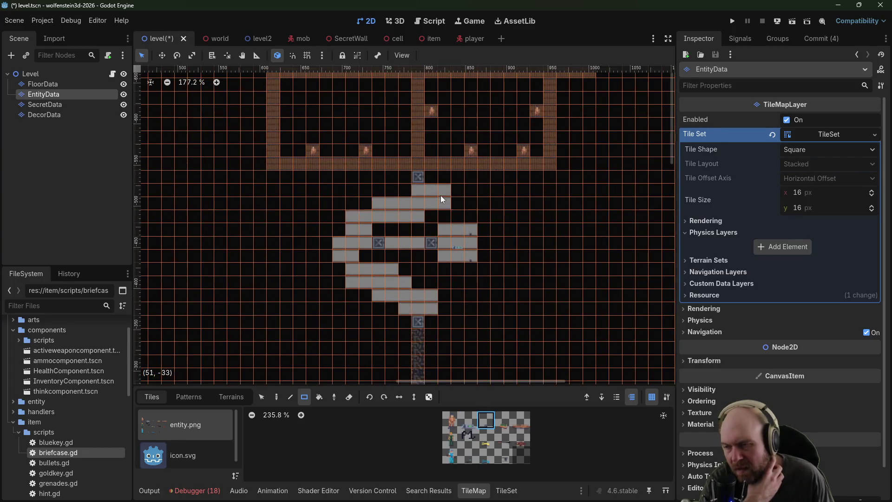
left_click(453, 421)
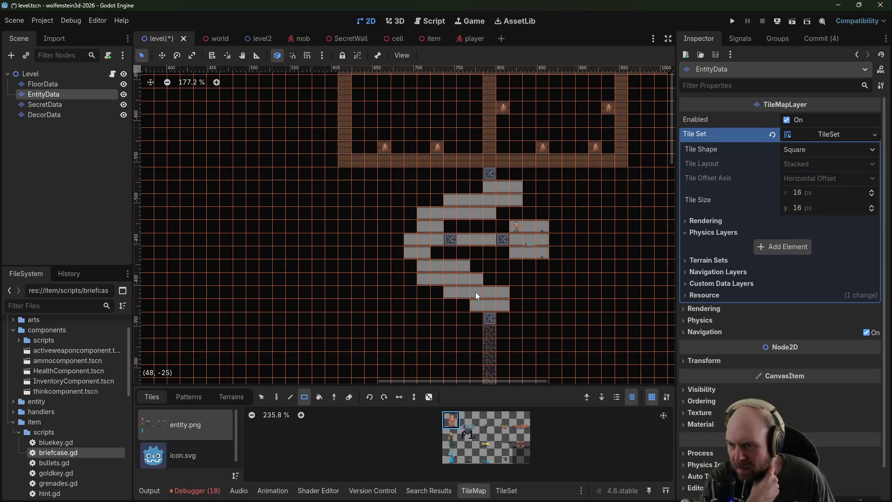
left_click(477, 280)
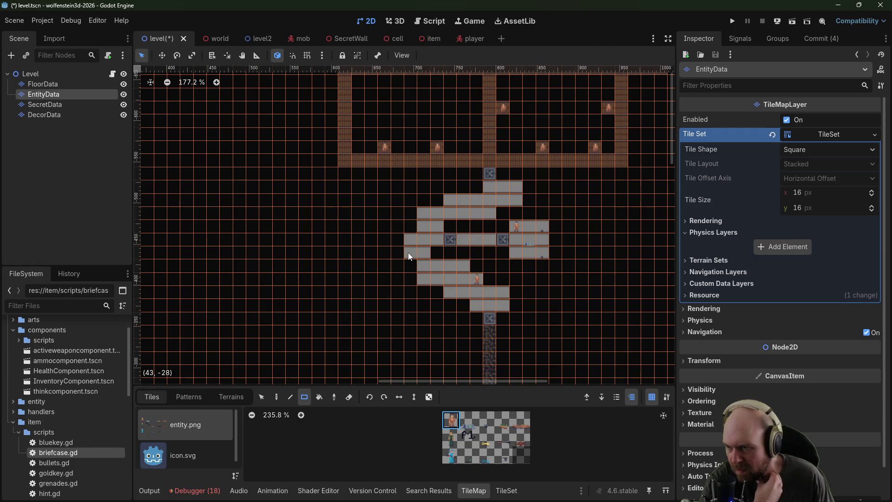
left_click(426, 212)
left_click(492, 209)
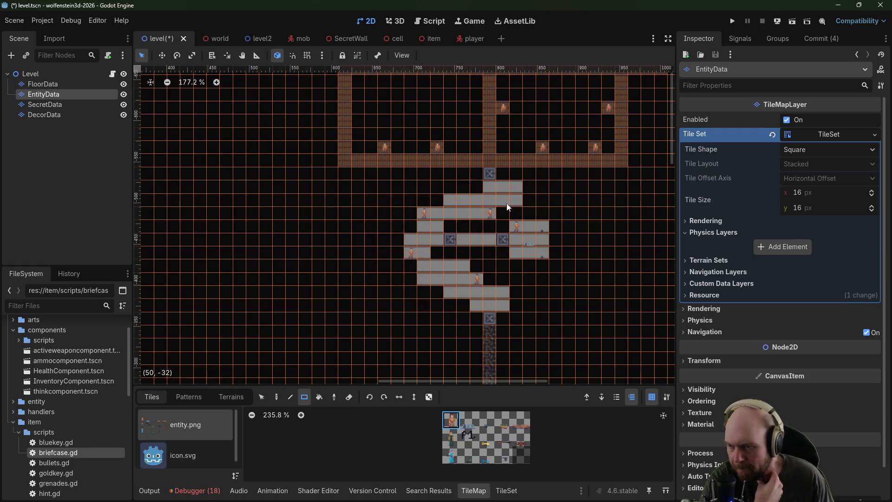
left_click(732, 21)
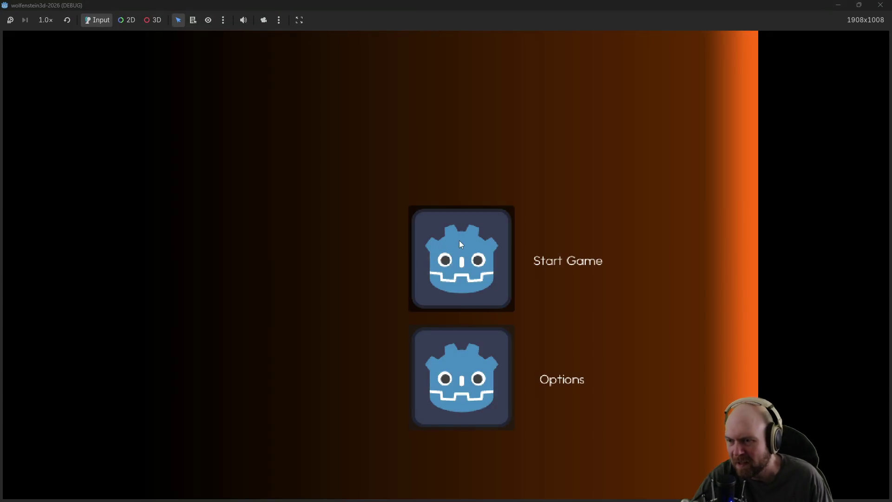
Step: Start the game from the main menu and fight guards along the corridor, collecting their magazines
left_click(459, 241)
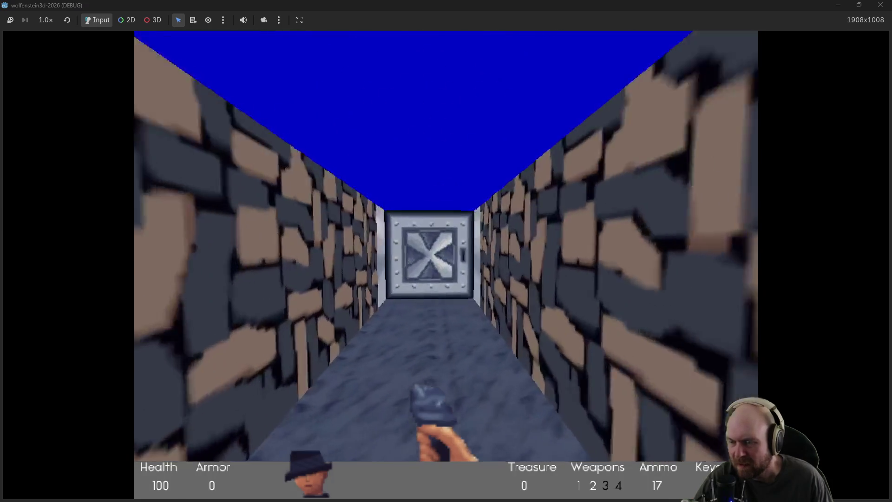
key("w")
key("space")
key("ctrl")
key("ctrl")
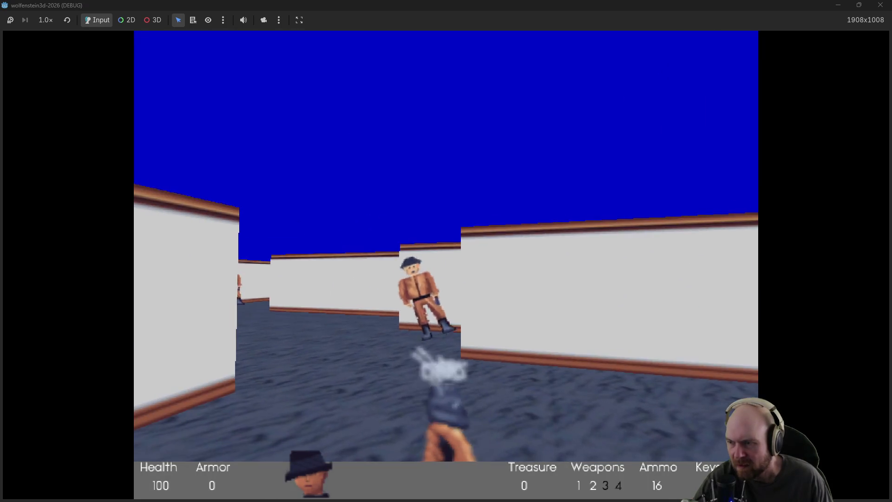
key("ctrl")
key("ctrl")
key("w")
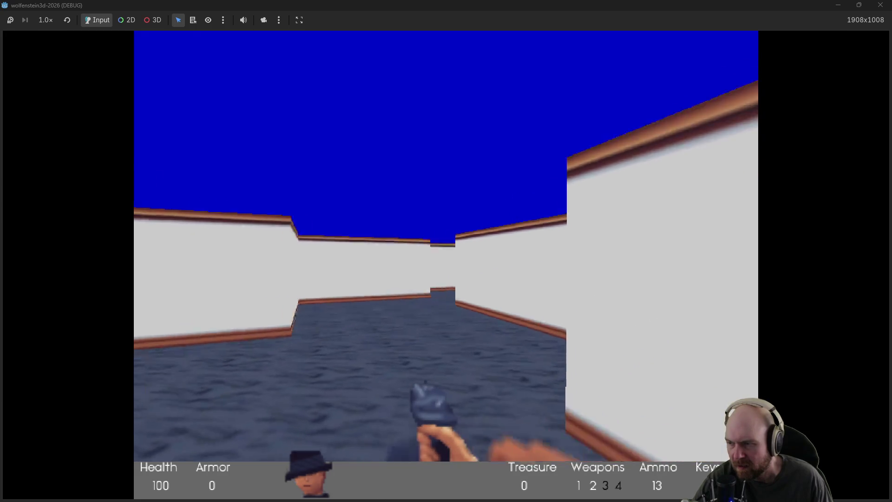
key("w")
key("Right")
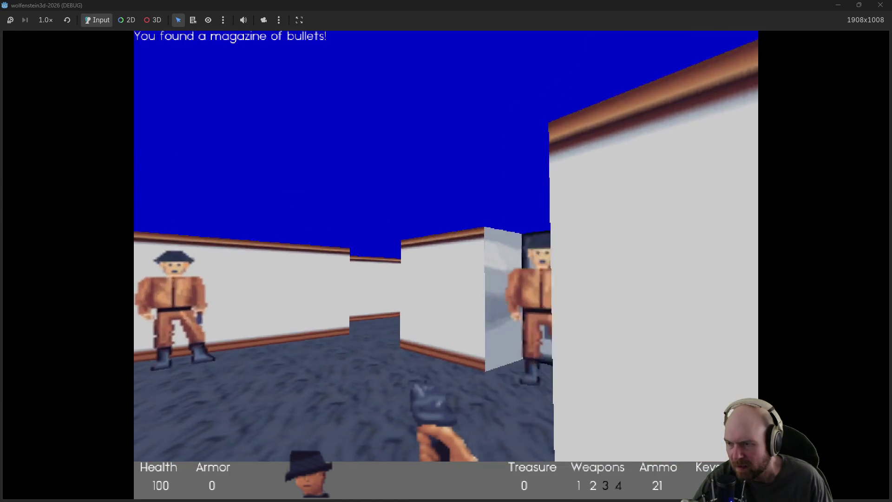
key("ctrl")
key("Right")
key("ctrl")
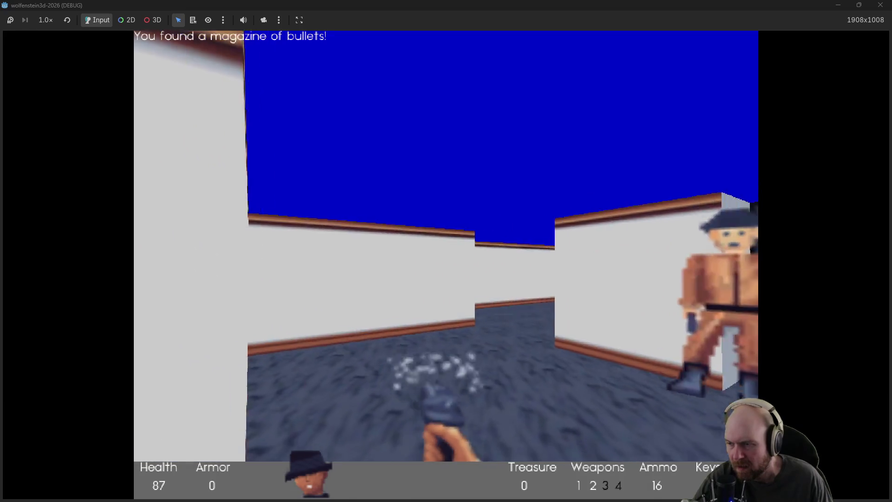
key("Left")
key("Up")
key("ctrl")
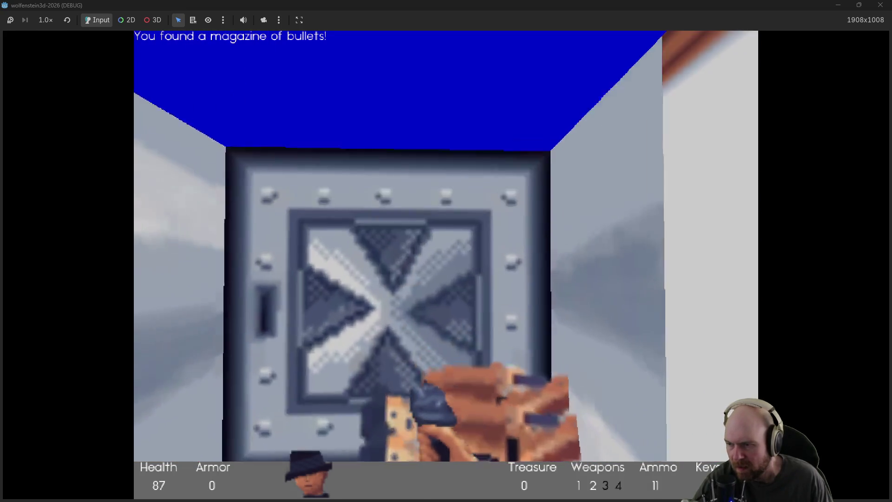
key("Down")
key("Up")
key("Up")
Step: Open the steel door, shoot the guard inside, grab the medkit and bullets, and head down the corridor
key("space")
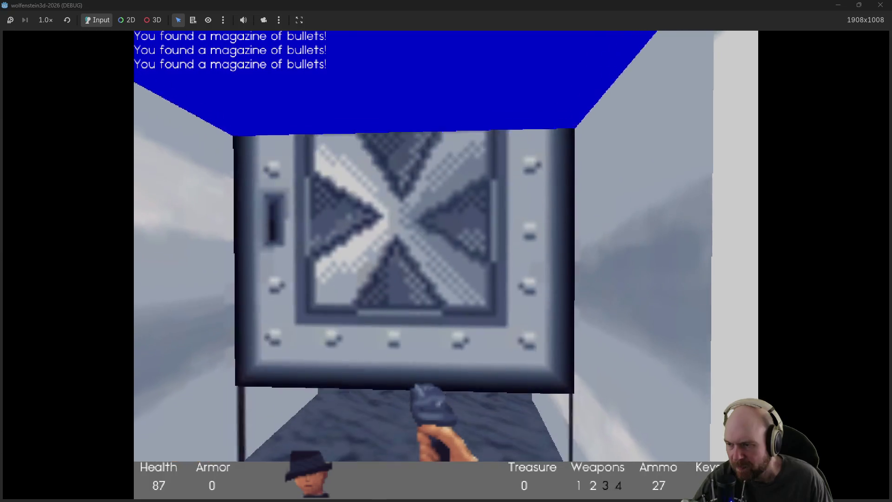
key("ctrl")
key("ctrl")
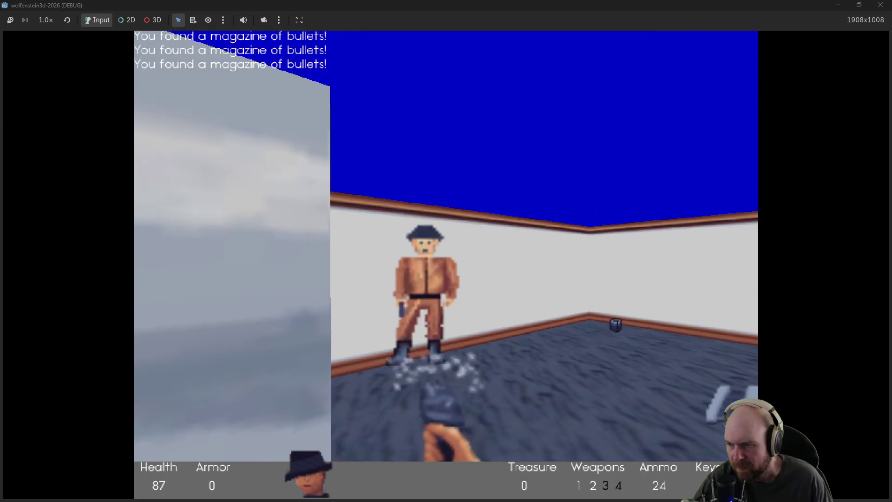
key("Up")
key("Up")
key("Left")
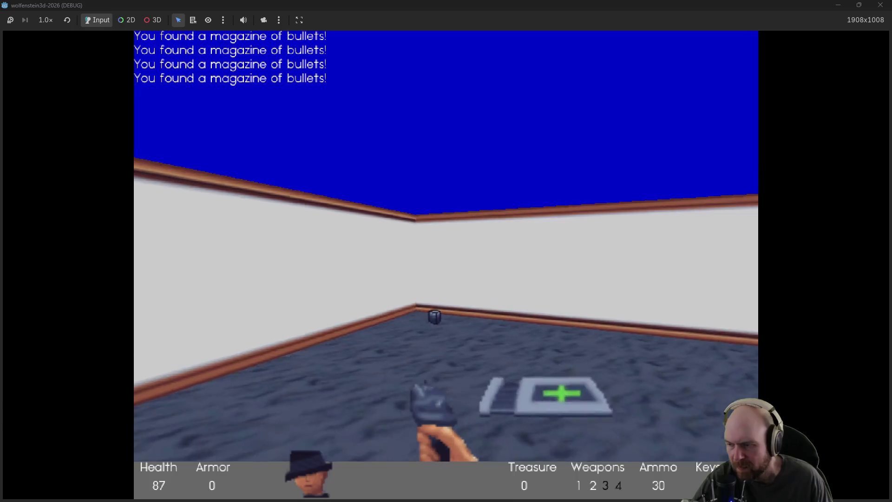
key("Up")
key("Right")
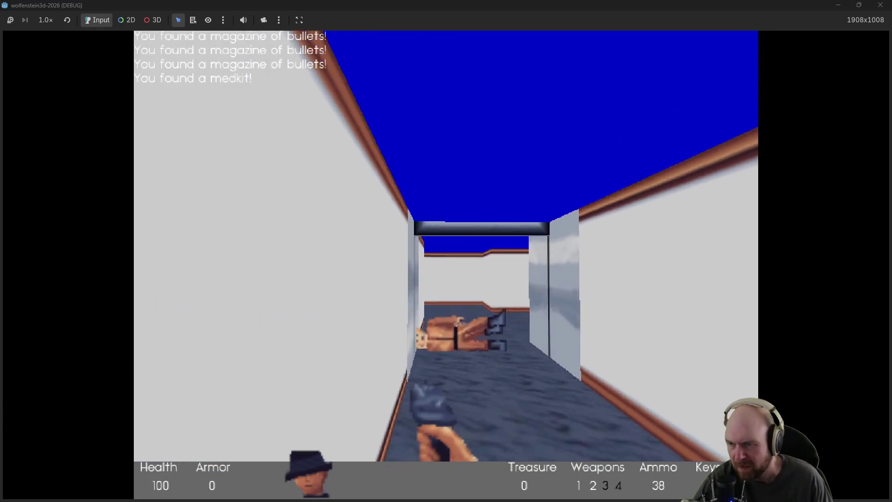
key("Up")
key("Right")
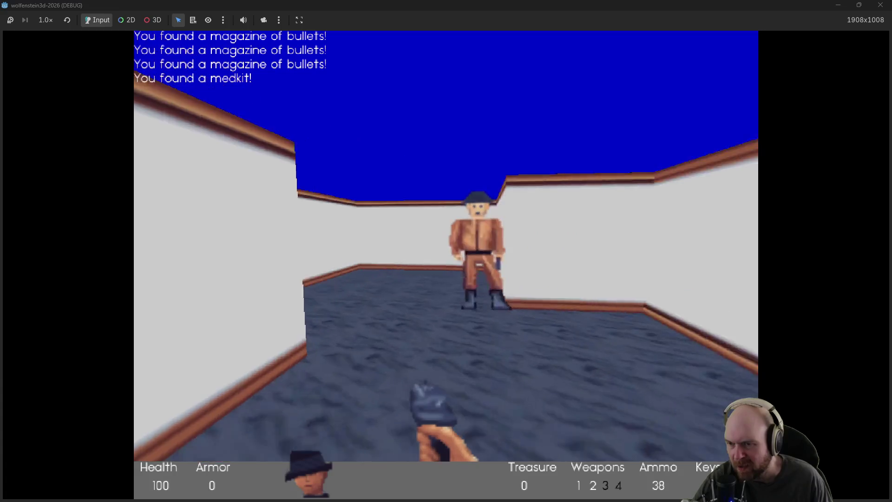
key("Left")
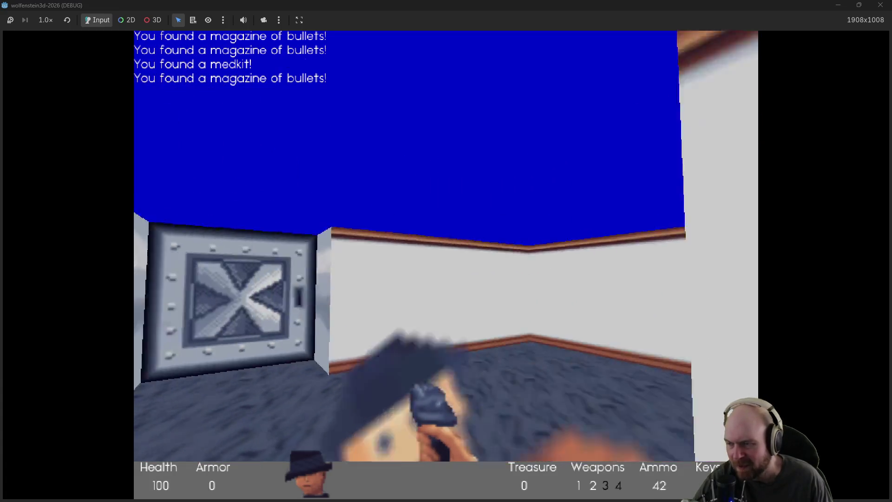
key("Up")
key("Up")
key("Right")
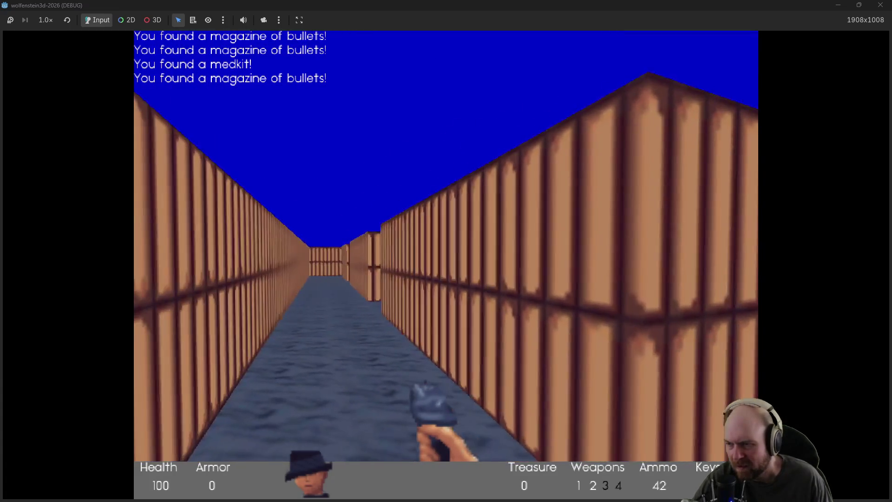
Step: Reach the end of the long corridor, shoot the enemies there and collect their magazines
key("Left")
key("Up")
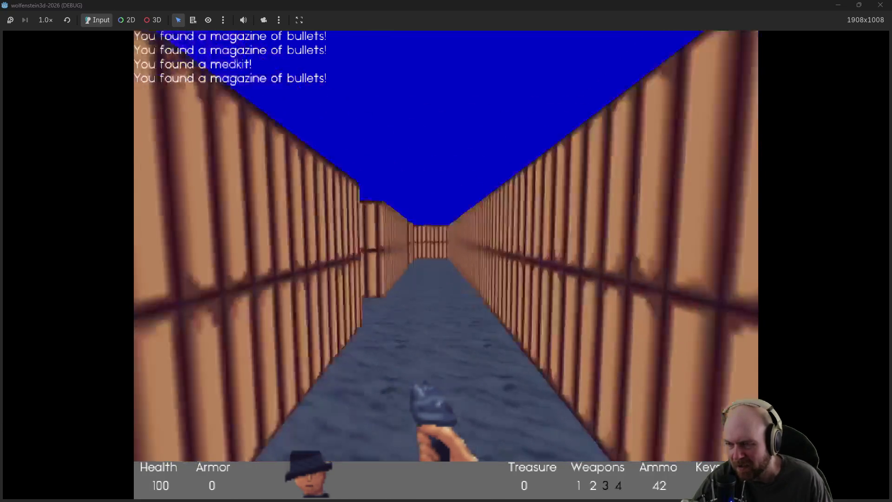
key("Left")
key("ctrl")
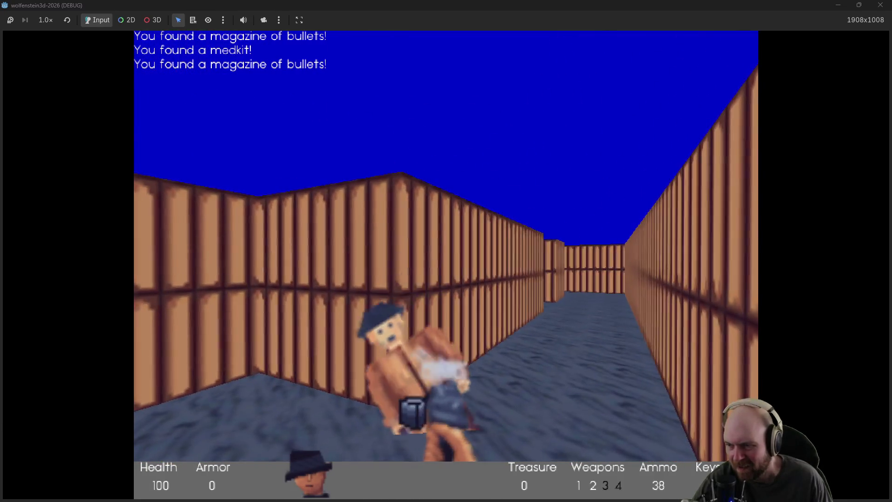
key("Up")
key("ctrl")
key("ctrl")
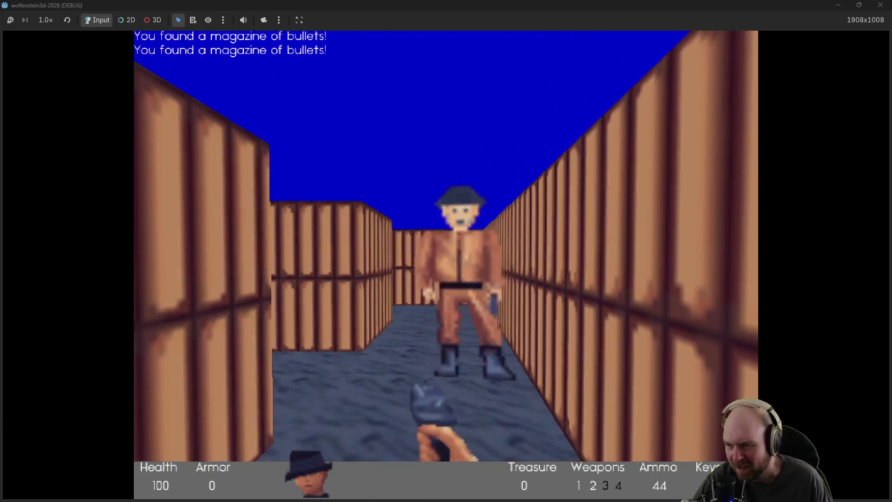
key("Up")
key("Right")
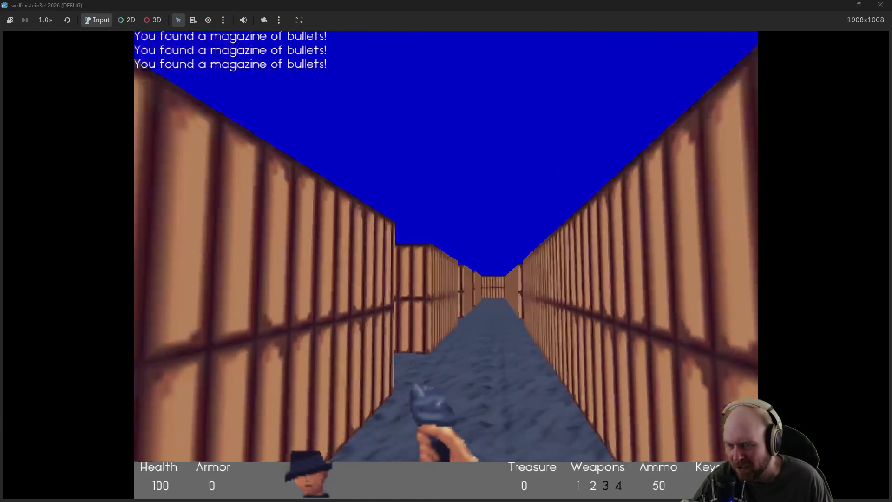
key("Up")
key("Left")
key("ctrl")
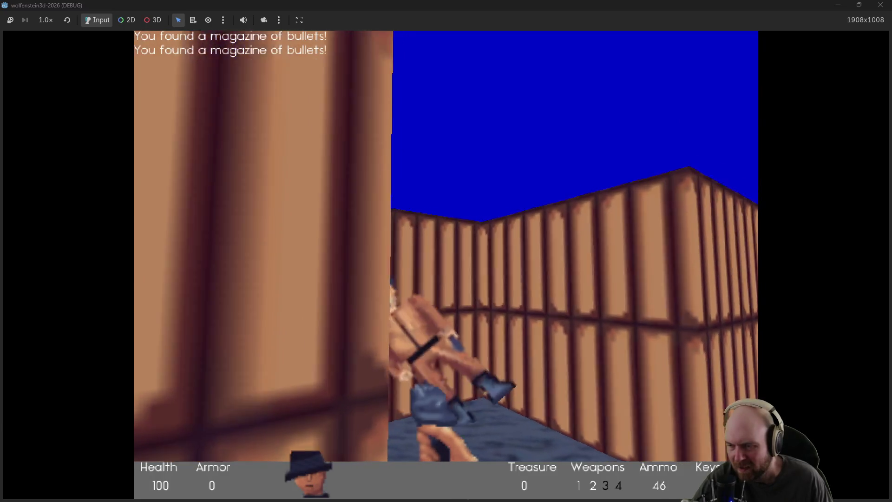
key("Up")
key("Right")
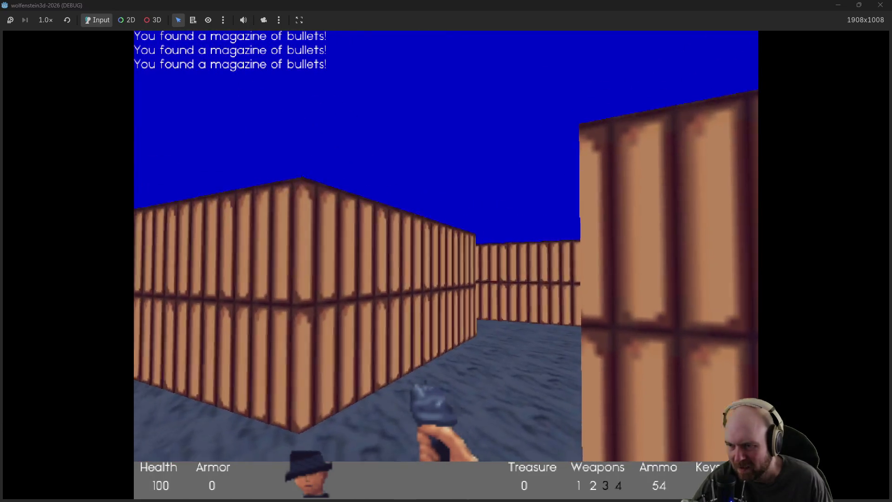
Step: Shoot the guard down the next corridor and pick up the dropped magazines
key("Left")
key("Up")
key("ctrl")
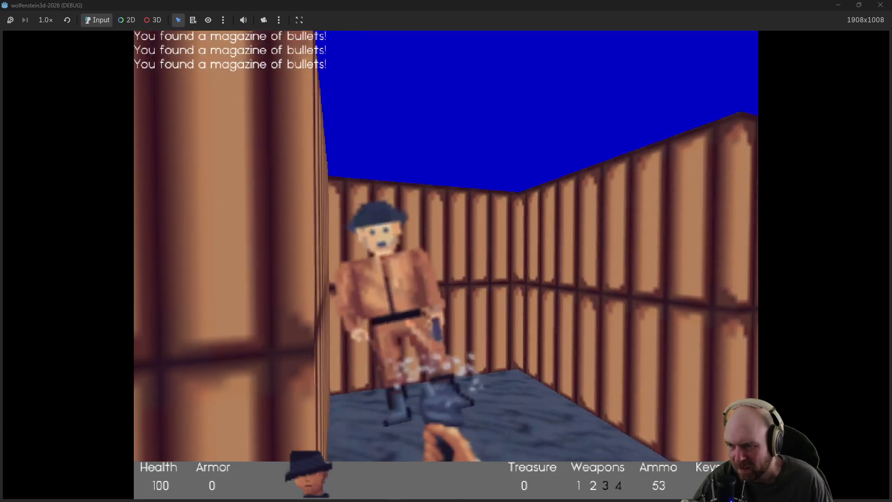
key("ctrl")
key("ctrl")
key("Up")
key("Right")
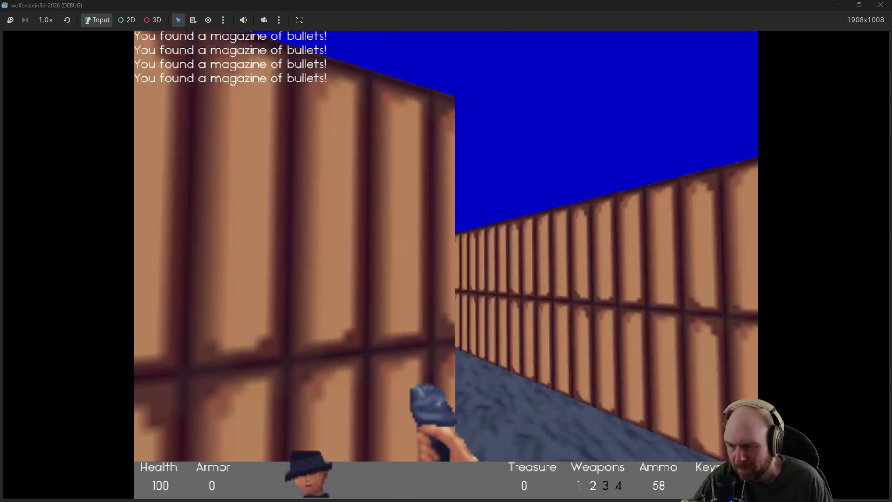
key("Left")
key("Up")
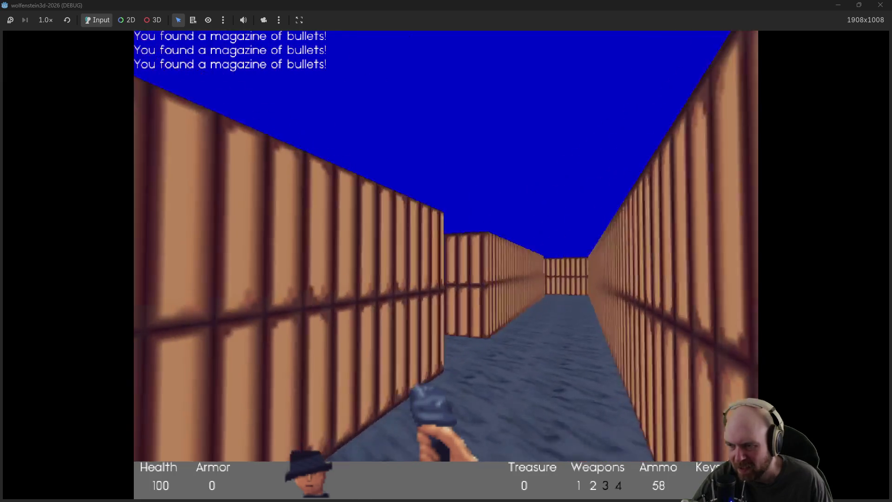
key("Right")
key("Up")
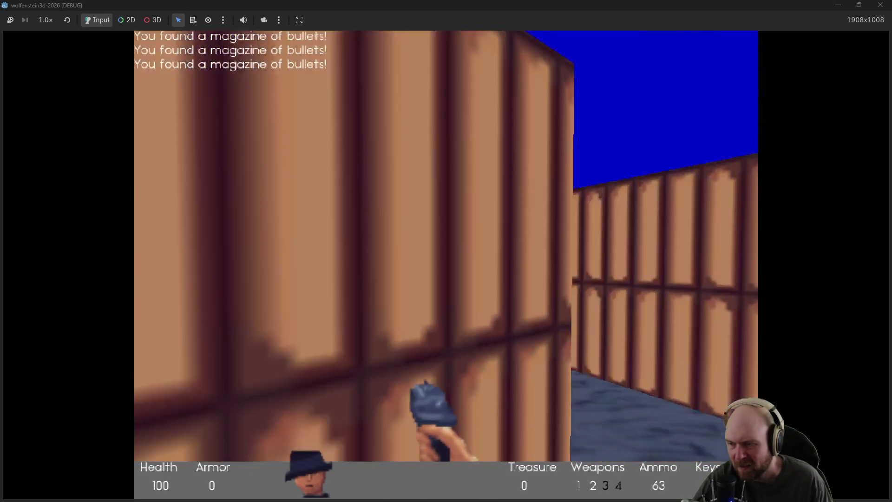
key("Right")
key("Up")
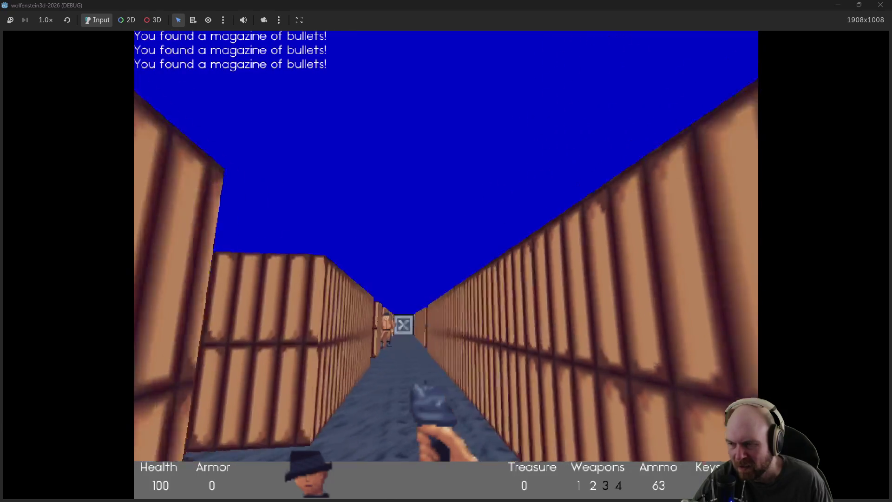
key("Left")
key("Up")
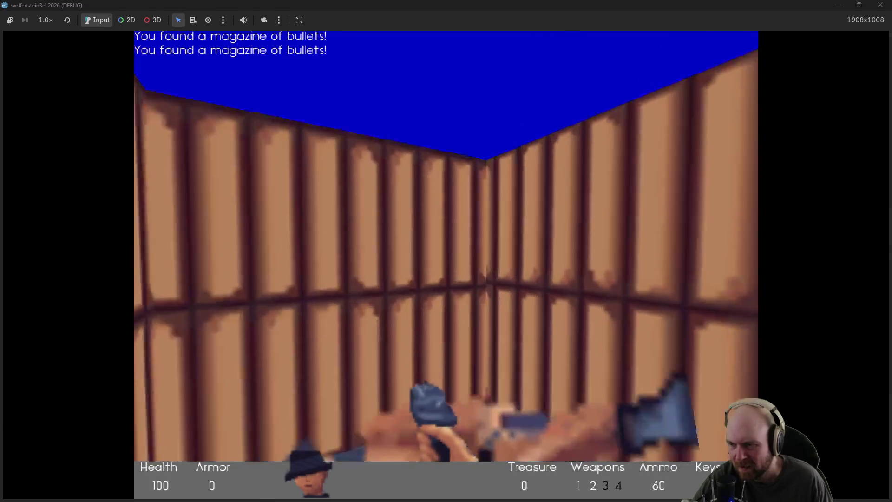
Step: Kill the guards in the side corridor and walk over each dropped clip
key("Left")
key("ctrl")
key("Left")
key("ctrl")
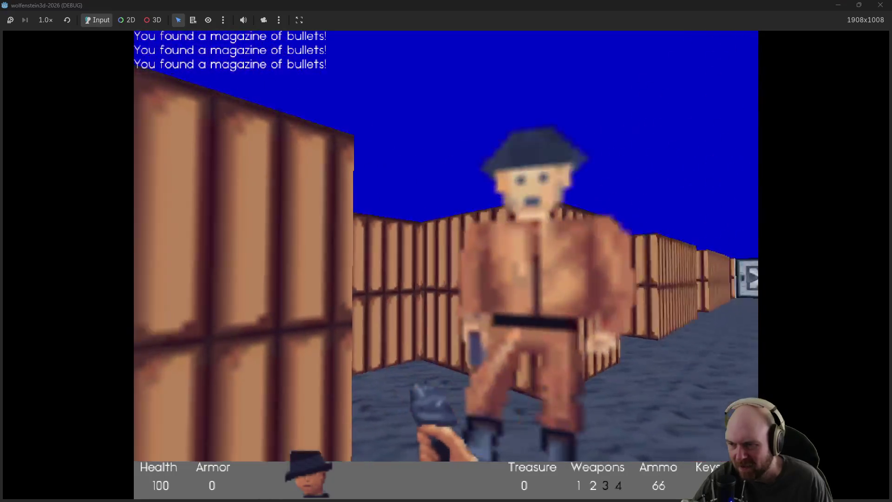
key("Up")
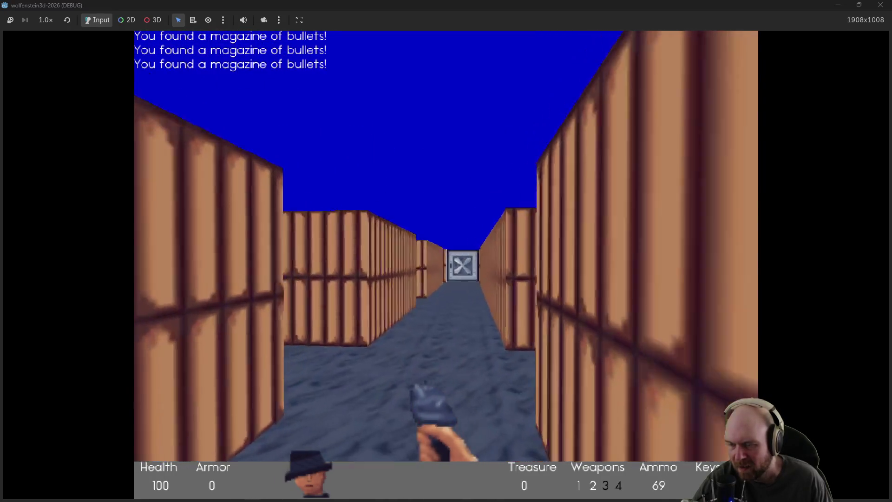
key("ctrl")
key("Right")
key("Right")
key("ctrl")
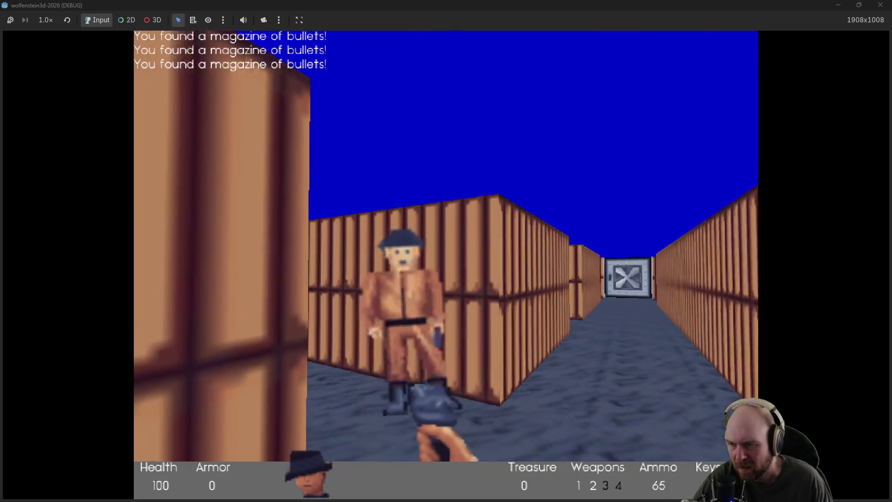
key("ctrl")
key("Up")
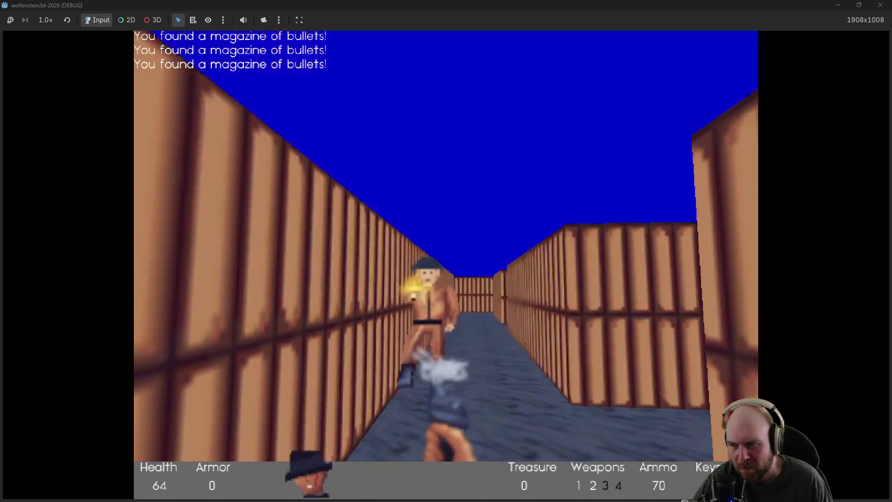
key("ctrl")
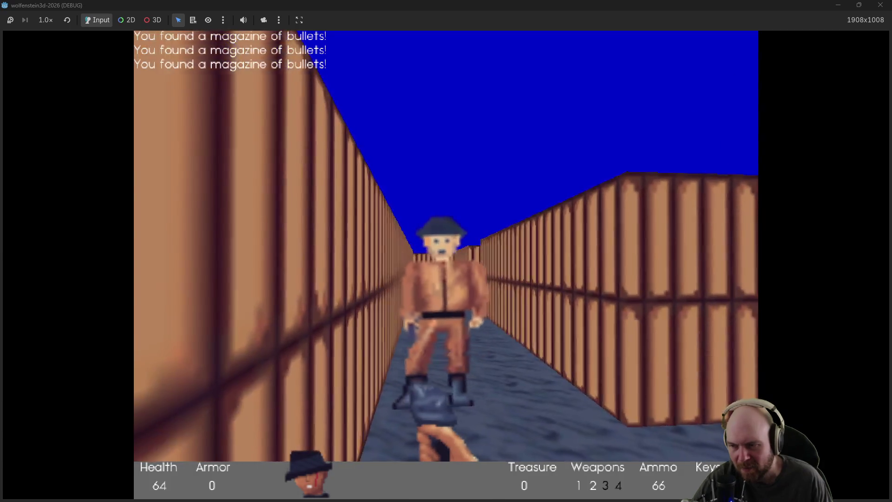
key("Up")
key("Right")
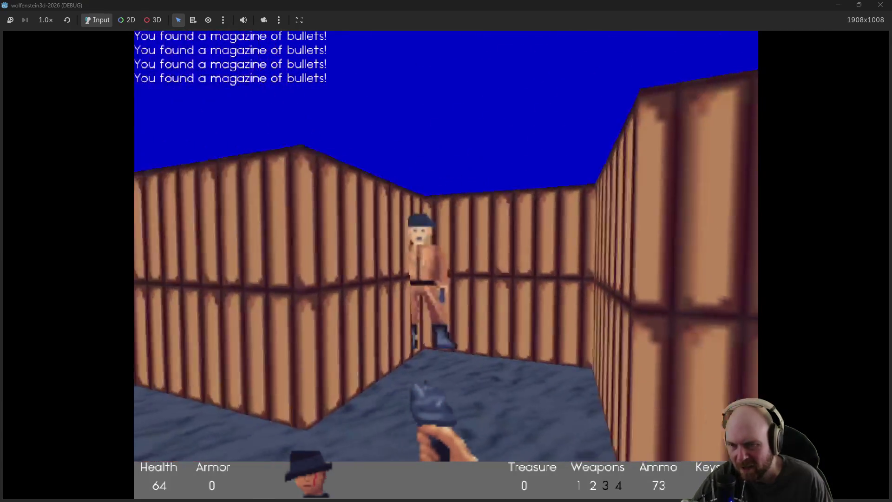
key("ctrl")
key("ctrl")
key("Left")
key("ctrl")
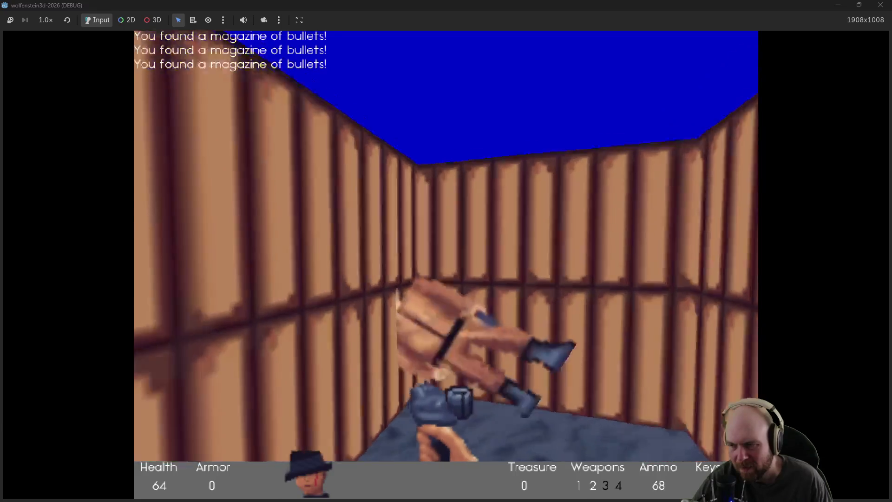
key("Up")
Step: Turn into the new corridor and shoot down the last guard
key("Left")
key("Right")
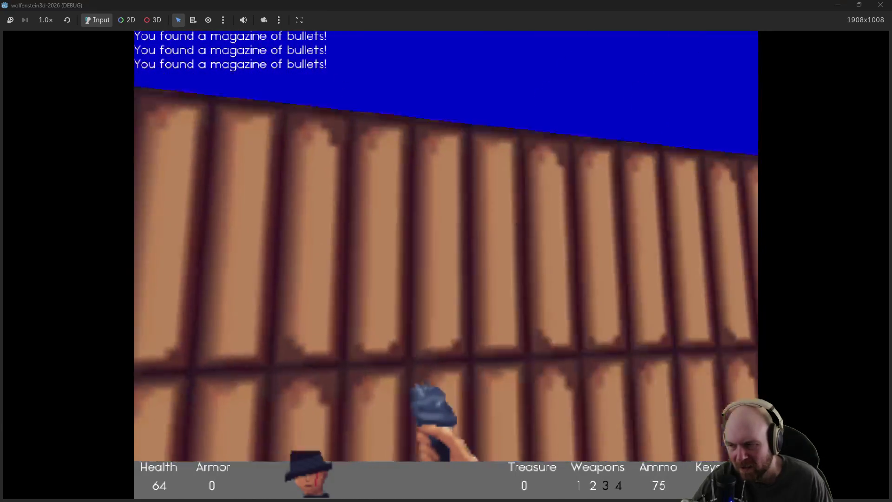
key("Up")
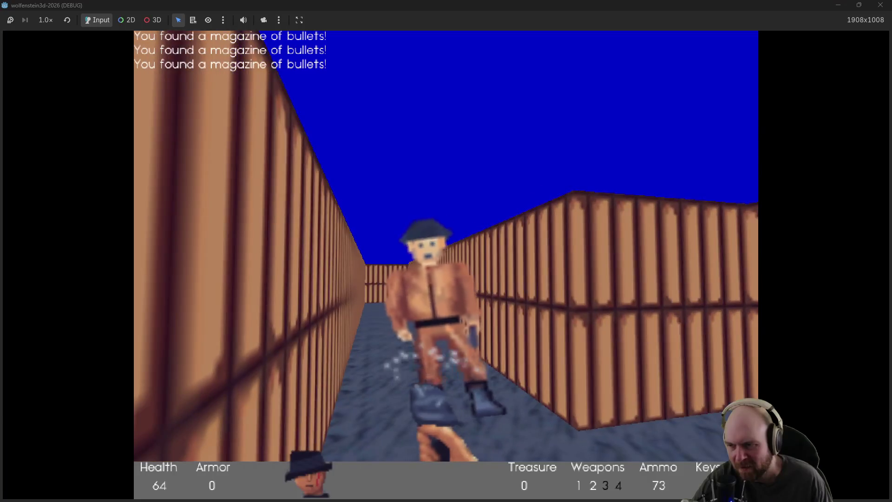
key("Up")
key("ctrl")
key("Right")
key("ctrl")
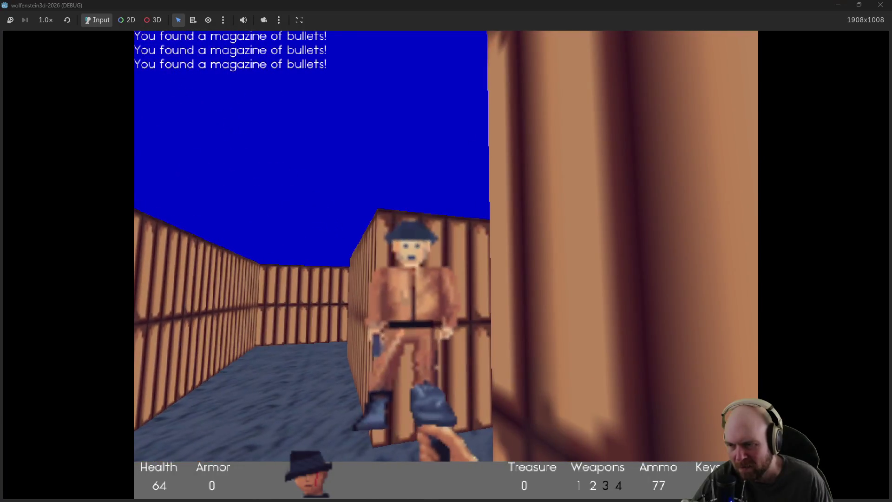
key("ctrl")
key("ctrl")
key("Up")
key("ctrl")
key("ctrl")
key("Up")
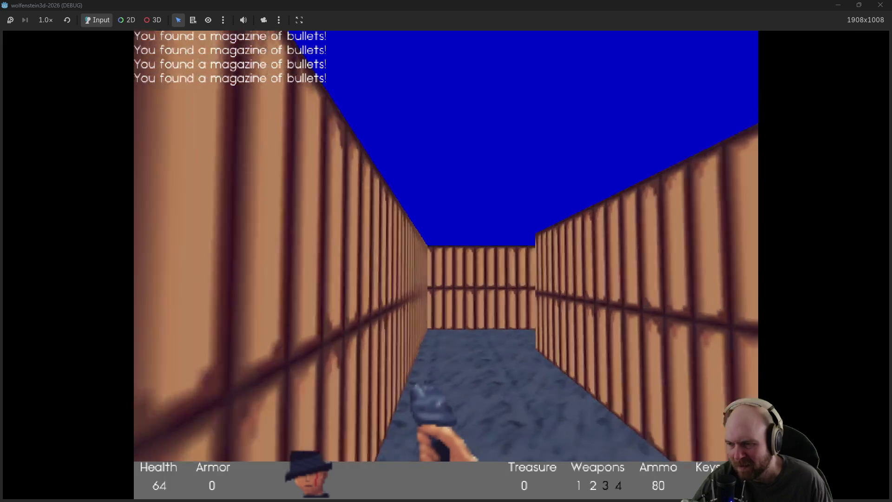
Step: Walk the remaining corridors, then stop the game with F8 and return to the level editor
key("Left")
key("Left")
key("Up")
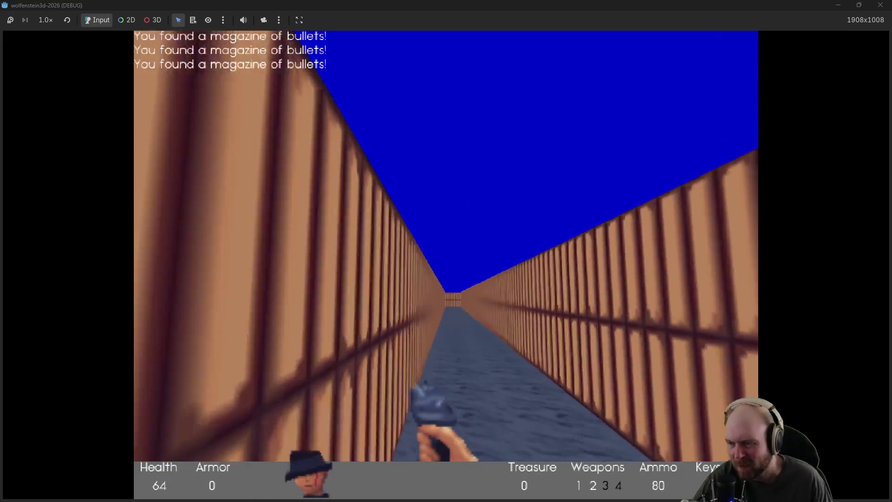
key("Up")
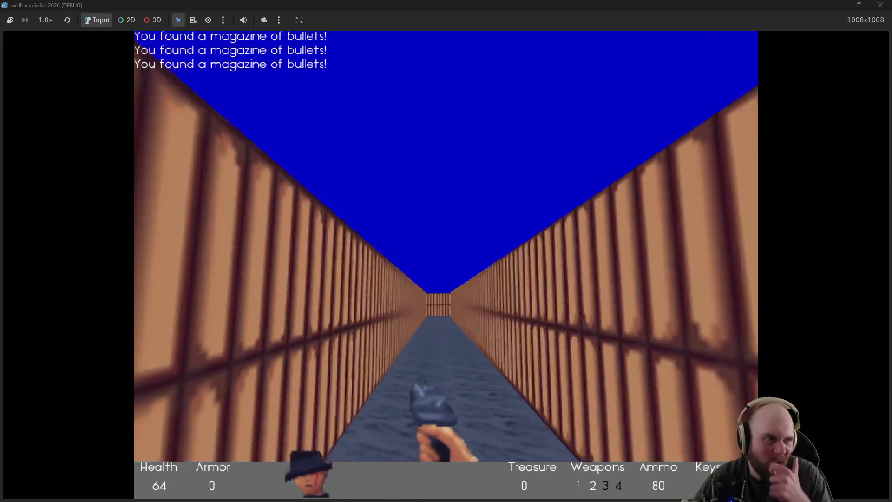
key("Left")
key("Up")
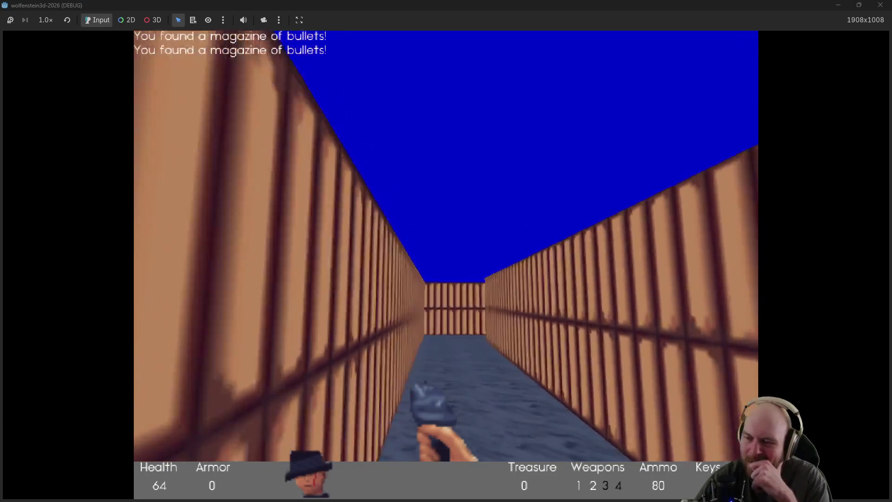
key("Right")
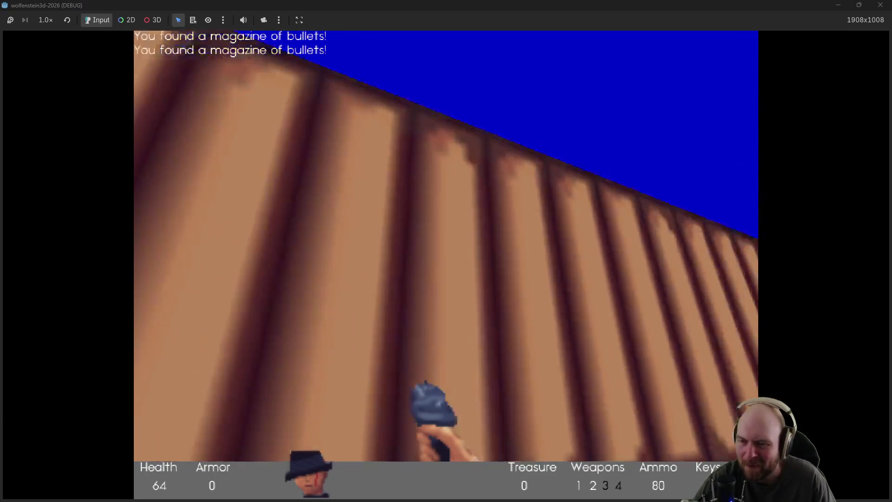
key("Up")
key("Left")
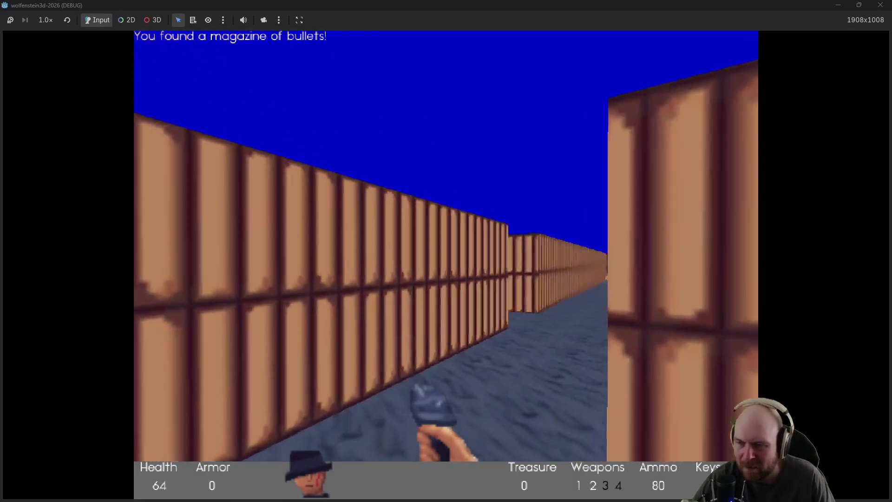
key("Right")
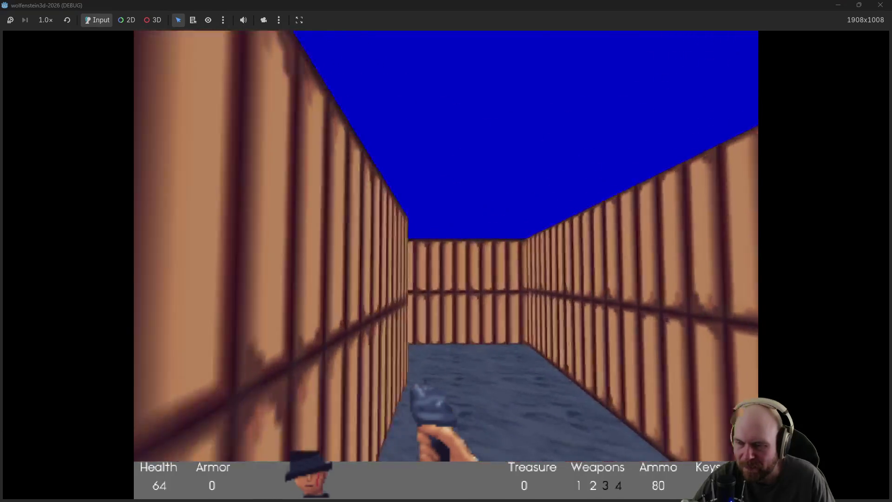
key("Left")
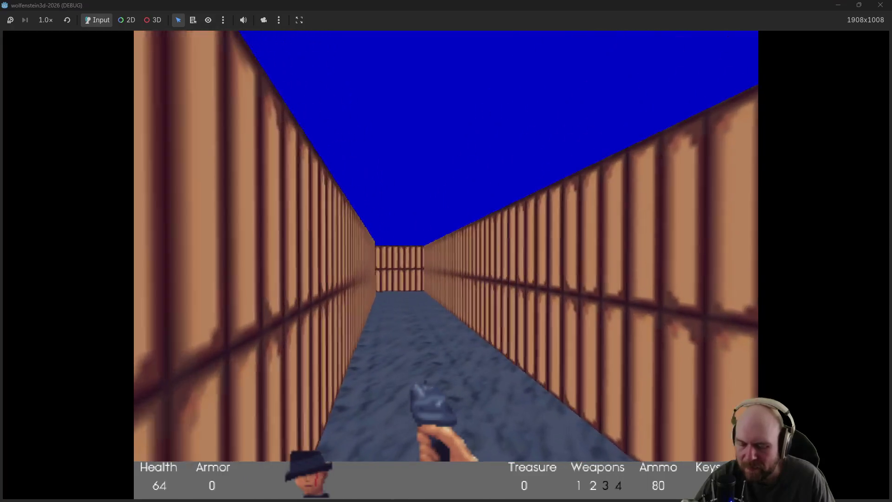
key("F8")
scroll(531, 210, "down", 1)
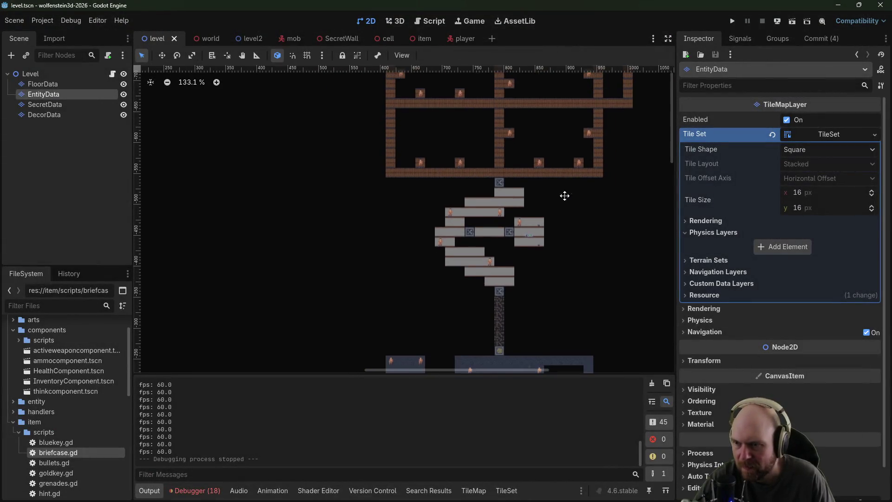
Step: On FloorData, paint a row of dark blue stone tiles east of the wooden rooms
left_click_drag(564, 195, 451, 329)
left_click_drag(515, 189, 372, 211)
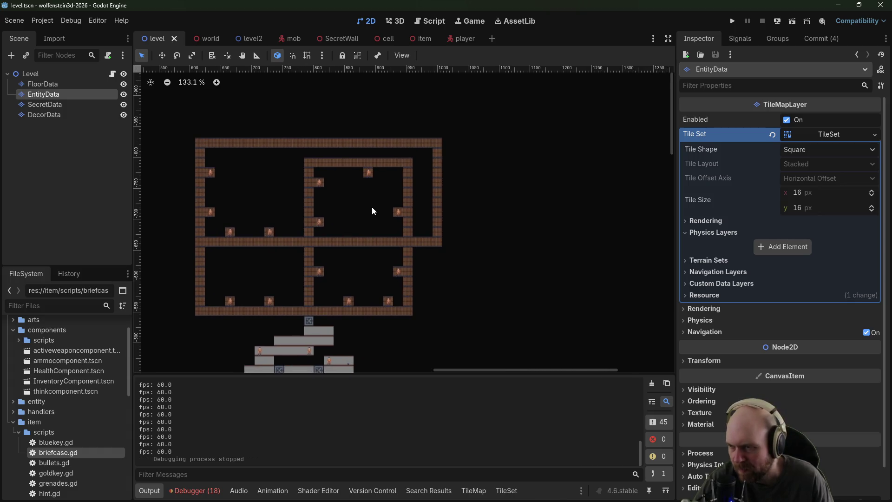
left_click(51, 85)
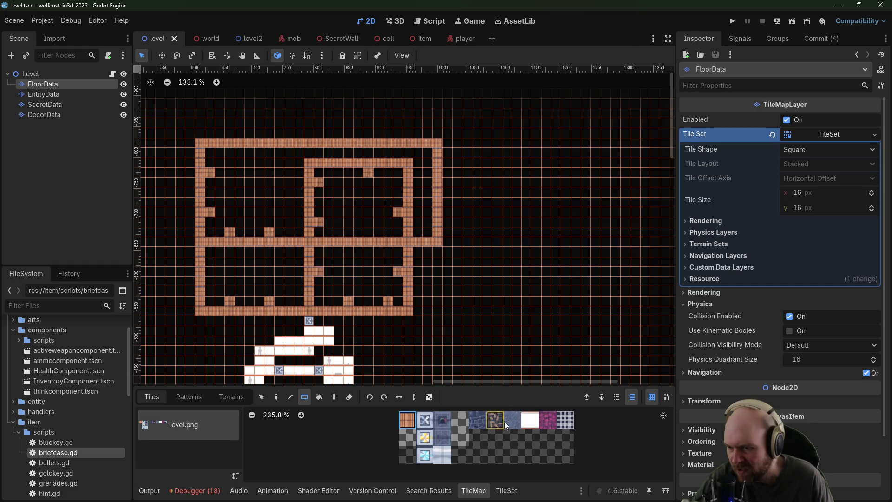
left_click(482, 421)
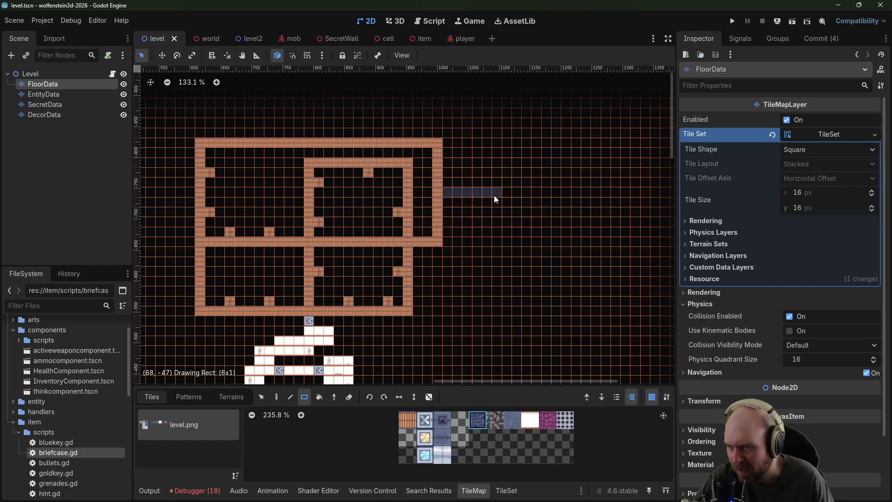
mouse_move(494, 196)
left_mouse_down()
mouse_move(447, 194)
mouse_move(500, 206)
left_mouse_up()
Step: Add the door tile entrance and fill the remaining blue-stone blocks to complete the cross
left_click(425, 420)
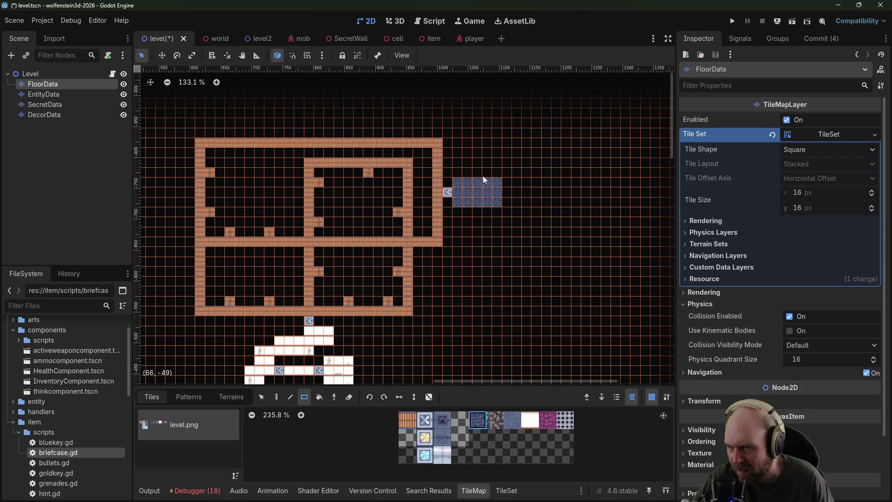
left_click_drag(499, 164, 508, 153)
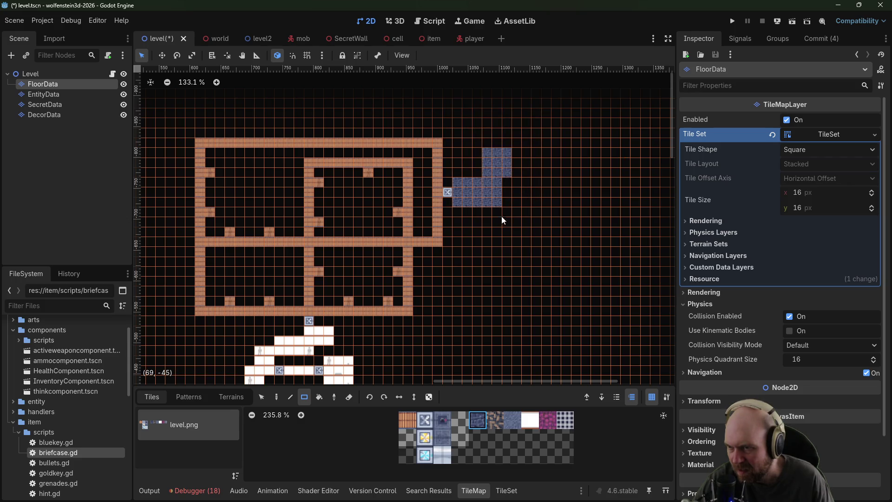
left_click_drag(501, 231, 504, 231)
left_click_drag(534, 202, 537, 200)
scroll(537, 200, "up", 3)
scroll(537, 200, "right", 3)
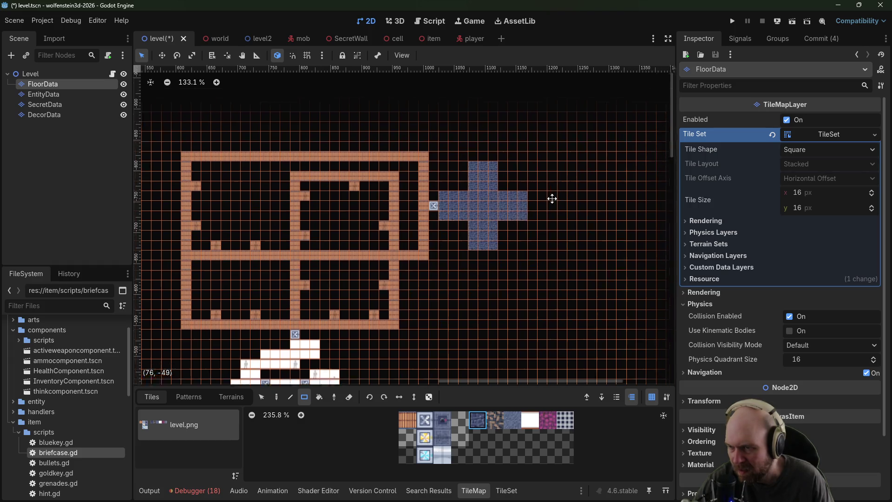
scroll(538, 209, "down", 10)
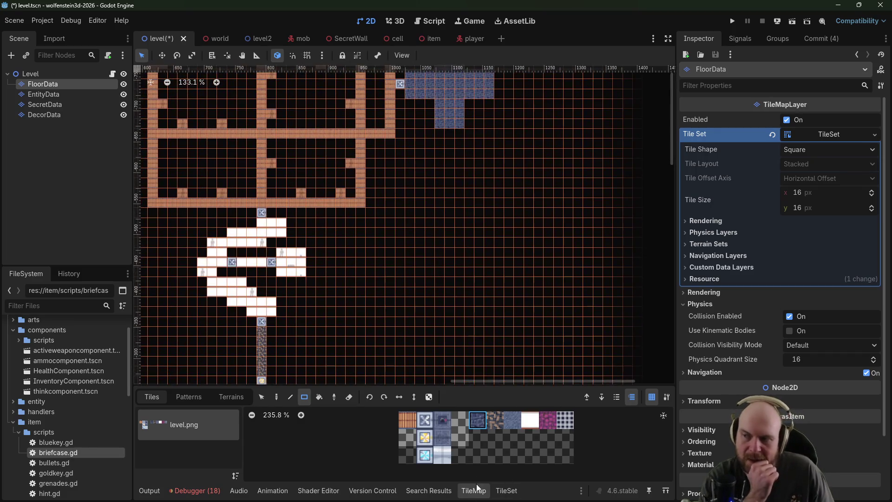
Step: Paint a 3x3 brick wall block inside the upper-left brick room
scroll(515, 210, "left", 5)
scroll(515, 210, "down", 6)
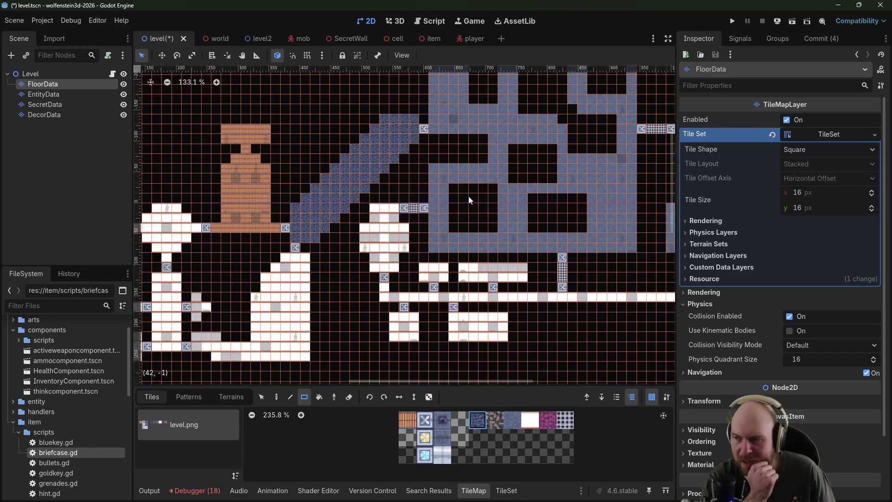
scroll(484, 177, "up", 7)
scroll(486, 186, "right", 4)
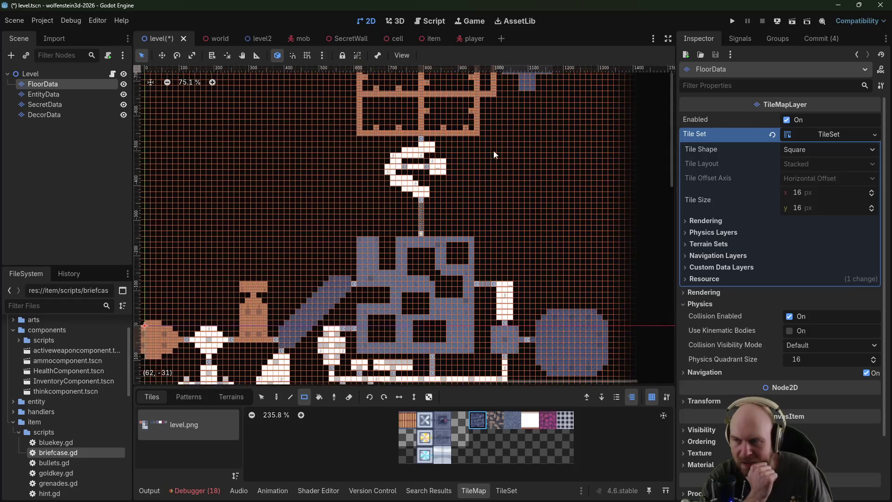
scroll(489, 193, "up", 6)
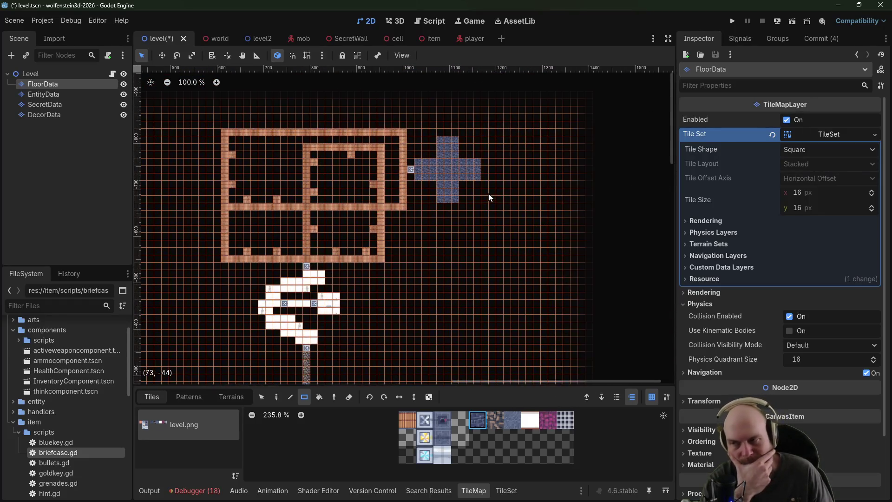
scroll(491, 197, "down", 4)
scroll(492, 191, "up", 1)
scroll(482, 265, "up", 3)
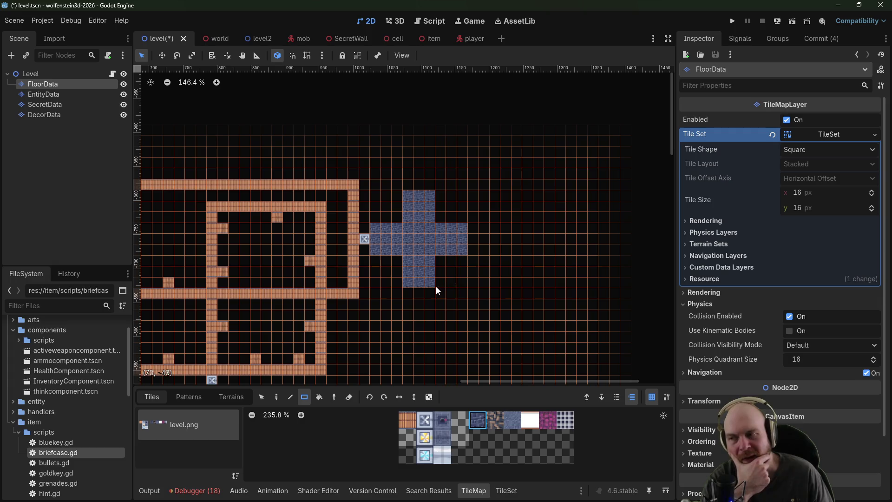
scroll(475, 268, "down", 4)
scroll(523, 208, "left", 5)
scroll(326, 190, "up", 3)
scroll(447, 168, "left", 1)
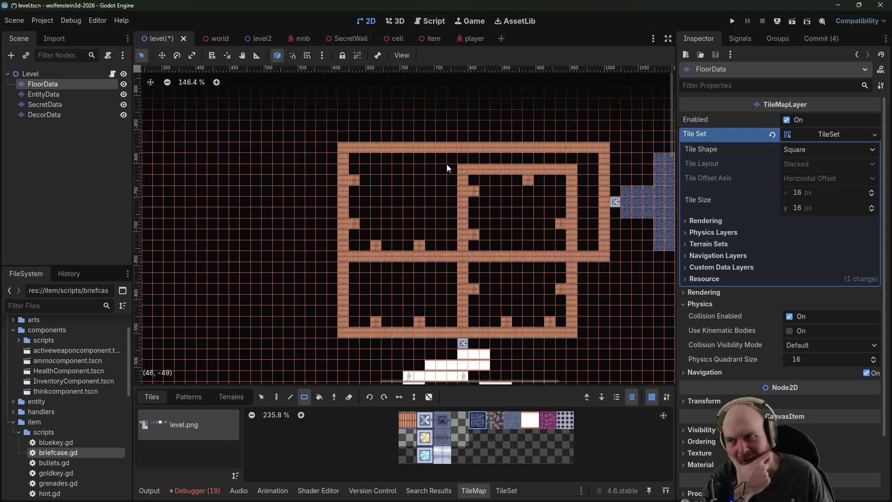
left_click(413, 426)
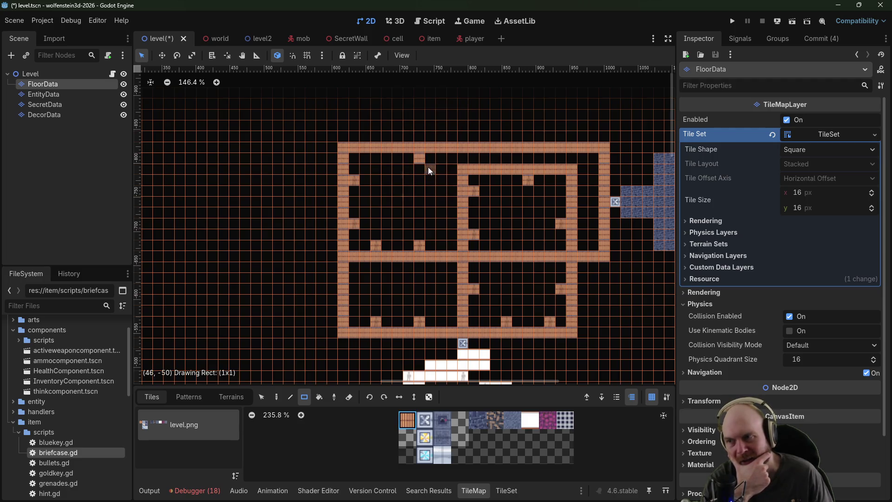
left_click_drag(404, 187, 403, 187)
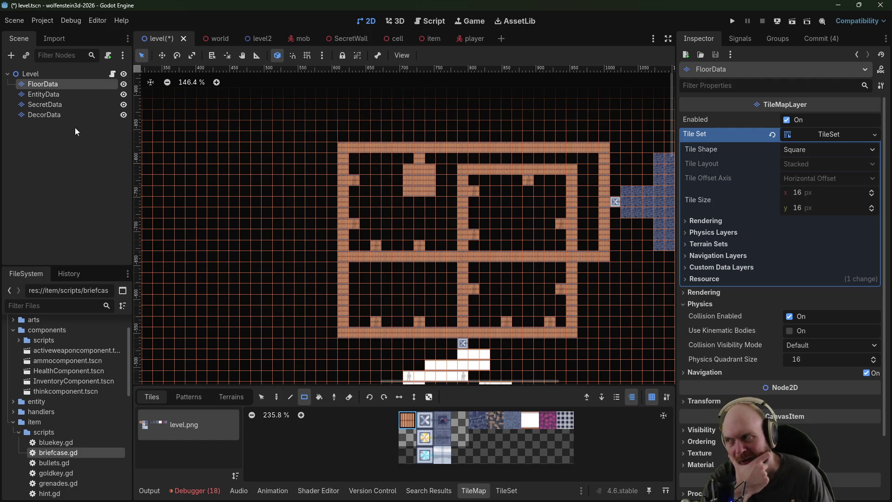
Step: Review the map on the SecretData layer, then reselect FloorData
left_click(62, 107)
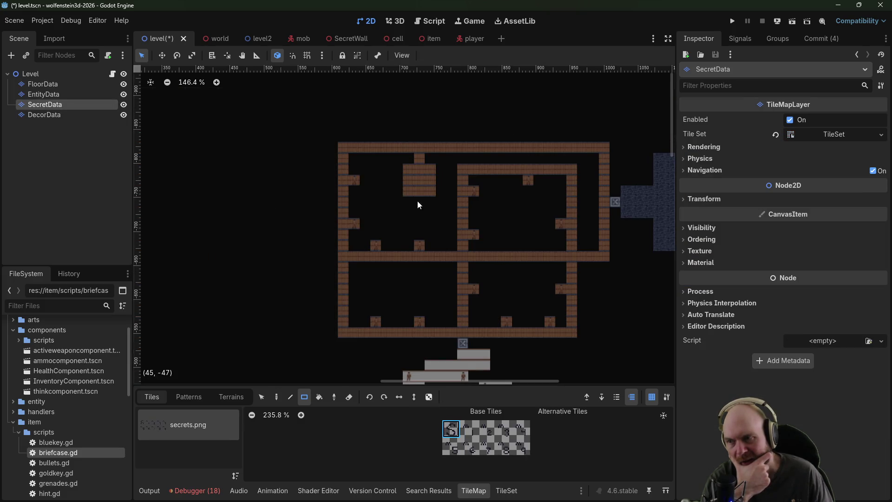
scroll(454, 243, "down", 2)
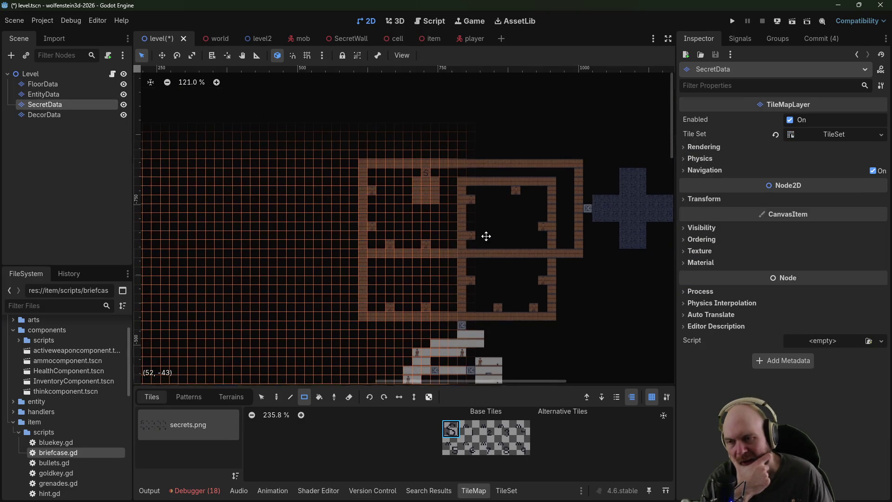
left_click_drag(484, 237, 449, 147)
scroll(449, 147, "down", 10)
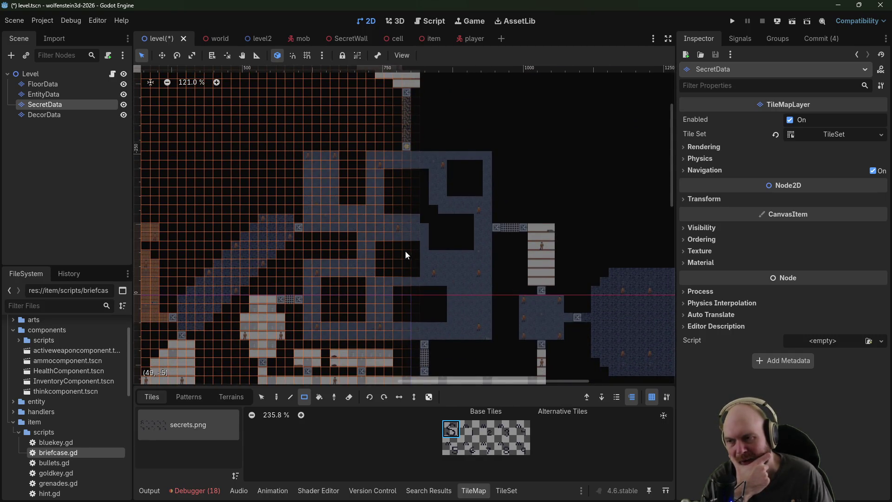
scroll(459, 302, "up", 4)
left_click(70, 83)
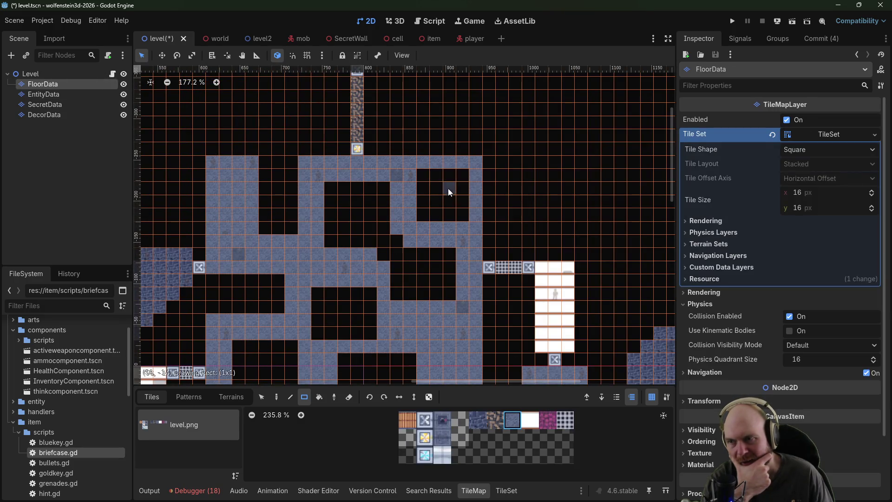
Step: Paint a 2x2 blue floor patch and mark a secret S tile on it in SecretData
left_click_drag(449, 192, 453, 208)
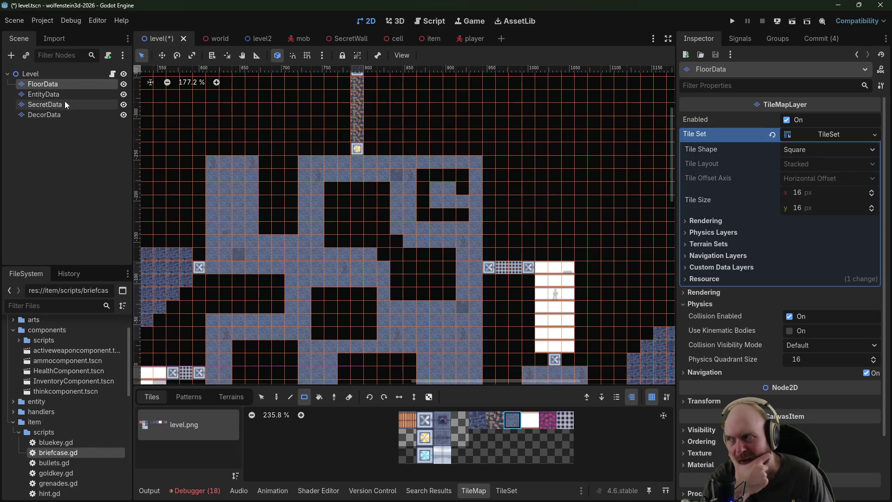
left_click(45, 104)
left_click(462, 205)
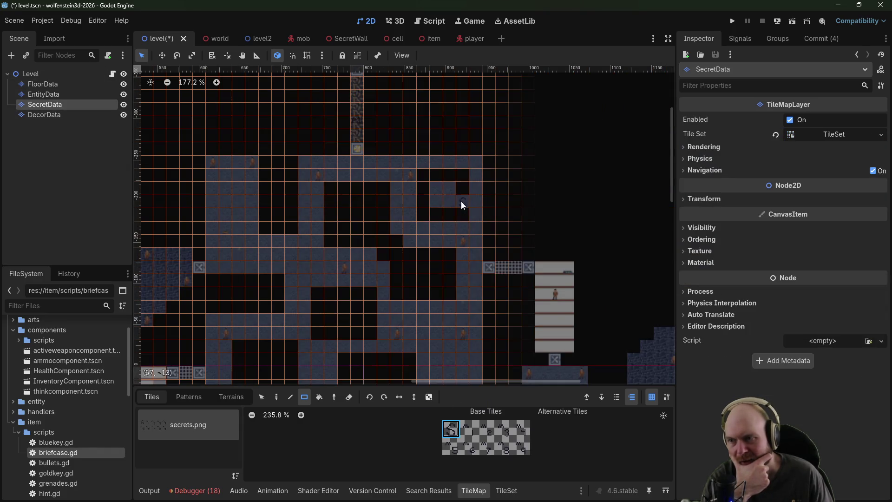
Step: Pick an entity tile on EntityData, survey the upper brick rooms, and return to FloorData
left_click(50, 85)
left_click(54, 93)
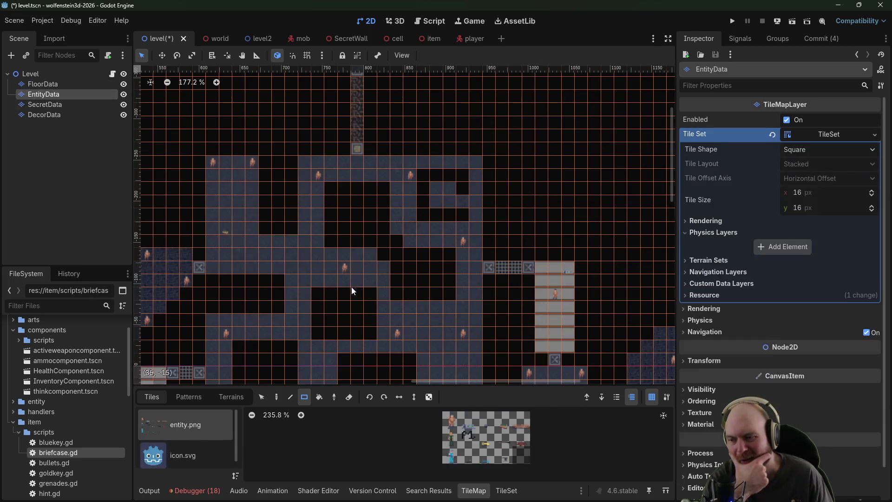
left_click(522, 447)
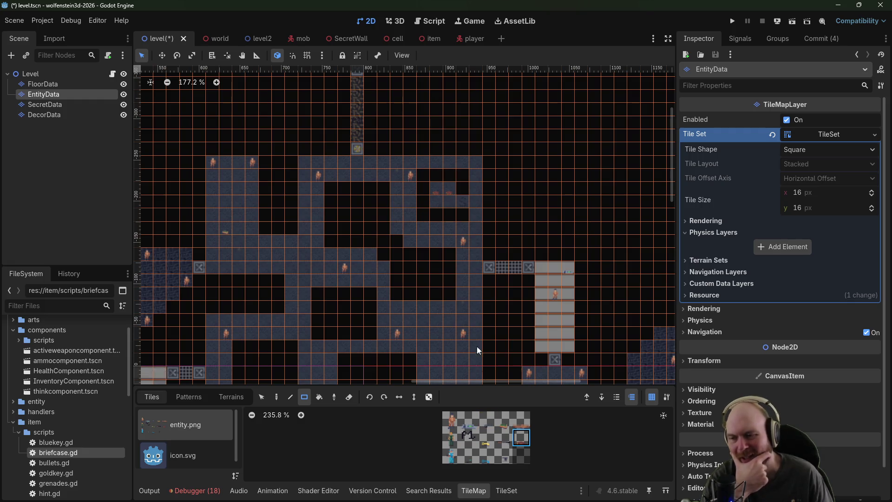
mouse_move(478, 350)
left_mouse_down()
mouse_move(470, 368)
mouse_move(408, 312)
mouse_move(476, 172)
mouse_move(487, 216)
mouse_move(391, 222)
left_mouse_up()
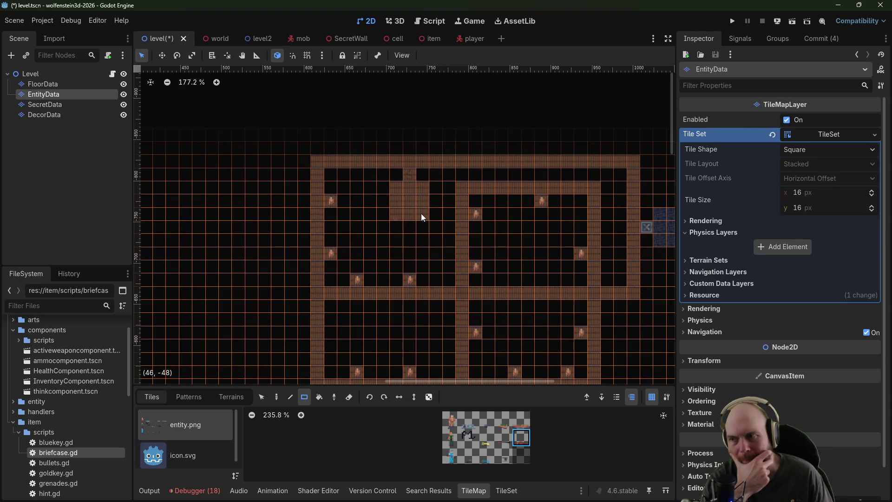
mouse_move(406, 263)
left_mouse_down()
mouse_move(429, 219)
mouse_move(434, 119)
mouse_move(482, 363)
mouse_move(442, 365)
mouse_move(449, 167)
mouse_move(442, 247)
mouse_move(571, 237)
mouse_move(317, 233)
mouse_move(436, 236)
mouse_move(364, 173)
mouse_move(396, 233)
mouse_move(404, 13)
left_mouse_up()
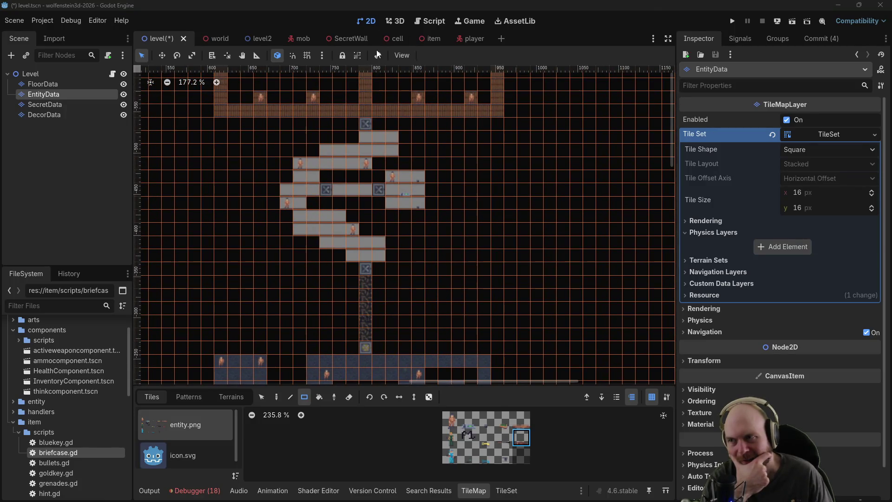
mouse_move(377, 55)
left_mouse_down()
mouse_move(369, 259)
mouse_move(412, 201)
mouse_move(415, 265)
left_mouse_up()
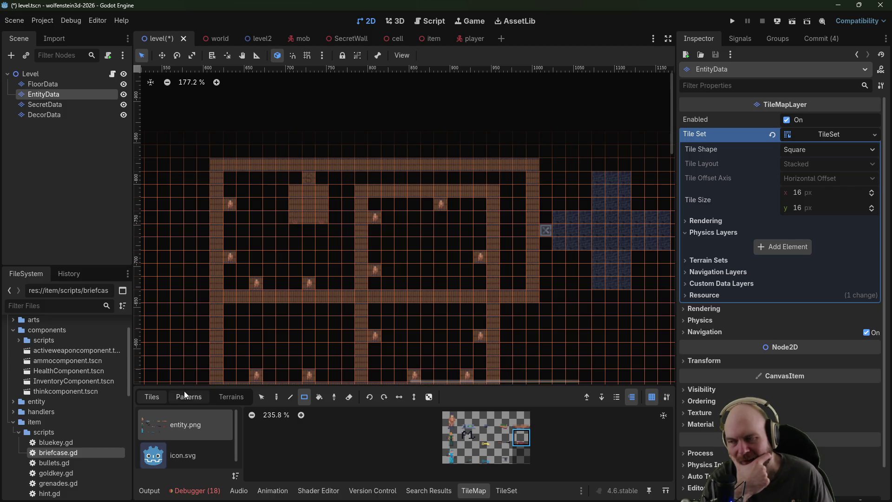
left_click(47, 84)
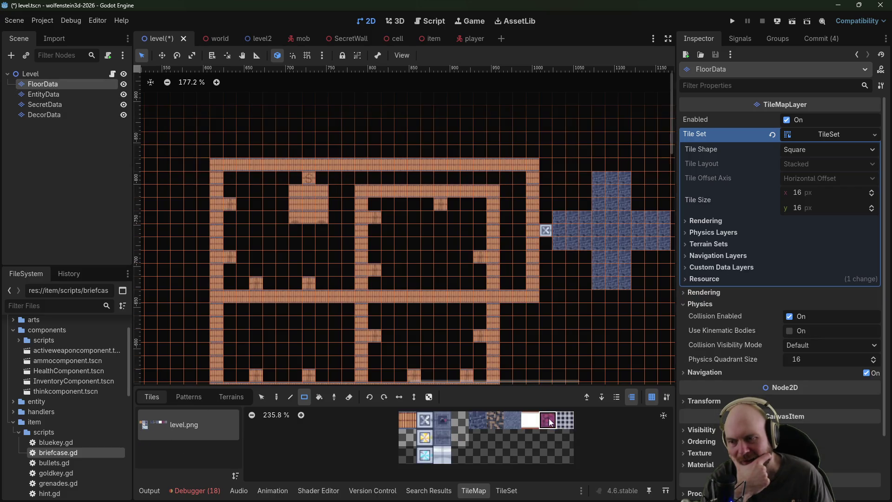
Step: Paint a 3x3 block of magenta tiles on the FloorData layer
left_click_drag(300, 212, 300, 214)
scroll(334, 258, "down", 5)
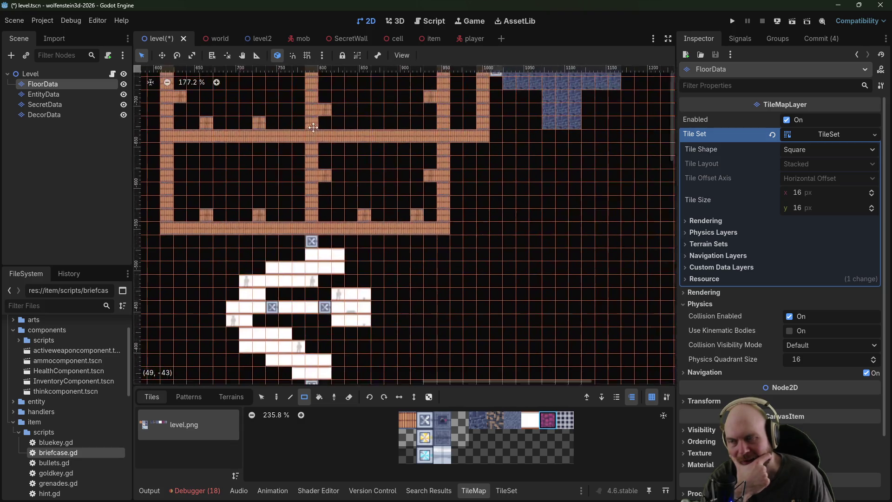
scroll(372, 265, "up", 4)
scroll(409, 297, "right", 3)
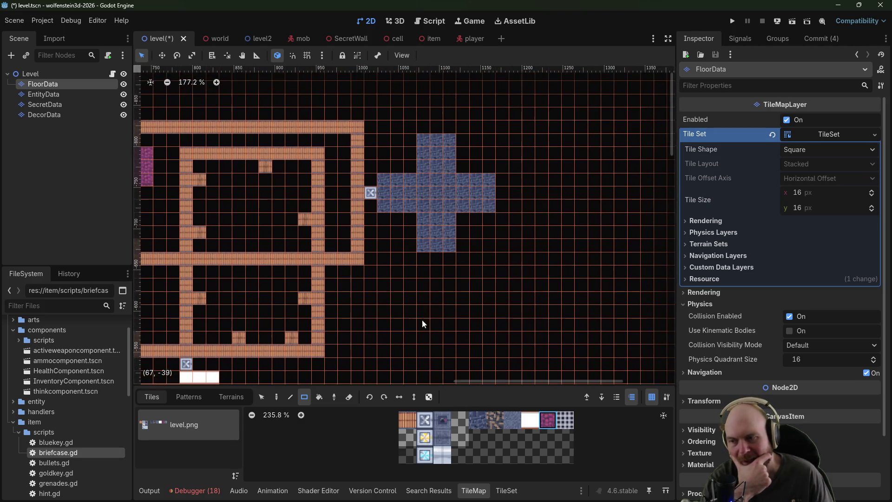
Step: Place a door tile at the cross room's right end and erase a floor tile in its lower arm
left_click(481, 419)
left_click(425, 419)
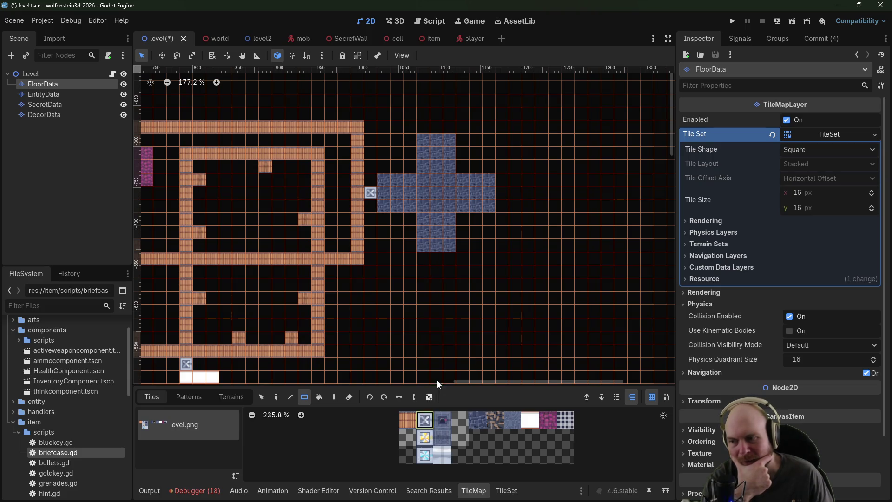
left_click(503, 192)
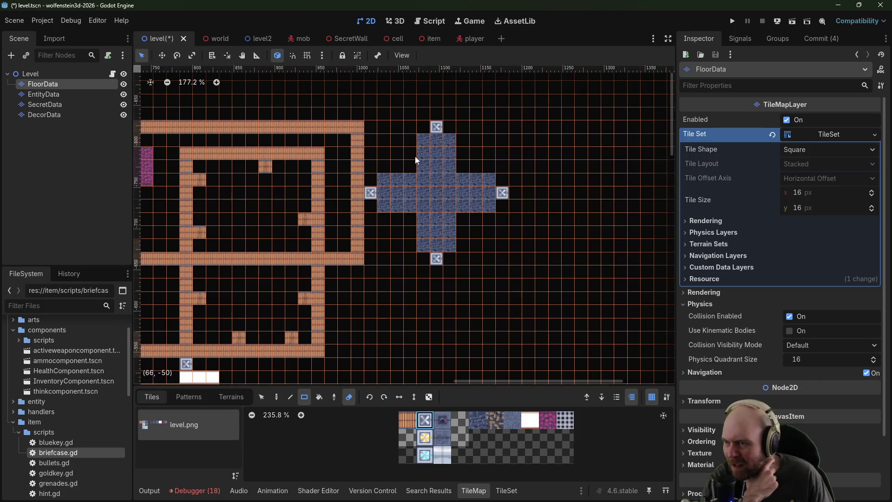
left_click(447, 231)
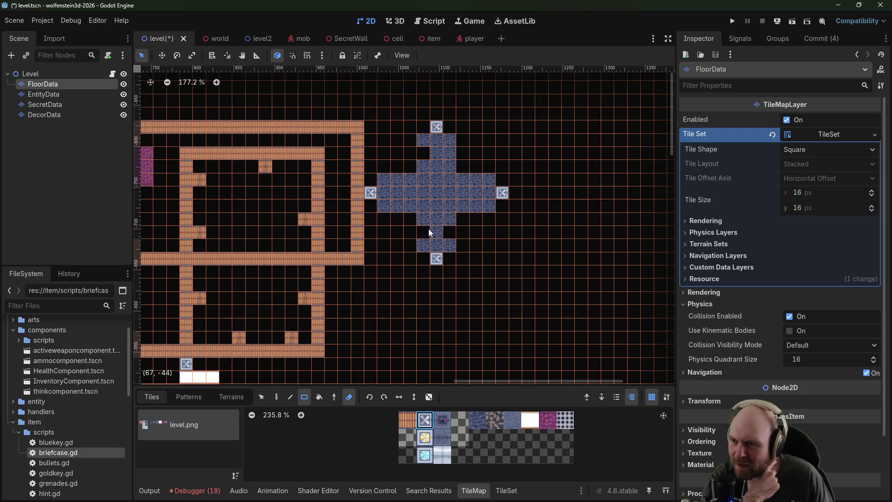
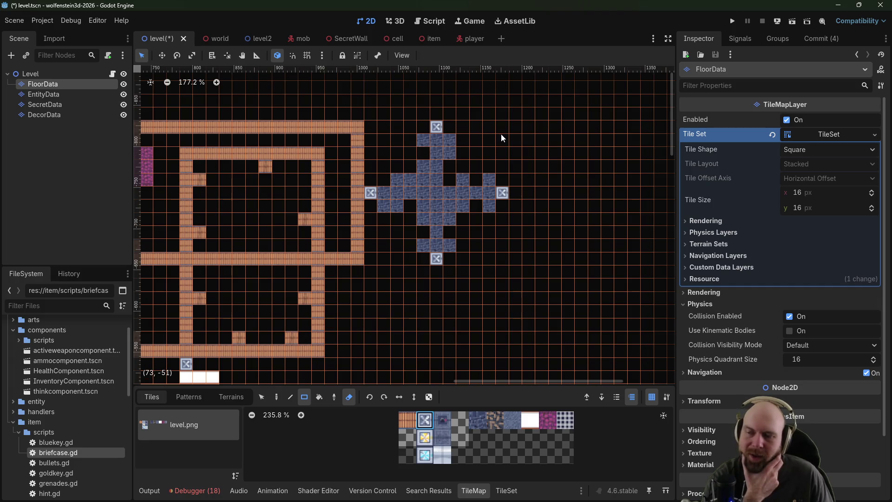
Step: Select the DecorData layer and switch the brush from erasing back to painting
mouse_move(501, 138)
left_mouse_down()
mouse_move(483, 110)
mouse_move(496, 159)
left_mouse_up()
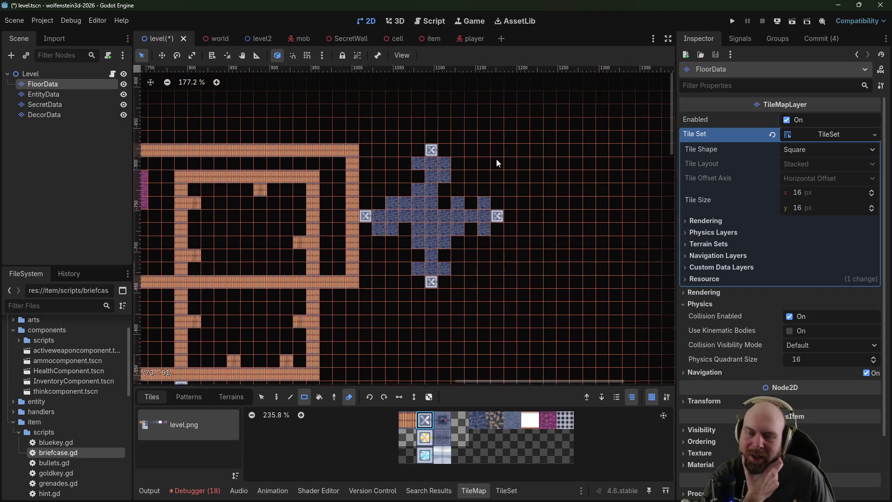
key("Page_Down")
key("Page_Down")
key("Page_Down")
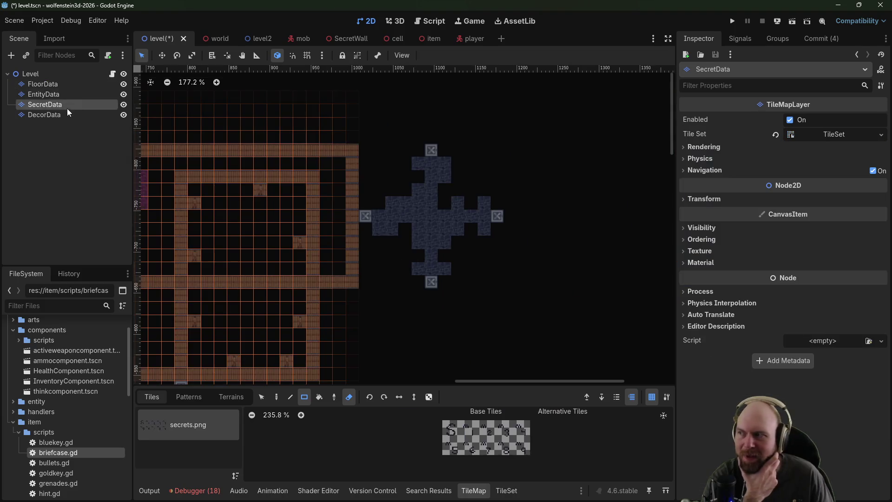
left_click(479, 427)
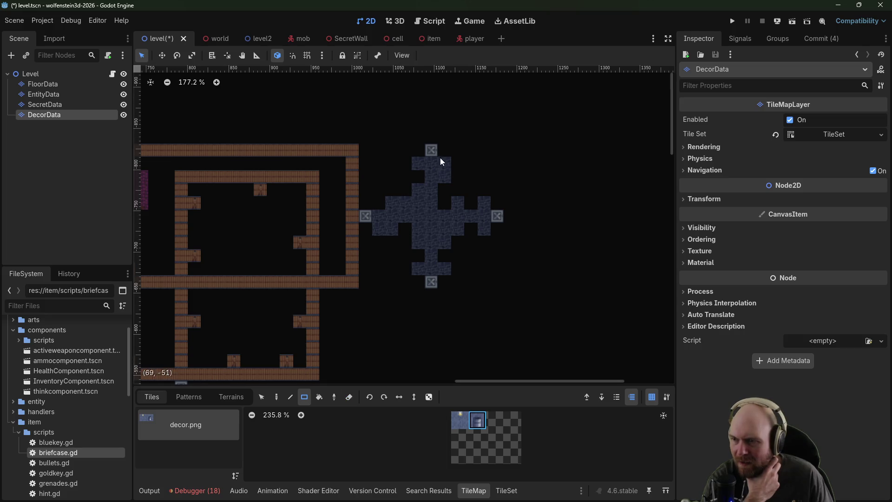
key("e")
Step: Paint decor tiles on both sides of the cross room's top and bottom doors and near its right door
left_click(418, 164)
left_click(445, 164)
left_click(417, 265)
left_click(444, 268)
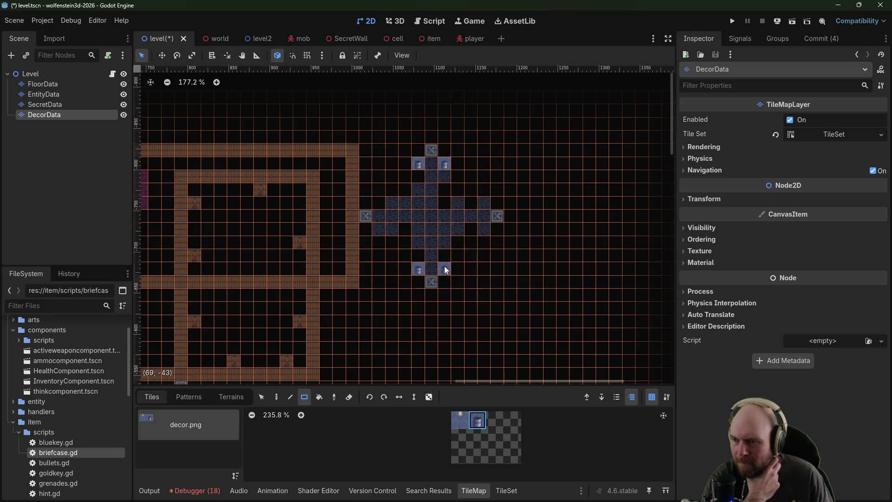
left_click(485, 229)
left_click(432, 172)
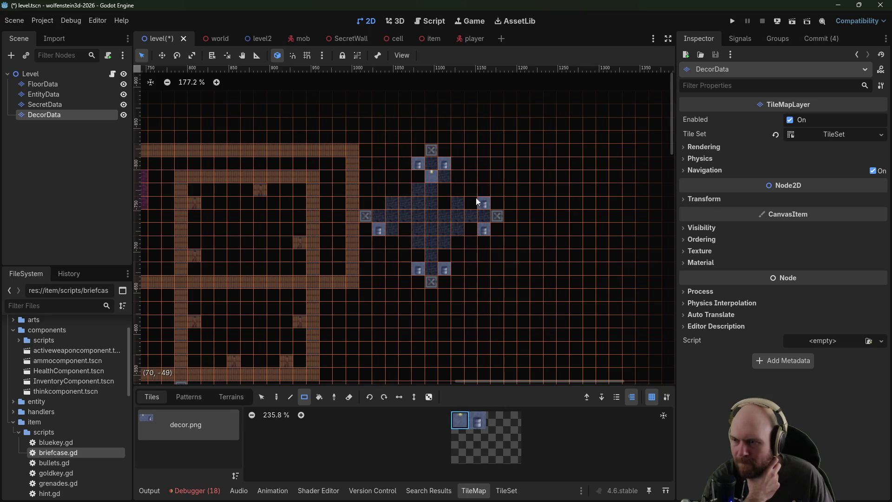
left_click_drag(502, 151, 522, 197)
scroll(380, 196, "left", 6)
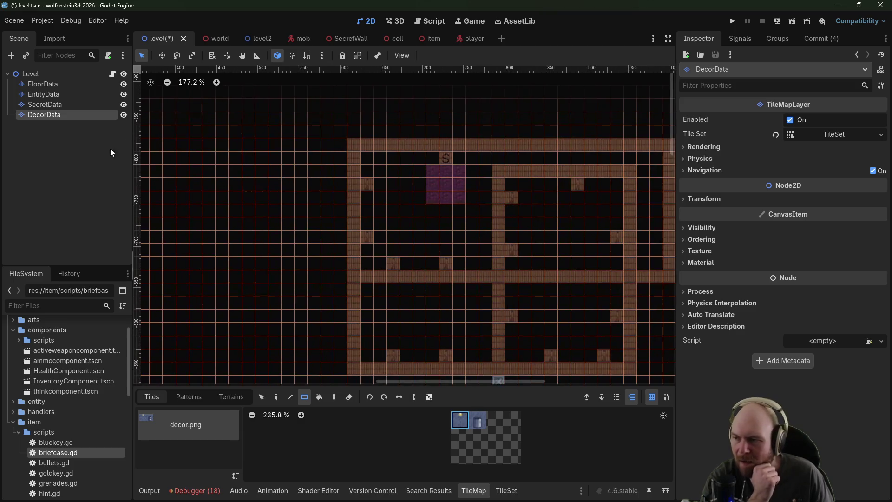
scroll(265, 265, "down", 5)
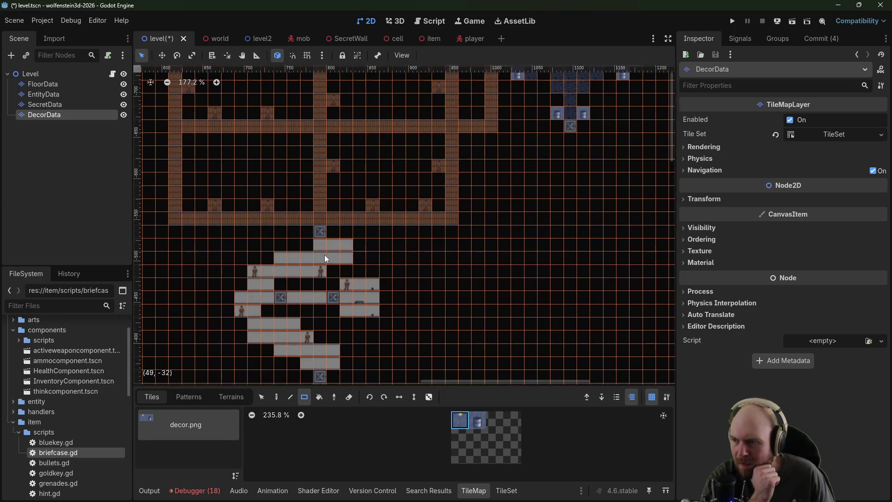
scroll(293, 265, "down", 2)
scroll(297, 260, "left", 2)
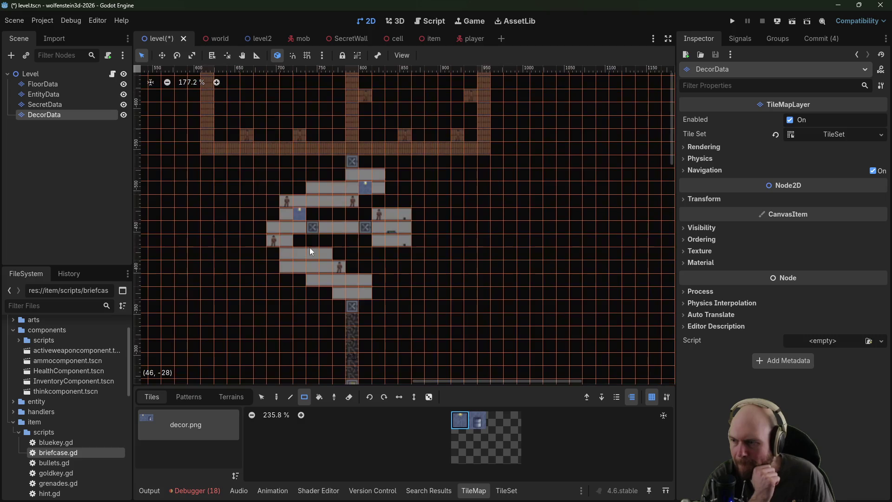
scroll(370, 224, "down", 4)
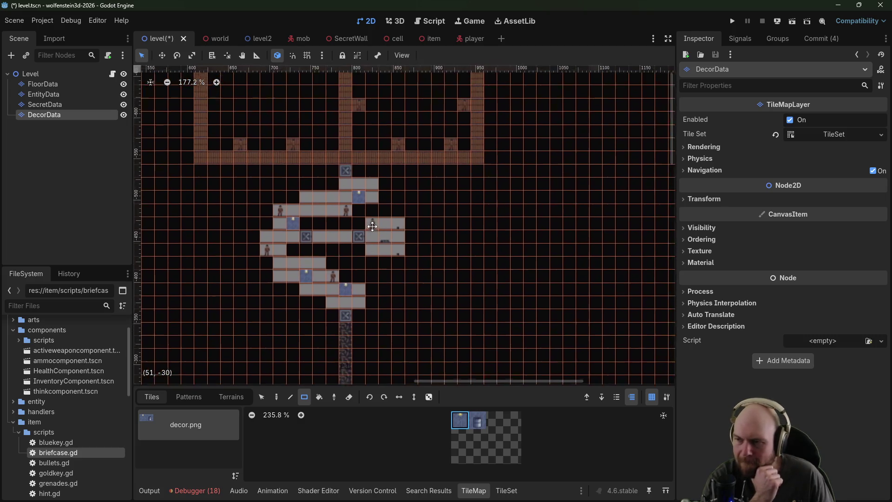
scroll(390, 93, "down", 3)
scroll(409, 139, "right", 3)
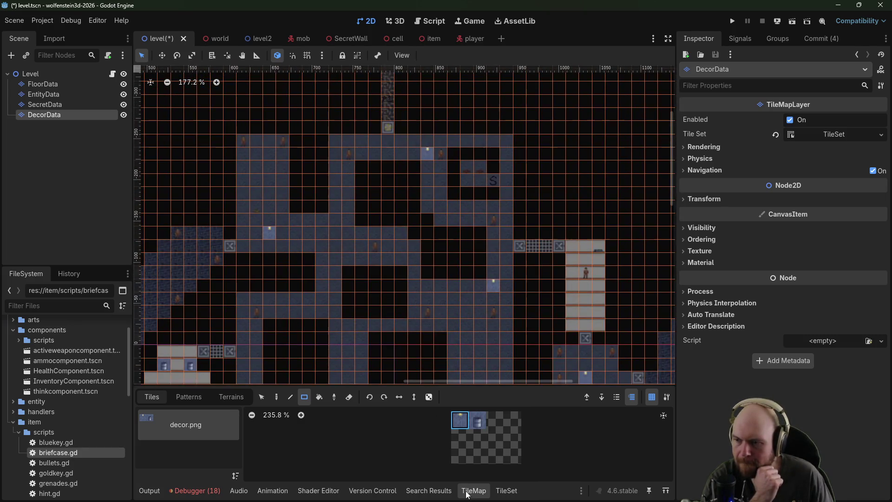
scroll(387, 103, "right", 4)
scroll(434, 303, "up", 14)
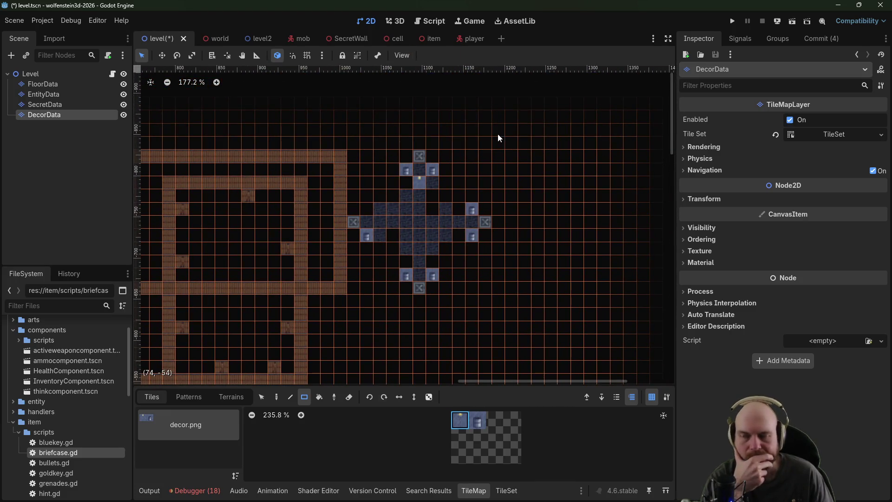
scroll(442, 149, "up", 3)
mouse_move(390, 208)
left_mouse_down()
mouse_move(401, 193)
mouse_move(393, 179)
left_mouse_up()
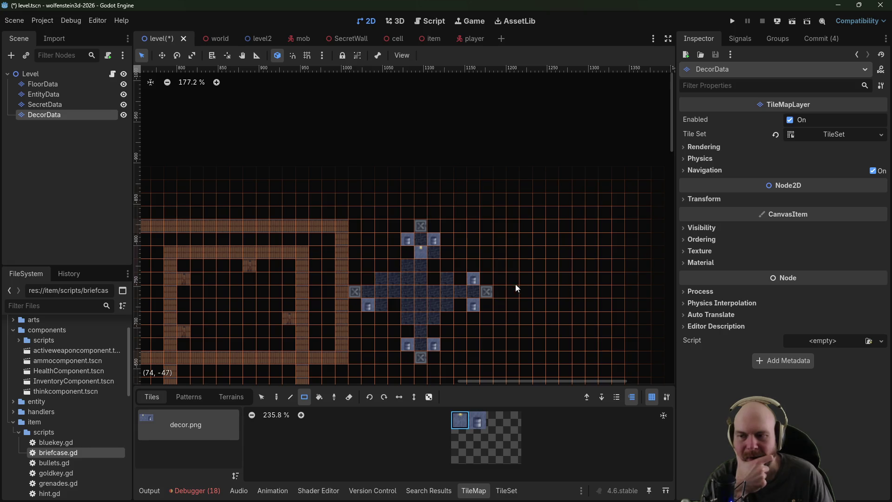
left_click_drag(516, 289, 518, 194)
scroll(512, 194, "down", 2)
scroll(497, 198, "down", 1)
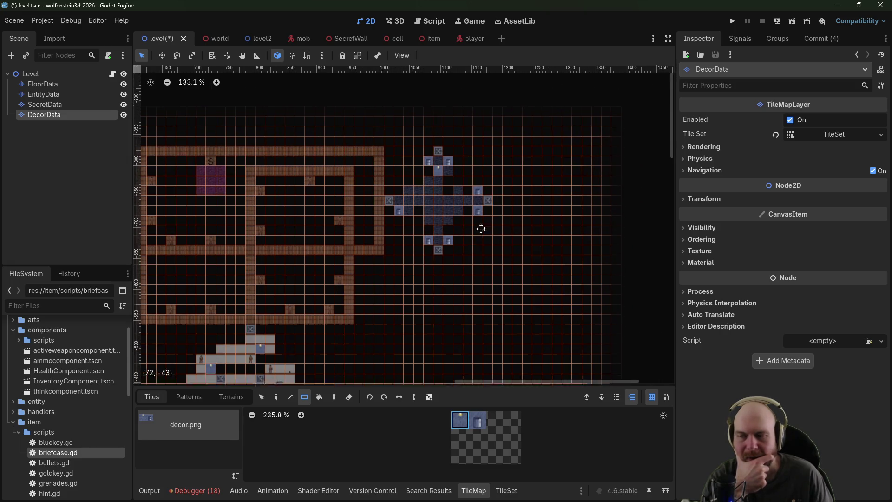
scroll(480, 223, "down", 8)
scroll(470, 138, "up", 9)
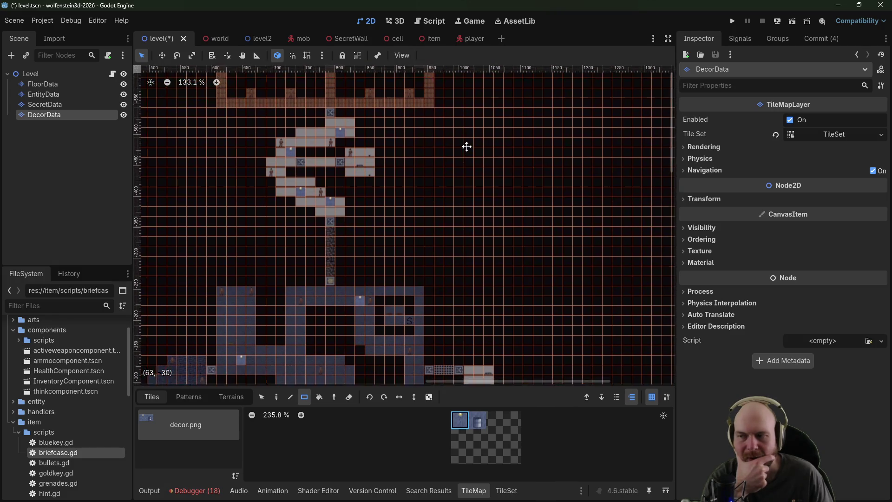
scroll(466, 145, "right", 3)
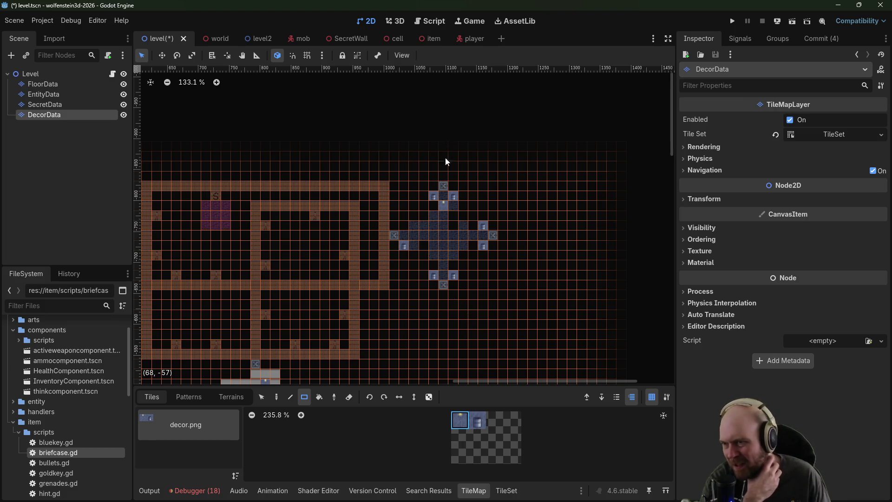
scroll(395, 144, "up", 3)
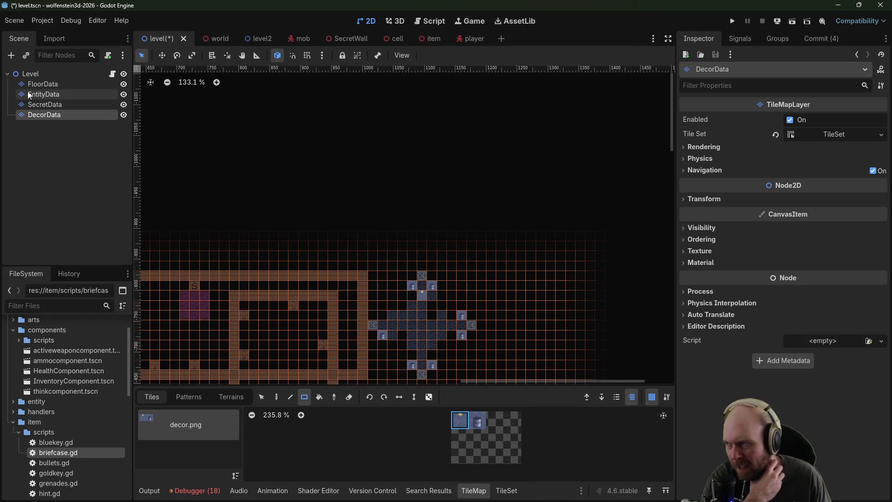
Step: On FloorData, paint a grid-pattern row and a 3x3 grid block below the cross room
left_click(38, 84)
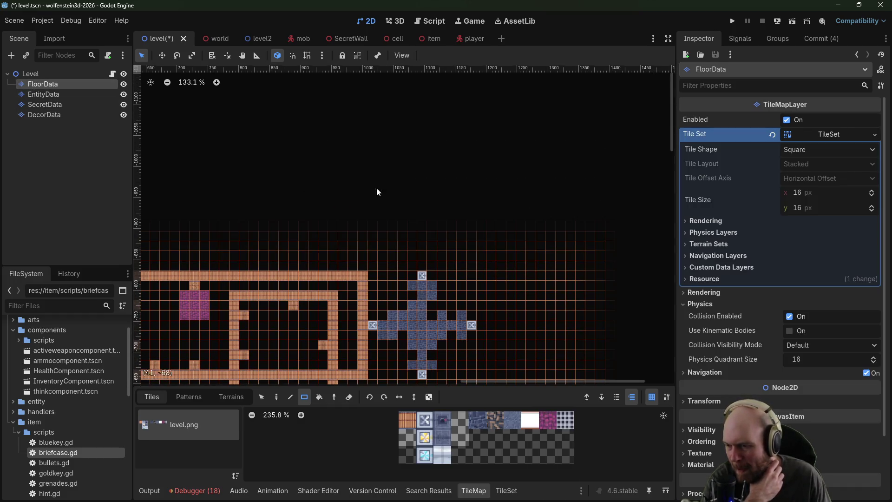
left_click(530, 420)
left_click(561, 425)
scroll(502, 205, "down", 3)
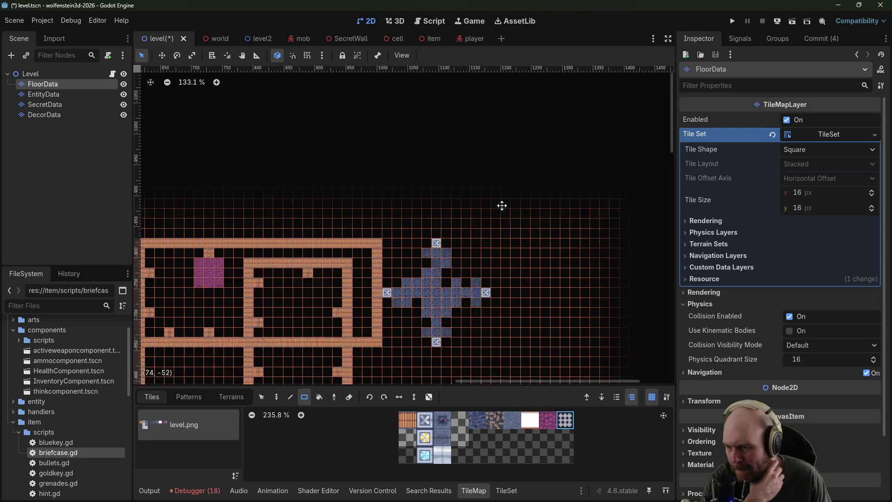
left_click(443, 289)
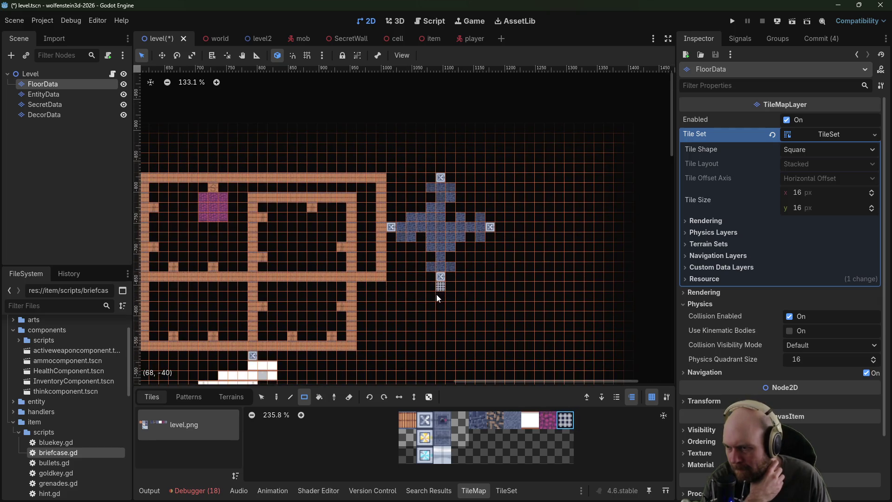
left_click_drag(428, 294, 489, 289)
left_click(470, 285)
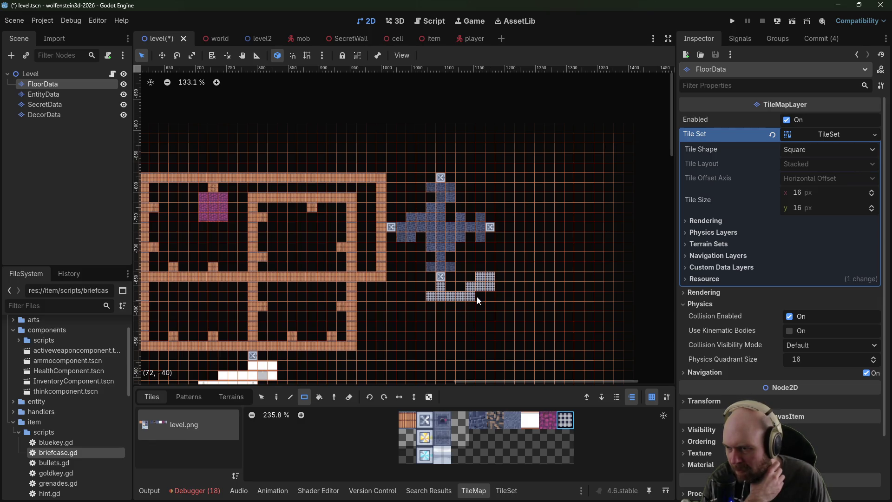
left_click_drag(469, 279, 485, 298)
Step: Add an X door marker in the grid row and a grid column southward ending in another door
left_click(424, 420)
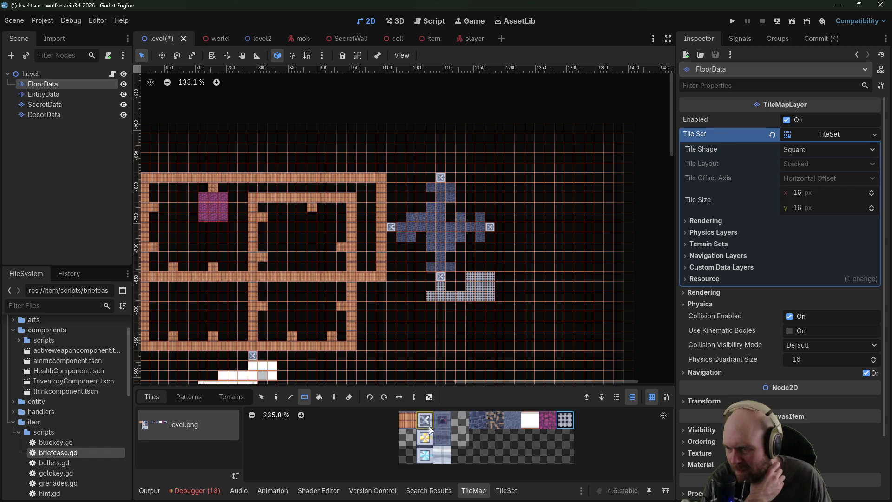
left_click(460, 297)
left_click(565, 421)
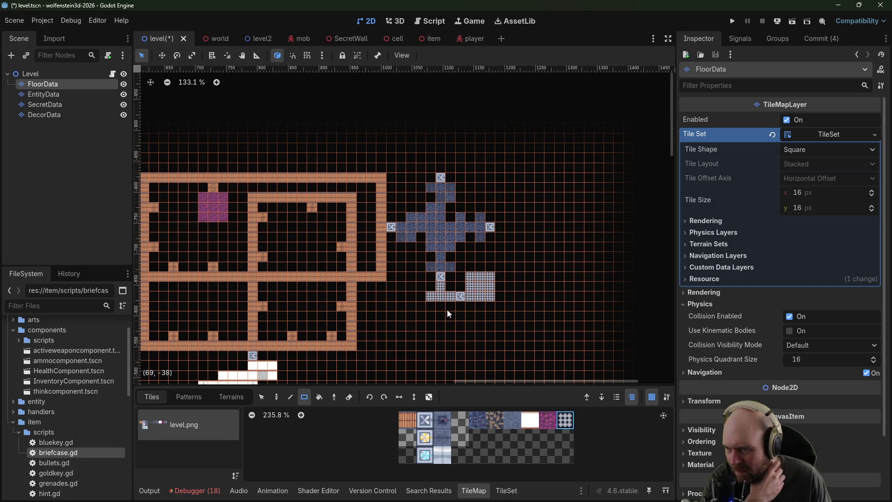
left_click_drag(433, 306, 433, 328)
left_click(425, 420)
left_click(431, 326)
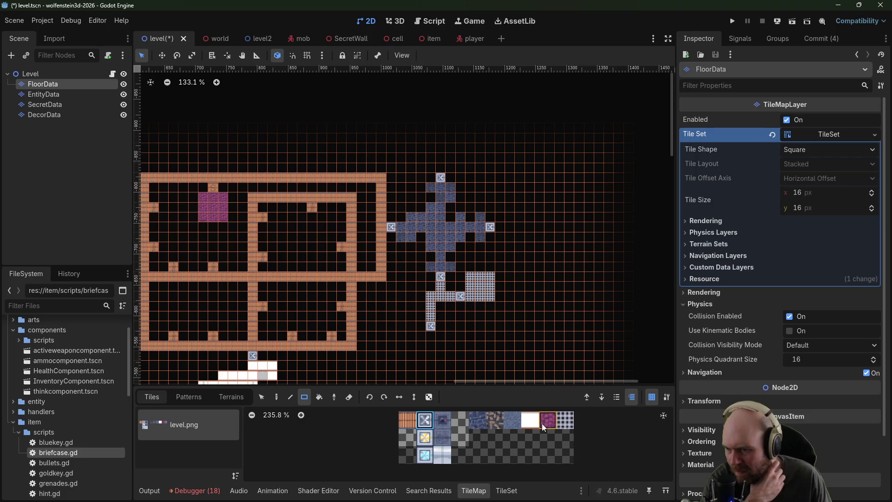
Step: Paint a white-floored room below the passage, filling its rows, columns and gaps
left_click(531, 421)
scroll(537, 299, "down", 3)
scroll(536, 299, "left", 1)
mouse_move(458, 286)
left_mouse_down()
mouse_move(439, 288)
mouse_move(448, 317)
mouse_move(426, 328)
mouse_move(468, 345)
mouse_move(439, 357)
left_mouse_up()
left_click_drag(502, 302, 496, 246)
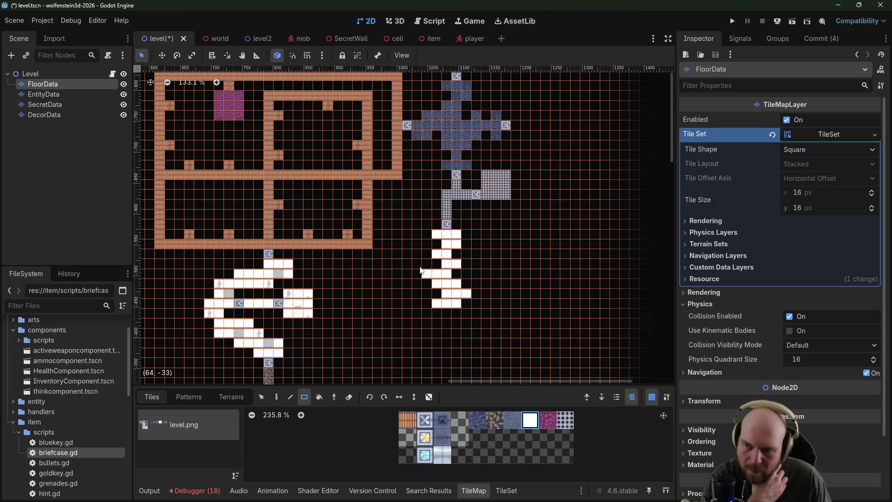
mouse_move(417, 263)
left_mouse_down()
mouse_move(417, 283)
mouse_move(427, 278)
mouse_move(433, 287)
left_mouse_up()
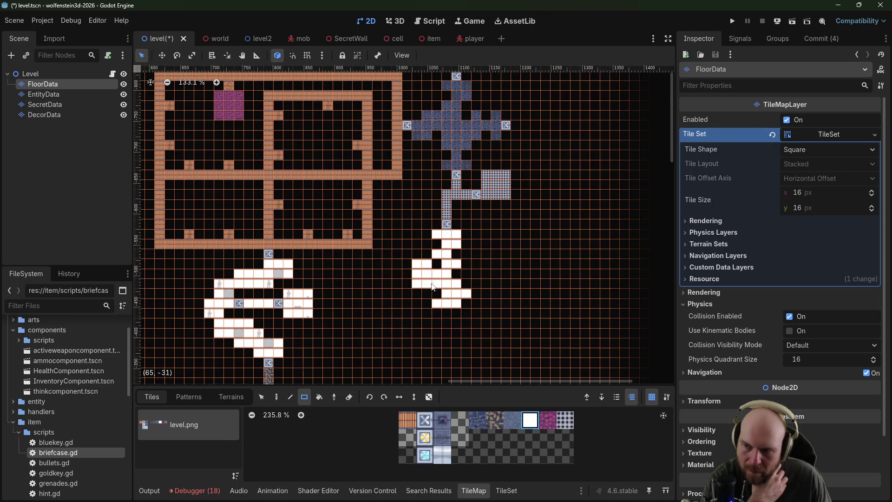
left_click(438, 293)
left_click(467, 265)
mouse_move(467, 265)
left_mouse_down()
mouse_move(467, 255)
mouse_move(482, 272)
mouse_move(486, 255)
mouse_move(482, 294)
left_mouse_up()
left_click(486, 273)
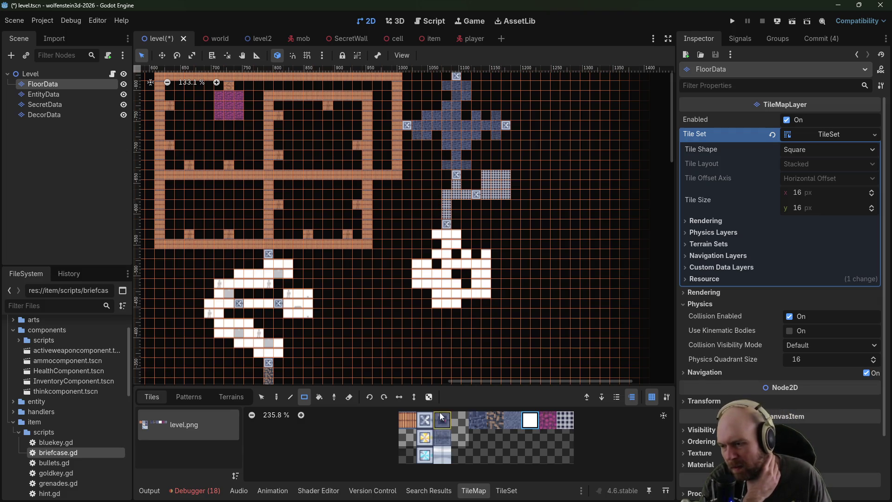
left_click(66, 95)
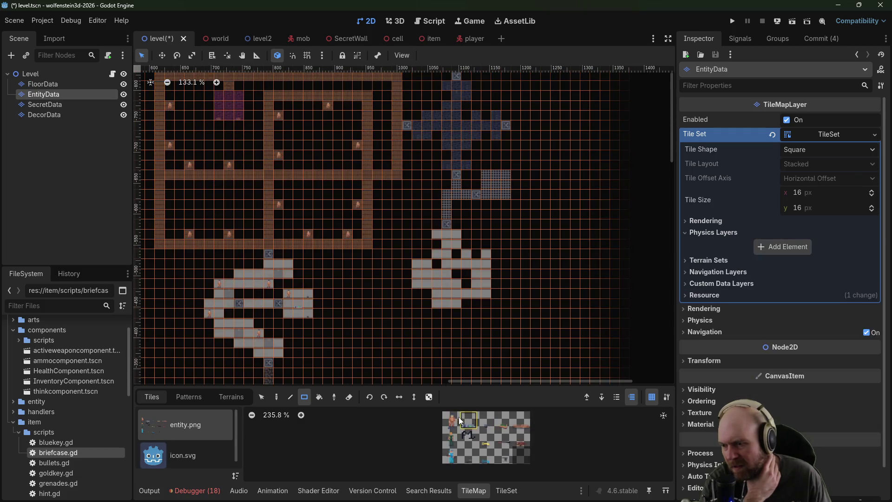
Step: Place two entity tiles in the cross room, one near its right door marker
left_click(453, 420)
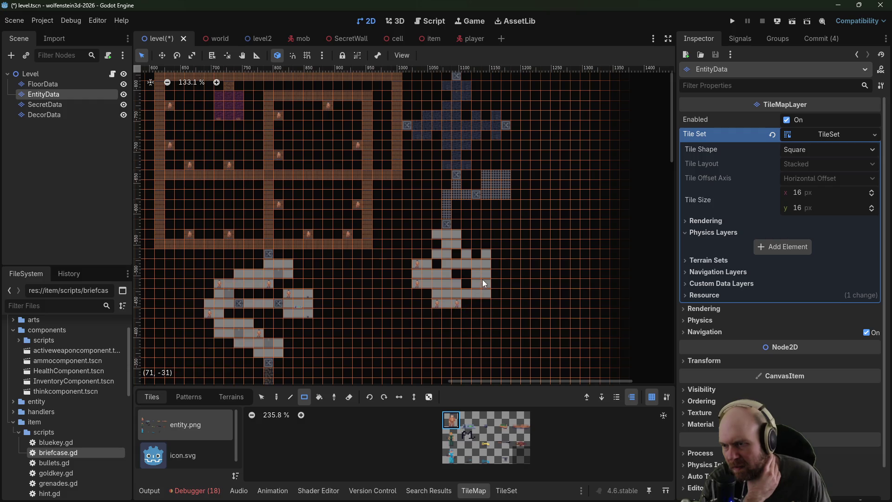
scroll(483, 283, "up", 4)
scroll(496, 251, "up", 2)
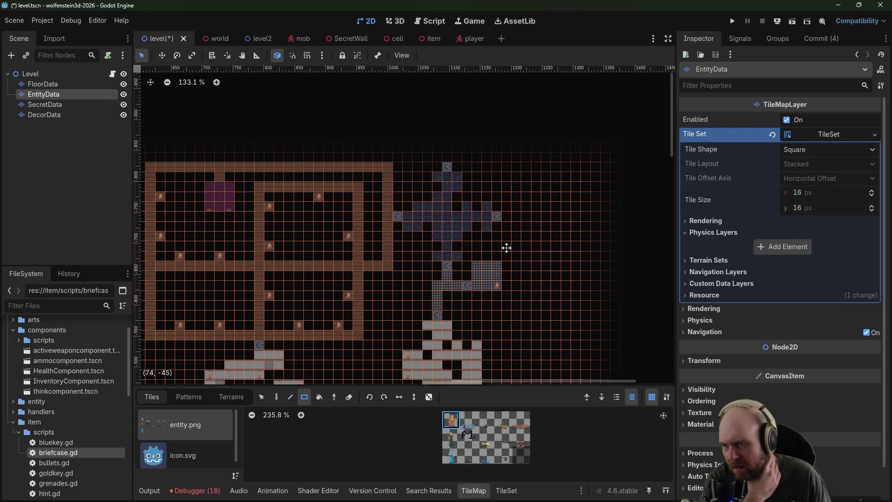
scroll(507, 248, "up", 1)
left_click(438, 235)
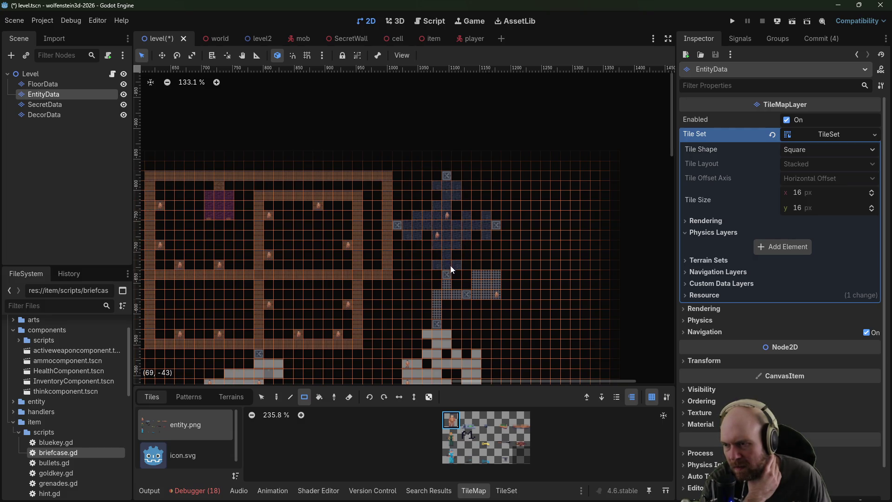
left_click(487, 226)
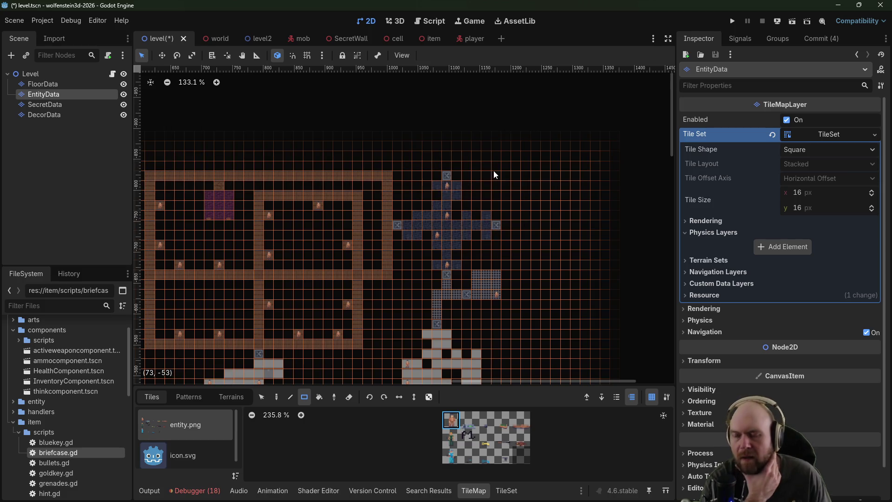
Step: Compare the FloorData and EntityData layers and browse entity tiles, ending on FloorData
left_click_drag(530, 186, 513, 124)
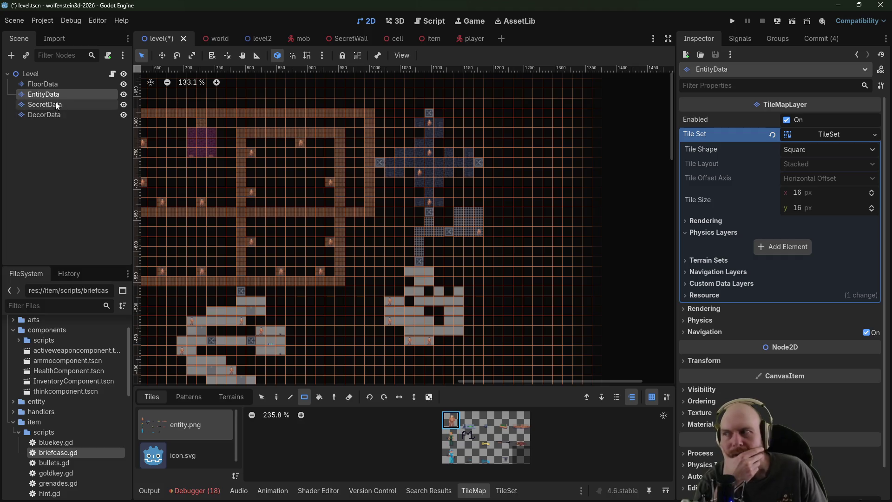
left_click(44, 84)
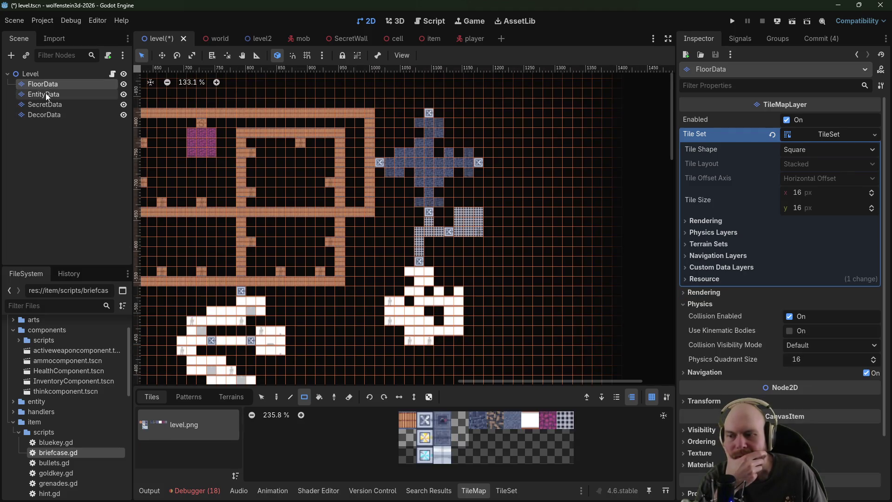
left_click(46, 95)
left_click(522, 437)
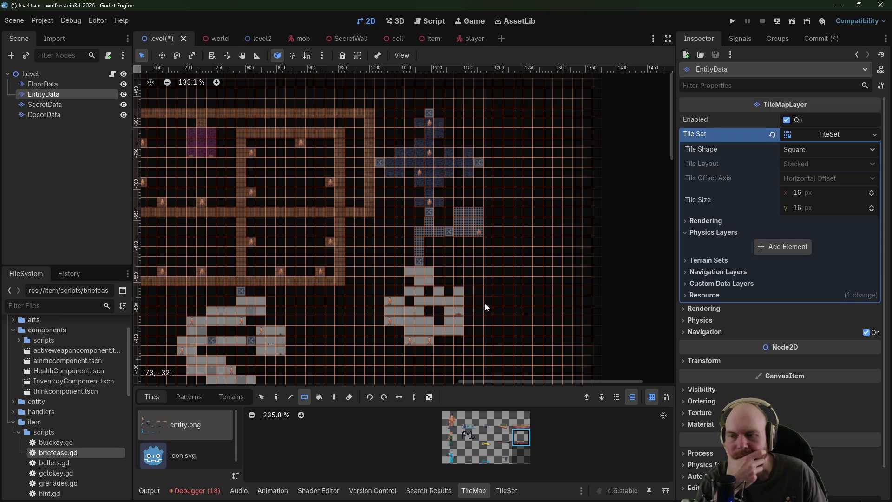
scroll(474, 285, "up", 3)
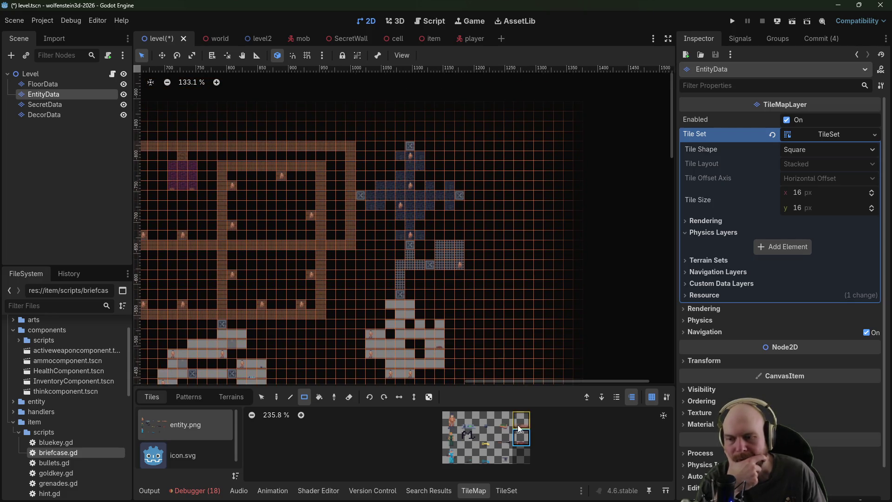
left_click(520, 421)
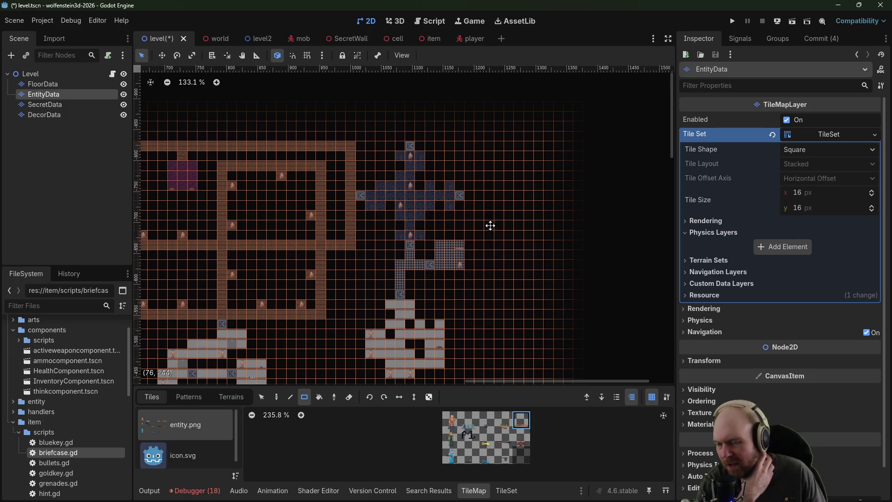
scroll(465, 260, "up", 3)
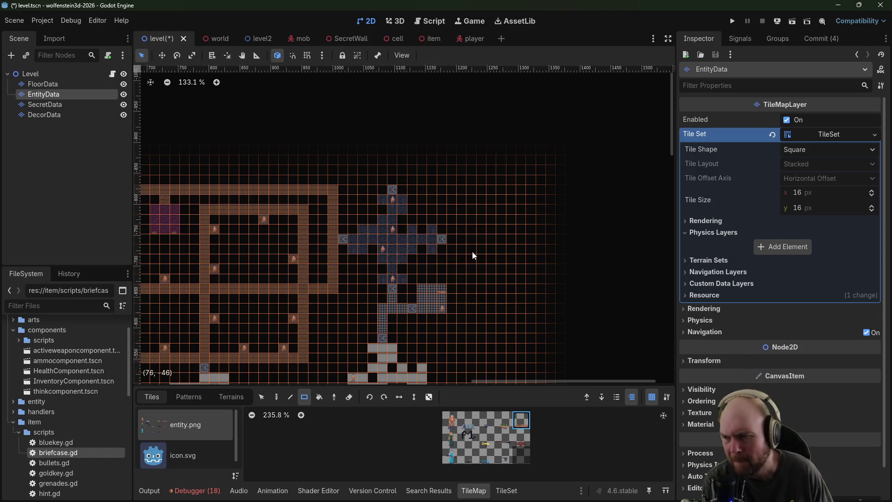
scroll(455, 203, "up", 1)
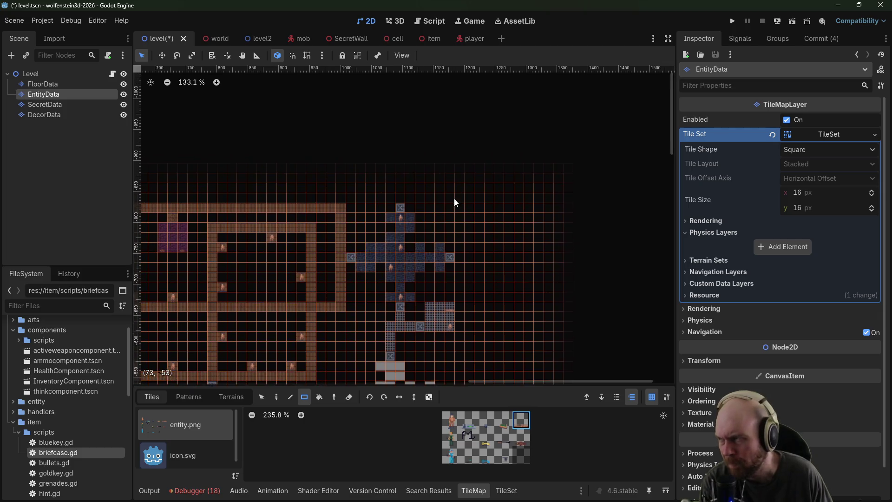
left_click(63, 86)
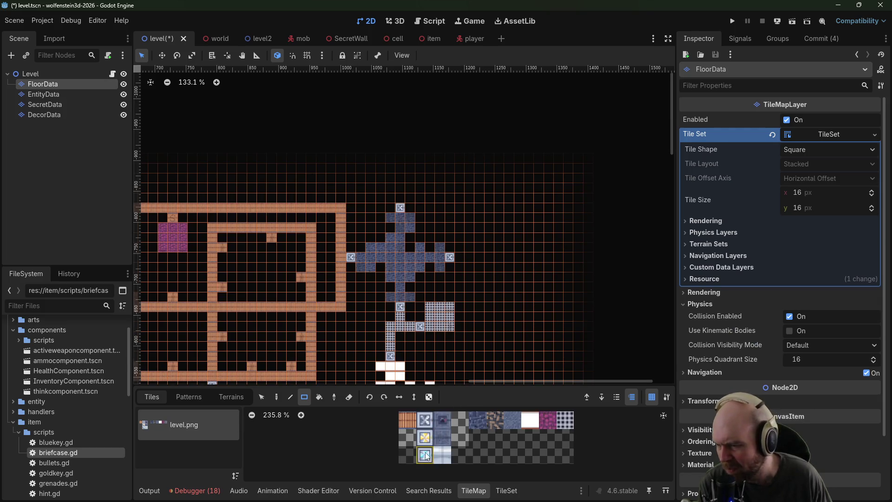
Step: Paint magenta floor columns forming a diamond-shaped room east of the cross room
left_click(420, 421)
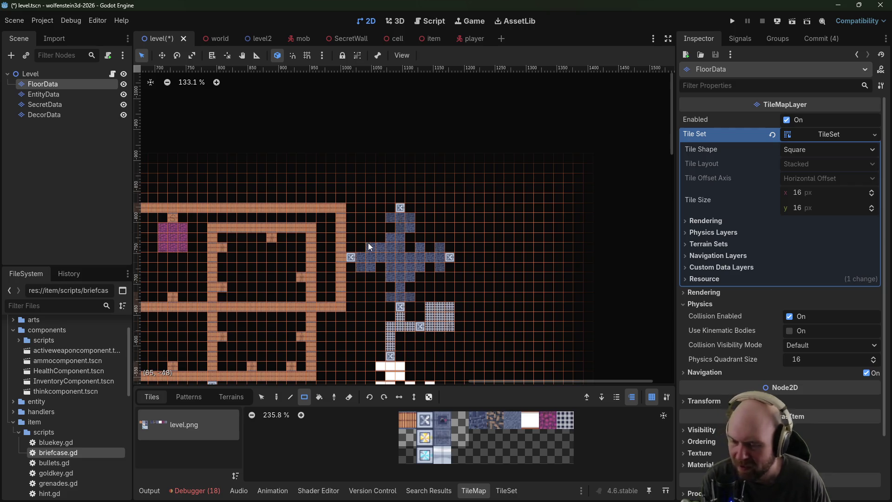
left_click_drag(378, 262, 398, 281)
mouse_move(319, 250)
left_mouse_down()
mouse_move(500, 150)
mouse_move(328, 249)
mouse_move(409, 174)
mouse_move(330, 193)
mouse_move(294, 243)
left_mouse_up()
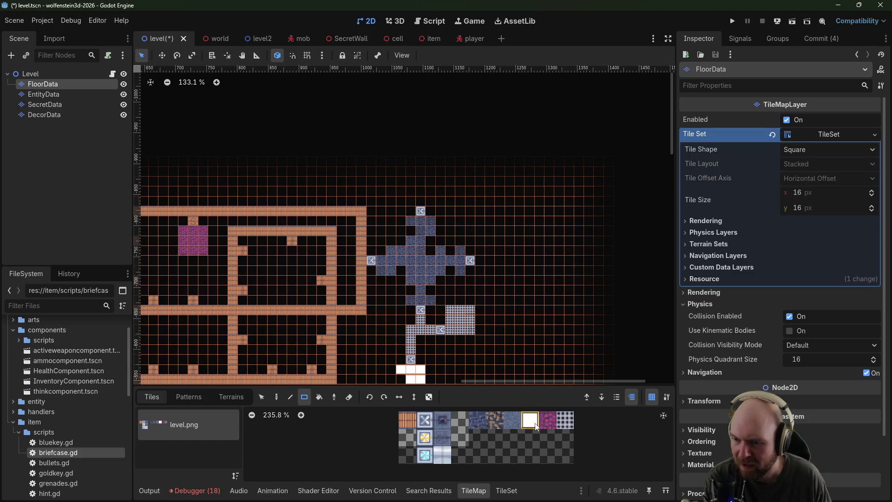
left_click(547, 421)
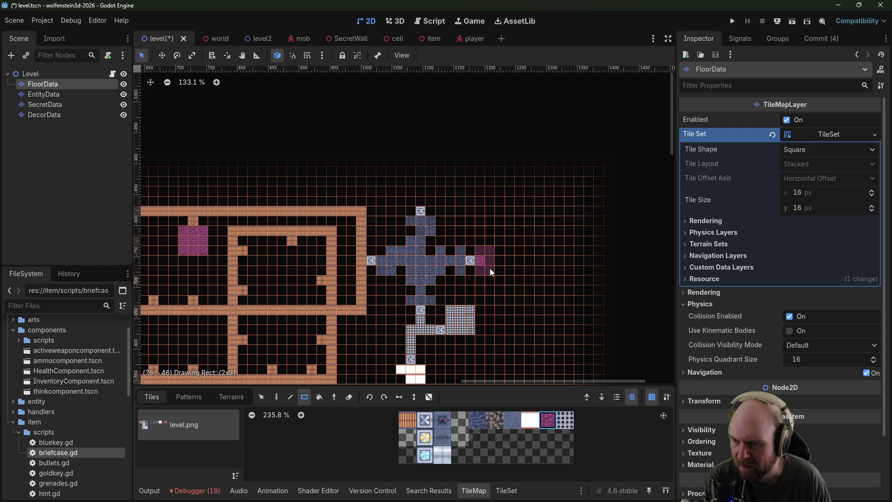
left_click_drag(484, 241, 491, 284)
left_click_drag(494, 229, 504, 288)
left_click_drag(500, 225, 511, 302)
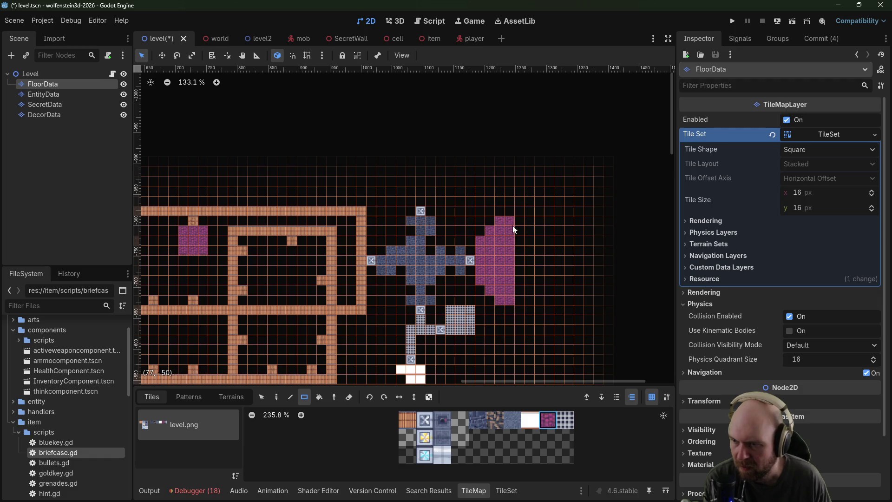
left_click_drag(519, 229, 519, 292)
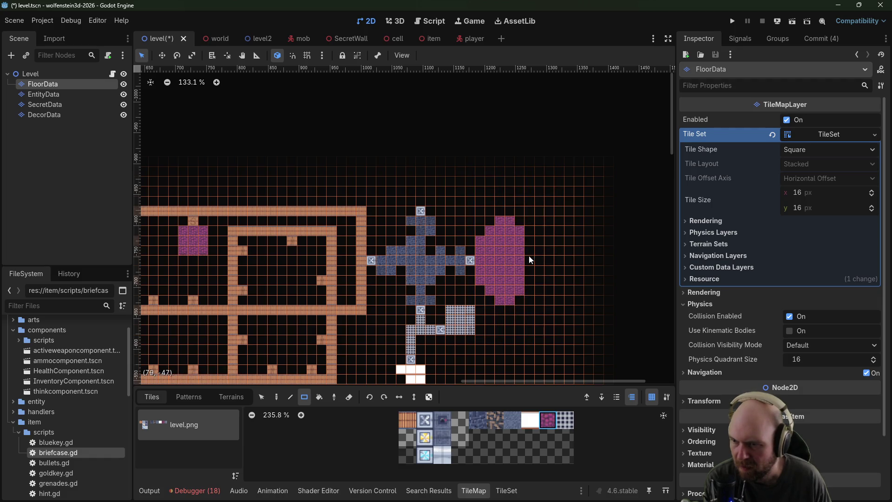
mouse_move(529, 248)
left_mouse_down()
mouse_move(530, 280)
mouse_move(540, 261)
mouse_move(541, 272)
left_mouse_up()
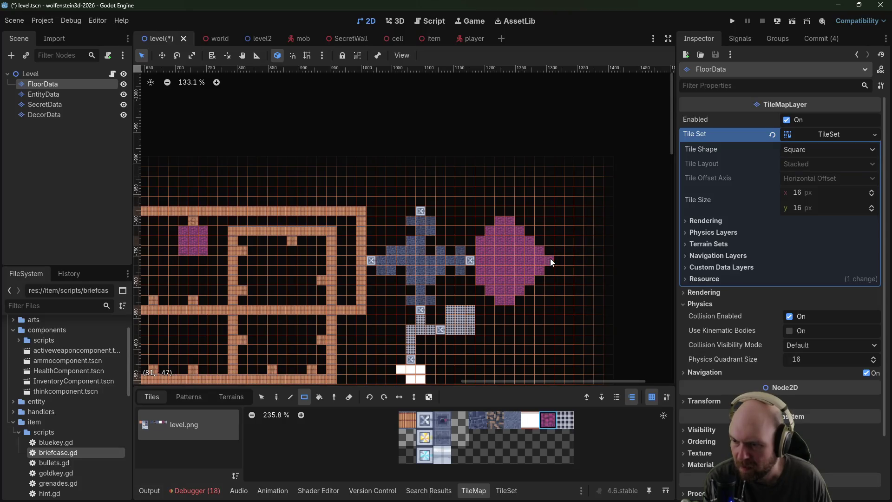
Step: Place an entity tile inside the magenta room on the EntityData layer
left_click(46, 94)
left_click(486, 454)
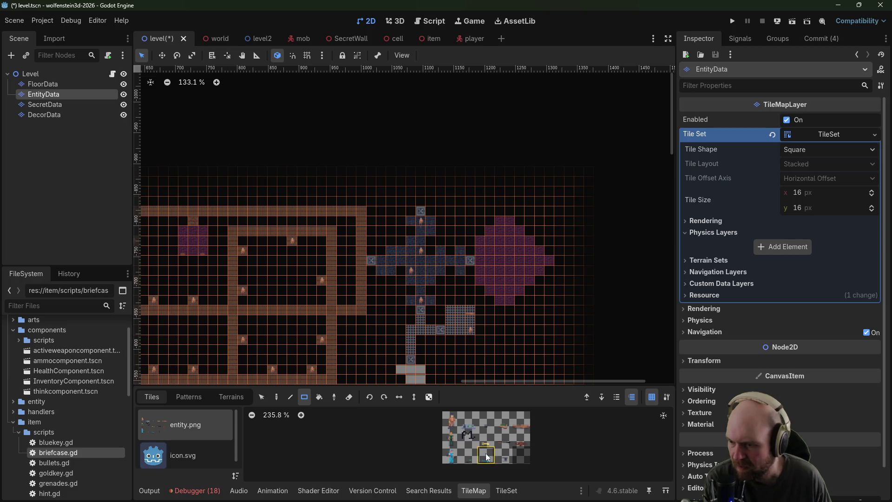
left_click(538, 261)
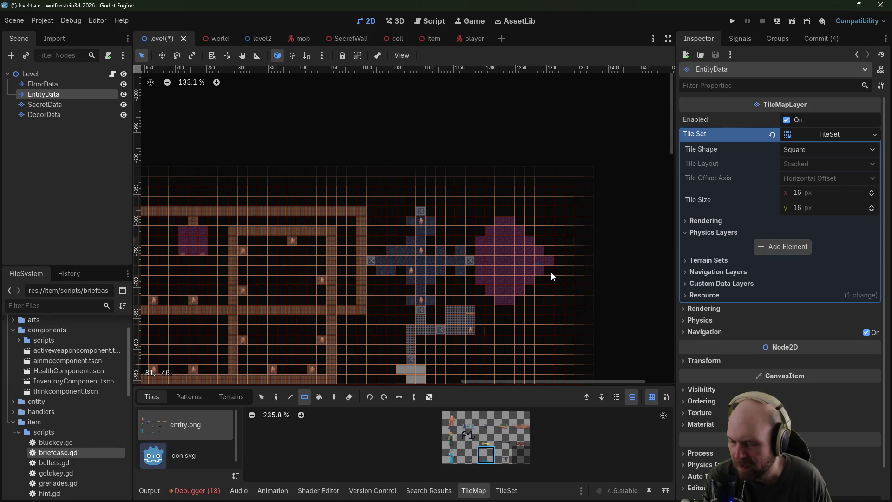
Step: Place two person enemy tiles from the entity atlas, one in the magenta room
scroll(515, 259, "up", 3)
scroll(513, 294, "up", 2)
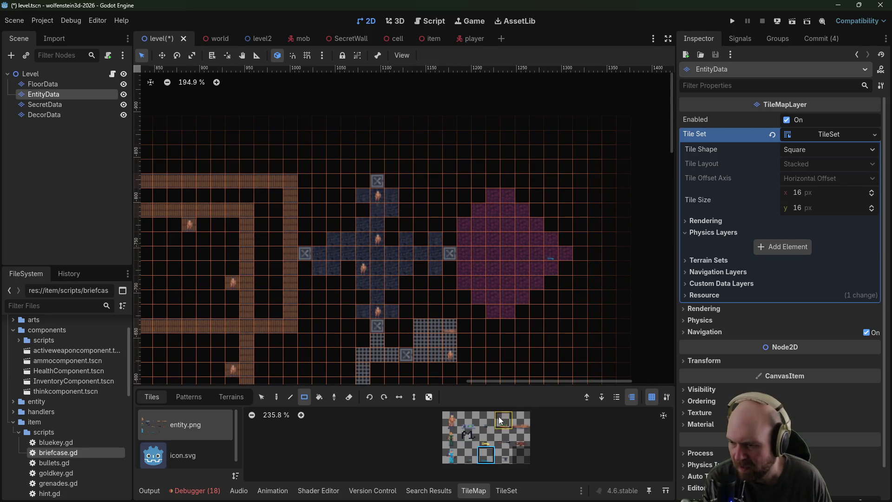
left_click(450, 420)
left_click(548, 268)
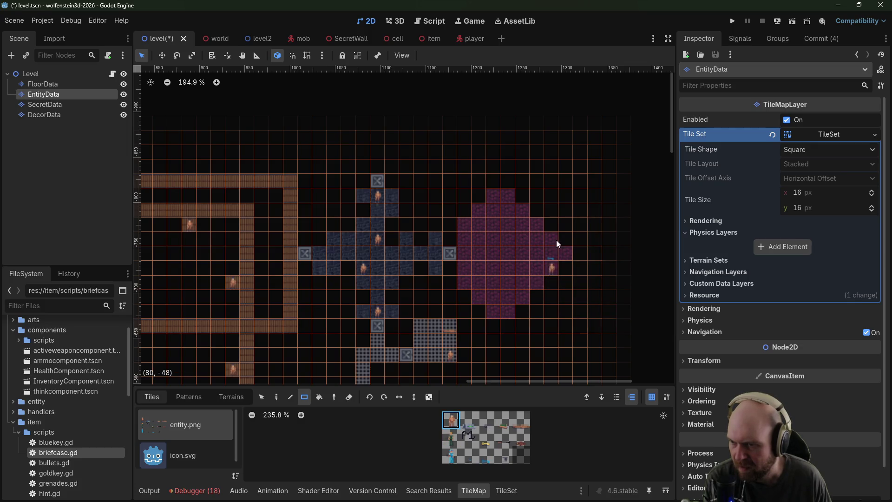
left_click(557, 240)
left_click(465, 277)
Step: Scroll around the level to review the enemies, then select the FloorData layer
scroll(481, 239, "down", 5)
scroll(482, 238, "left", 3)
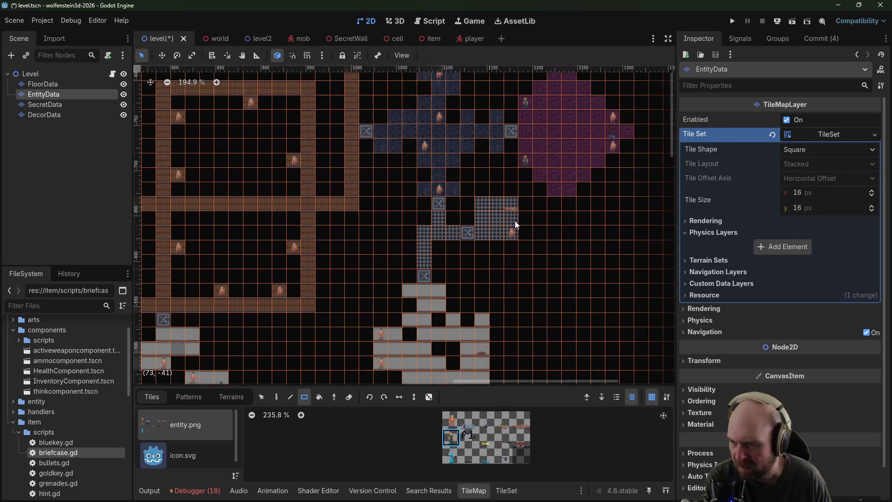
scroll(525, 195, "down", 3)
scroll(548, 186, "up", 5)
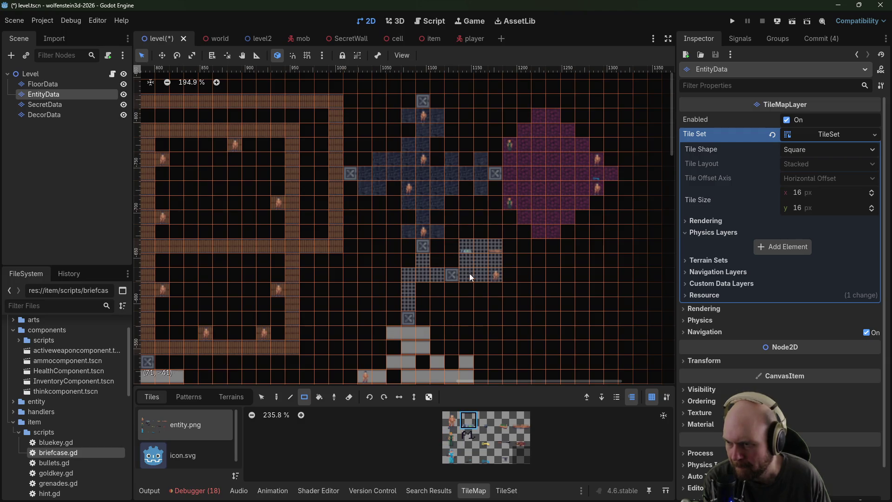
scroll(483, 279, "down", 3)
scroll(497, 291, "left", 1)
scroll(531, 276, "up", 5)
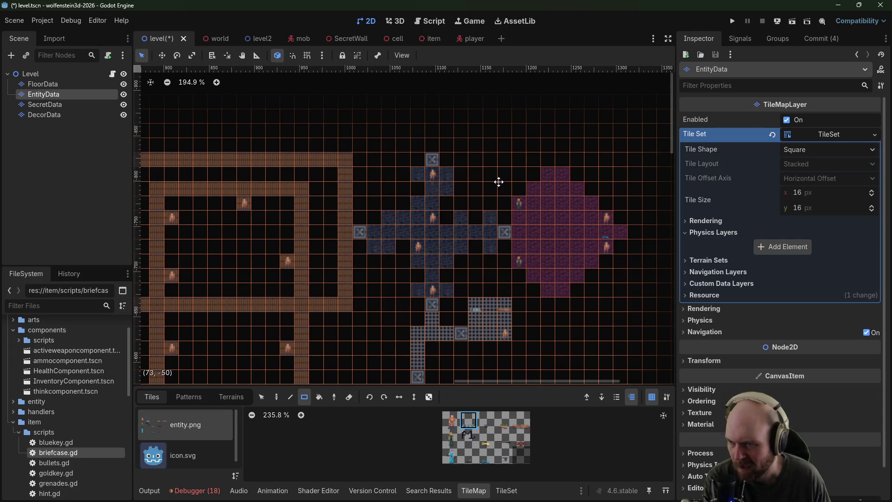
scroll(481, 263, "up", 3)
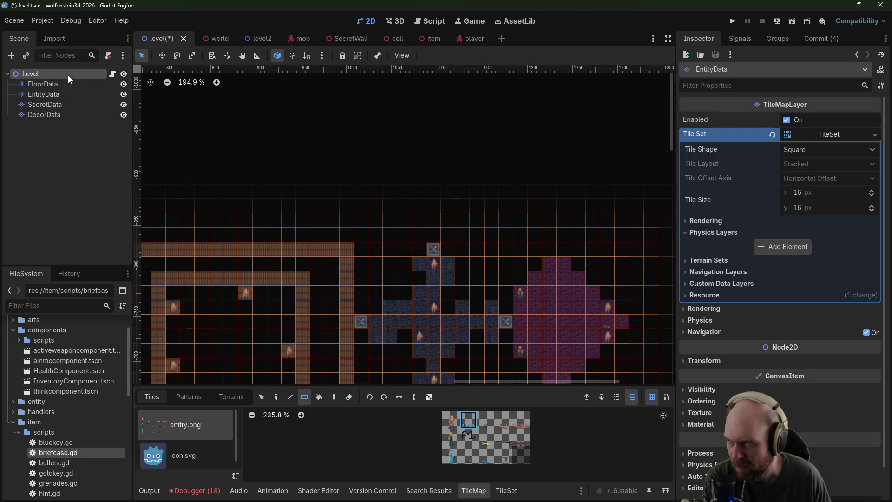
left_click(70, 83)
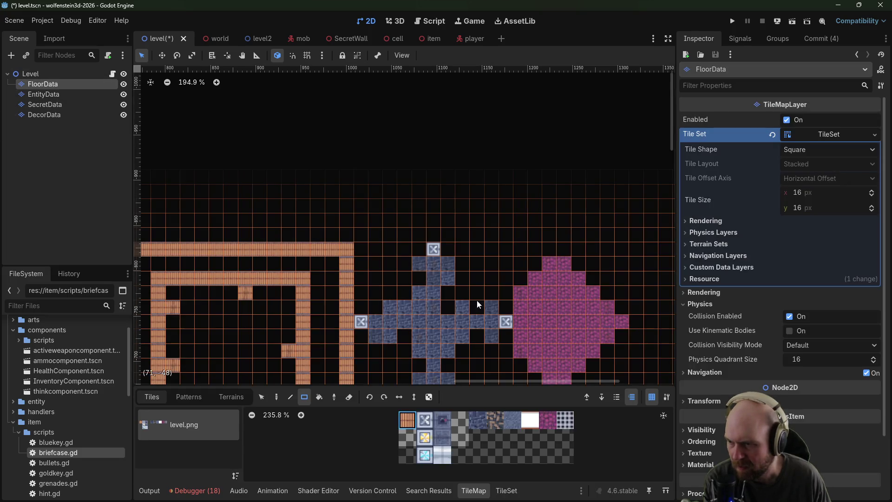
Step: Paint a checker-grid corridor north of the cross room
left_click(566, 424)
left_click_drag(429, 231, 434, 188)
left_click(424, 419)
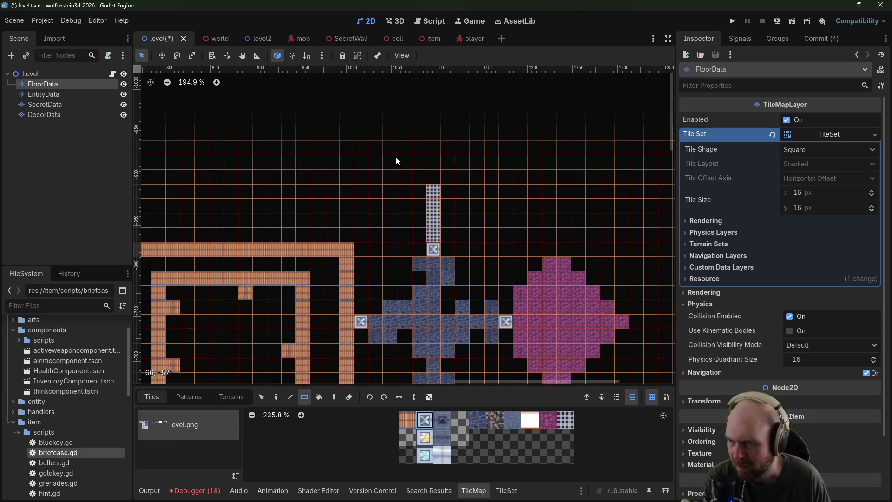
scroll(466, 173, "down", 5)
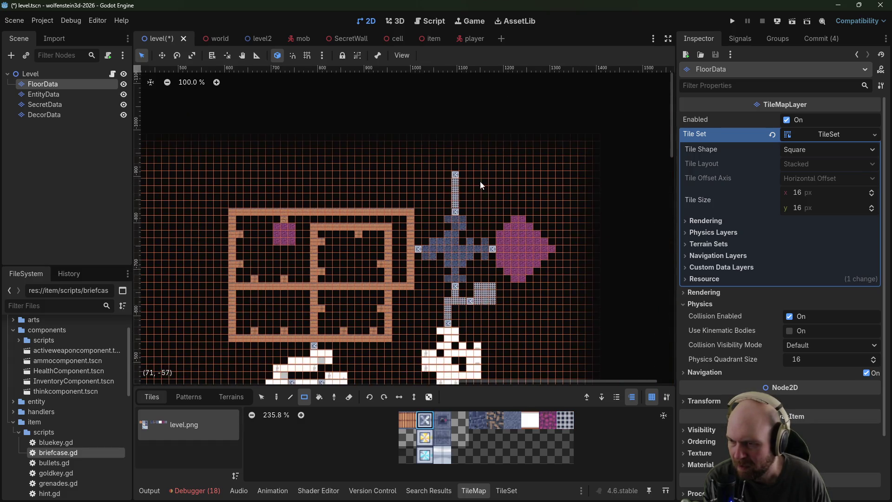
mouse_move(506, 211)
left_mouse_down()
mouse_move(510, 118)
mouse_move(510, 216)
left_mouse_up()
scroll(510, 216, "down", 5)
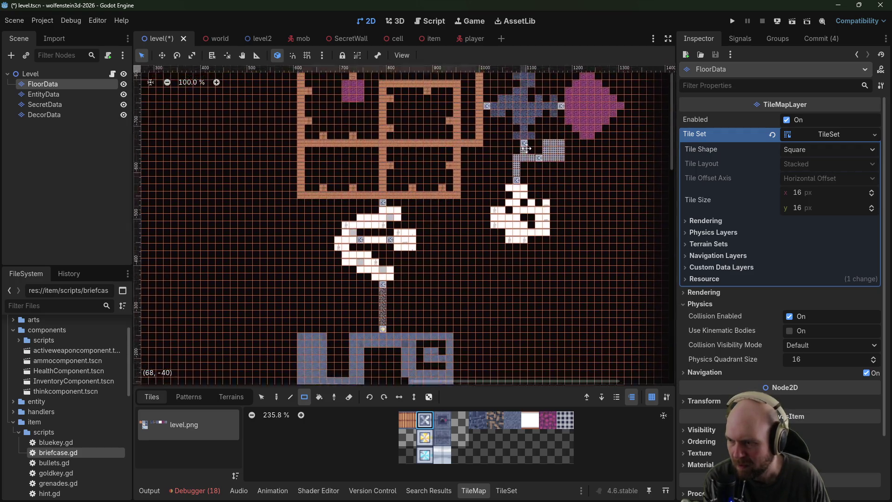
scroll(453, 230, "up", 3)
scroll(497, 171, "up", 5)
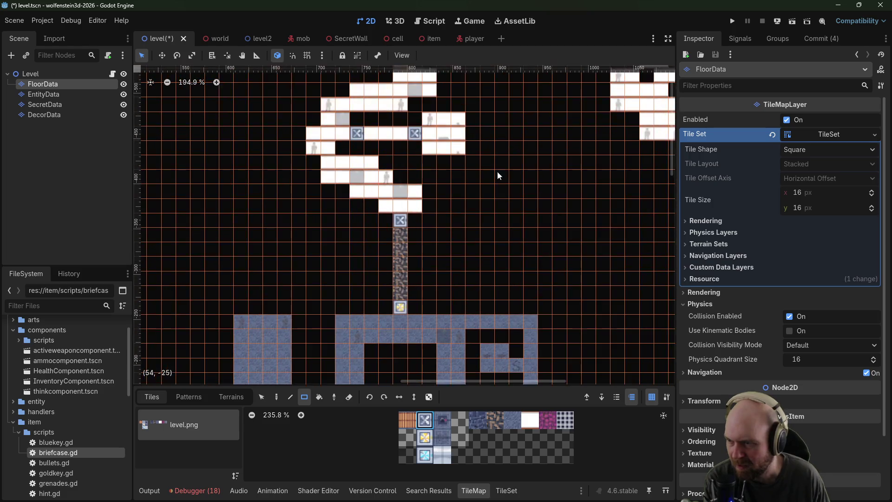
scroll(500, 221, "up", 3)
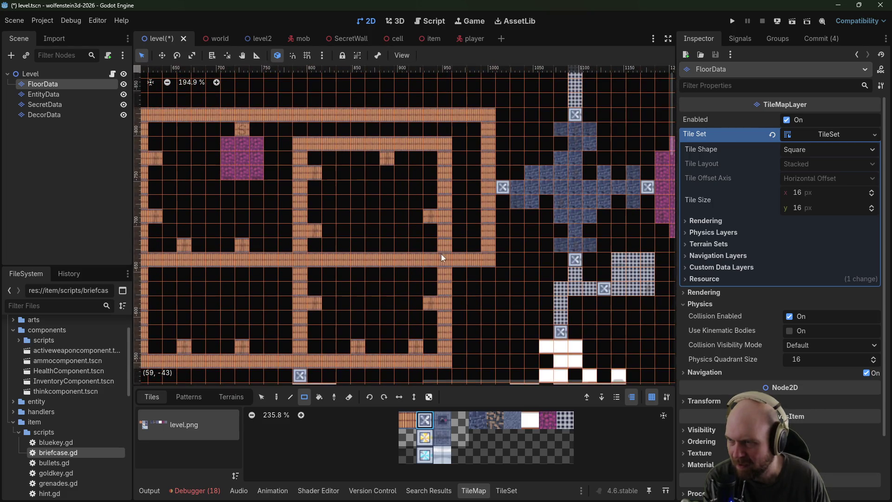
scroll(442, 254, "down", 3)
Step: Pick an entity tile on the EntityData layer and run the project to playtest
left_click(56, 95)
scroll(405, 241, "down", 5)
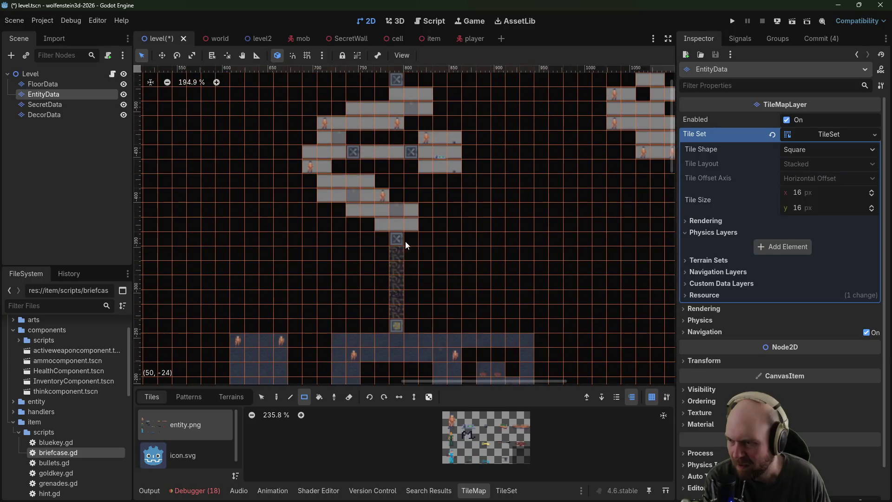
scroll(543, 187, "up", 5)
scroll(543, 186, "right", 3)
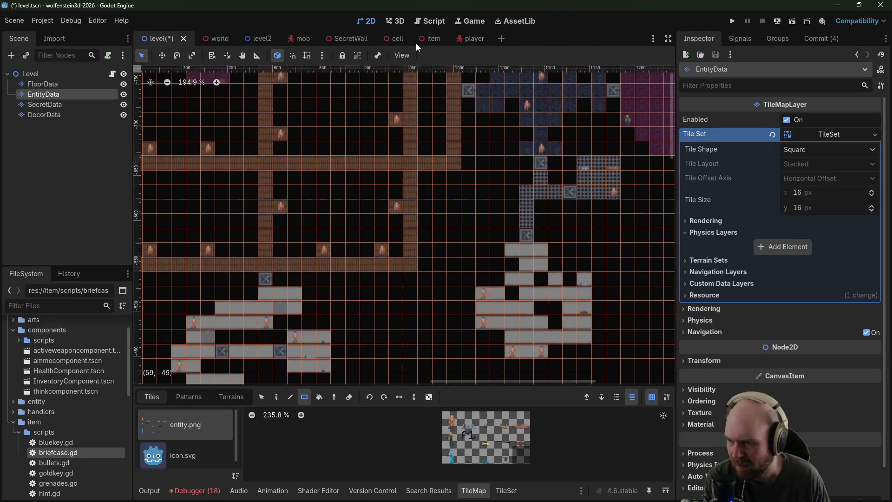
scroll(427, 144, "up", 4)
scroll(426, 143, "right", 2)
left_click(466, 442)
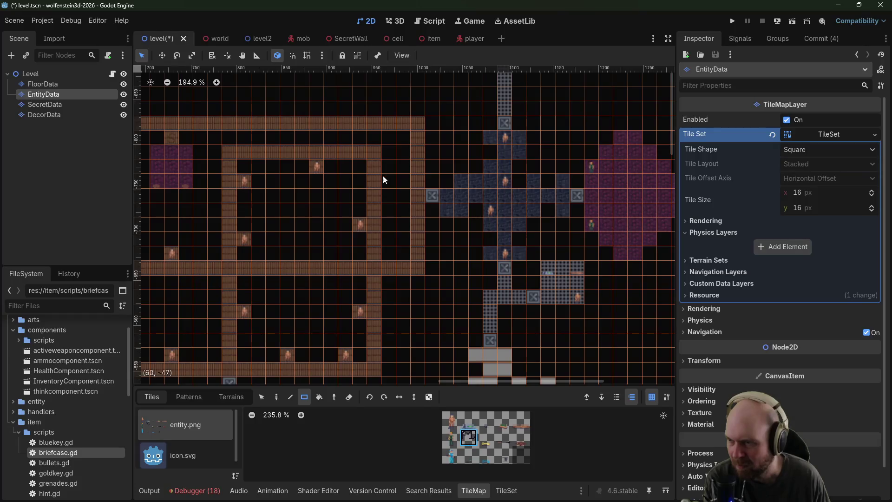
left_click(733, 22)
Step: Start the level, go through the first door and shoot the guards in the stone corridor
left_click(462, 259)
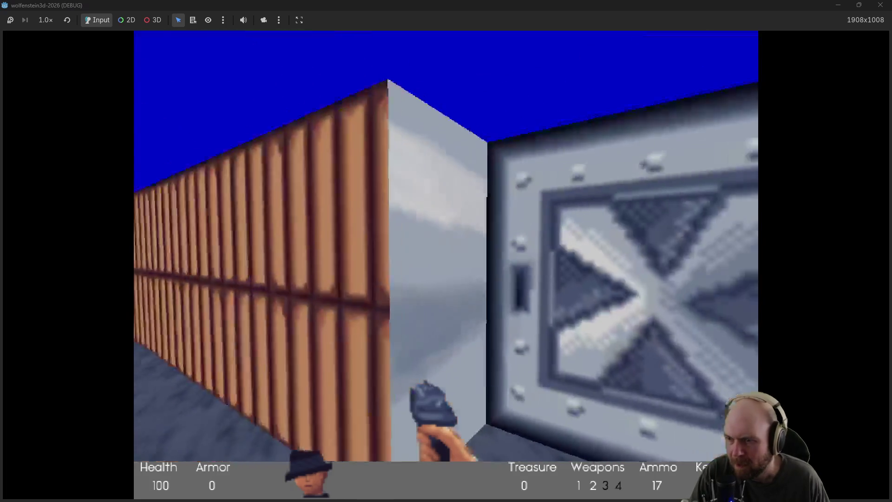
key("Right")
key("space")
key("Up")
key("ctrl")
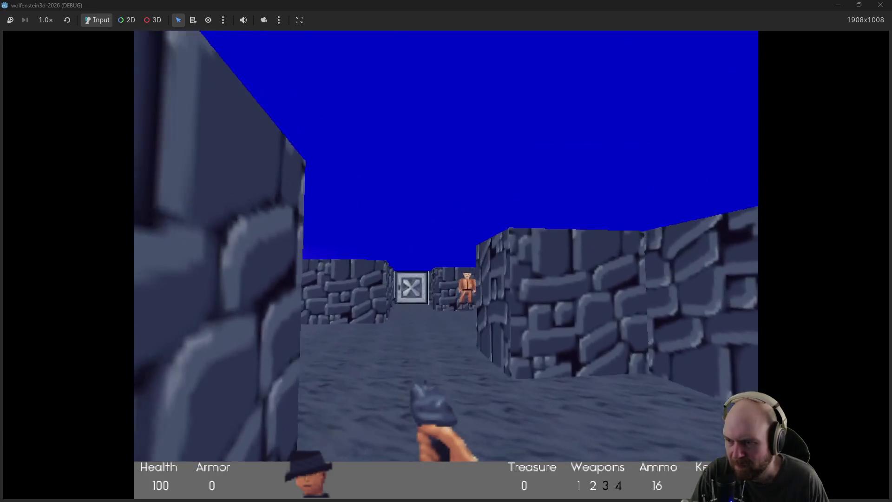
key("ctrl")
key("Up")
key("Right")
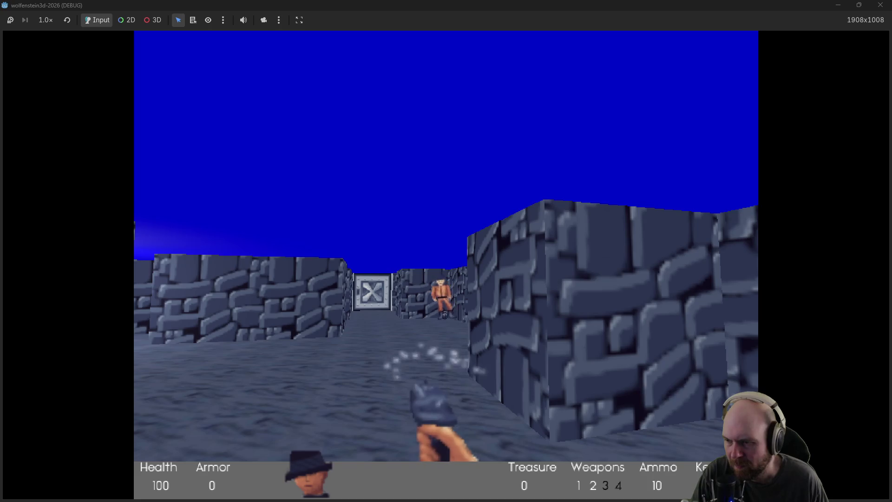
key("ctrl")
key("Up")
key("Left")
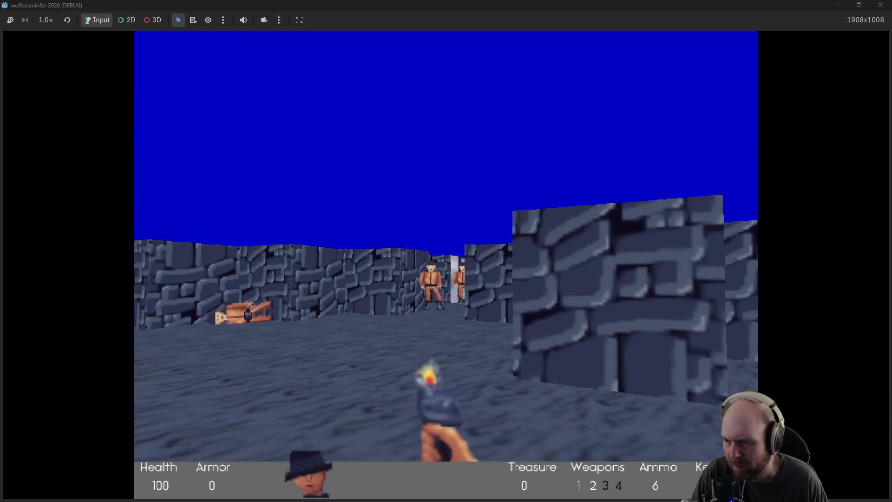
key("ctrl")
key("Up")
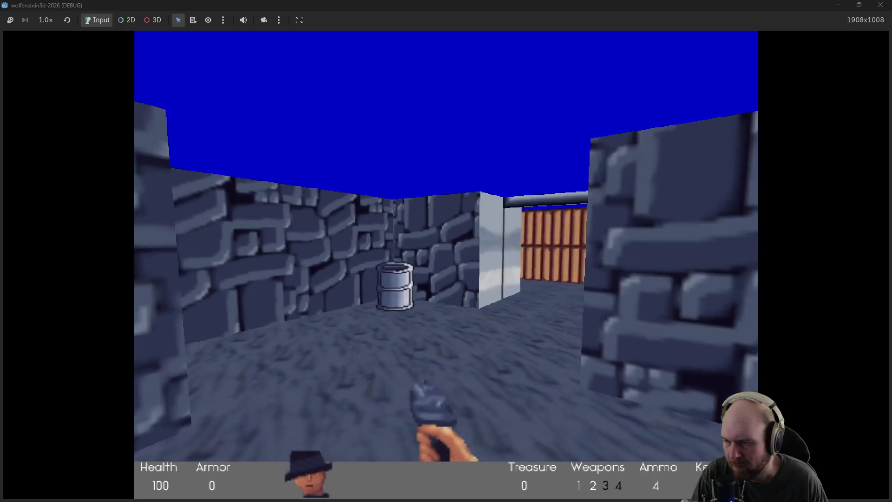
Step: Turn into the next corridor, shoot the guard there and finish him with the knife
key("Left")
key("Up")
key("ctrl")
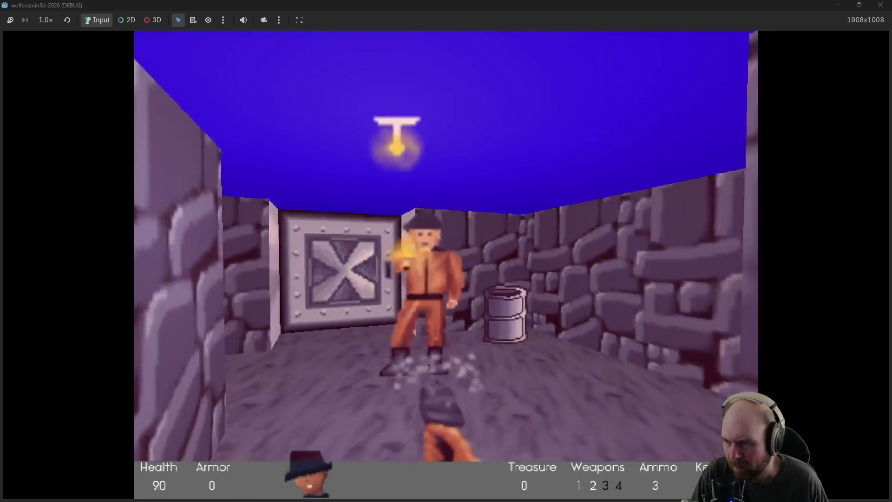
key("ctrl")
key("Left")
key("Up")
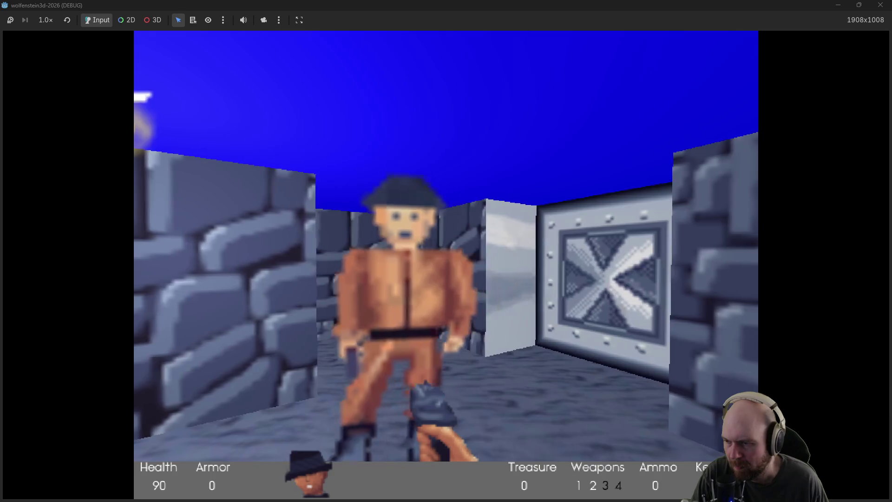
key("Down")
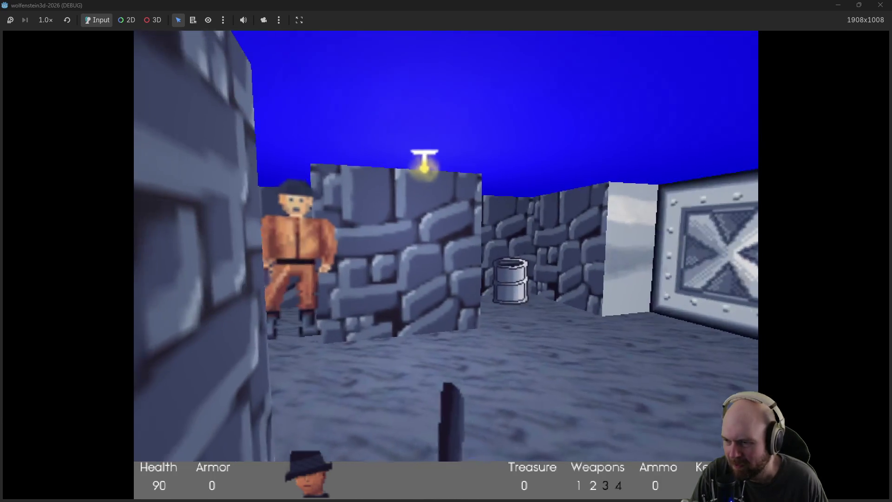
key("Left")
key("ctrl")
Step: Collect the first, second and third dropped ammo magazines along the corridor
key("Up")
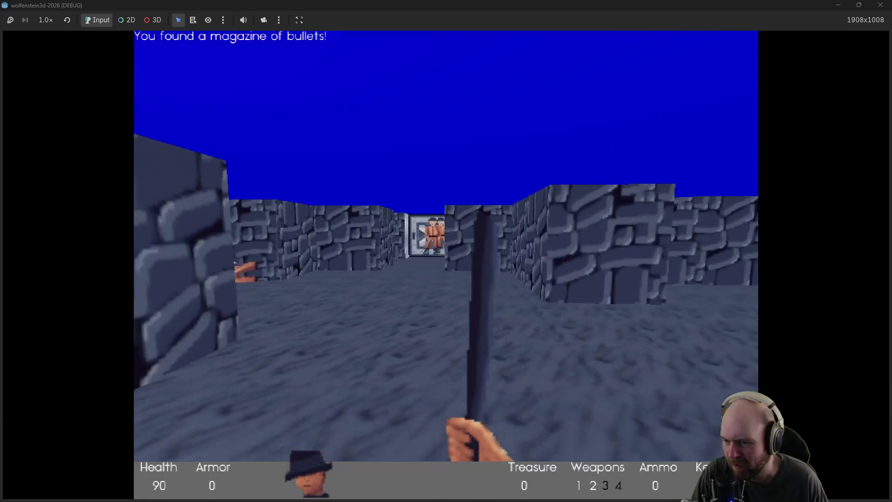
key("Up")
key("Right")
key("Left")
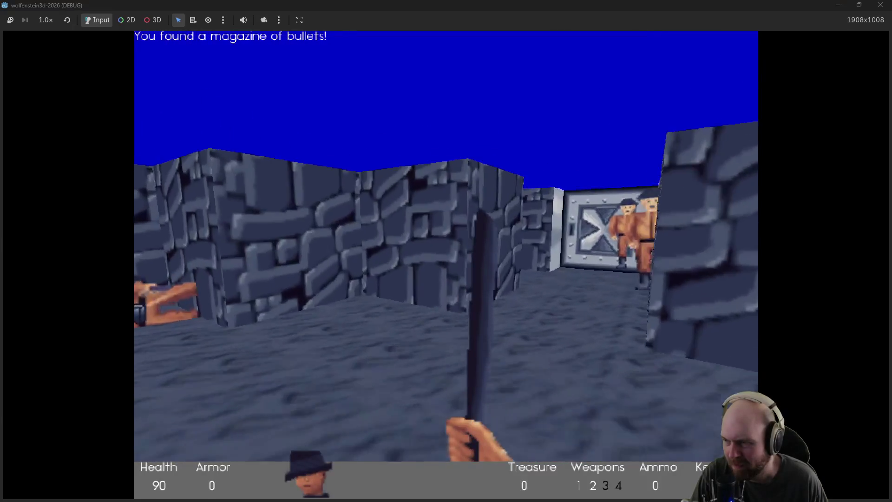
key("Left")
key("Up")
key("Right")
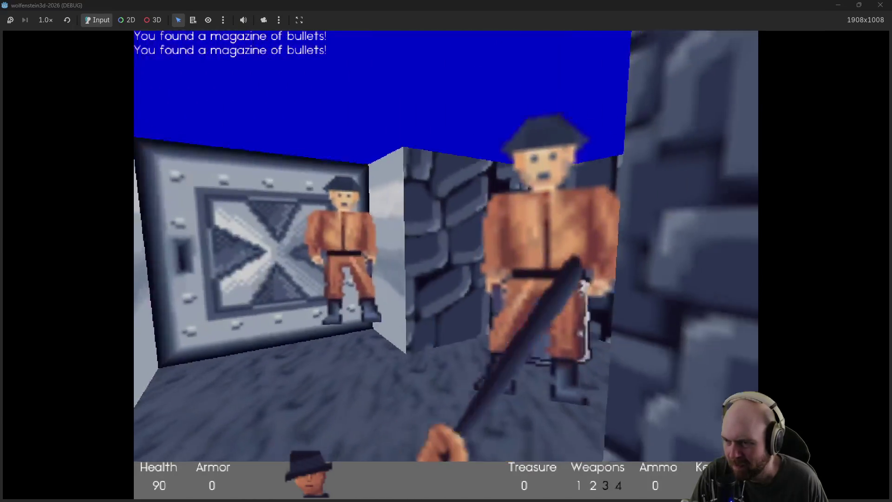
key("Up")
Step: Knife another guard, grab his fourth magazine and enter the blue-ceilinged corridor
key("Left")
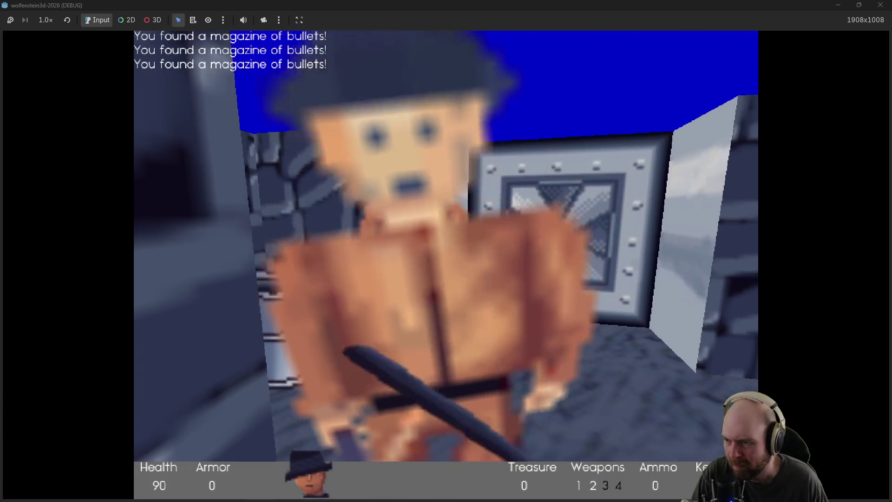
key("Down")
key("Up")
key("ctrl")
key("Up")
key("Right")
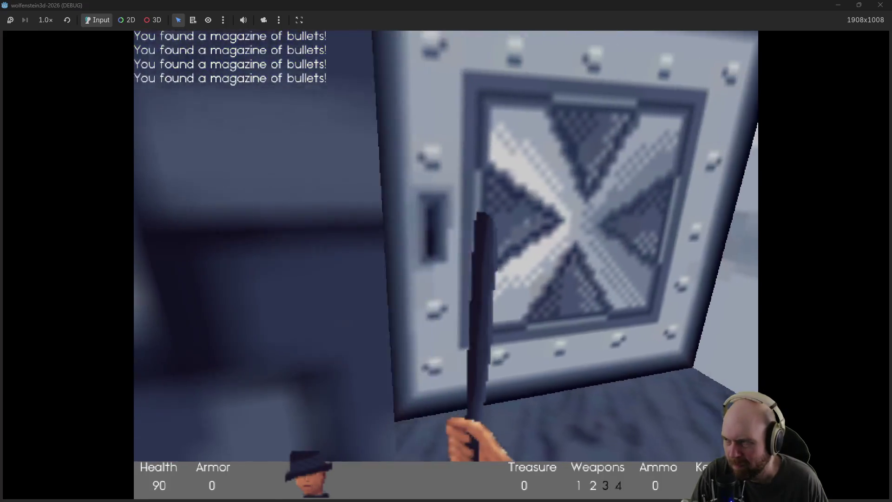
key("Left")
key("Up")
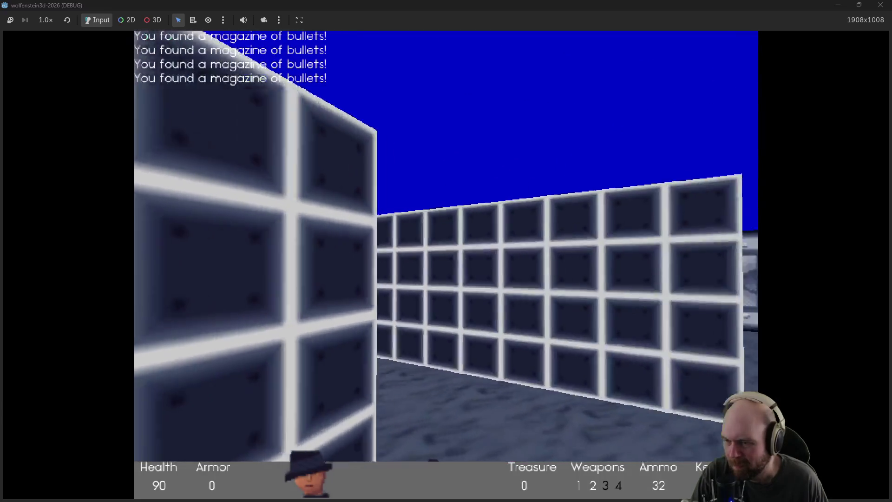
Step: Open the steel door, shoot the tiled room's guard, grab the medkit, and reach the white corridor
key("Left")
key("Up")
key("space")
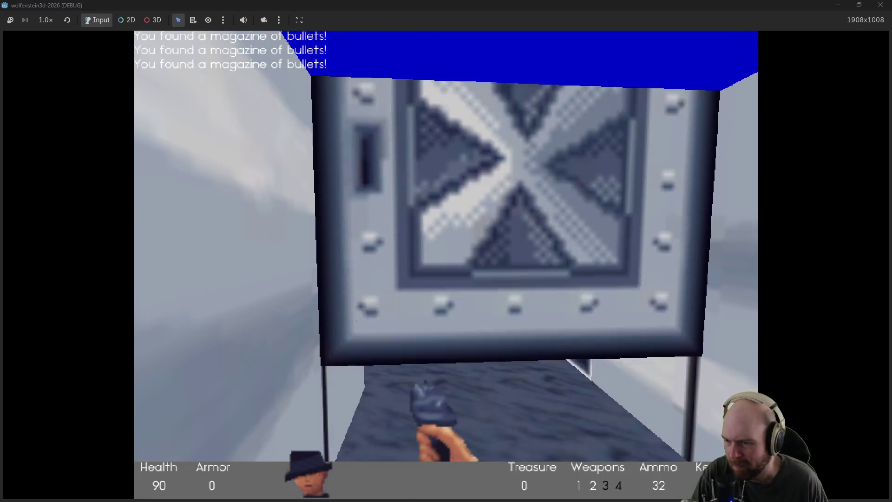
key("ctrl")
key("Up")
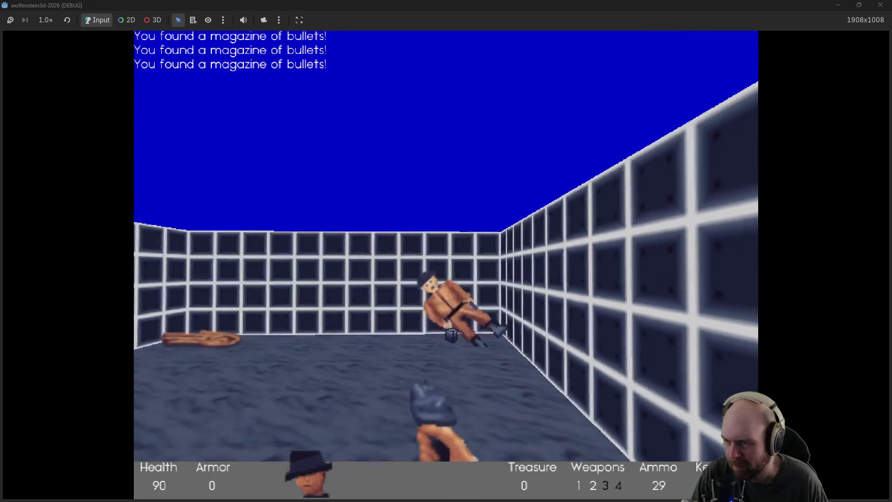
key("Up")
key("Left")
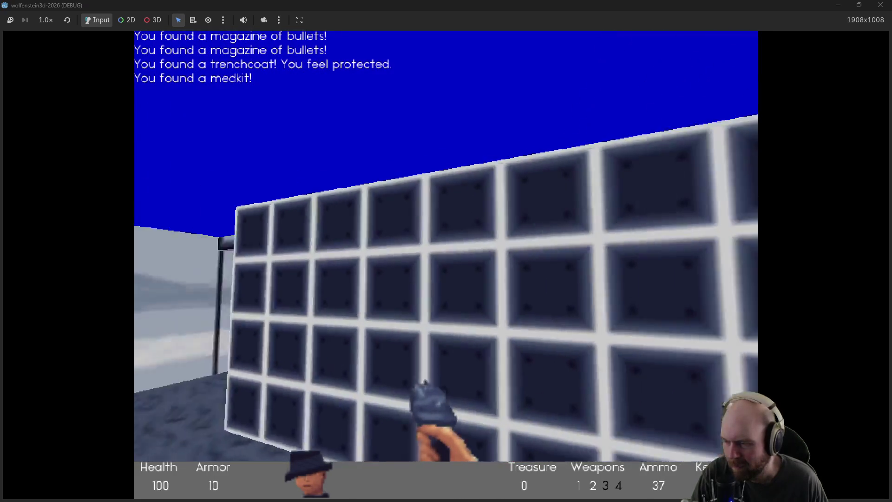
key("Up")
key("Left")
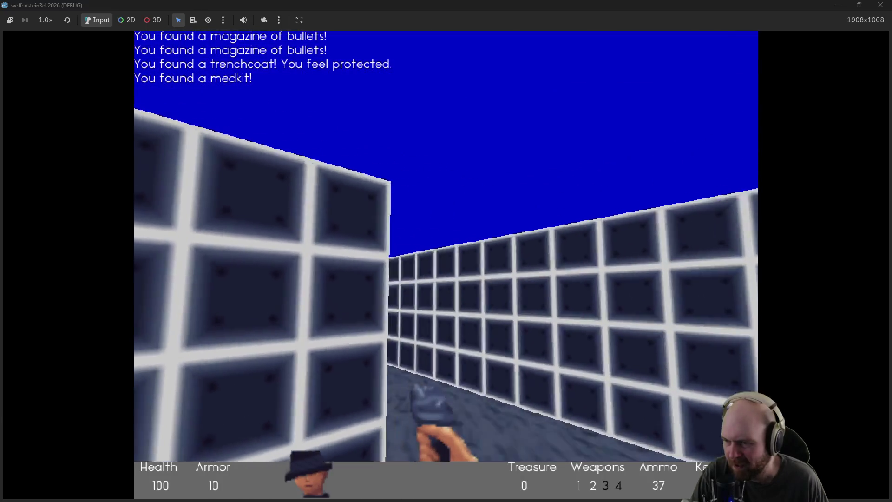
key("Left")
key("Up")
key("Left")
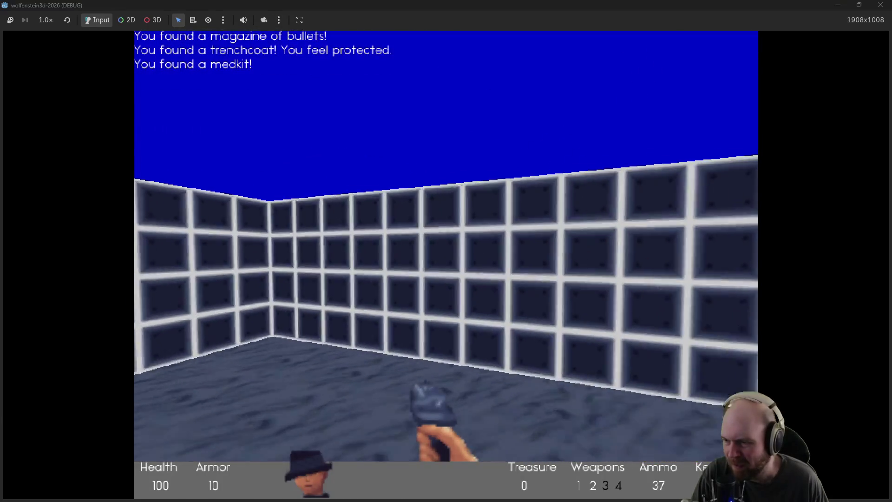
key("Up")
key("Left")
key("Up")
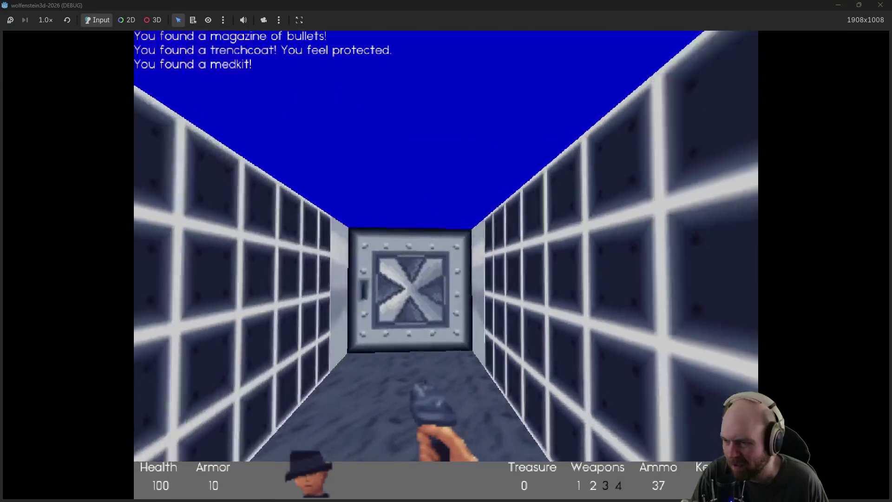
key("space")
key("Up")
Step: Kill the two guards, then collect their magazines, the briefcase and the medkit
key("Right")
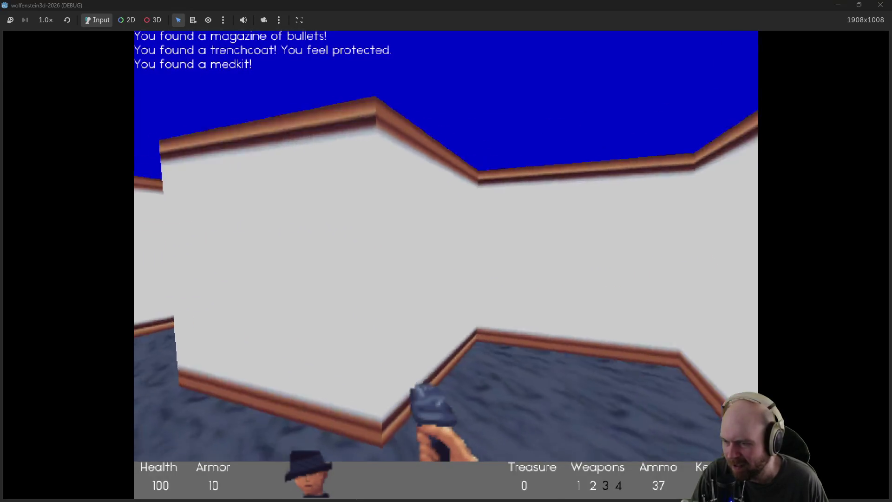
key("Left")
key("Up")
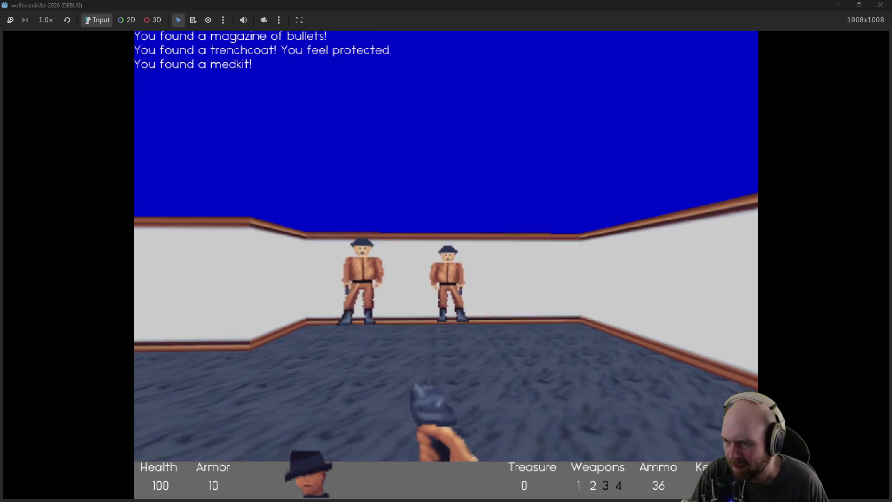
key("Left")
key("ctrl")
key("ctrl")
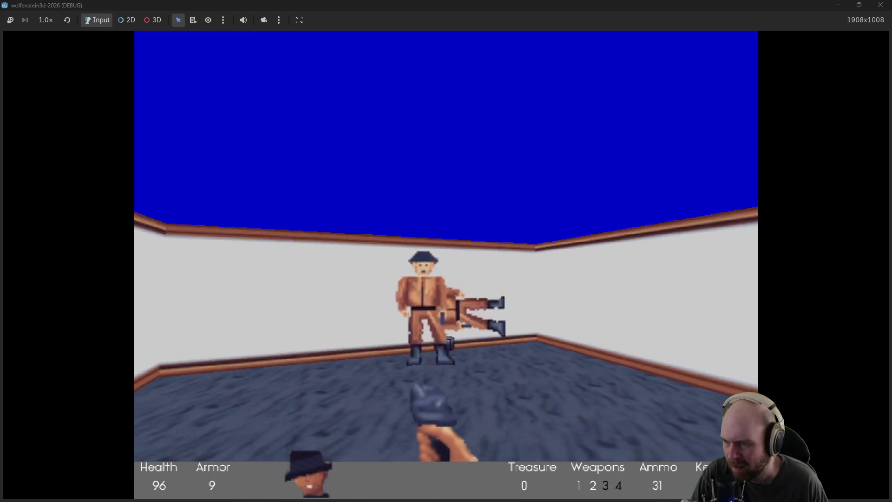
key("ctrl")
key("ctrl")
key("Up")
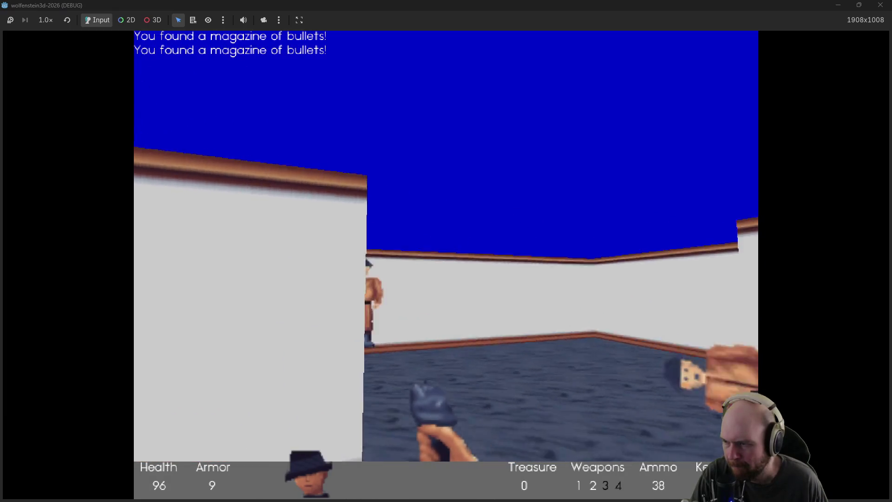
key("Up")
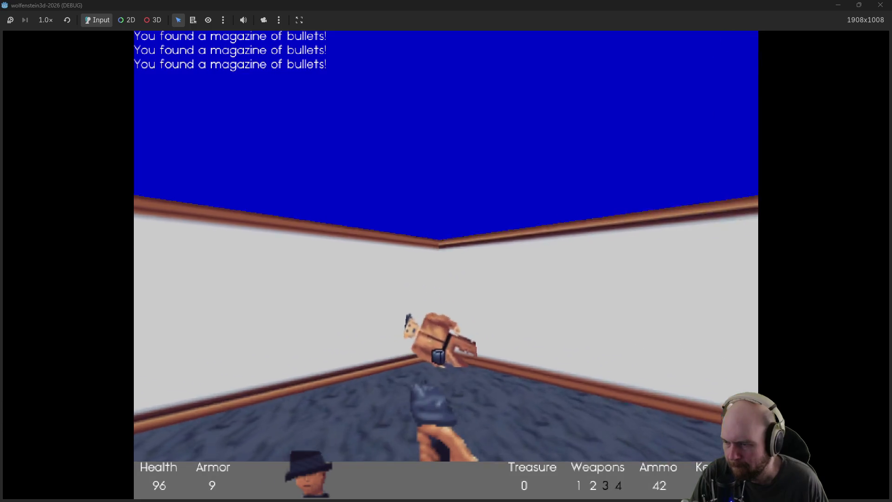
key("Left")
key("Up")
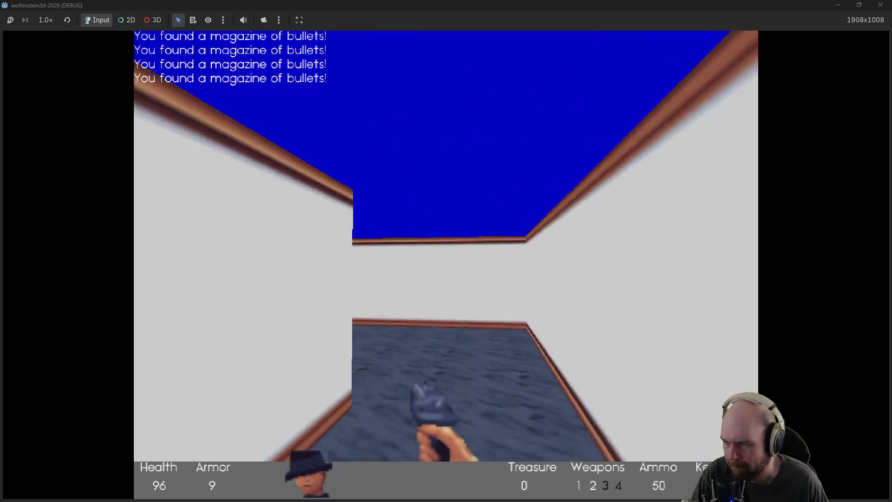
key("Up")
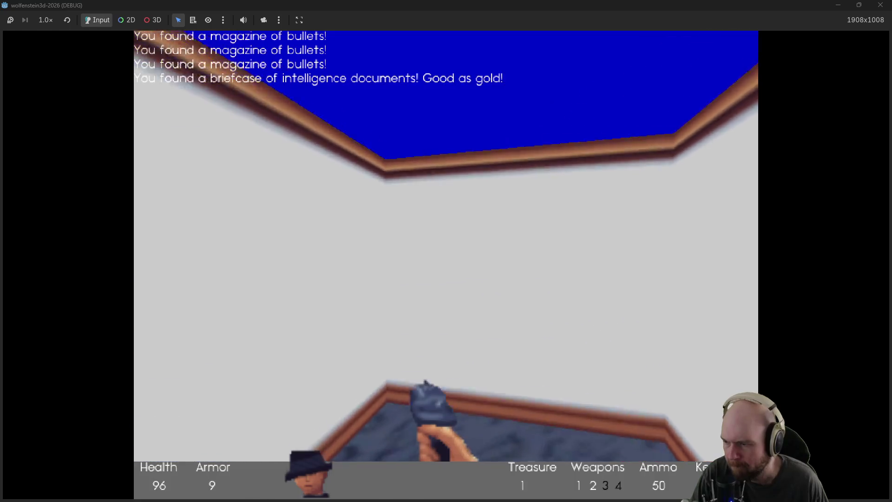
Step: Go through the grid-walled and stone corridors' steel doors to the purple room door
key("Right")
key("Right")
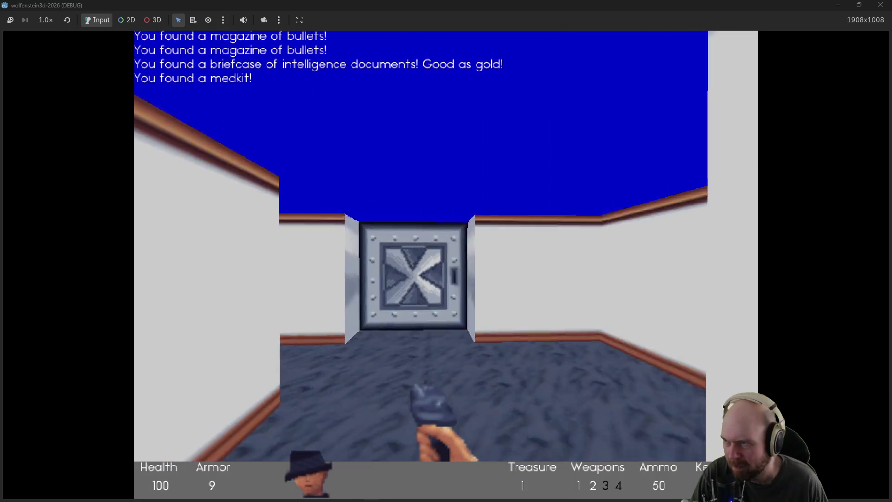
key("Up")
key("space")
key("Right")
key("Up")
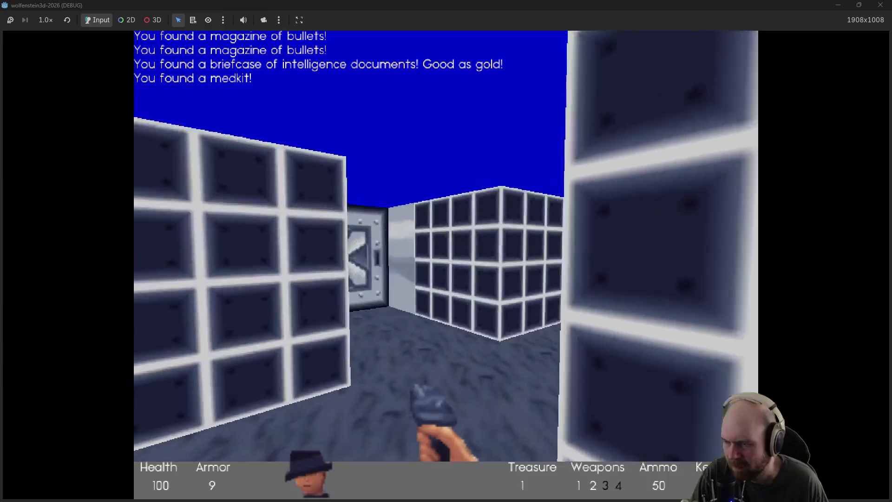
key("space")
key("Right")
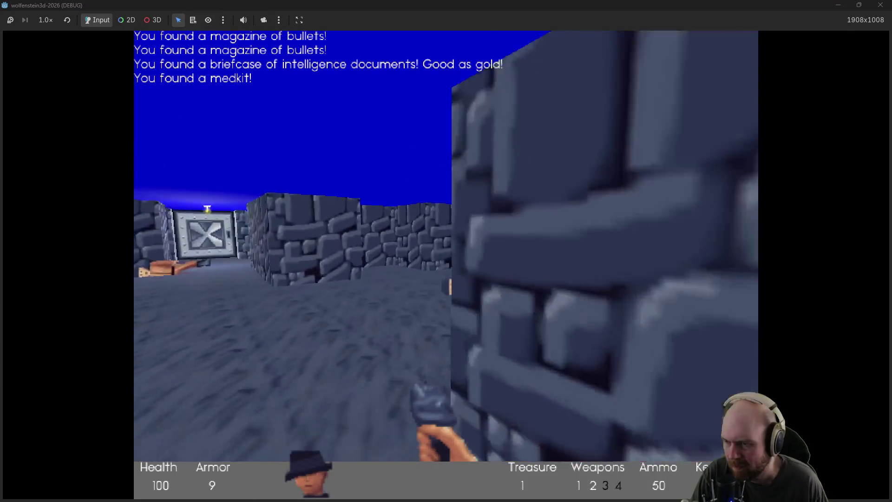
key("Up")
key("Right")
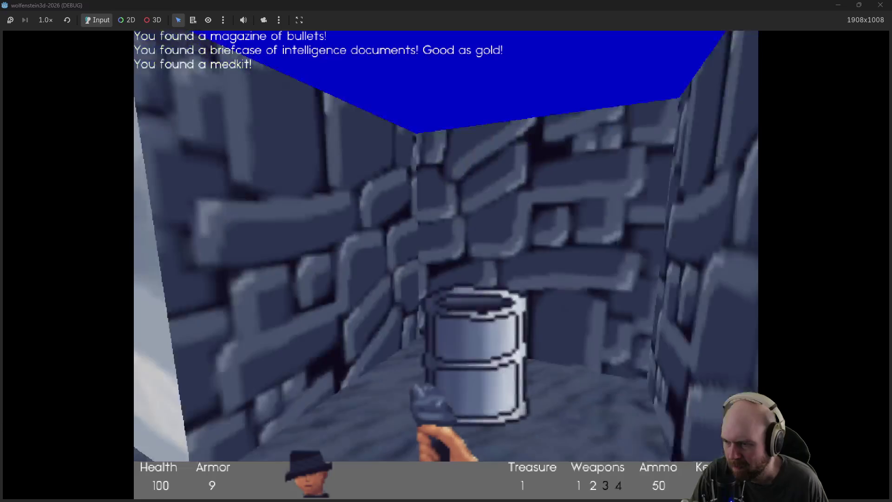
key("Up")
key("space")
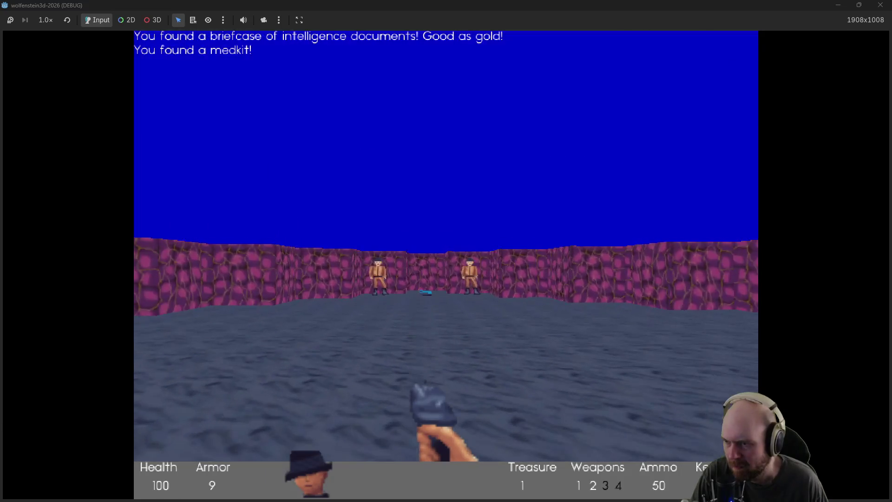
Step: Shoot the green guard and the other guards at the purple room doorway
key("Down")
key("ctrl")
key("ctrl")
key("ctrl")
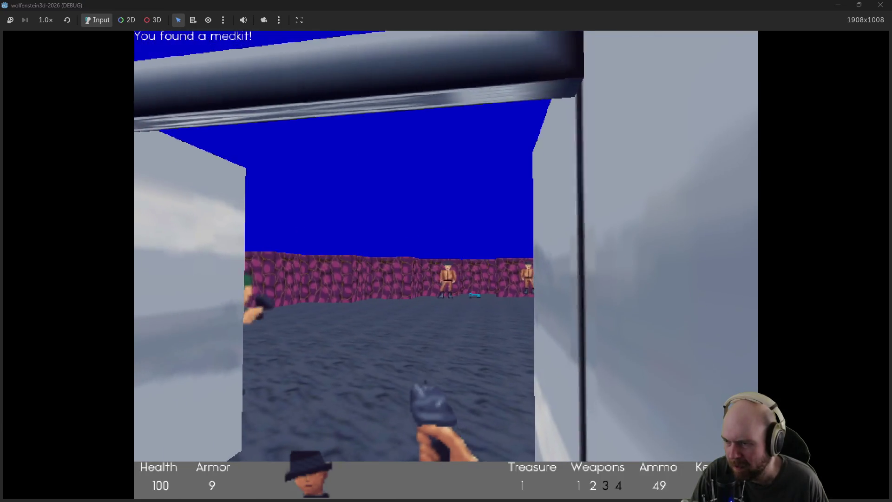
key("Left")
key("ctrl")
key("ctrl")
key("ctrl")
key("Right")
key("Up")
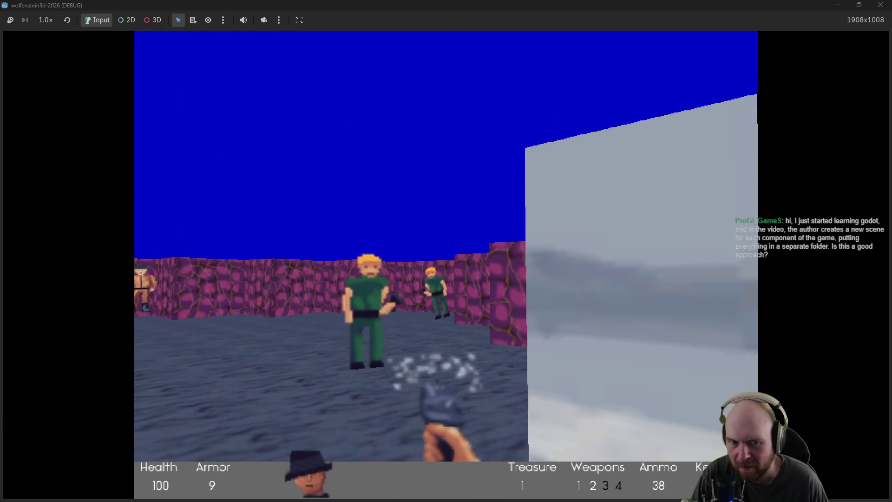
key("ctrl")
key("ctrl")
key("Down")
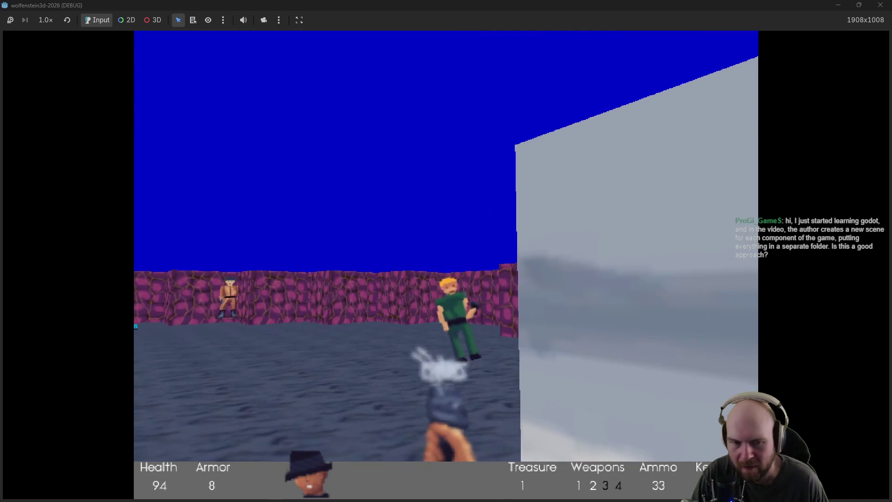
Step: Move along the stone wall and open the X-patterned steel door to the guarded room
key("Left")
key("Up")
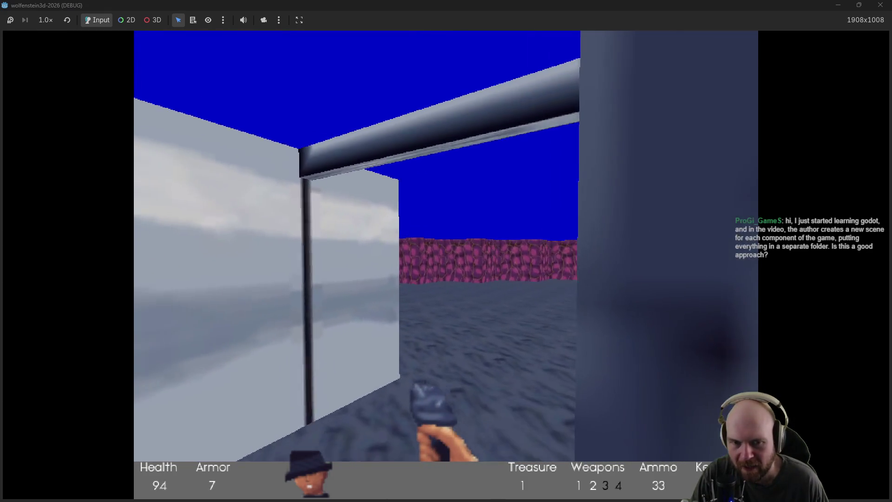
key("Up")
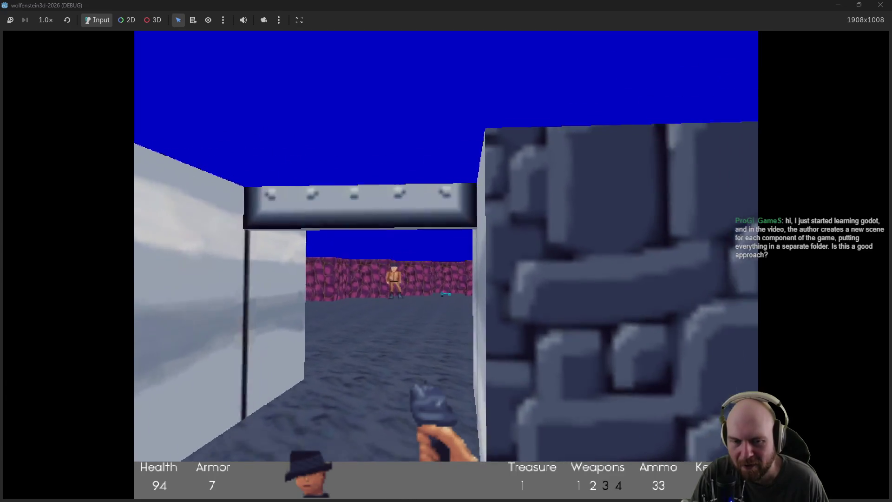
key("Left")
key("Up")
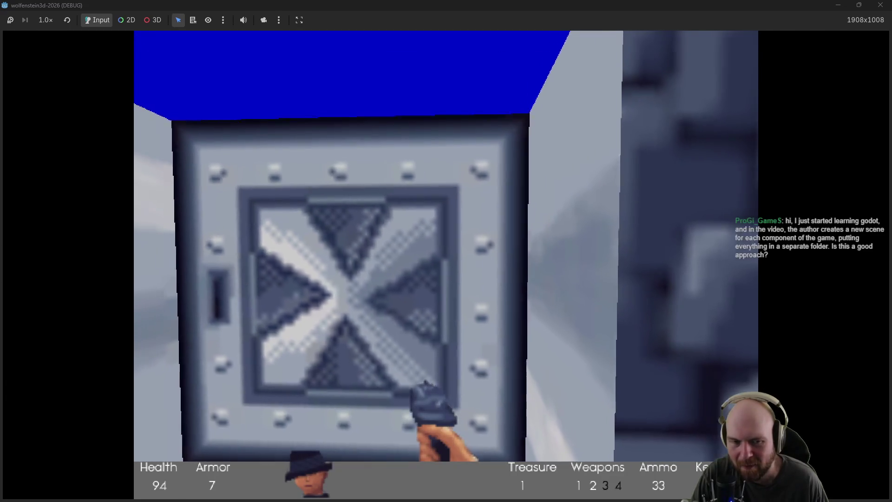
key("Right")
key("Up")
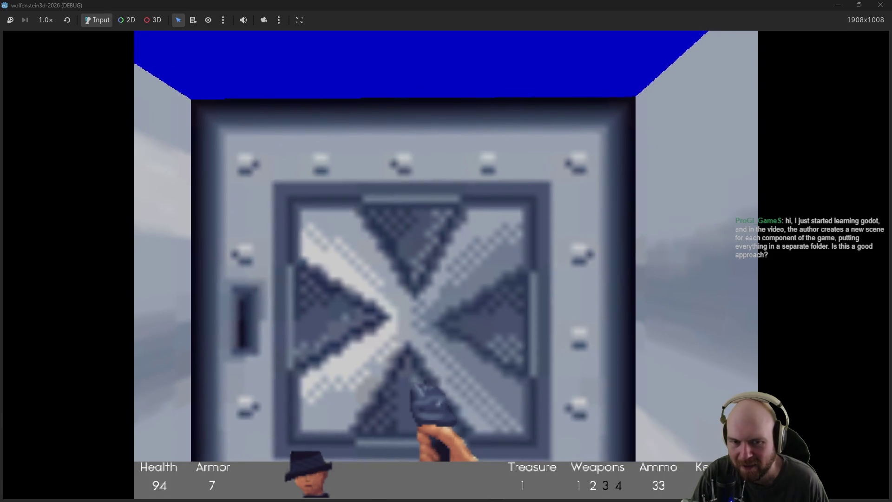
key("space")
Step: Shoot the guards beyond the door and collect ammo inside the purple room
key("Up")
key("ctrl")
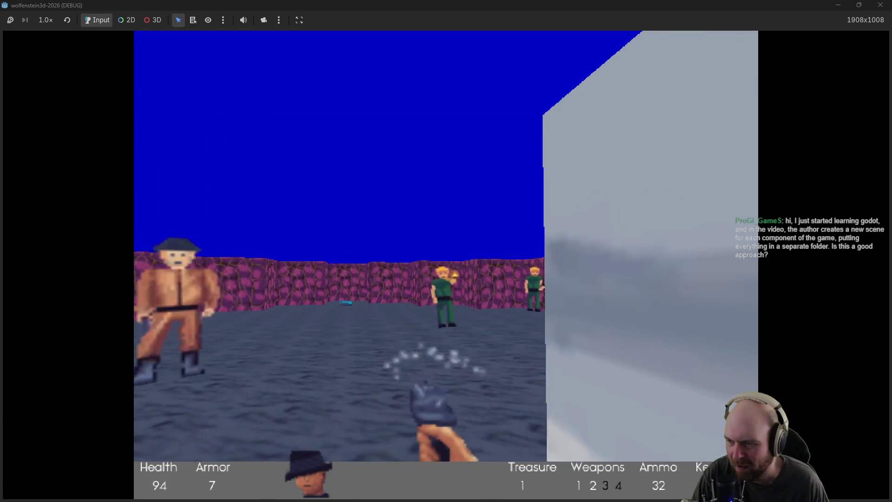
key("ctrl")
key("Up")
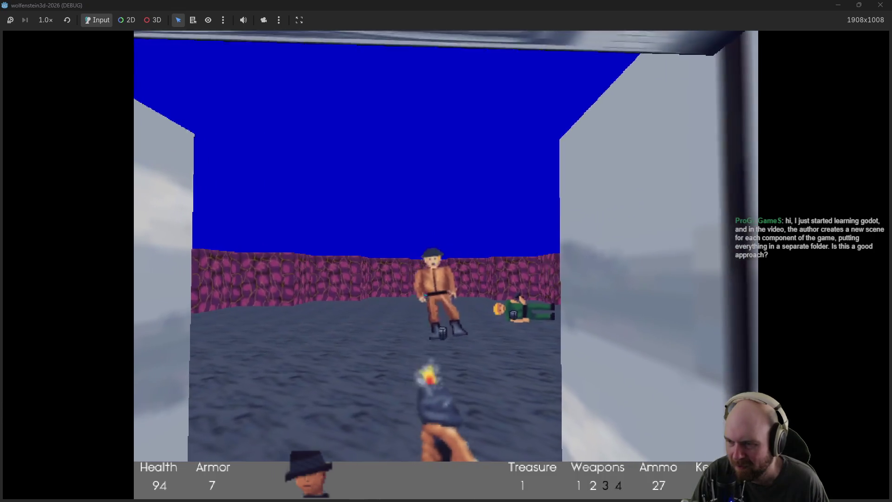
key("ctrl")
key("Up")
key("Right")
key("ctrl")
key("Up")
key("Left")
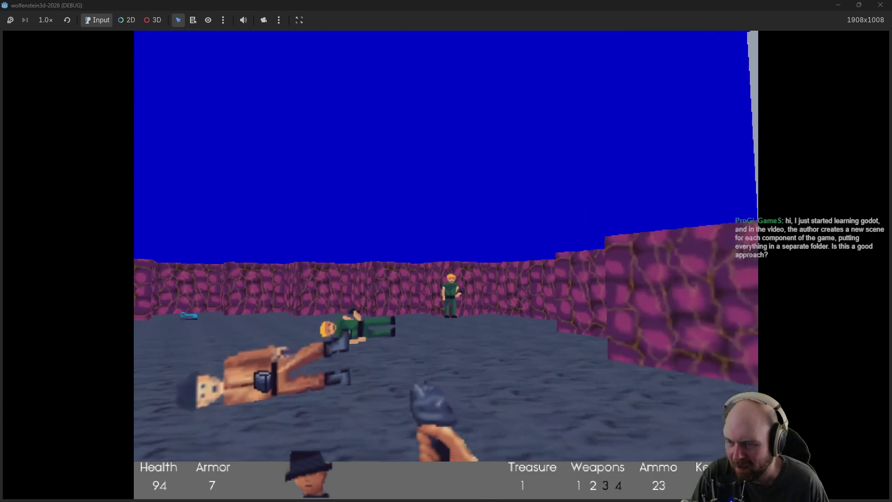
key("Up")
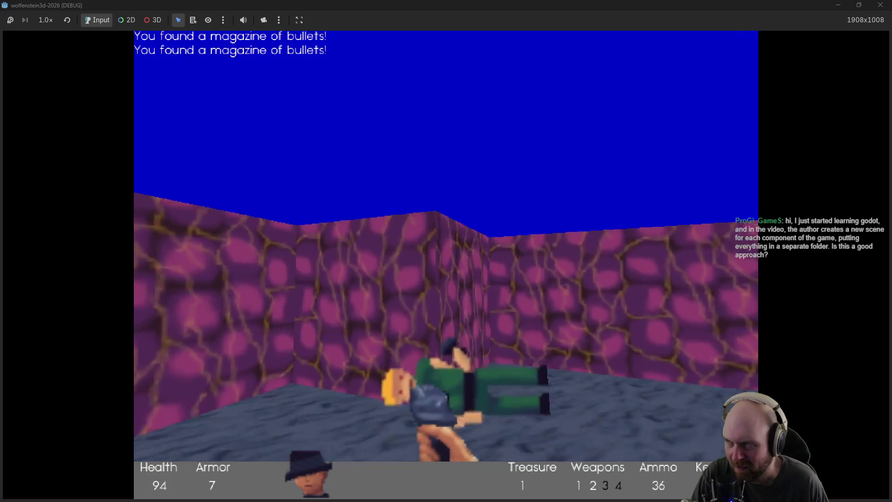
Step: Shoot the last guard, pick up another magazine, and take the Silver Key
key("Left")
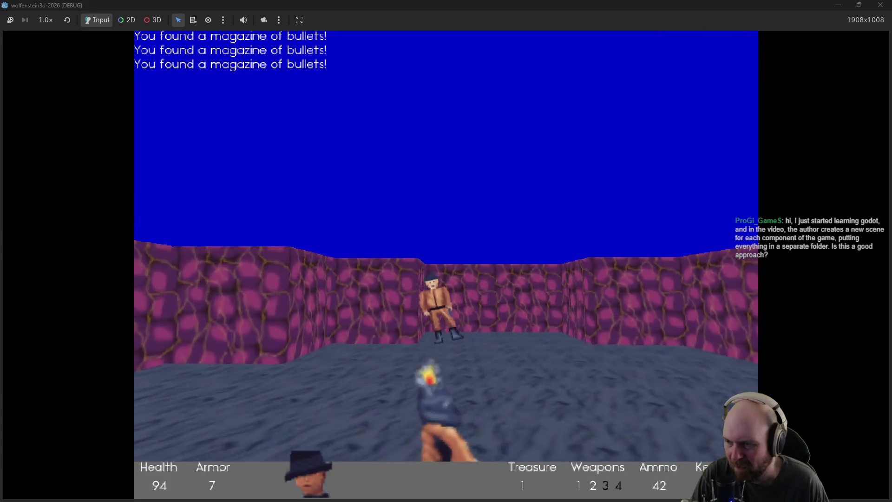
key("ctrl")
key("Up")
key("Left")
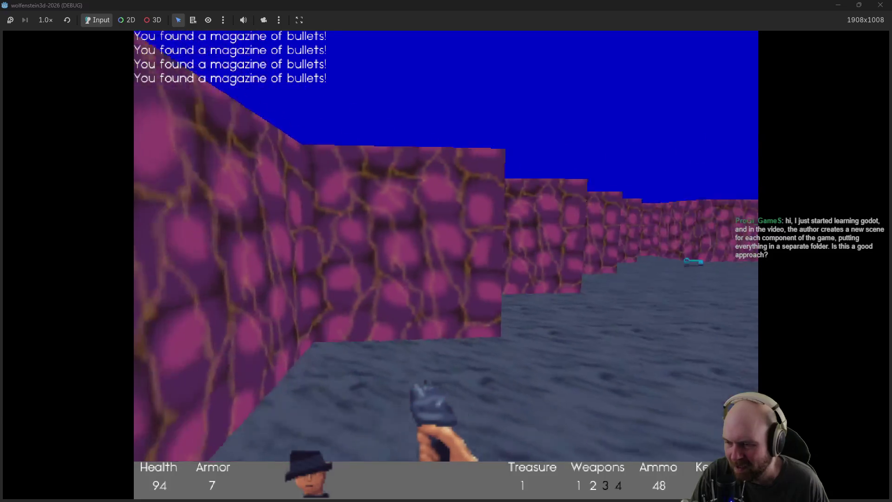
key("Right")
key("Up")
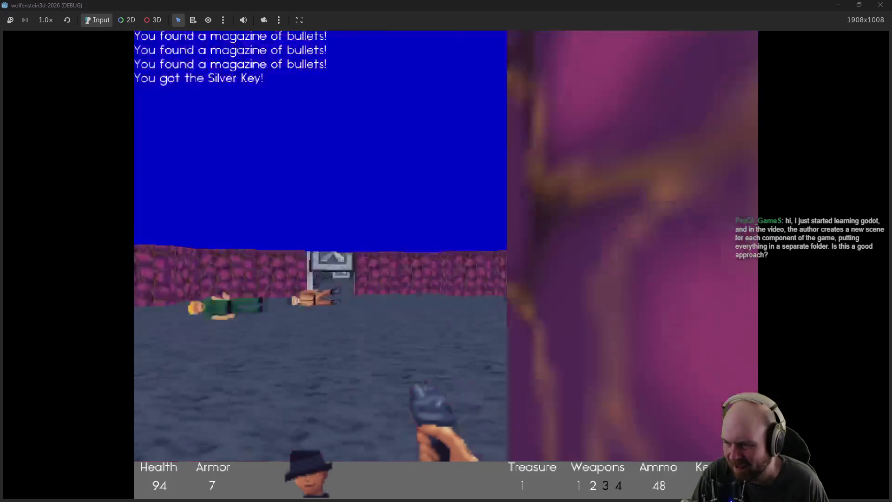
Step: Walk back to the metal door and down the stone corridor
key("Left")
key("Right")
key("Up")
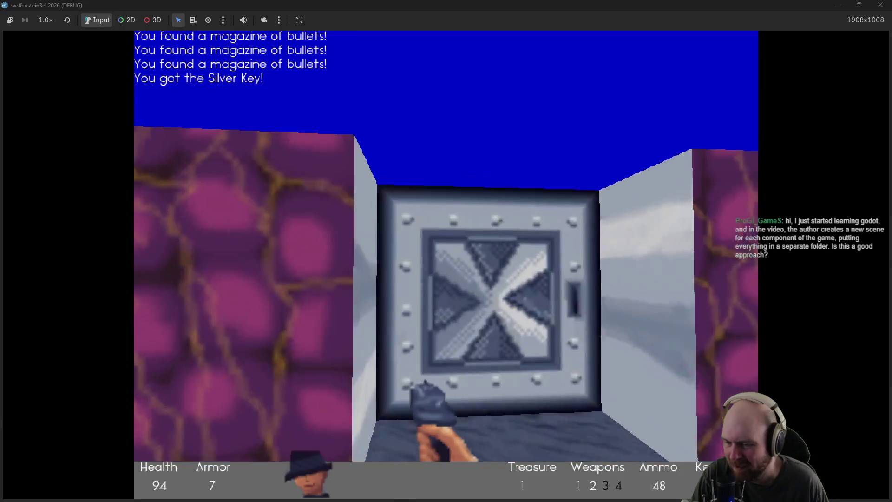
key("Left")
key("Up")
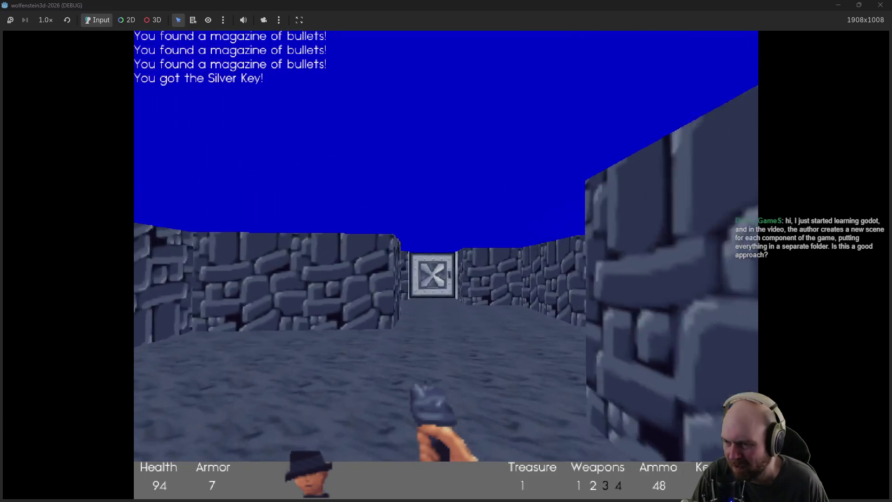
key("Up")
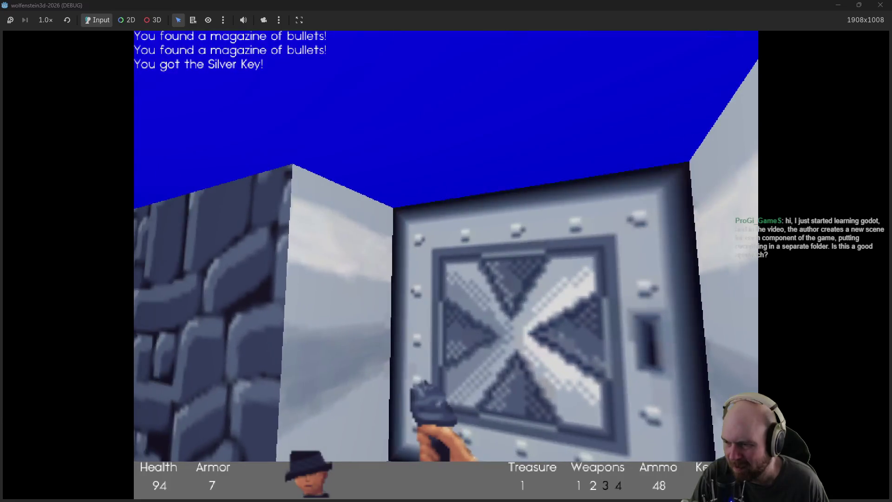
Step: Open the doors through the grid-walled corridor into the pillared room, then quit with F8
key("Right")
key("space")
key("Up")
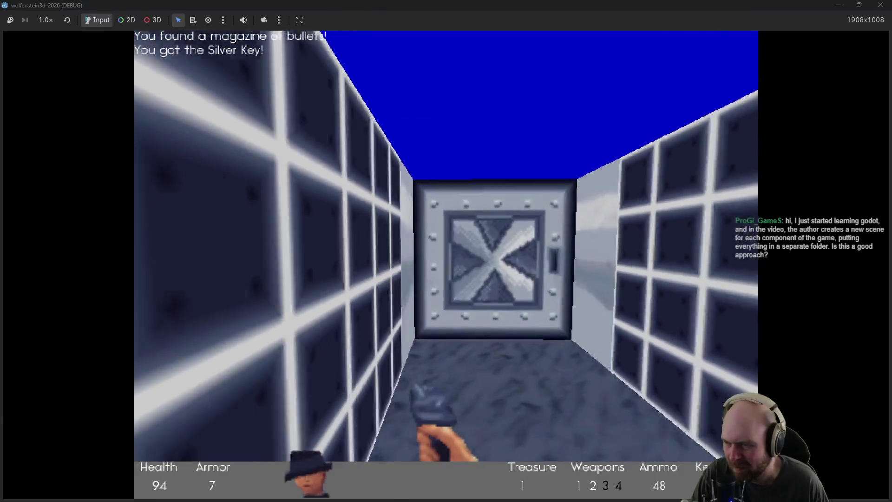
key("Up")
key("space")
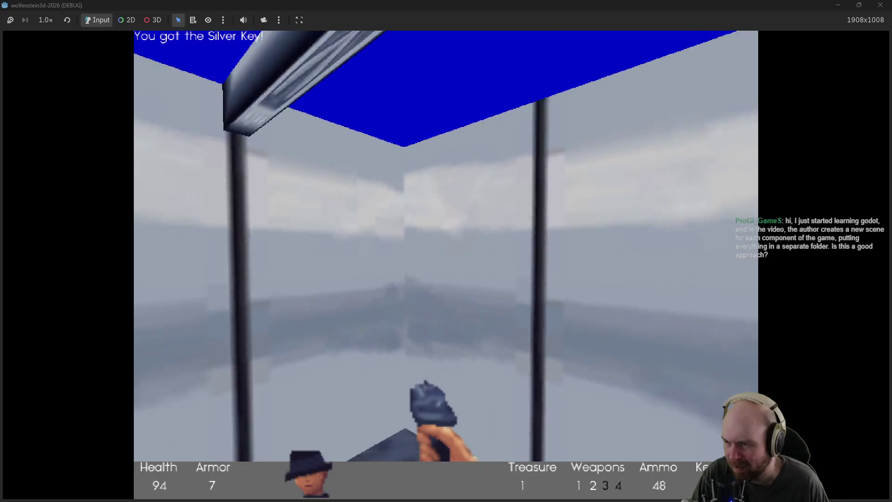
key("Left")
key("Up")
key("F8")
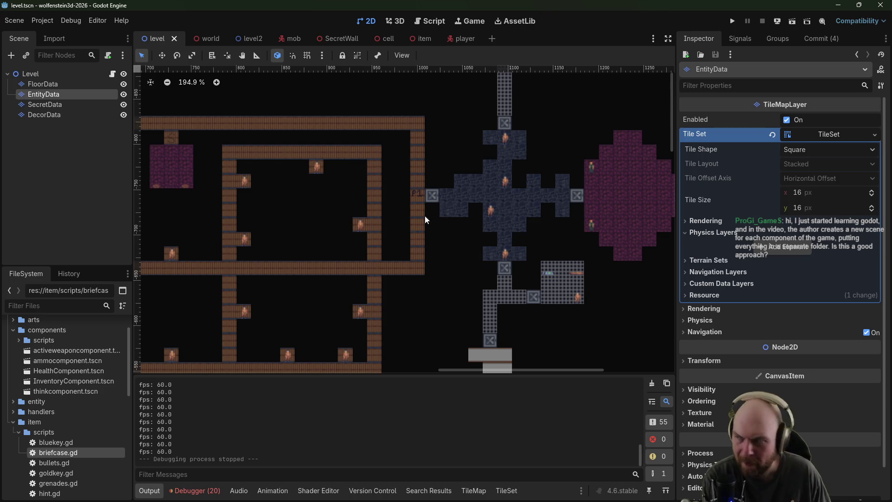
Step: Toggle the component scripts and collapse the components and item folders
left_click(19, 344)
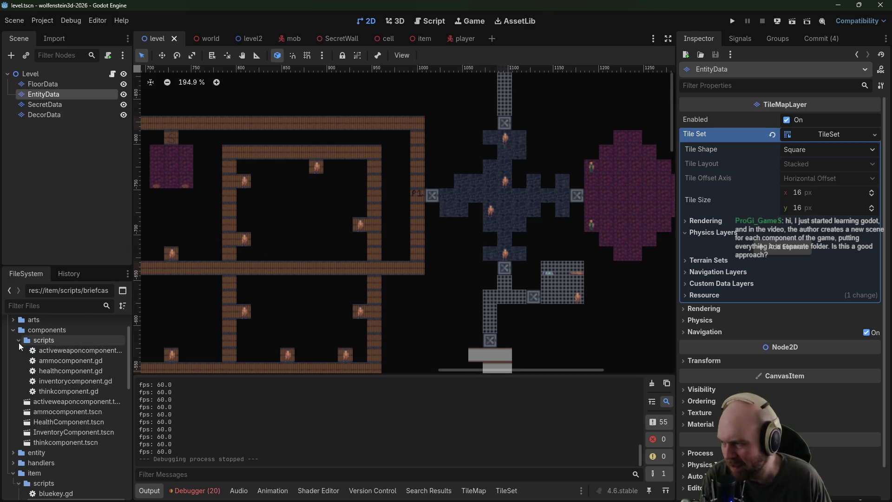
left_click(19, 341)
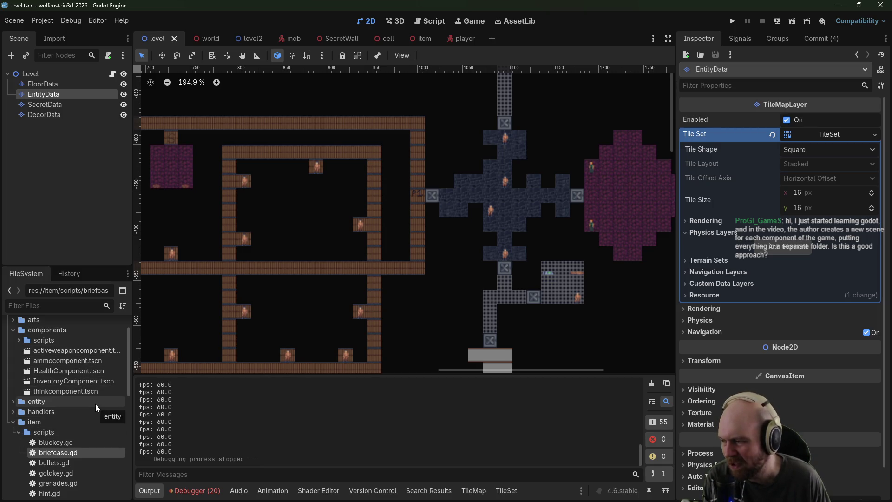
scroll(97, 408, "up", 3)
left_click(13, 366)
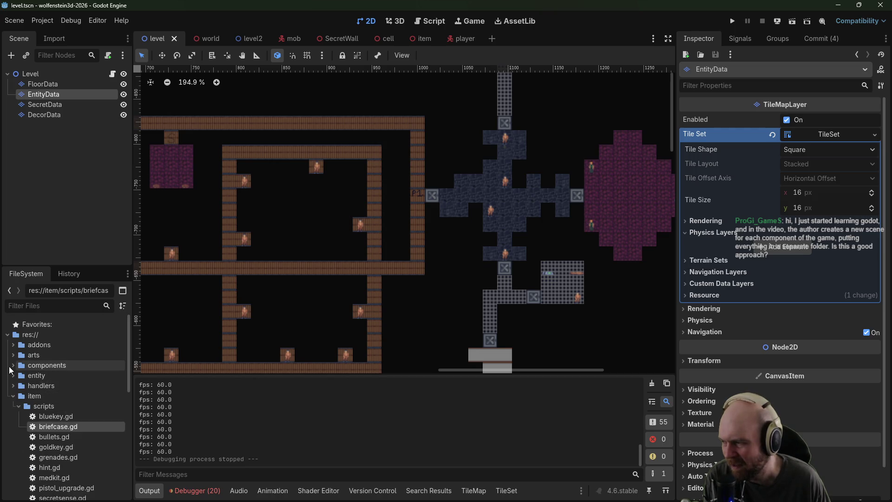
left_click(13, 396)
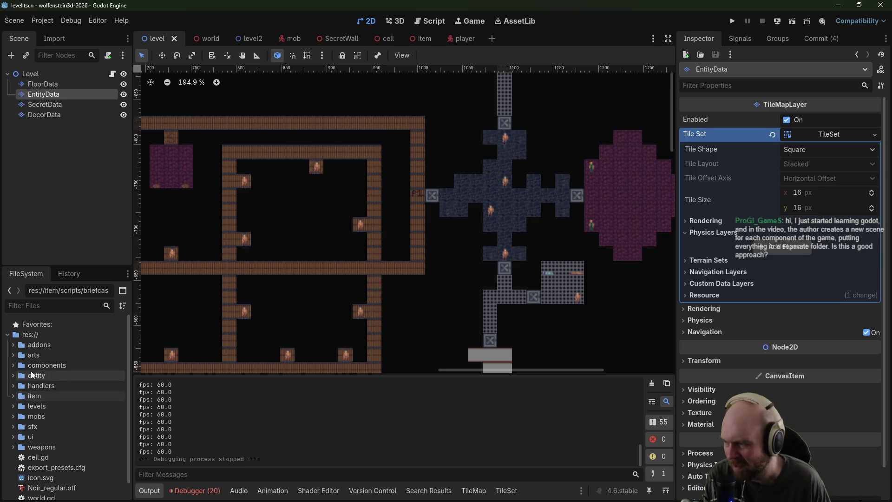
Step: Expand and collapse the components, entity and handlers folders, then expand levels
left_click(13, 367)
left_click(13, 368)
left_click(14, 377)
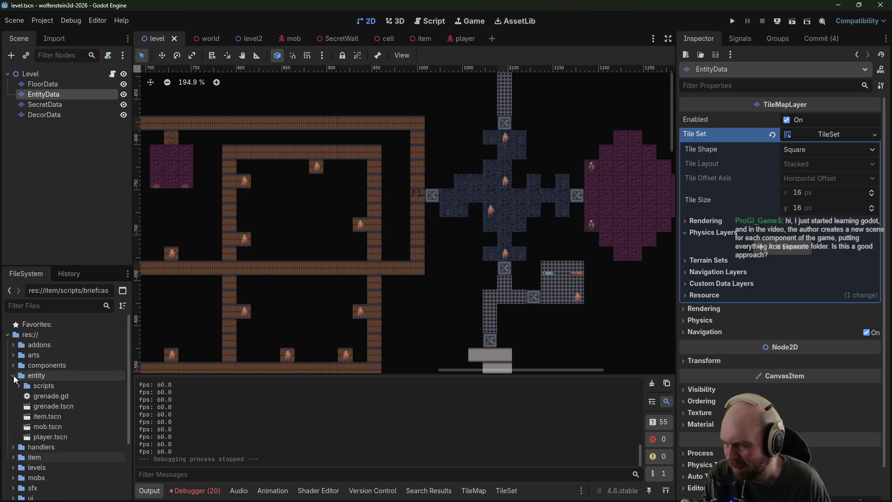
left_click(14, 378)
left_click(14, 386)
left_click(14, 386)
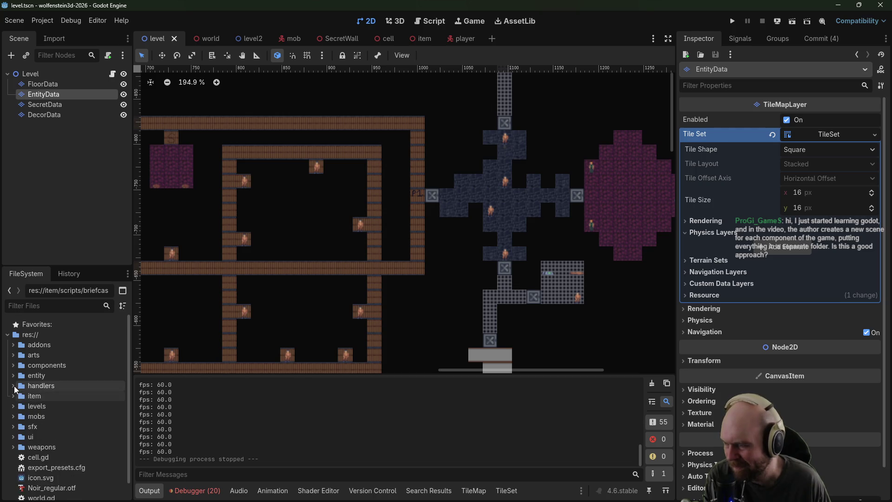
left_click(13, 365)
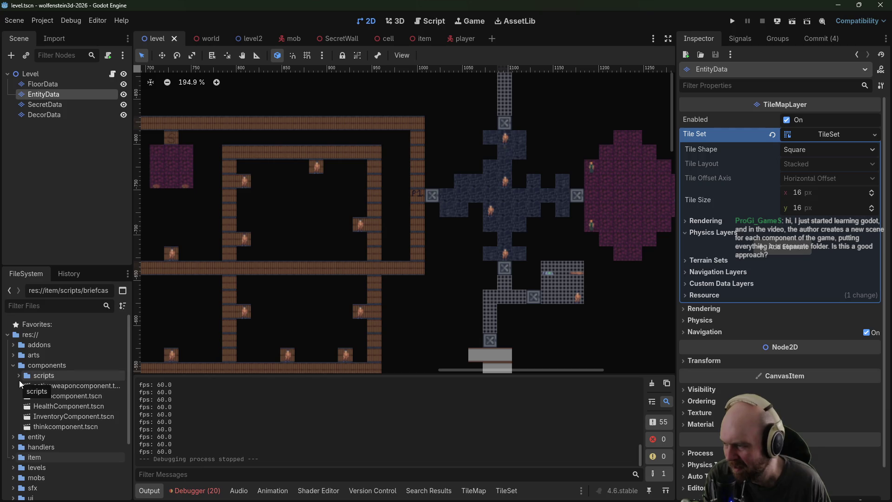
left_click(13, 365)
left_click(14, 406)
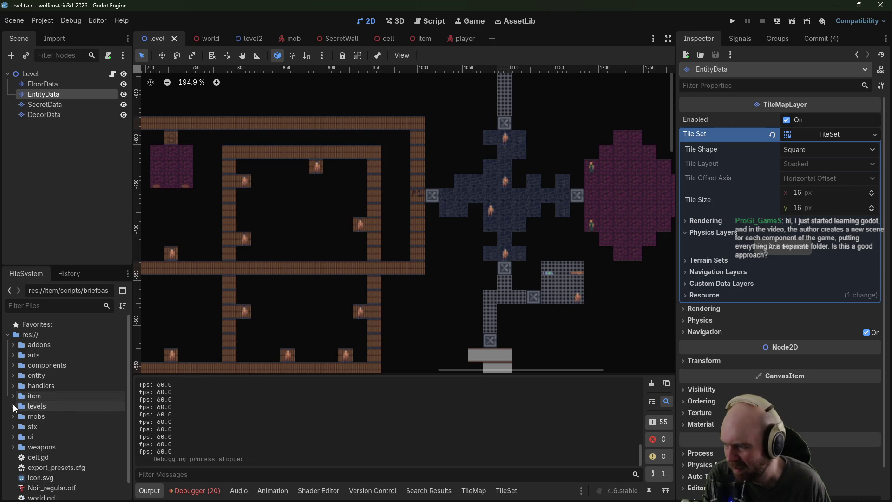
Step: Repaint the 3x3 checkered block with the dark stone tile on FloorData
scroll(447, 295, "up", 5)
scroll(446, 295, "right", 4)
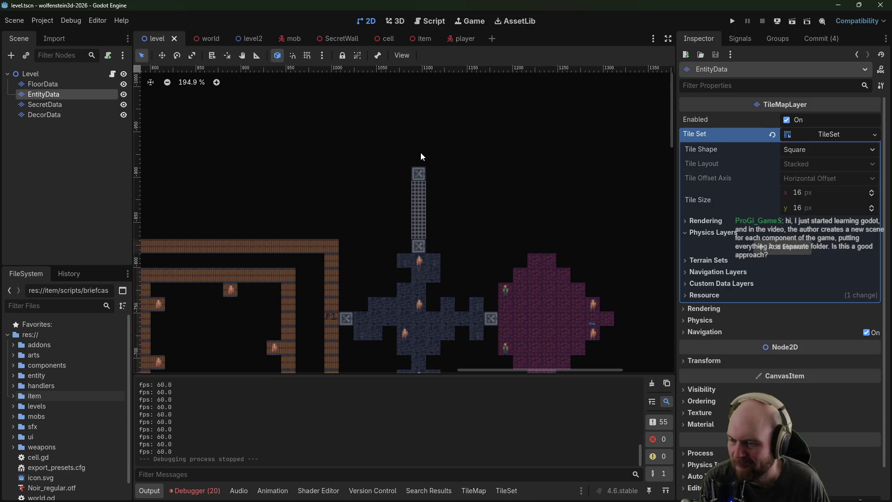
scroll(413, 152, "down", 3)
scroll(414, 151, "right", 3)
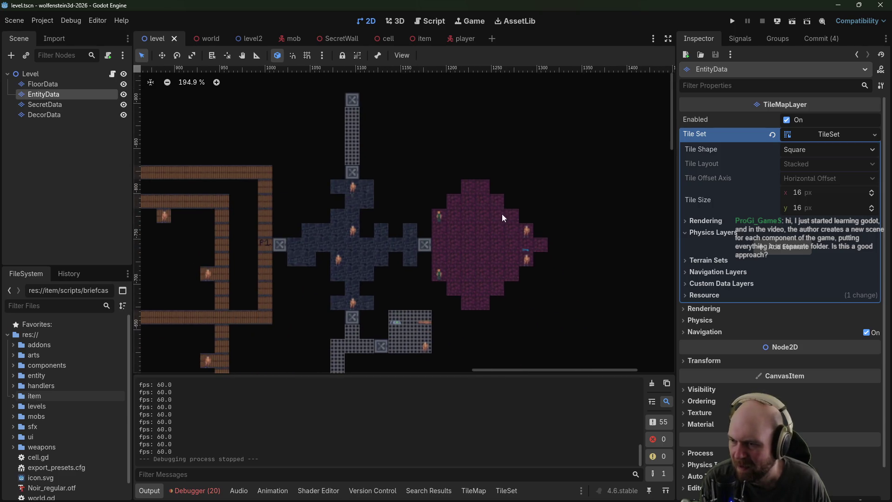
scroll(403, 87, "down", 6)
scroll(403, 88, "left", 6)
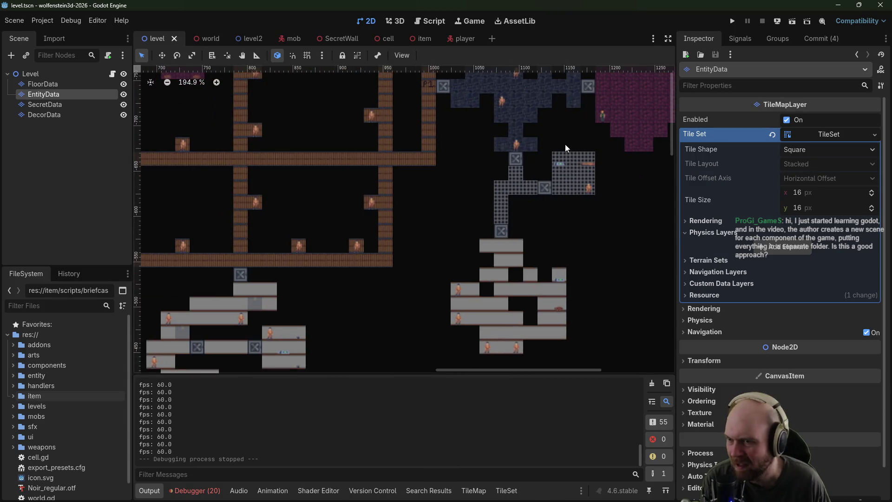
scroll(579, 163, "right", 5)
scroll(578, 163, "up", 1)
left_click(76, 86)
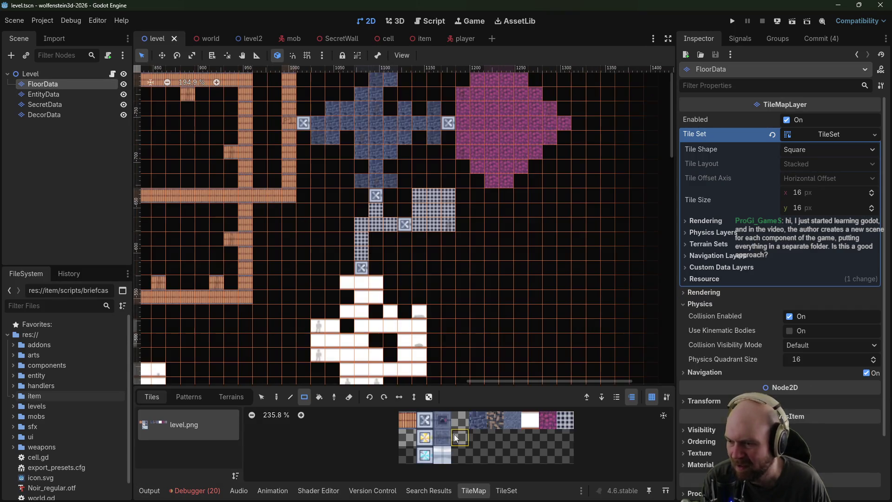
left_click(491, 422)
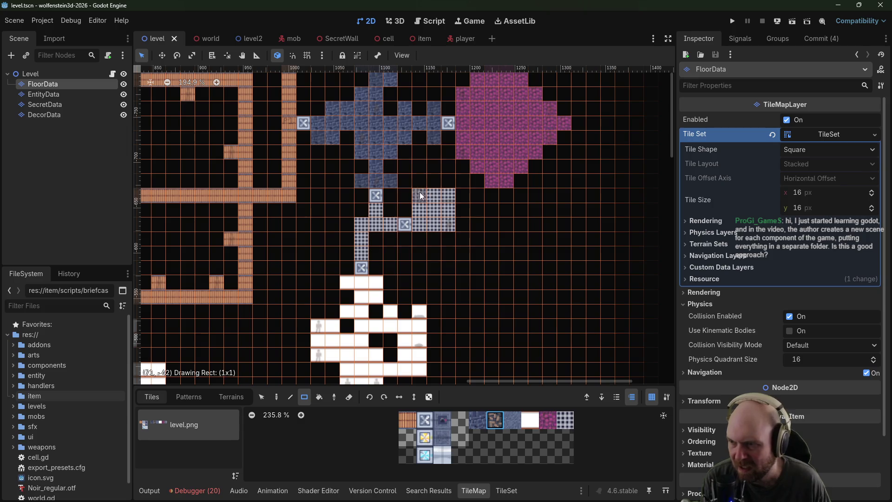
left_click_drag(420, 196, 444, 223)
Step: Check the DecorData layer's decorations, then return to the FloorData layer
scroll(515, 176, "down", 3)
scroll(515, 176, "left", 2)
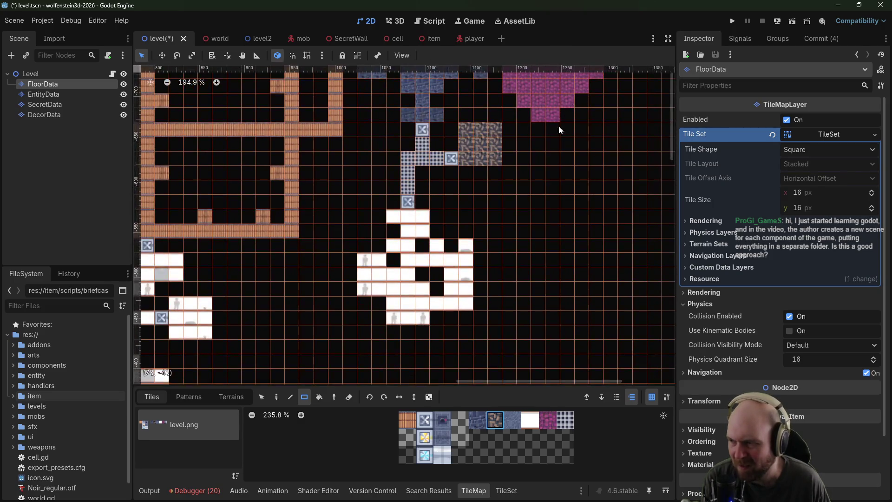
scroll(560, 130, "left", 4)
scroll(560, 130, "up", 1)
scroll(638, 150, "up", 5)
scroll(639, 150, "right", 4)
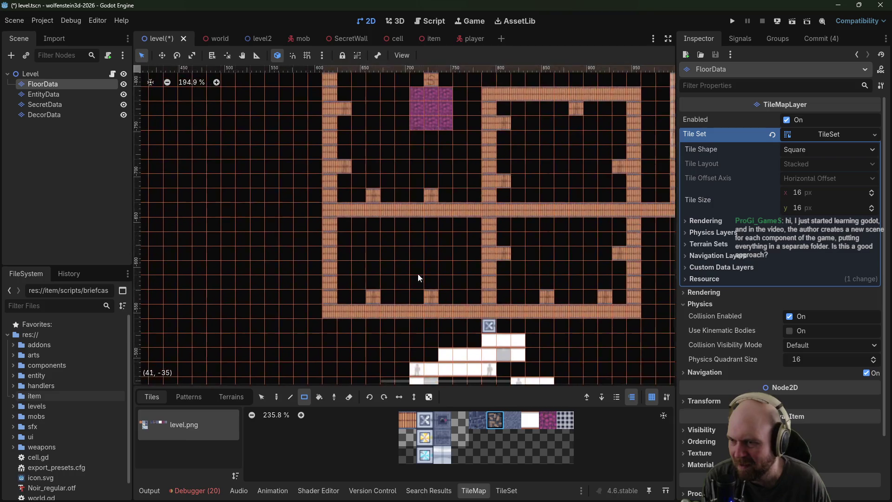
scroll(443, 204, "down", 3)
scroll(442, 204, "right", 1)
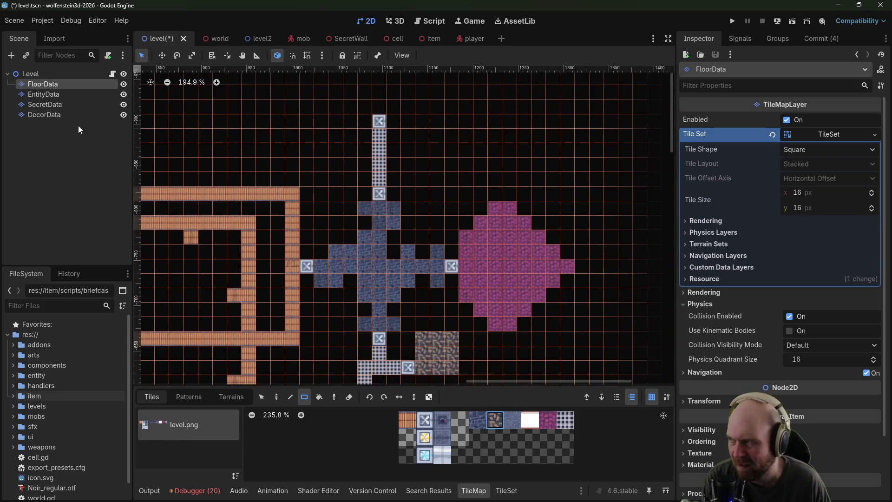
left_click(56, 115)
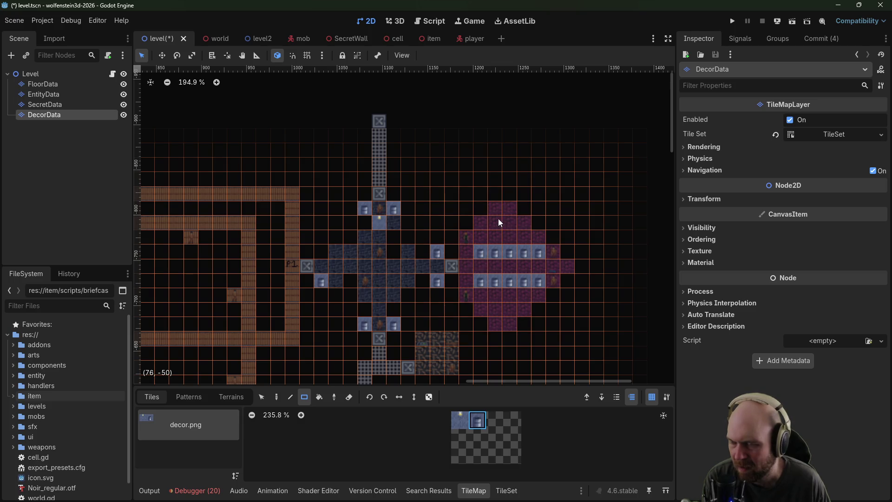
scroll(487, 206, "up", 5)
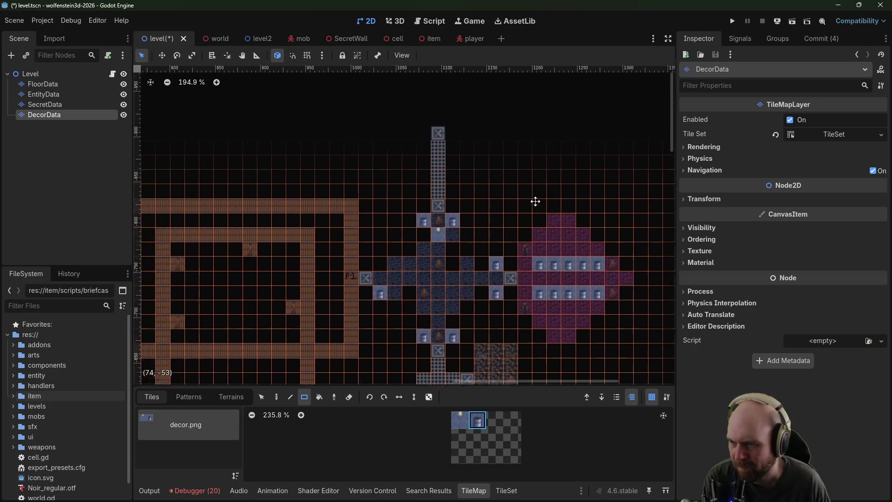
scroll(453, 230, "down", 1)
left_click(73, 87)
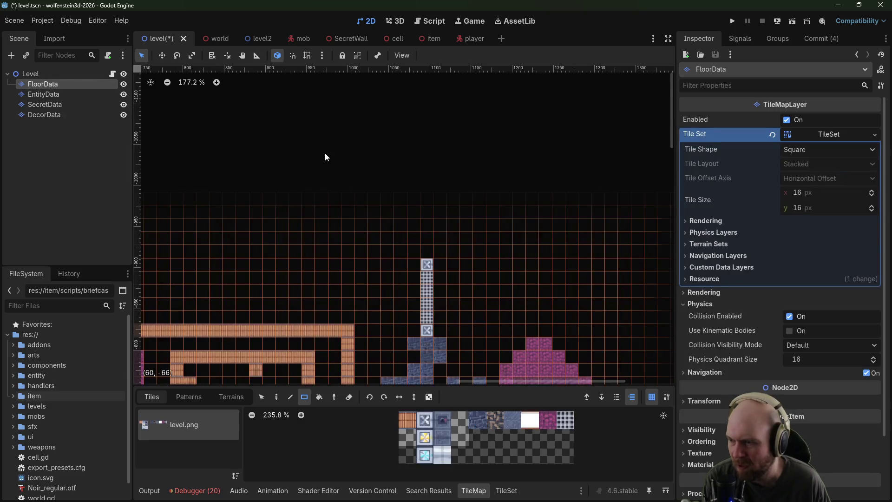
Step: Paint a dark blue corridor running north from the eastern wing and bending right
scroll(431, 284, "down", 4)
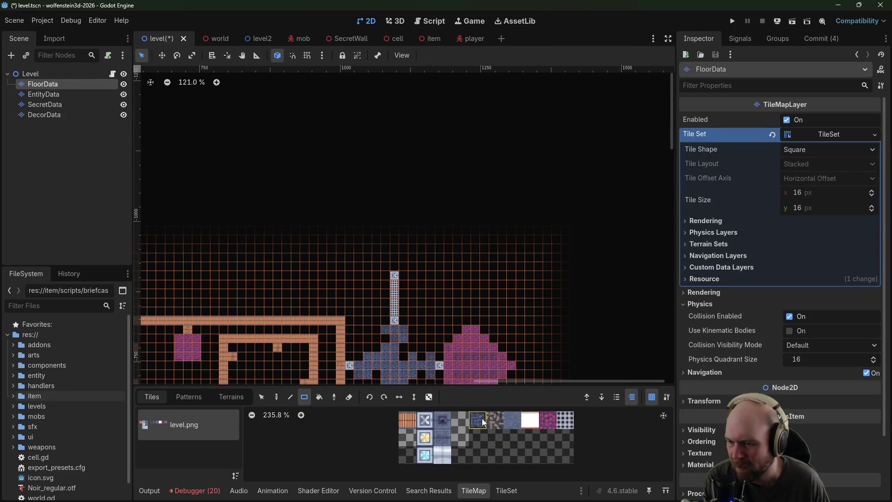
left_click(553, 421)
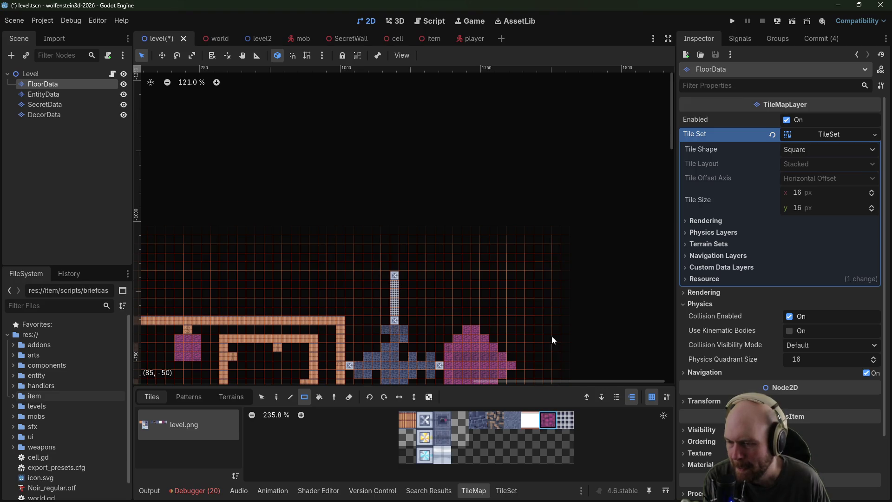
left_click(481, 425)
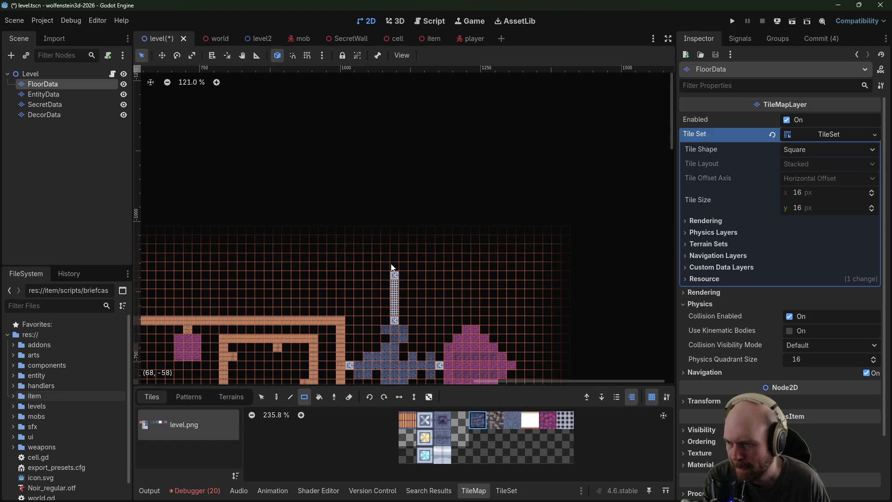
left_click_drag(404, 235, 403, 224)
mouse_move(376, 197)
left_mouse_down()
mouse_move(397, 232)
mouse_move(392, 227)
left_mouse_up()
left_click_drag(381, 165, 394, 219)
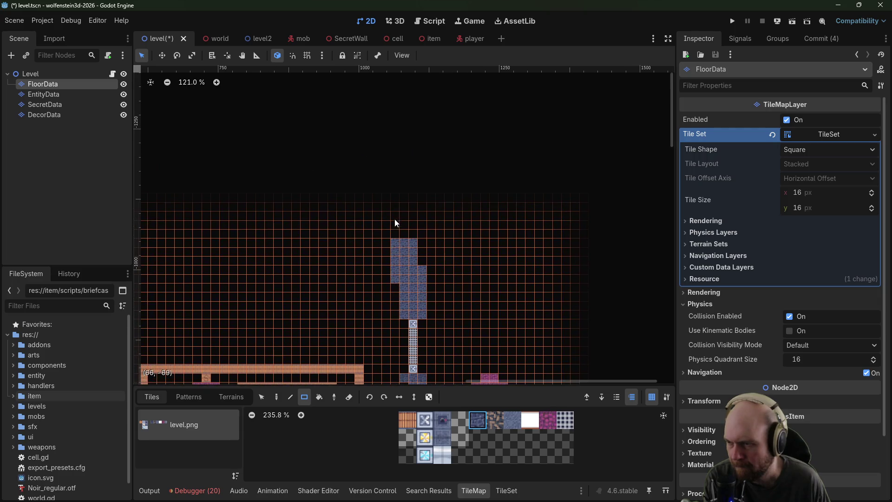
left_click_drag(406, 239, 405, 239)
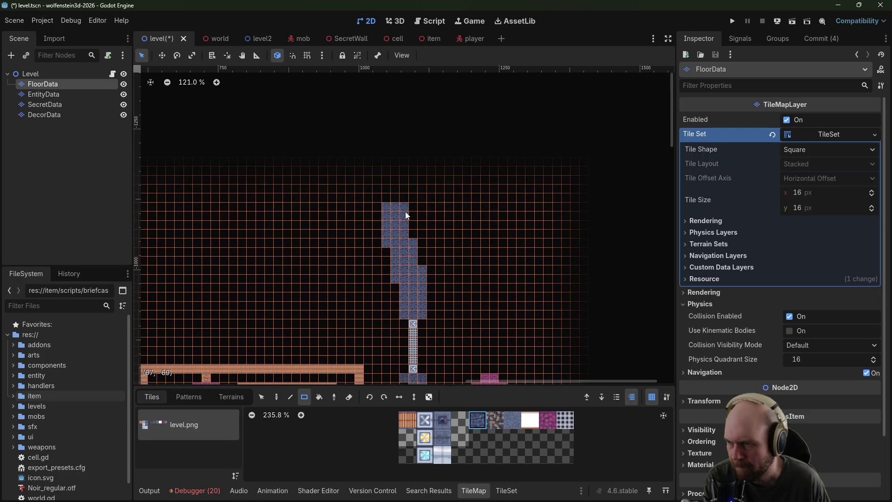
left_click_drag(403, 194, 429, 218)
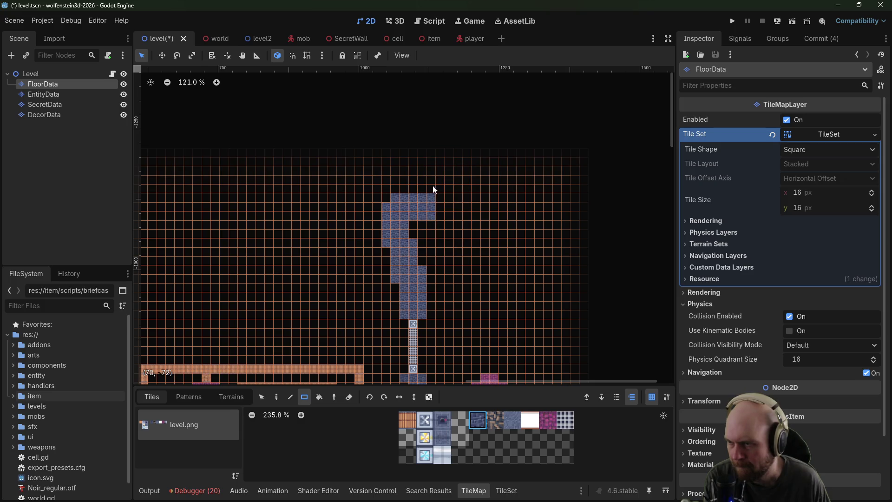
mouse_move(433, 185)
left_mouse_down()
mouse_move(470, 207)
mouse_move(487, 256)
left_mouse_up()
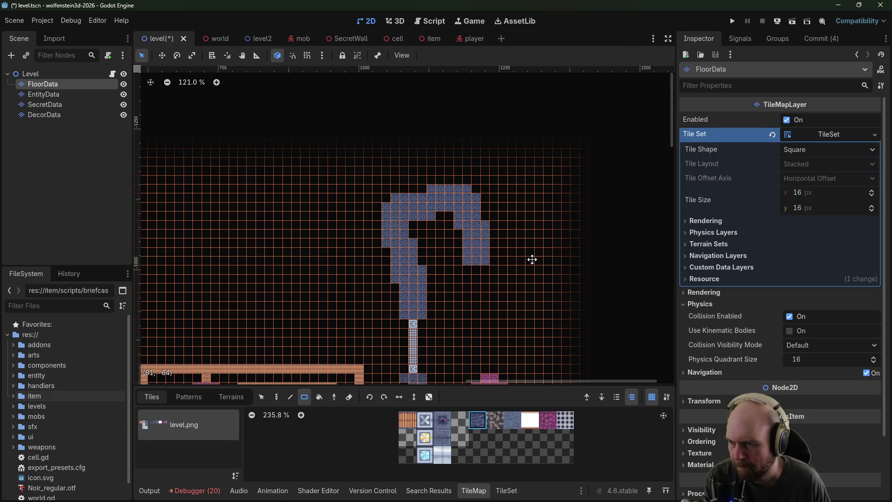
Step: Cap the blue corridor's end with an X tile
scroll(507, 240, "down", 3)
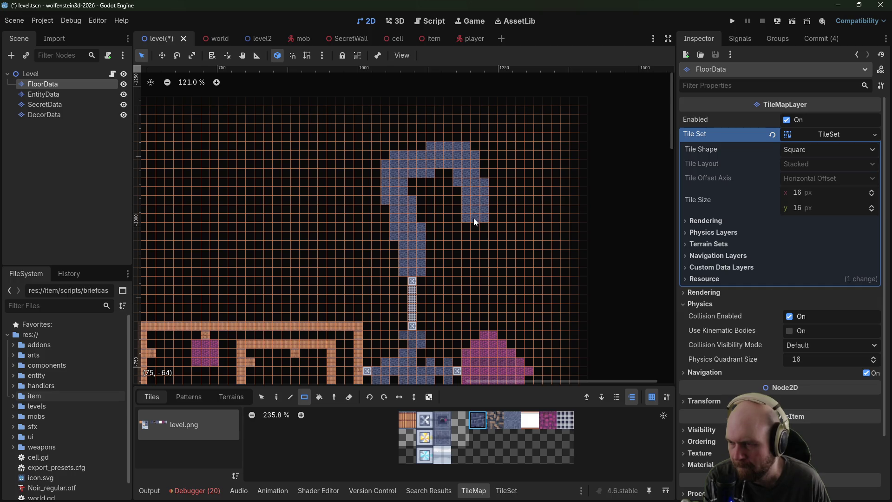
mouse_move(518, 228)
left_mouse_down()
mouse_move(494, 201)
mouse_move(471, 240)
left_mouse_up()
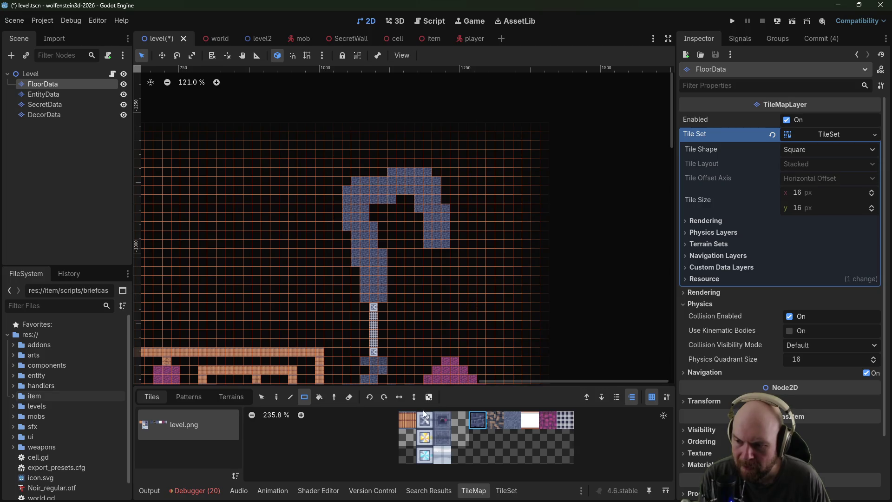
left_click(424, 419)
left_click(455, 233)
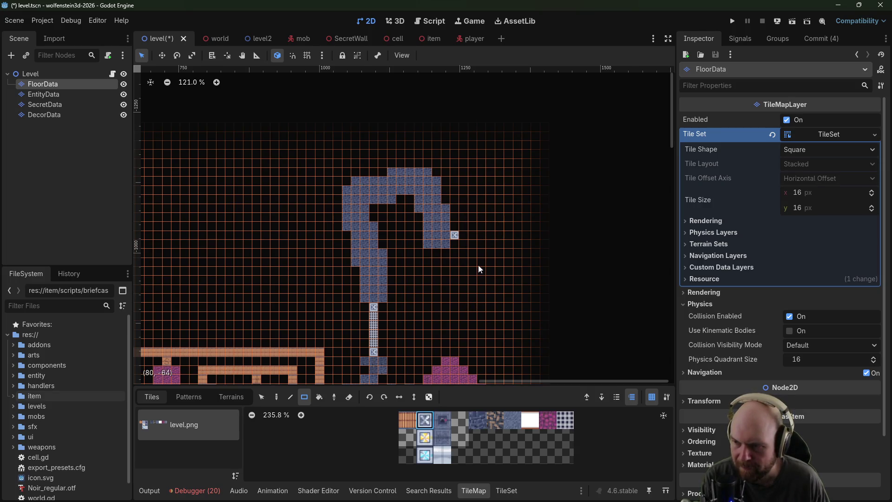
left_click(450, 442)
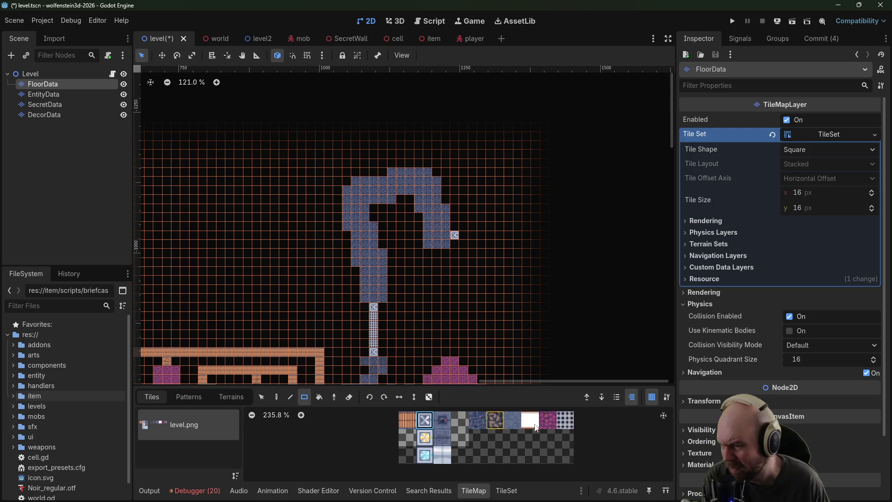
left_click(565, 420)
Step: Paint a checkered room east of the corridor's end with an X tile at its east end
left_click_drag(465, 234, 532, 236)
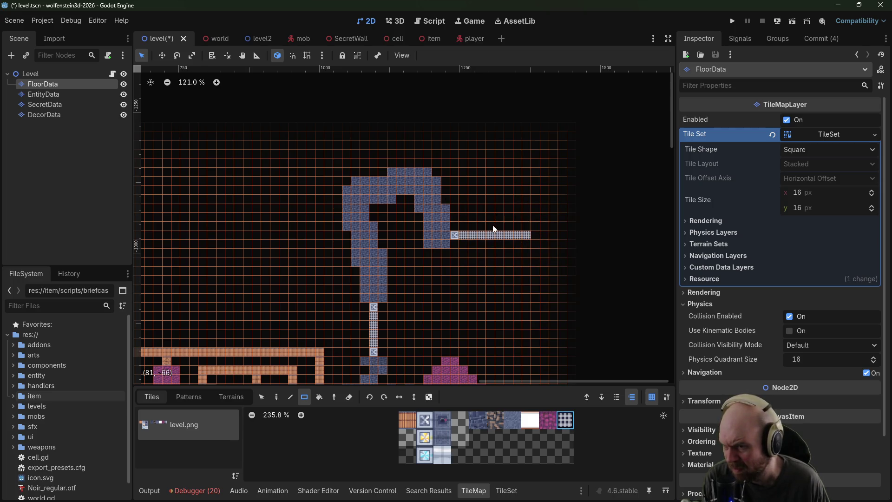
mouse_move(472, 229)
left_mouse_down()
mouse_move(524, 241)
mouse_move(495, 232)
mouse_move(498, 259)
left_mouse_up()
scroll(519, 268, "right", 3)
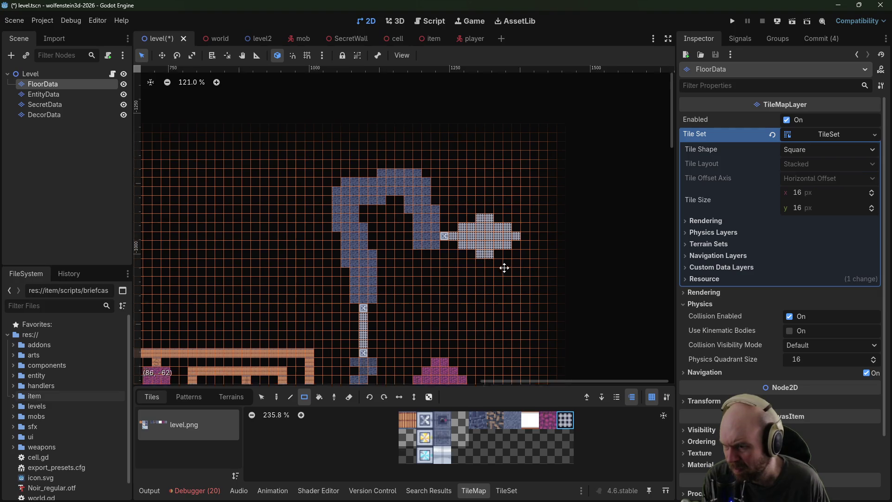
left_click(473, 245)
Step: Paint a blue plus-shaped room beyond it, with X tiles above, below and right of it
scroll(465, 241, "right", 4)
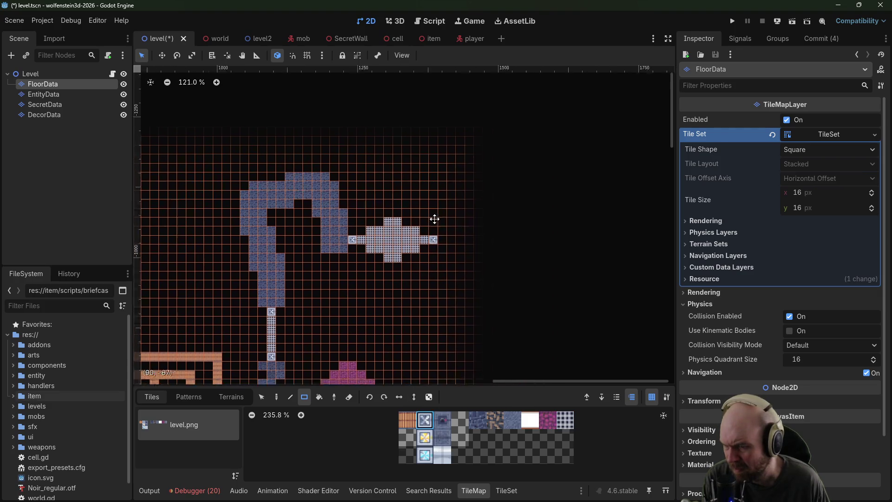
left_click(507, 420)
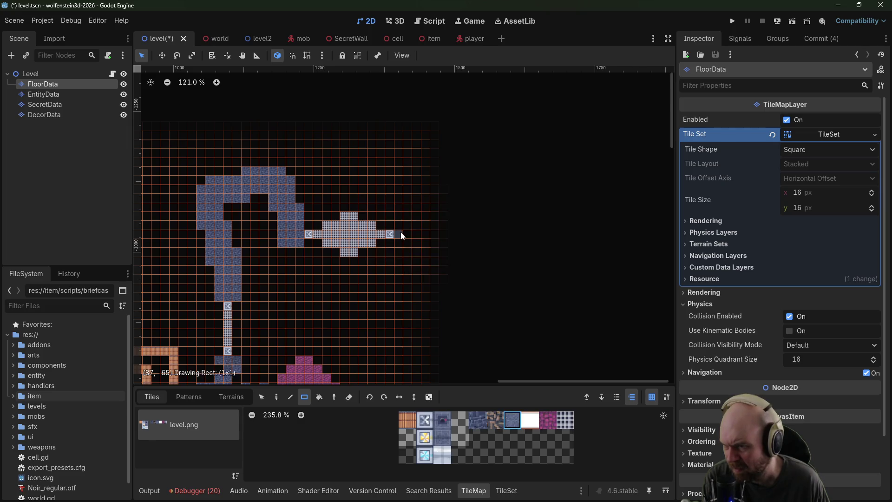
mouse_move(406, 225)
left_mouse_down()
mouse_move(416, 251)
mouse_move(426, 242)
left_mouse_up()
left_click(435, 234)
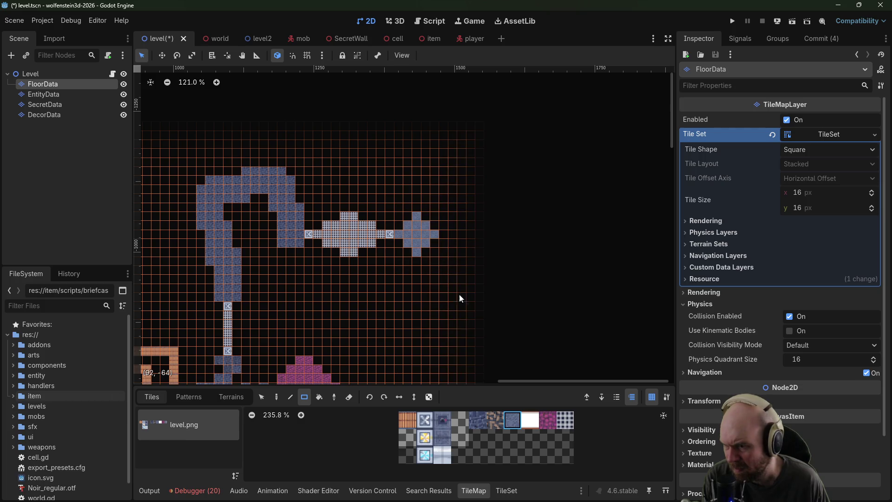
left_click(425, 420)
left_click(417, 261)
left_click(417, 207)
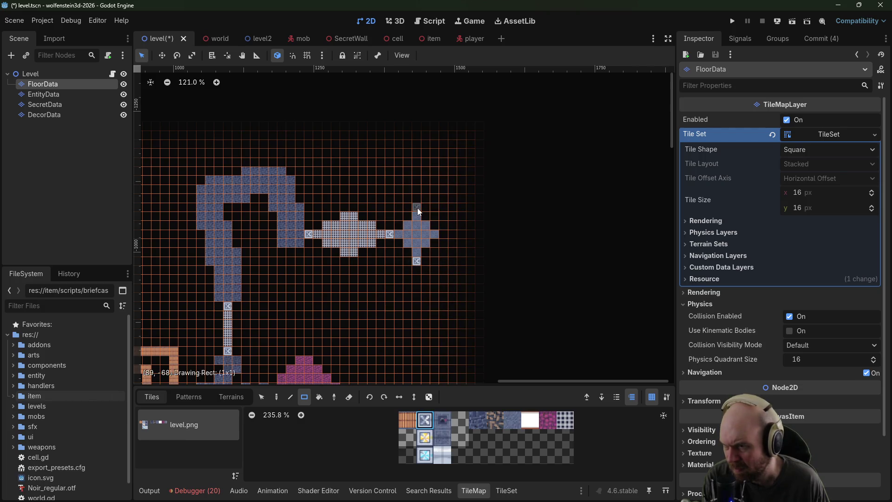
left_click(445, 235)
mouse_move(396, 176)
left_mouse_down()
mouse_move(486, 197)
mouse_move(433, 192)
mouse_move(378, 263)
left_mouse_up()
left_click(407, 421)
Step: Paint brick blocks around the plus room to form a ring, including a 3x3 block right of the cross
left_click(374, 217)
left_click_drag(374, 215, 406, 246)
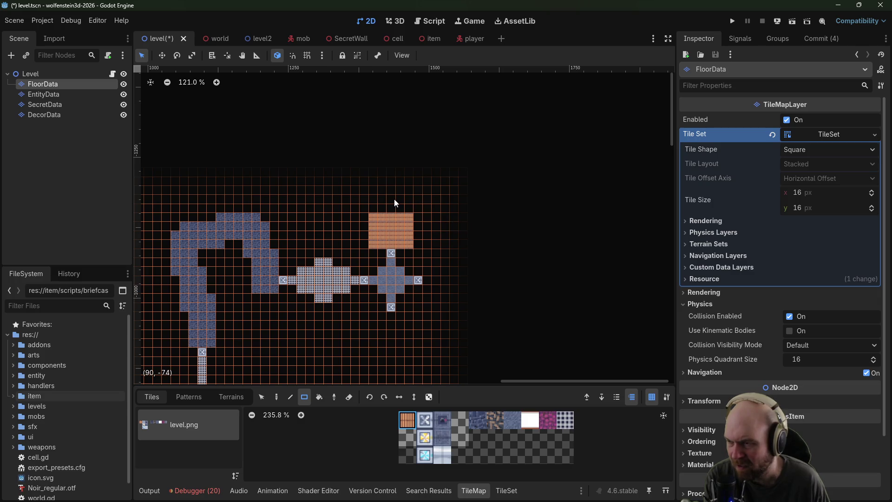
left_click_drag(393, 186, 405, 197)
mouse_move(448, 175)
left_mouse_down()
mouse_move(409, 185)
mouse_move(407, 200)
mouse_move(441, 200)
mouse_move(459, 252)
left_mouse_up()
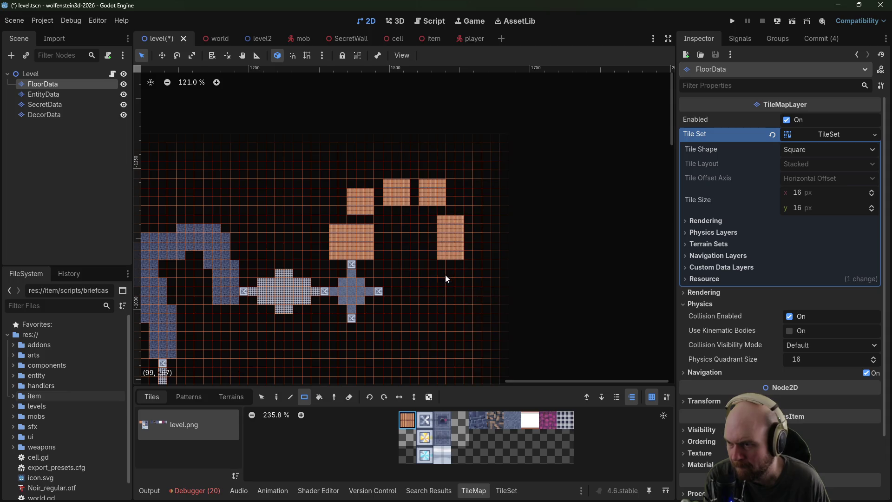
mouse_move(385, 283)
left_mouse_down()
mouse_move(409, 301)
mouse_move(423, 273)
mouse_move(444, 297)
left_mouse_up()
scroll(436, 278, "down", 2)
scroll(437, 278, "left", 1)
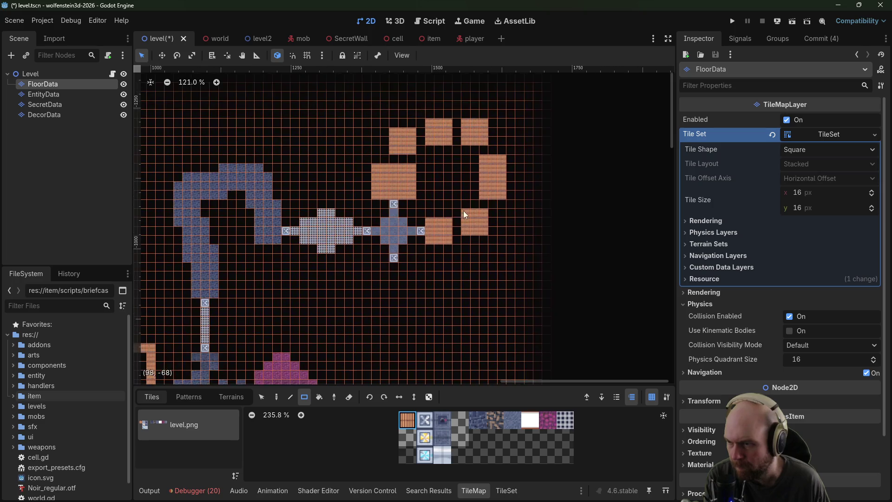
mouse_move(390, 269)
left_mouse_down()
mouse_move(418, 286)
mouse_move(436, 266)
mouse_move(458, 286)
left_mouse_up()
left_click_drag(471, 252, 489, 267)
Step: Place X and door tiles in the gaps between the brick blocks
left_click(423, 421)
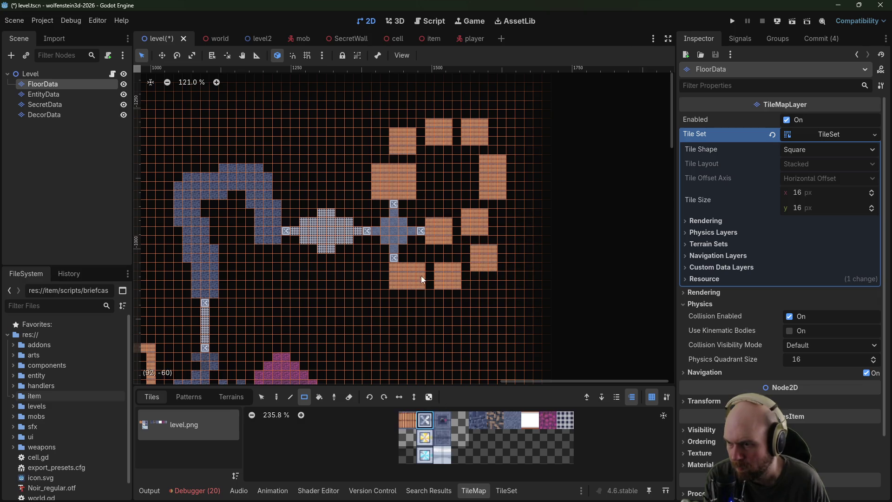
left_click(430, 278)
left_click(466, 266)
left_click(474, 240)
left_click(457, 232)
left_click(484, 204)
left_click(482, 150)
left_click(458, 133)
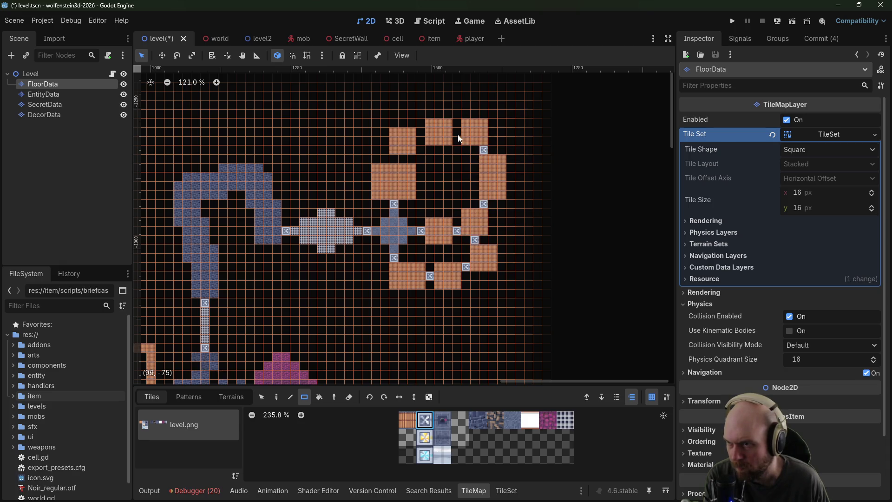
left_click(403, 159)
left_click(443, 455)
Step: Add a light tile in the ring's east gap and fill its interior with a dark floor square
left_click(474, 176)
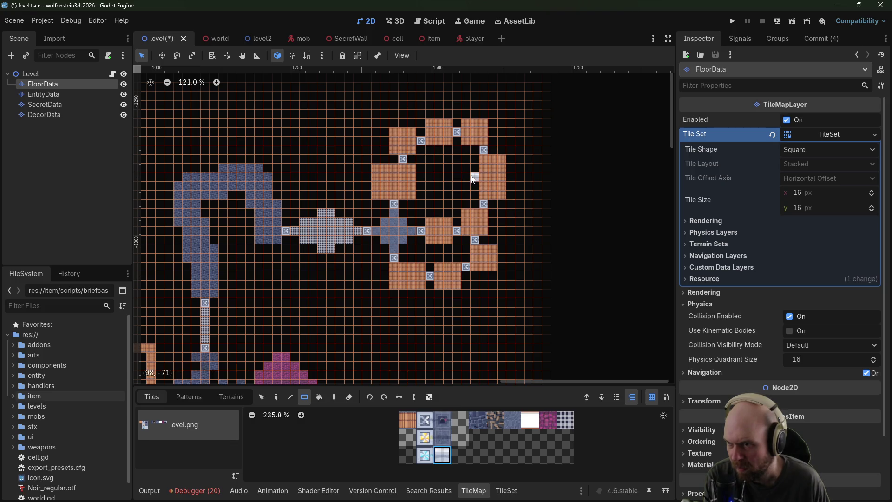
left_click(443, 437)
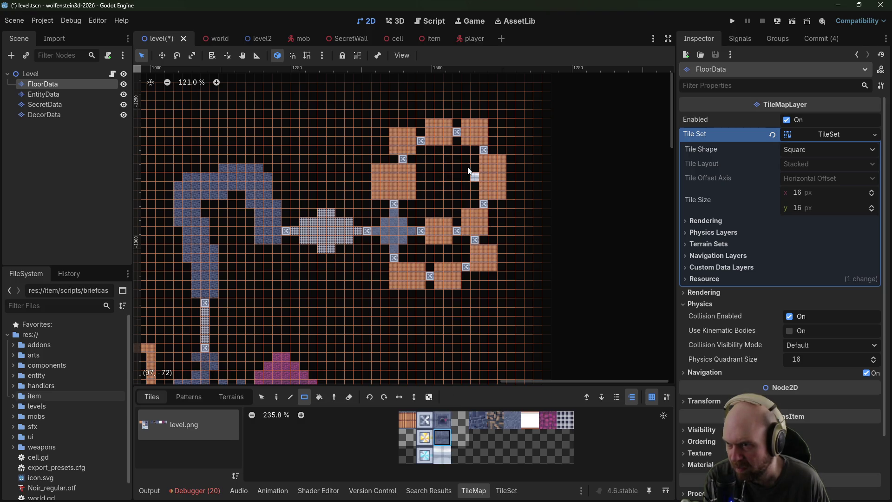
mouse_move(468, 169)
left_mouse_down()
mouse_move(436, 201)
mouse_move(431, 186)
mouse_move(429, 194)
left_mouse_up()
left_click(443, 420)
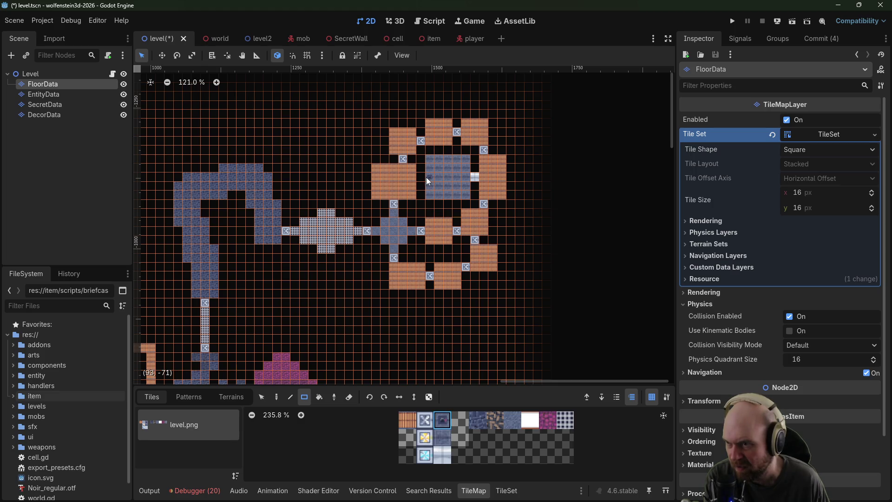
scroll(498, 186, "left", 3)
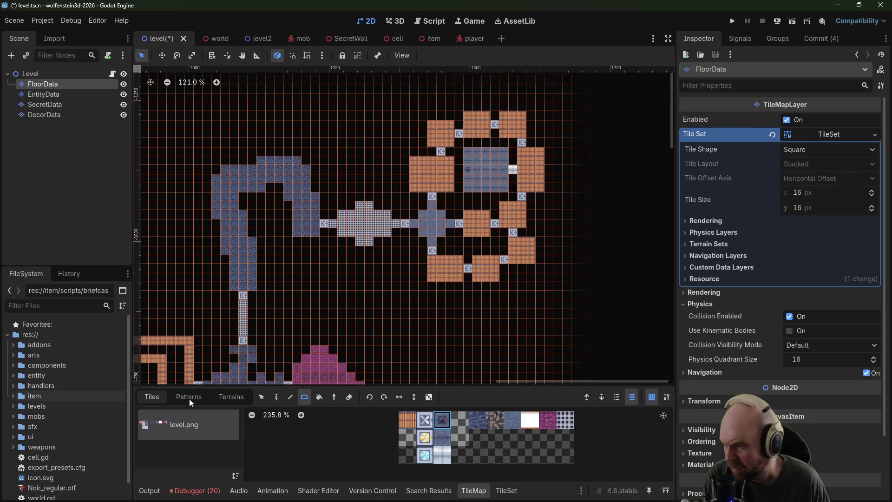
Step: On the EntityData layer, place four entity sprites in the blue corridor
left_click(40, 94)
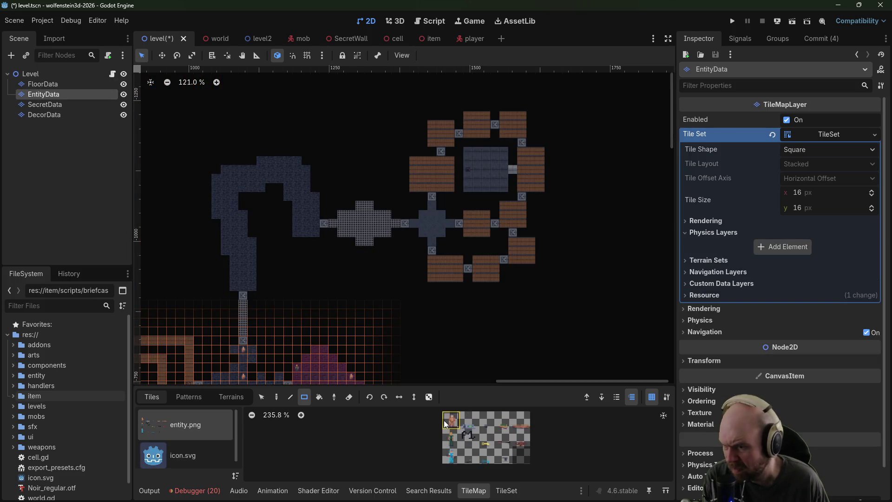
left_click_drag(308, 255, 416, 172)
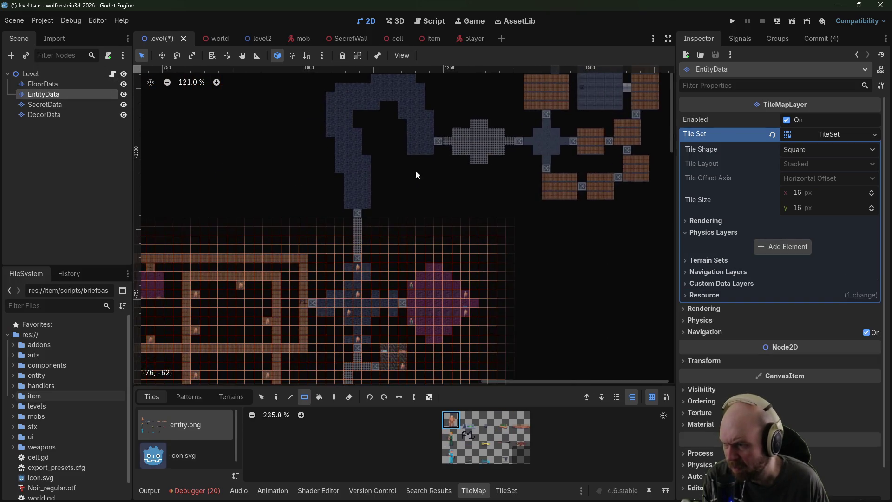
left_click(366, 165)
scroll(358, 167, "up", 3)
left_click(344, 165)
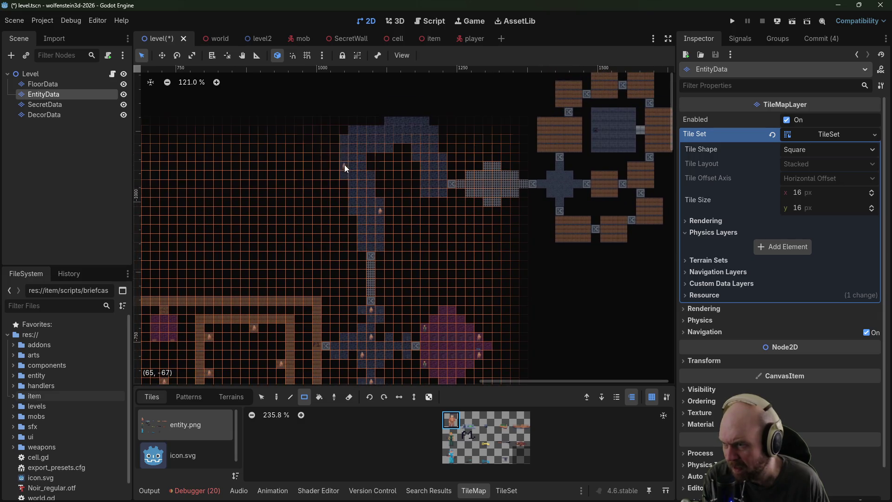
left_click(370, 130)
left_click(417, 149)
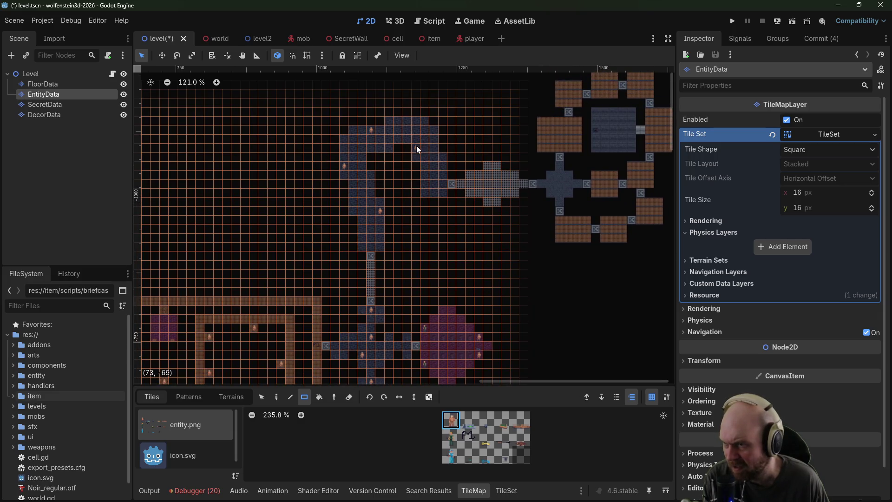
Step: Place entity sprites across the grey cross hall and a soldier at its centre
scroll(456, 176, "right", 5)
left_click(413, 166)
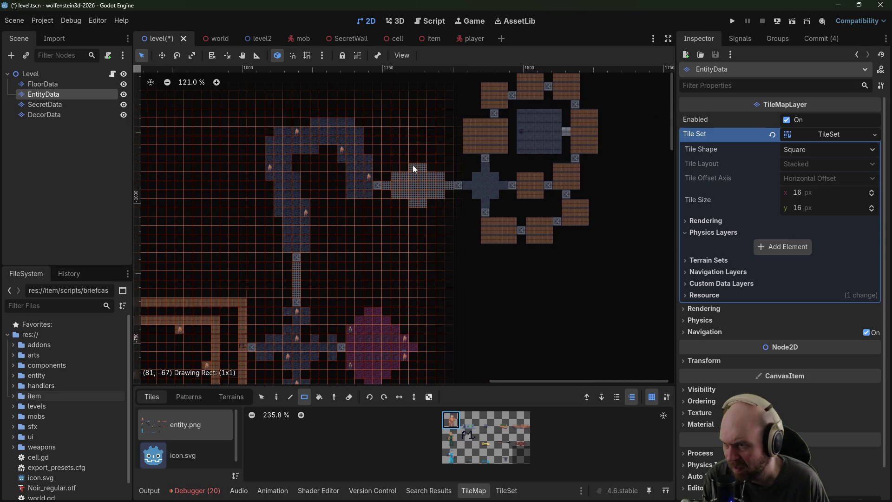
left_click(423, 167)
left_click(414, 203)
left_click(424, 202)
scroll(423, 203, "right", 4)
scroll(423, 202, "up", 1)
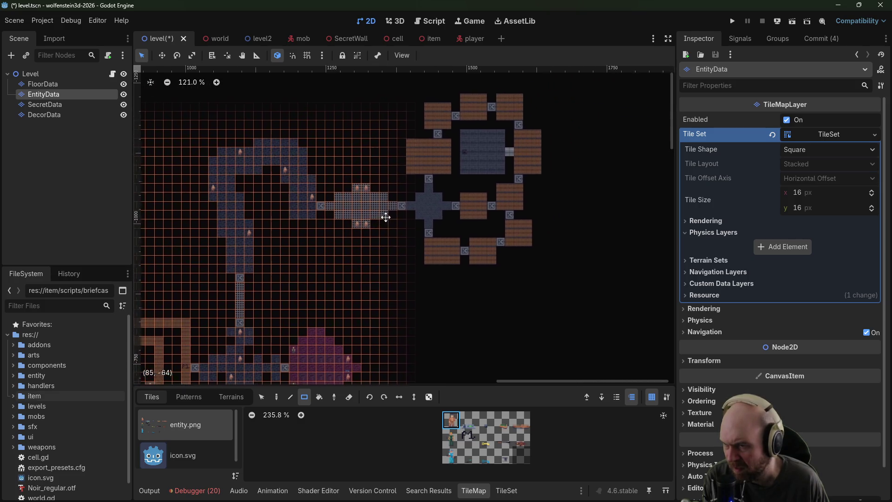
left_click(452, 437)
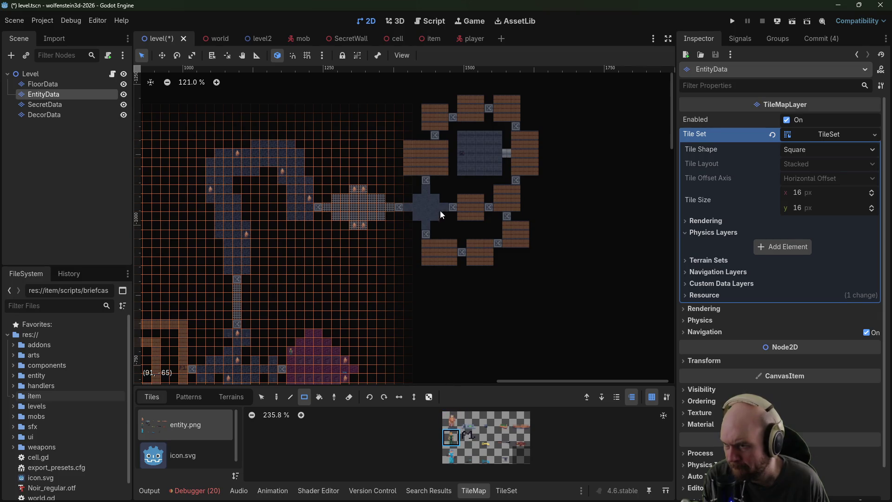
left_click(425, 206)
Step: Scatter entity sprites through the brick ring rooms, then switch to the SecretData layer
scroll(464, 205, "right", 2)
left_click(452, 420)
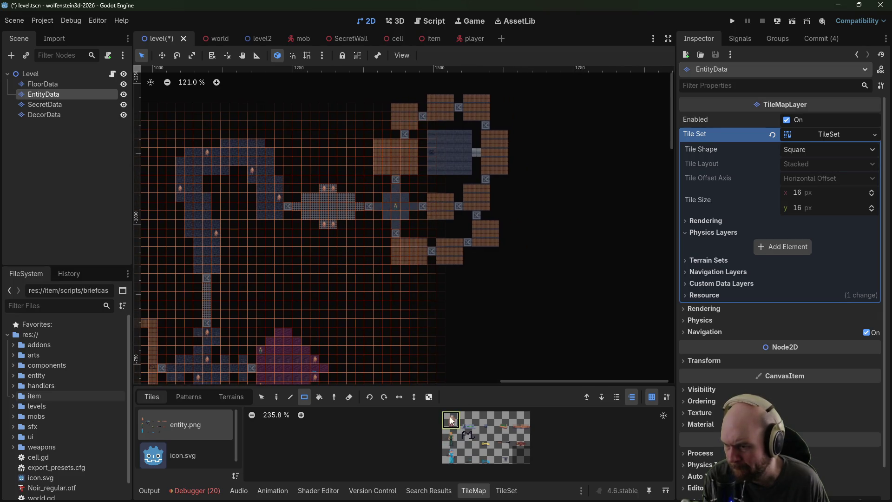
left_click(396, 258)
left_click(450, 254)
left_click(485, 226)
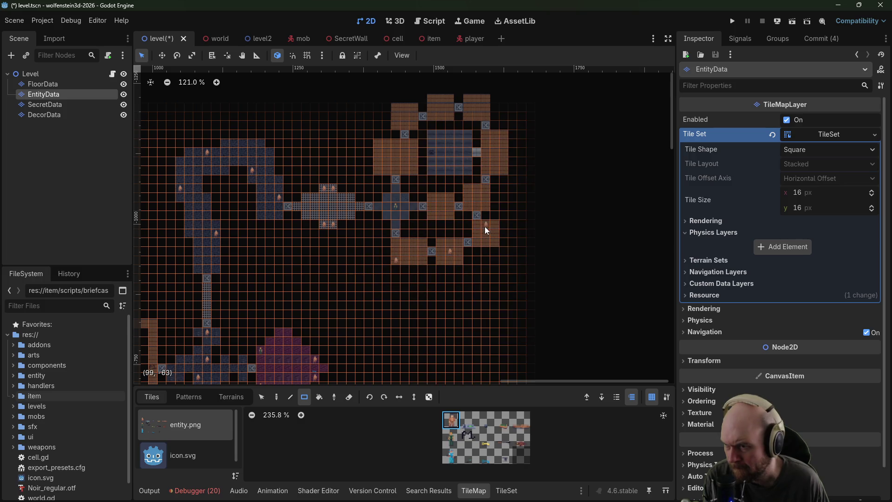
left_click(485, 197)
left_click(504, 160)
left_click(414, 144)
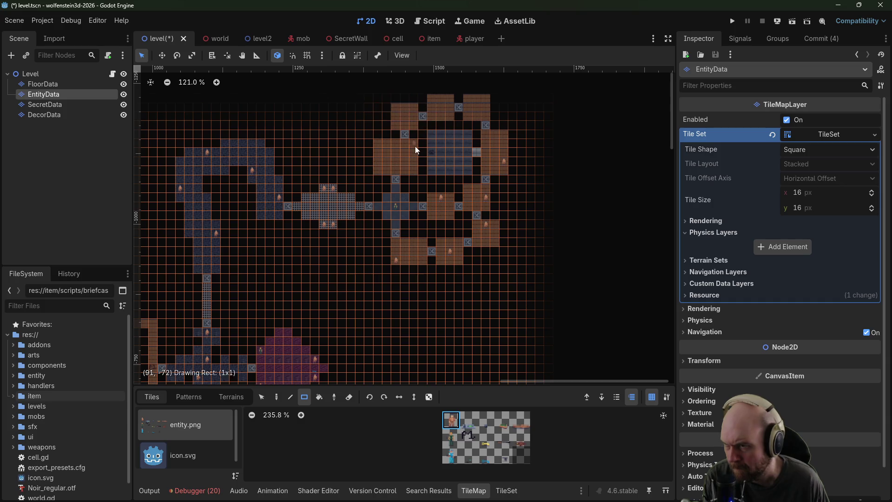
left_click(401, 108)
left_click(431, 99)
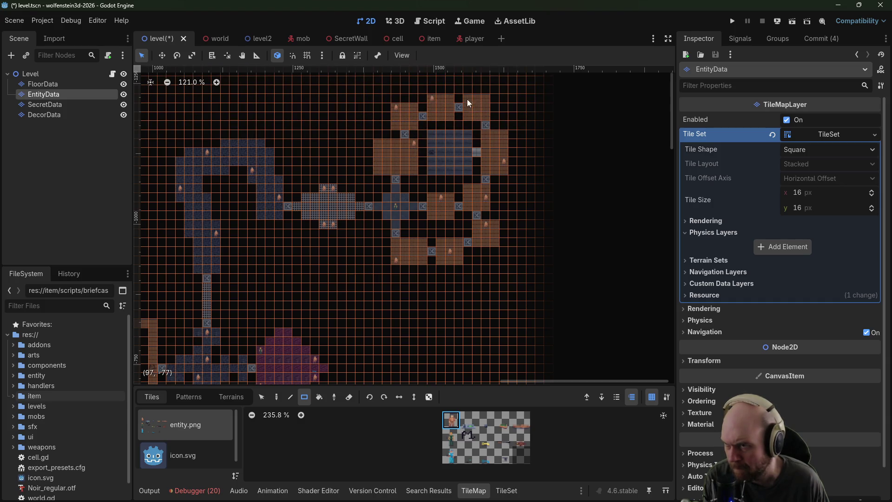
left_click(384, 168)
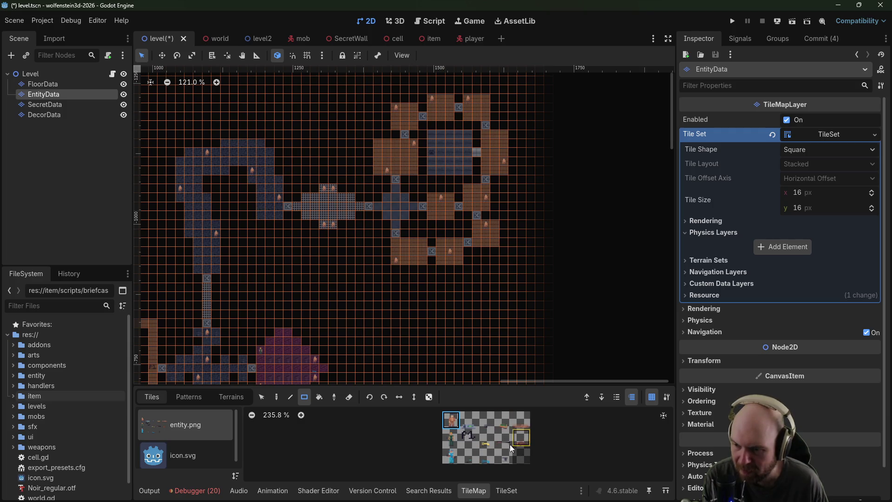
left_click(468, 458)
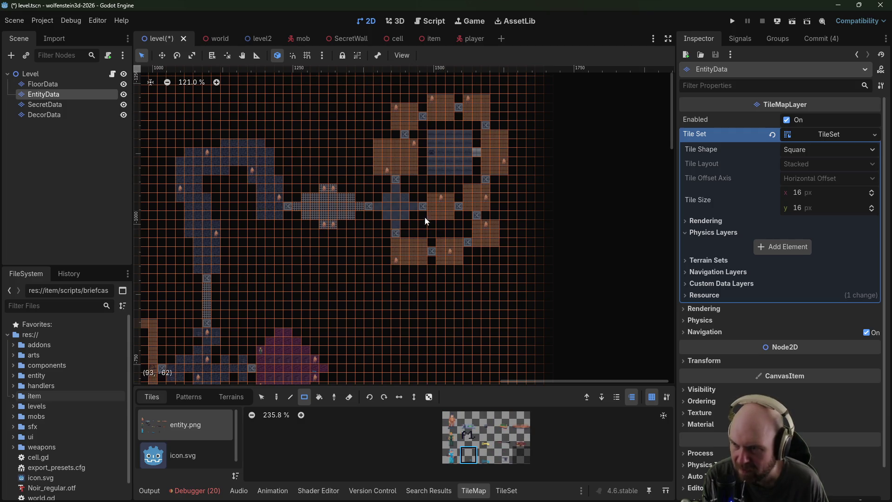
left_click(41, 104)
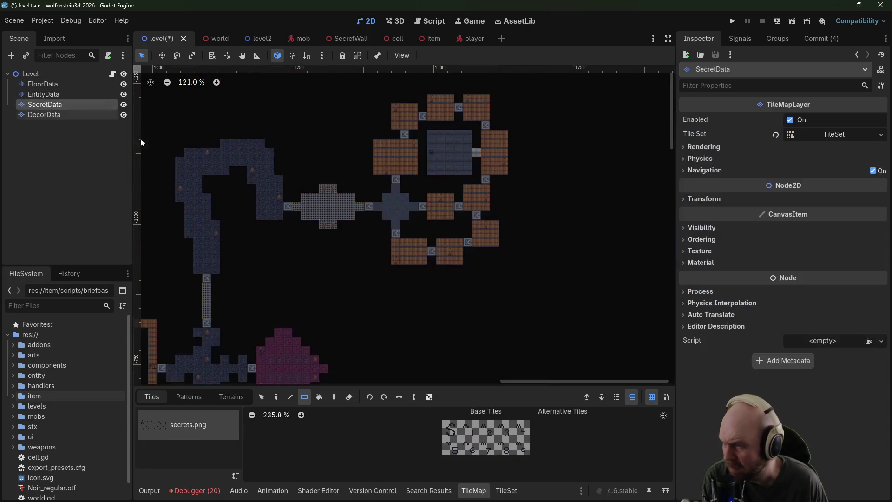
Step: Choose a tile from the secrets tile set and bring the map's origin area into view
left_click(484, 428)
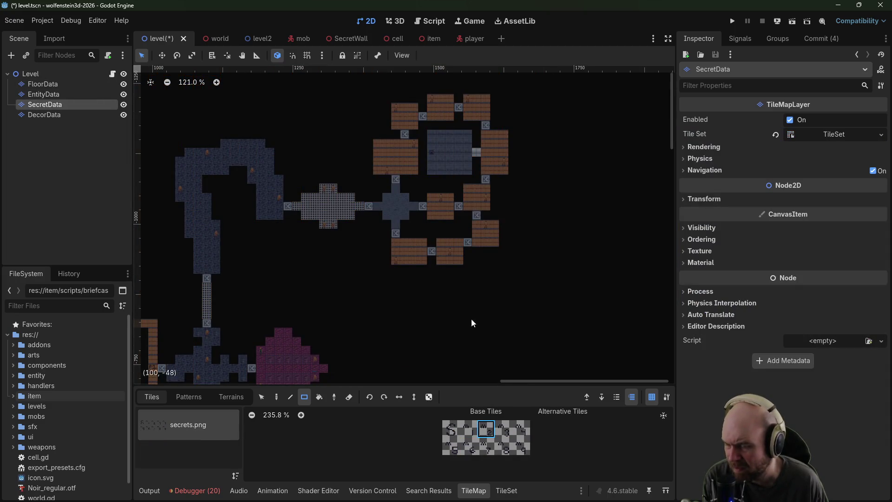
key("f")
scroll(602, 113, "down", 10)
scroll(431, 198, "left", 8)
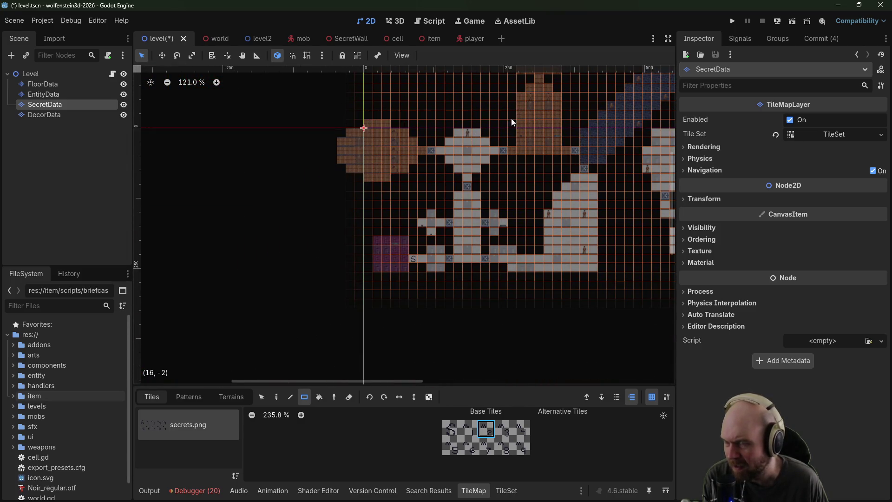
left_click_drag(512, 118, 385, 171)
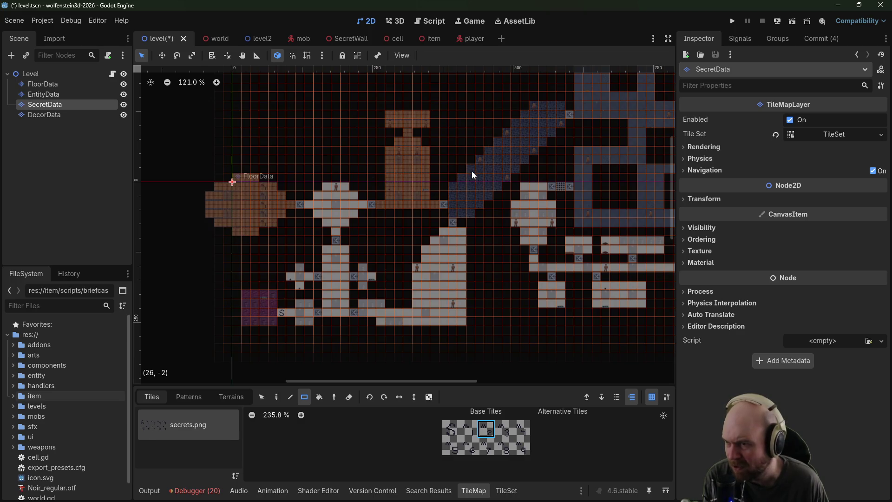
left_click(454, 188)
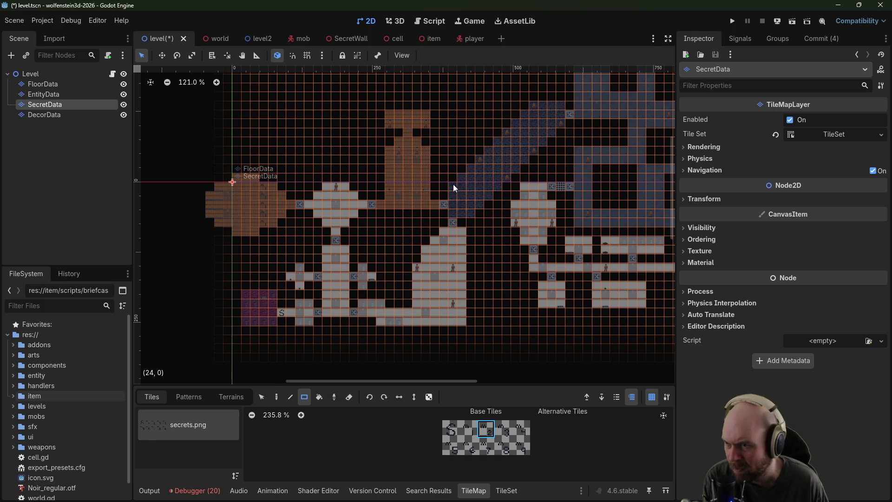
scroll(461, 185, "up", 3)
scroll(479, 172, "right", 4)
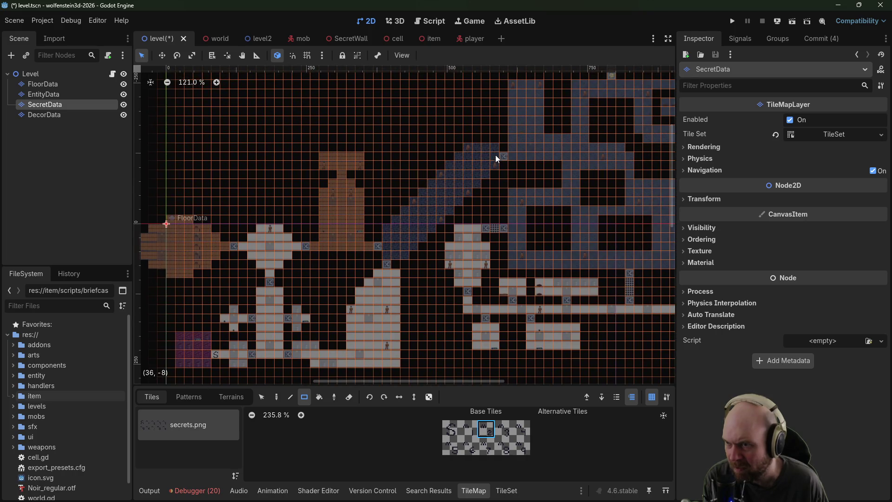
scroll(497, 155, "up", 8)
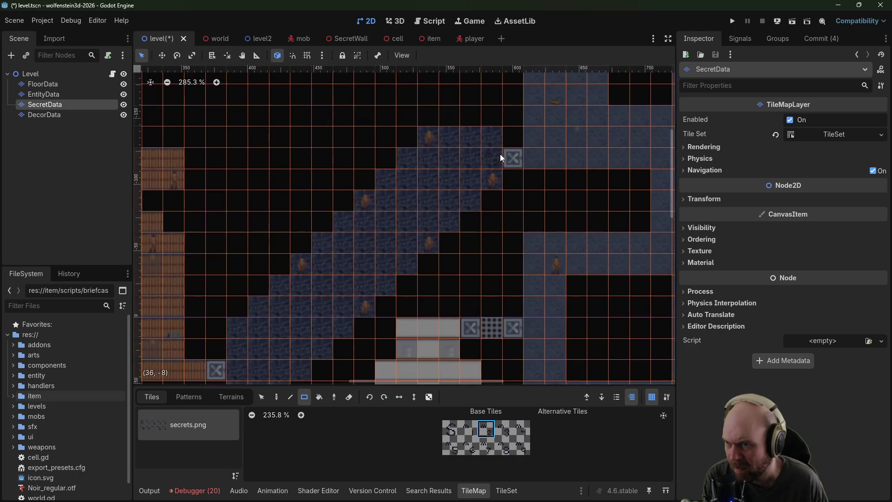
scroll(487, 183, "down", 6)
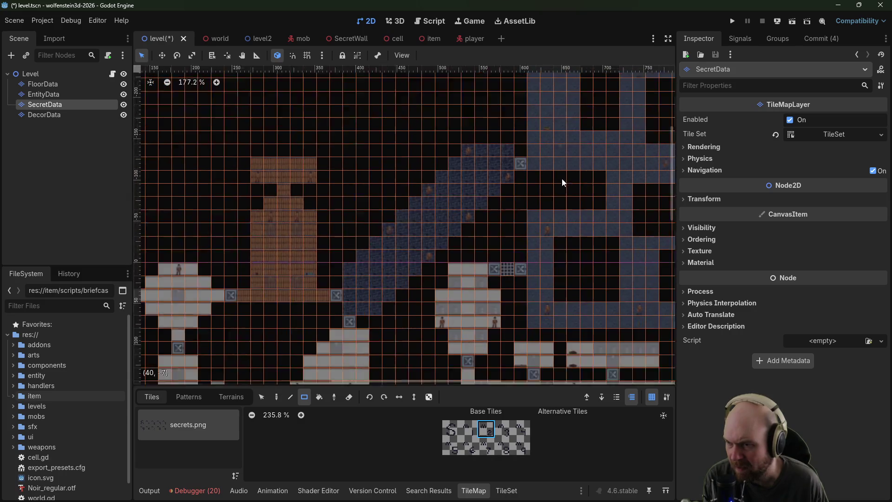
scroll(481, 182, "down", 3)
Step: Place the bottom-left secrets tile as a marker just above the P1 tile
left_click(503, 428)
scroll(508, 312, "left", 2)
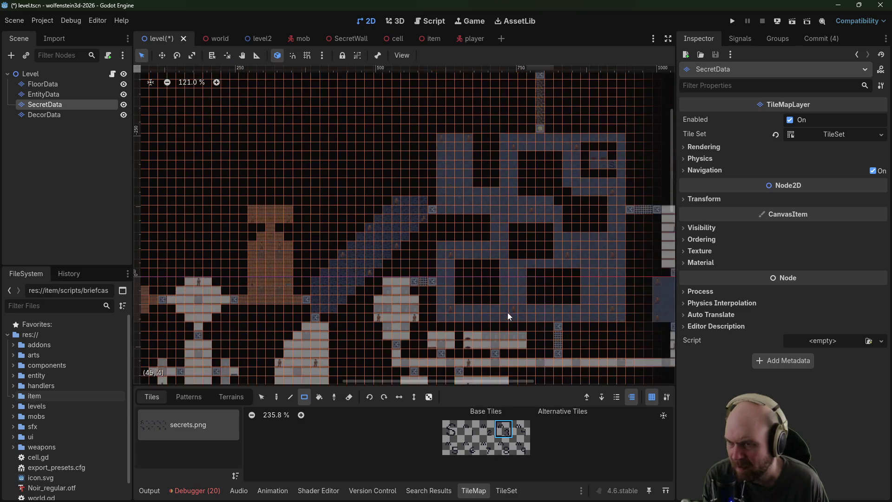
scroll(445, 197, "right", 3)
scroll(556, 229, "down", 3)
scroll(602, 249, "up", 5)
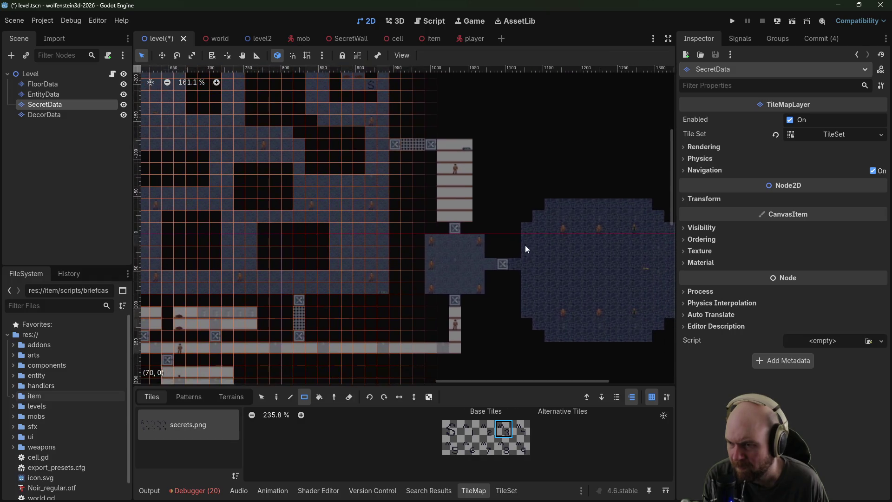
scroll(434, 229, "up", 3)
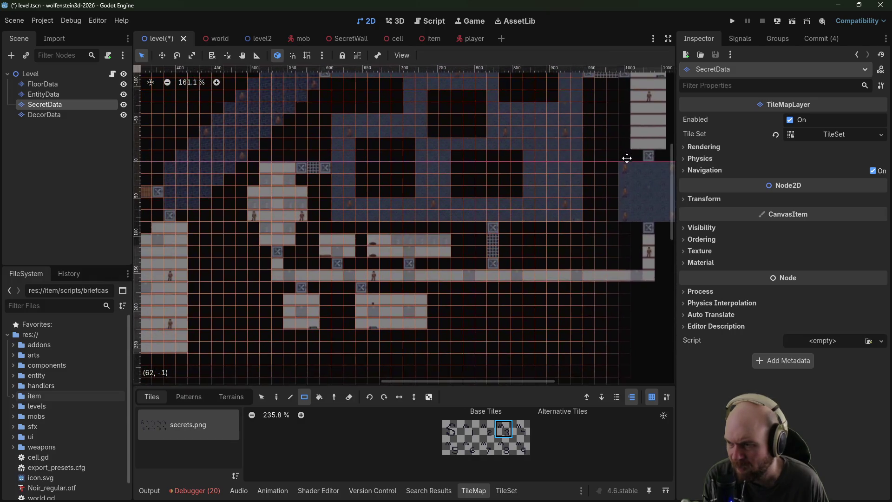
scroll(396, 207, "down", 3)
scroll(453, 238, "left", 3)
scroll(467, 173, "up", 6)
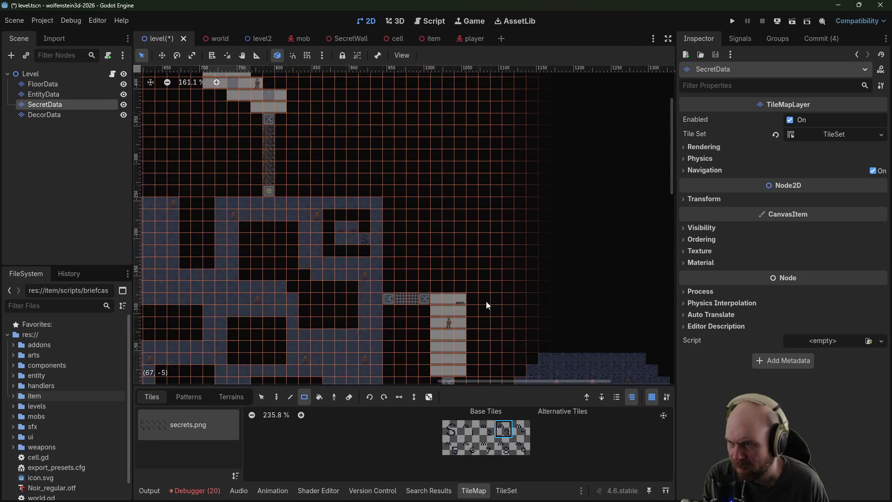
left_click(521, 430)
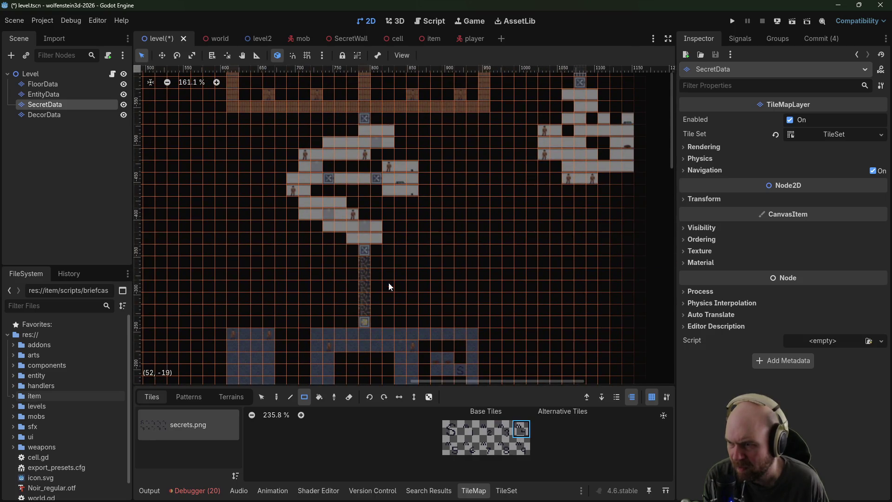
scroll(409, 281, "up", 5)
scroll(464, 302, "left", 2)
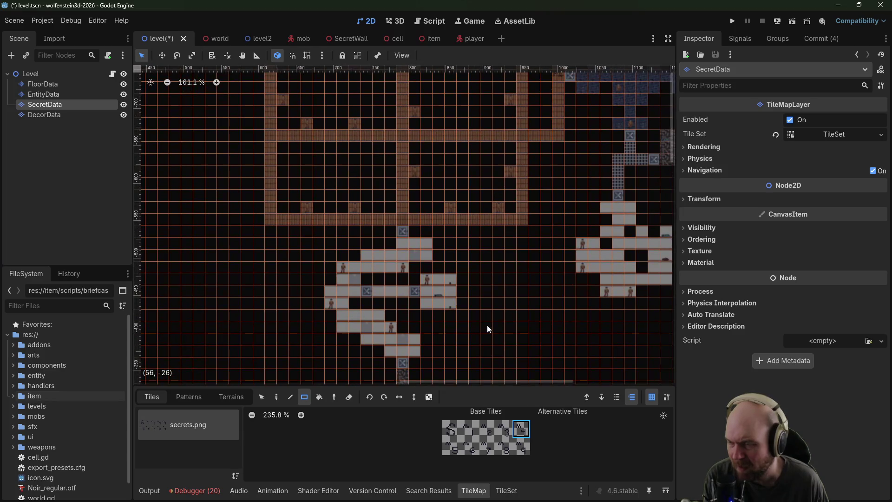
left_click(455, 449)
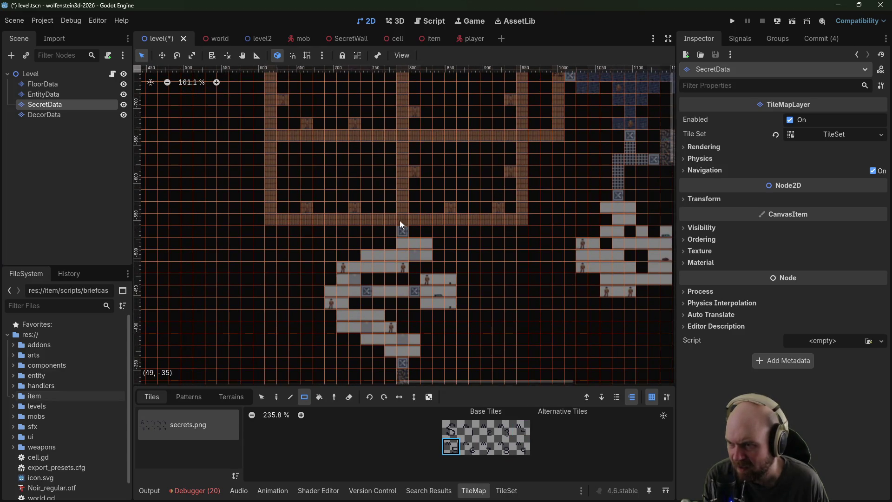
scroll(425, 203, "up", 5)
scroll(424, 203, "right", 5)
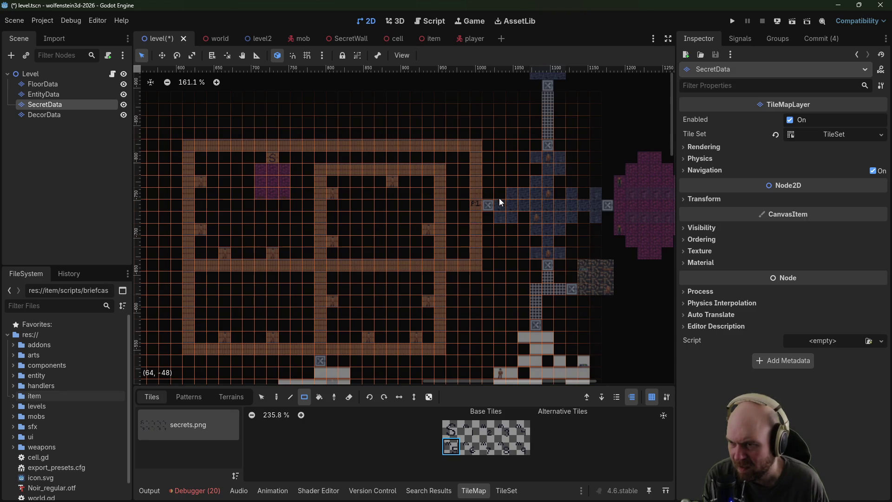
left_click(480, 196)
Step: Save the scene, playtest with a new game, and quit back to the editor with F8
left_click_drag(509, 211, 429, 201)
left_click(469, 446)
left_click_drag(496, 210, 491, 224)
left_click(732, 20)
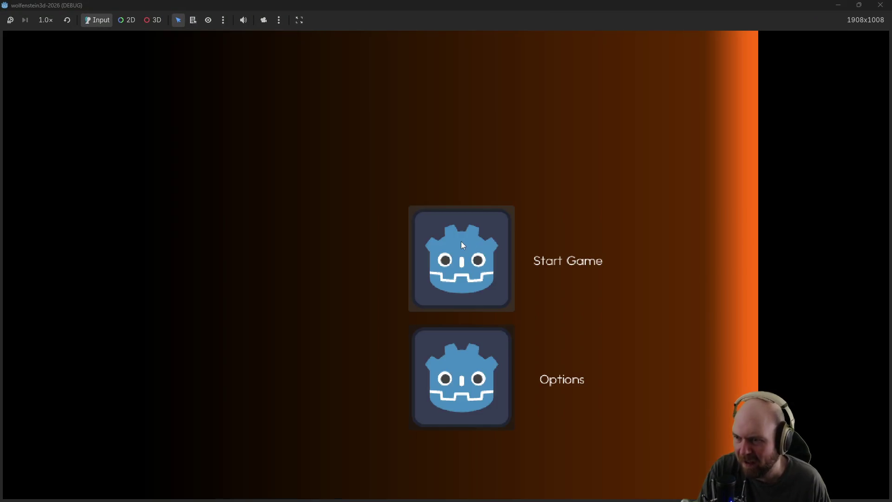
left_click(461, 242)
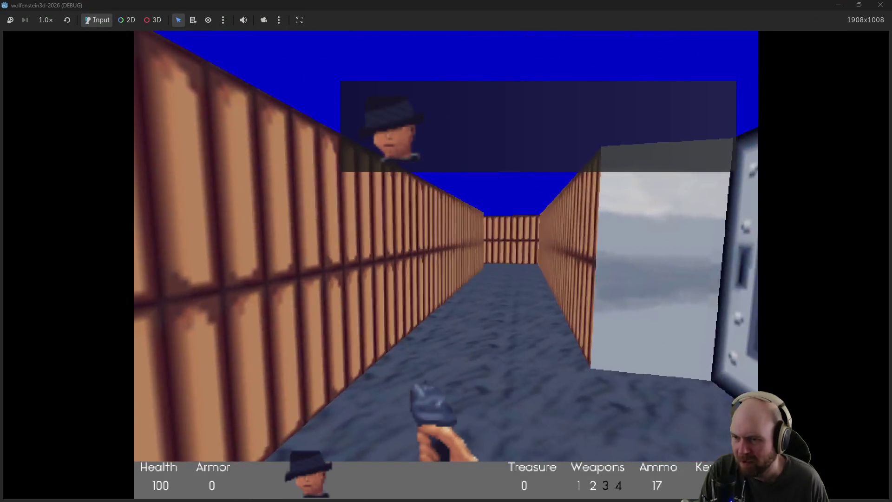
key("F8")
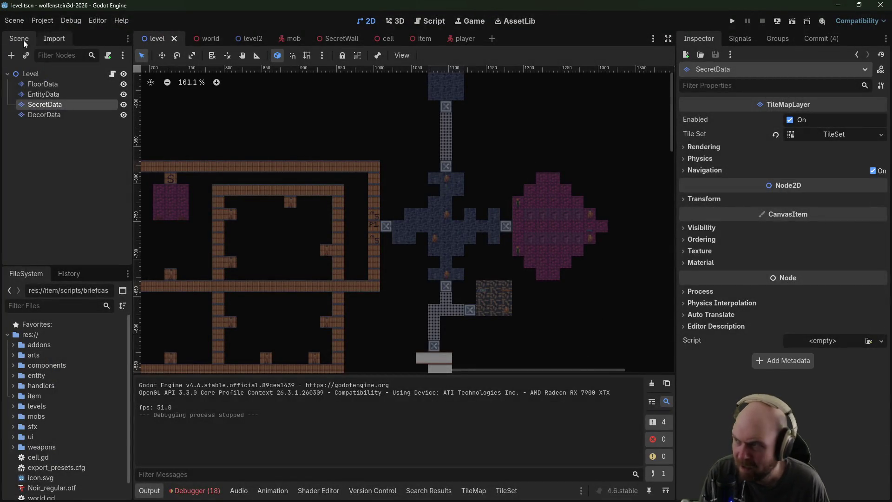
left_click(474, 490)
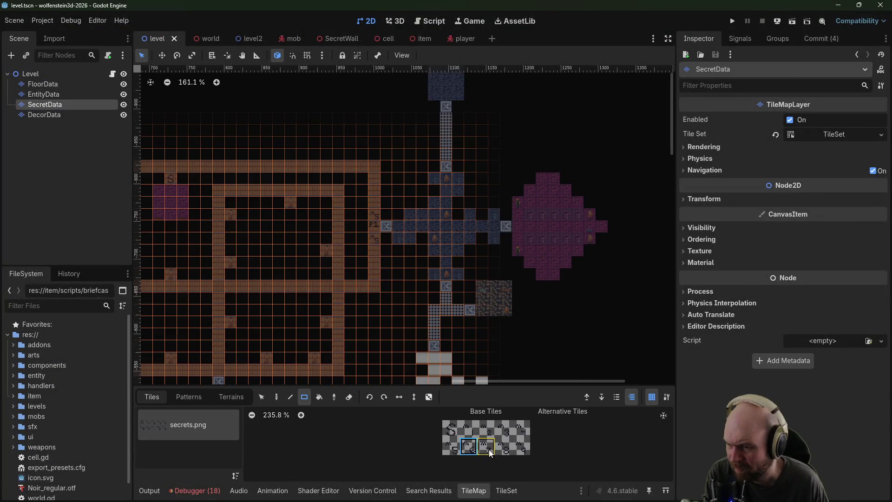
Step: Paint secret tiles over the pink room in the eastern wing
mouse_move(455, 213)
left_mouse_down()
mouse_move(436, 249)
mouse_move(372, 208)
mouse_move(383, 193)
left_mouse_up()
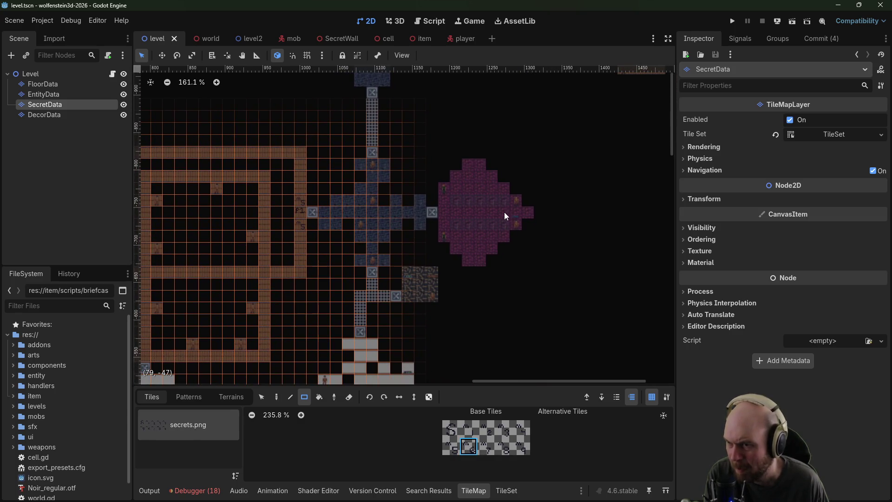
left_click_drag(504, 212, 506, 187)
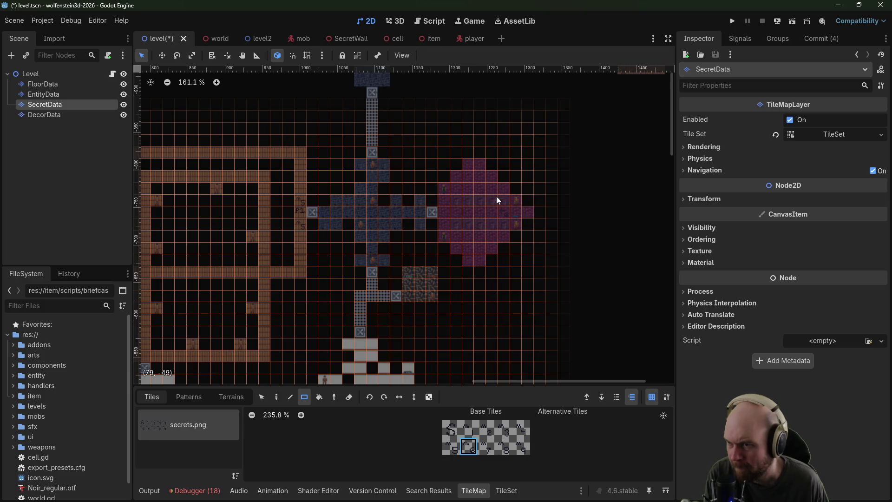
left_click_drag(429, 209, 545, 212)
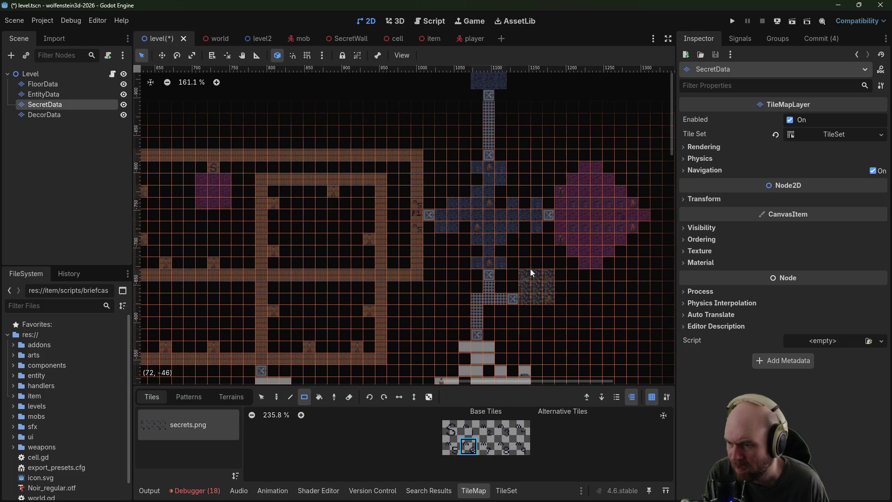
Step: Add secret tiles in the cross hall, erase its right column, and fill the column beside the blue room
left_click(486, 445)
scroll(474, 255, "up", 5)
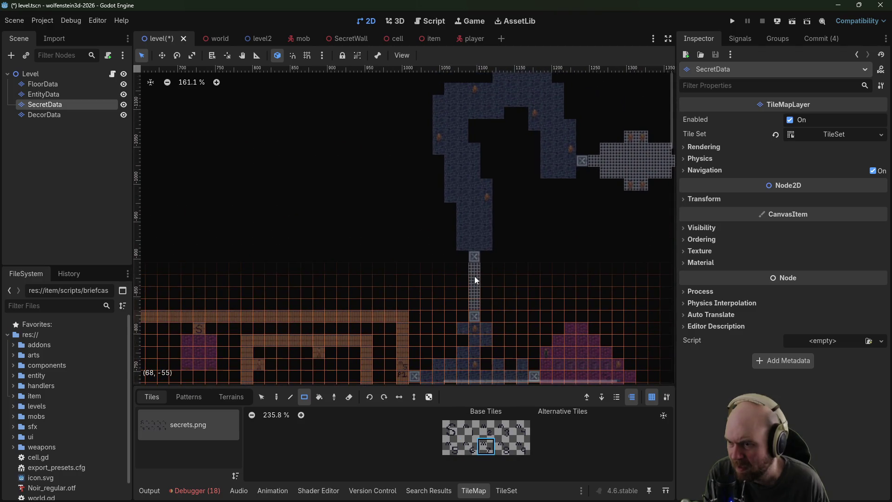
scroll(509, 188, "up", 2)
scroll(510, 188, "right", 3)
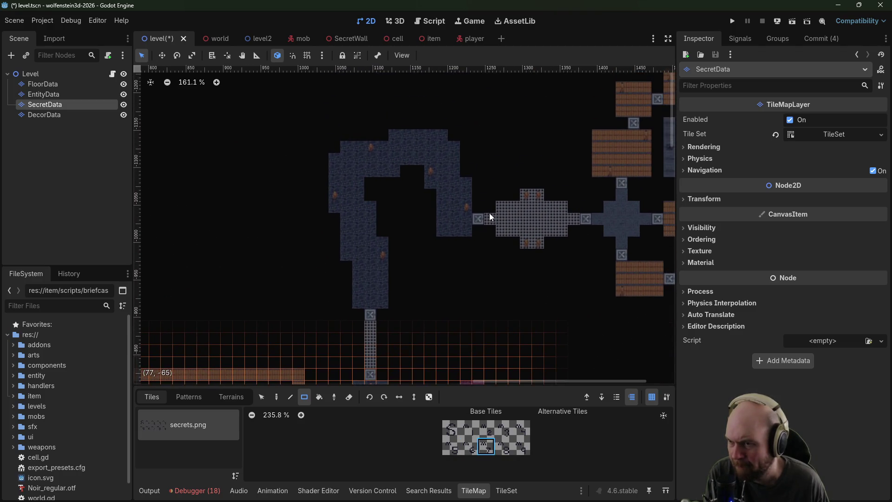
scroll(490, 219, "right", 5)
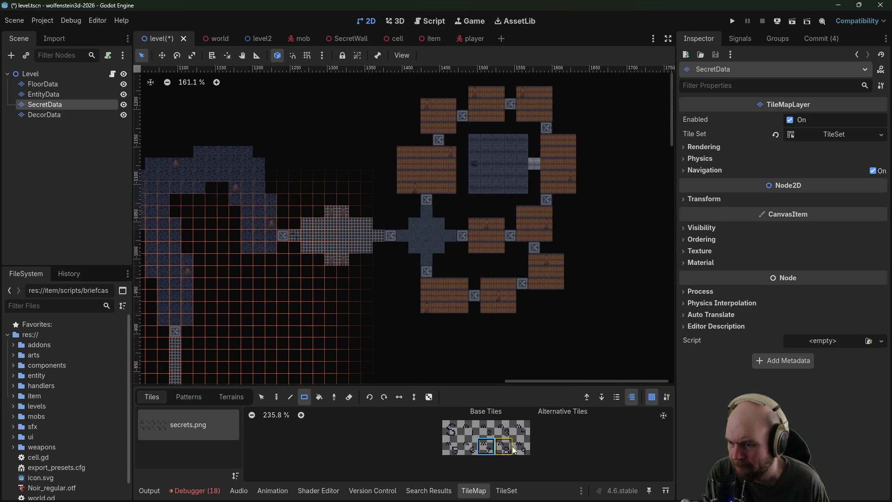
left_click(503, 446)
left_click_drag(417, 231, 416, 231)
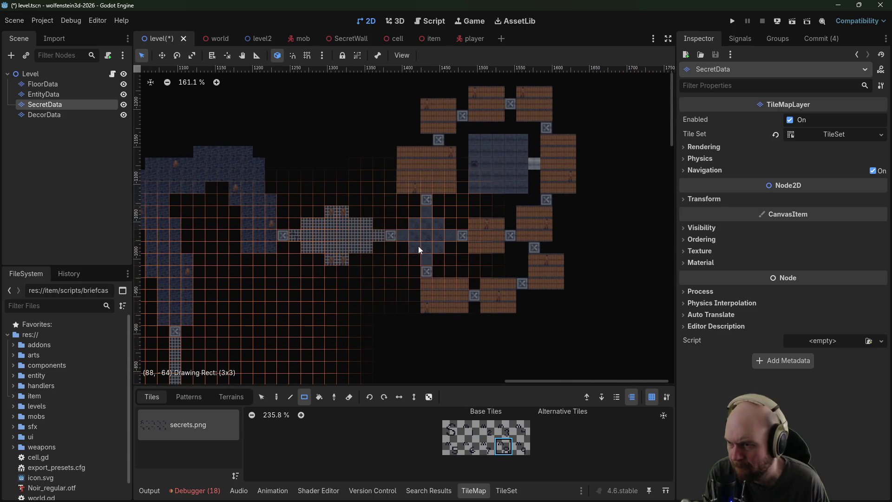
left_click(415, 238)
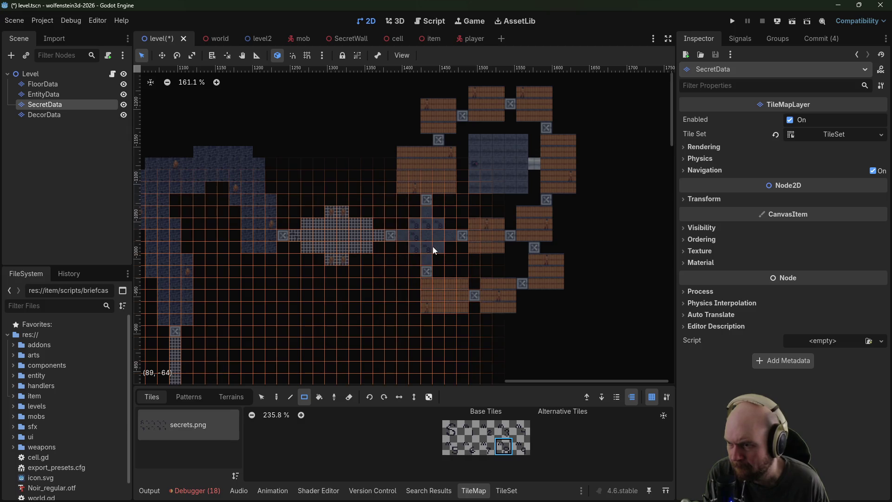
left_click(437, 246)
left_click_drag(442, 227, 428, 245)
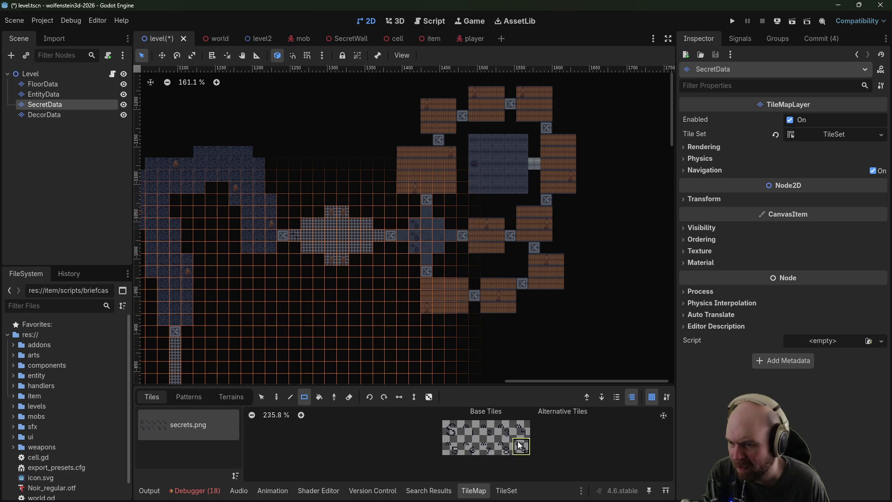
left_click(546, 162)
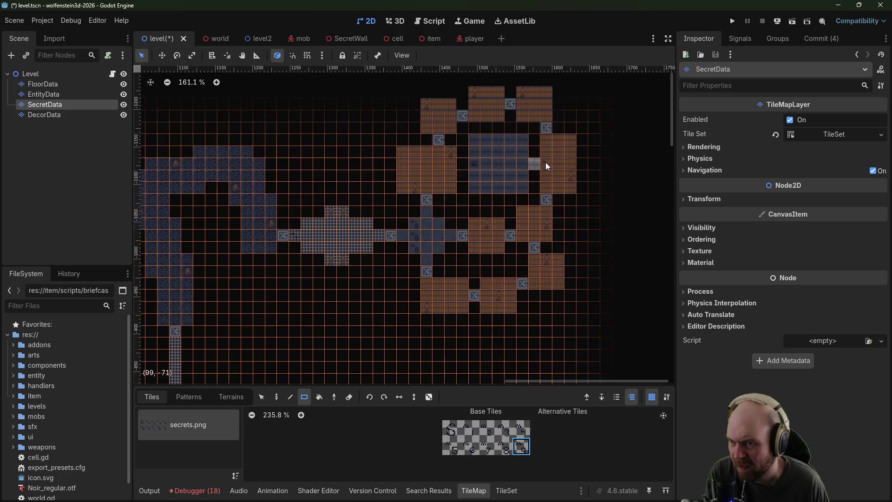
left_click_drag(547, 150, 548, 176)
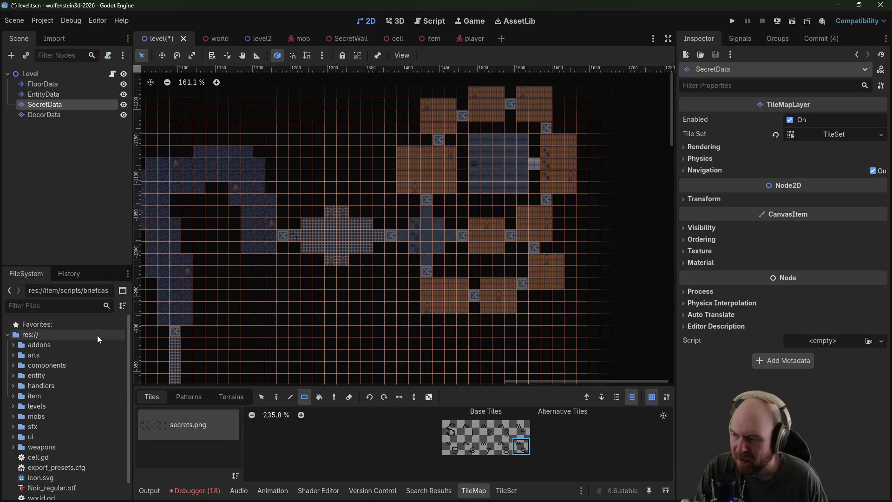
Step: Open levelstrategy1.gd from levels/strategies and change the Hello message to "Message 1"
left_click(13, 406)
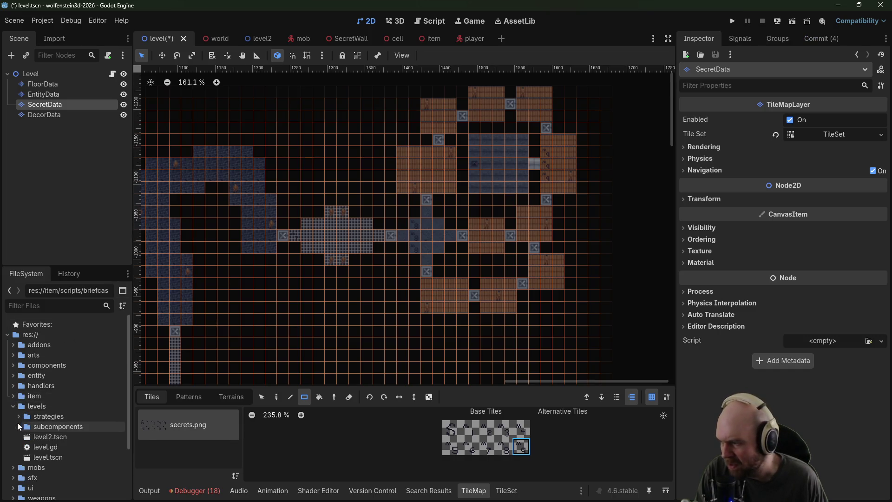
left_click(18, 417)
double_click(59, 428)
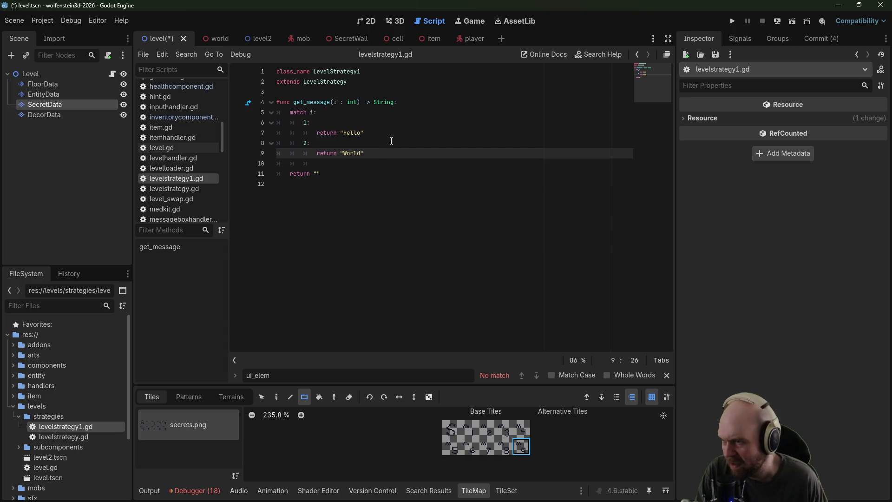
left_click(345, 133)
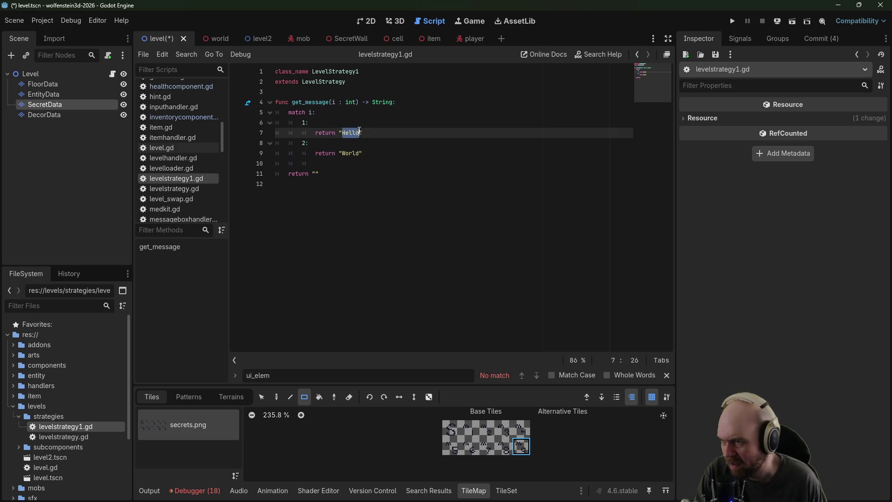
type("Mesage 1")
left_click(388, 152)
type("Message 2")
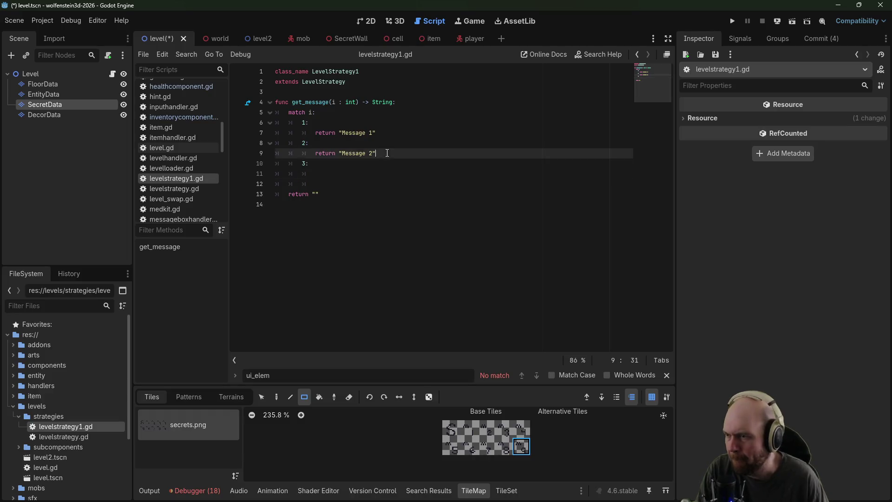
Step: Duplicate the first two match cases as cases 3 and 4 returning "Message 3" and "Message 4"
left_click_drag(376, 153, 246, 132)
key("ctrl+c")
left_click(321, 163)
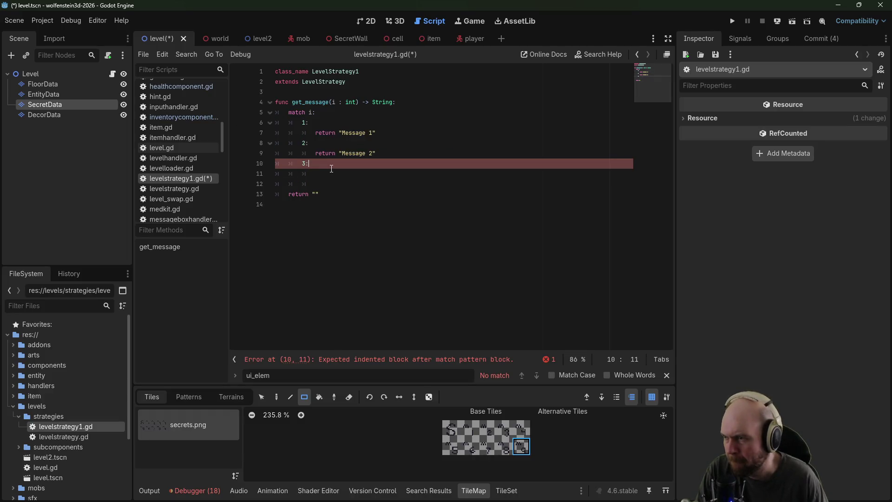
key("ctrl+v")
left_click(321, 163)
key("BackSpace")
key("BackSpace")
key("BackSpace")
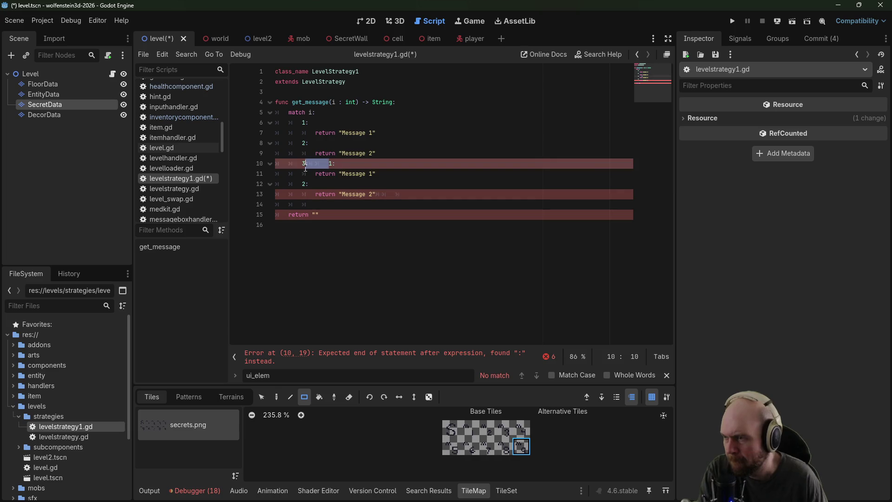
double_click(305, 163)
type("3:")
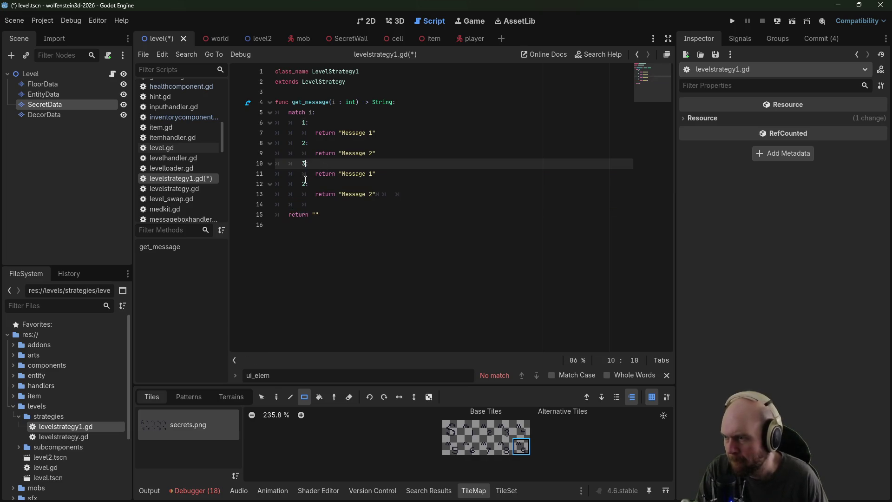
double_click(305, 184)
left_click(370, 173)
type("3")
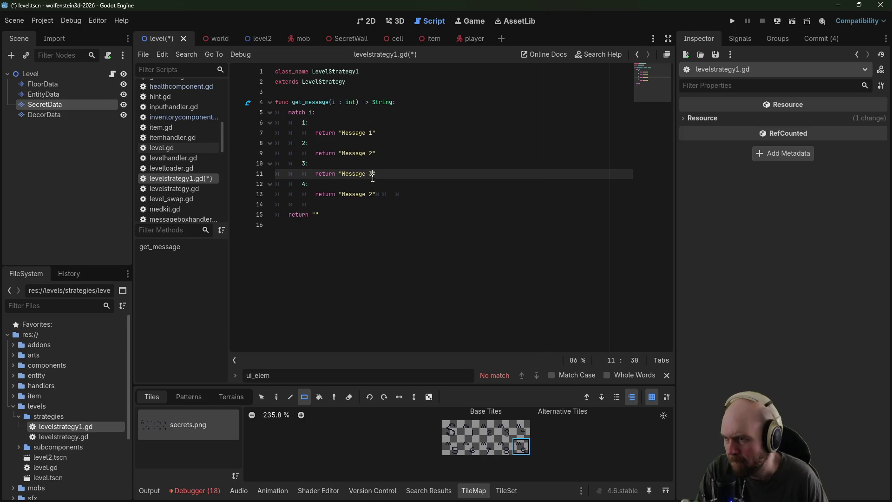
double_click(372, 193)
type("4")
Step: Duplicate the four match cases and renumber the copies as cases 5–8 with matching messages
left_click_drag(376, 194, 225, 122)
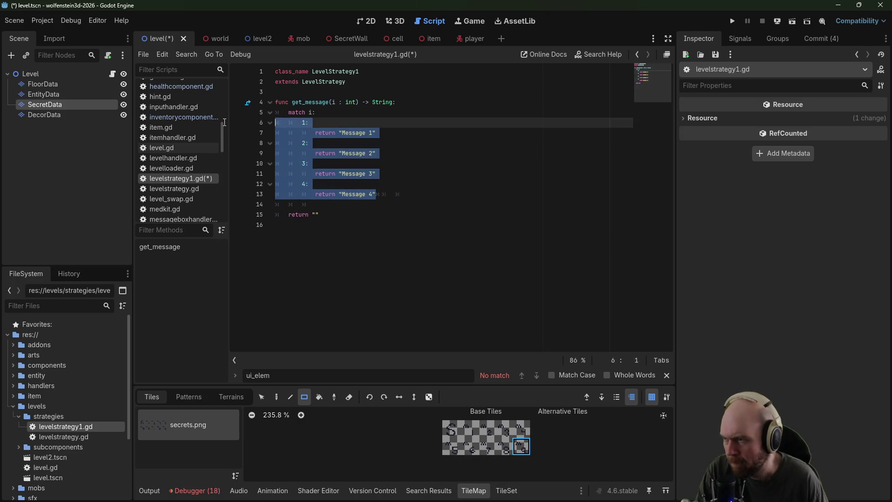
key("ctrl+c")
left_click(275, 206)
key("ctrl+v")
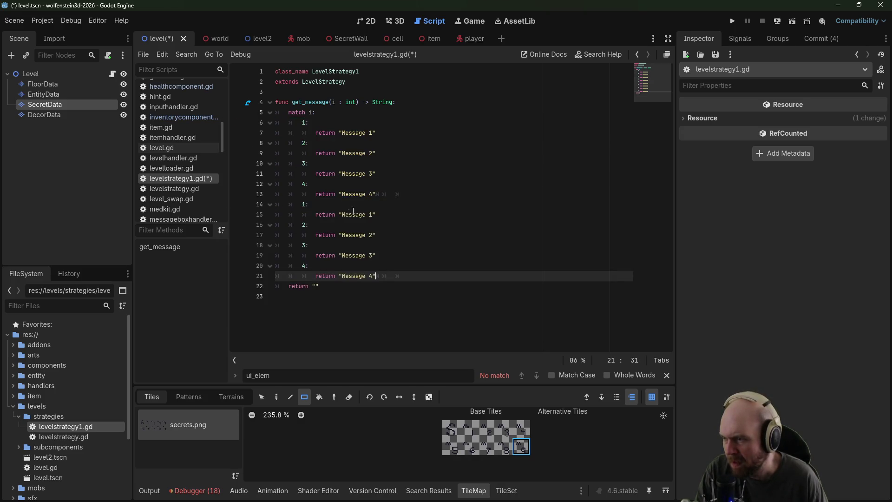
double_click(303, 206)
type("5")
double_click(307, 225)
type("6")
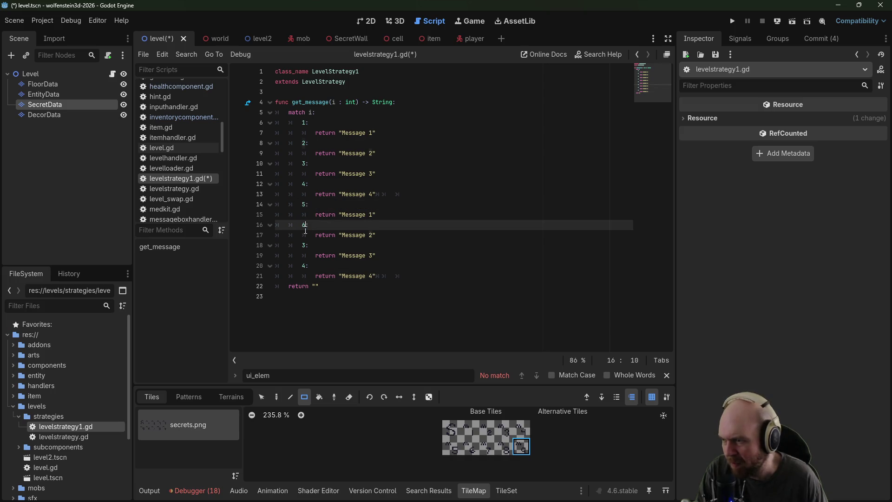
double_click(305, 245)
double_click(305, 265)
type("8")
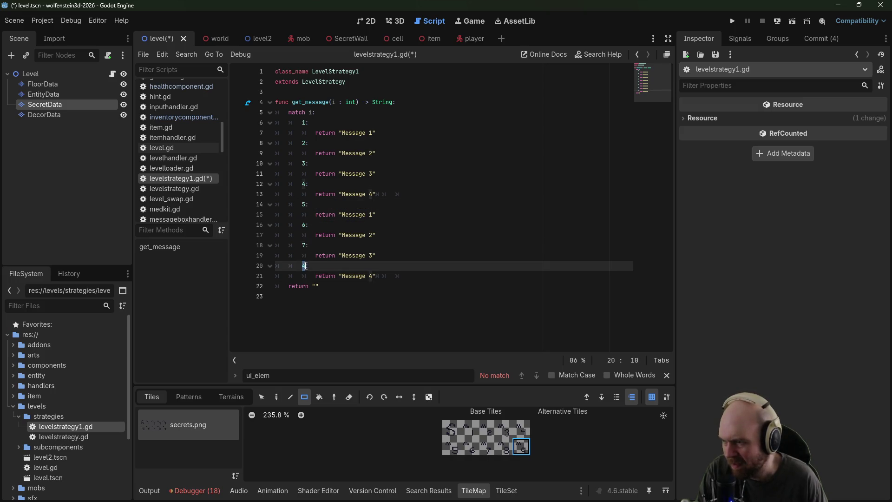
double_click(373, 215)
double_click(371, 234)
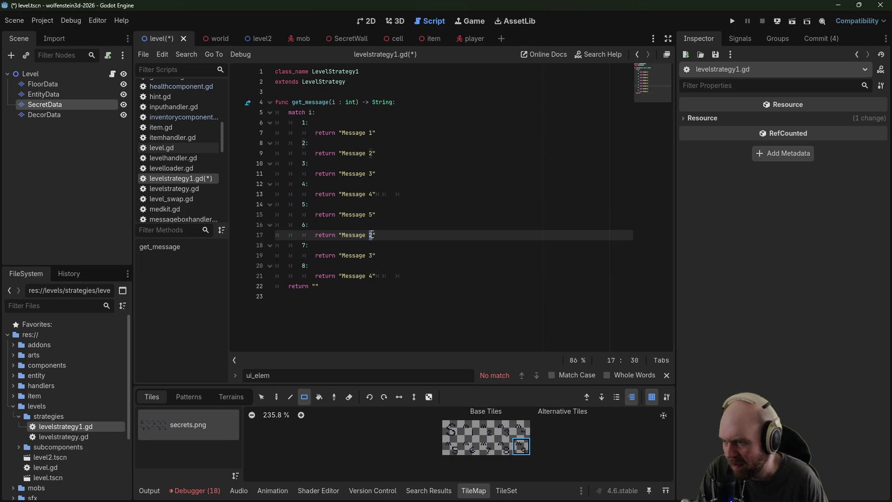
type("6")
double_click(372, 255)
Step: Add case 9 returning "Message 9" after case 8, save the script, and launch a playtest
double_click(371, 276)
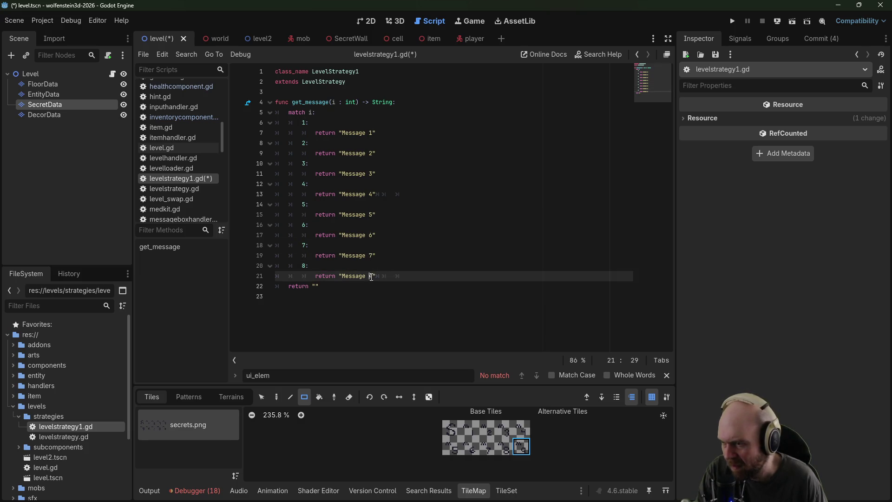
type("8")
left_click_drag(376, 277, 257, 262)
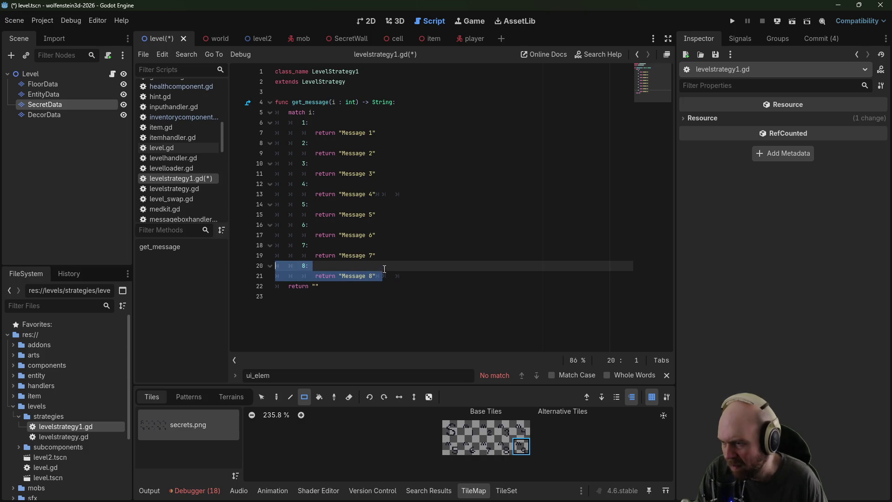
left_click(390, 276)
key("Return")
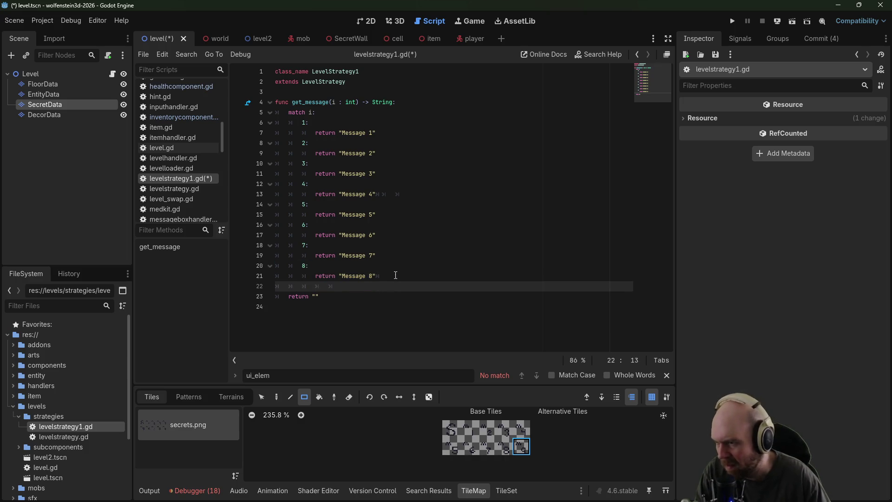
key("ctrl+v")
key("Up")
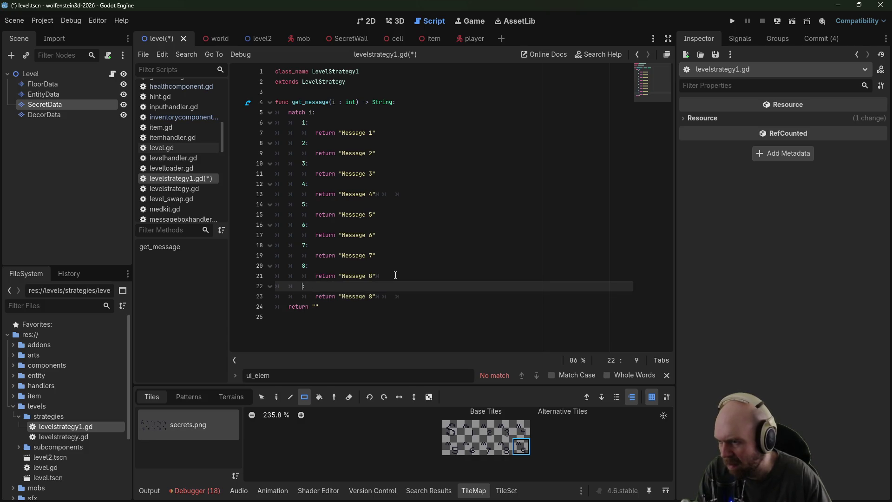
key("Down")
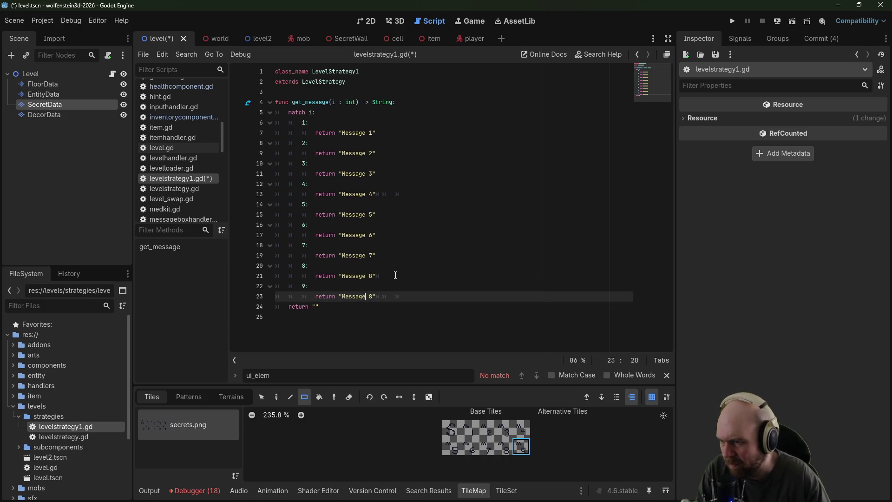
type("9")
key("ctrl+s")
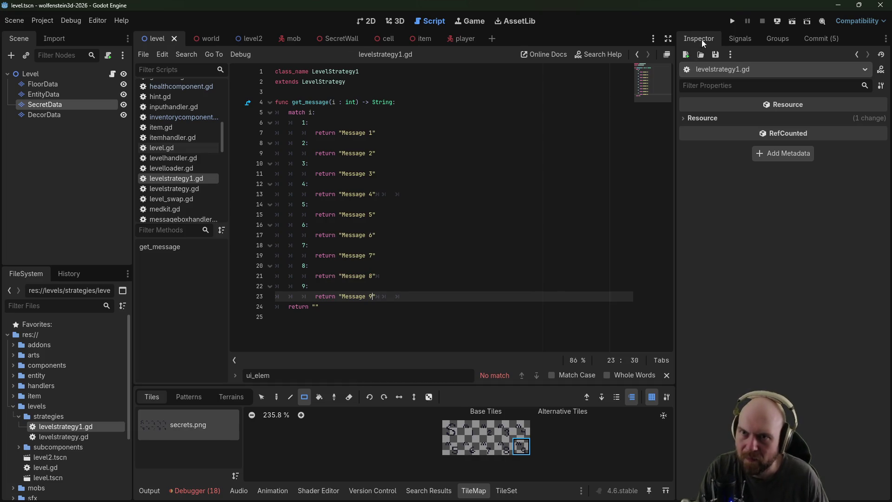
left_click(737, 20)
Step: Start a new game, walk the stone corridor triggering Message 5, shooting guards and collecting magazines
left_click(471, 243)
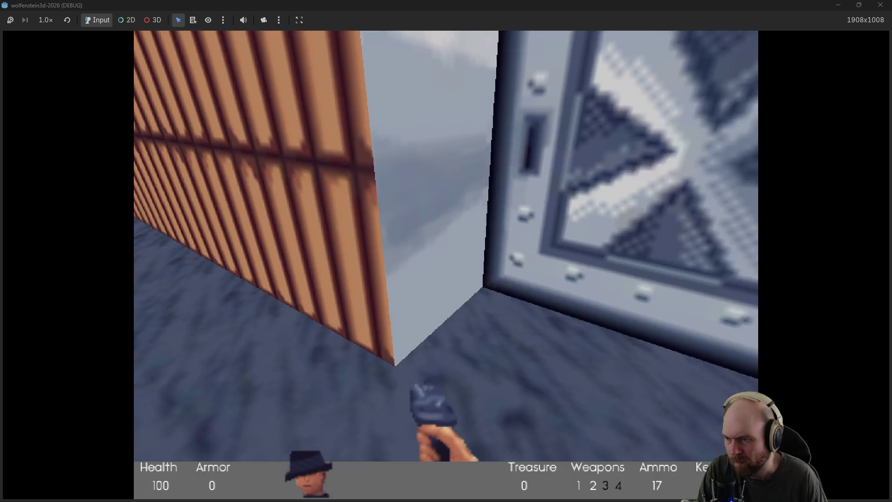
key("w")
key("Left")
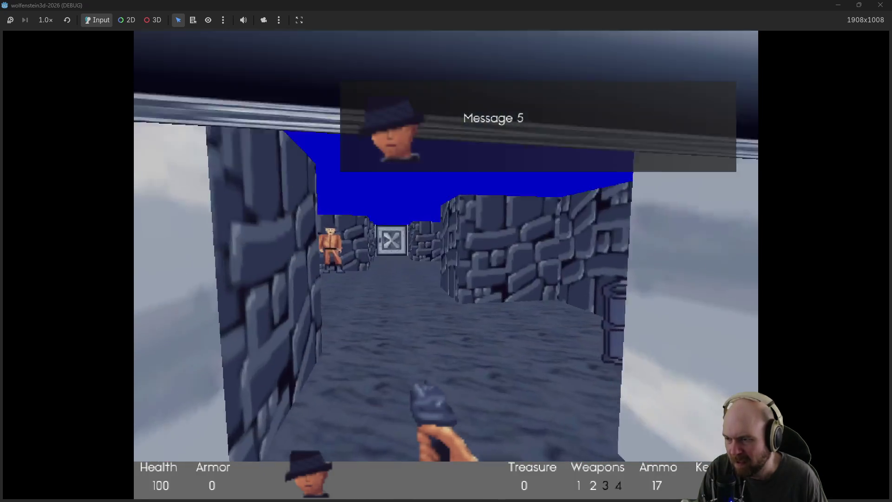
key("ctrl")
key("w")
key("Right")
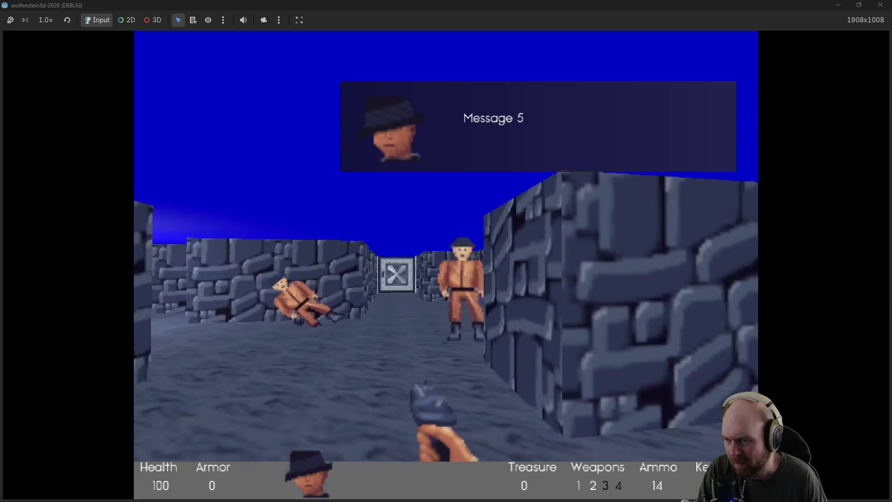
key("ctrl")
key("Left")
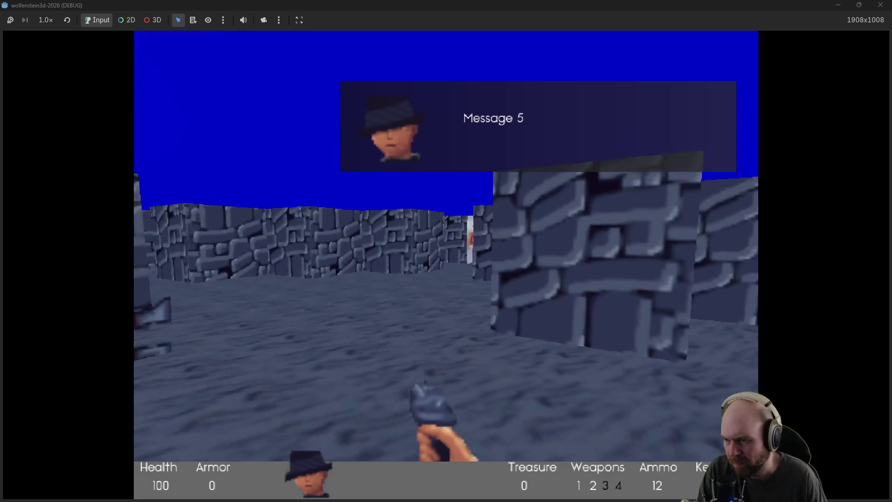
key("ctrl")
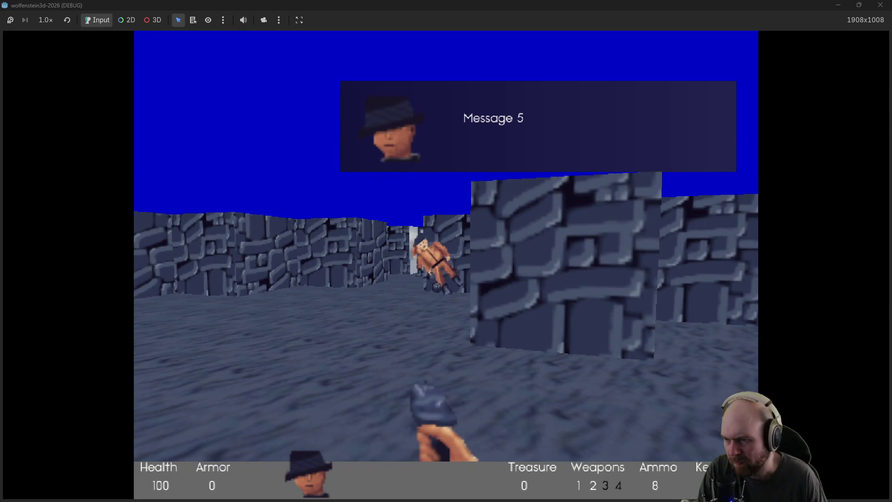
key("w")
key("Left")
key("Right")
key("w")
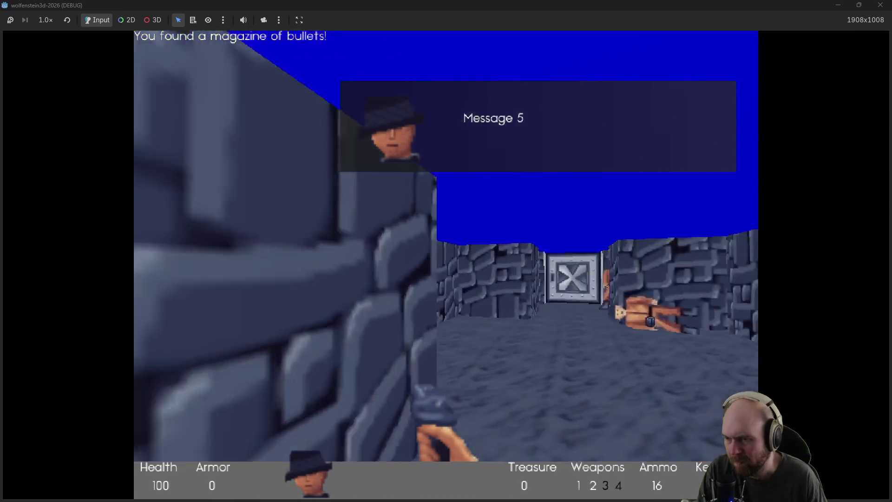
key("w")
key("ctrl")
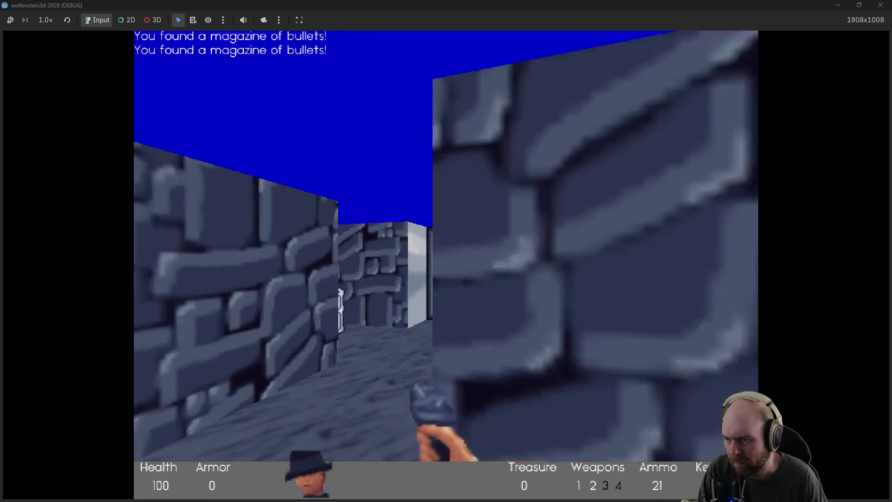
key("ctrl")
key("w")
Step: Kill the guard in the next room, walk down the tiled corridor, and open the steel door
key("Left")
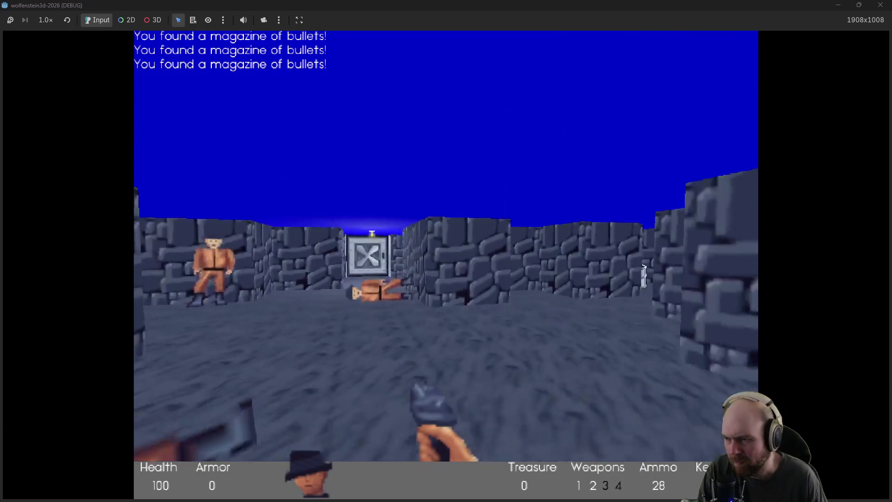
key("Left")
key("ctrl")
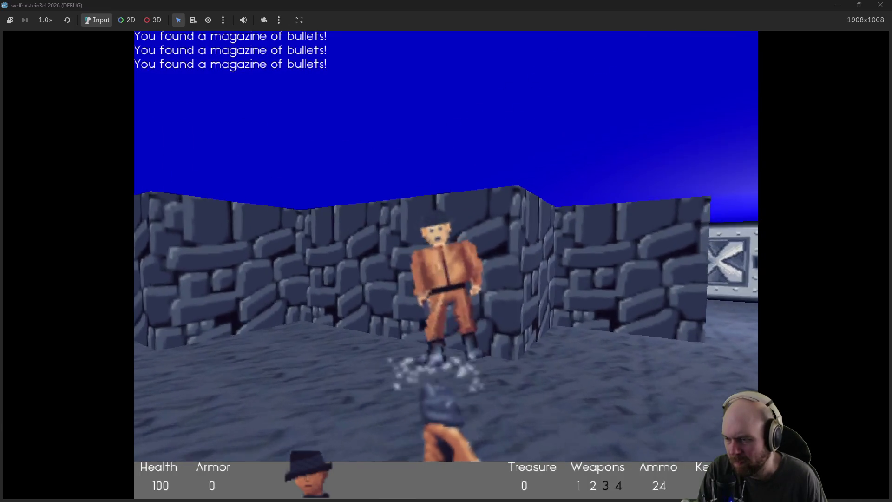
key("ctrl")
key("w")
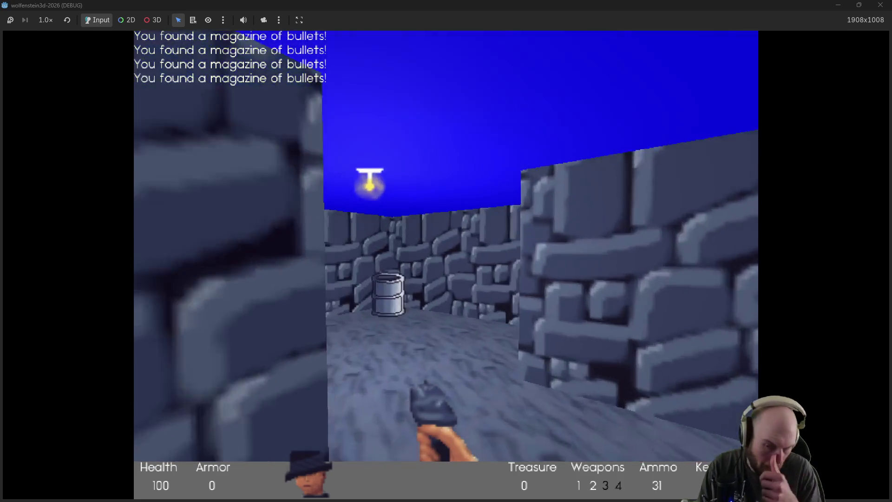
key("w")
key("Left")
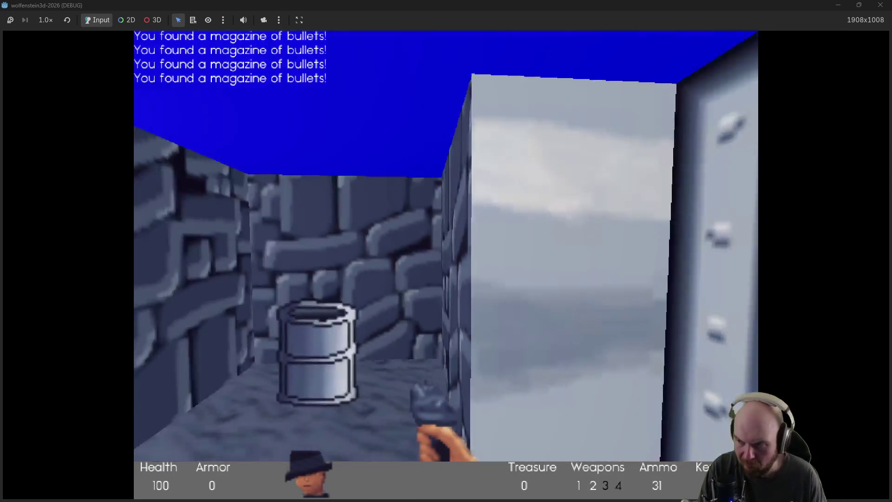
key("Right")
key("w")
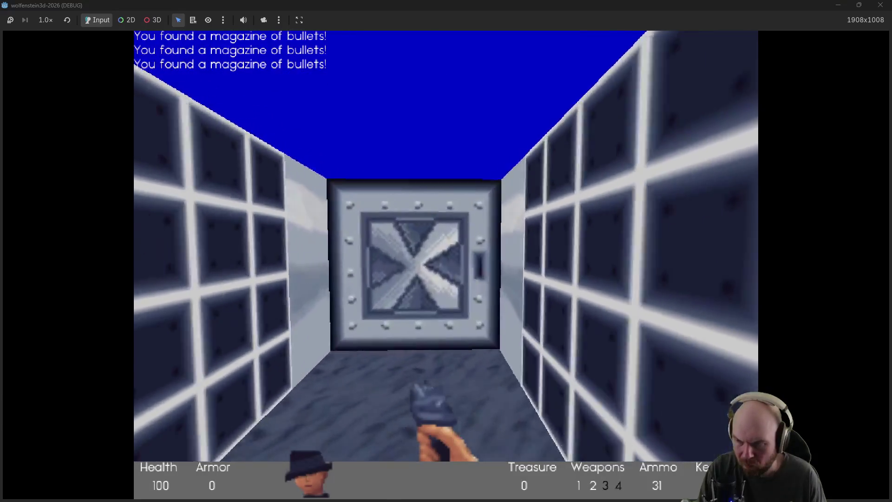
key("w")
key("space")
Step: Clear the guards in the stone room and corridor, grab their magazines, and open the next steel door
key("ctrl")
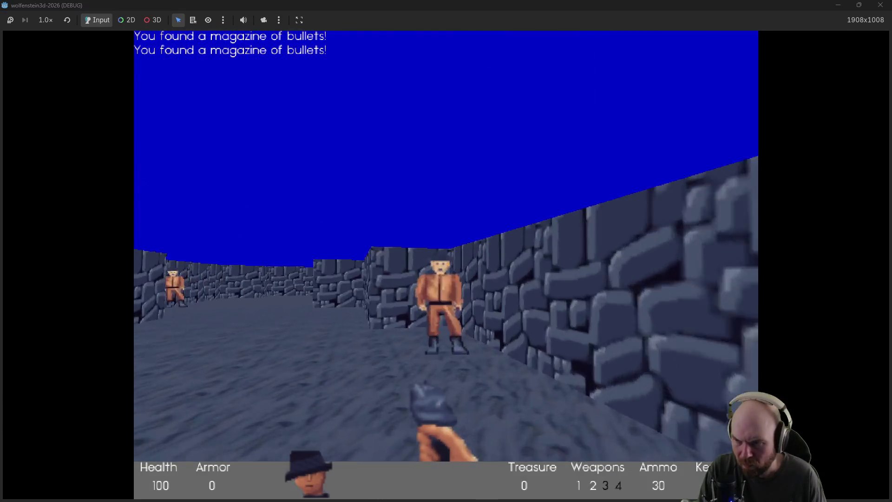
key("w")
key("Left")
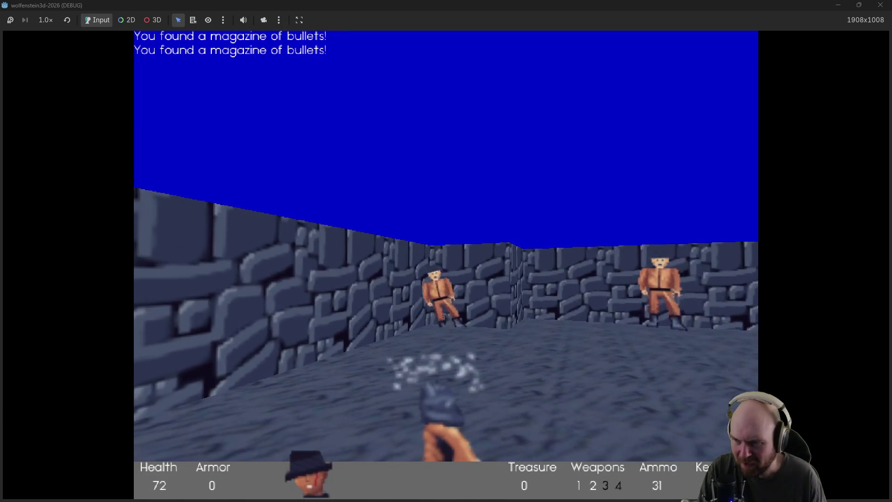
key("ctrl")
key("Left")
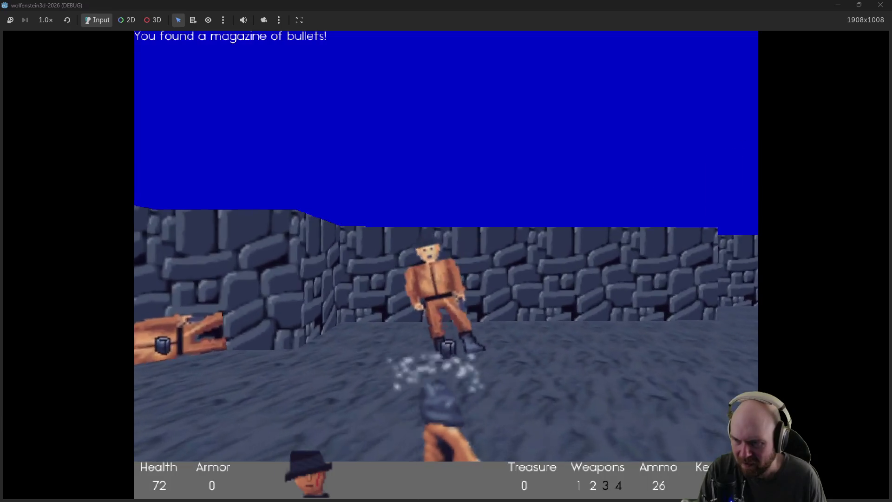
key("Right")
key("w")
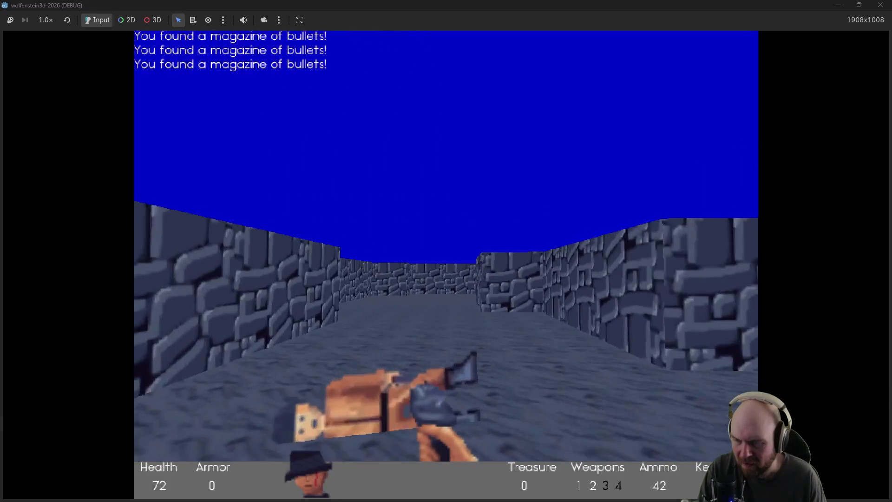
key("w")
key("Right")
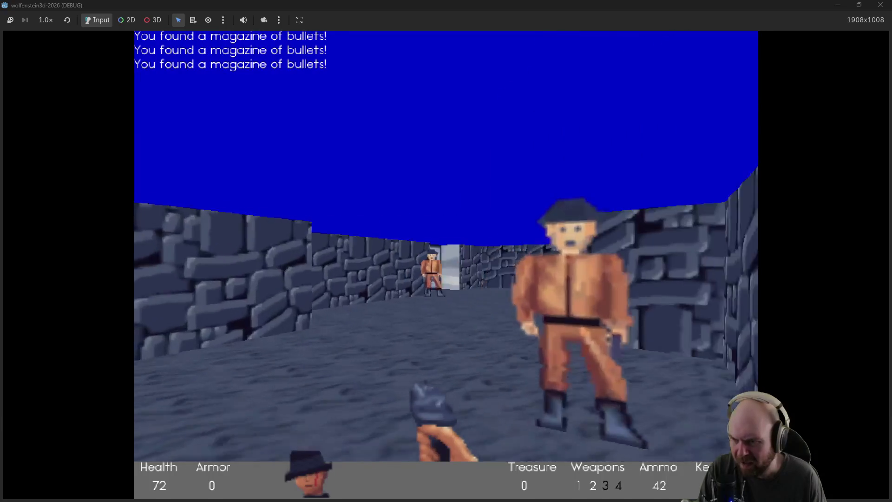
key("ctrl")
key("ctrl")
key("ctrl")
key("Left")
key("w")
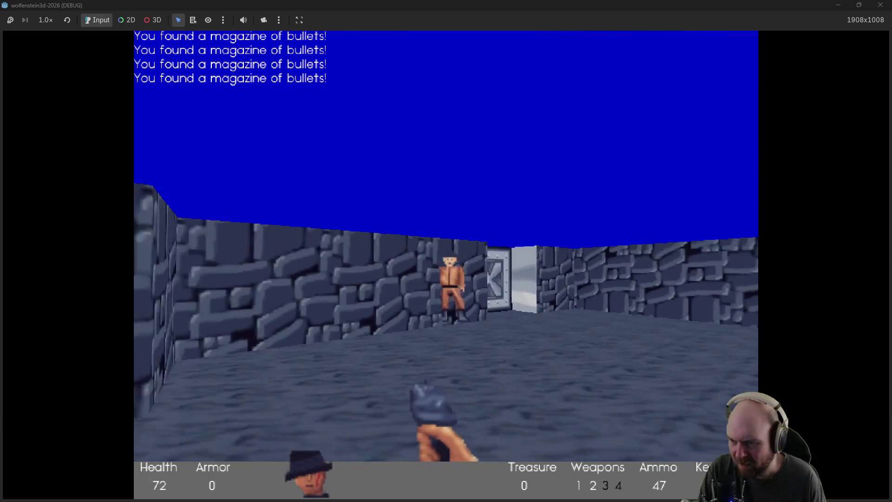
key("ctrl")
key("ctrl")
key("ctrl")
key("w")
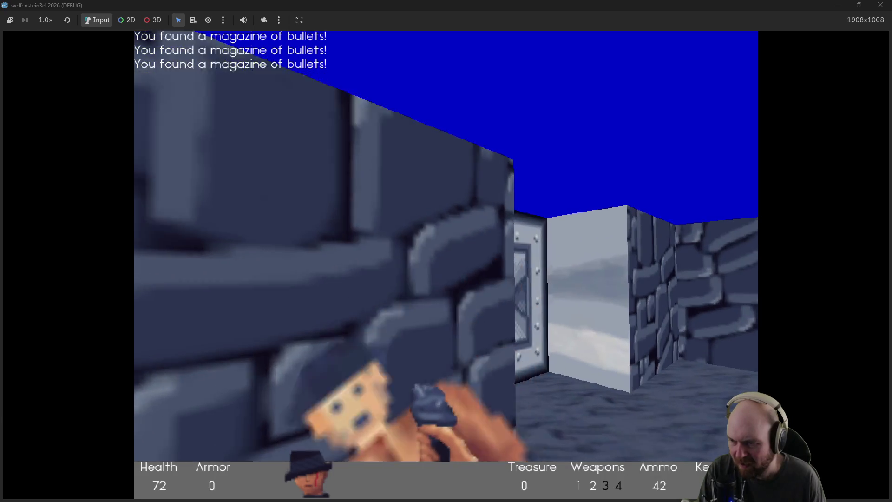
key("space")
Step: Fight through the tiled room, triggering Message 7, killing its guards and collecting magazines
key("w")
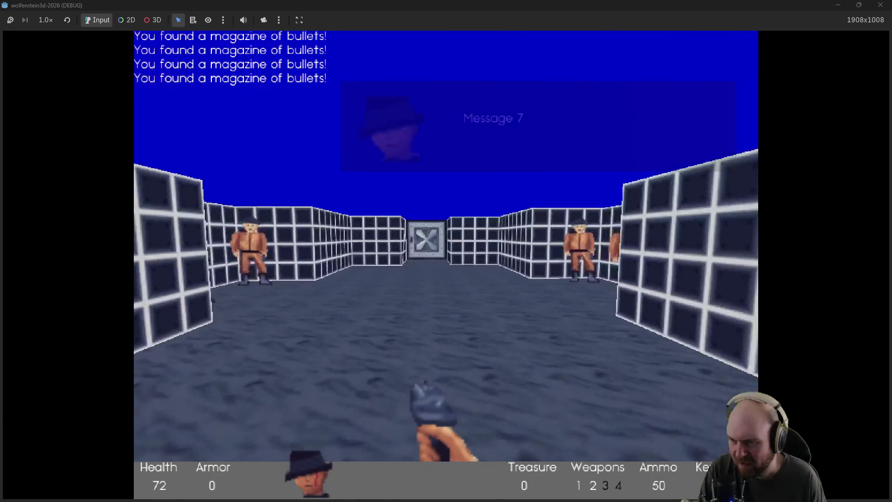
key("Left")
key("ctrl")
key("ctrl")
key("ctrl")
key("ctrl")
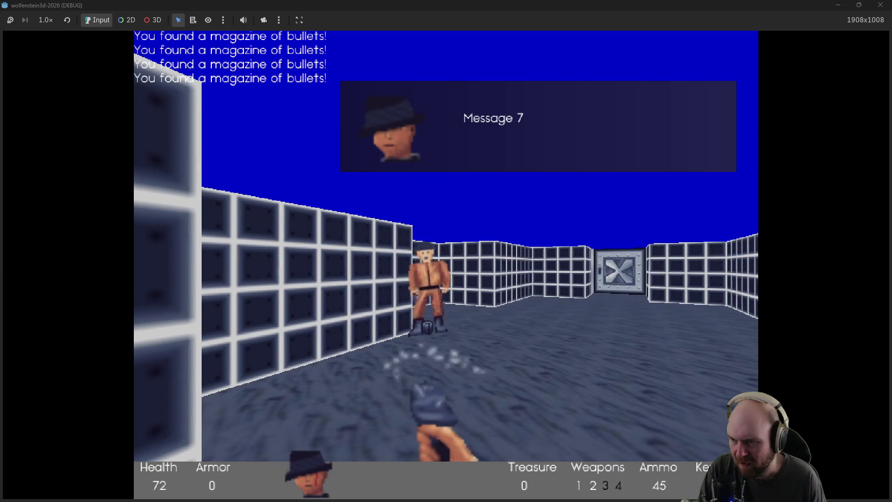
key("Right")
key("Right")
key("ctrl")
key("ctrl")
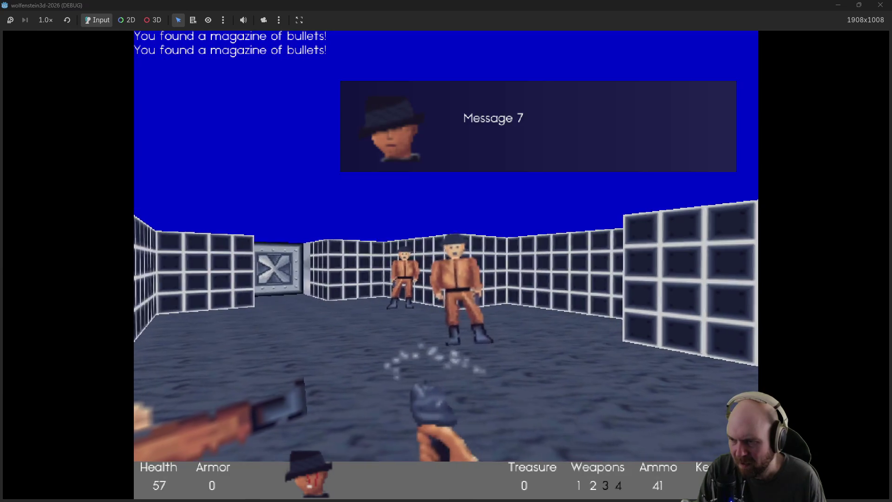
key("w")
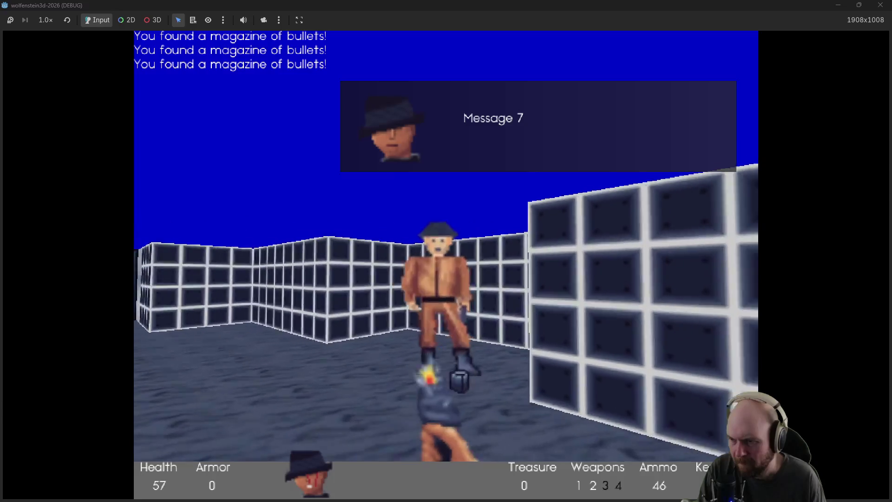
key("ctrl")
key("Left")
key("ctrl")
key("w")
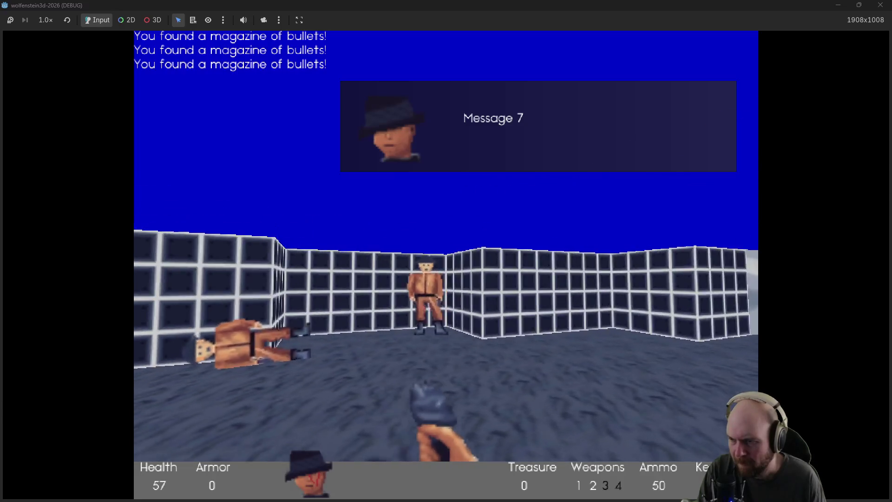
key("Left")
key("ctrl")
key("w")
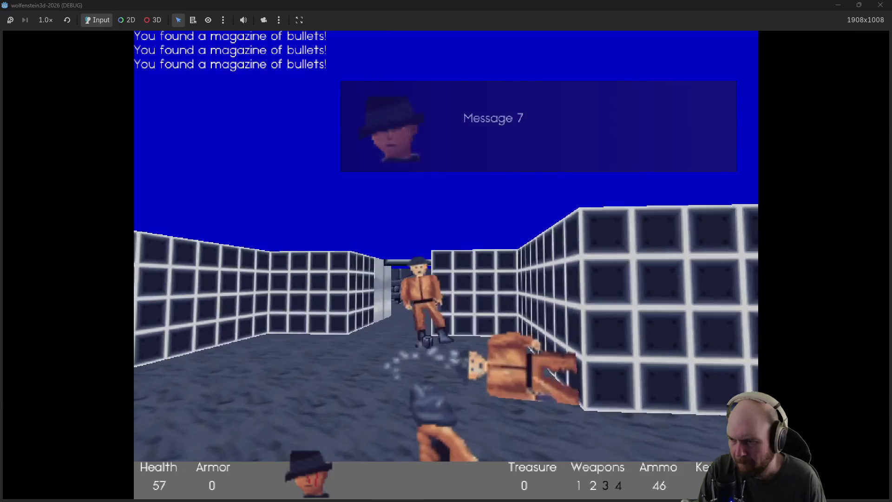
key("w")
key("Left")
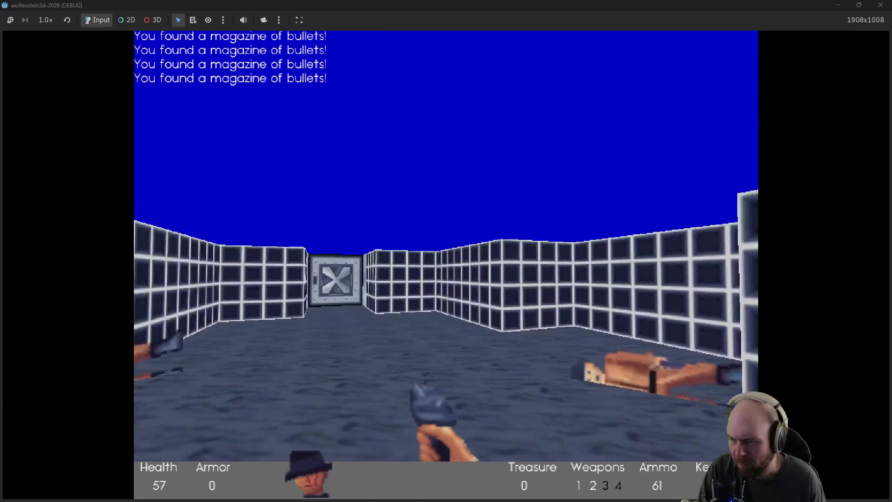
key("w")
key("space")
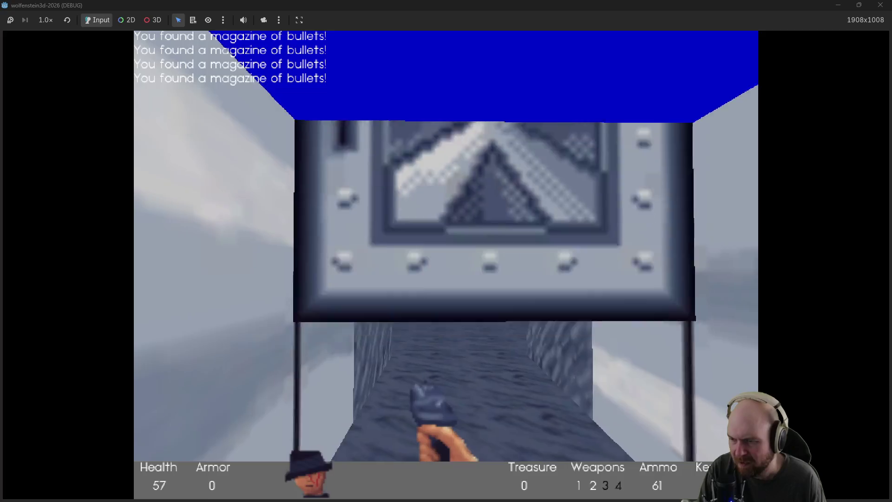
Step: Pick up the Magnifying Glass, shoot the guard in the wooden corridor, then stop the game
key("w")
key("Left")
key("Right")
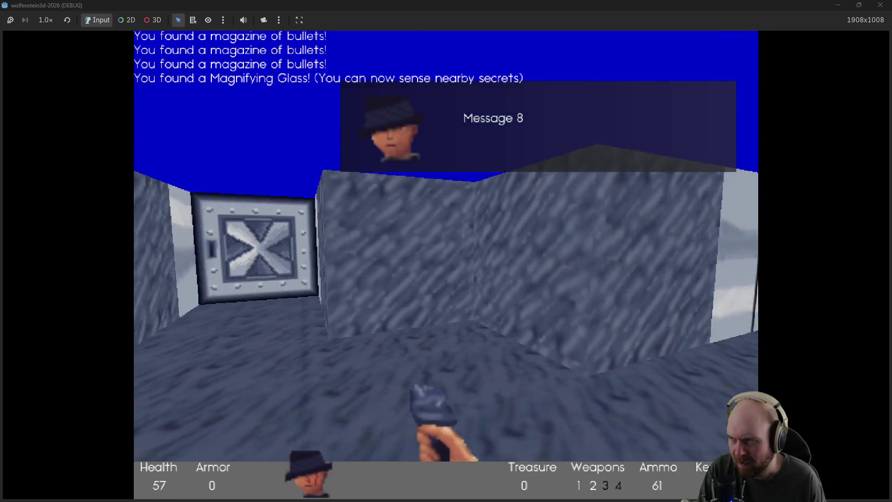
key("Left")
key("w")
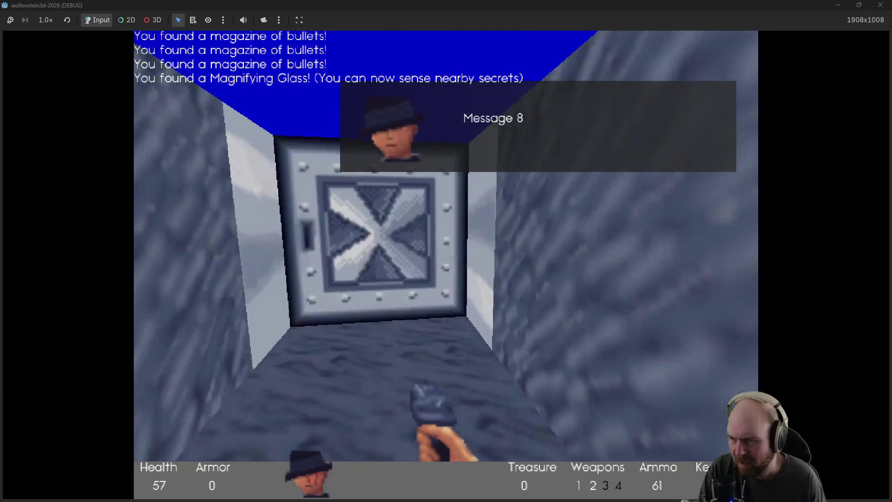
key("space")
key("w")
key("ctrl")
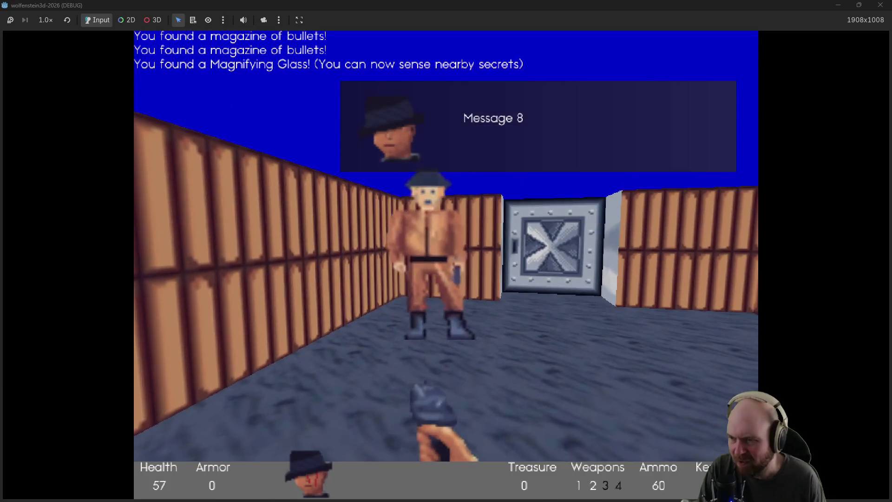
key("ctrl")
key("w")
key("F8")
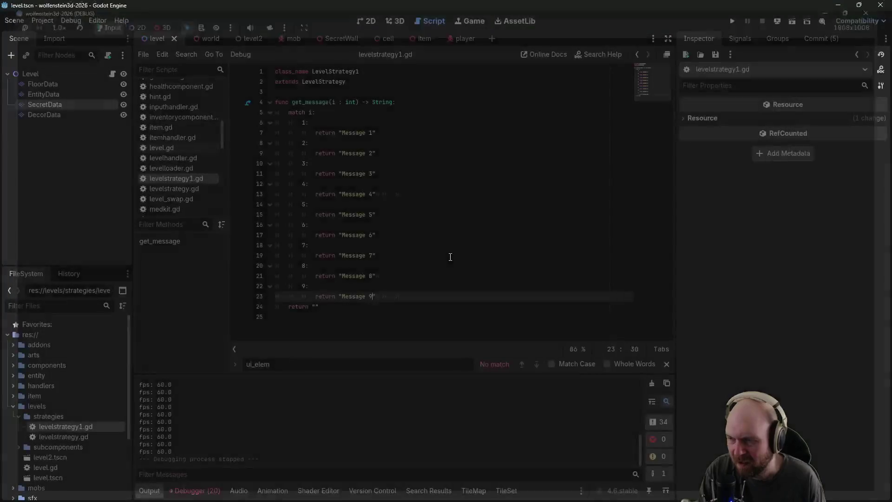
Step: Switch to the 2D level map, zoom in, and select the FloorData layer
left_click(364, 21)
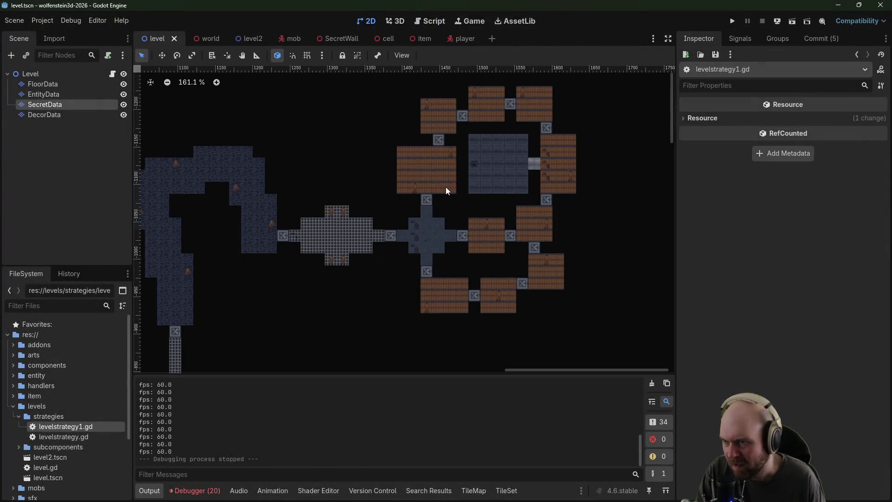
scroll(481, 238, "up", 4)
right_click(470, 255)
left_click(469, 247)
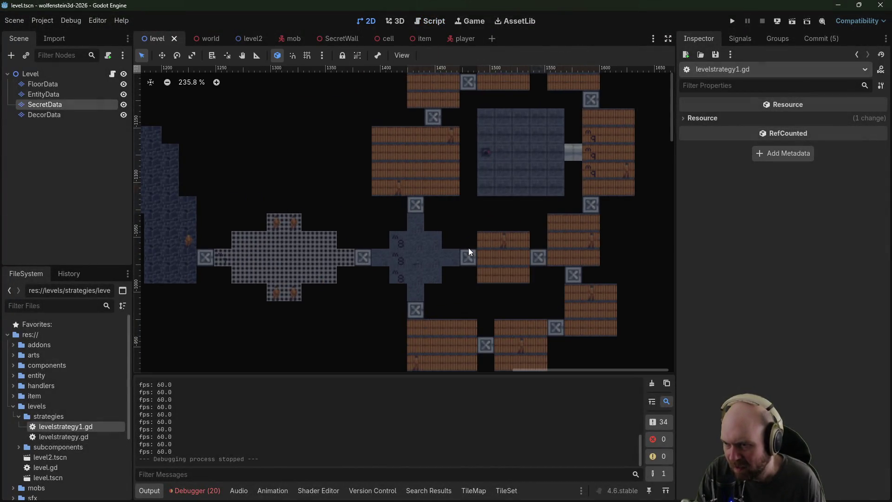
left_click(42, 85)
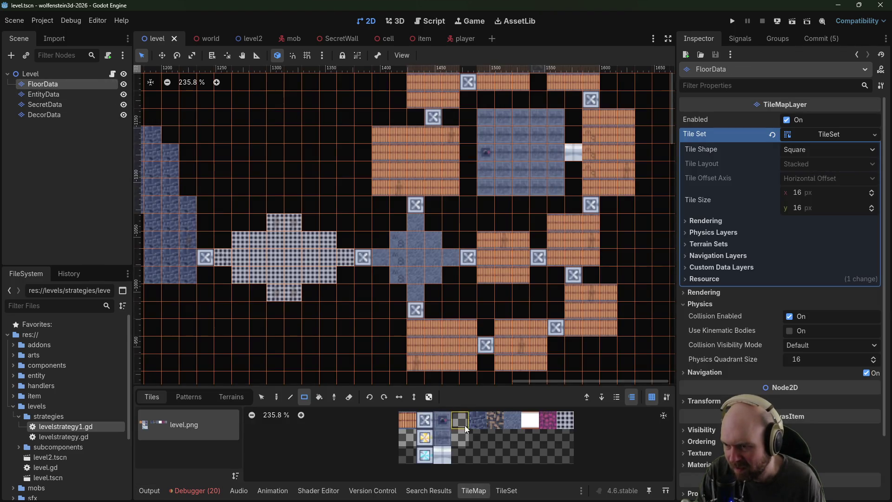
Step: Erase the door tile and wood tiles beside the blue cross room, then paint a wood-floor rectangle
right_click(468, 260)
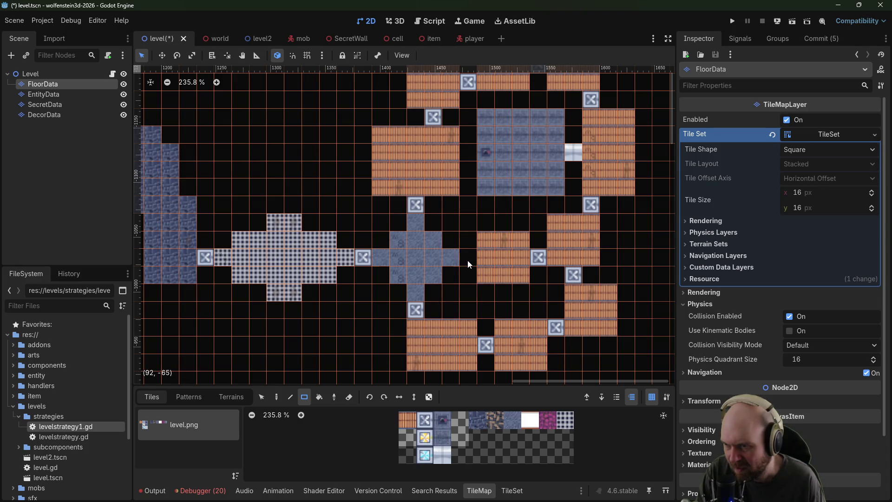
right_click(487, 246)
right_click(485, 277)
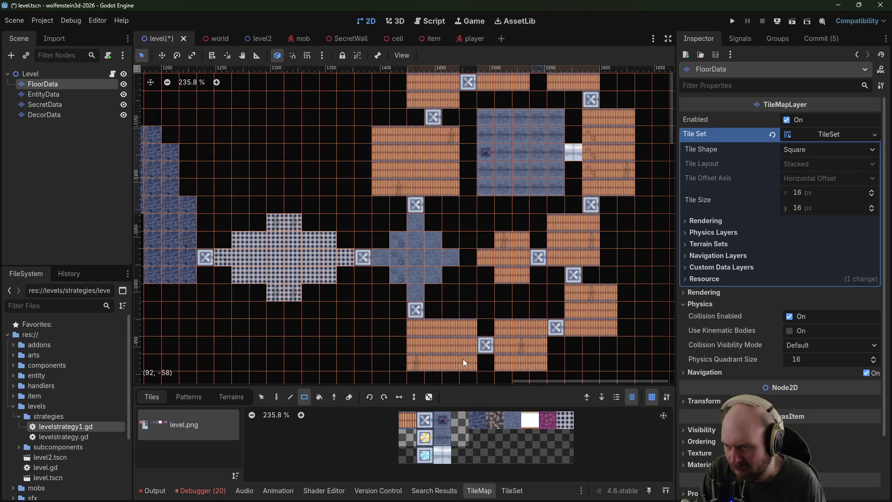
left_click(509, 425)
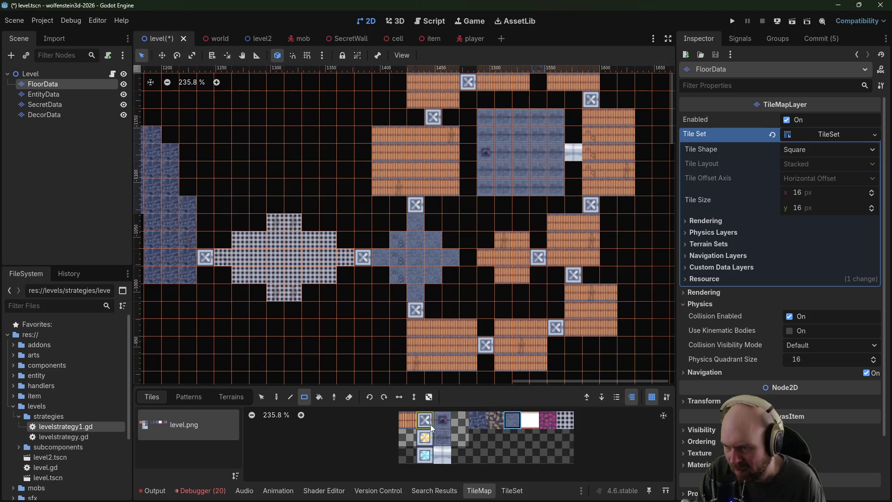
left_click(407, 420)
left_click_drag(469, 241, 487, 276)
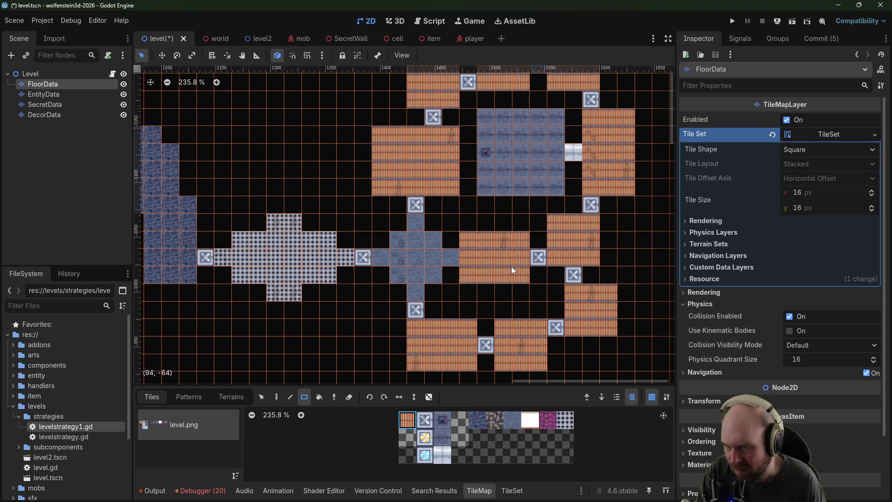
Step: Check the SecretData layer against FloorData, reselect the wood tile, and end on the EntityData layer
left_click(49, 105)
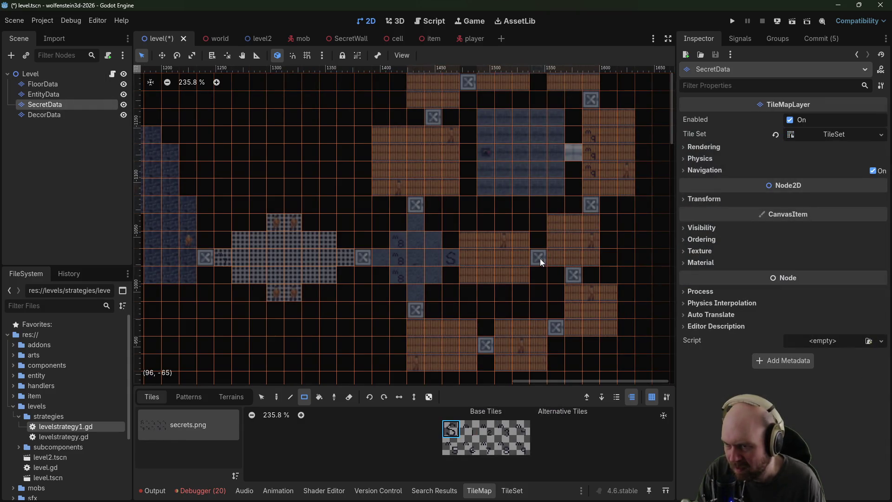
left_click(38, 84)
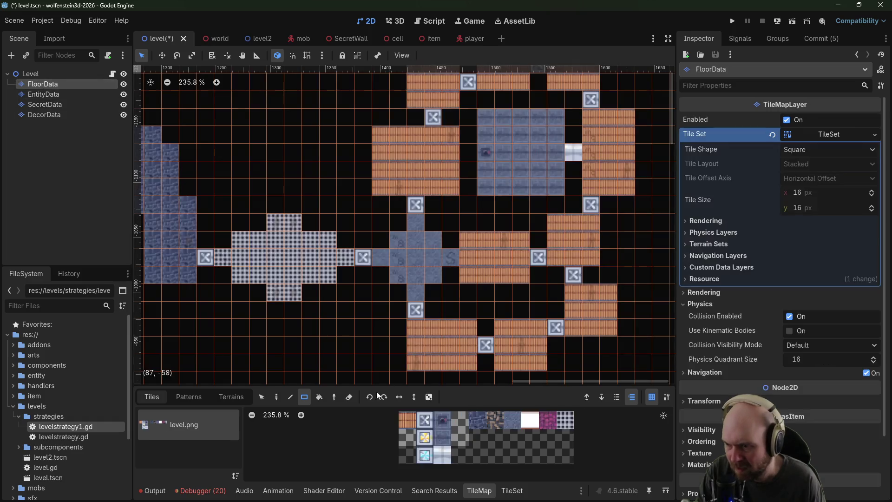
left_click(413, 417)
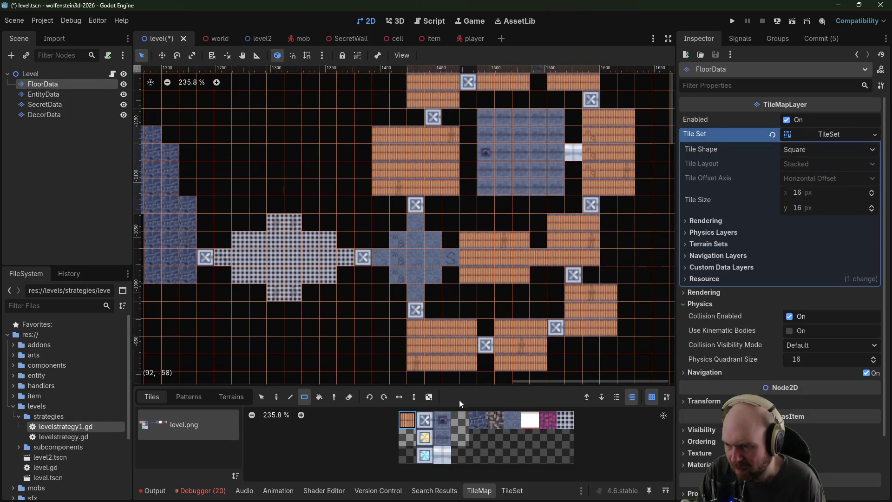
left_click(65, 105)
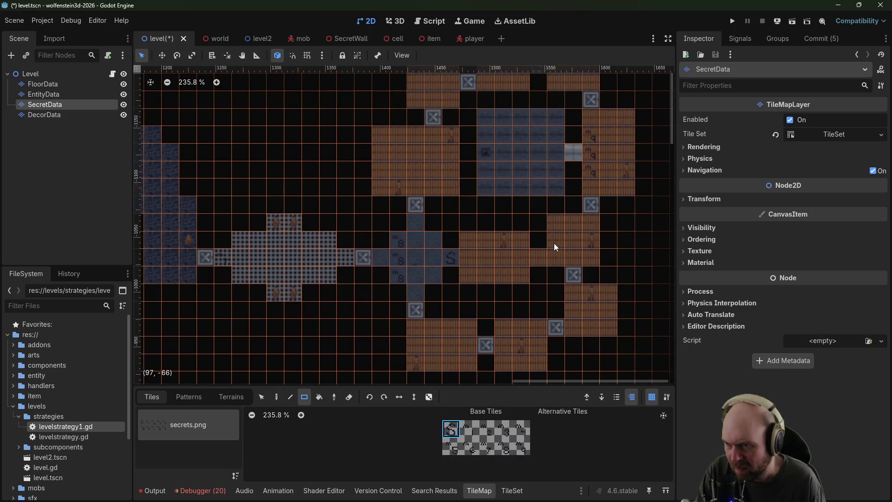
left_click(44, 85)
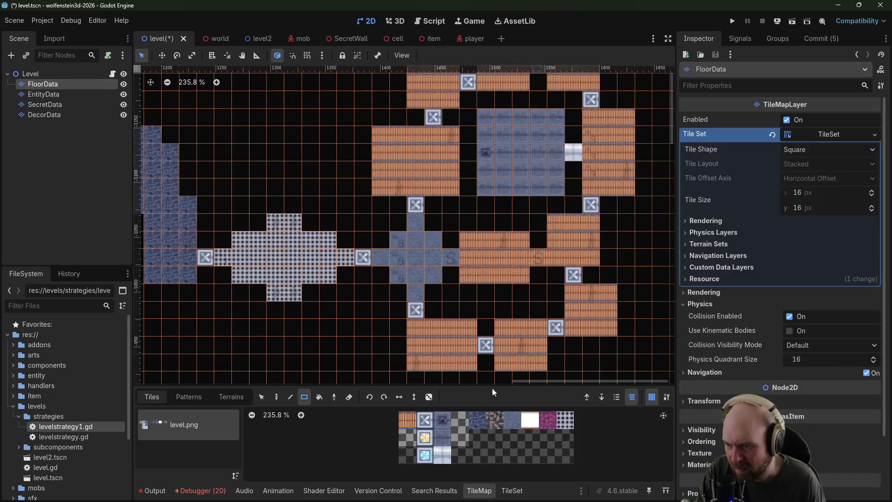
left_click(39, 105)
left_click(42, 85)
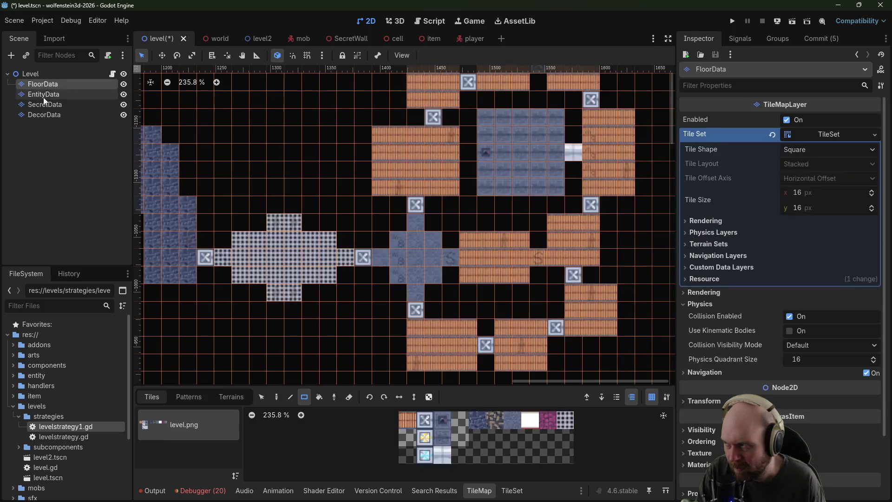
left_click(43, 96)
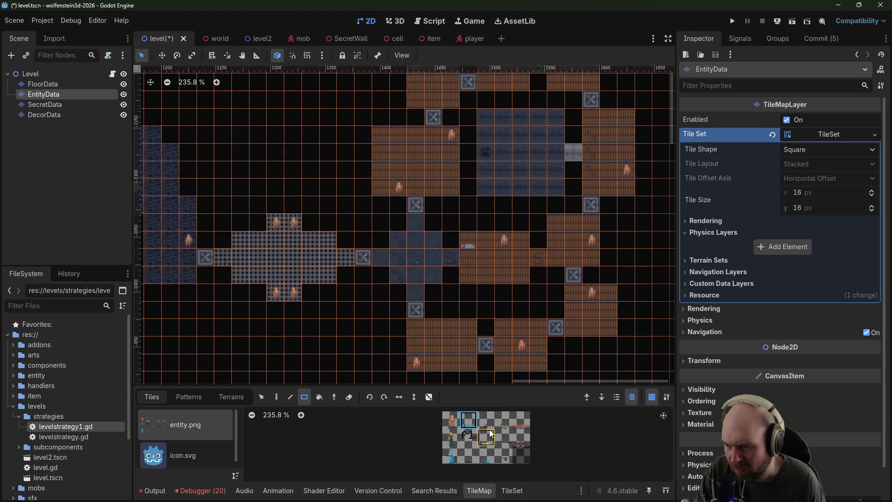
Step: Place an entity and an item tile in the reworked wooden room on EntityData
left_click(471, 277)
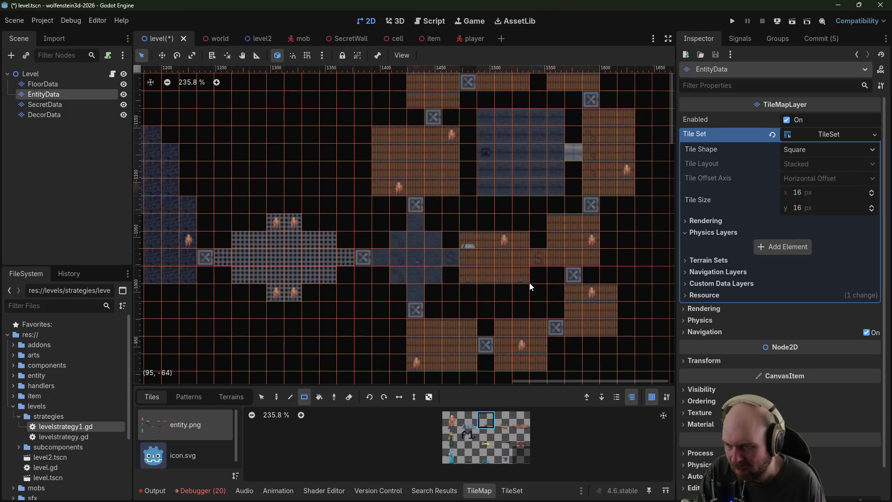
scroll(512, 297, "down", 3)
scroll(514, 291, "up", 4)
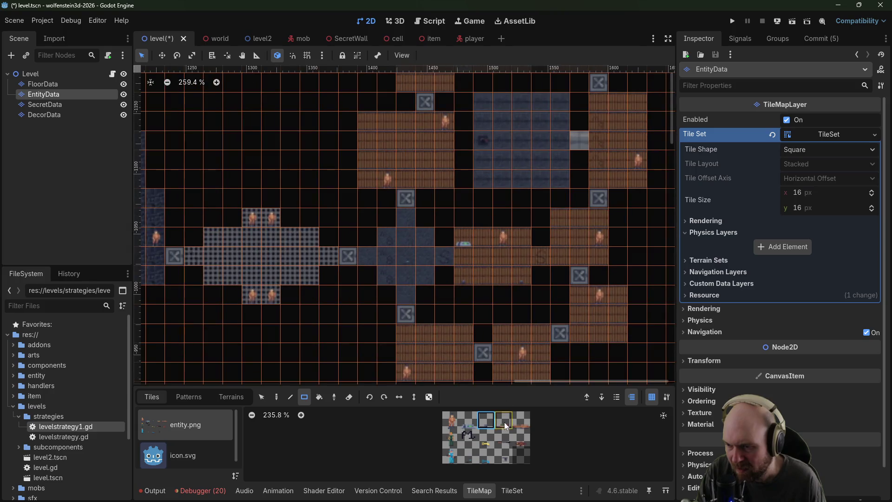
left_click(525, 234)
Step: Fill the 2x2 gap in the western corridor with dark blue-stone FloorData tiles, then check SecretData and EntityData
mouse_move(525, 236)
left_mouse_down()
mouse_move(539, 221)
mouse_move(529, 213)
mouse_move(544, 276)
mouse_move(548, 235)
mouse_move(470, 215)
mouse_move(497, 124)
mouse_move(494, 181)
mouse_move(464, 260)
mouse_move(534, 166)
left_mouse_up()
scroll(505, 233, "down", 4)
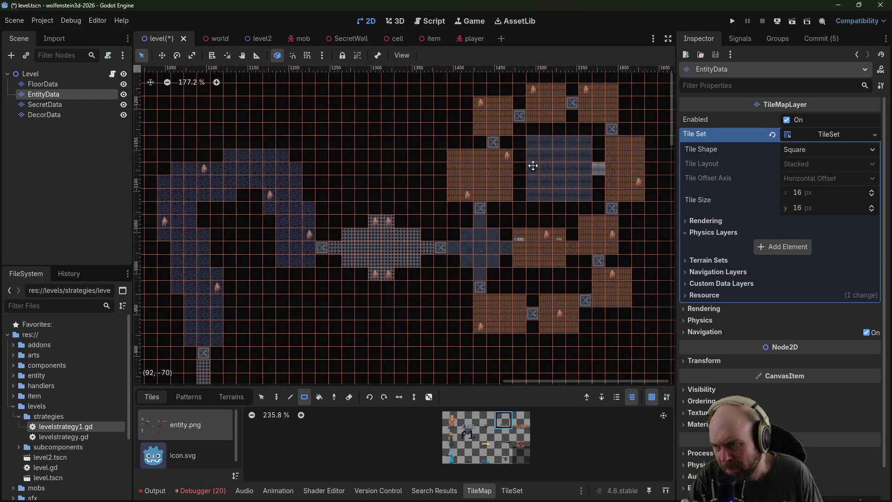
mouse_move(463, 210)
left_mouse_down()
mouse_move(448, 250)
mouse_move(530, 250)
left_mouse_up()
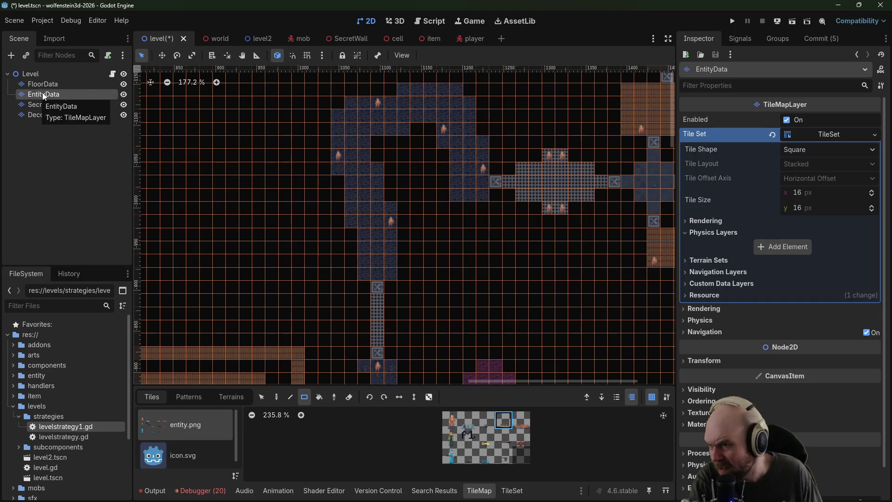
scroll(321, 161, "up", 2)
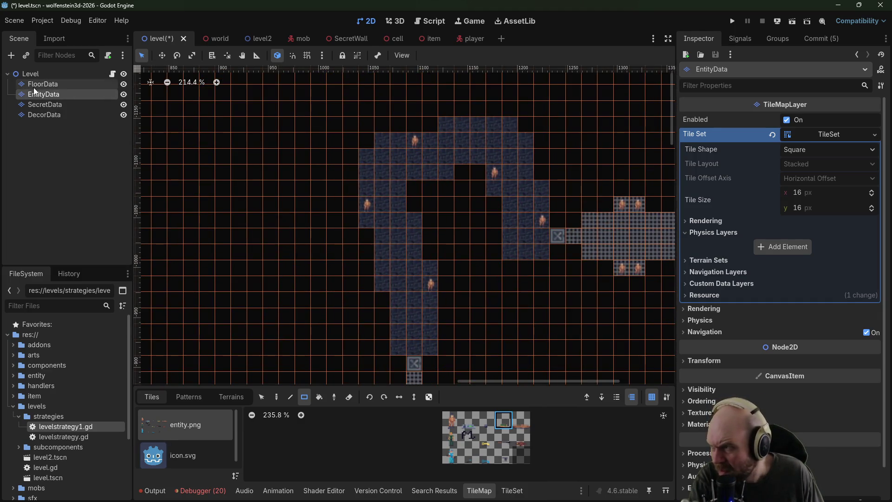
left_click(34, 85)
left_click(476, 421)
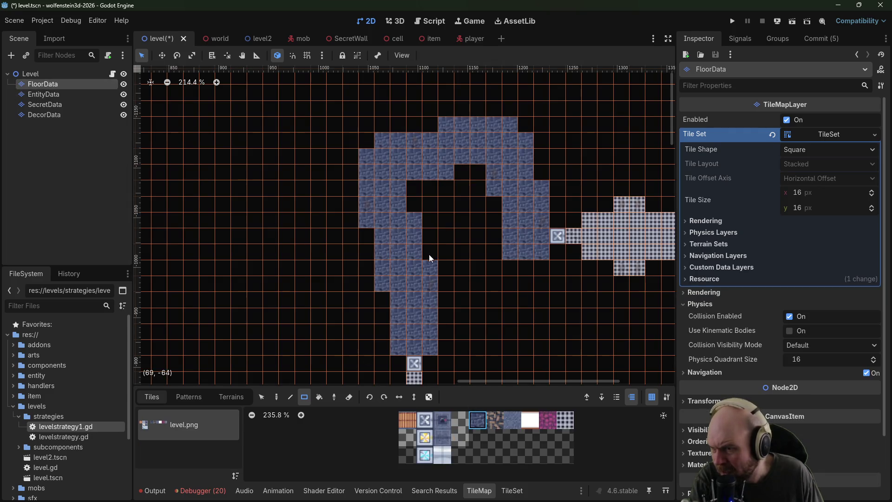
left_click(432, 237)
left_click_drag(447, 221, 458, 235)
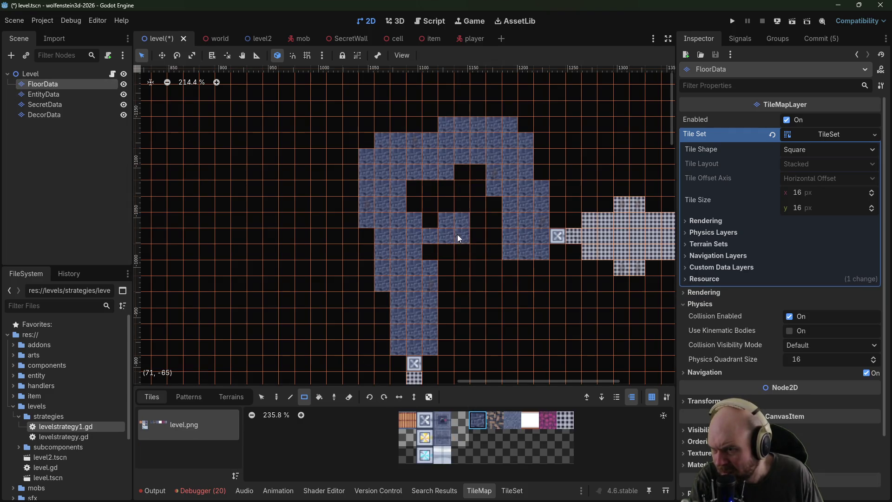
left_click(47, 104)
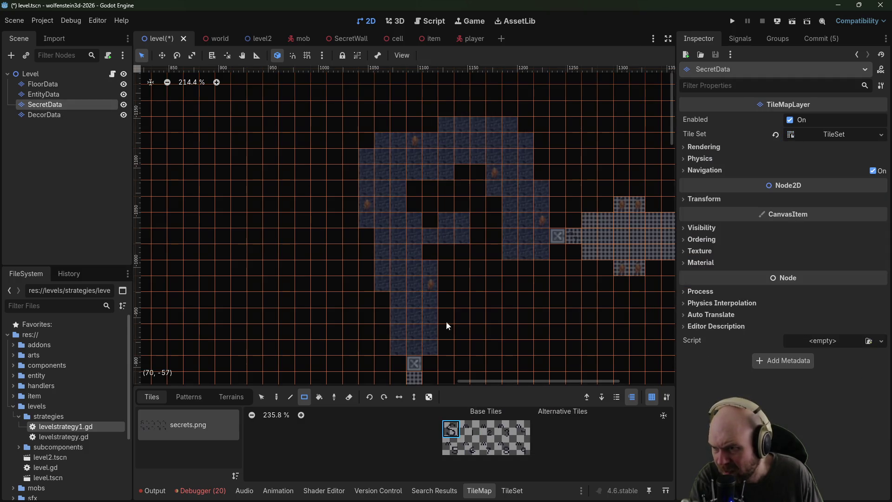
left_click(47, 94)
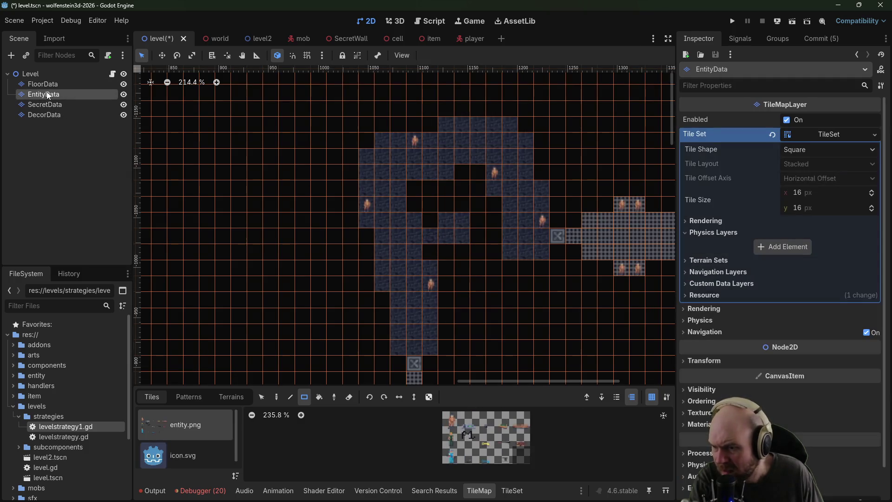
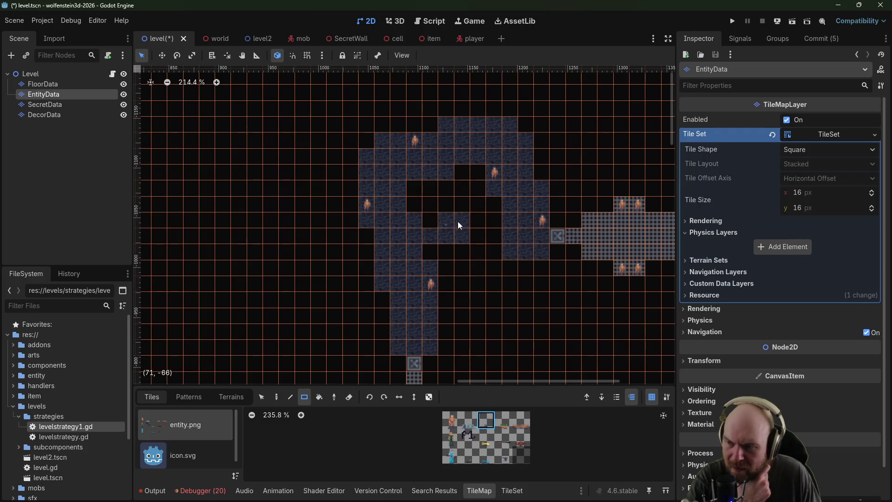
Step: Survey the floor layout on the FloorData layer, from the brown rooms to the lower white-tiled rooms
mouse_move(468, 319)
left_mouse_down()
mouse_move(484, 287)
mouse_move(477, 253)
left_mouse_up()
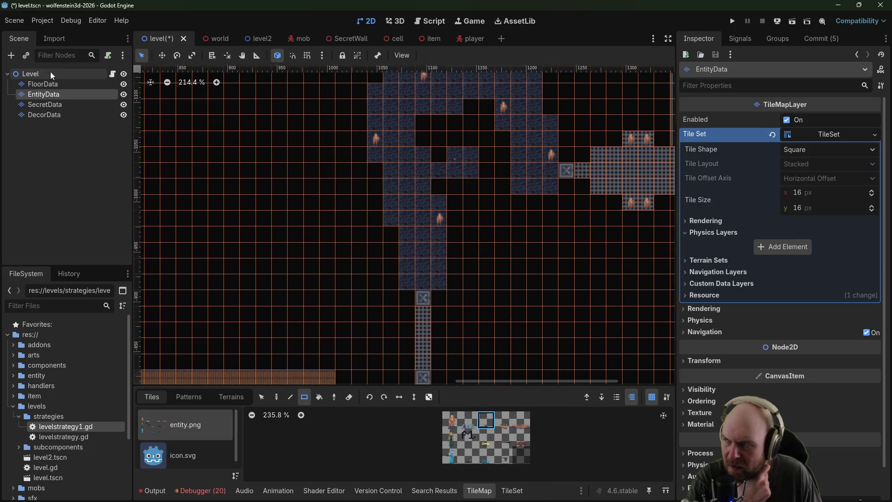
left_click(50, 86)
mouse_move(279, 325)
left_mouse_down()
mouse_move(308, 296)
mouse_move(420, 233)
mouse_move(428, 177)
mouse_move(437, 225)
mouse_move(305, 100)
mouse_move(394, 200)
mouse_move(364, 239)
mouse_move(454, 124)
left_mouse_up()
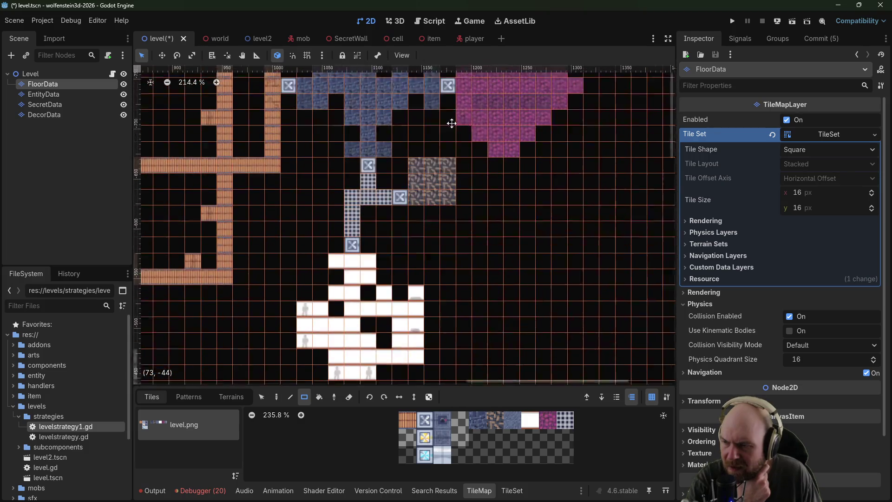
mouse_move(450, 208)
left_mouse_down()
mouse_move(458, 135)
mouse_move(464, 185)
mouse_move(303, 261)
mouse_move(432, 228)
left_mouse_up()
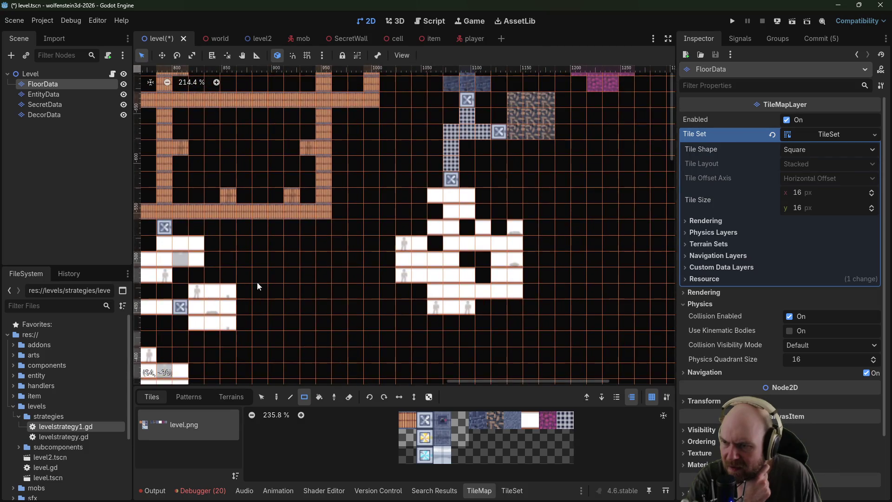
scroll(413, 199, "left", 3)
scroll(446, 157, "down", 1)
scroll(465, 140, "down", 3)
scroll(465, 140, "left", 3)
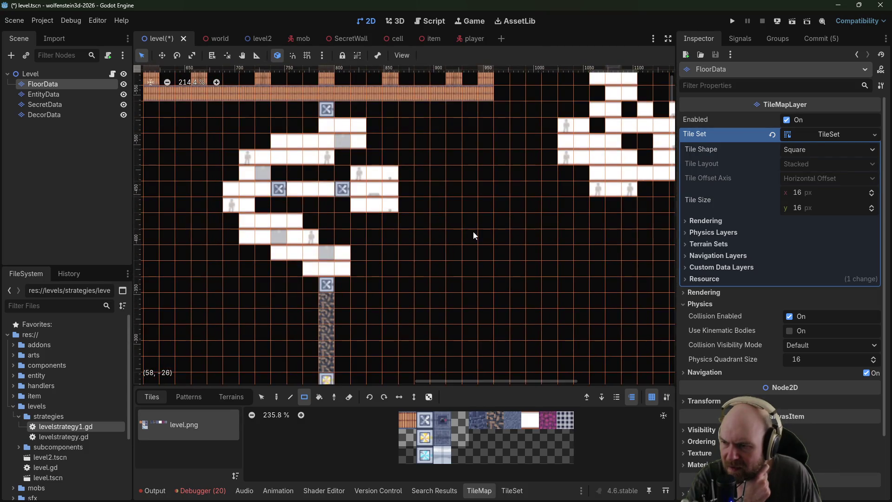
scroll(445, 228, "down", 5)
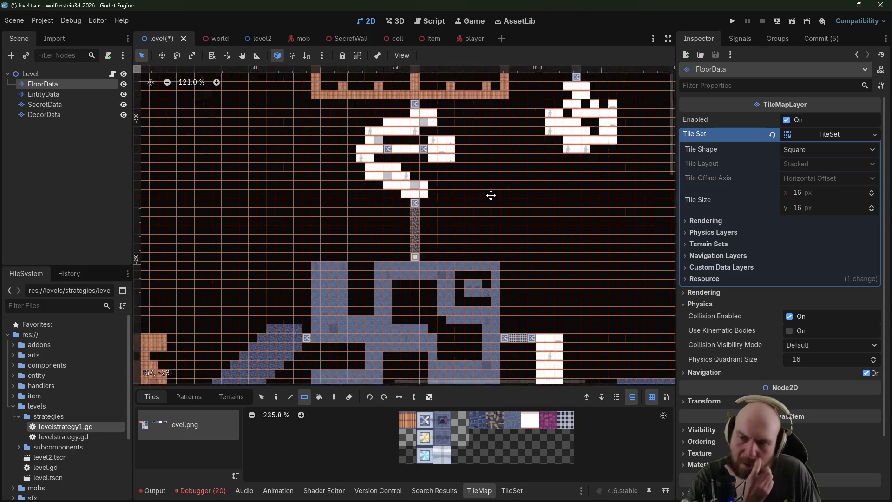
mouse_move(495, 175)
left_mouse_down()
mouse_move(329, 299)
mouse_move(380, 289)
mouse_move(543, 66)
left_mouse_up()
mouse_move(379, 373)
left_mouse_down()
mouse_move(420, 239)
mouse_move(484, 166)
mouse_move(259, 180)
mouse_move(309, 163)
left_mouse_up()
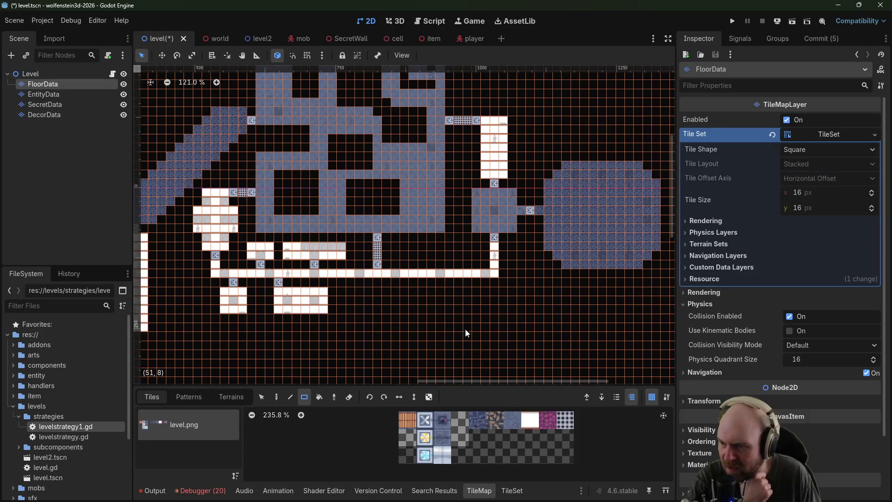
Step: Pick the white floor tile, then open the SecretData layer with its secrets.png tiles
left_click(536, 425)
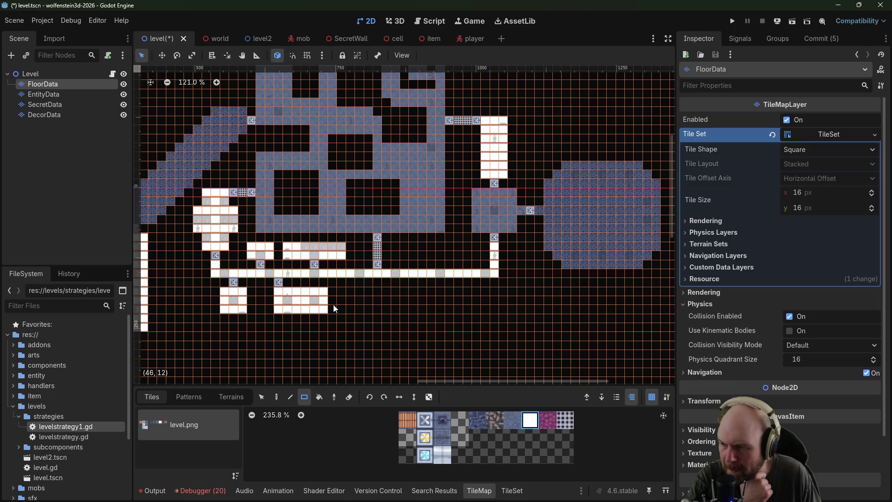
scroll(379, 320, "down", 3)
scroll(380, 320, "left", 3)
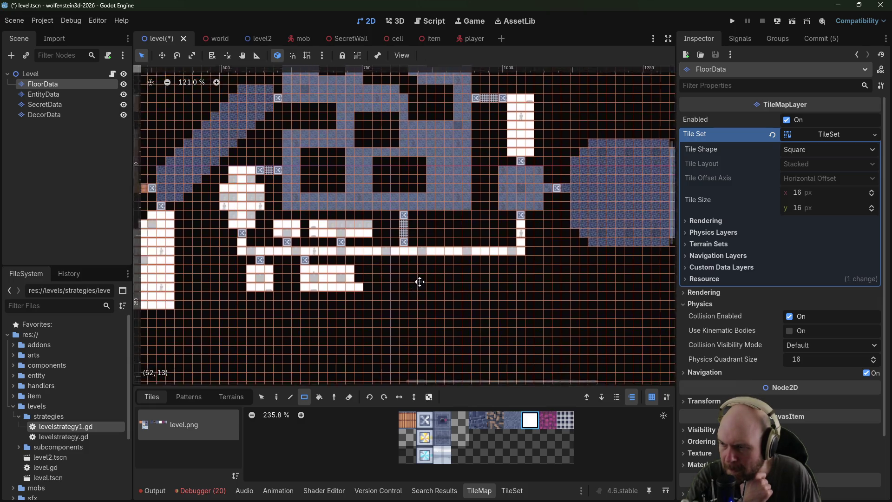
left_click(55, 104)
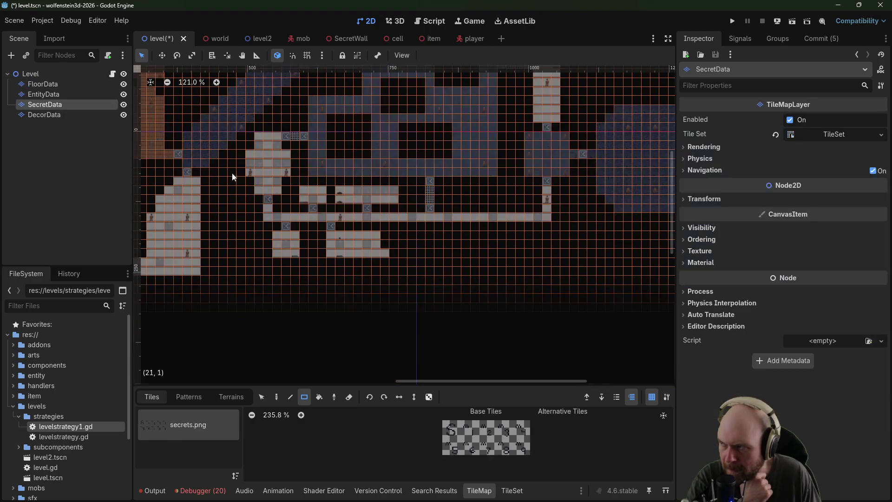
Step: Back on FloorData, paint a blue entrance tile at the lower corridor's end
scroll(423, 277, "up", 4)
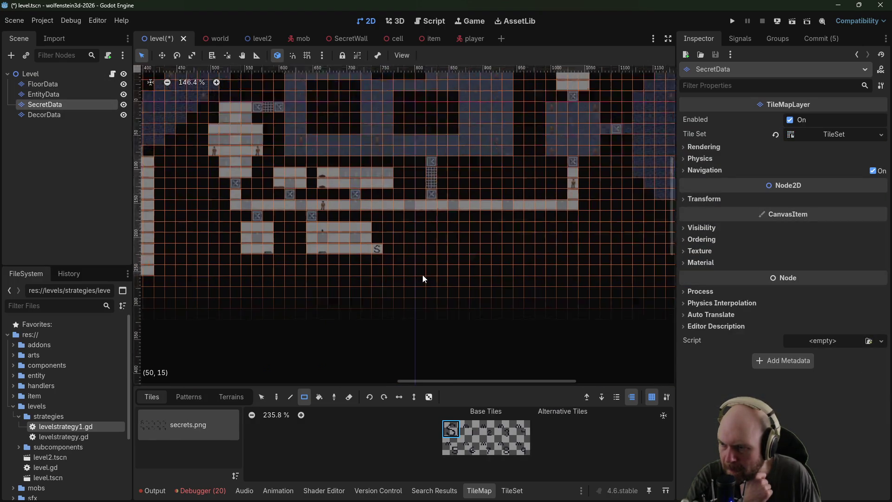
left_click(70, 84)
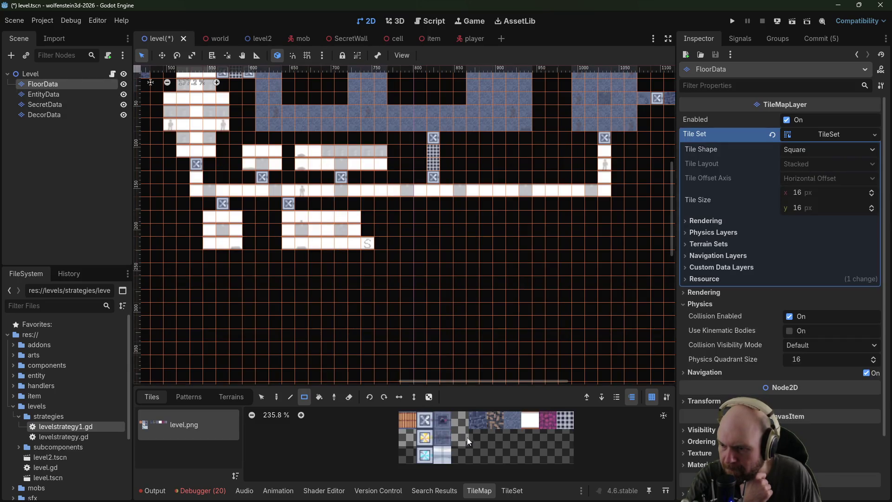
left_click(530, 420)
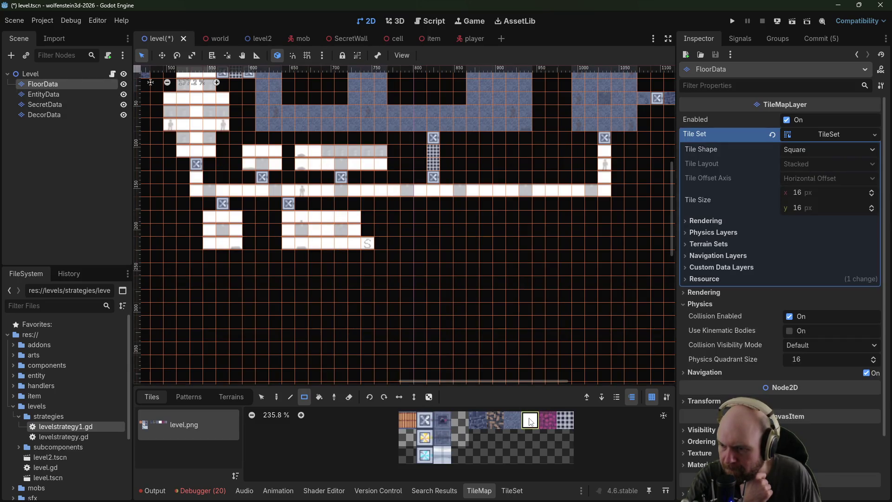
left_click(425, 454)
left_click(394, 250)
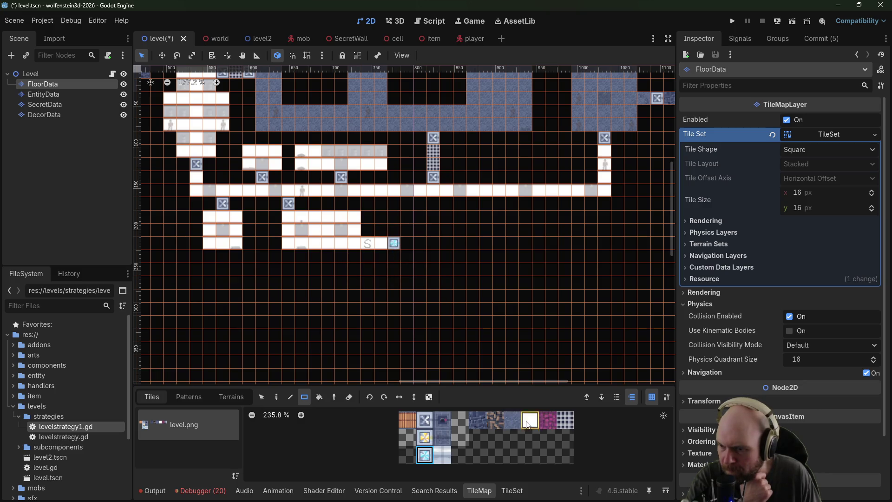
Step: Fill a magenta-floored rectangular room beside the entrance, then select an EntityData tile
left_click(548, 420)
left_click(384, 247)
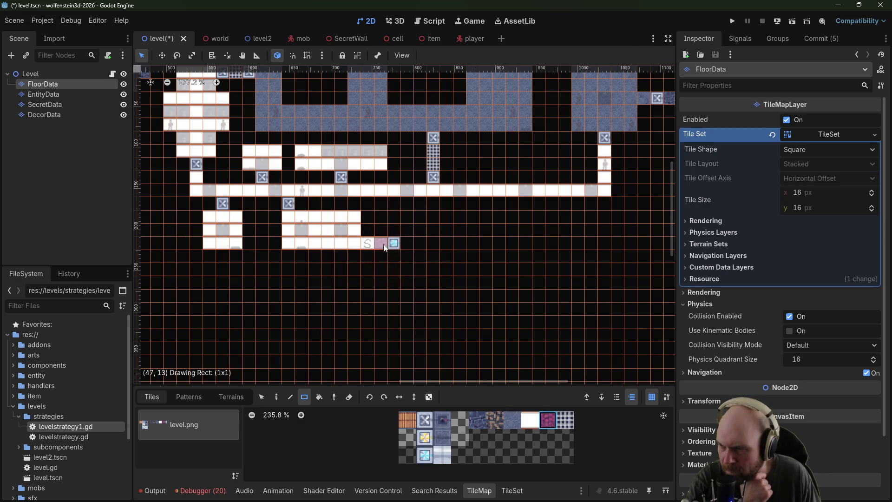
left_click_drag(421, 242, 467, 303)
left_click_drag(485, 243, 486, 311)
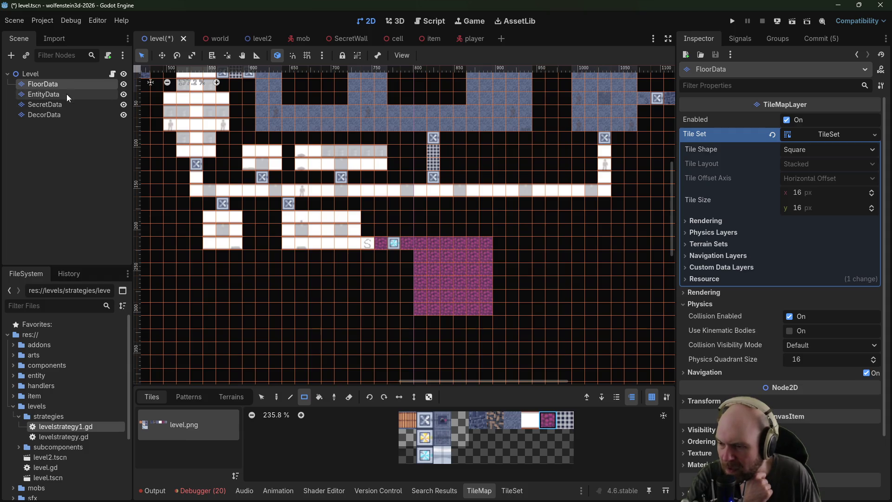
left_click(47, 99)
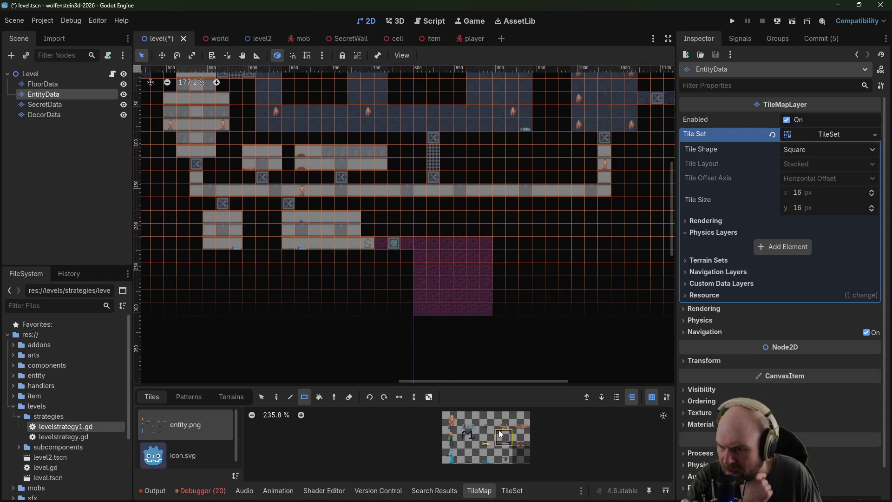
left_click(504, 454)
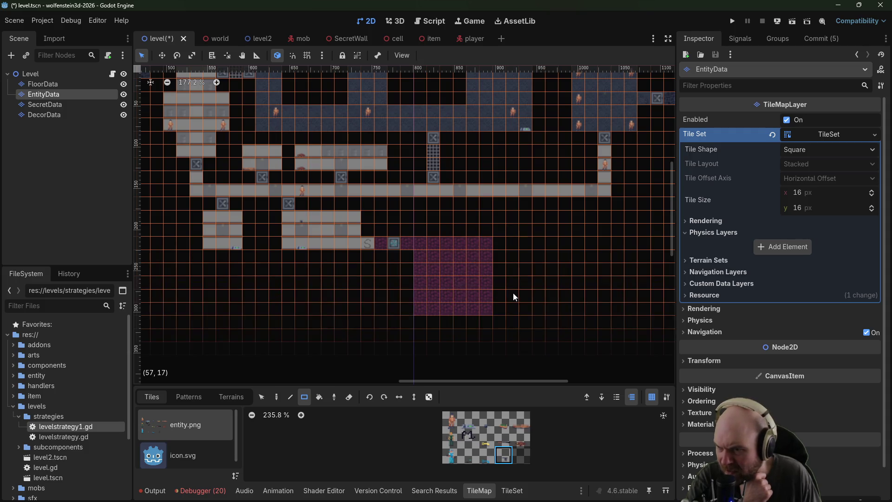
Step: Place two entity.png entities inside the magenta room
scroll(515, 298, "up", 1)
left_click(486, 423)
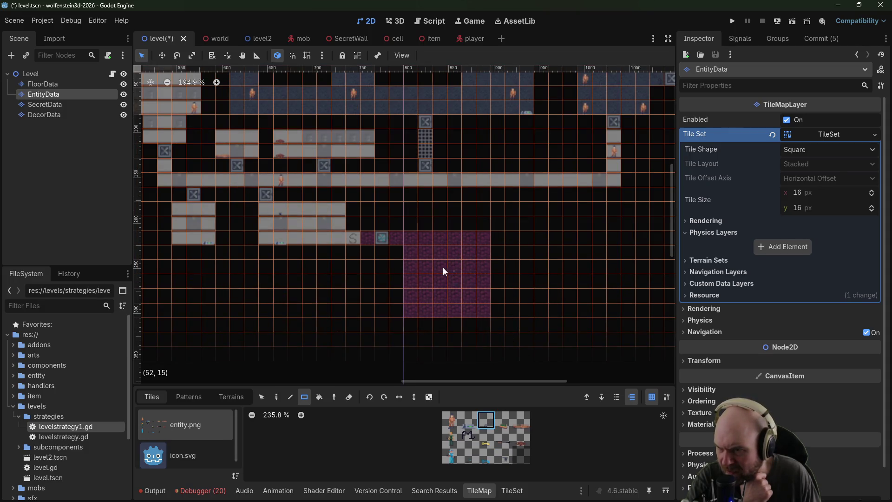
left_click(468, 420)
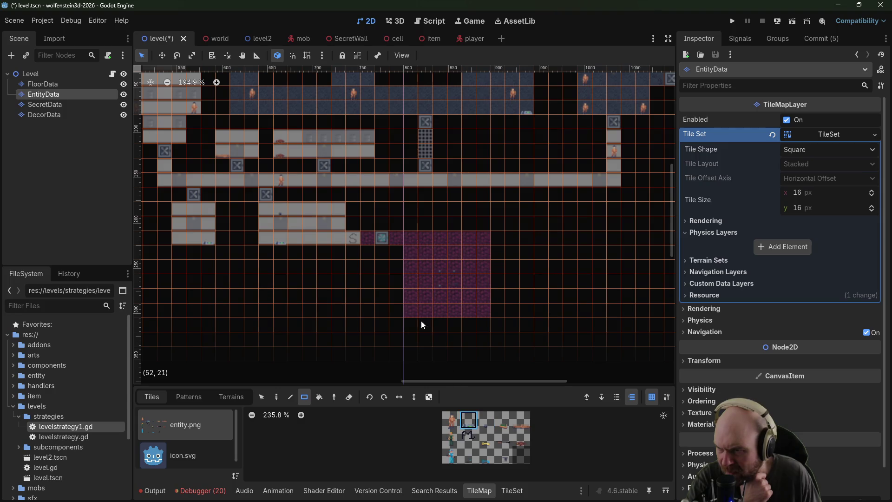
left_click(427, 259)
left_click(469, 300)
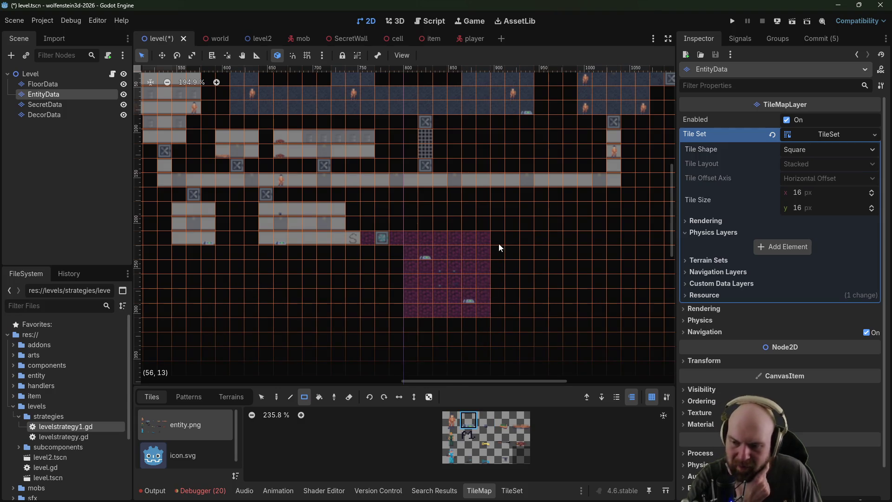
Step: Place two soldiers in the eastern brown rooms
left_click(451, 437)
scroll(408, 235, "down", 2)
mouse_move(408, 235)
left_mouse_down()
mouse_move(416, 314)
mouse_move(391, 381)
left_mouse_up()
mouse_move(463, 99)
left_mouse_down()
mouse_move(521, 174)
mouse_move(520, 201)
mouse_move(446, 260)
mouse_move(377, 344)
left_mouse_up()
scroll(409, 259, "up", 2)
scroll(409, 259, "right", 3)
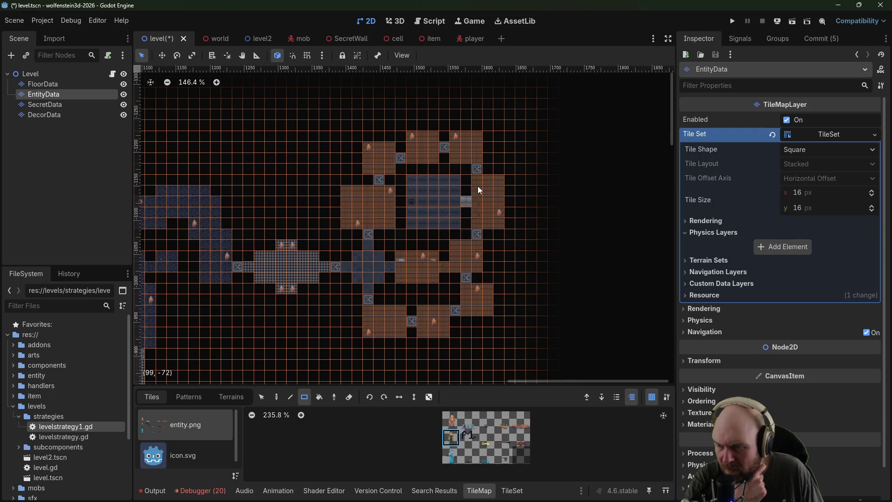
scroll(496, 194, "up", 2)
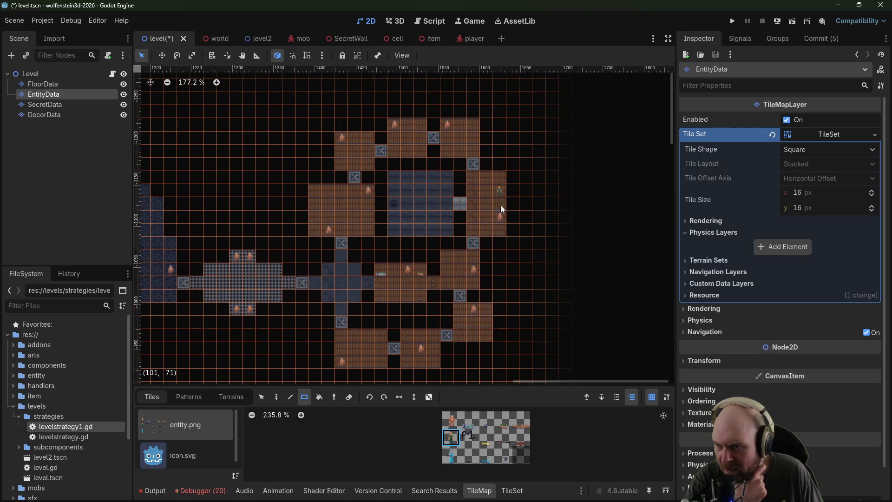
left_click(484, 335)
left_click(473, 131)
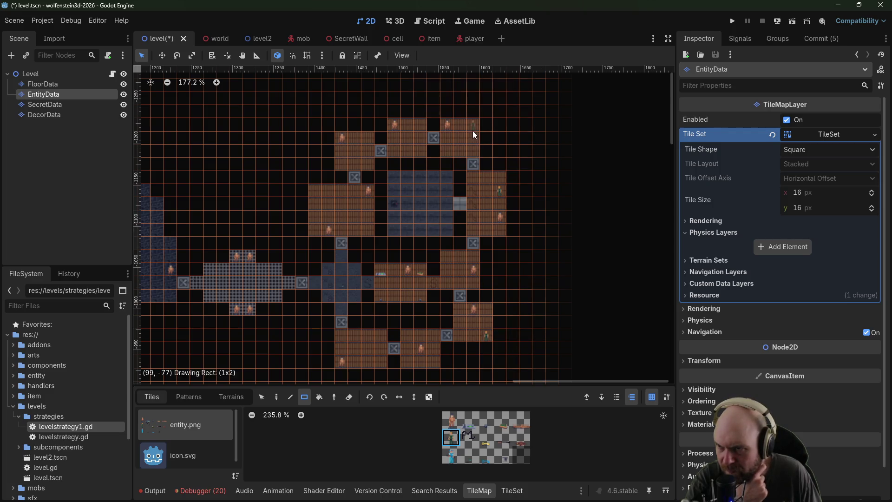
Step: Place the P1 player start tile near the scene origin and run the project
scroll(476, 131, "down", 5)
scroll(475, 130, "left", 6)
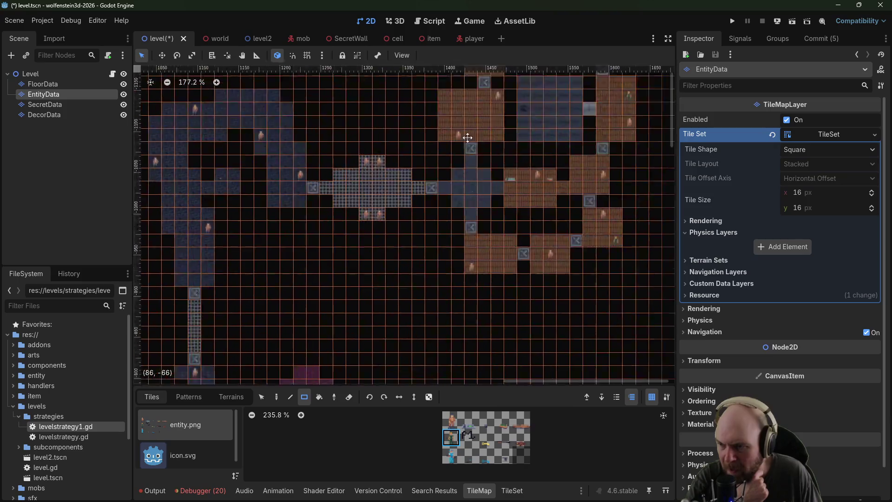
scroll(425, 186, "down", 1)
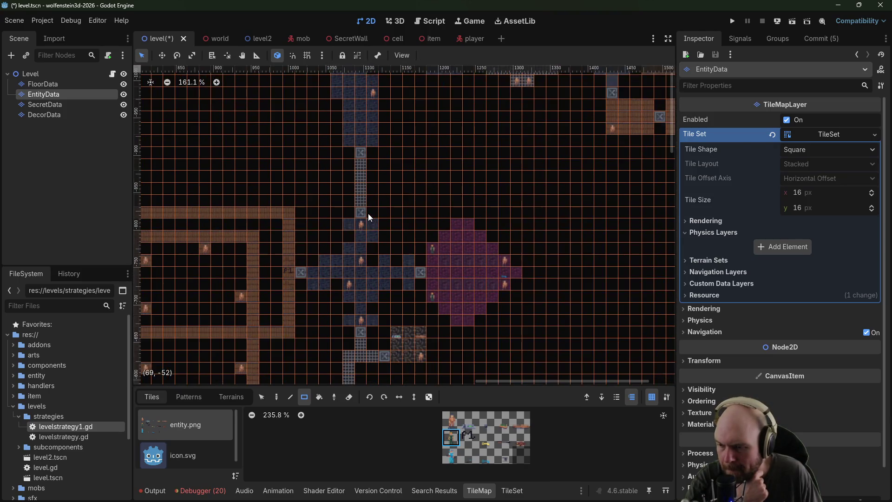
scroll(369, 215, "down", 2)
left_click_drag(308, 235, 462, 151)
scroll(461, 151, "up", 3)
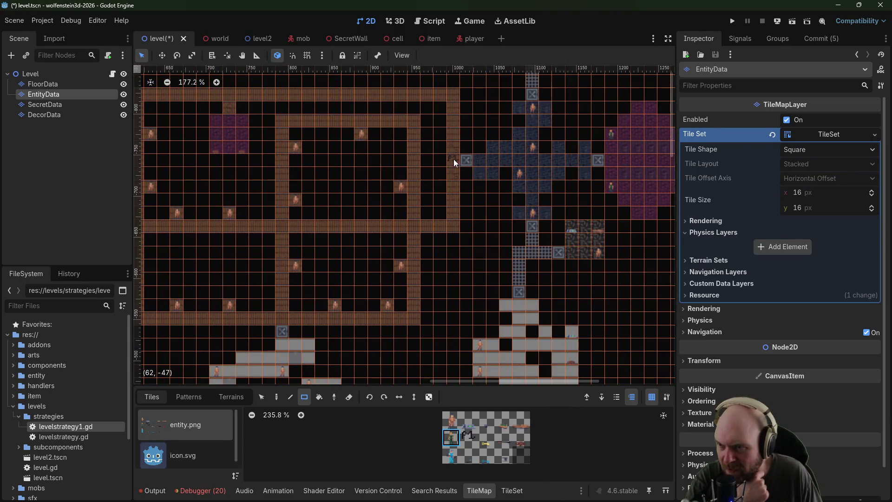
left_click(469, 438)
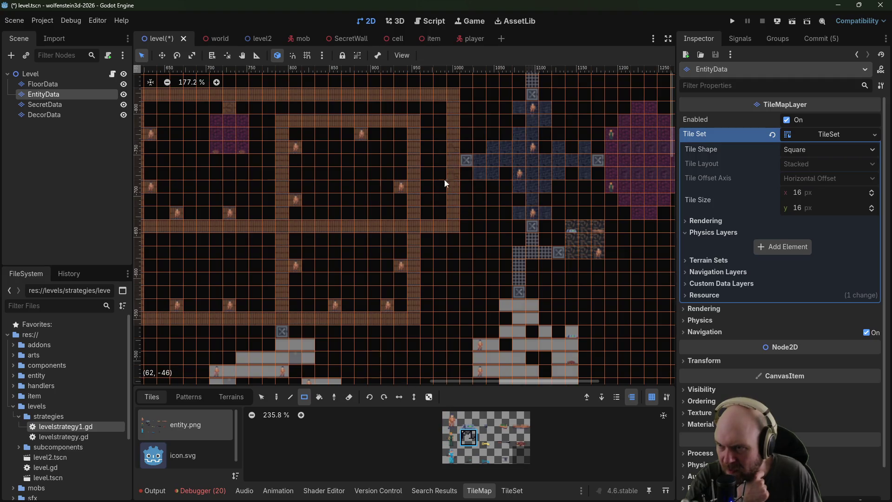
mouse_move(250, 307)
left_mouse_down()
mouse_move(308, 223)
mouse_move(669, 112)
left_mouse_up()
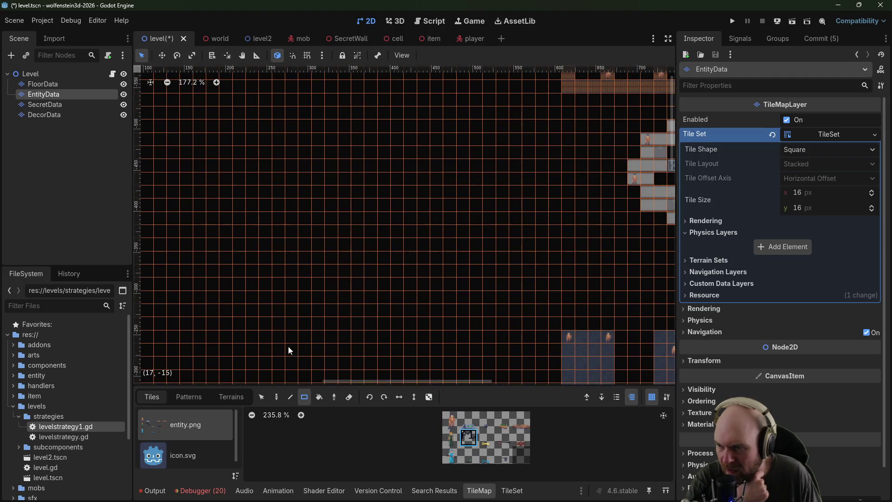
key("f")
left_click(351, 269)
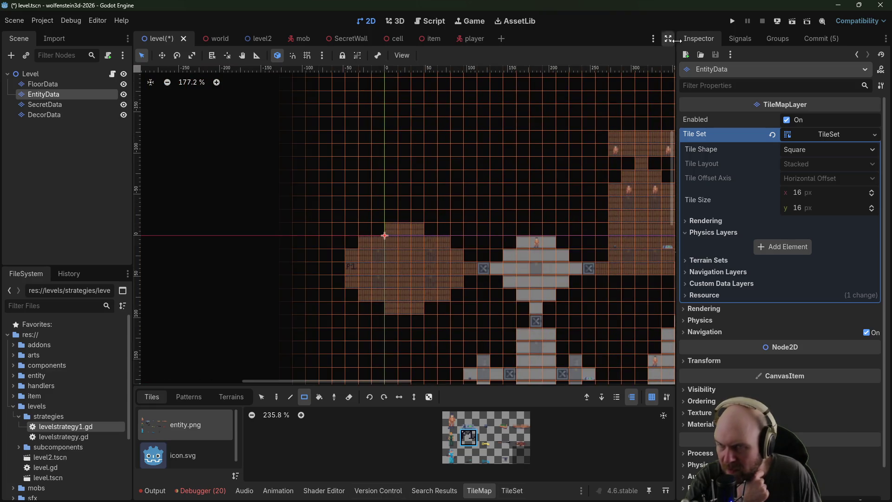
left_click(733, 21)
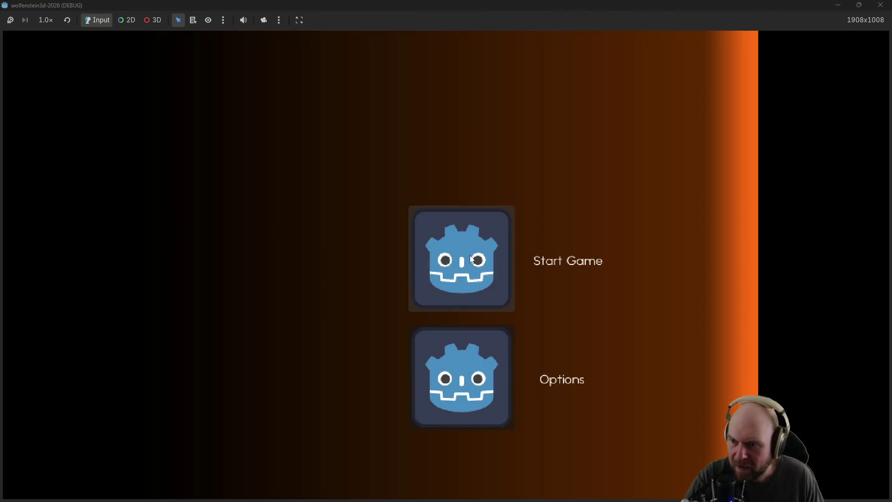
Step: Start the game and walk down the corridor through the first steel door
left_click(467, 258)
key("Right")
key("Up")
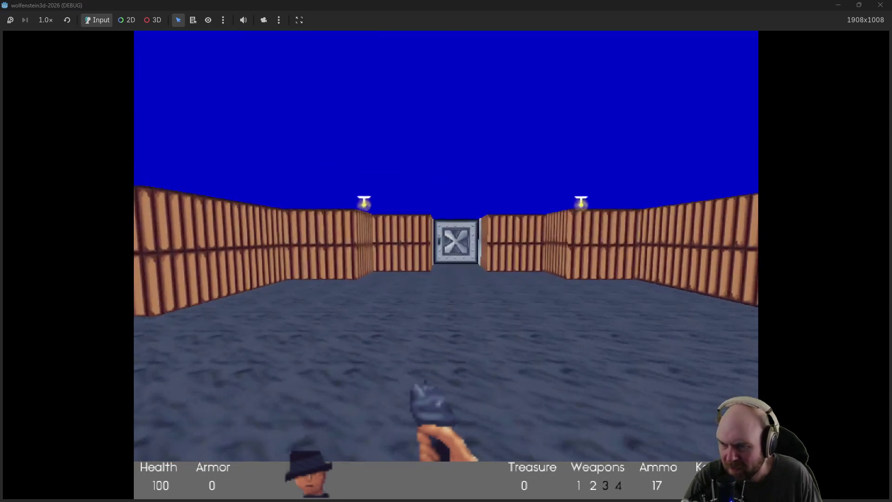
key("Left")
key("Right")
key("Up")
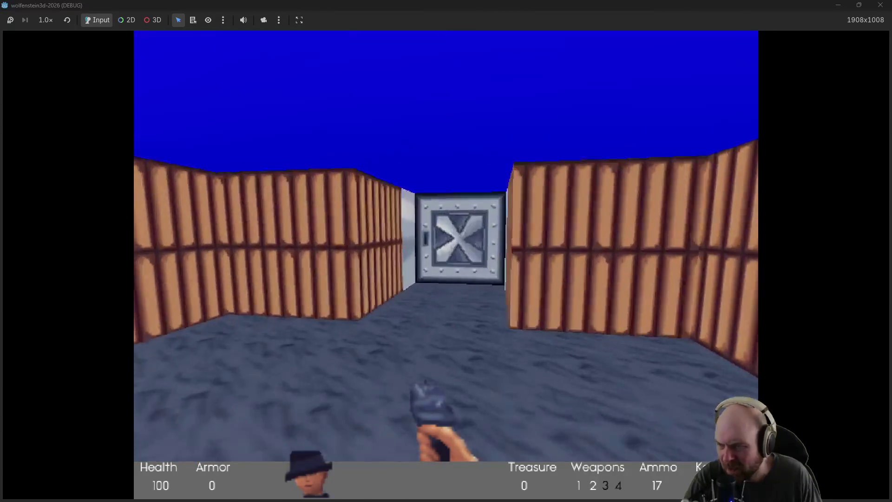
key("space")
key("Up")
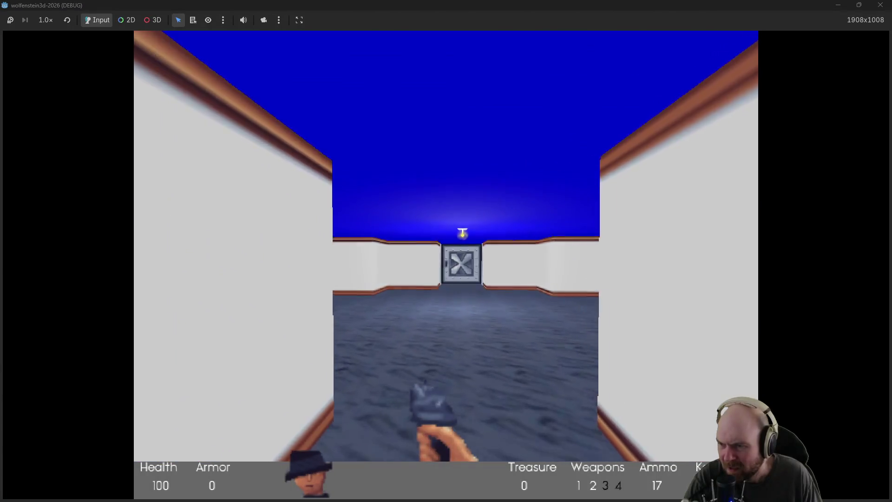
Step: Shoot the guard in the room and collect its magazine
key("Left")
key("Right")
key("ctrl")
key("ctrl")
key("ctrl")
key("ctrl")
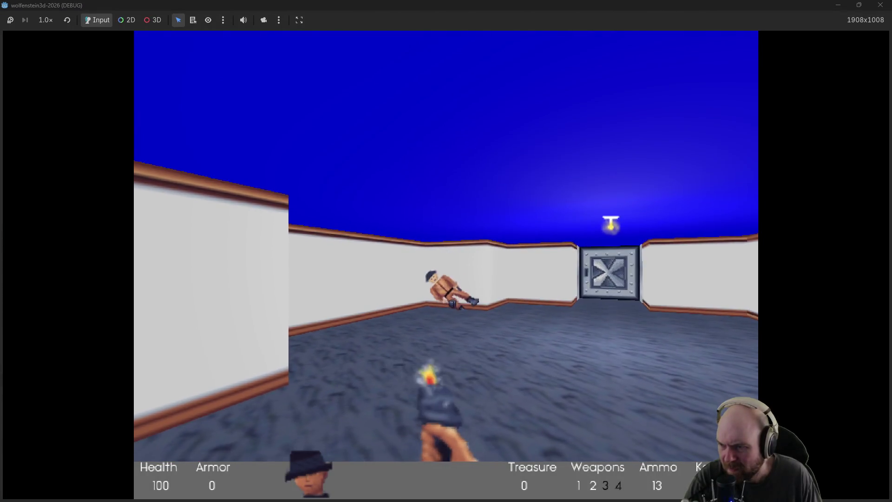
key("Right")
key("Left")
key("Up")
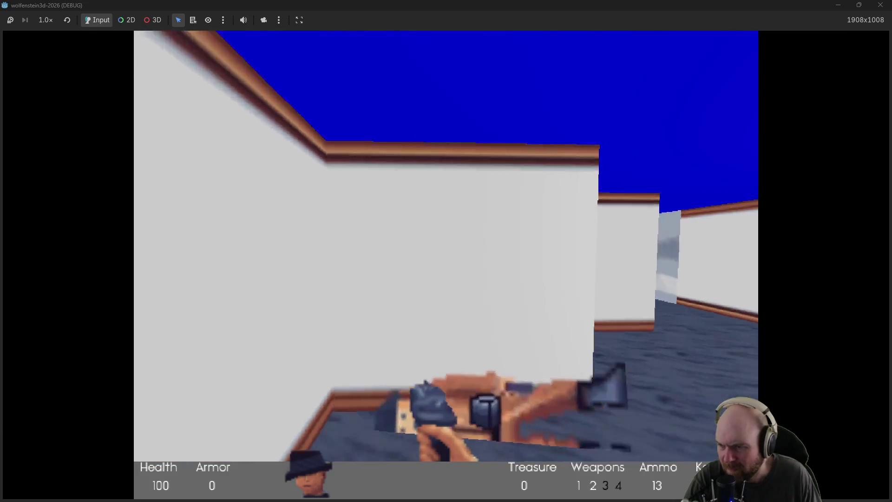
key("Right")
key("Right")
key("Up")
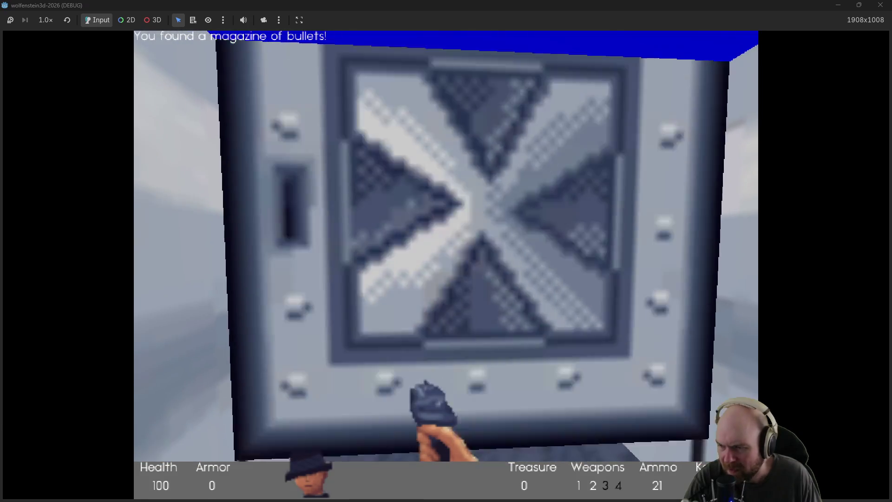
Step: Go through the grey door and up the white corridor collecting ammo to the steel door
key("space")
key("Up")
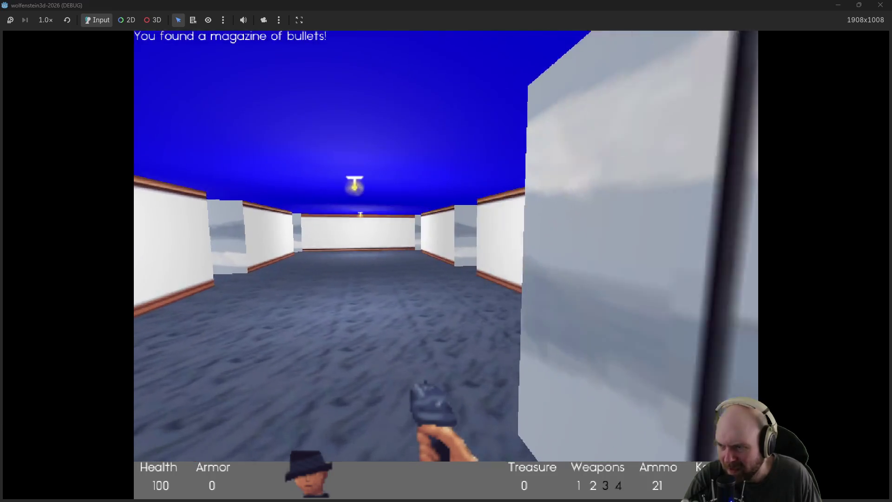
key("Right")
key("Left")
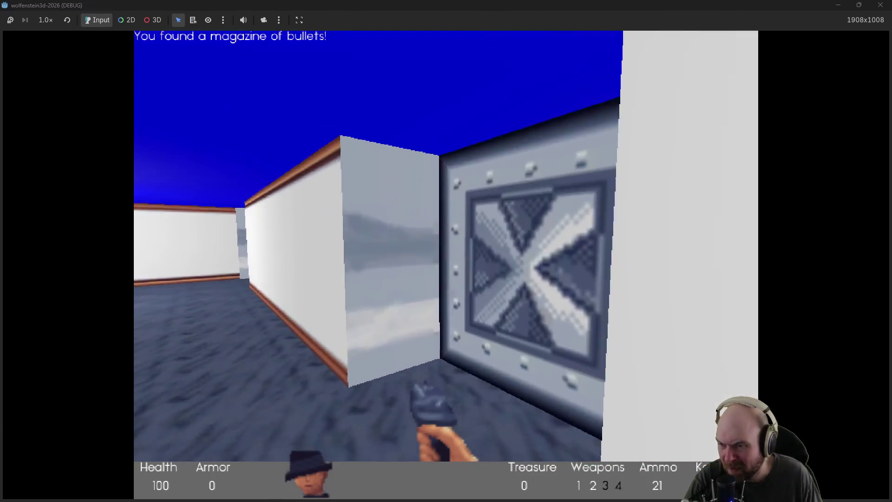
key("Left")
key("Up")
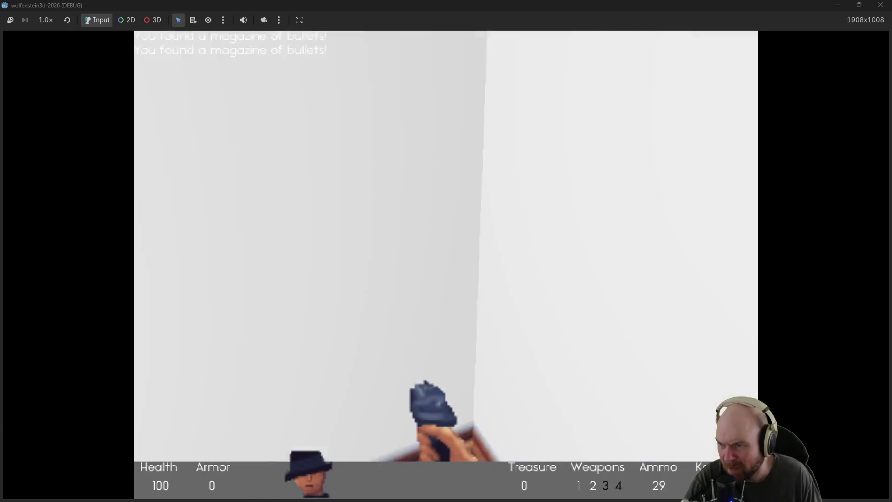
key("Left")
key("Up")
key("Right")
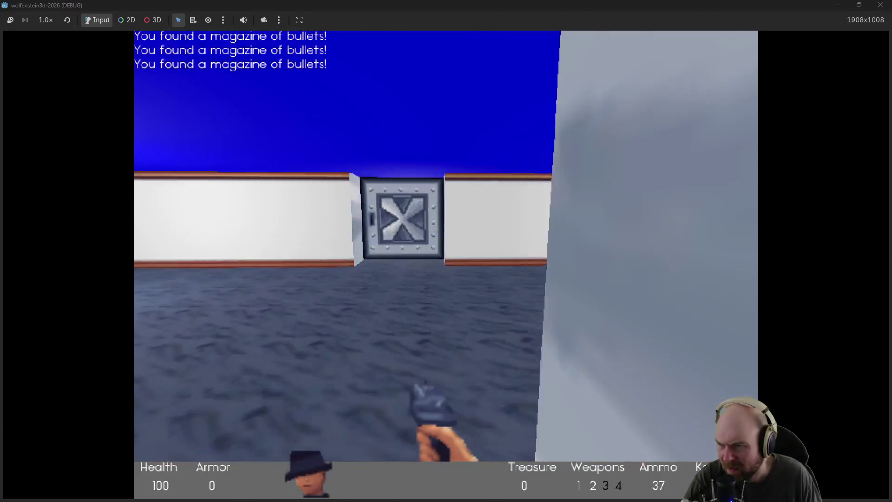
key("Up")
key("space")
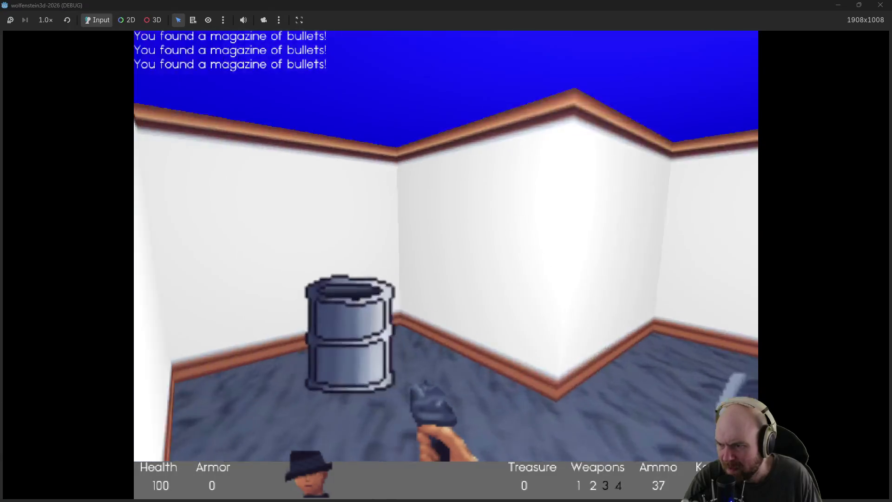
Step: Cross the barrel room, grab the corner magazine, and enter the two-barrel corridor
key("Right")
key("Up")
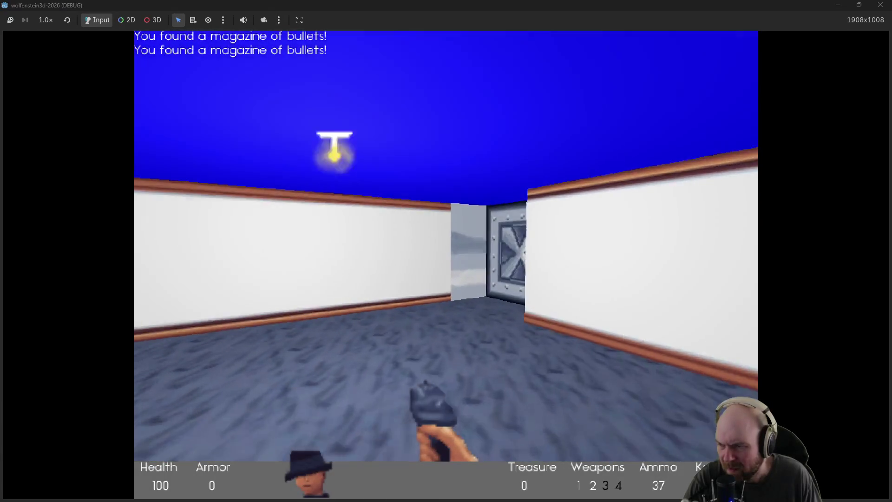
key("Right")
key("Up")
key("space")
key("Up")
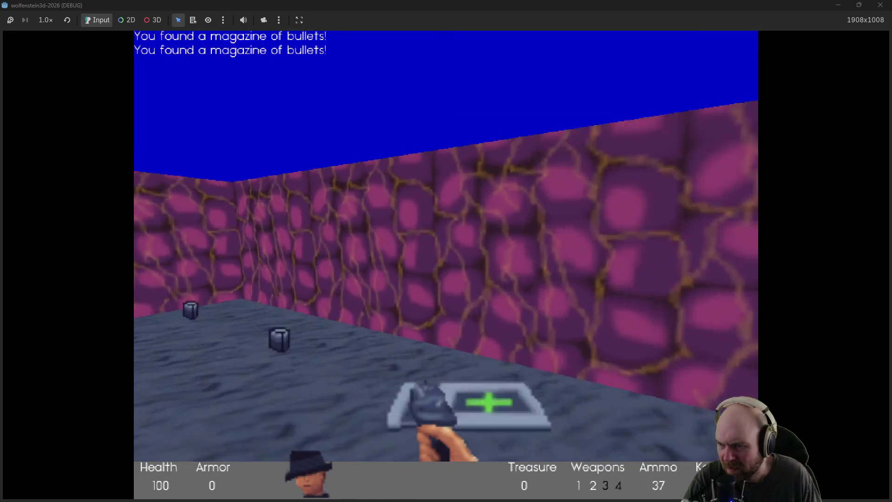
key("Up")
key("Left")
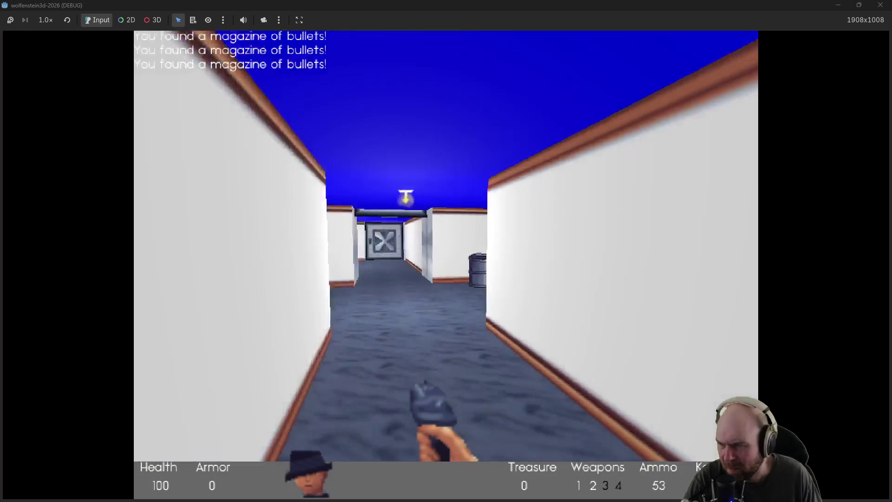
key("Up")
key("Left")
key("Right")
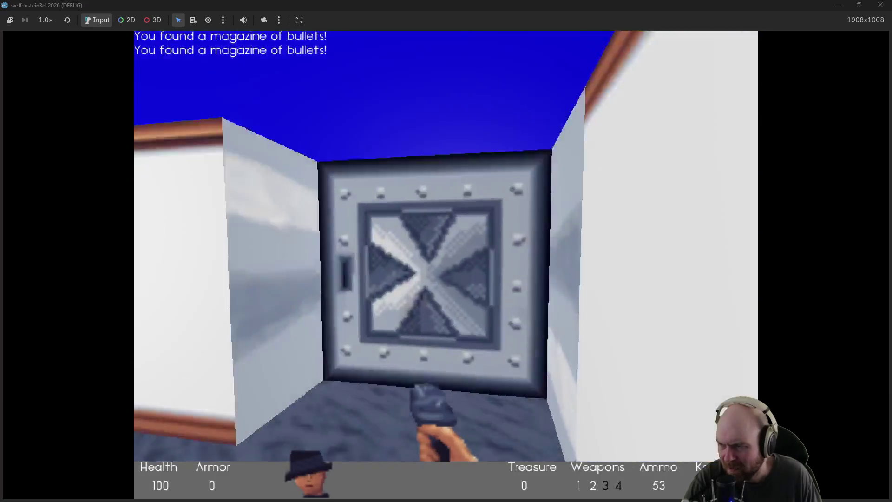
key("Left")
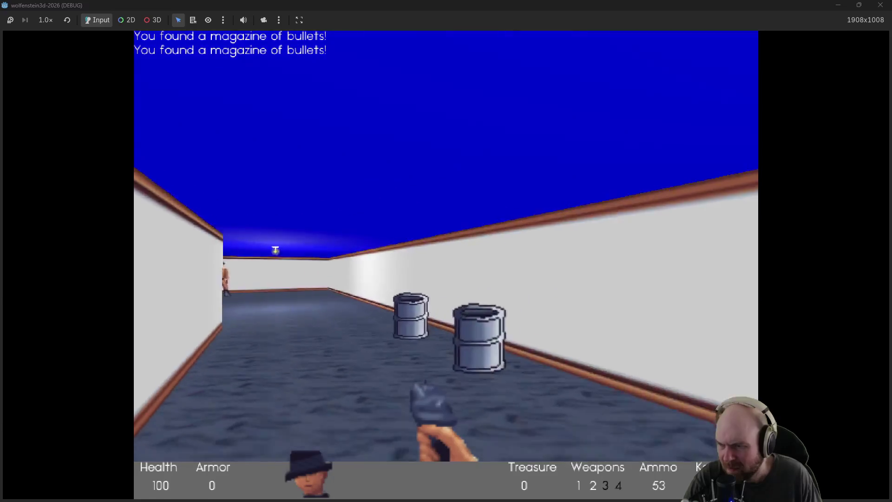
key("Up")
Step: Kill the guards in the wider corridor, collect their magazines, and open the stone-corridor door
key("ctrl")
key("Left")
key("ctrl")
key("ctrl")
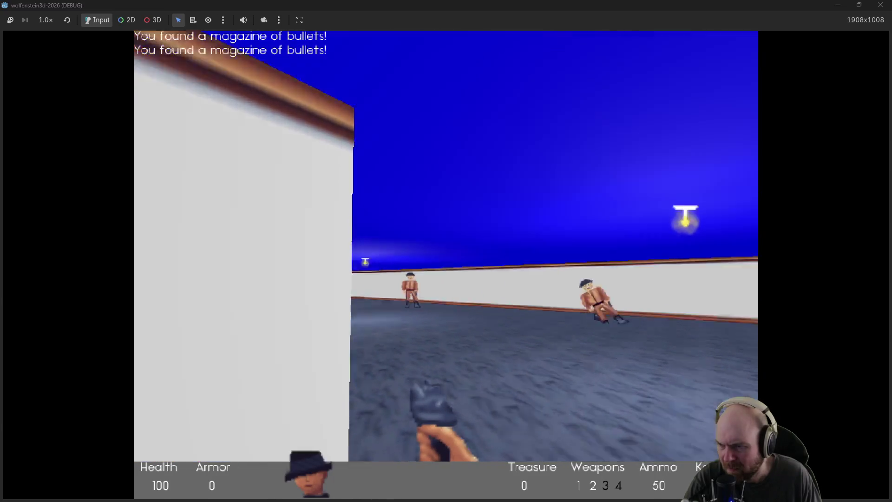
key("Left")
key("ctrl")
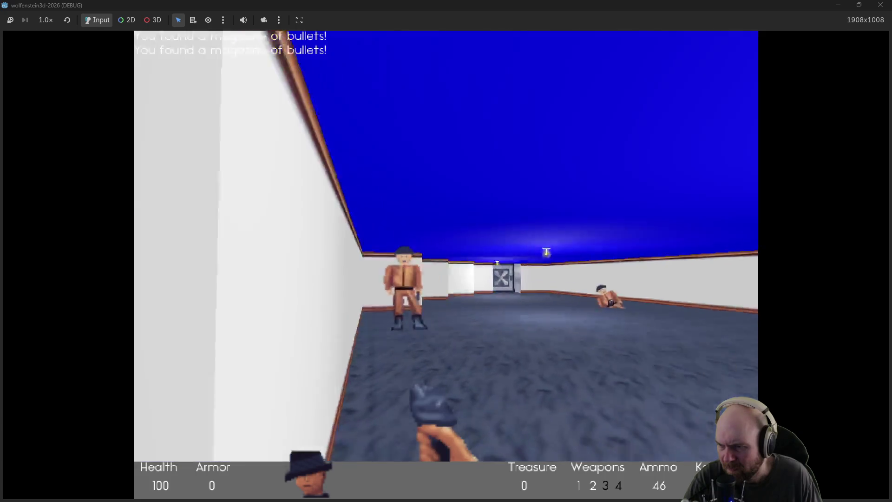
key("ctrl")
key("ctrl")
key("ctrl")
key("Up")
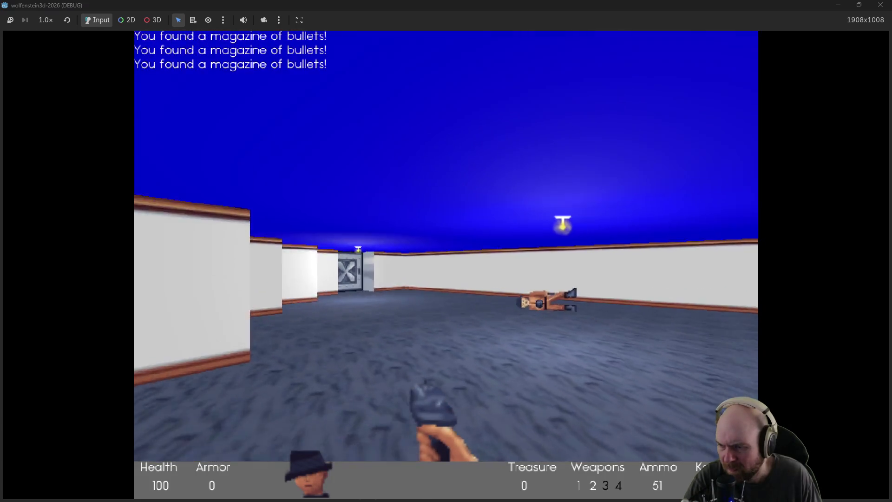
key("Right")
key("Left")
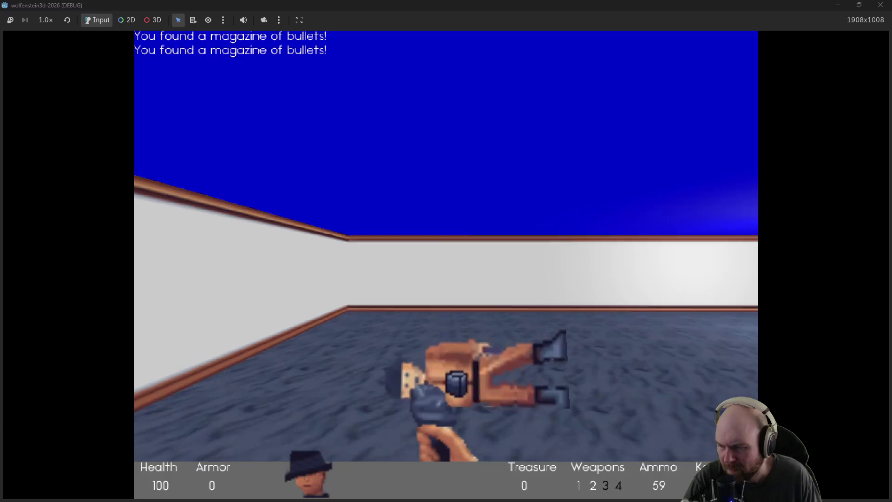
key("Up")
key("Left")
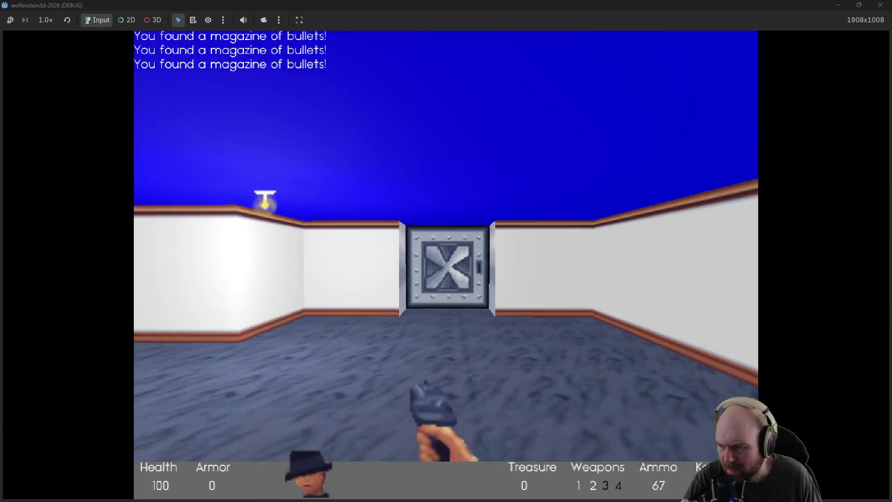
key("Up")
key("space")
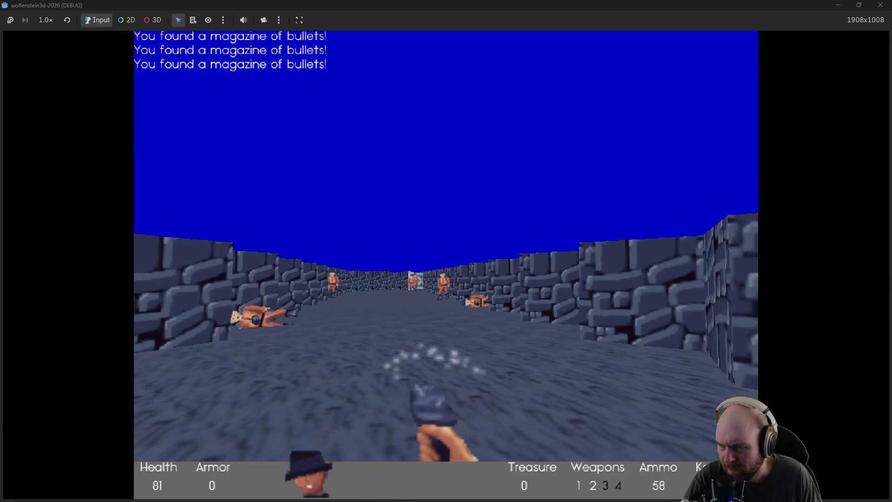
Step: Shoot the guards down the stone corridor while advancing
key("ctrl")
key("Left")
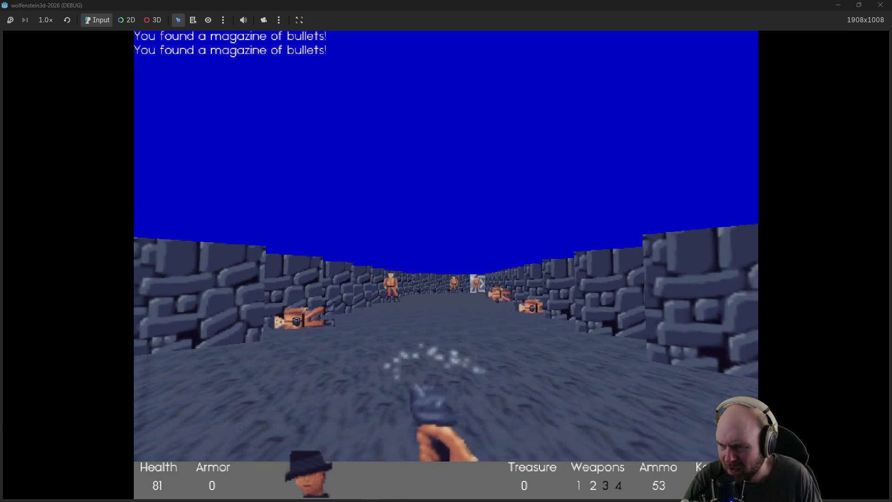
key("ctrl")
key("Left")
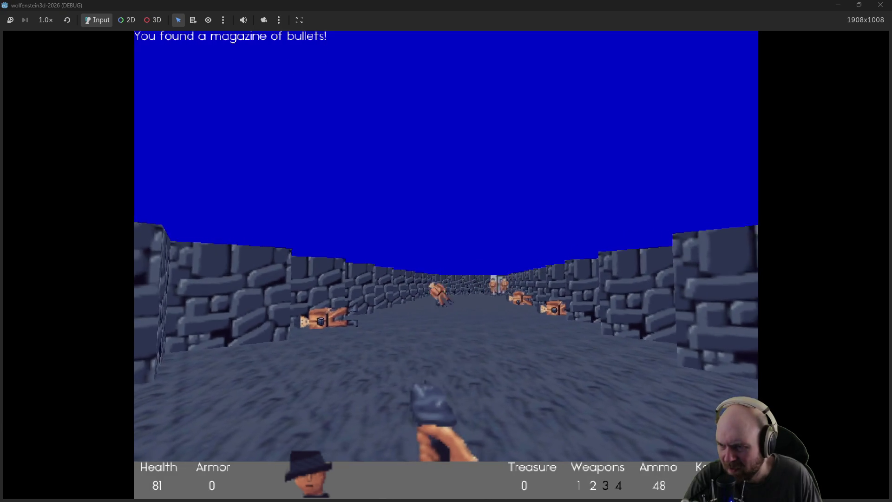
key("ctrl")
key("Right")
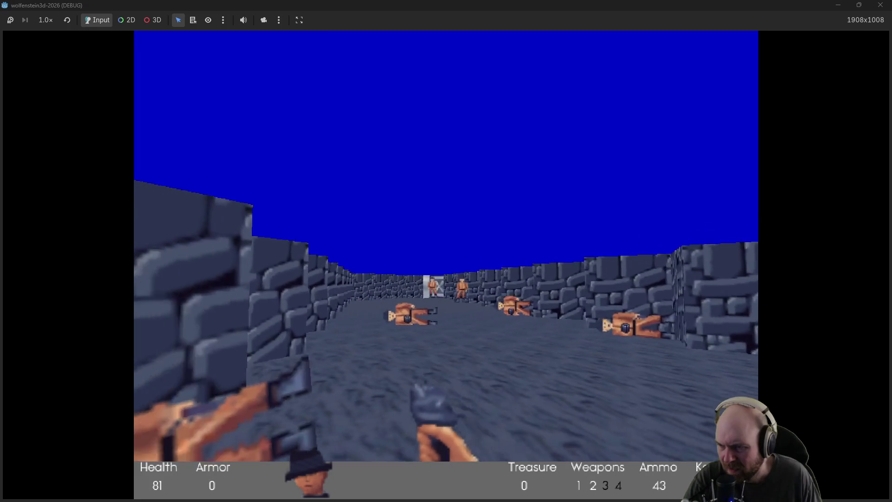
key("Up")
key("ctrl")
key("ctrl")
key("ctrl")
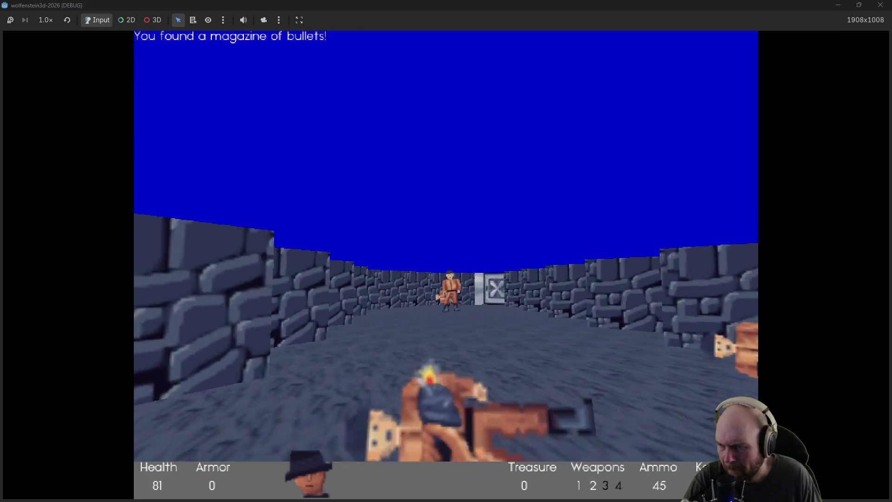
Step: Collect the dropped magazines and pass through the stone corridor's far steel door
key("Up")
key("ctrl")
key("Right")
key("ctrl")
key("Left")
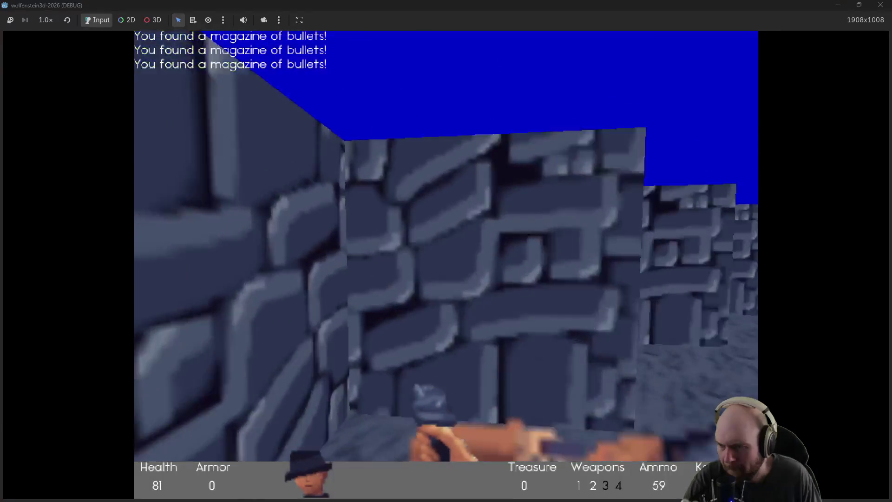
key("Right")
key("Up")
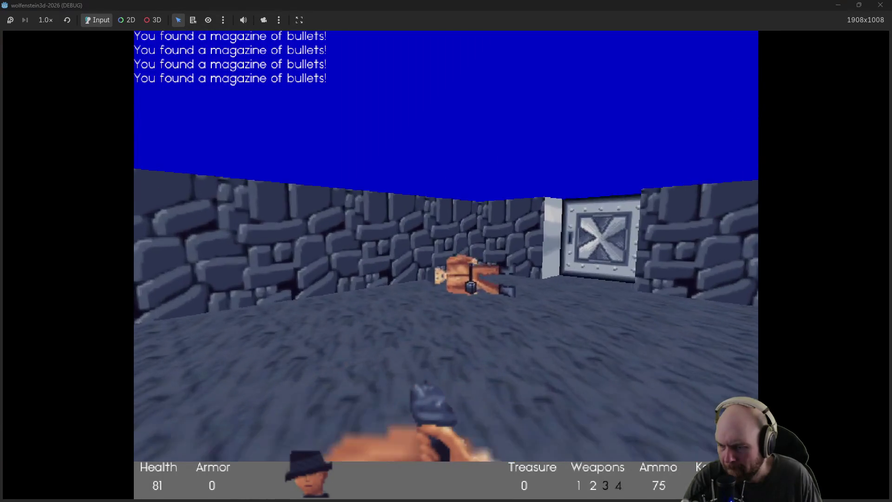
key("Up")
key("Right")
key("space")
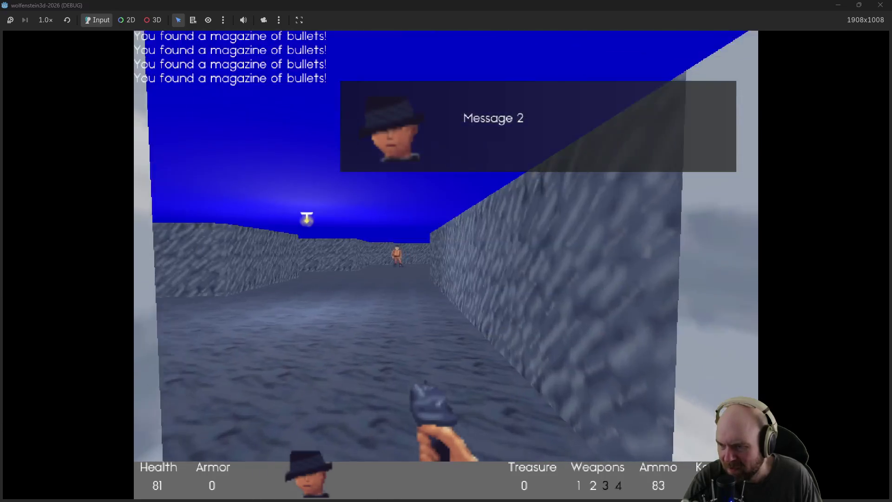
Step: Shoot down the corridor guards and collect the grenades and dropped magazines
key("Left")
key("ctrl")
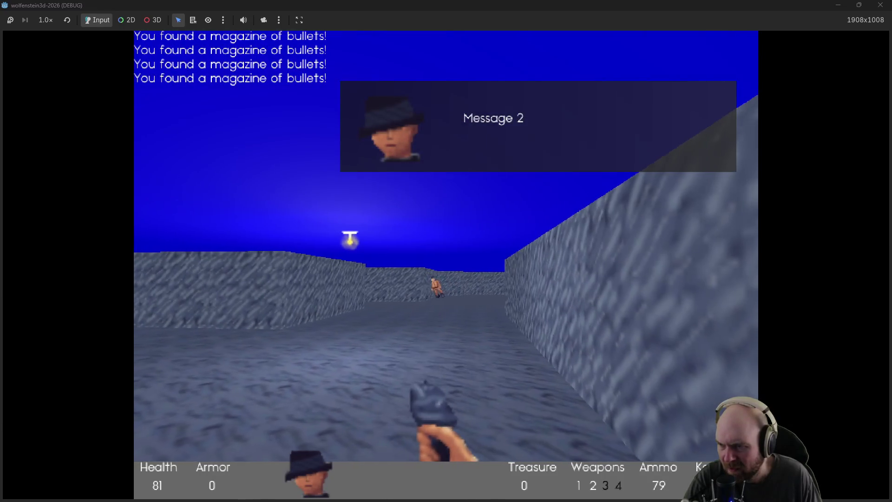
key("Left")
key("ctrl")
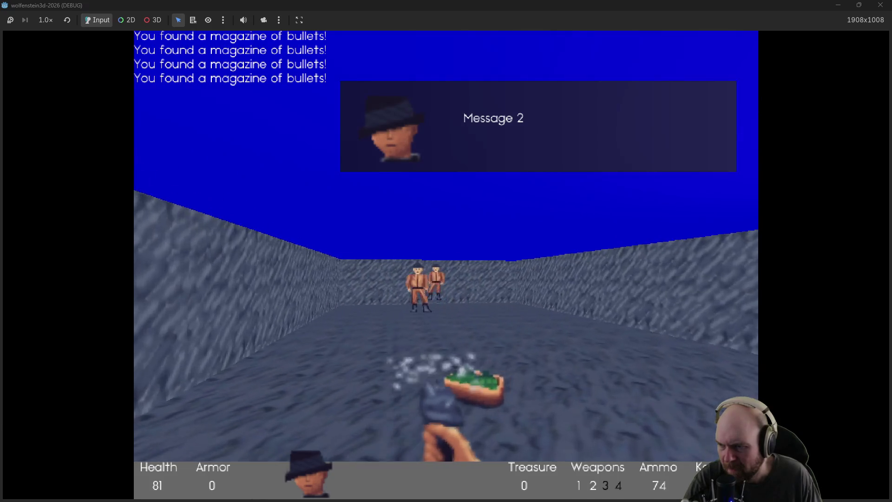
key("Left")
key("ctrl")
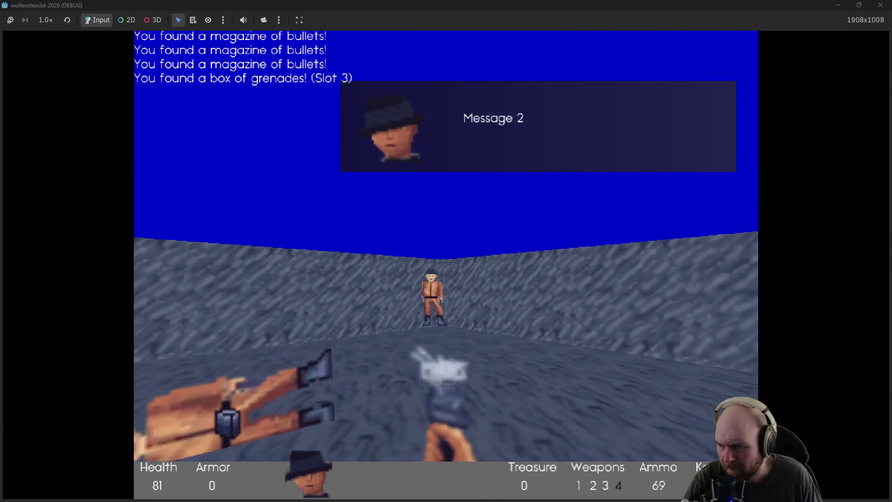
key("ctrl")
key("Up")
Step: Advance down the corridor and shoot the approaching guard
key("Right")
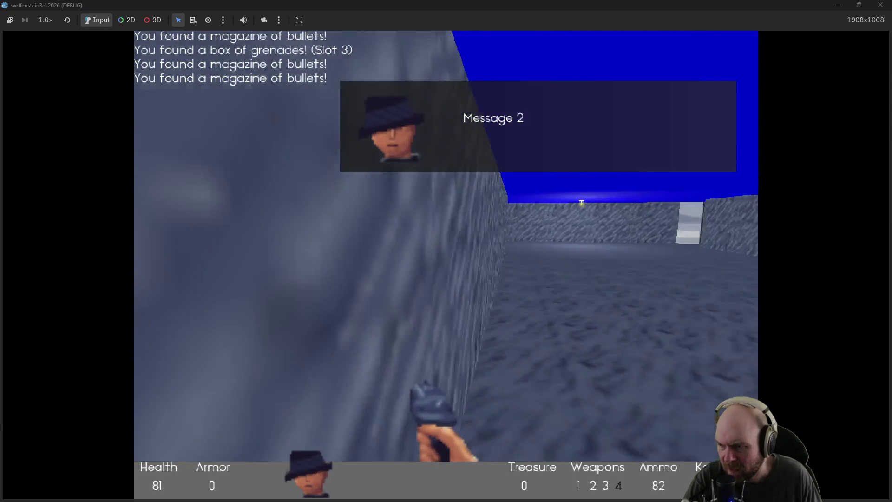
key("Left")
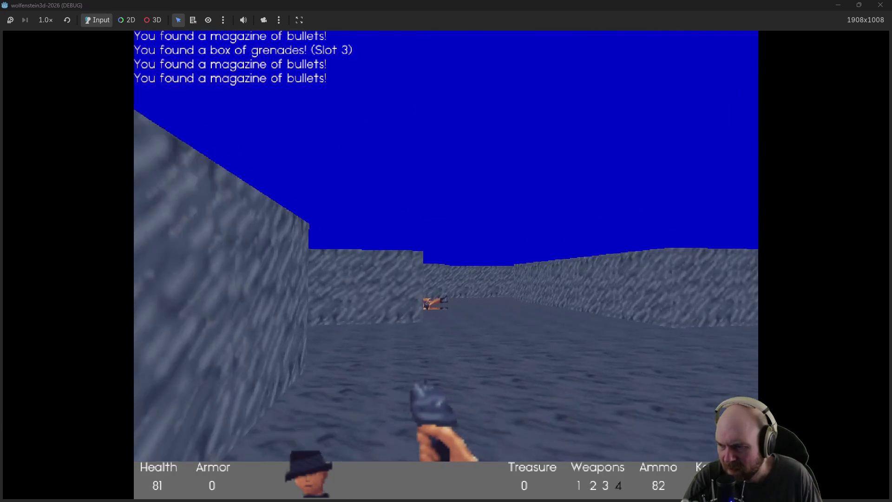
key("Up")
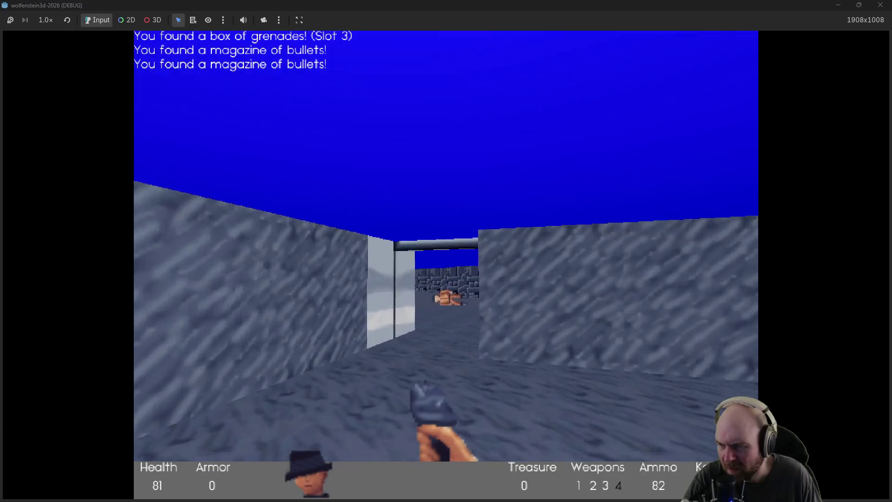
key("Right")
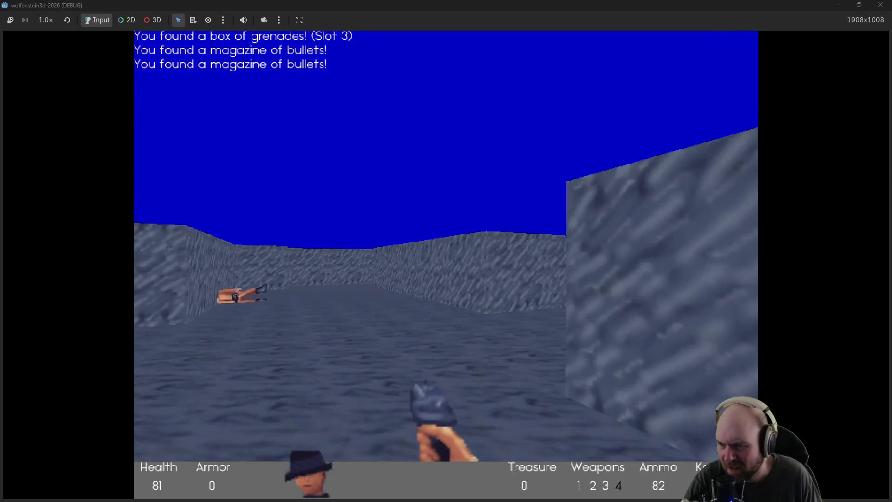
key("Up")
key("ctrl")
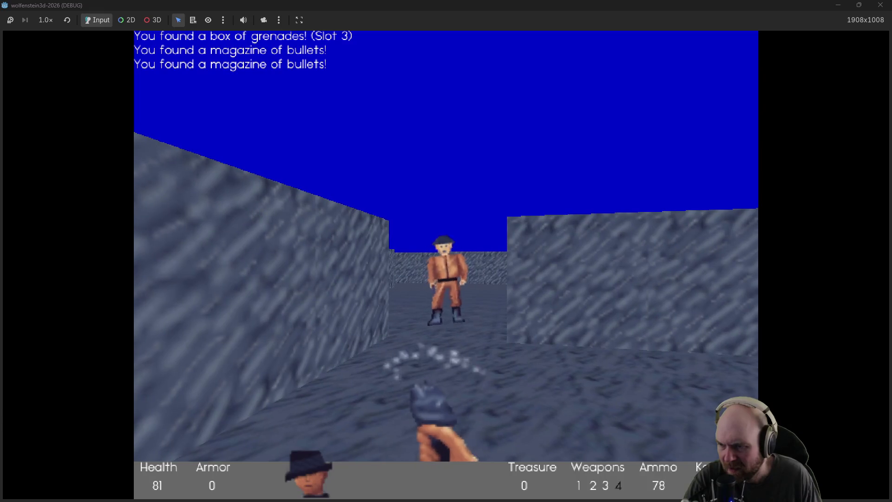
Step: Shoot the distant guard down the long corridor and pick up his magazine
key("Left")
key("ctrl")
key("ctrl")
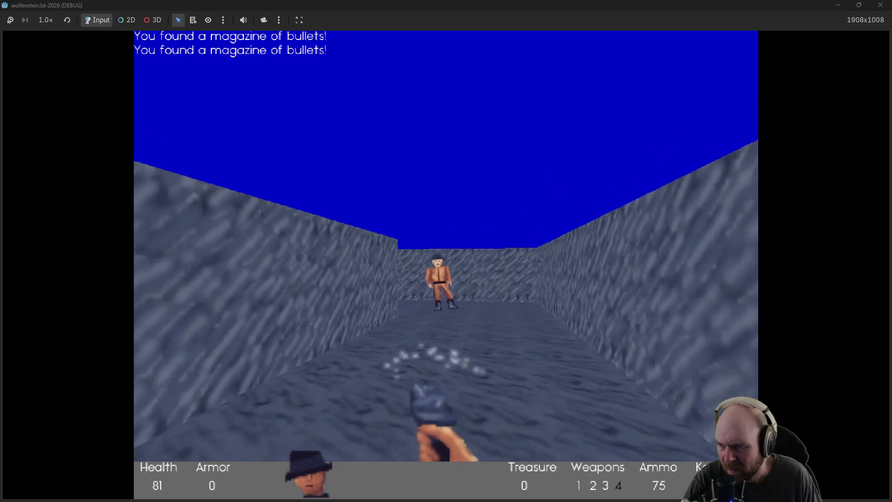
key("ctrl")
key("Left")
key("Up")
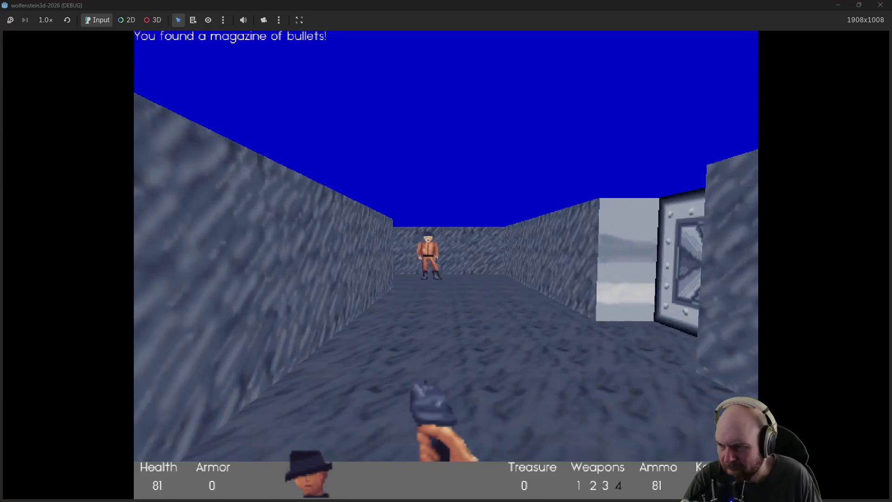
key("ctrl")
Step: Open the steel door into the barrel room and shoot the guard there
key("Right")
key("ctrl")
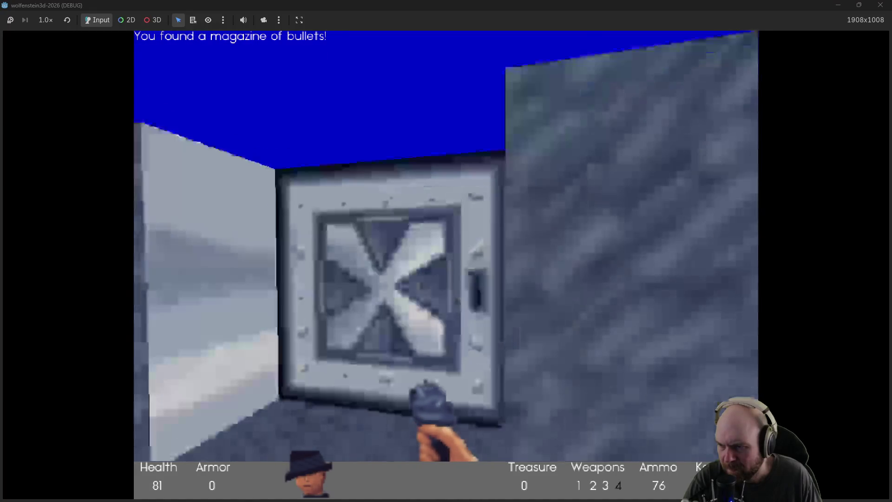
key("Up")
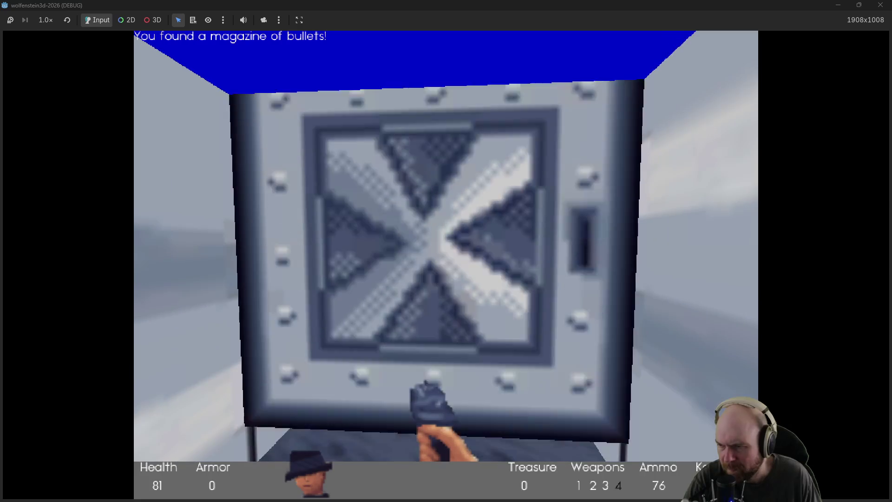
key("space")
key("ctrl")
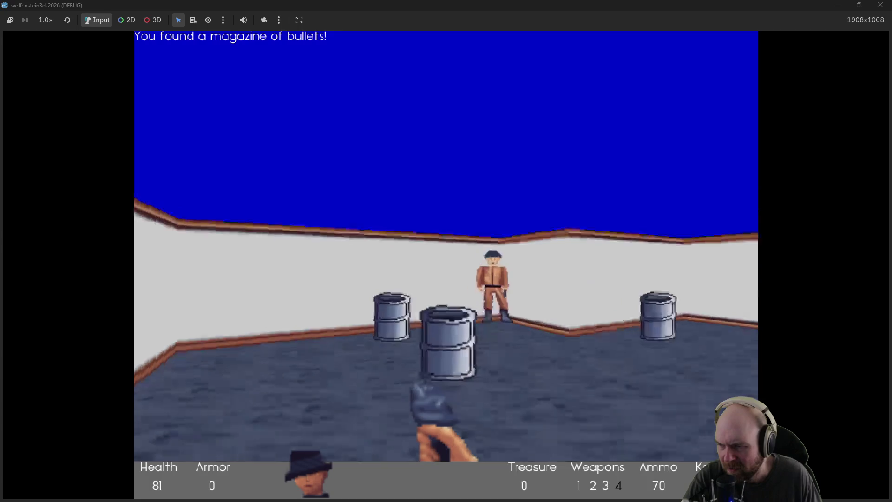
Step: Go through the next steel door and along the white corridor into the side white room
key("Up")
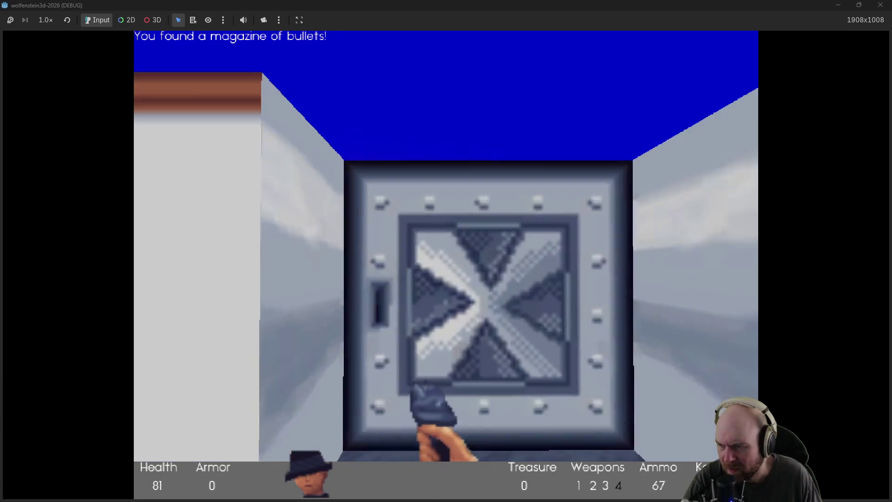
key("space")
key("Up")
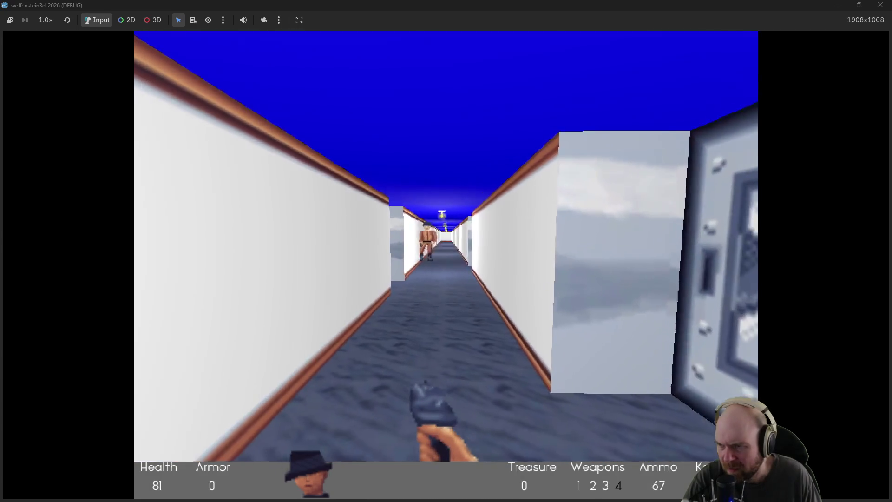
key("Right")
key("space")
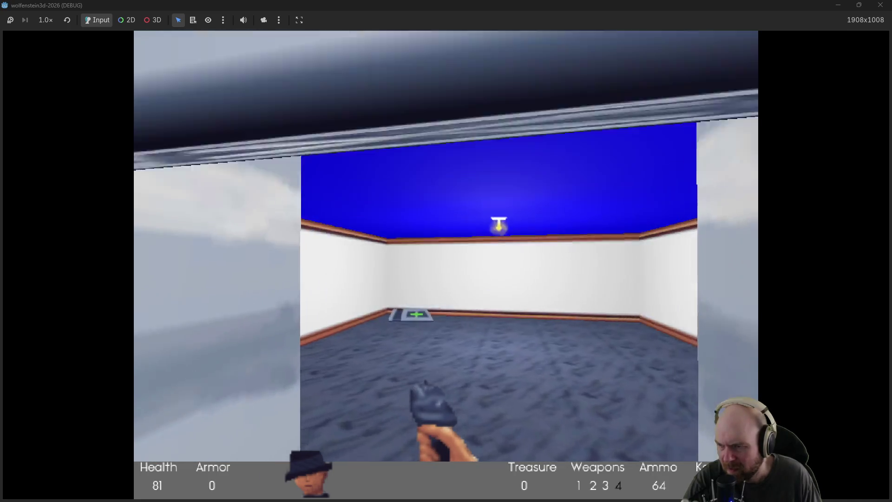
key("Up")
Step: Pick up the medkit and trenchcoat, bringing health to 100 and armor to 10
key("Left")
key("Up")
key("Left")
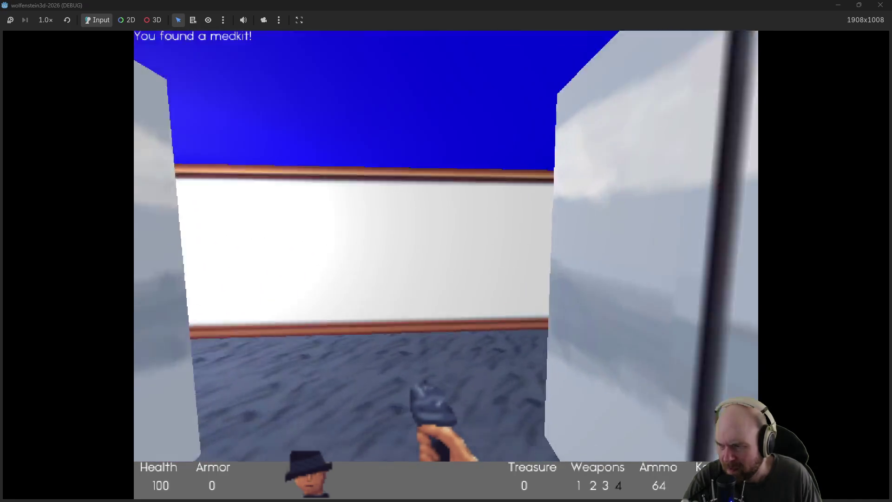
key("Left")
key("Left")
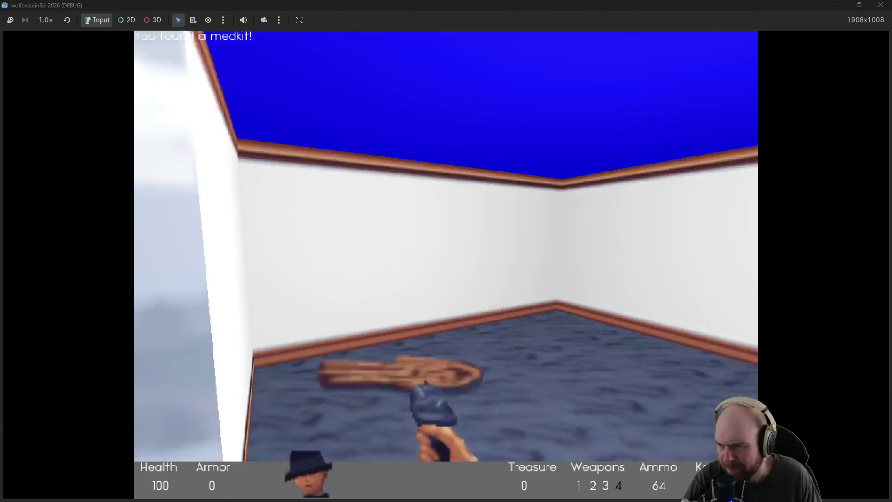
key("Up")
key("Right")
key("Right")
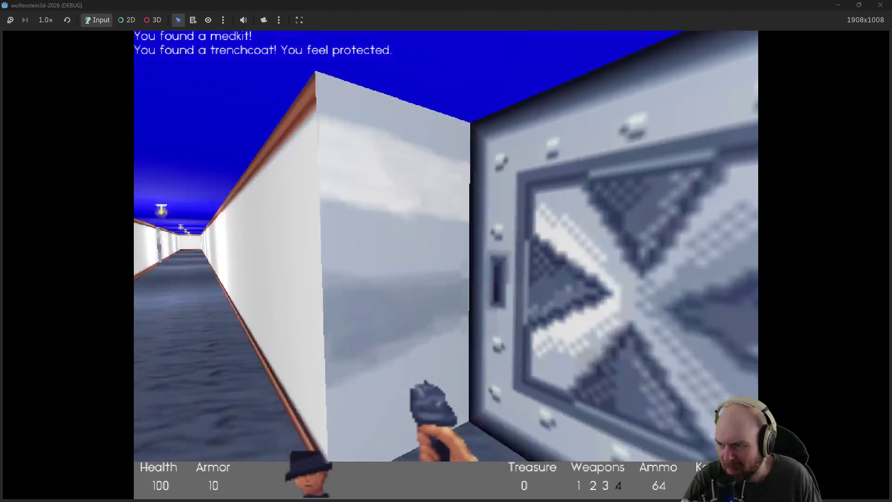
Step: Walk down the white corridor and shoot the guard by the steel door
key("Up")
key("Up")
key("Left")
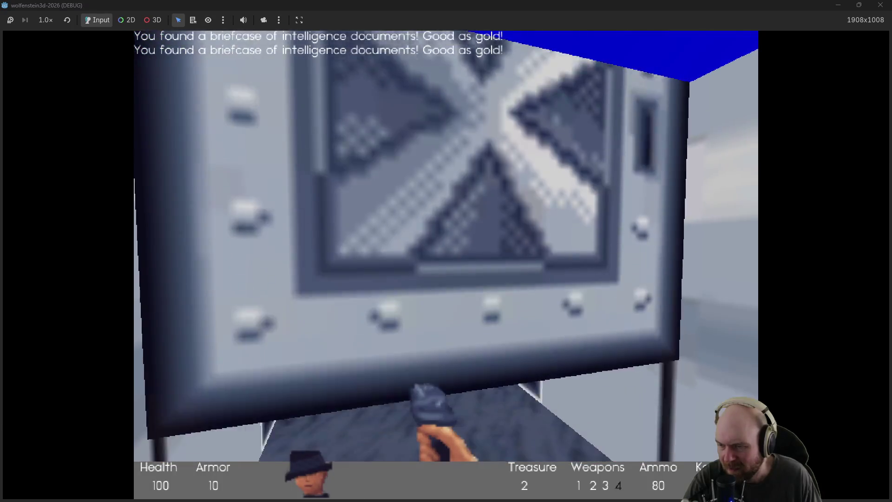
key("w")
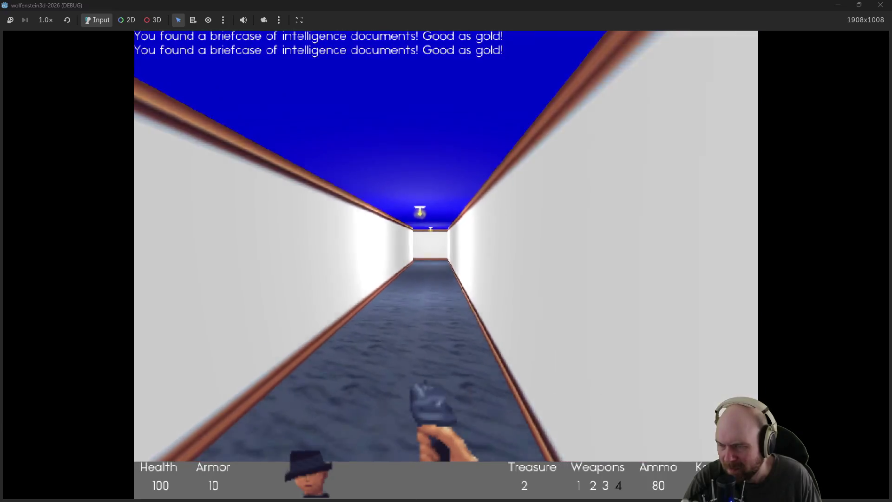
key("Left")
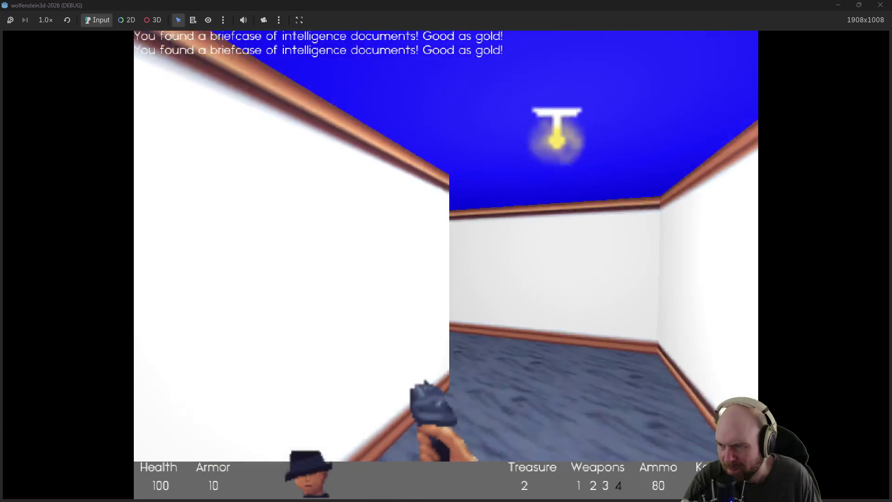
key("ctrl")
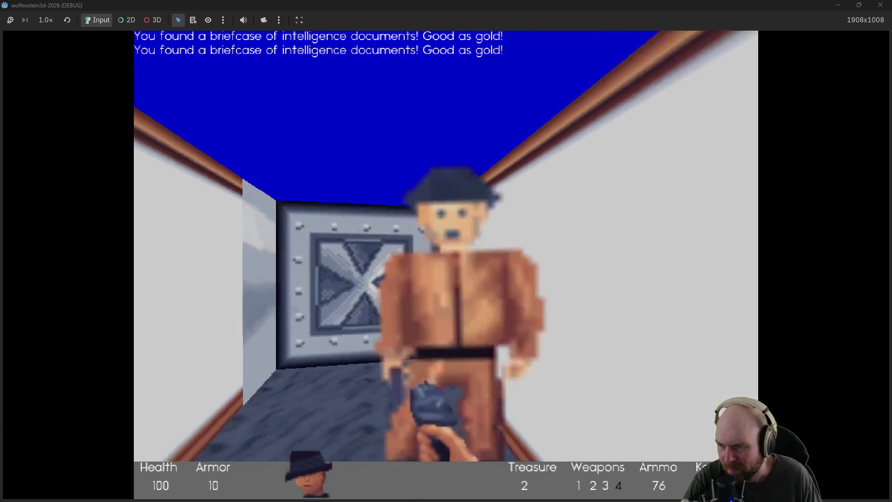
Step: Clear the nearby guards in the room and grab a magazine
key("Left")
key("ctrl")
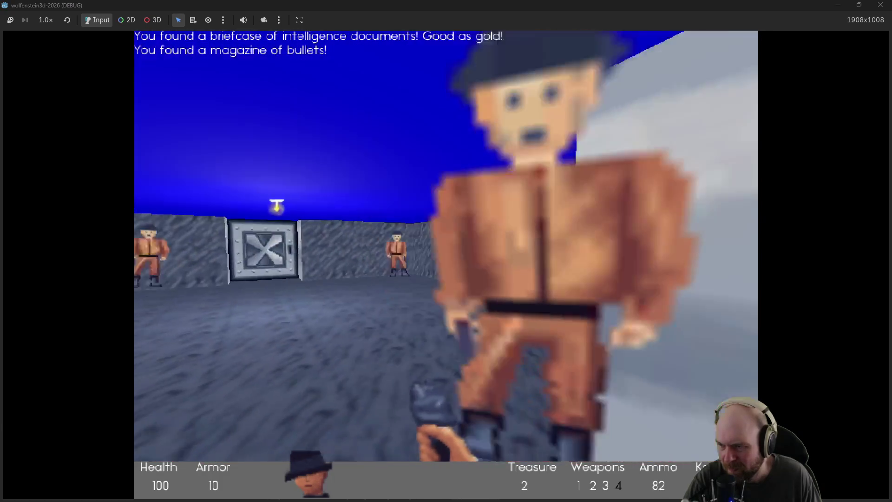
key("Right")
key("ctrl")
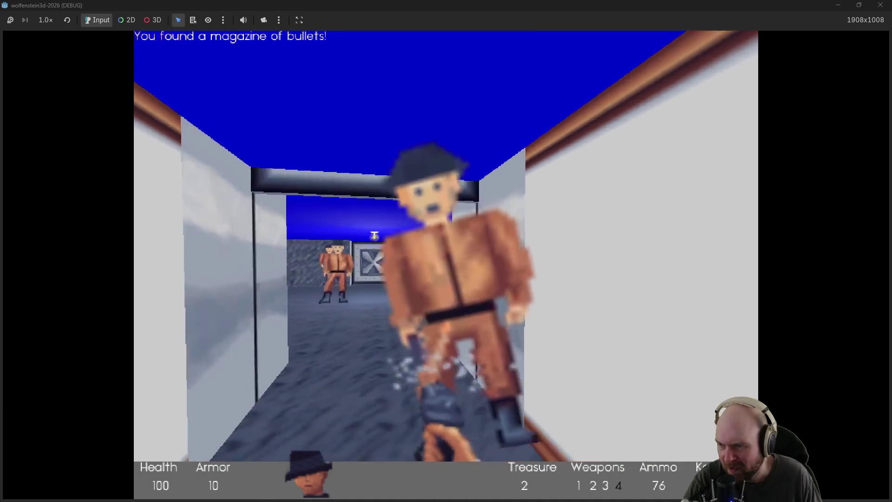
key("Up")
key("ctrl")
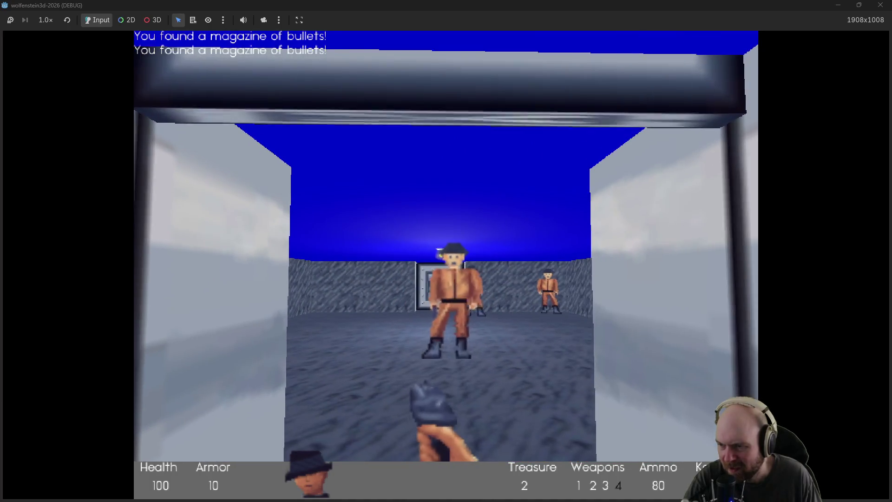
key("Up")
key("Right")
key("ctrl")
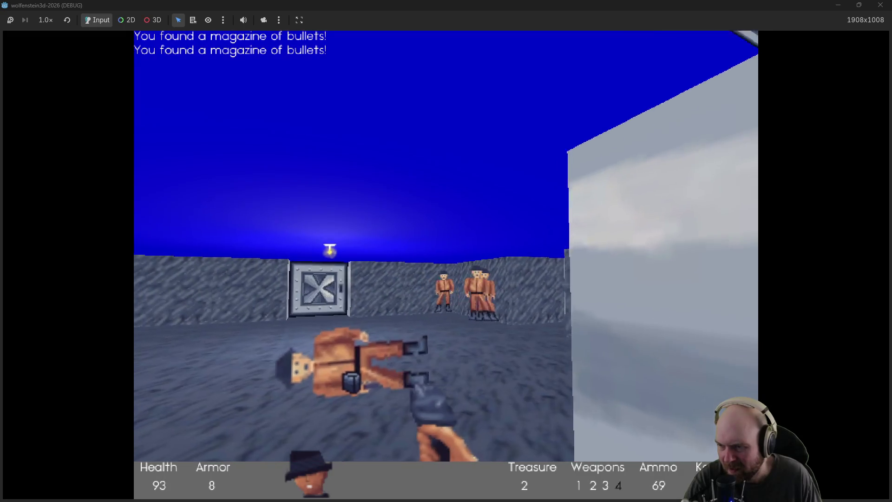
Step: Shoot the remaining guards and walk over the magazines to refill ammo
key("Up")
key("Right")
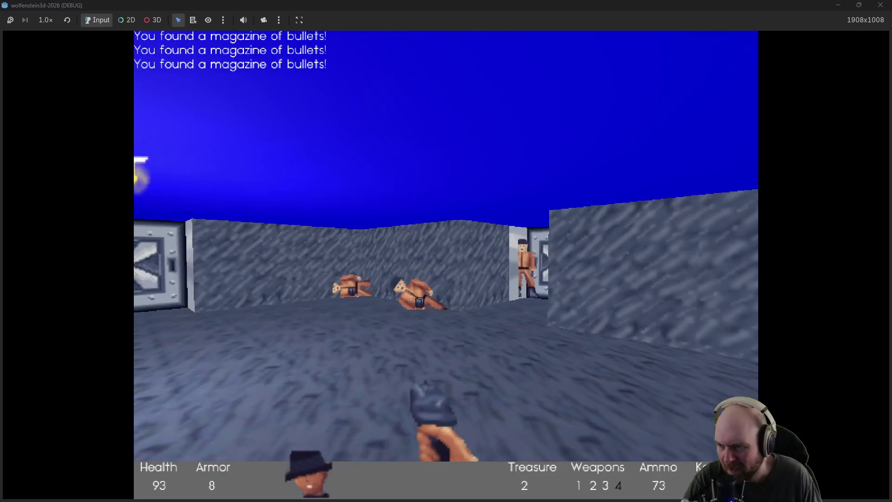
key("Left")
key("ctrl")
key("ctrl")
key("Left")
key("Up")
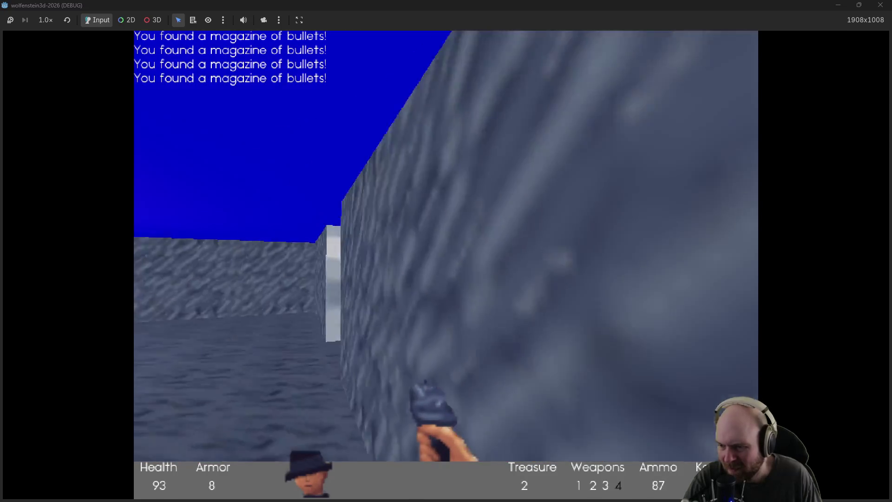
key("Right")
Step: Open the steel door and fire into the guard room
key("space")
key("Up")
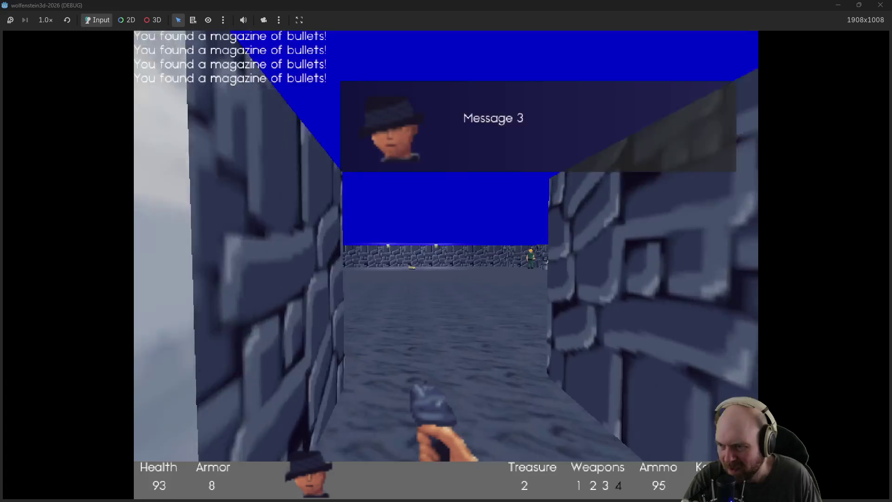
key("Up")
key("ctrl")
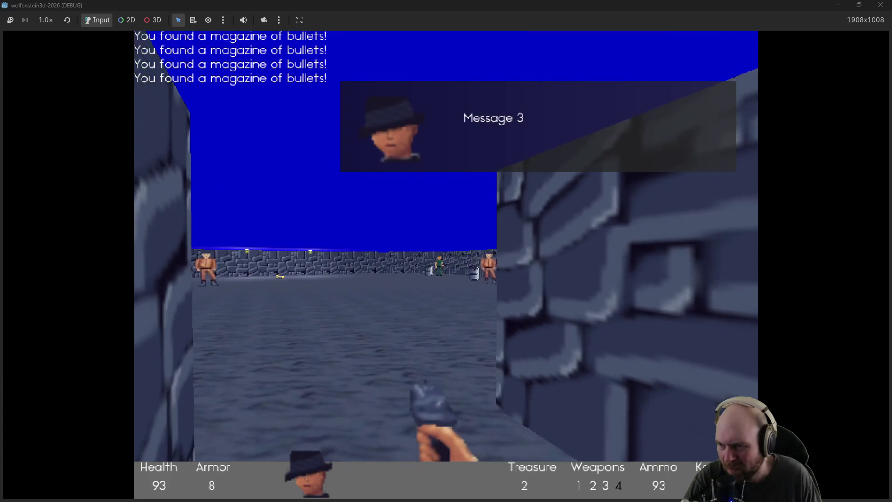
key("ctrl")
Step: Fight the guard room from the doorway, stepping in to shoot and back for cover
key("Down")
key("Up")
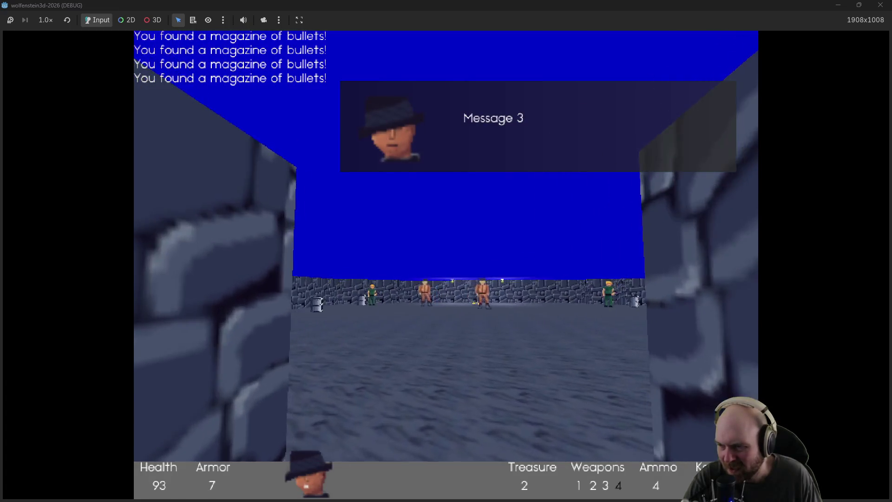
key("Down")
key("ctrl")
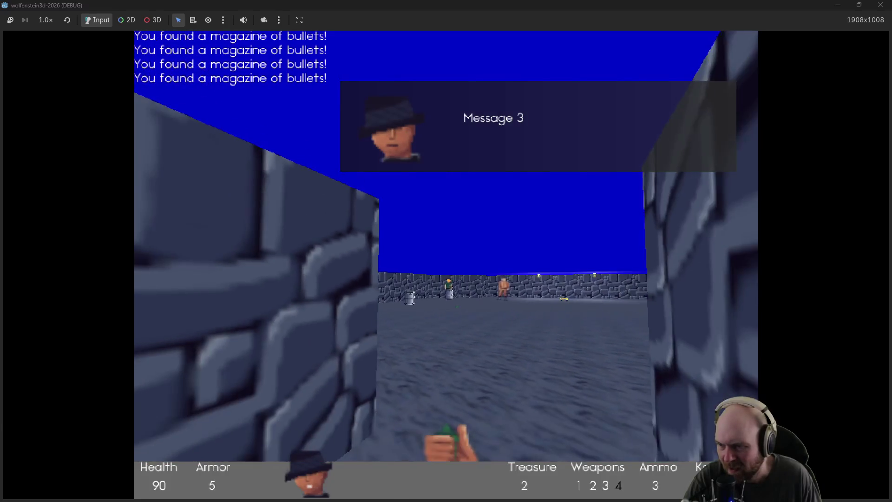
key("Up")
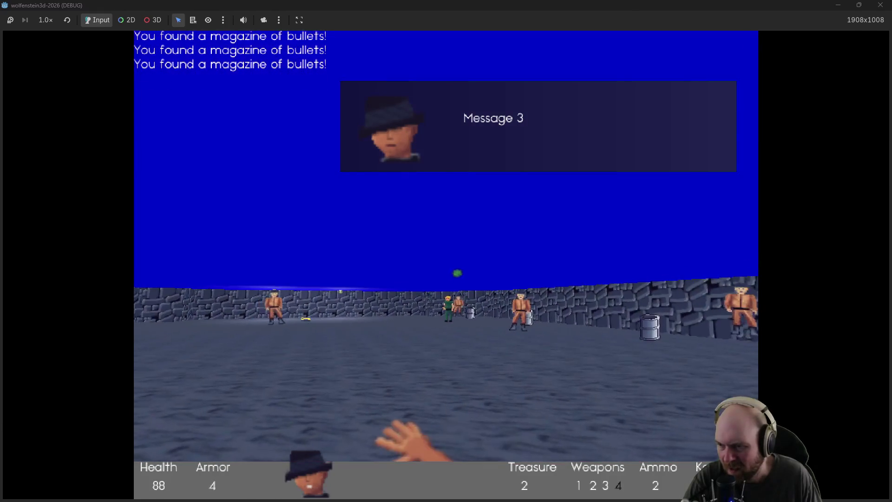
key("Down")
key("Up")
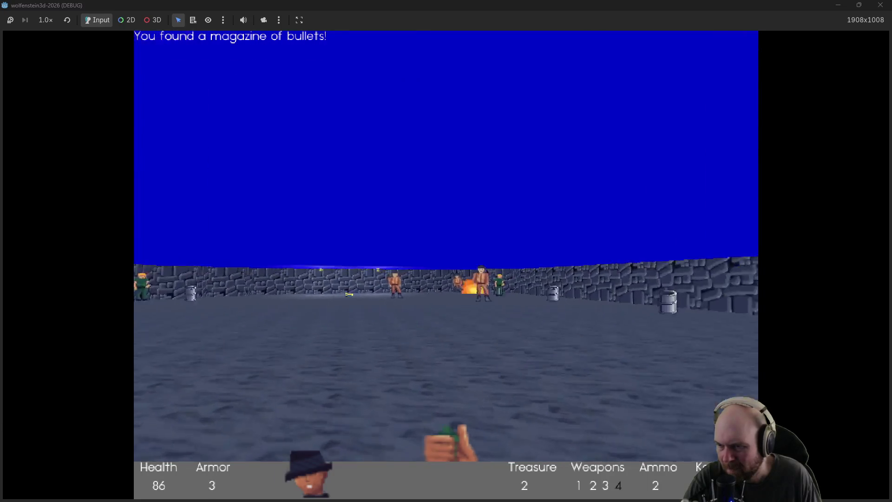
key("Down")
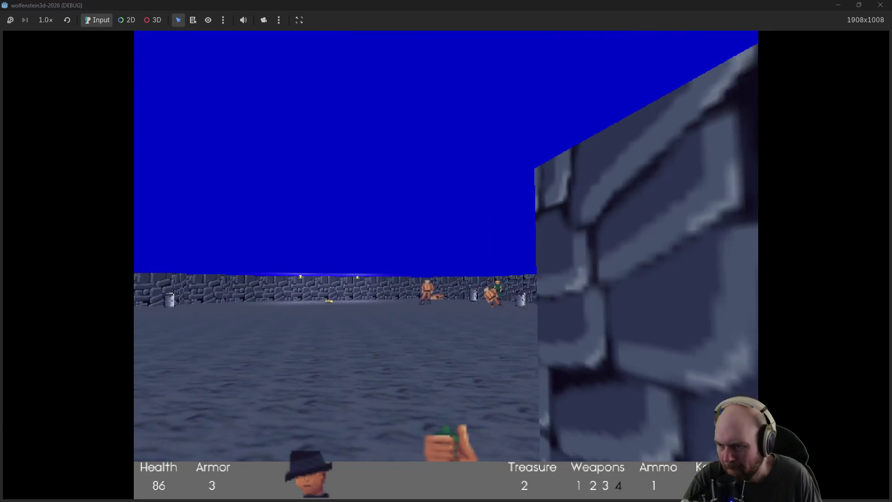
key("Down")
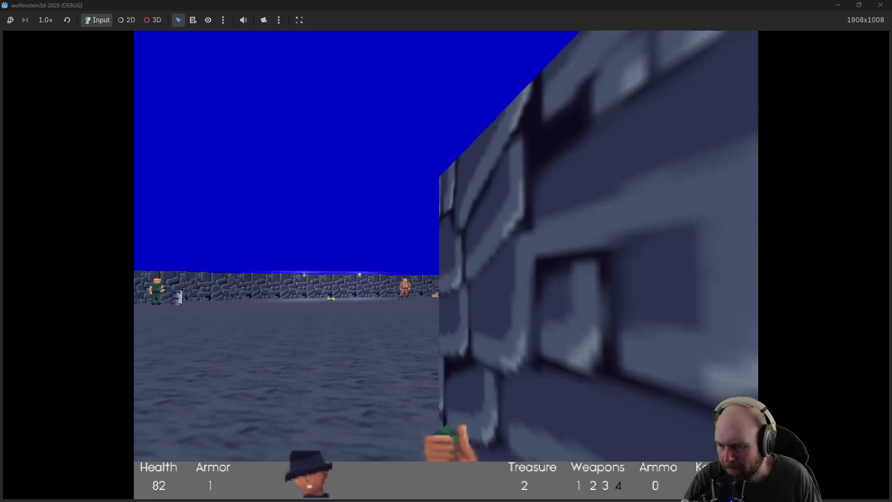
Step: Kill the last guards past the pillar and collect the magazine and Gold Key
key("Up")
key("Left")
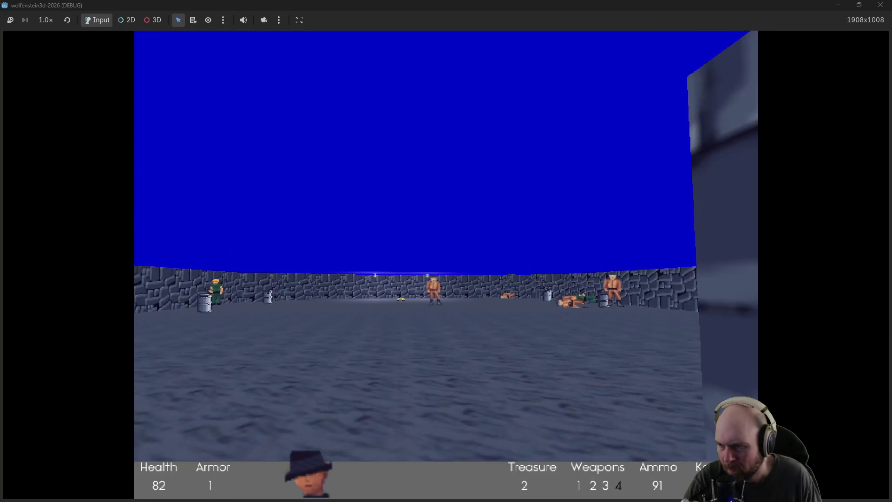
key("Down")
key("ctrl")
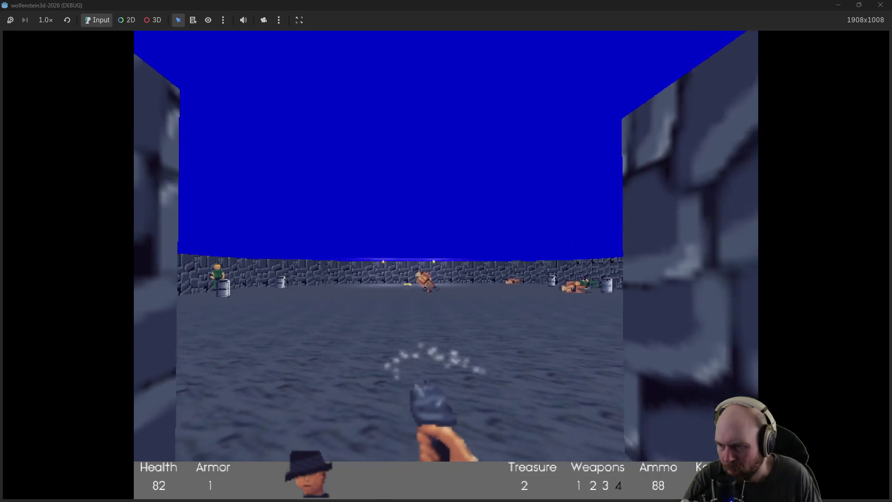
key("Right")
key("Up")
key("ctrl")
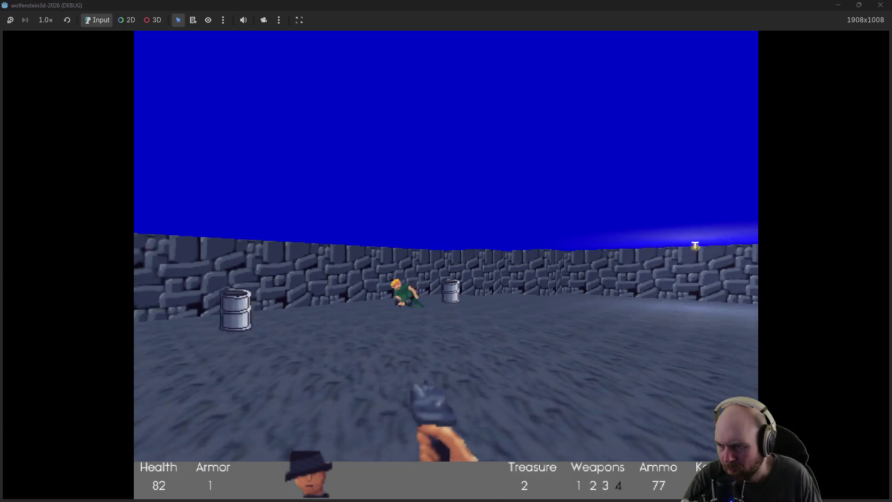
key("Left")
key("Up")
key("Right")
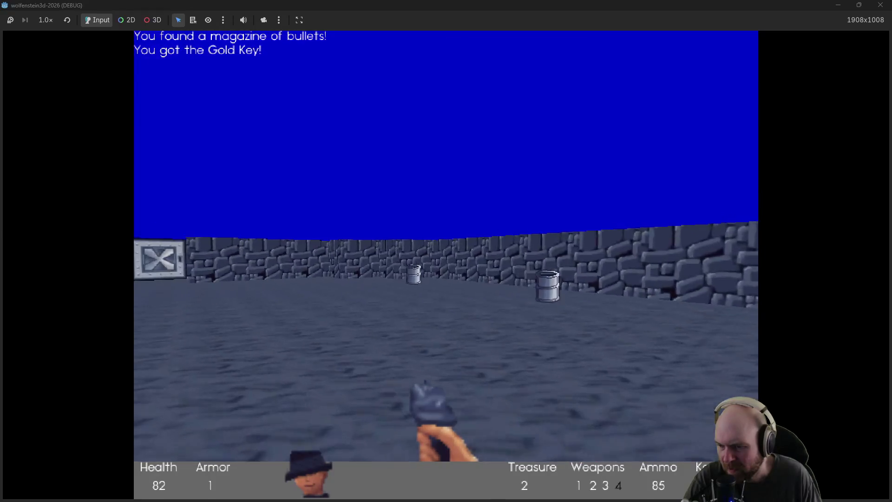
Step: Enter the guard room through the metal doors, shoot the guard, grab his magazine and the medkit
key("Up")
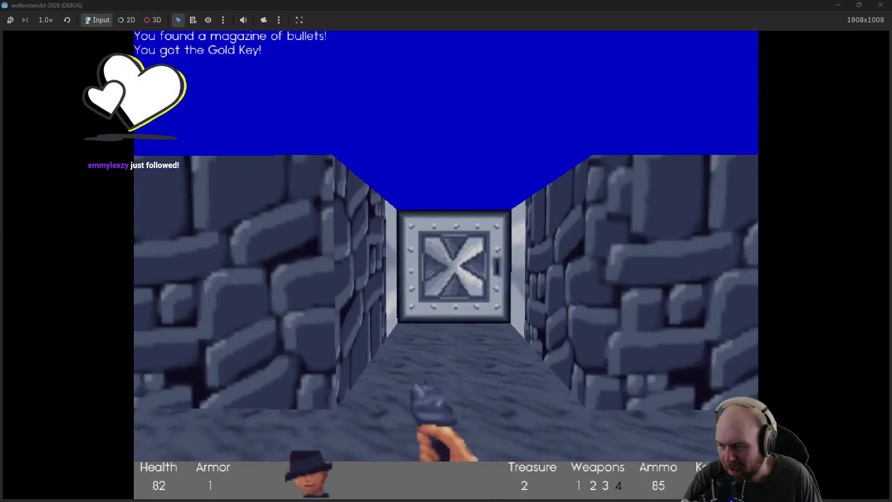
key("Up")
key("Right")
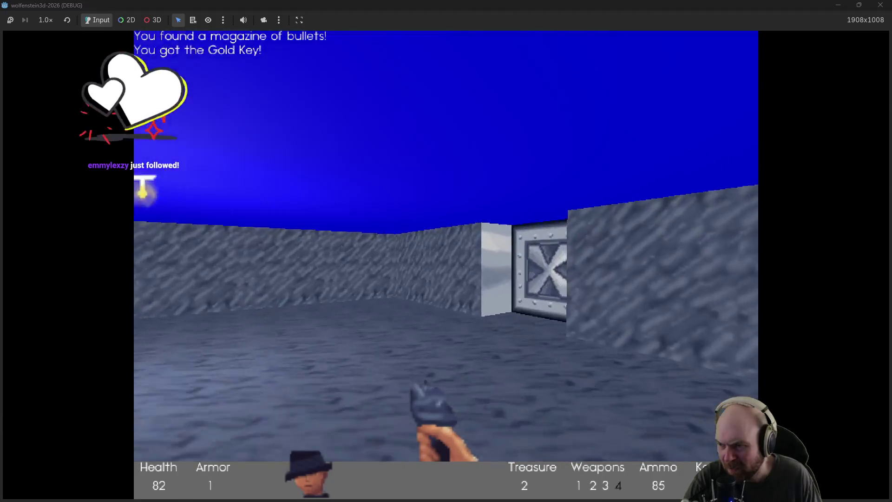
key("space")
key("ctrl")
key("ctrl")
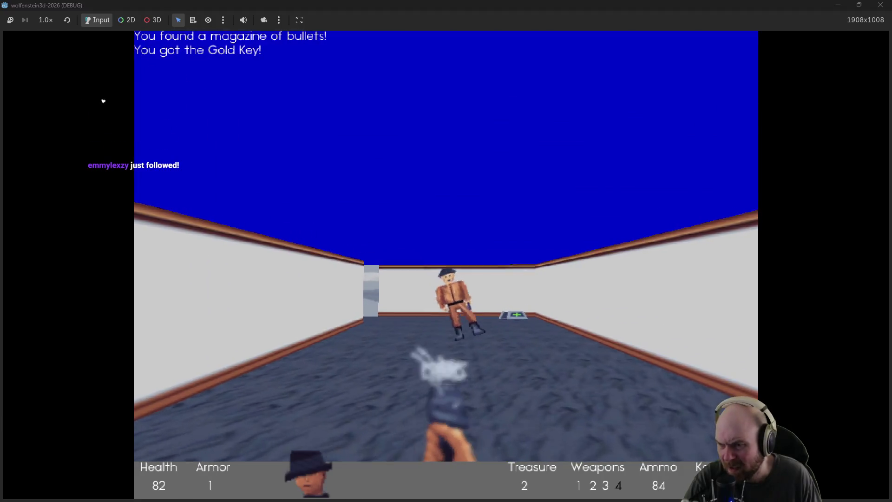
key("Up")
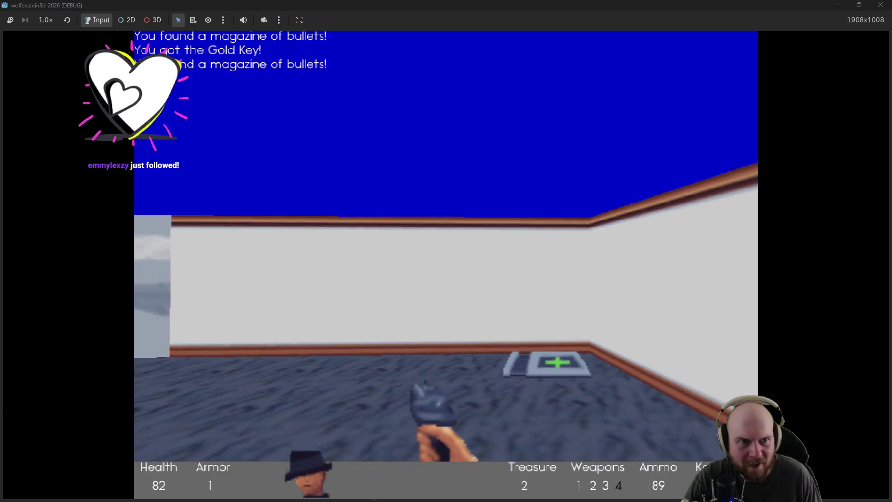
key("Up")
Step: Pass through the grid-walled corridor into the stone area and shoot the guard ahead
key("Left")
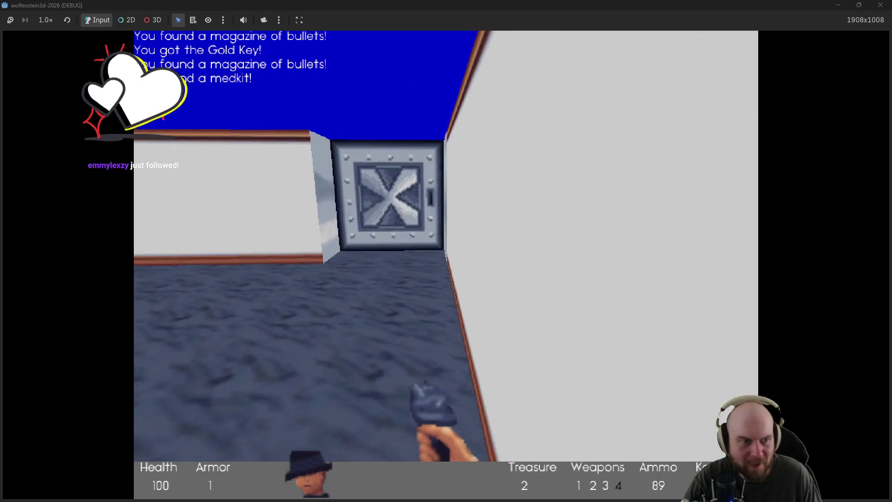
key("Up")
key("space")
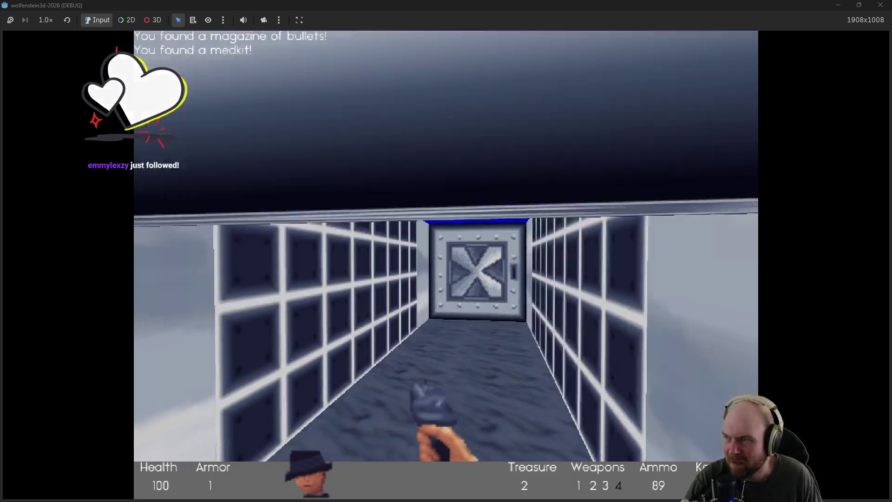
key("Up")
key("space")
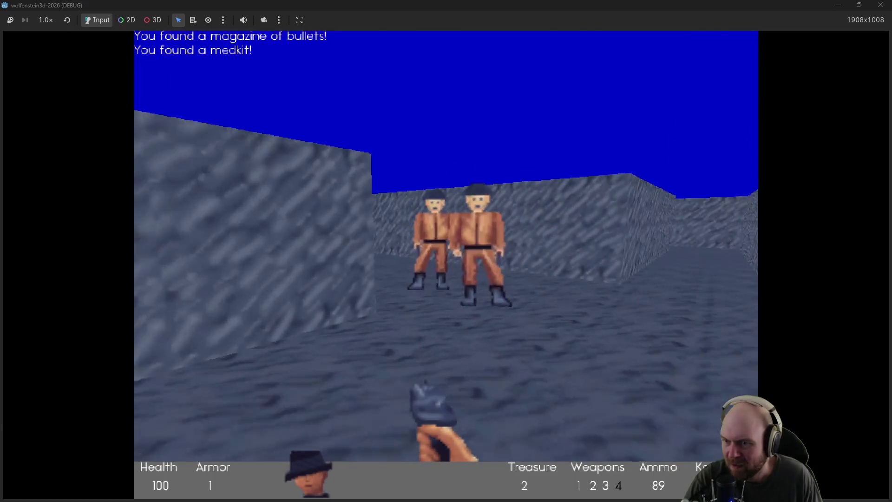
key("ctrl")
Step: Fire at the approaching guards and push through the doorway into the room
key("Left")
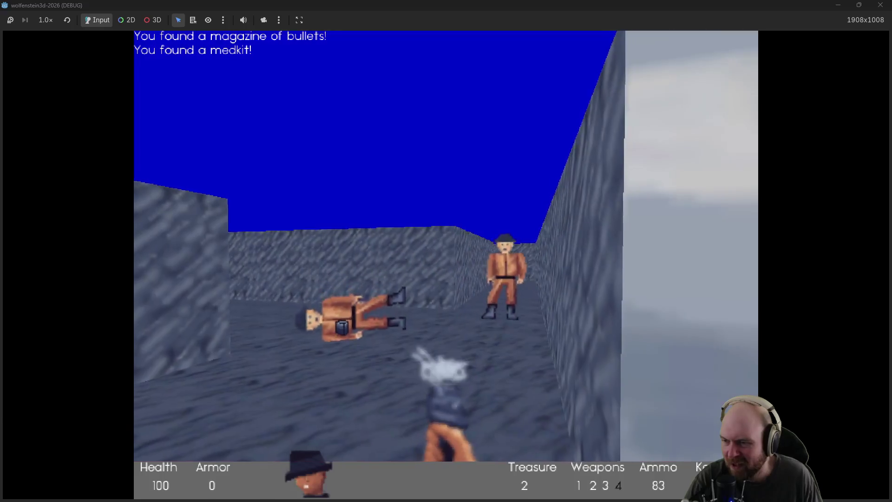
key("Right")
key("ctrl")
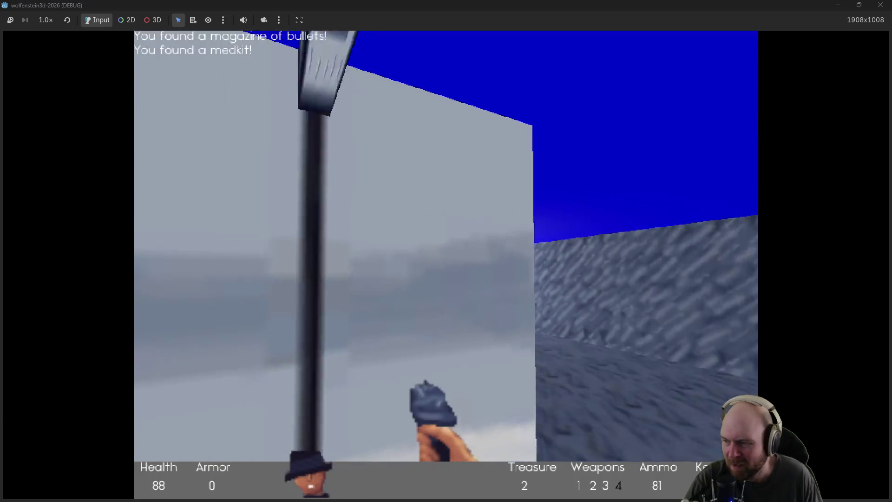
key("Left")
key("Up")
key("ctrl")
key("ctrl")
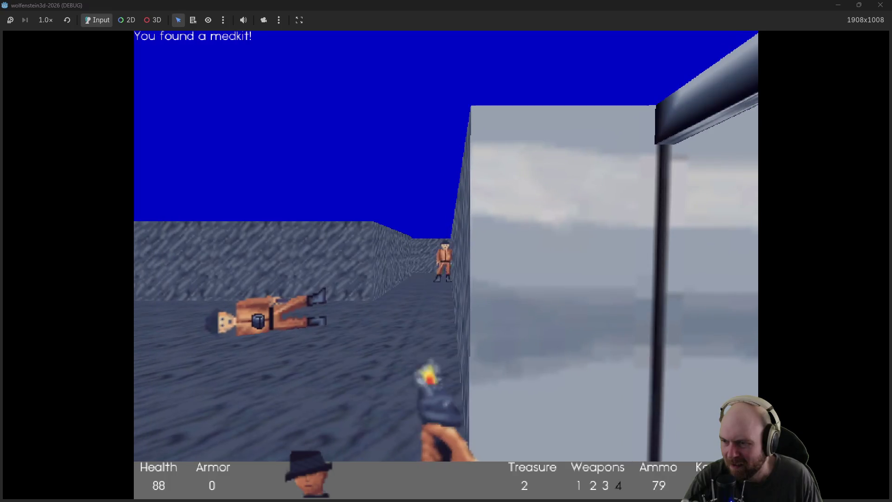
key("ctrl")
Step: Shoot the guards down the side corridor and advance through the maze
key("Right")
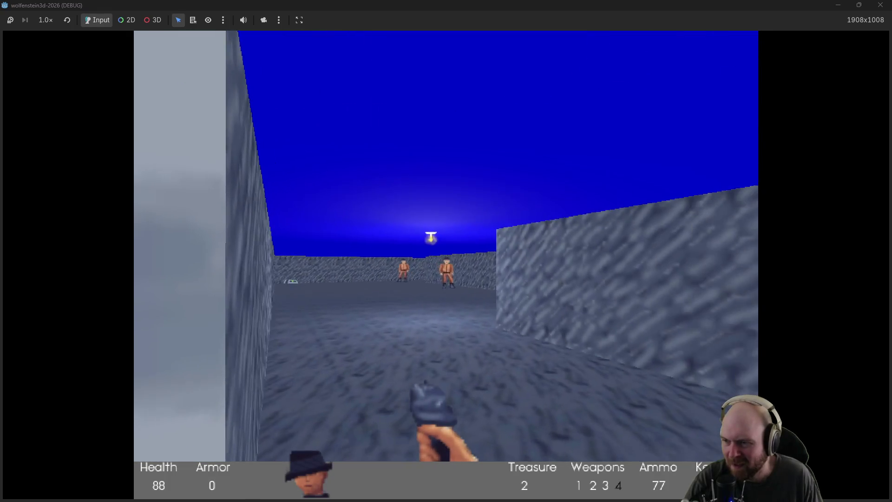
key("ctrl")
key("ctrl")
key("Left")
key("ctrl")
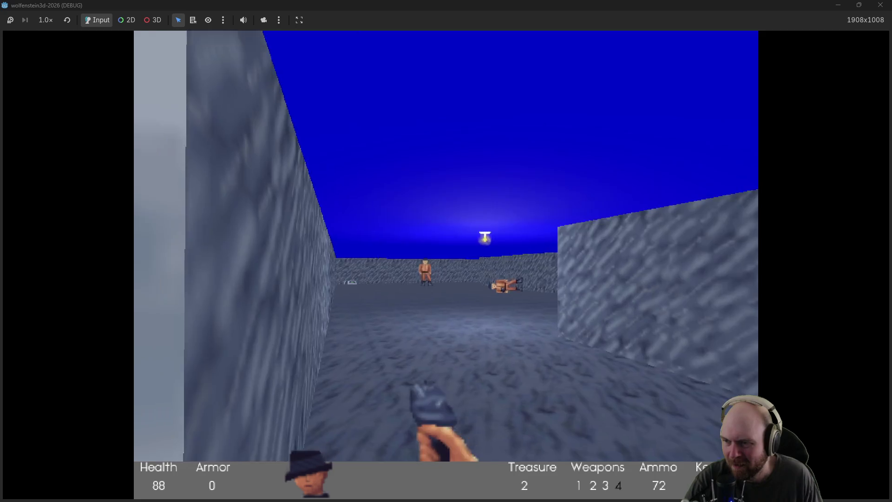
key("ctrl")
key("ctrl")
key("ctrl")
key("Up")
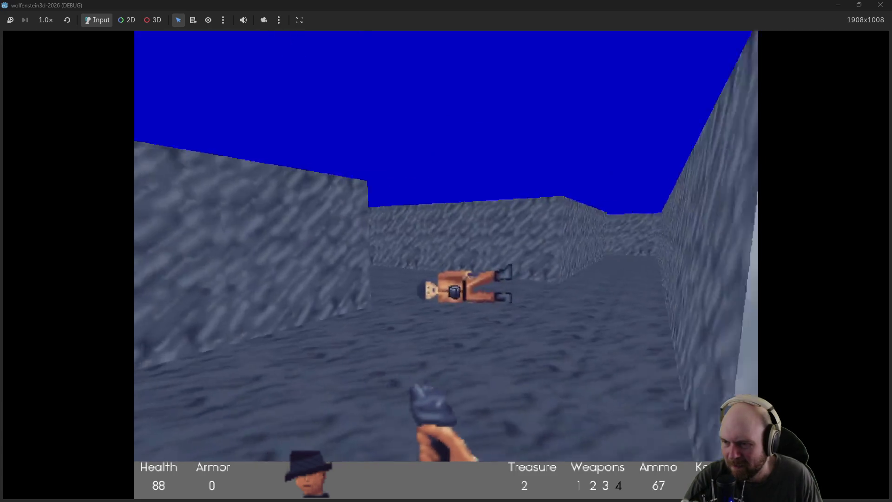
key("Up")
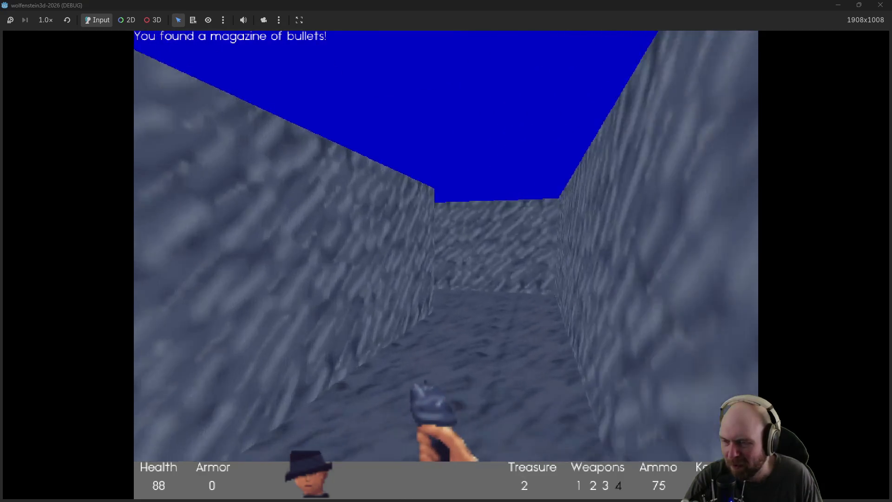
Step: Shoot the long-corridor guards, collect magazines, and walk the brick corridor to the steel door
key("Right")
key("ctrl")
key("ctrl")
key("ctrl")
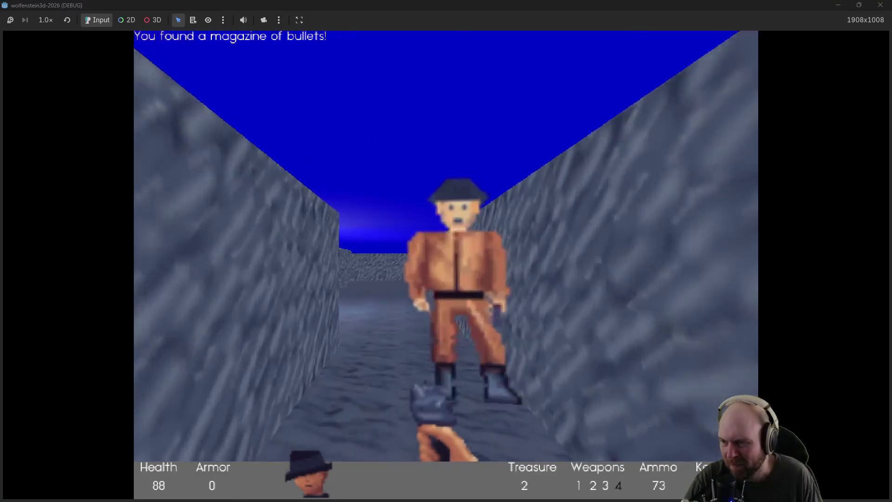
key("Up")
key("Left")
key("ctrl")
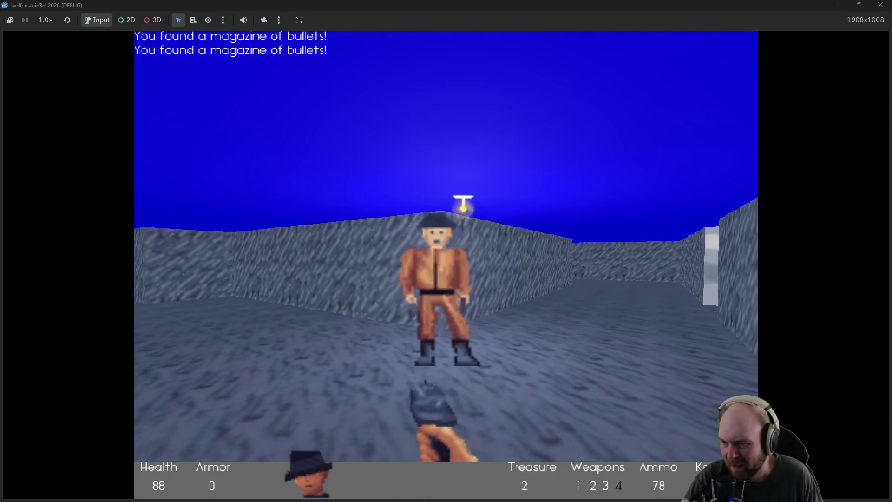
key("Up")
key("Right")
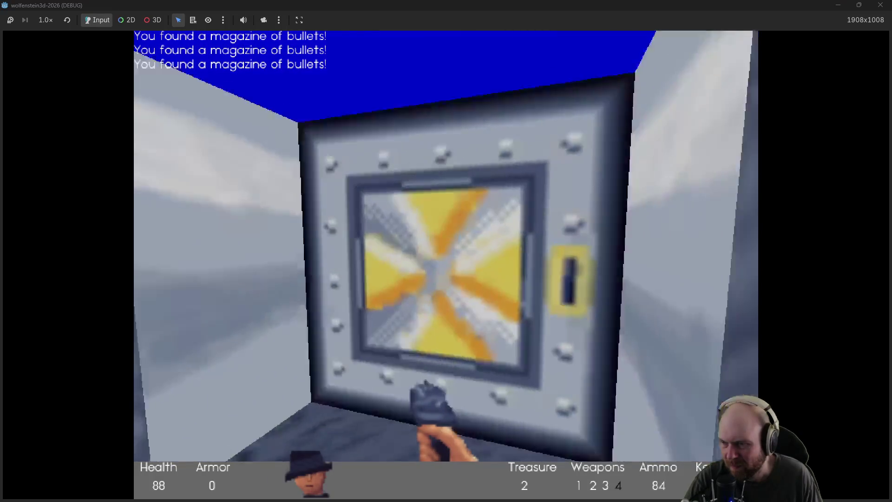
key("Right")
key("Up")
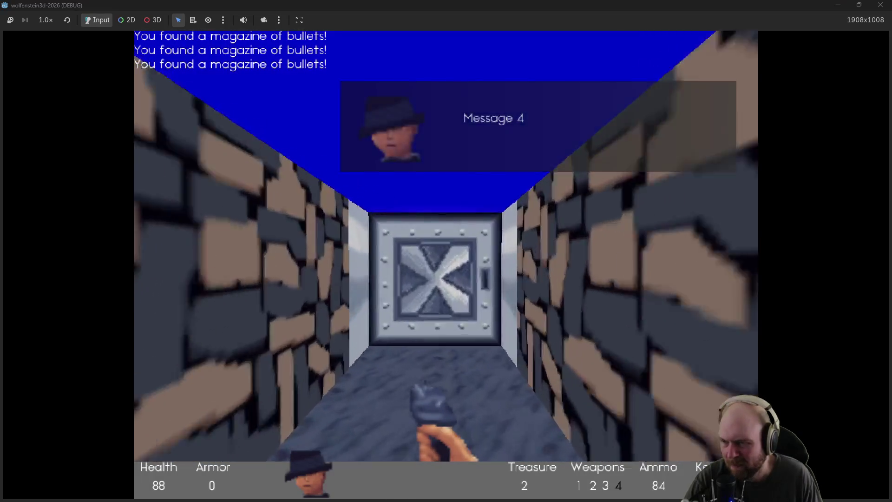
Step: Enter the white room and shoot the guard there
key("Up")
key("ctrl")
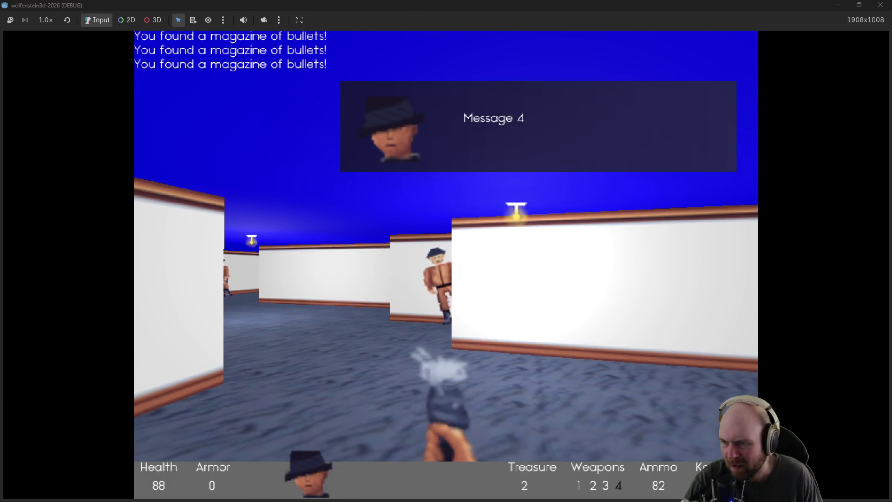
key("ctrl")
key("ctrl")
key("Left")
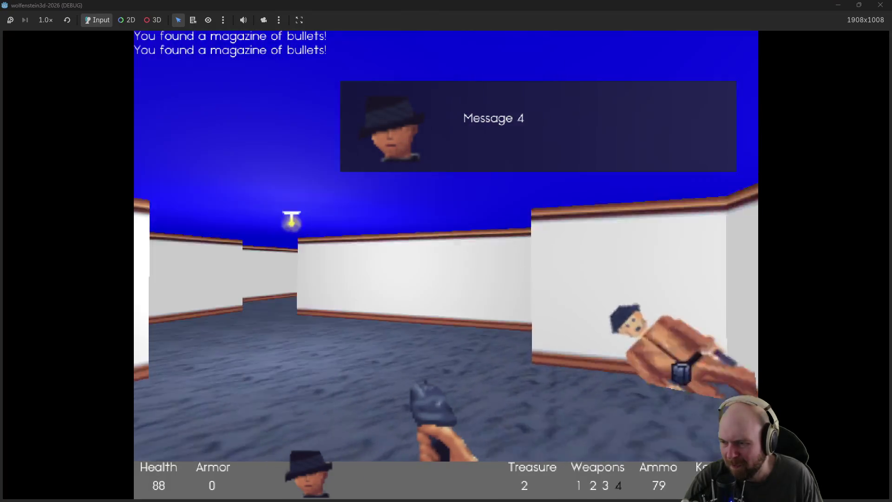
key("Up")
Step: Kill the standing guard, collect the ammo, and open the steel door
key("Left")
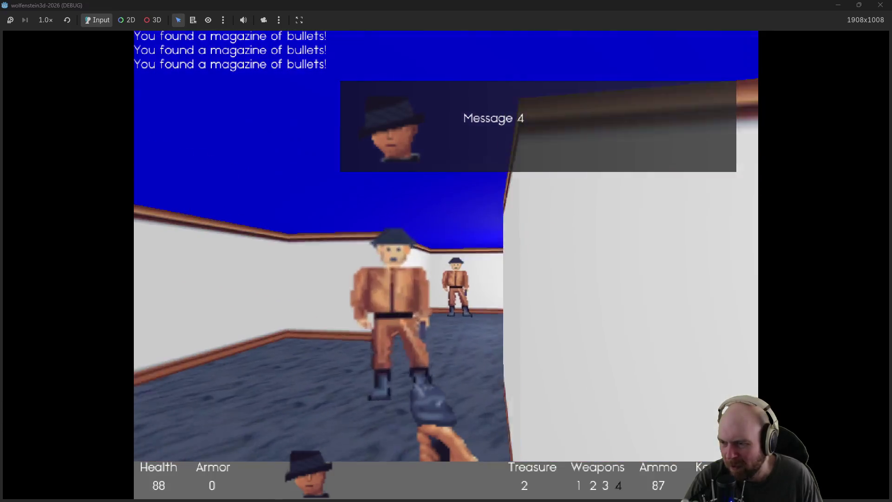
key("ctrl")
key("ctrl")
key("Left")
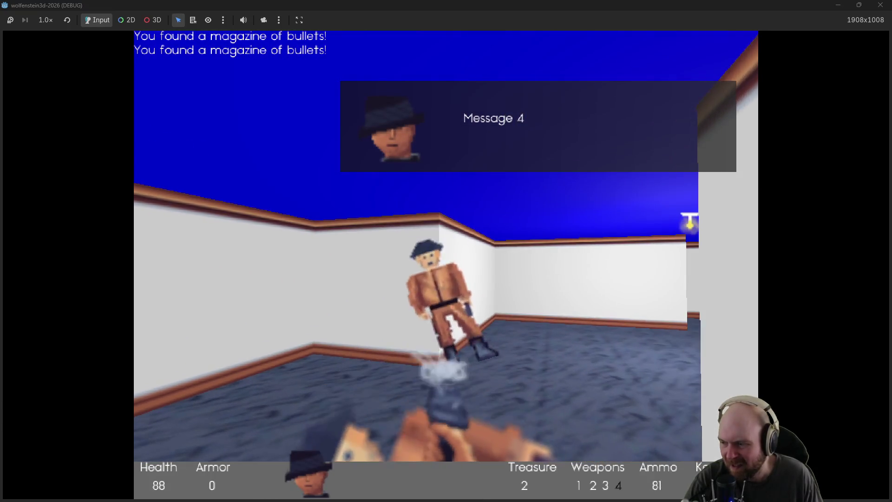
key("Up")
key("Right")
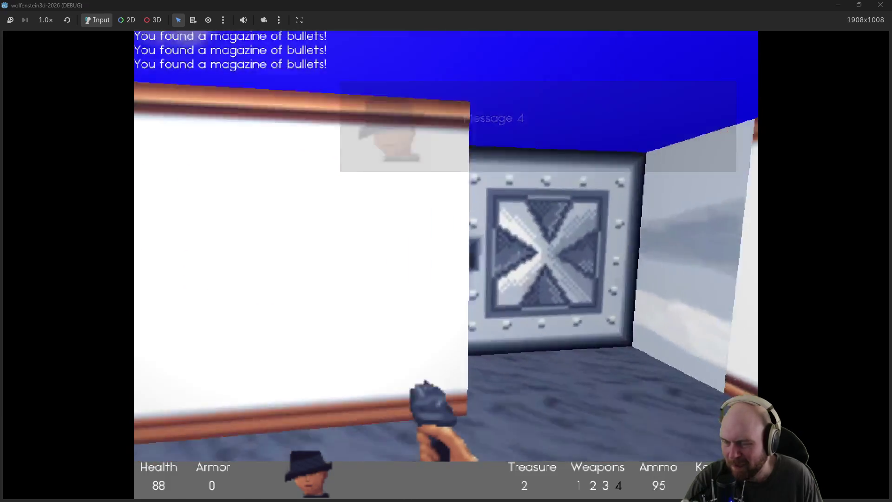
key("Up")
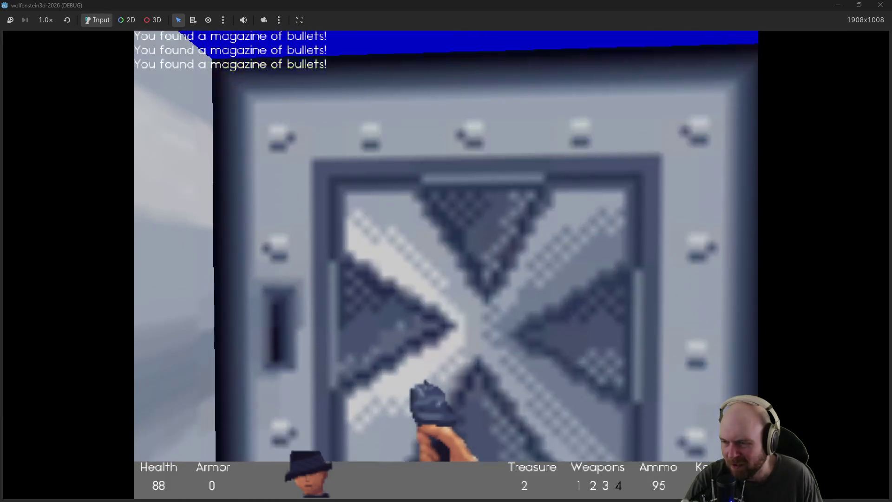
key("space")
Step: Shoot the guard beside the wall, grab his magazine, and head down the white corridor
key("Left")
key("ctrl")
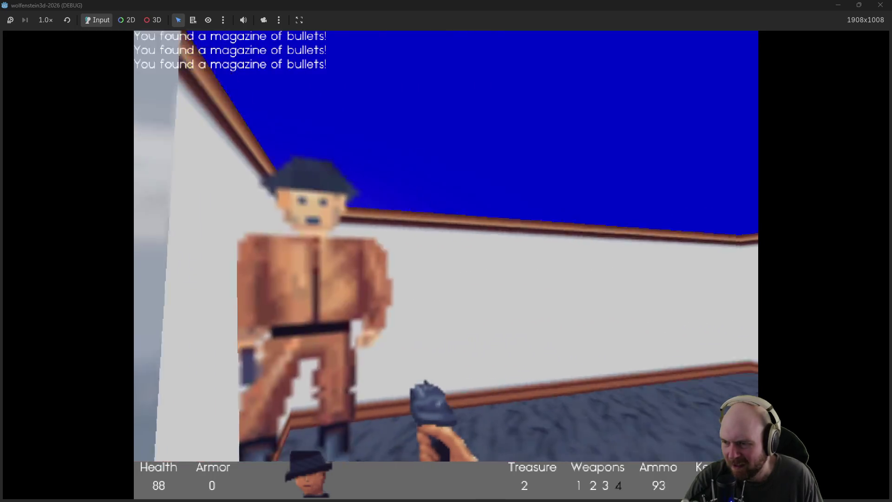
key("Up")
key("Left")
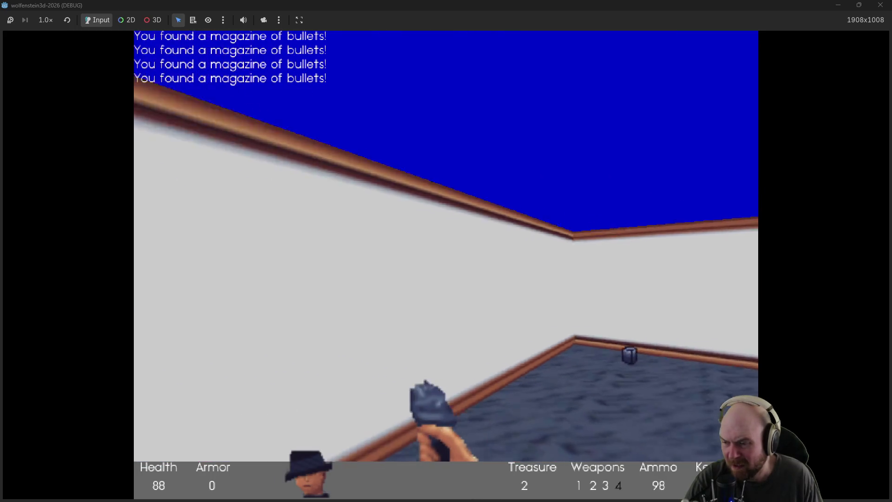
key("Up")
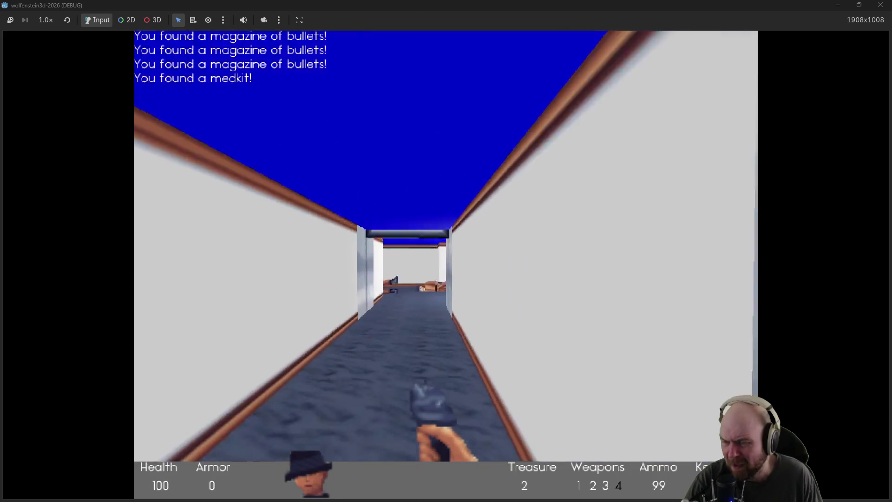
key("Up")
Step: Kill the nearby guard, pick up the magazine, and open the door to the wooden area
key("Left")
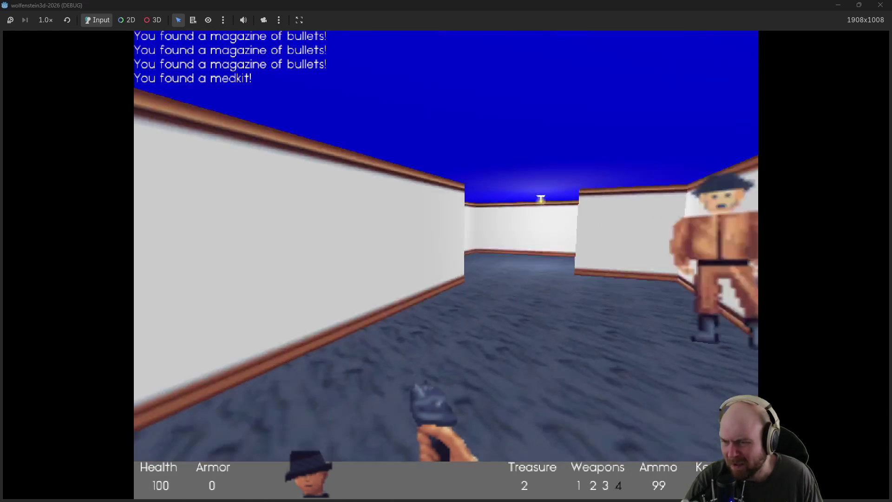
key("ctrl")
key("ctrl")
key("Right")
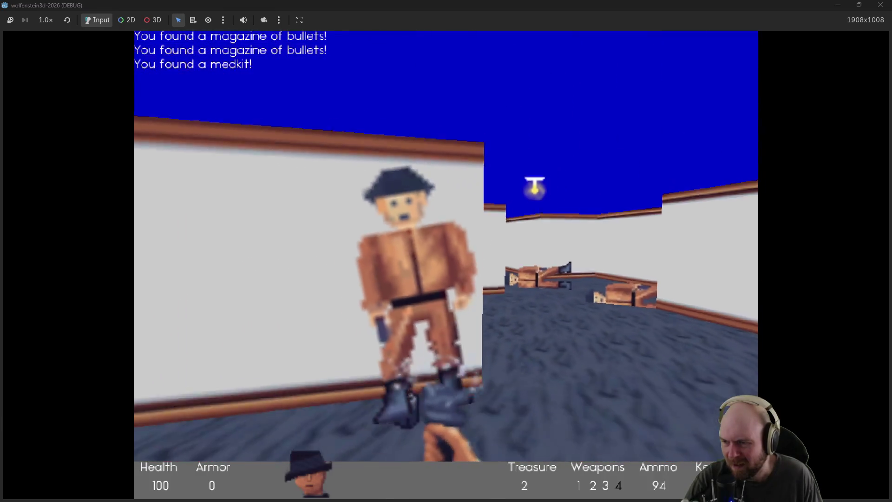
key("Up")
key("Right")
key("Left")
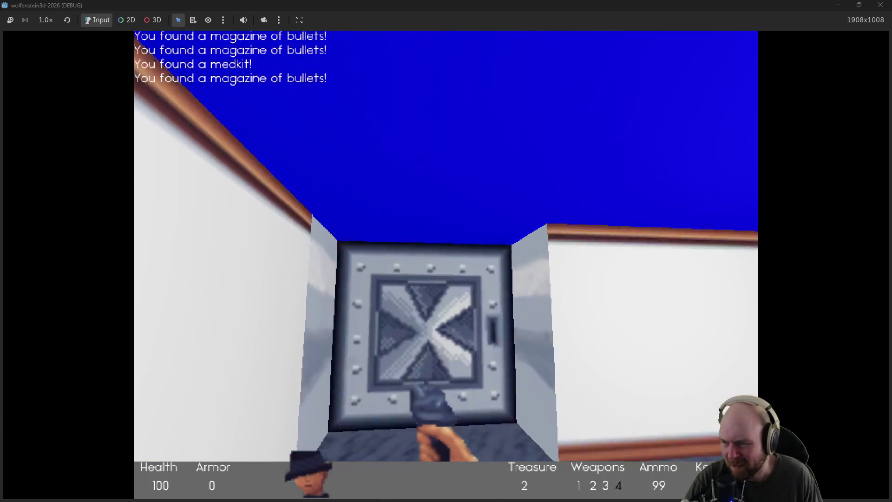
key("space")
Step: Move into the wooden-walled area, pick up a magazine, and look along the corridor
key("Up")
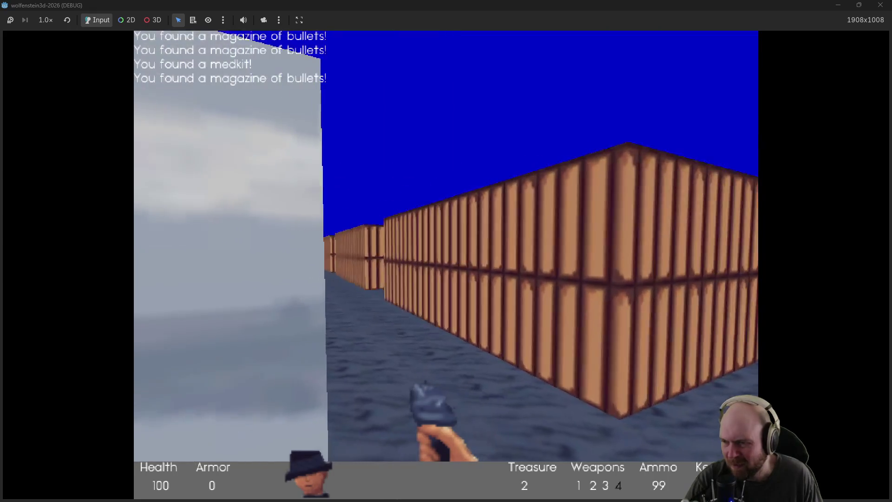
key("Right")
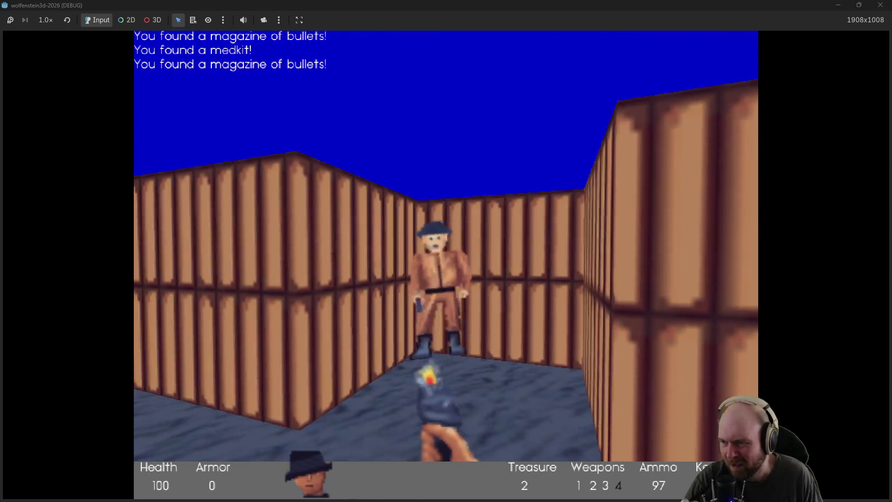
key("Up")
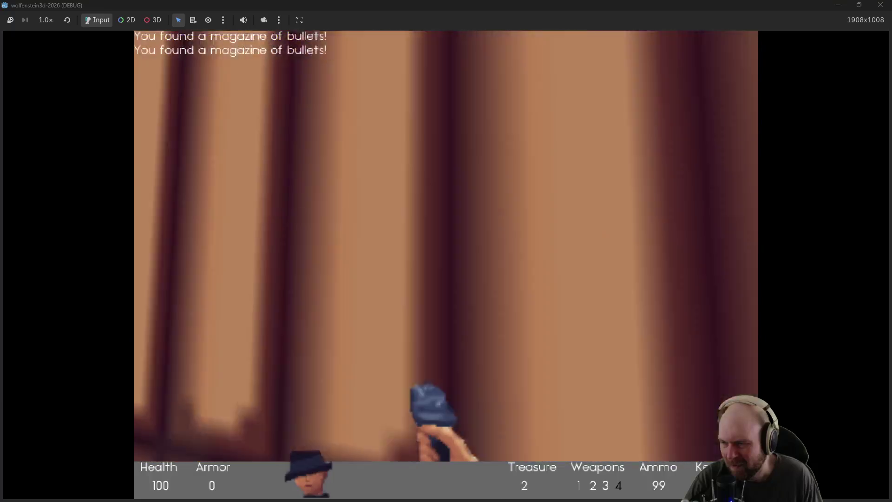
key("Left")
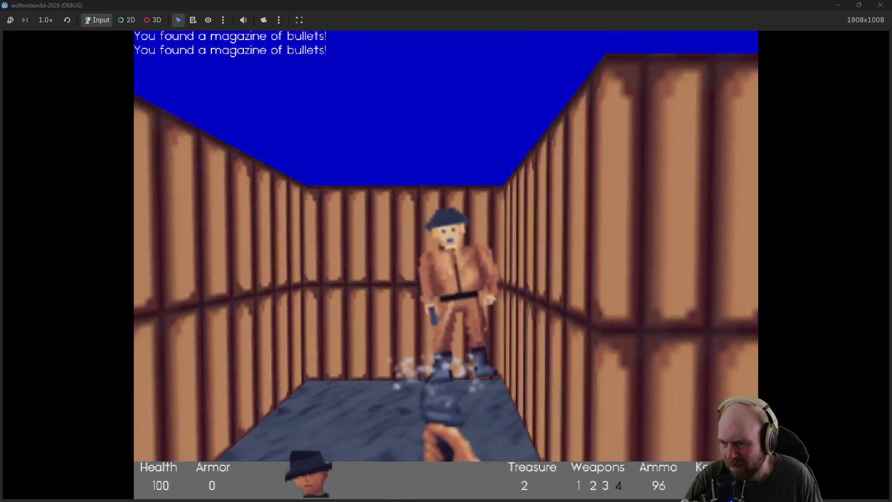
key("Up")
key("Left")
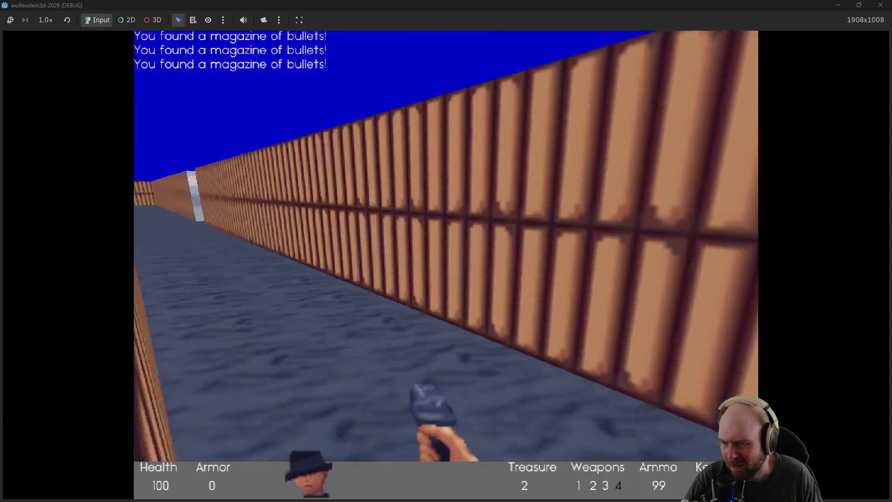
key("Left")
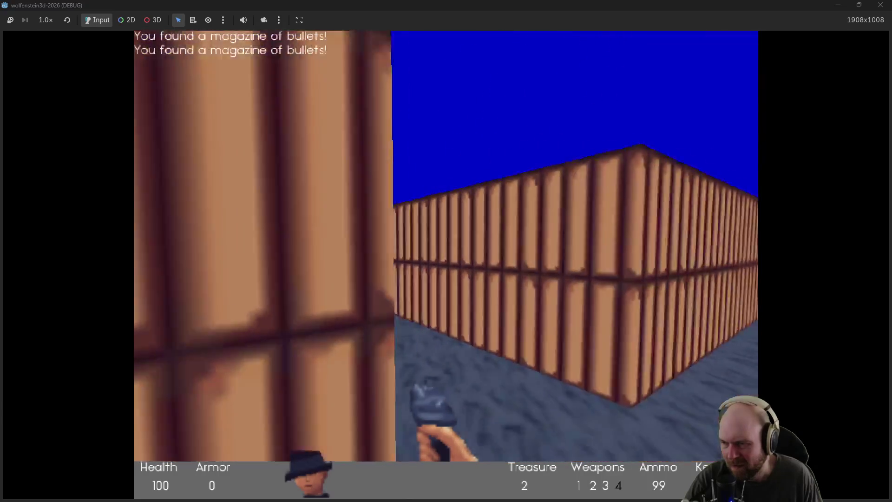
key("Right")
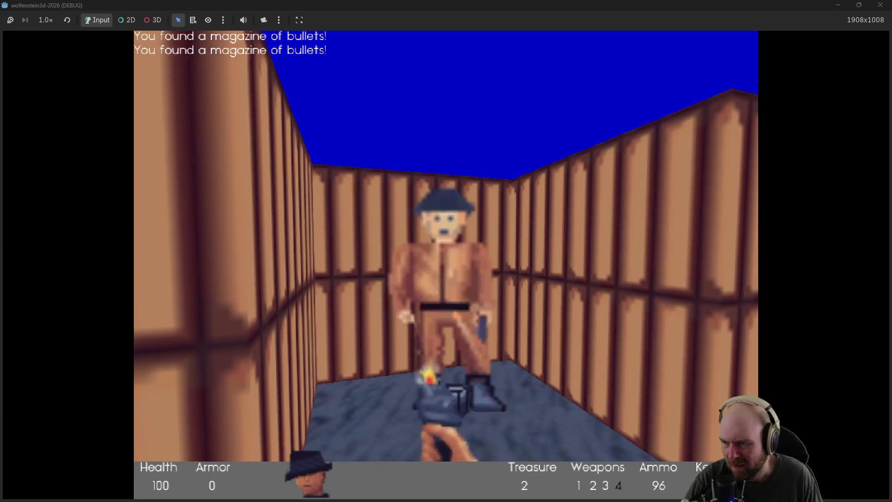
Step: Grab the fallen guard's magazine, shoot the corridor guard, and open the stone-corridor door
key("Up")
key("Left")
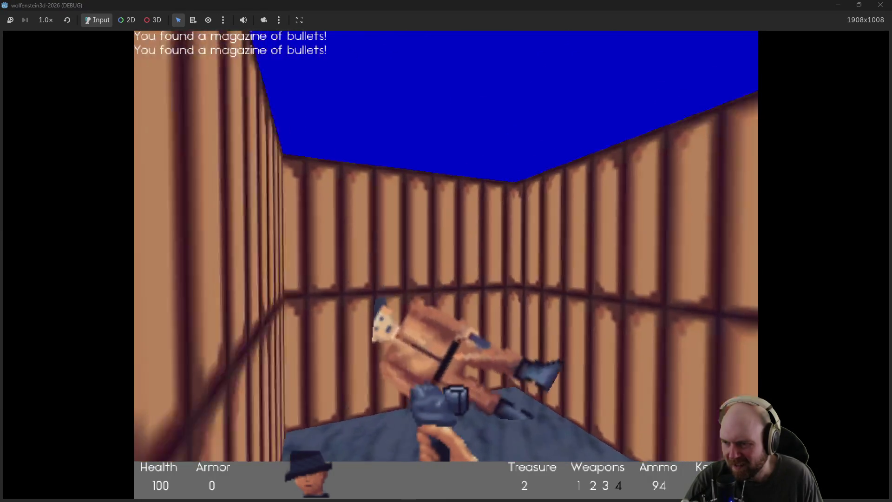
key("Up")
key("Right")
key("ctrl")
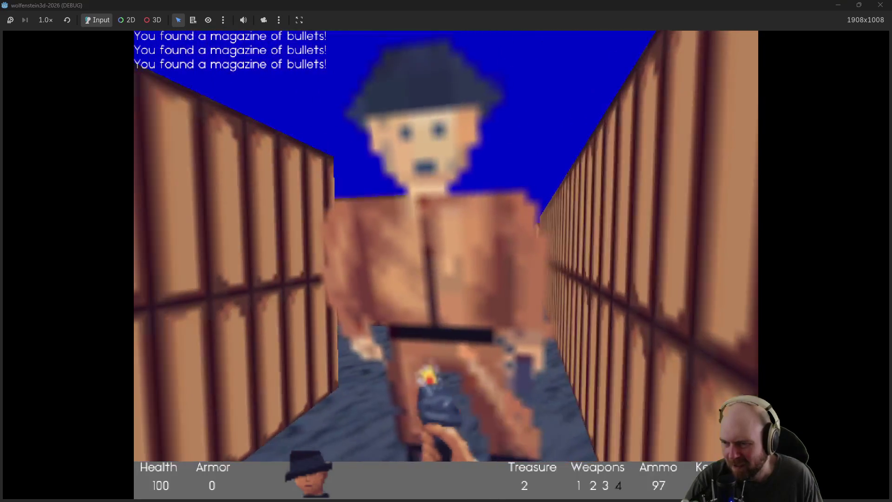
key("ctrl")
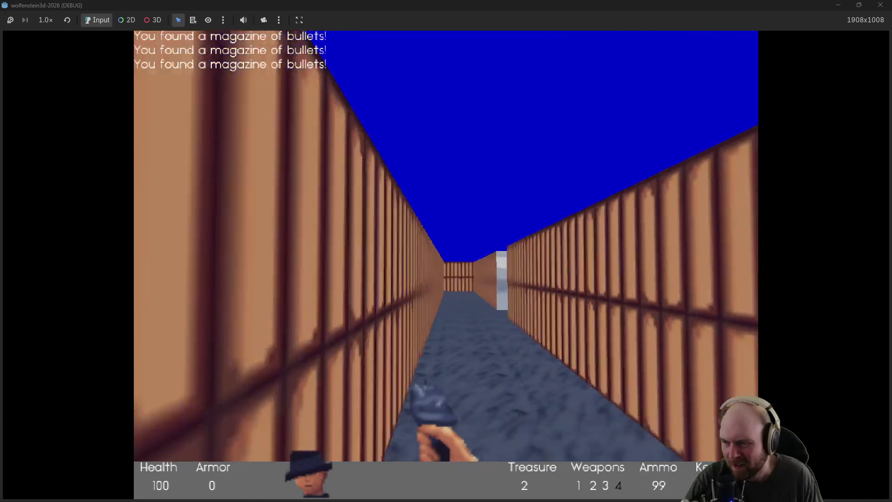
key("Right")
key("space")
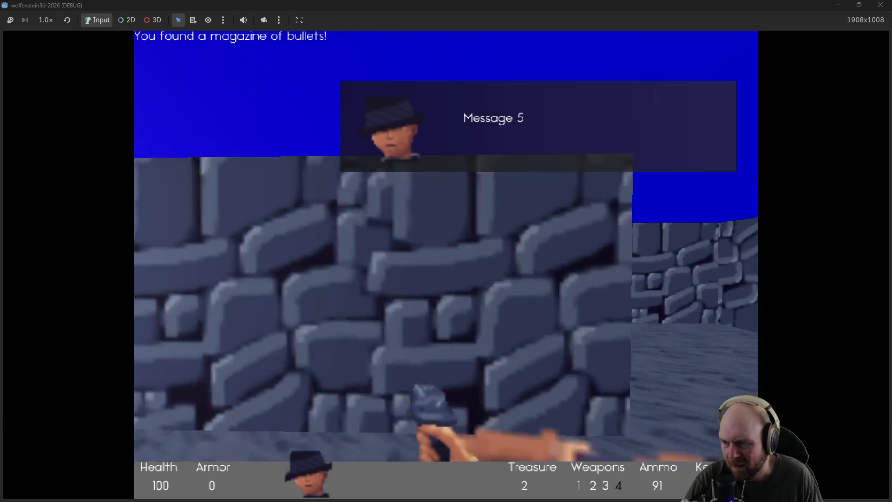
Step: Pick up the ammo and go through the panelled corridor into the stone room
key("Up")
key("Left")
key("Left")
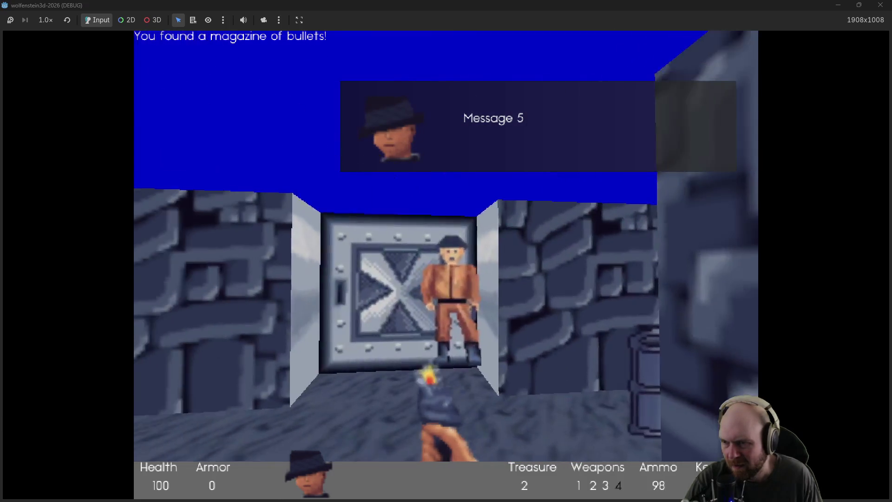
key("Up")
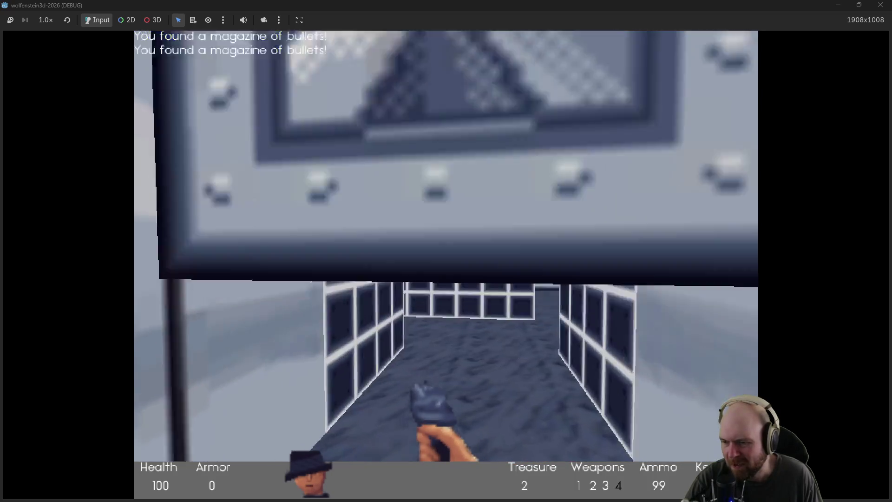
key("Left")
key("Right")
key("Up")
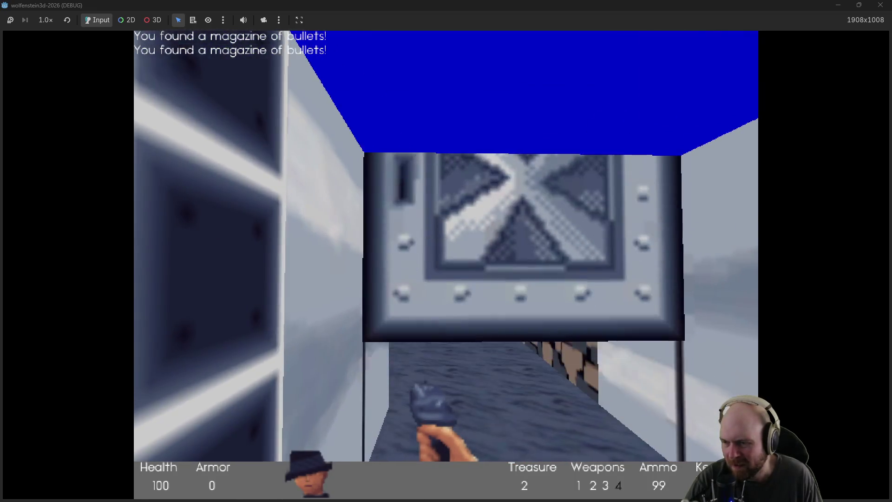
Step: Shoot the stone-room guard, collect the bullets and trenchcoat, and open the next steel door
key("ctrl")
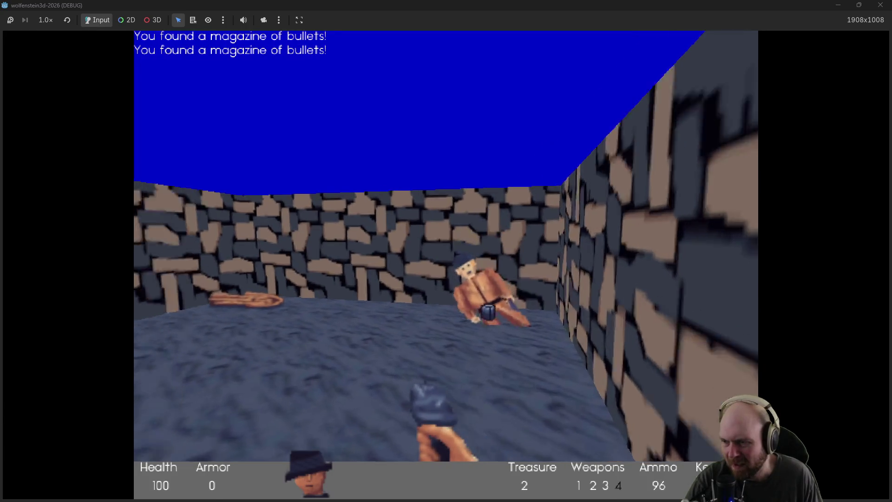
key("Up")
key("Left")
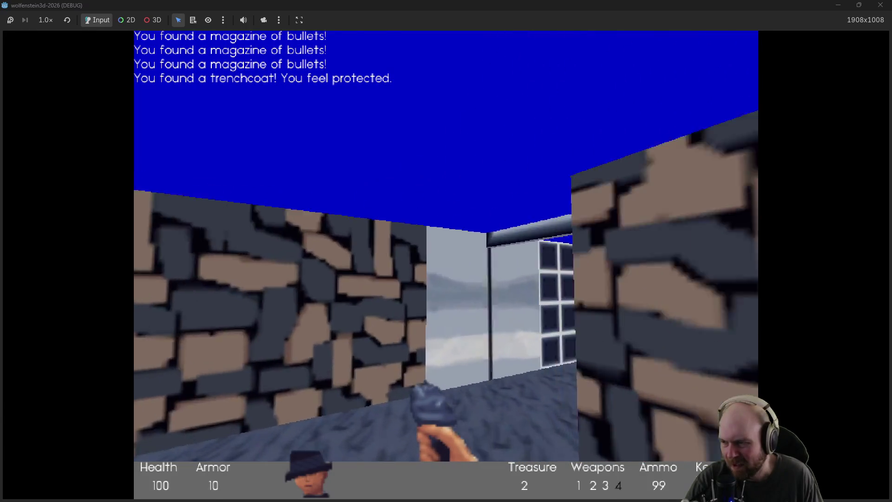
key("Right")
key("Up")
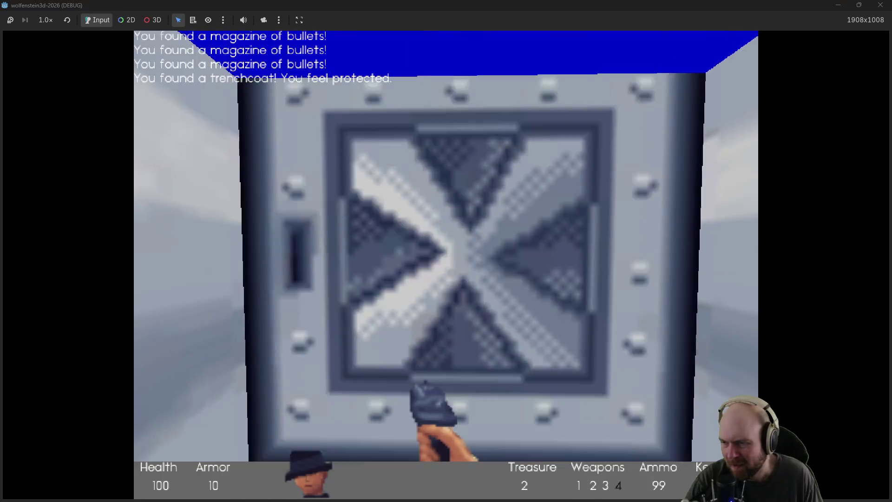
key("space")
Step: Go through the door, shoot the guards inside, and collect their magazine
key("Up")
key("Right")
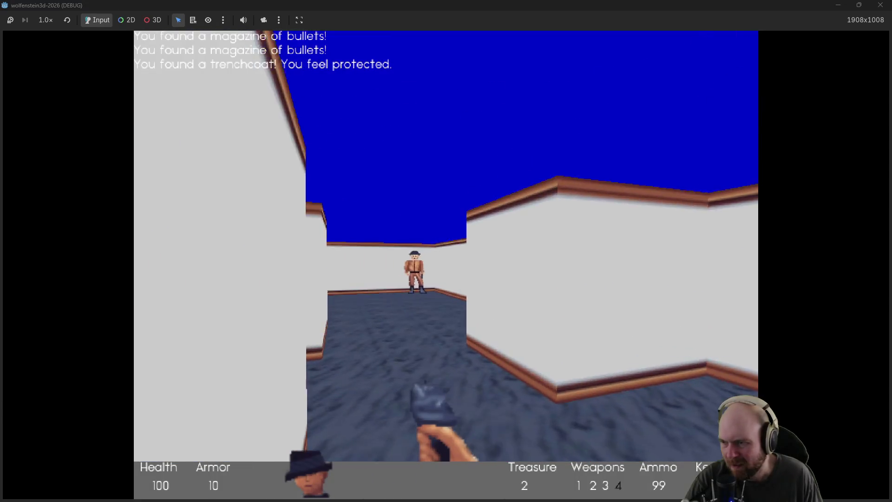
key("ctrl")
key("Up")
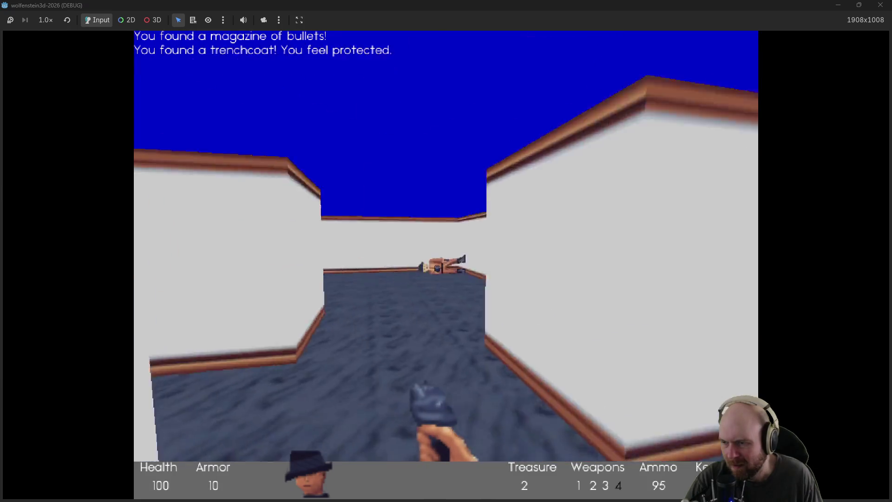
key("Left")
key("Up")
key("ctrl")
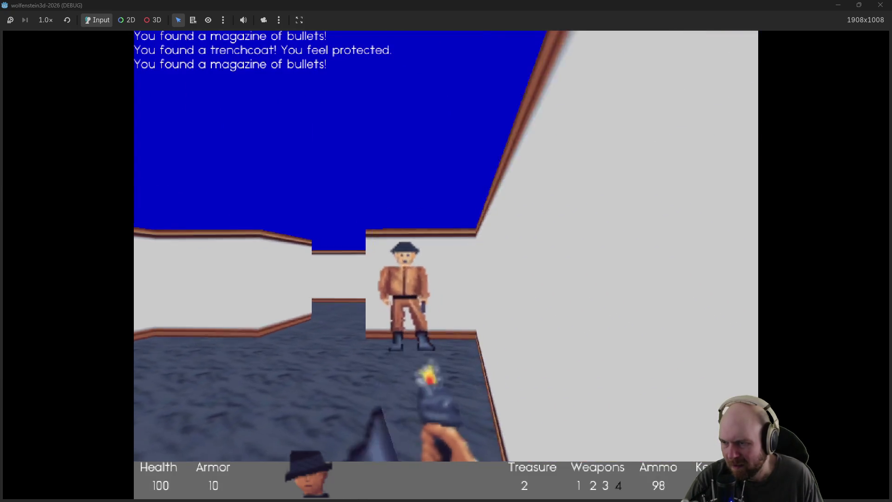
key("Up")
Step: Pick up the briefcase, shoot the guard by the wall, and open the steel door
key("Left")
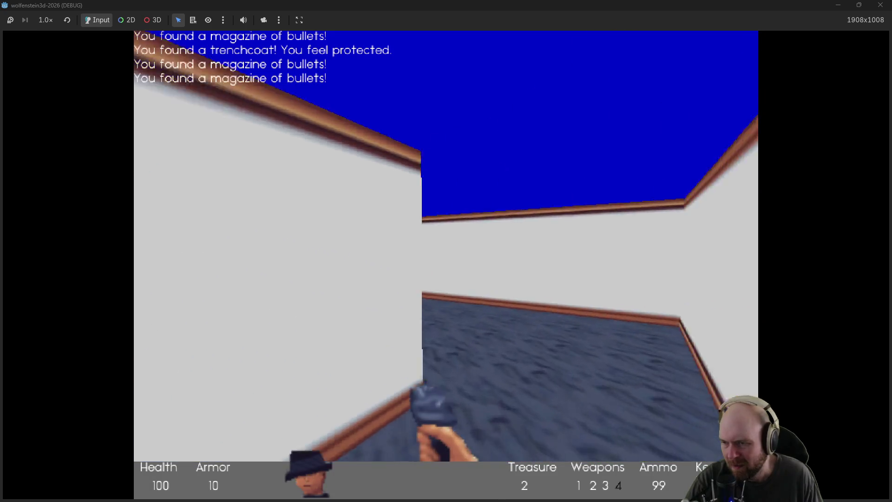
key("Up")
key("Left")
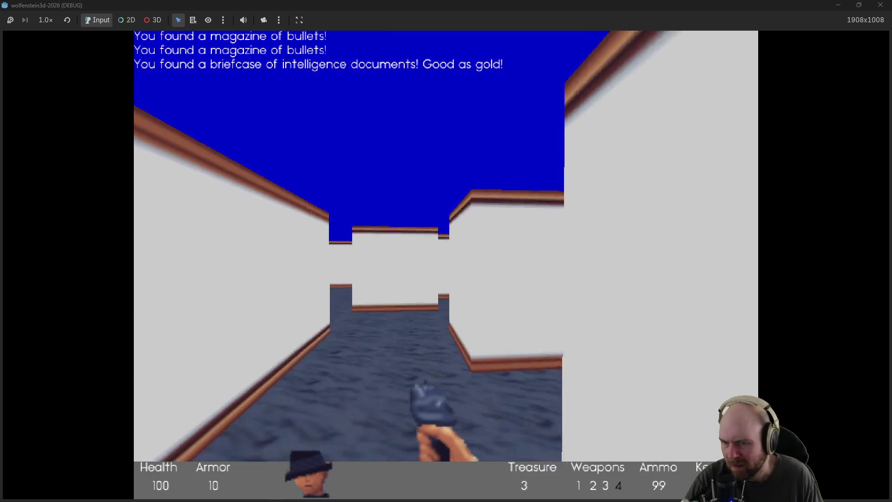
key("Left")
key("ctrl")
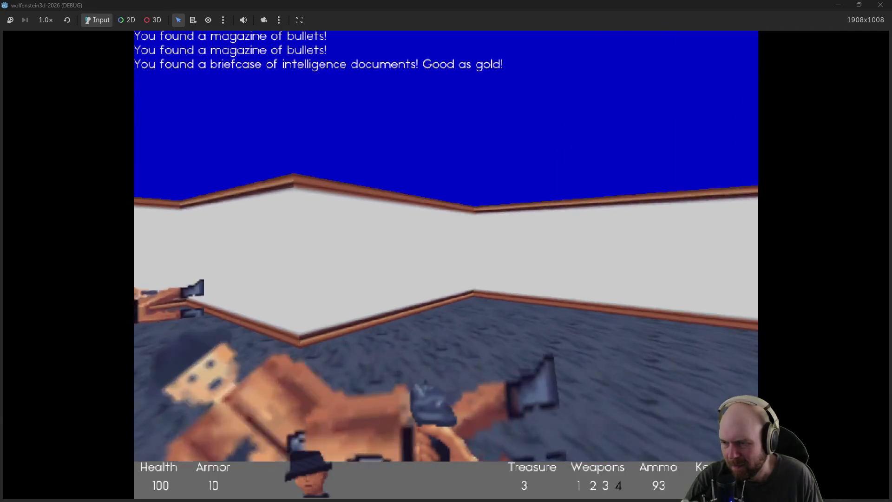
key("Right")
key("Up")
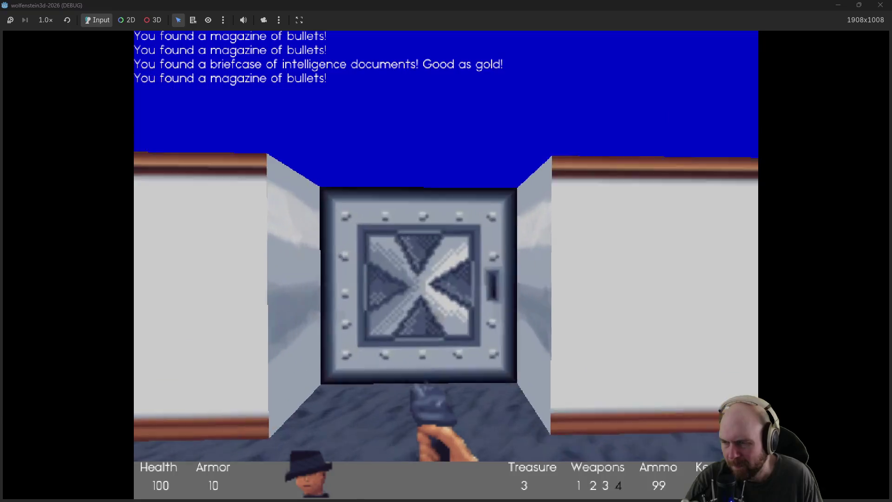
key("space")
Step: Cross the tiled corridor and open the steel door into the stone room
key("Up")
key("Left")
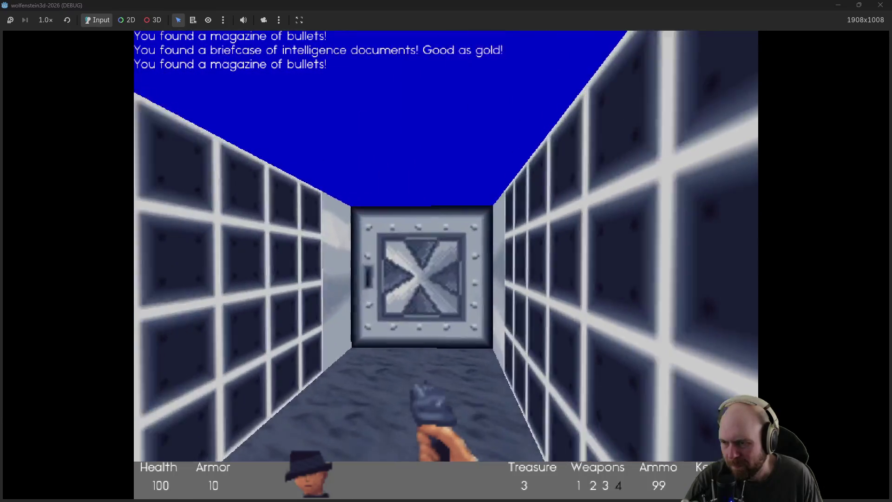
key("Up")
key("space")
key("Left")
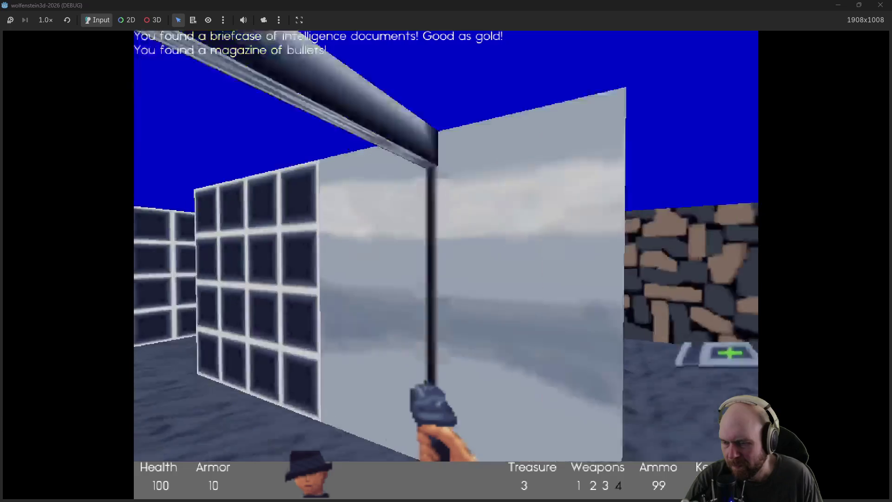
key("Left")
key("Right")
key("Left")
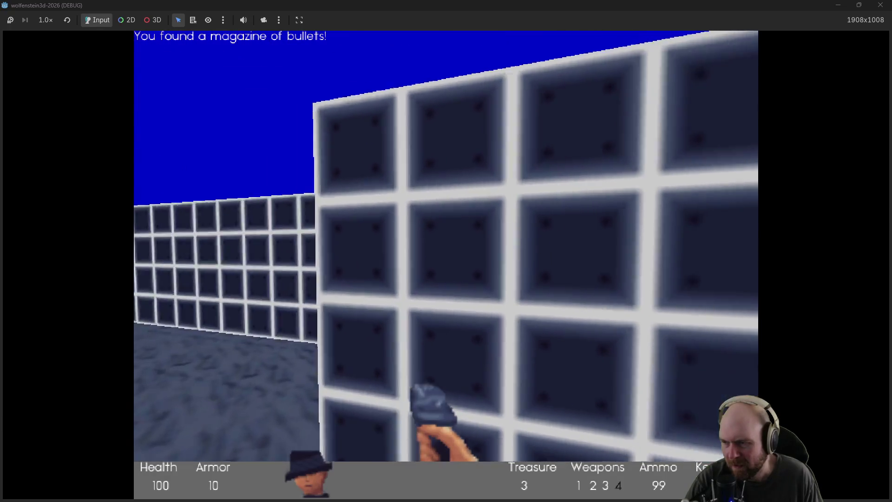
key("Right")
Step: Kill the guard in the stone corridor, collect ammo, and enter the barrel-lined room
key("Up")
key("ctrl")
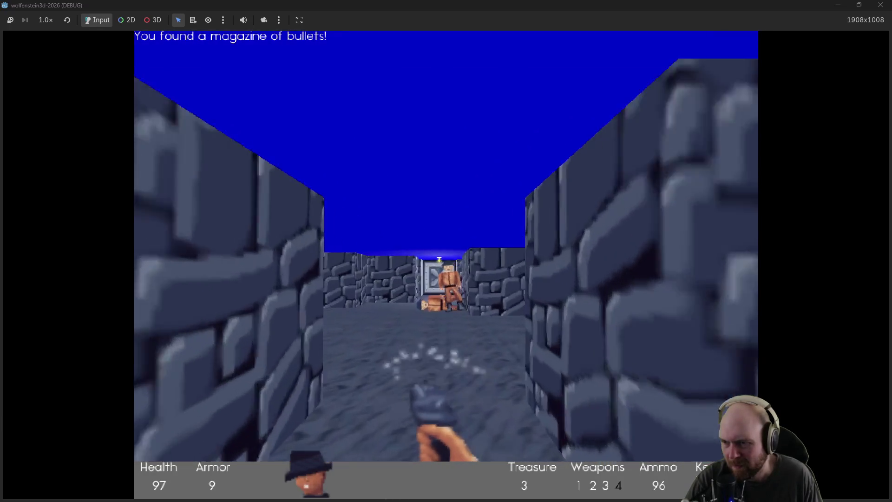
key("ctrl")
key("Up")
key("ctrl")
key("Right")
key("Left")
key("Up")
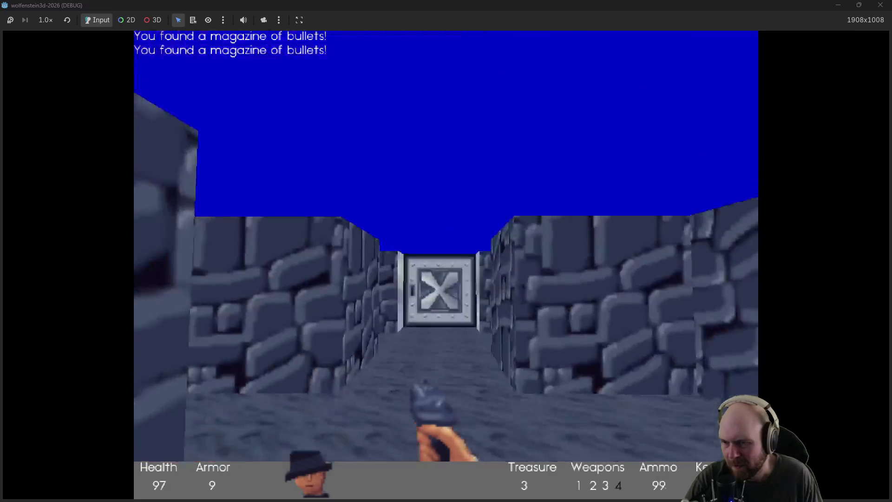
key("space")
key("Up")
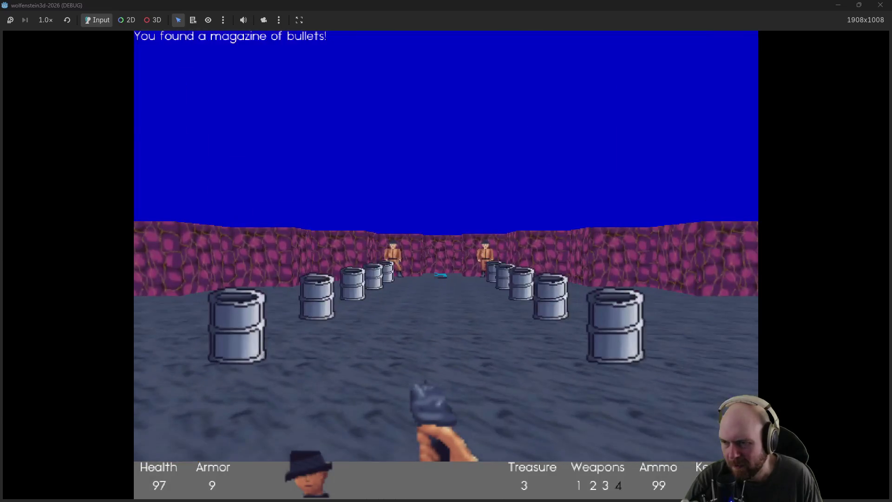
Step: Shoot the green-shirted guard and grab his magazine
key("Left")
key("ctrl")
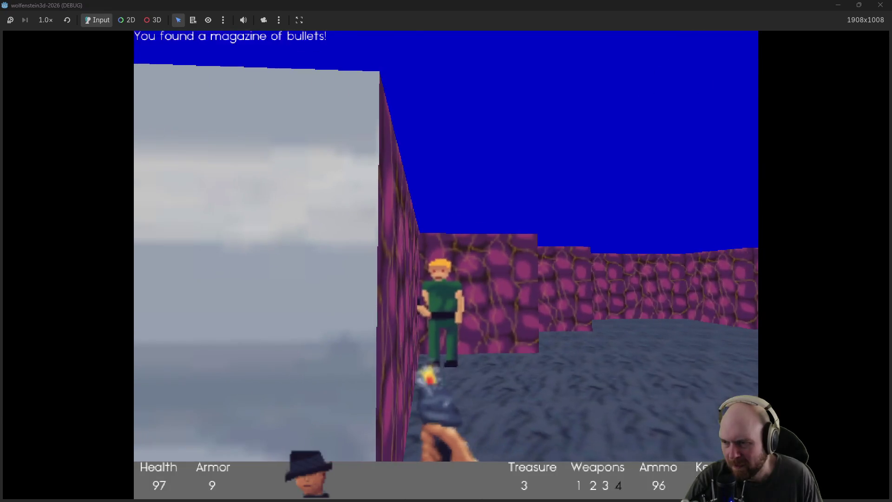
key("ctrl")
key("Right")
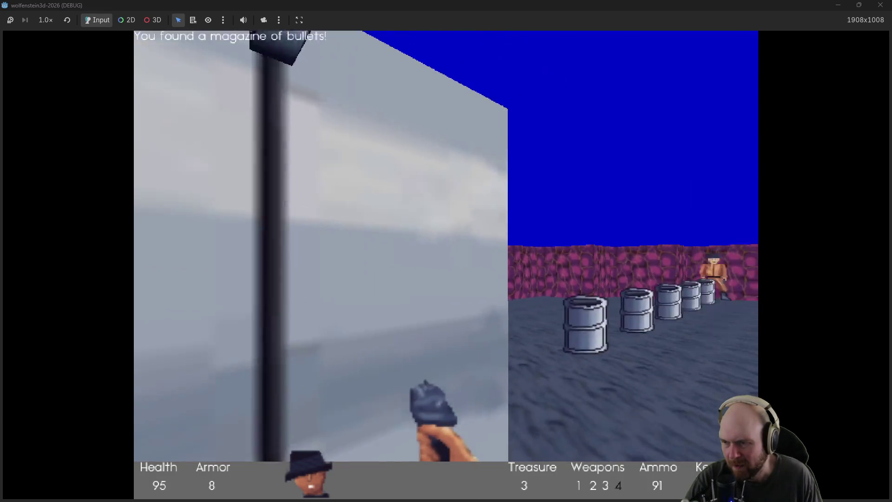
key("ctrl")
key("Up")
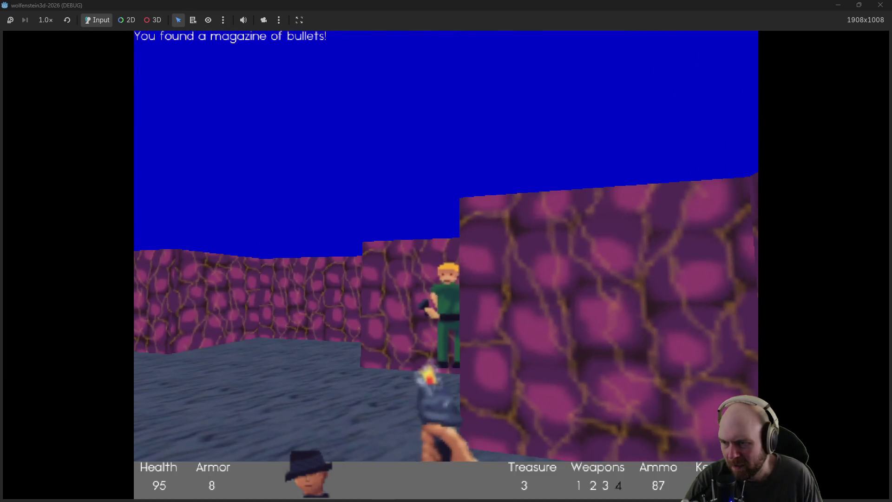
key("Up")
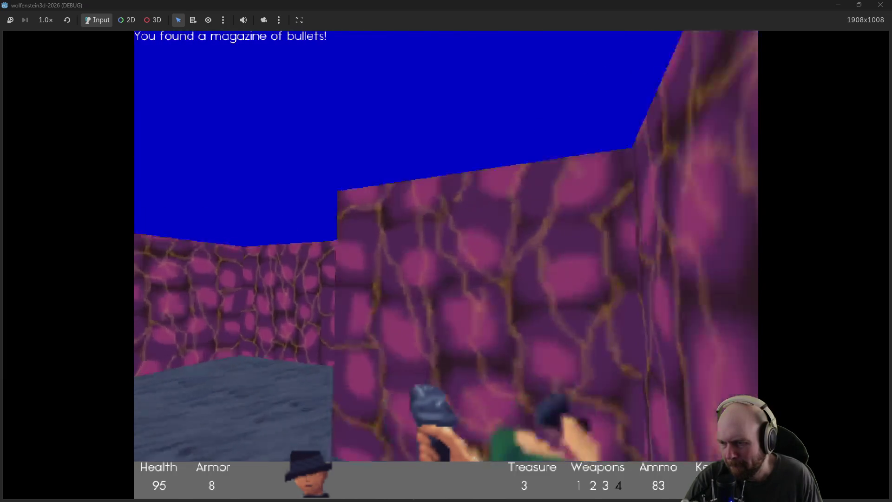
Step: Kill the guard across the barrel room and pick up the Silver Key
key("Left")
key("ctrl")
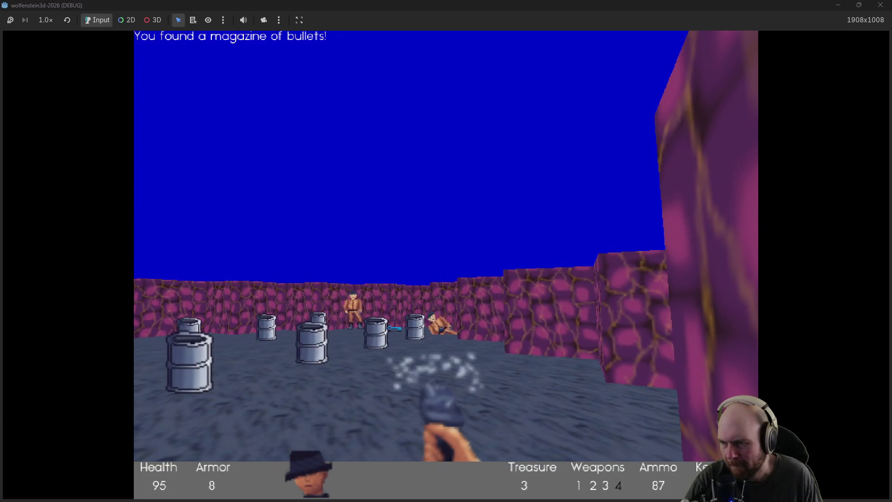
key("Left")
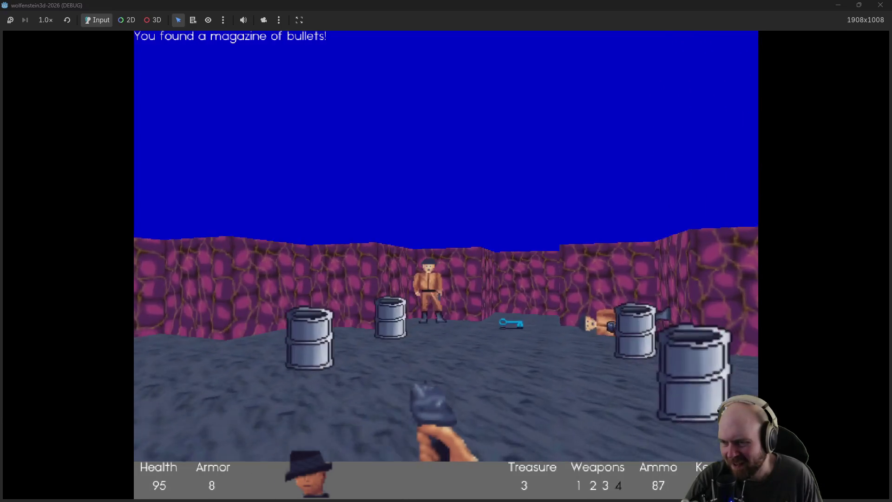
key("ctrl")
key("Up")
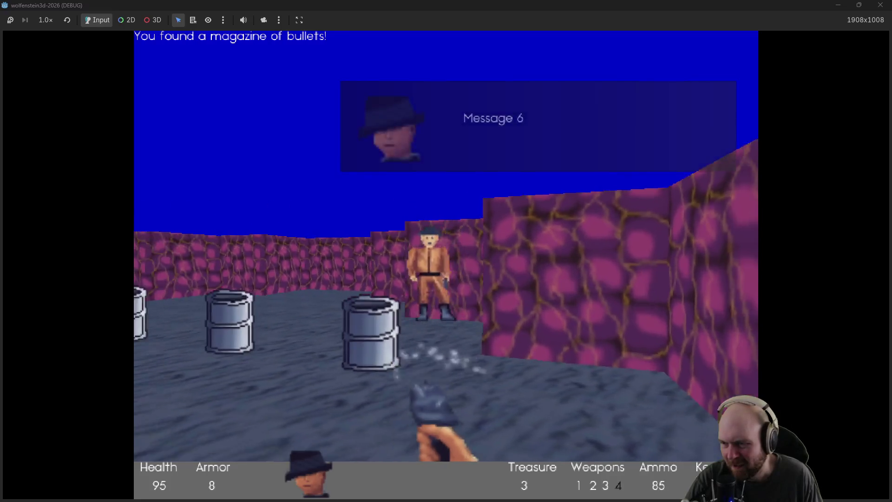
key("Left")
key("ctrl")
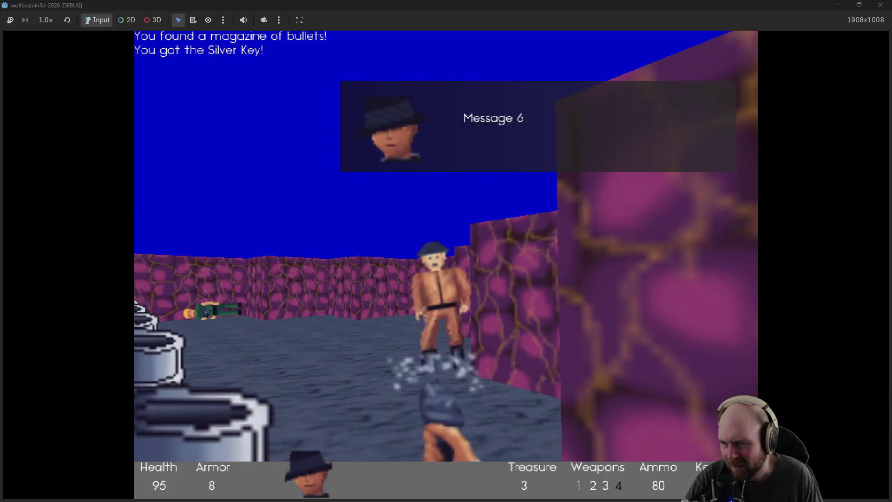
Step: Exit to the stone corridor and unlock the silver door with the Silver Key
key("Left")
key("Right")
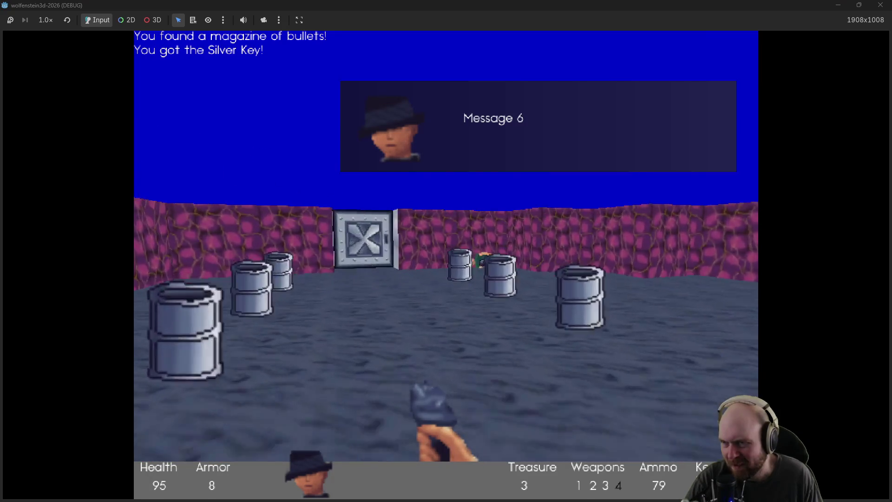
key("Up")
key("space")
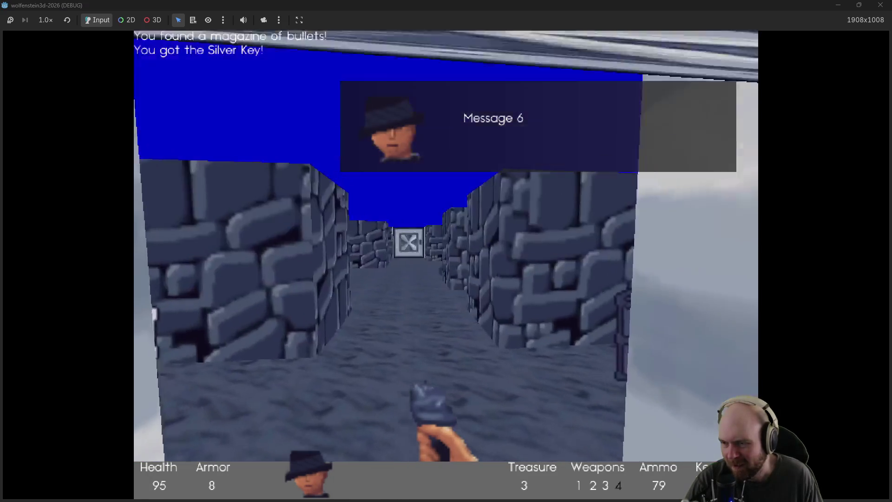
key("Left")
key("Left")
key("Left")
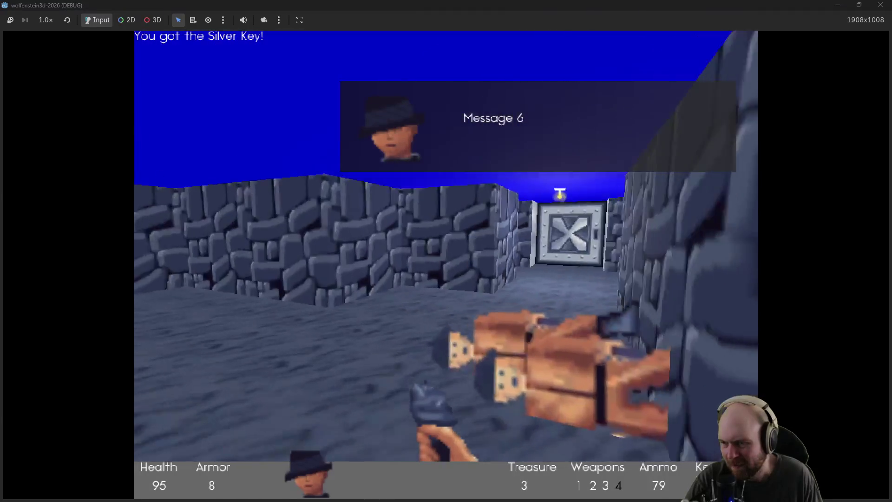
key("Up")
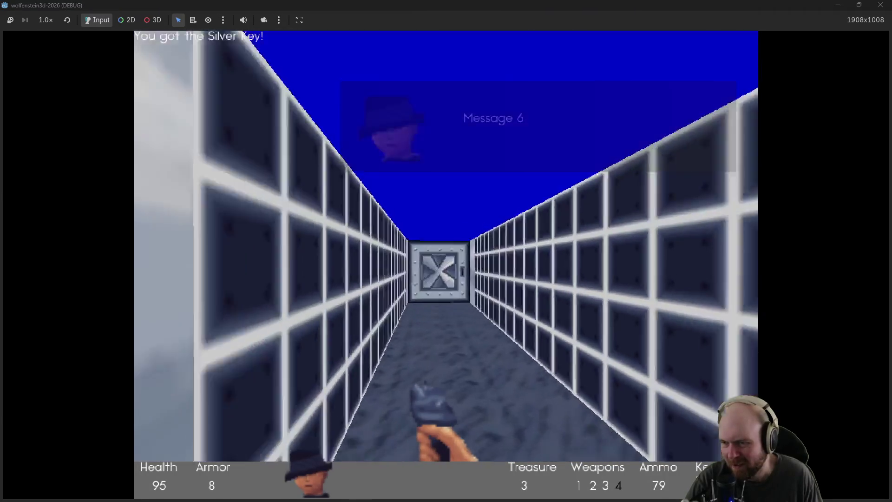
key("Up")
key("space")
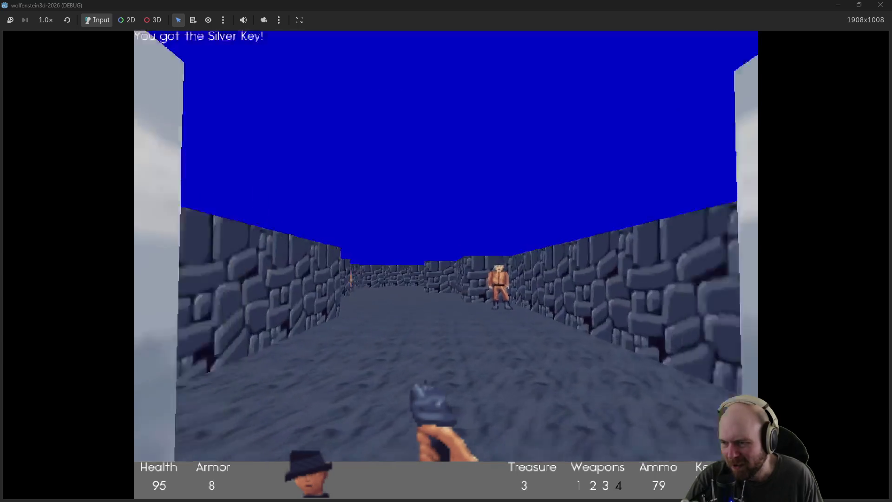
Step: Shoot the guards beyond the silver door and collect their magazines
key("ctrl")
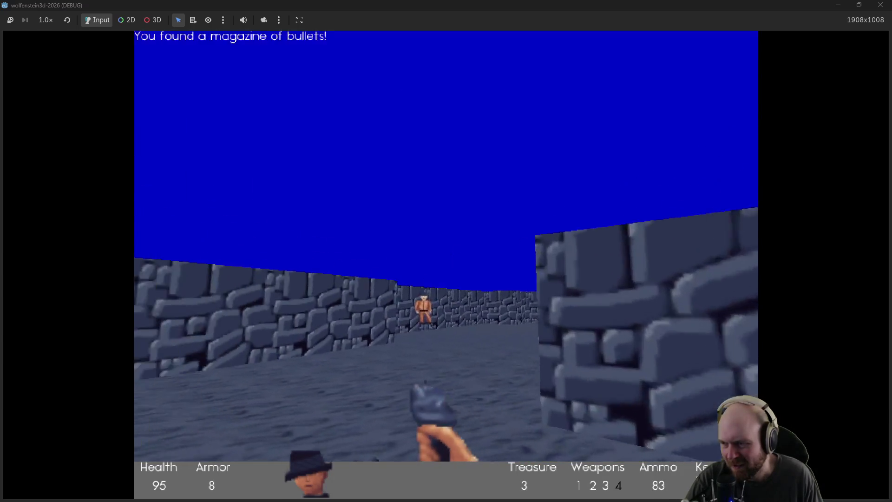
key("Left")
key("Up")
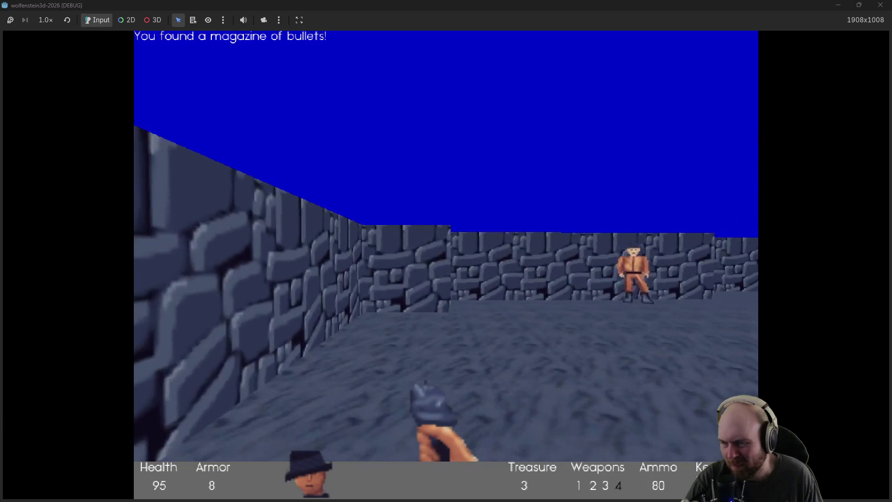
key("Right")
key("Up")
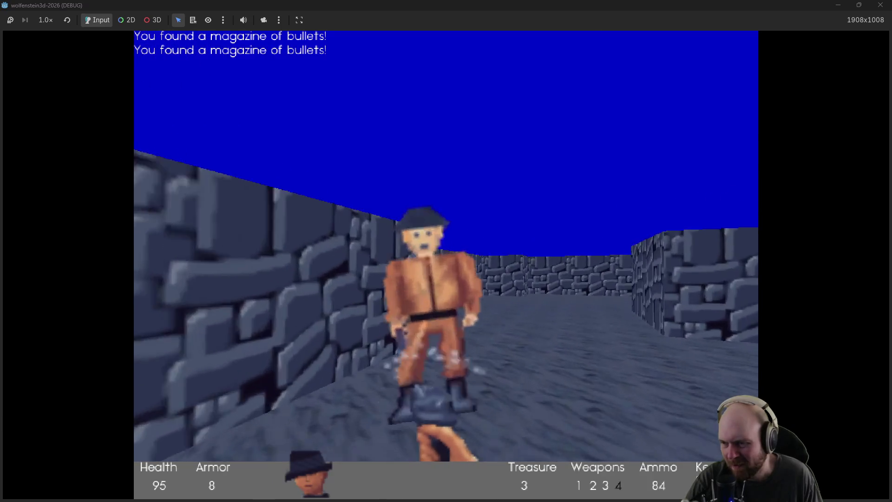
key("ctrl")
key("ctrl")
key("ctrl")
key("Up")
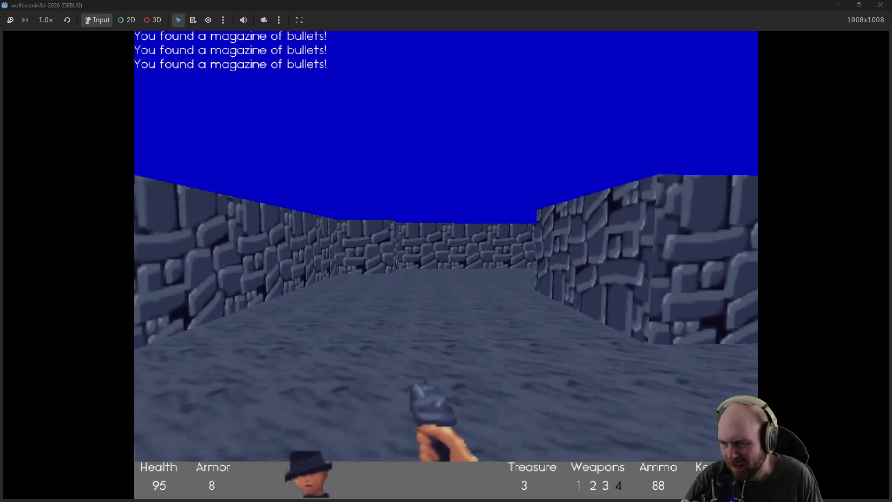
Step: Kill the last guard down the corridor and enter the tiled room
key("Right")
key("ctrl")
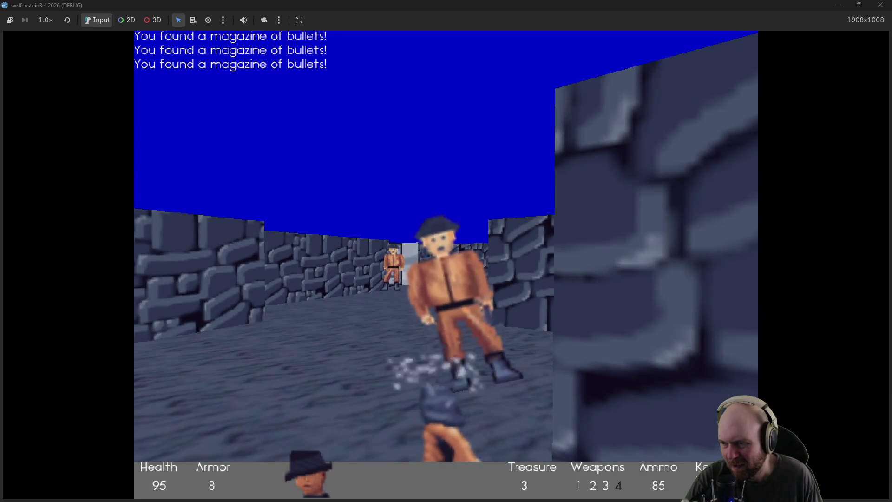
key("ctrl")
key("Up")
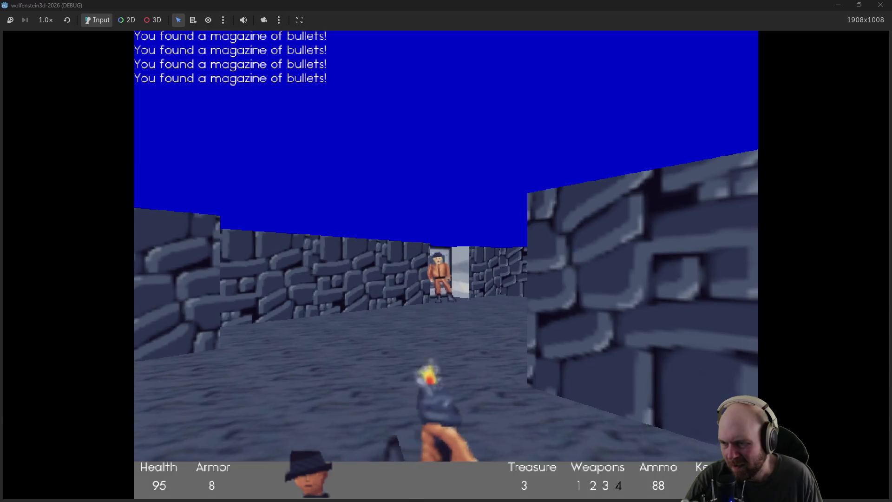
key("ctrl")
key("Up")
key("ctrl")
key("Left")
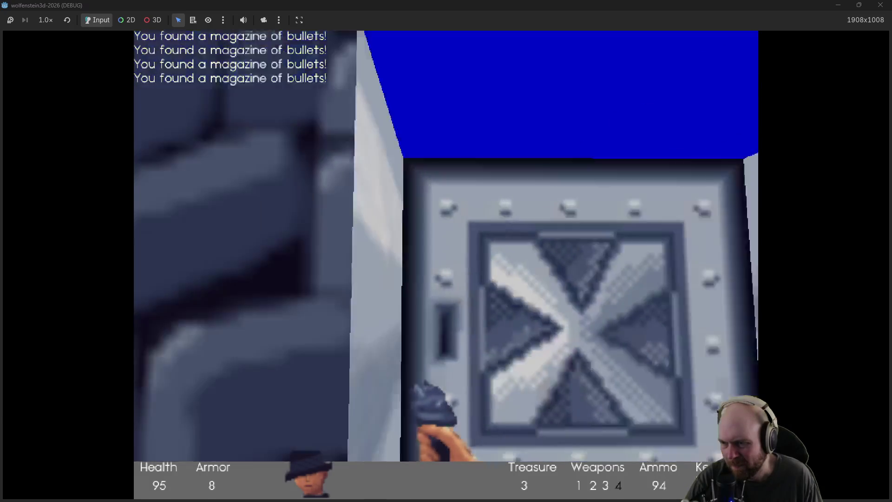
key("space")
key("Up")
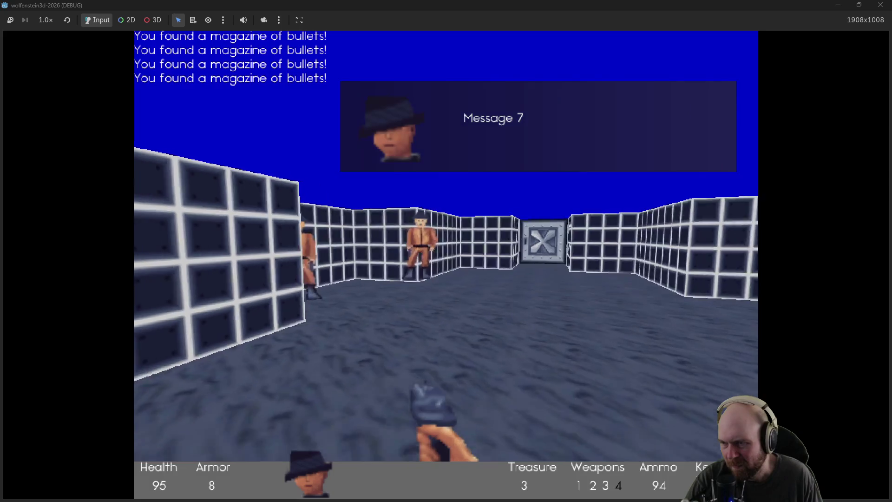
Step: Return through the doorway into the tiled room and start shooting the guards
key("Left")
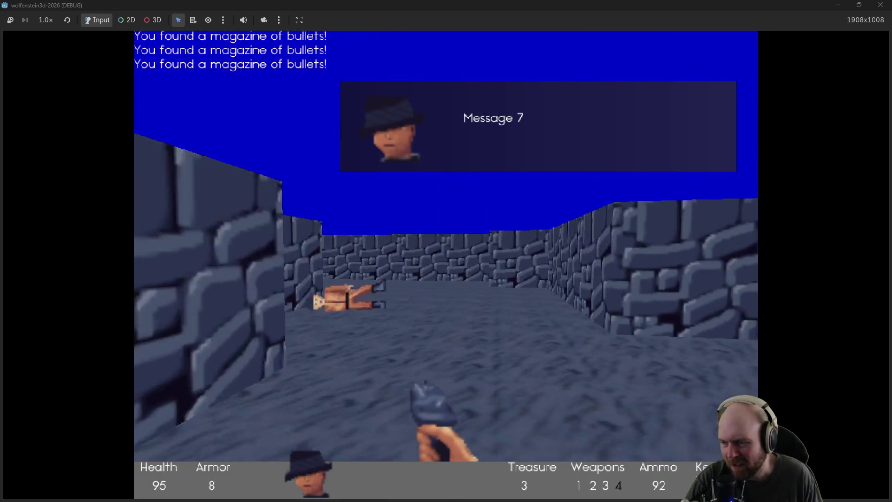
key("Right")
key("Up")
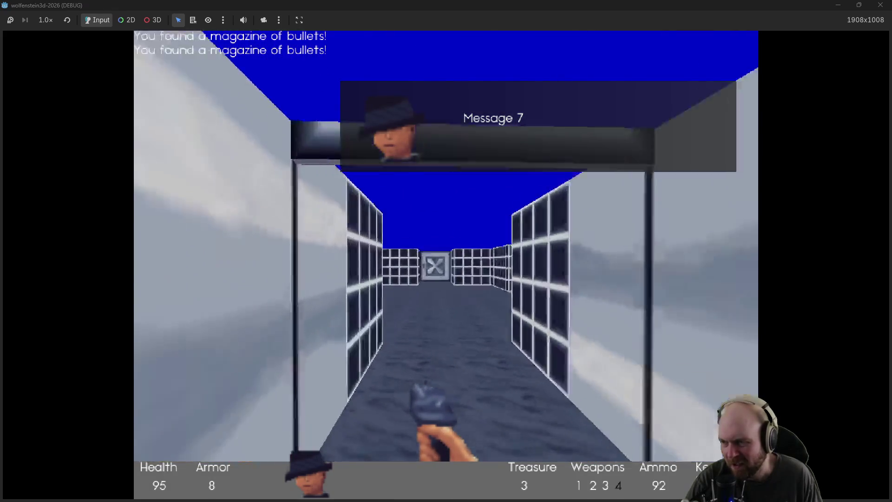
key("ctrl")
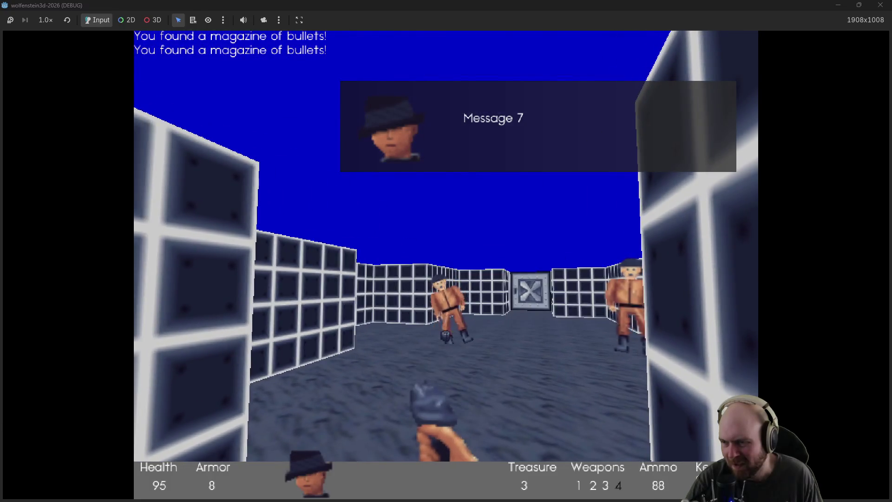
key("Right")
key("ctrl")
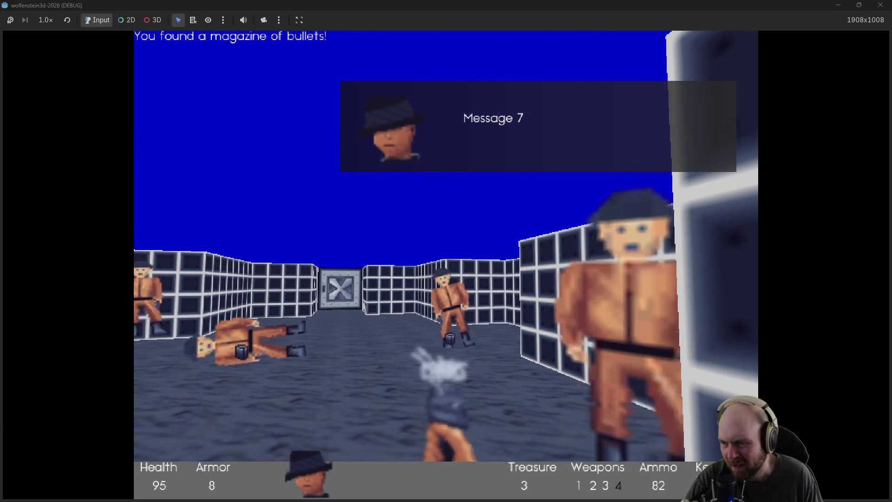
Step: Finish off the remaining guards and grab another magazine while pushing forward
key("Right")
key("ctrl")
key("Left")
key("Up")
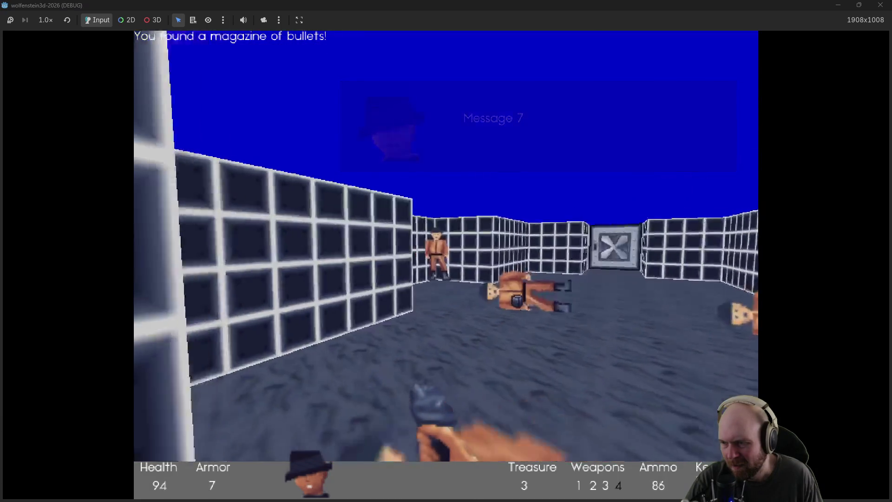
key("ctrl")
key("Up")
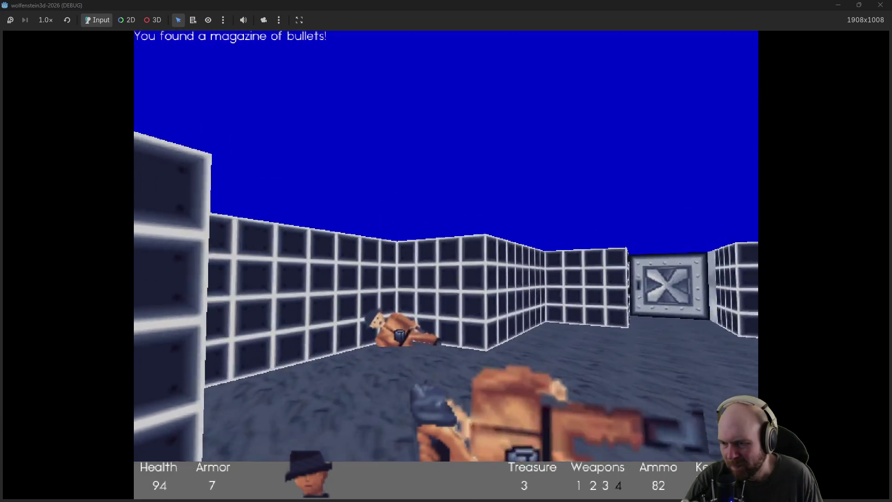
Step: Collect the last magazine to reach 99 ammo, then face the stone corridor
key("Up")
key("Left")
key("Up")
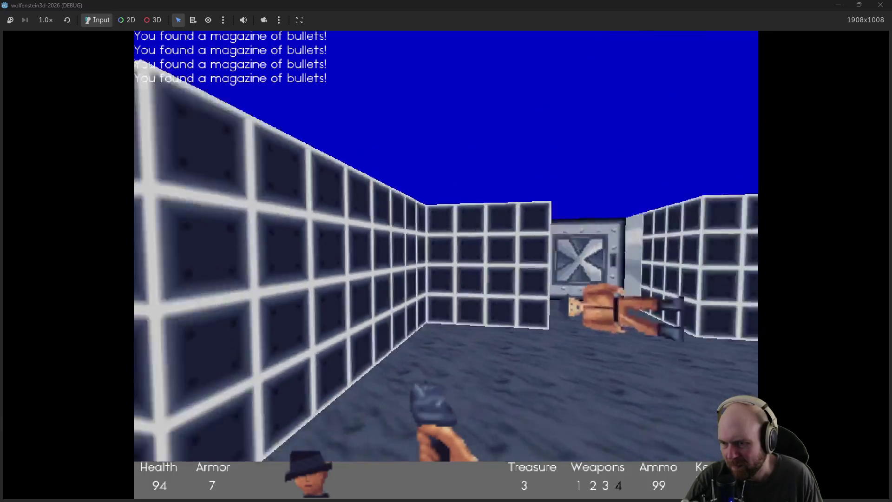
key("Right")
key("space")
key("Down")
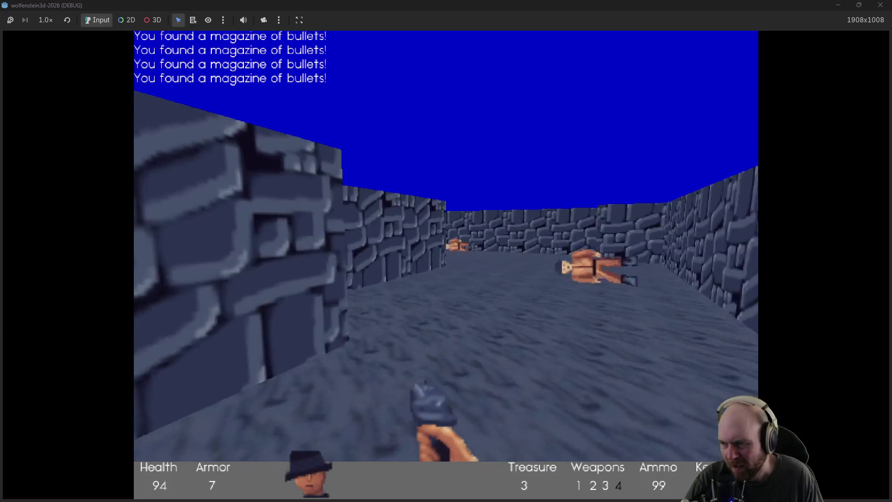
Step: Walk back past the dead guards into the metal-panelled corridor
key("Up")
key("Left")
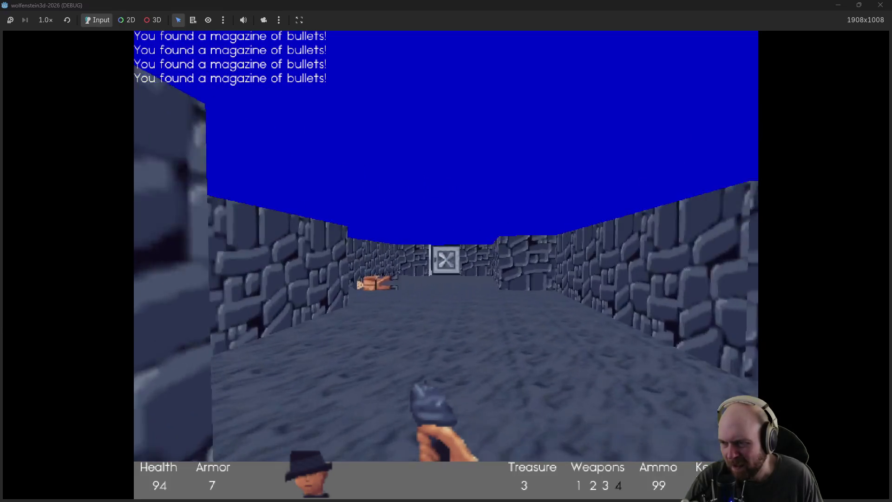
key("Right")
key("Left")
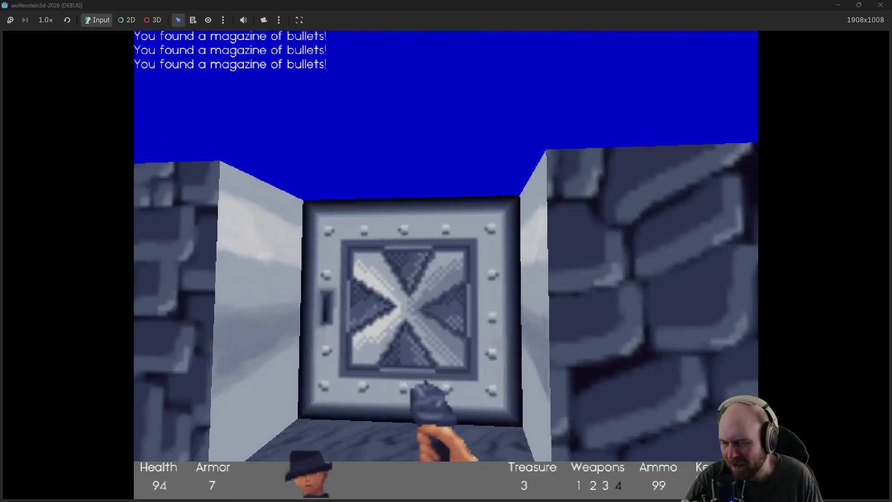
key("Up")
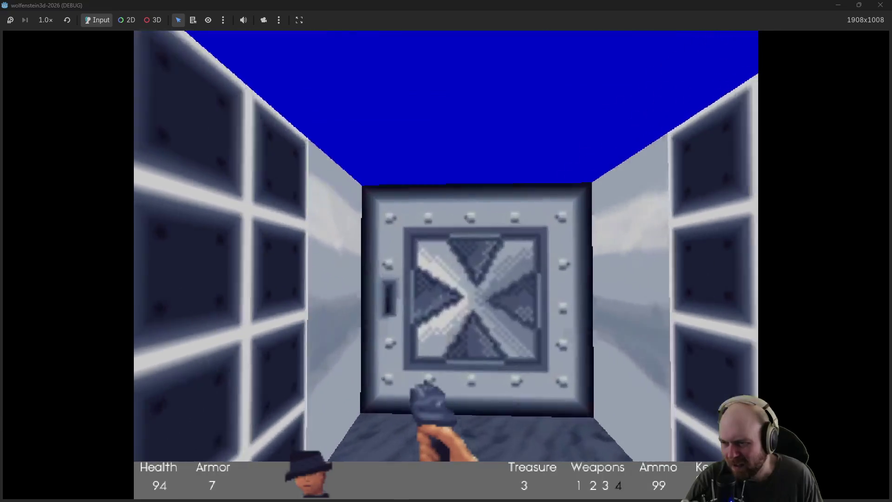
Step: Pass through two metal doors into the wooden corridor
key("Up")
key("space")
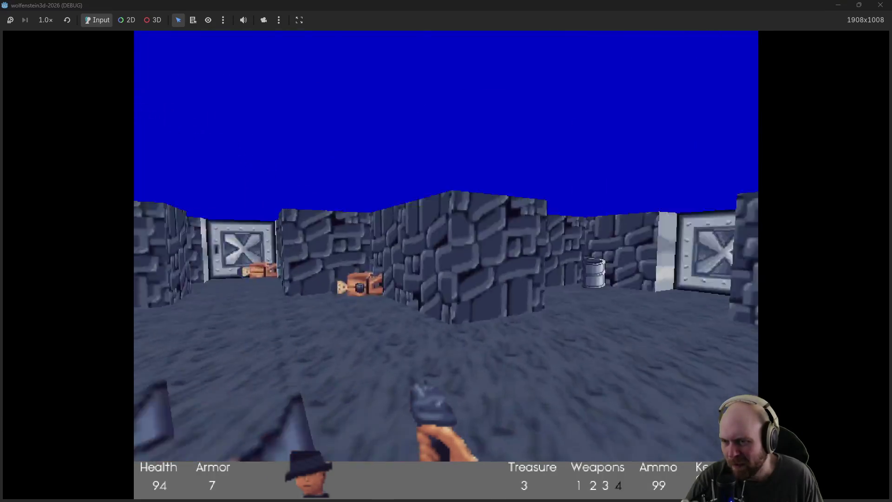
key("Up")
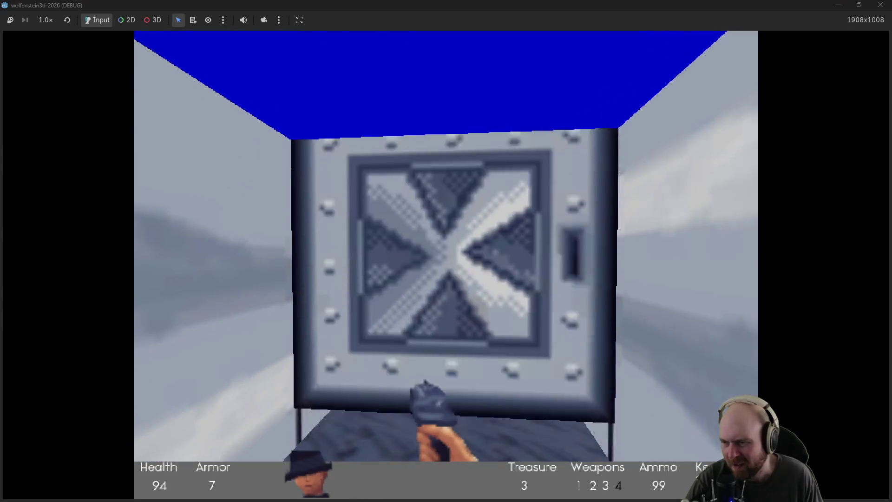
key("space")
key("Up")
key("Left")
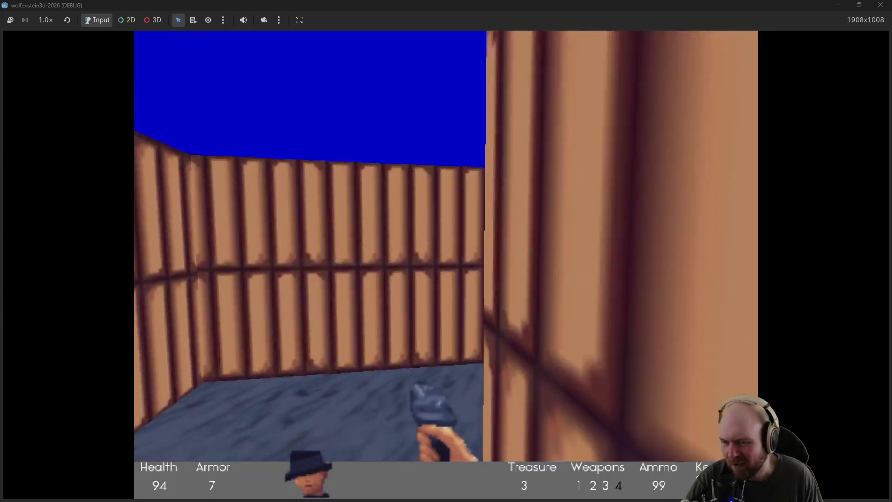
Step: Go down the long wooden corridor and through the steel door
key("Up")
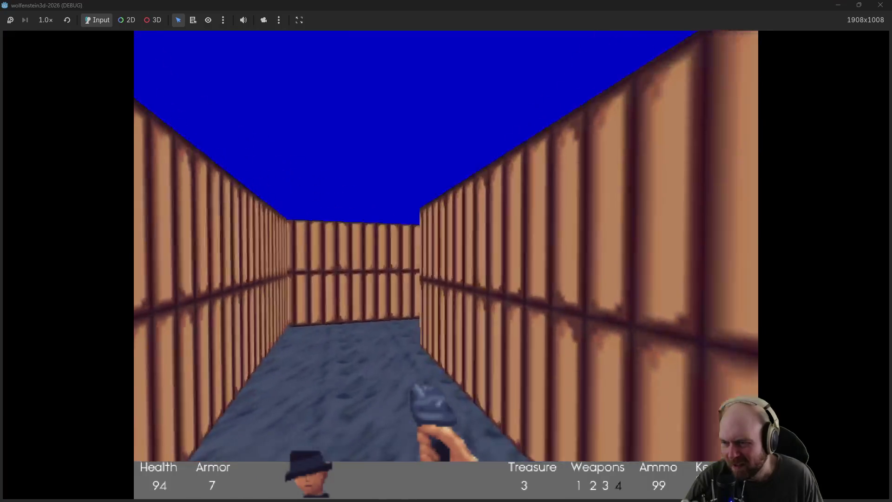
key("Left")
key("Up")
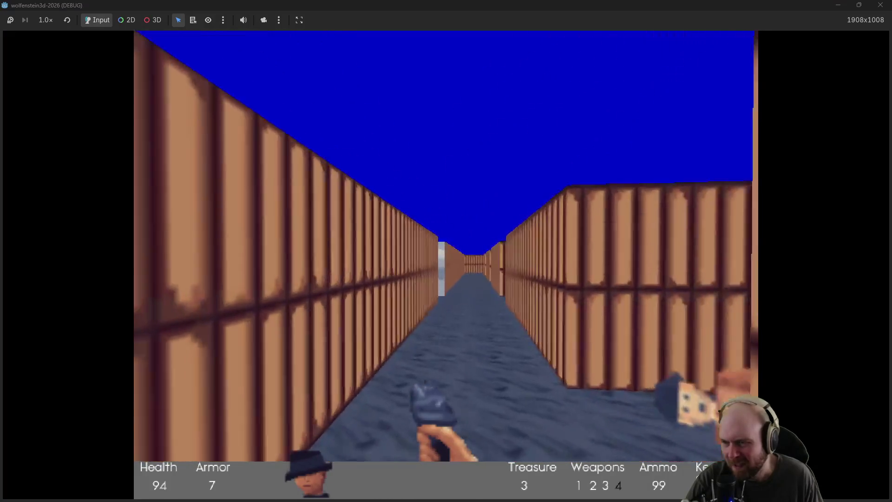
key("Left")
key("Right")
key("space")
key("Up")
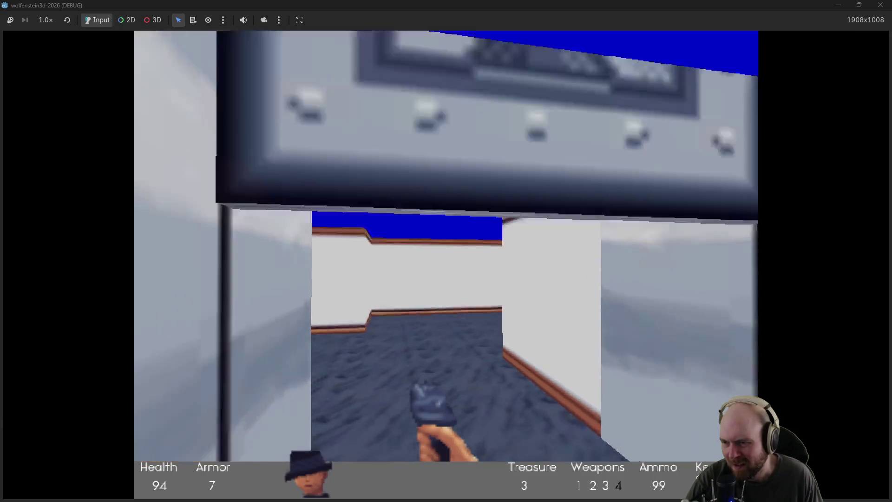
Step: Cross the white-walled room and enter the stone corridor toward its end door
key("Up")
key("Left")
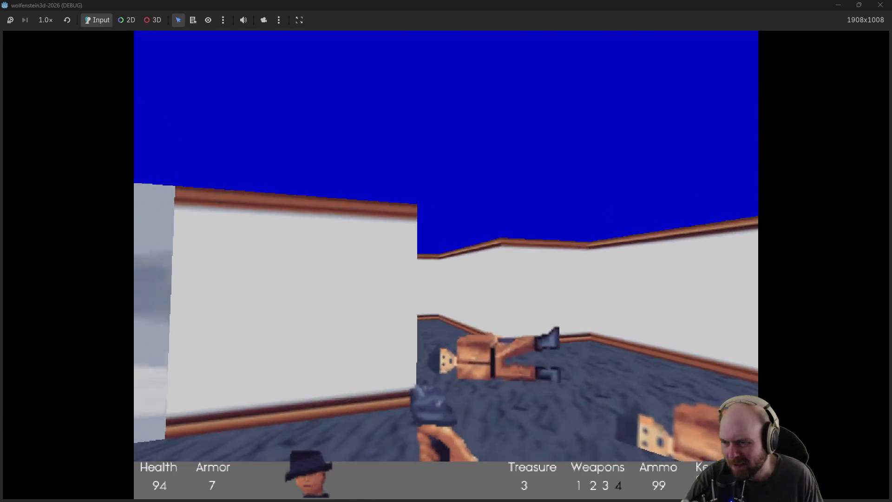
key("Up")
key("Left")
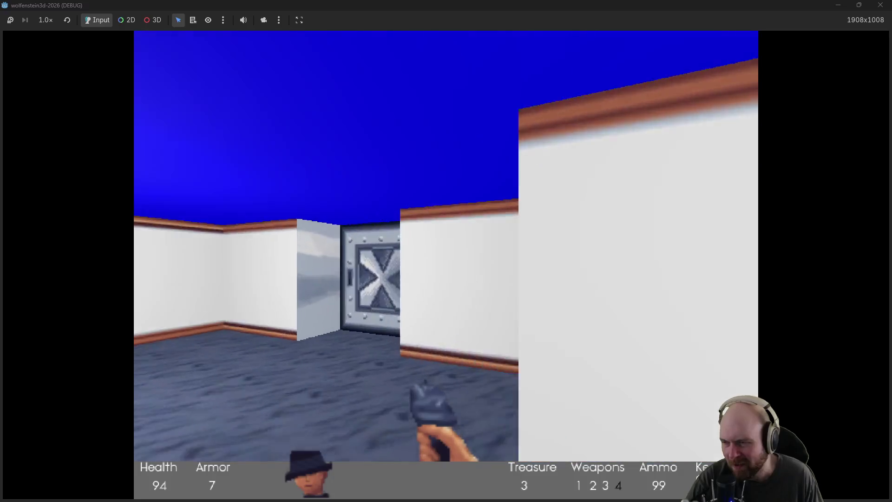
key("space")
key("Up")
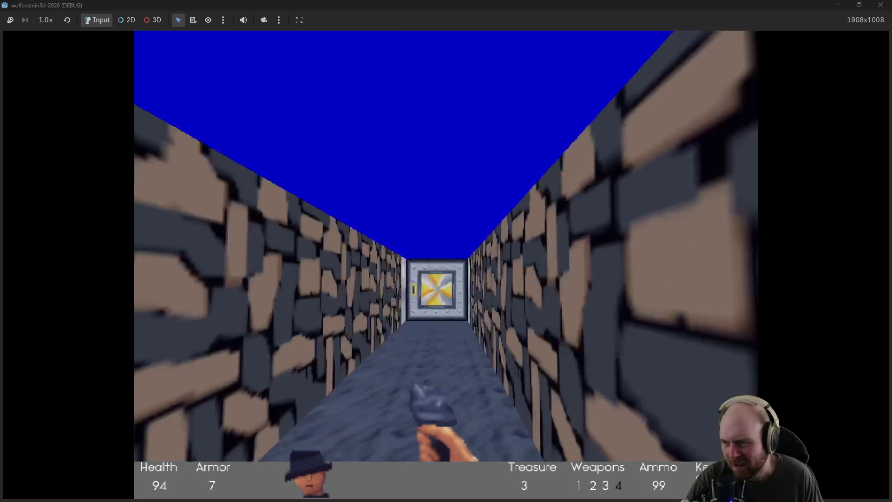
key("Up")
key("Right")
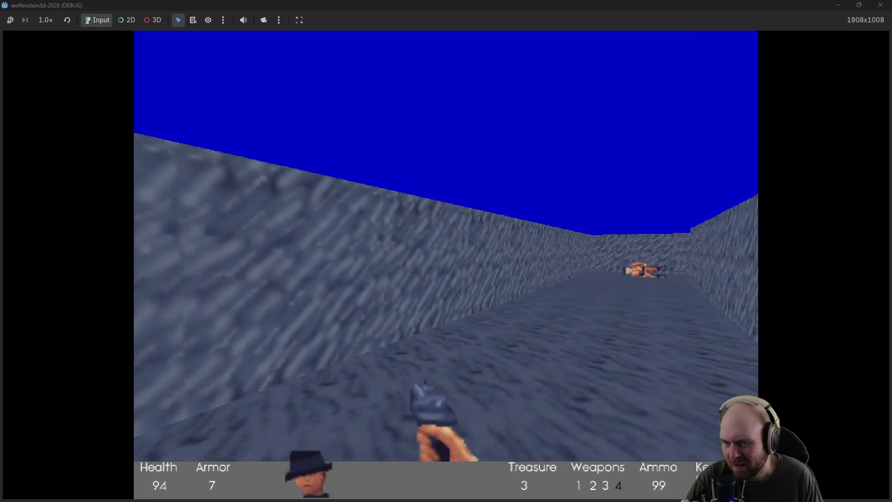
Step: Pass through the steel doors and walk down the blue-ceilinged corridor
key("Right")
key("space")
key("Up")
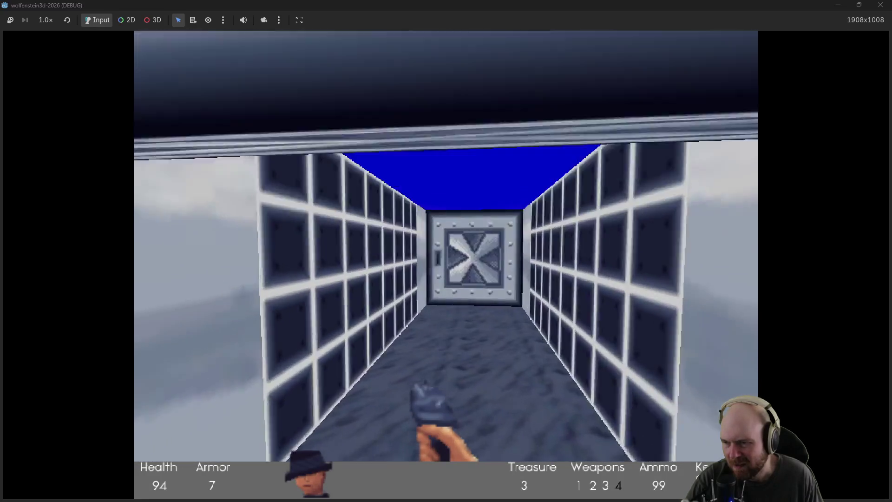
key("space")
key("Up")
key("Left")
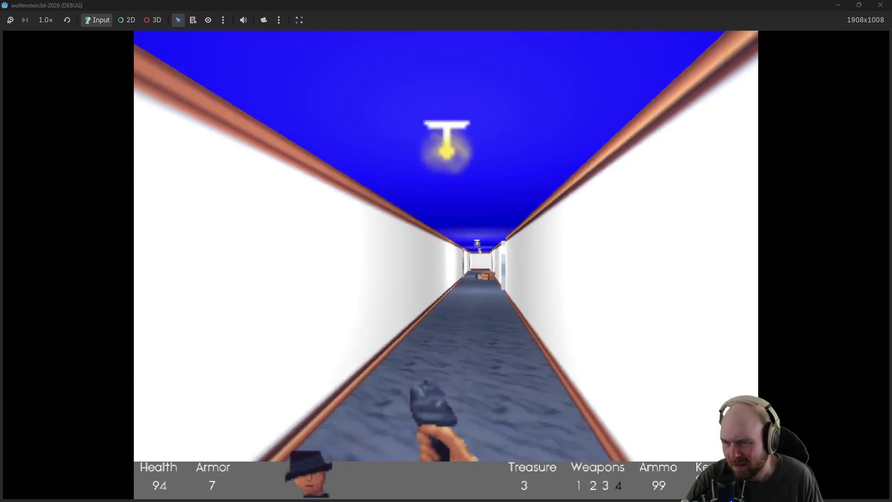
key("Up")
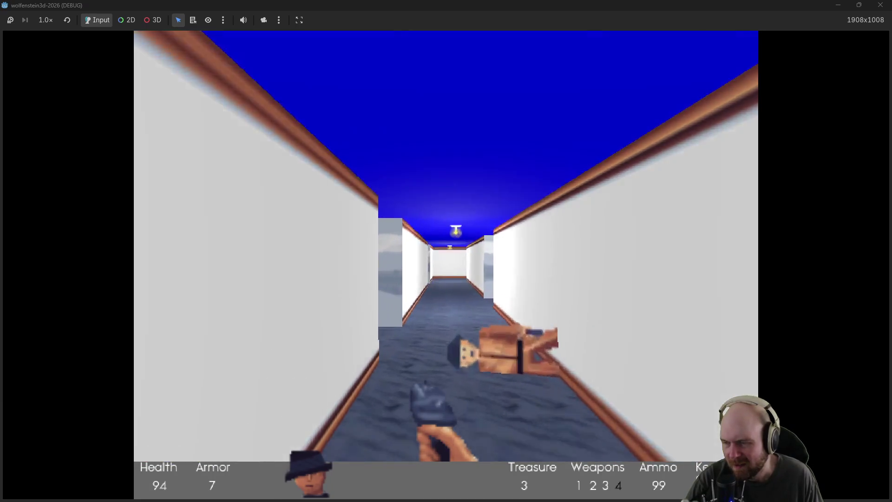
key("Right")
Step: Pick up the medkit to restore health from 94 to 100, then approach the steel door
key("Left")
key("Up")
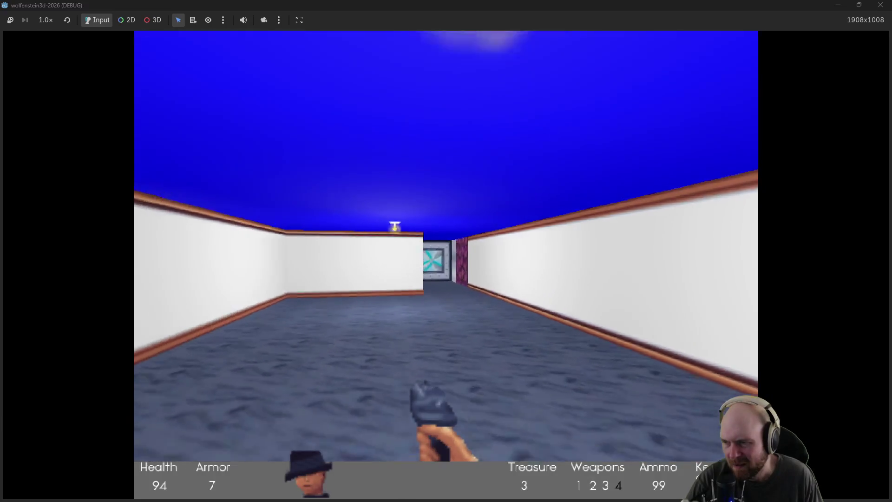
key("Up")
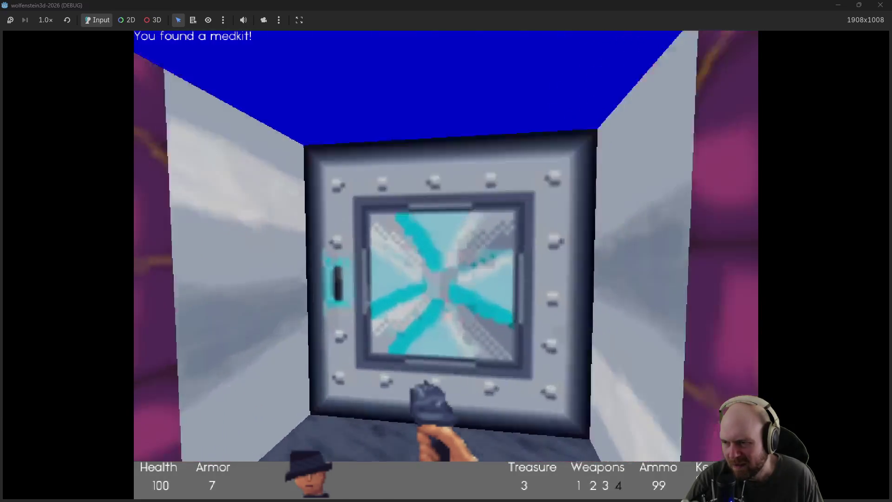
Step: Pick up the Automatic Pistol in the purple corridor and enter the white room
key("space")
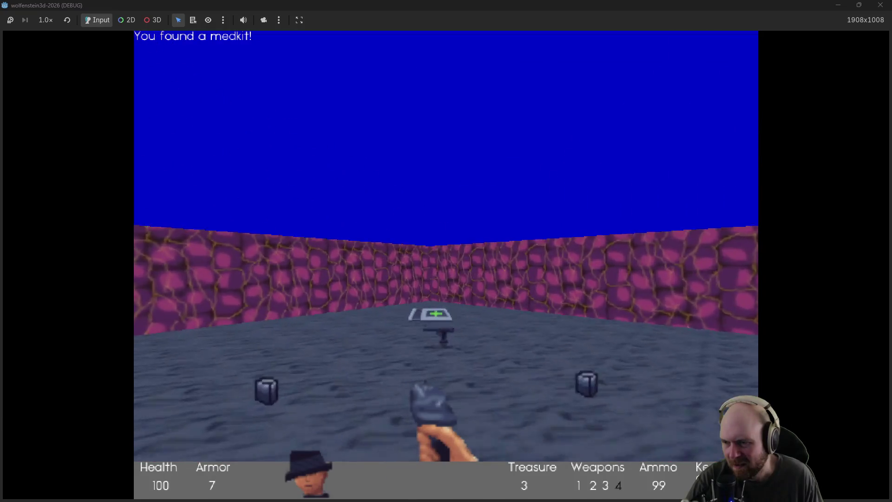
key("Up")
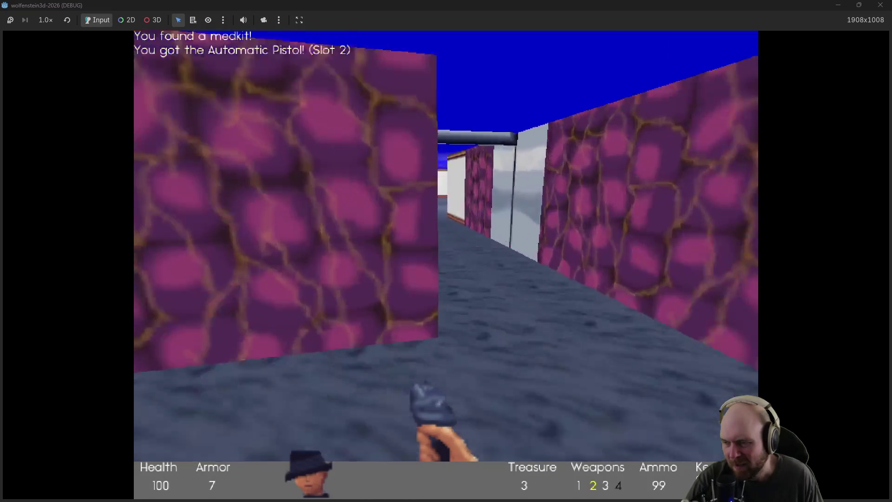
key("Right")
key("Left")
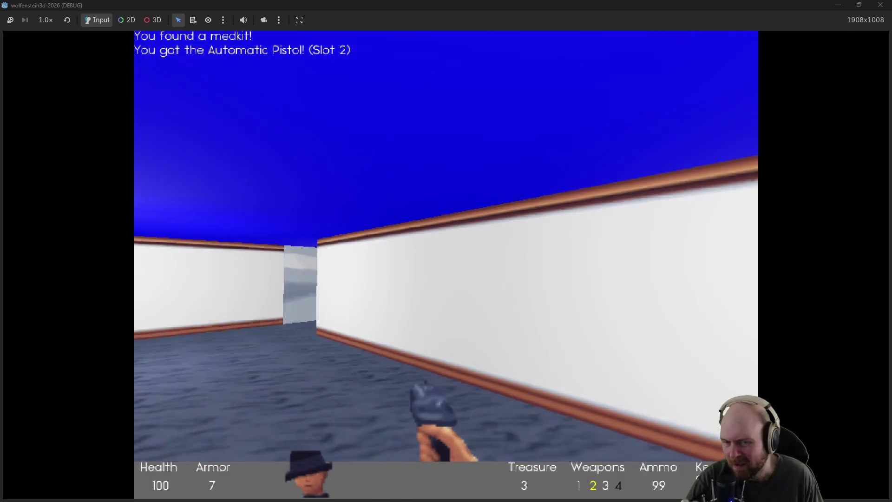
key("Up")
Step: Go through the steel doors and grid-walled corridor into the stone-walled room
key("Right")
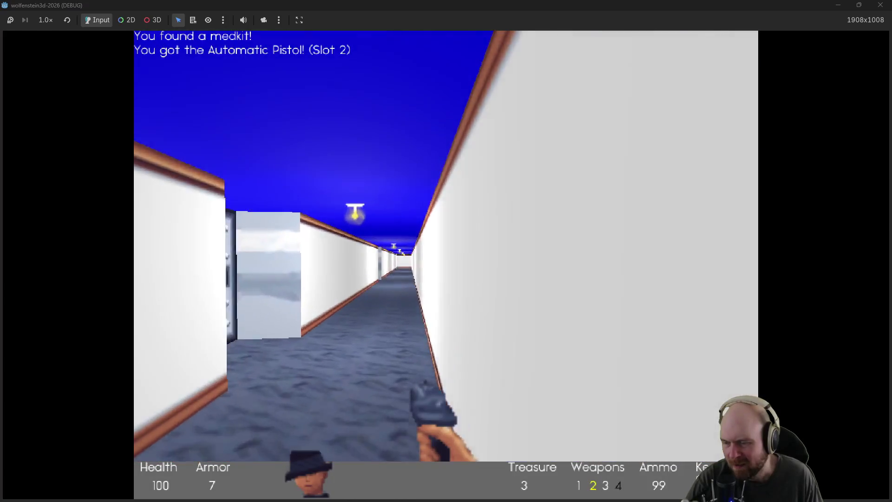
key("Left")
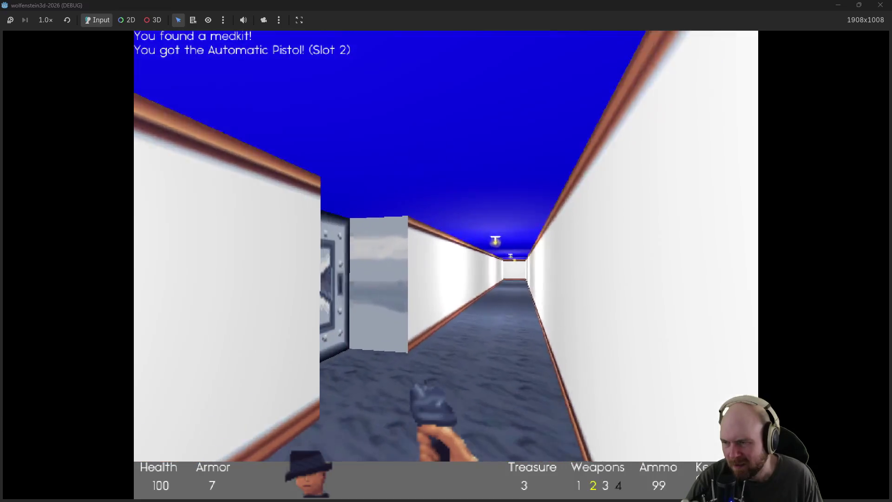
key("space")
key("Up")
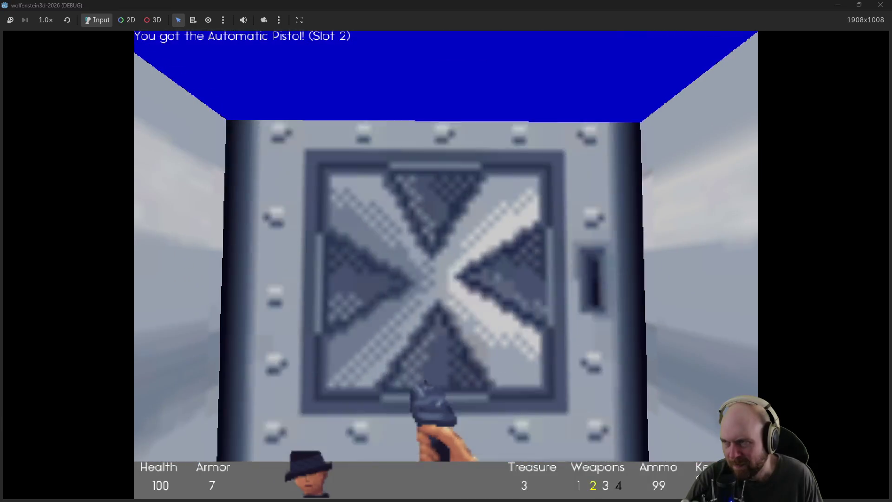
key("space")
key("Up")
key("Right")
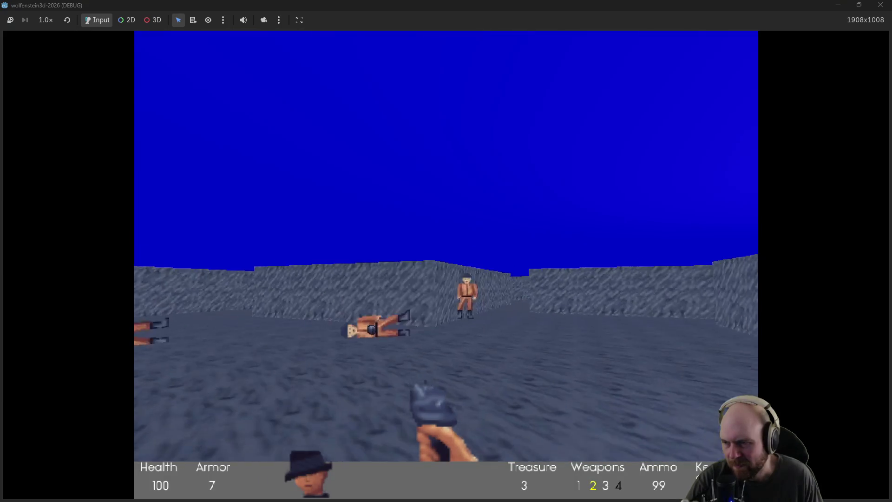
Step: Enter the stone corridor, then go through the steel door into the grid-walled corridor
key("Up")
key("Left")
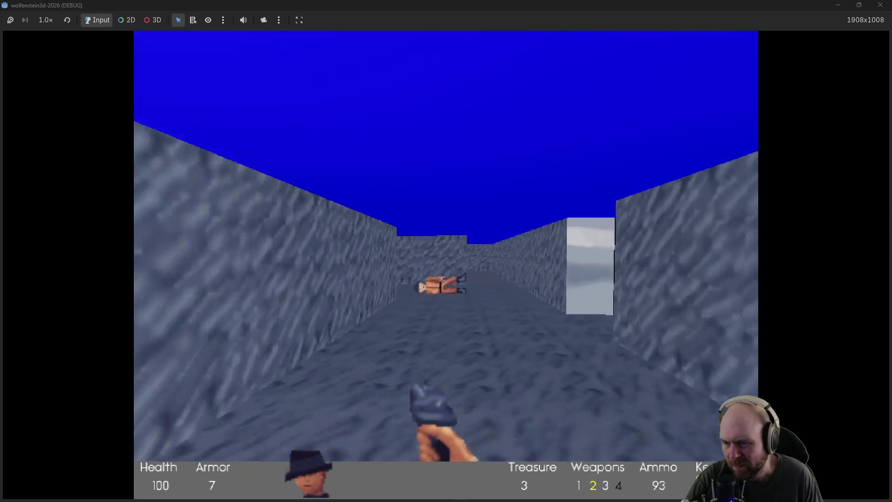
key("Right")
key("space")
key("Up")
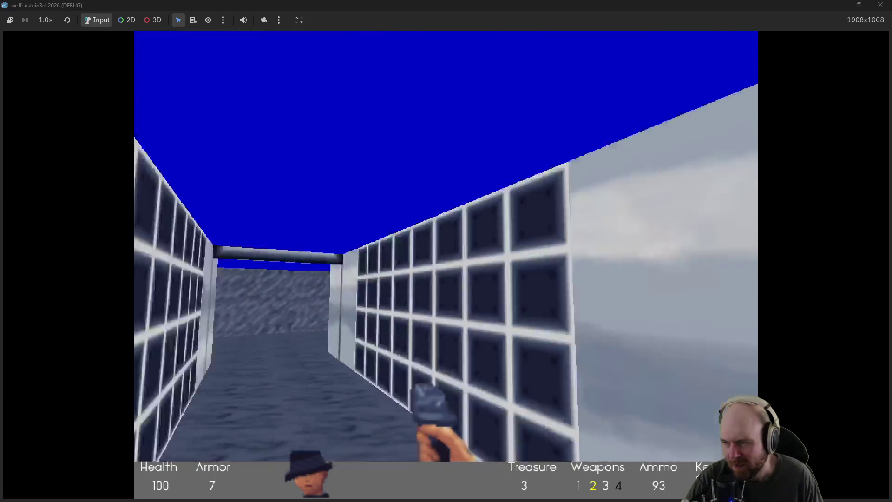
Step: Follow the stone corridors past the fallen guard and open the door onto the long corridor
key("Up")
key("Left")
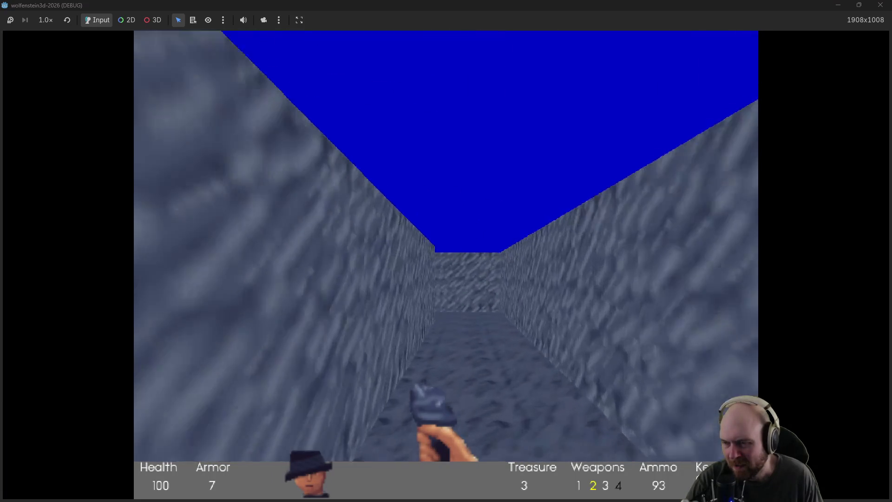
key("Up")
key("Left")
key("Up")
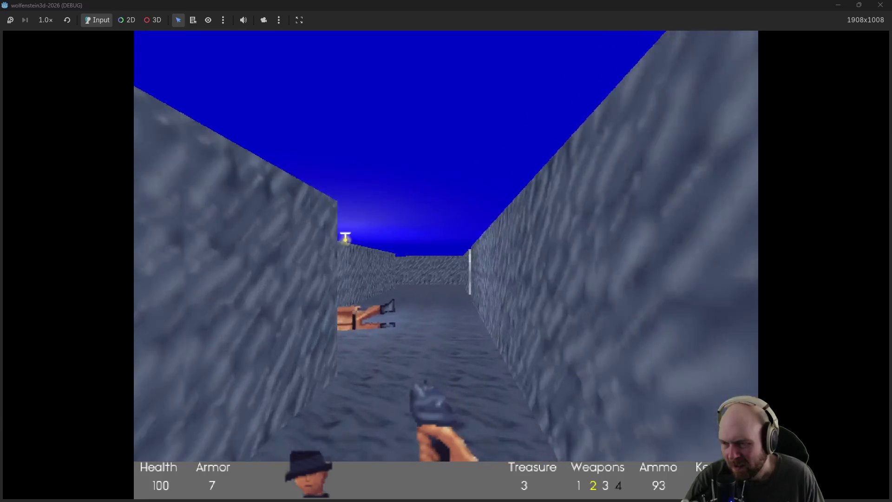
key("Up")
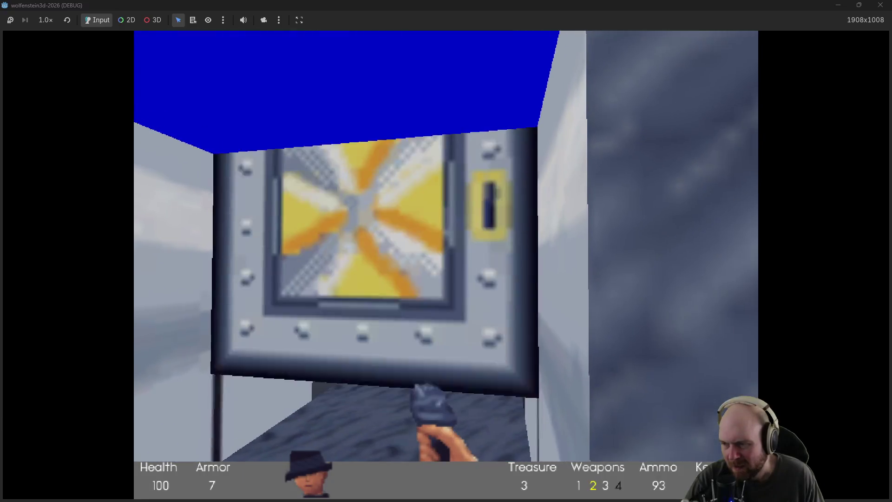
key("space")
Step: Cross the white-walled room and lamp-lit corridor into the wooden-walled corridor
key("Up")
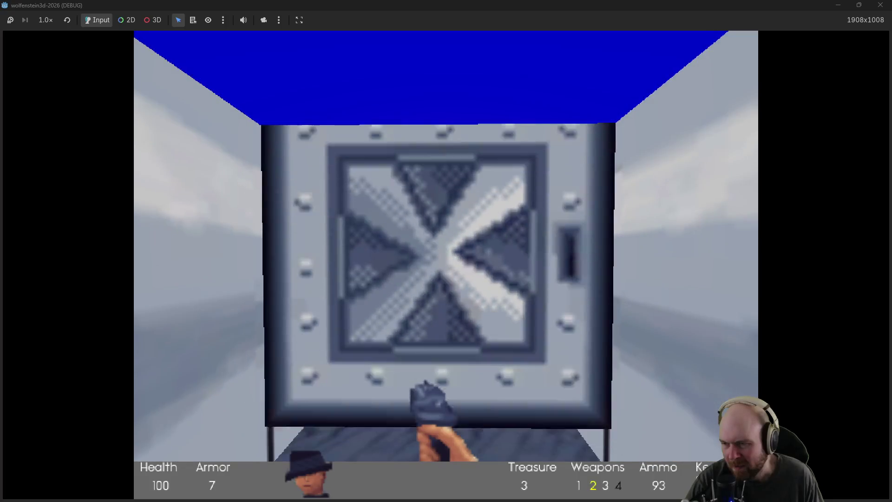
key("space")
key("Up")
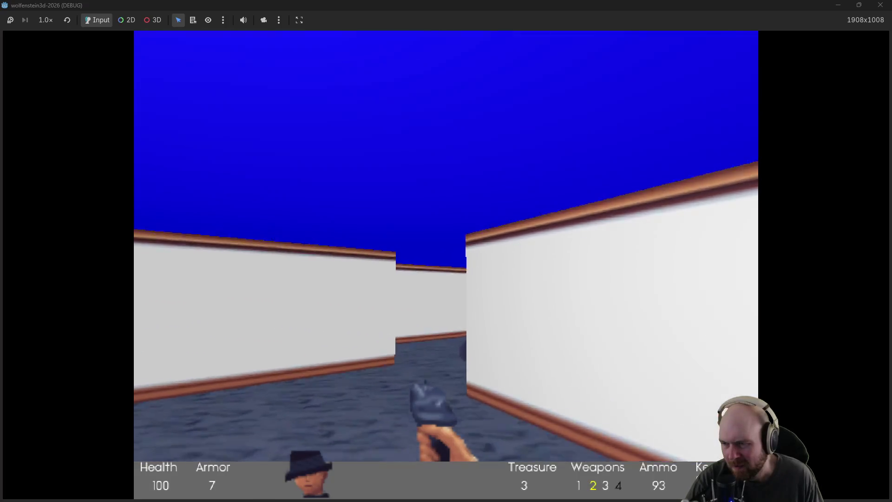
key("Left")
key("Up")
key("Right")
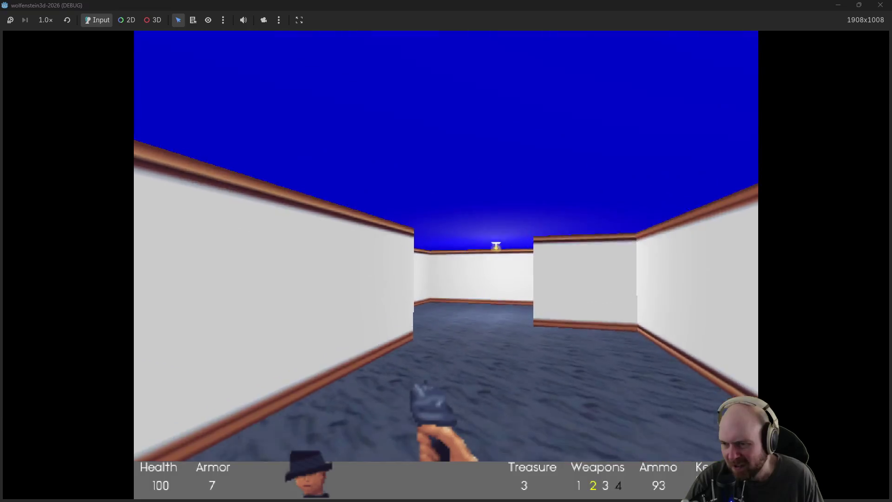
key("Up")
key("space")
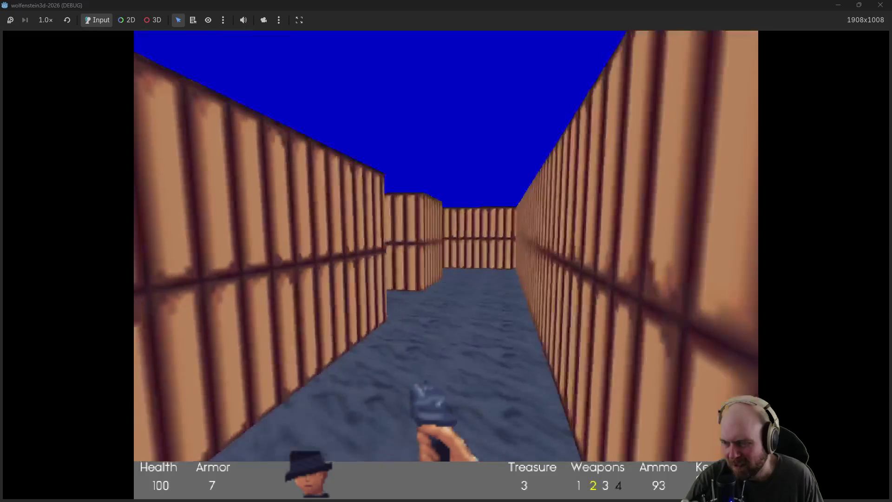
Step: Walk the long wooden corridor and go through the steel door into grey stone
key("Left")
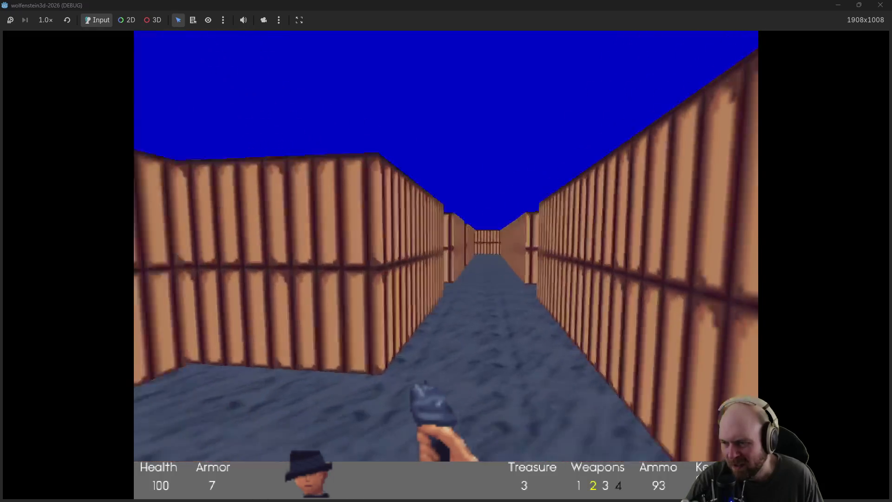
key("Up")
key("Left")
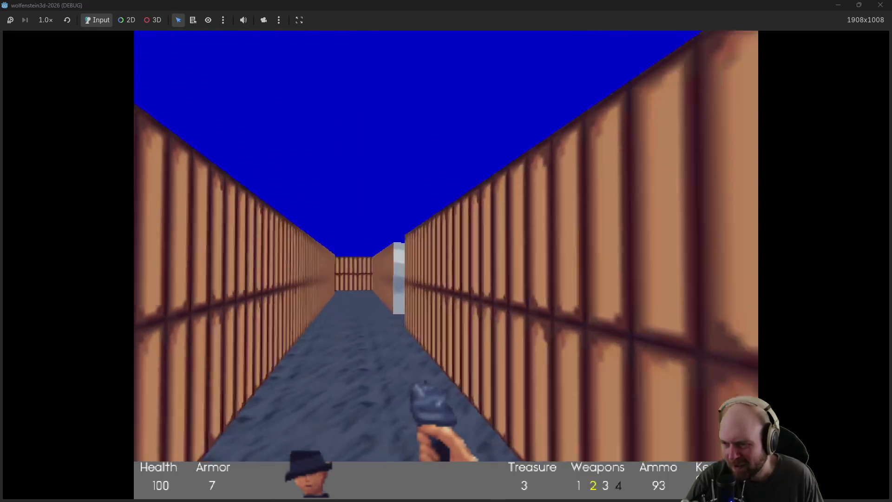
key("Right")
key("space")
key("Up")
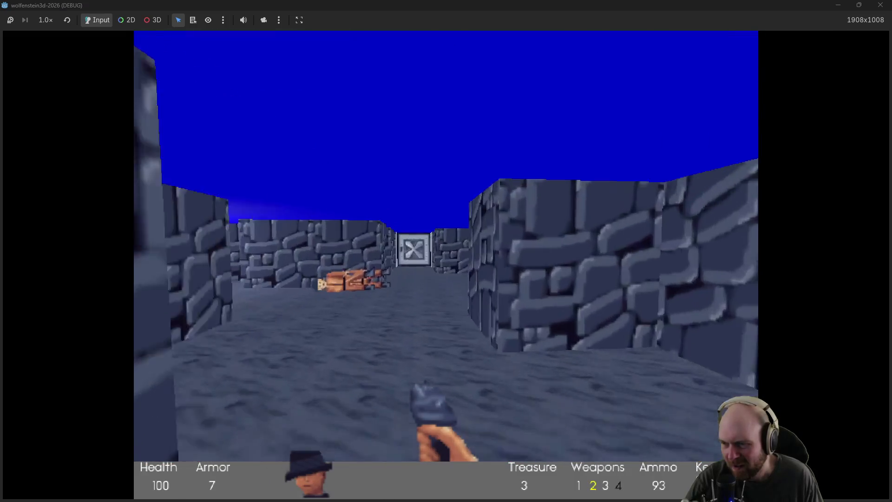
Step: Pass through the blue-tiled corridor and its steel doors into the long stone corridor
key("Right")
key("Up")
key("Left")
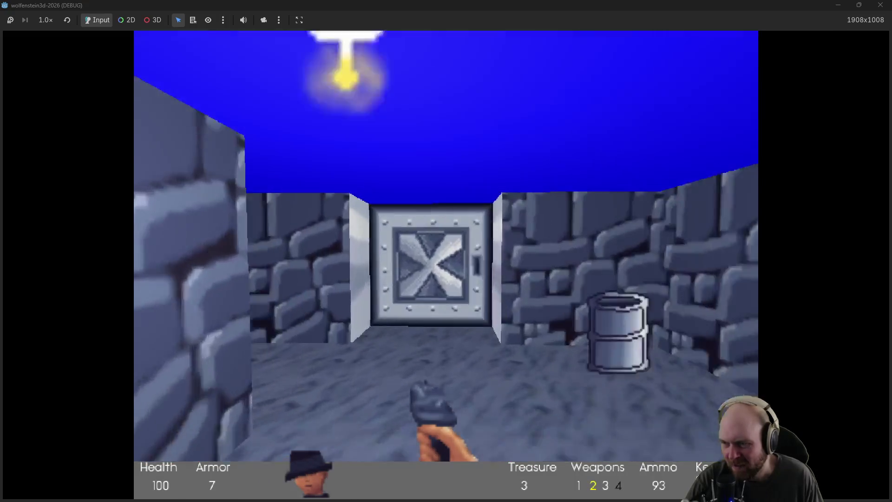
key("space")
key("Up")
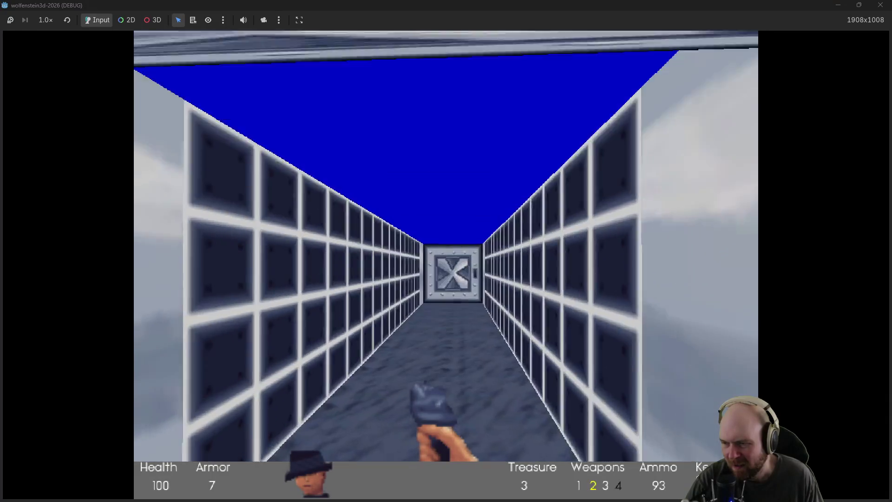
key("Up")
key("space")
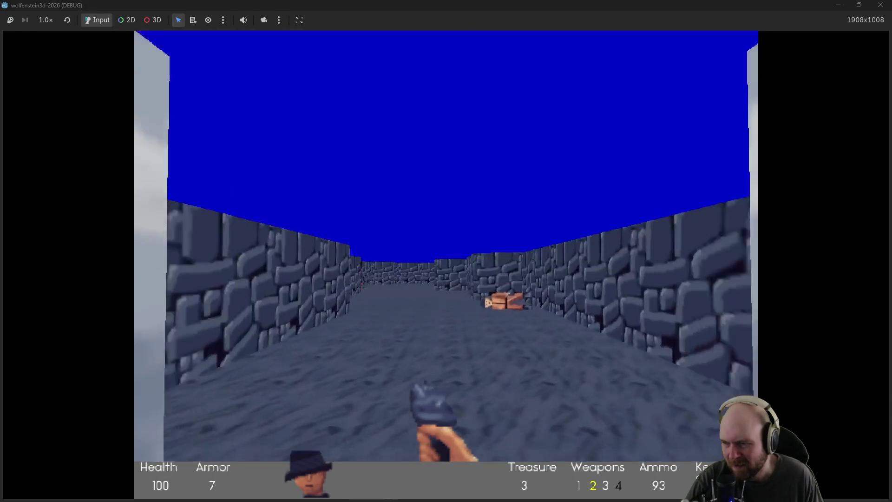
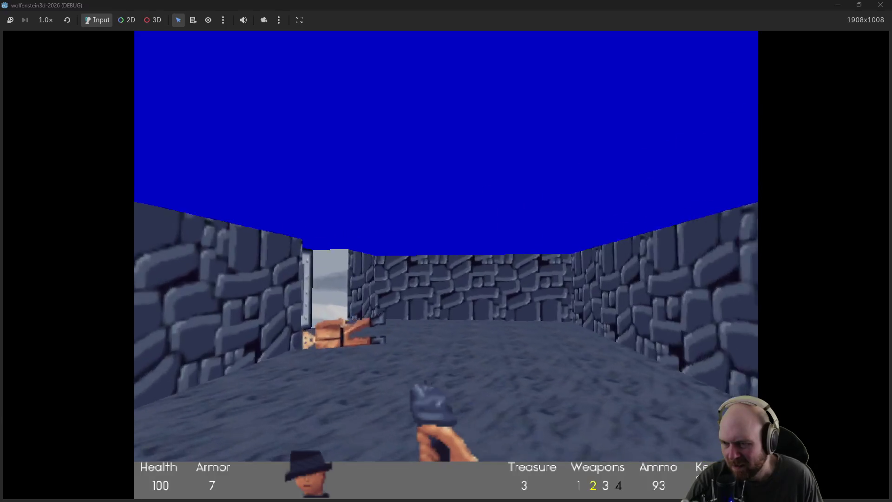
Step: Pass through two steel doors and pick up the hidden Magnifying Glass secret
key("Left")
key("space")
key("Up")
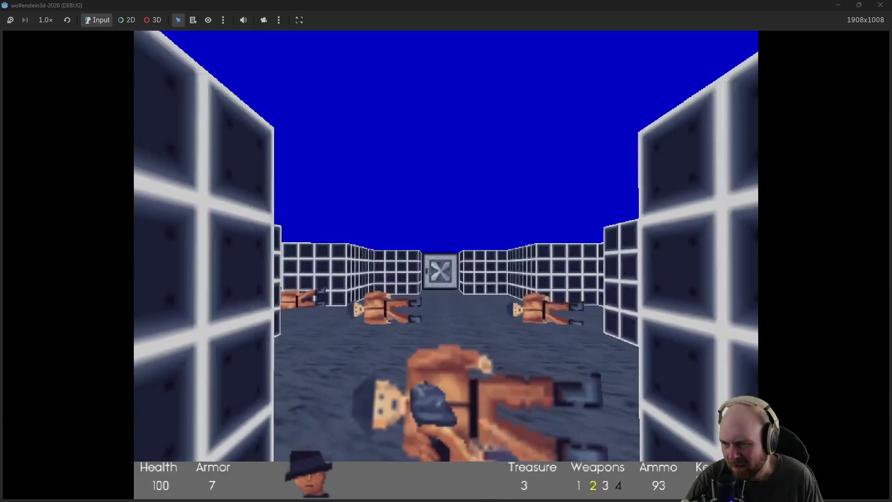
key("Left")
key("Up")
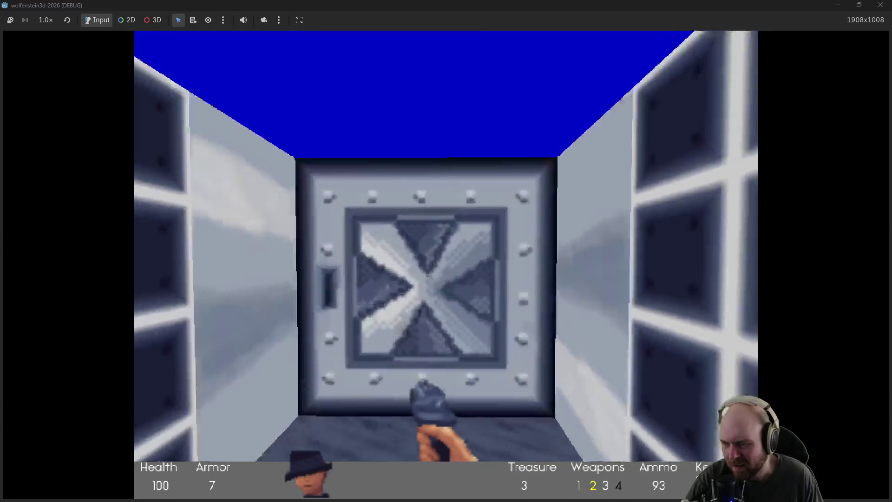
key("space")
key("Left")
key("Up")
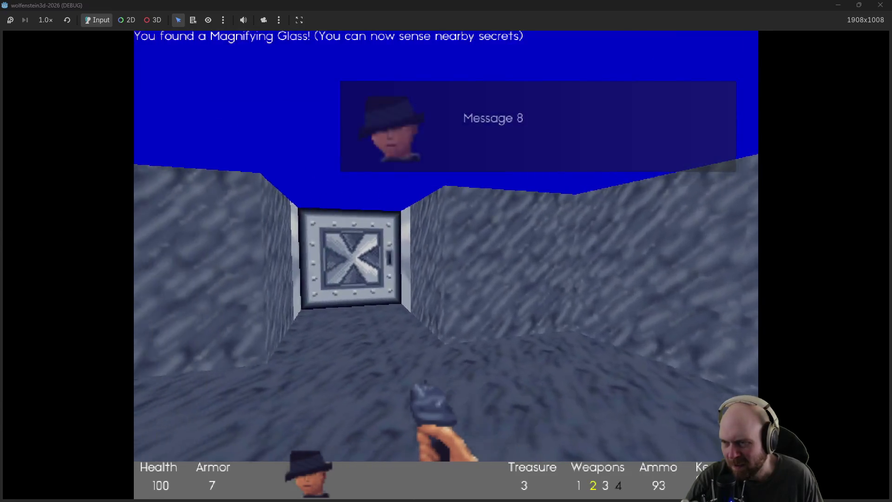
Step: Shoot the guards by the wooden wall, collecting the bullets and the box of grenades
key("Left")
key("Left")
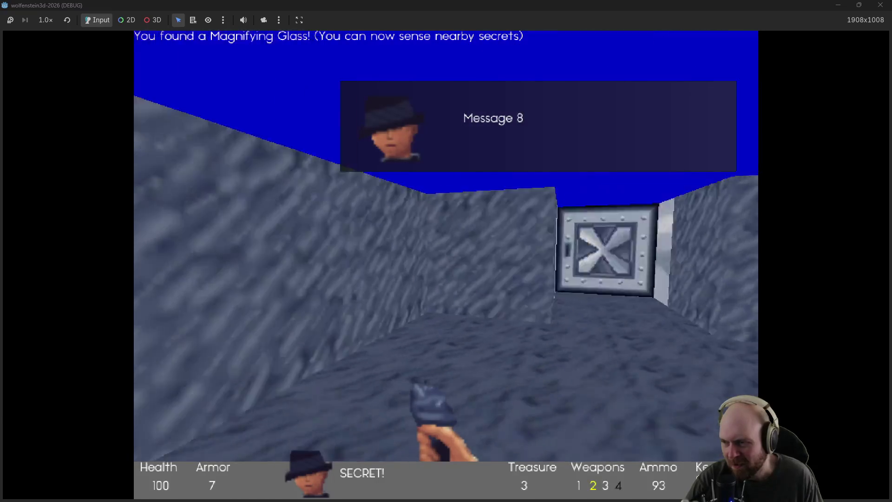
key("Up")
key("ctrl")
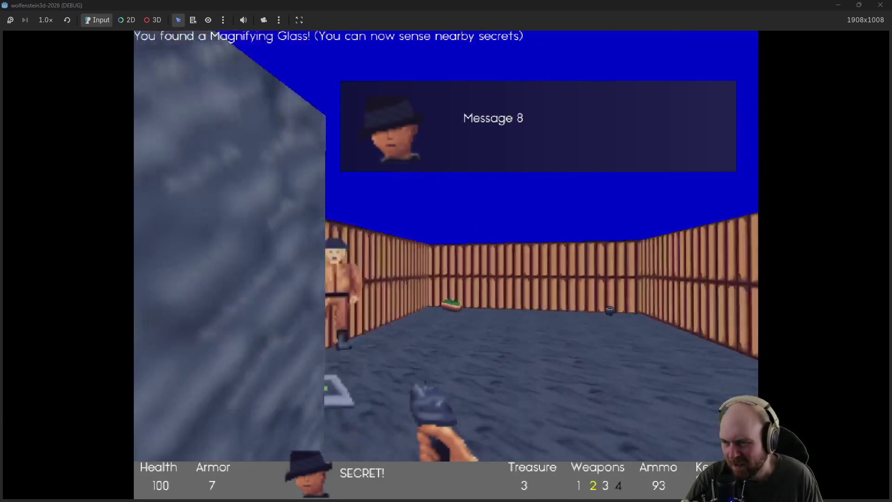
key("Up")
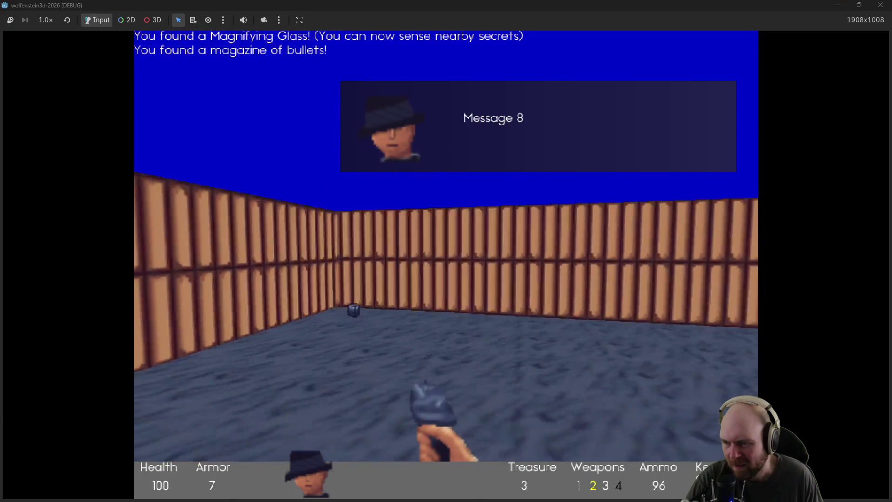
key("Left")
key("Right")
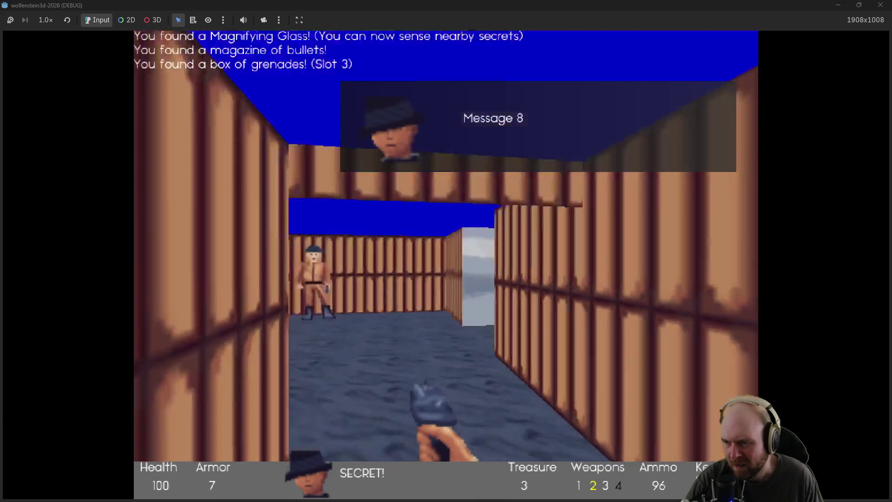
key("ctrl")
Step: Go through the next steel door, grab the magazines and kill the two guards
key("Left")
key("ctrl")
key("Up")
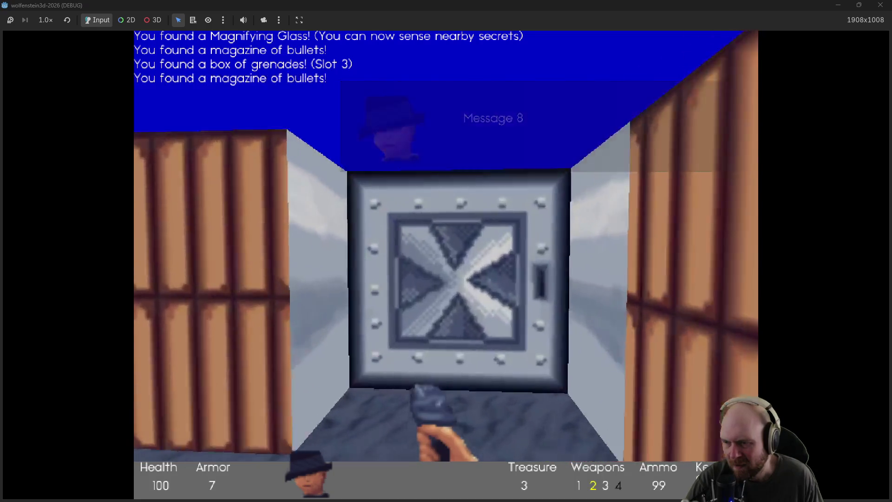
key("space")
key("Up")
key("Right")
key("ctrl")
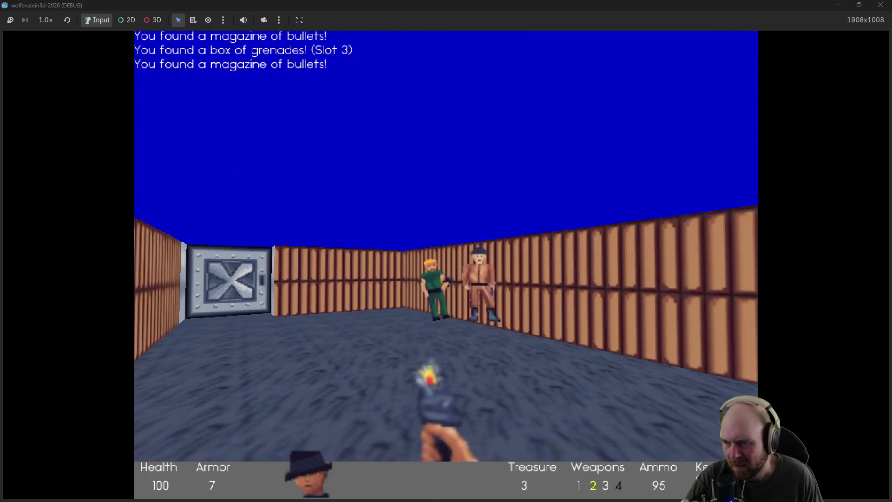
key("ctrl")
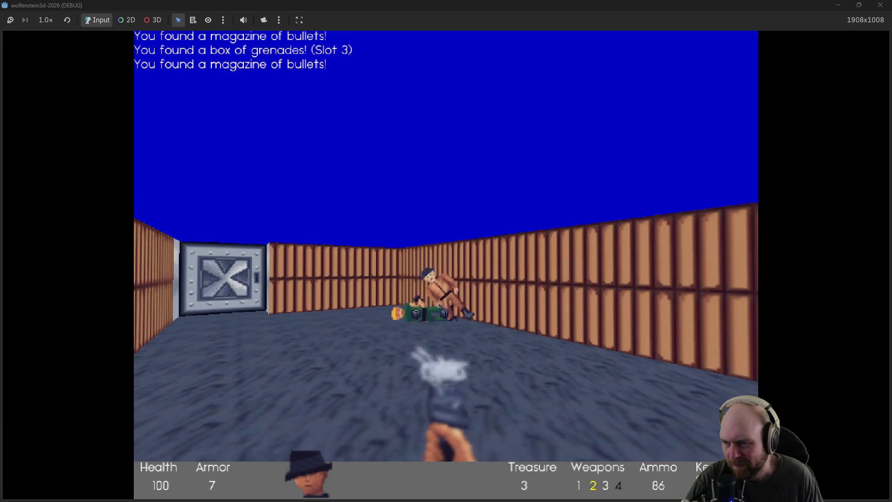
key("Up")
key("Left")
key("Left")
Step: Enter the grey elevator room, hit the switch to end the level, and stop the game
key("space")
key("Up")
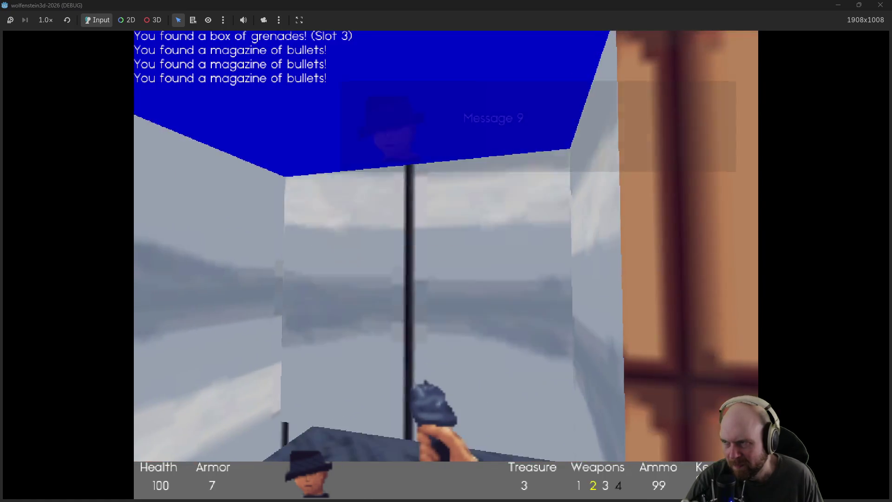
key("Up")
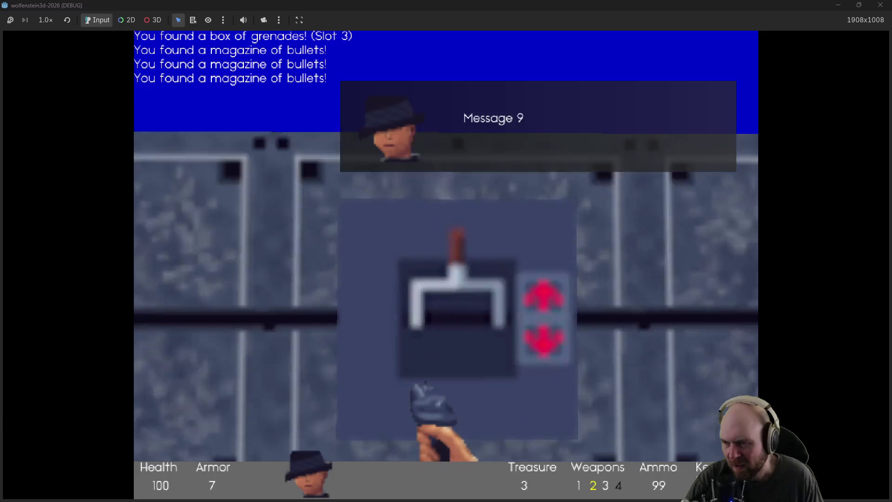
key("space")
key("space")
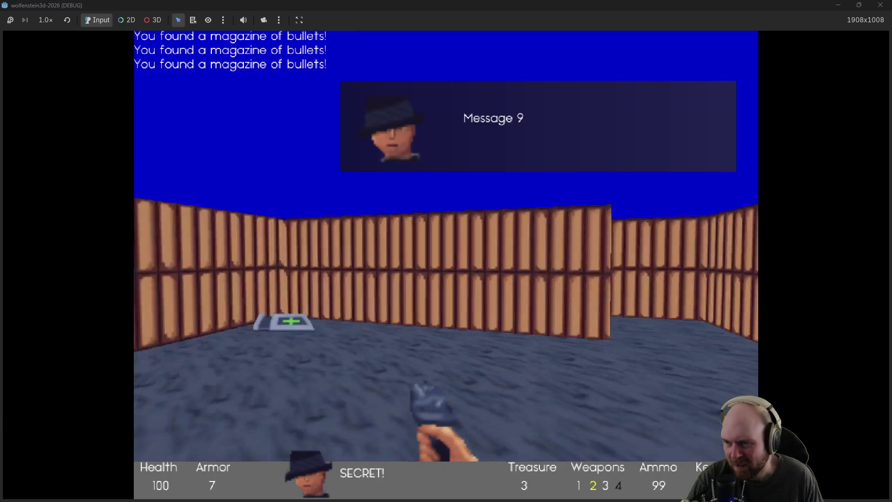
key("F8")
Step: Pan and zoom the level map to centre the large blue-tiled room
scroll(553, 214, "down", 4)
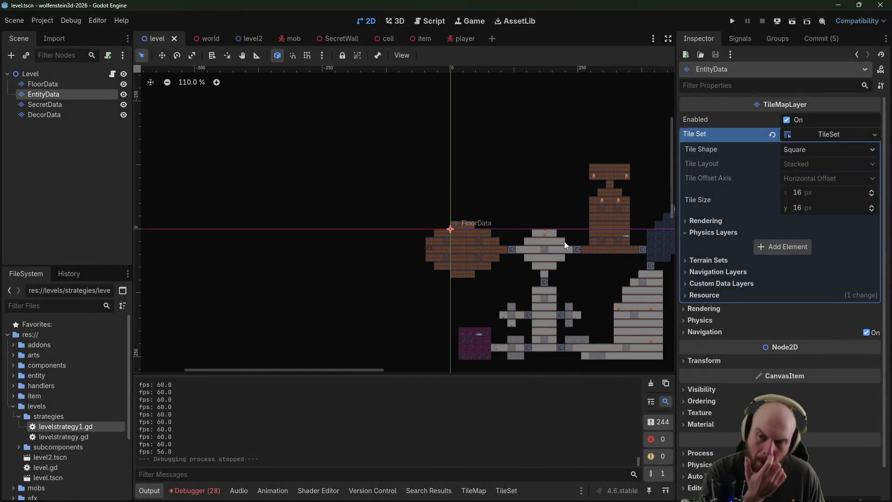
scroll(430, 195, "right", 5)
left_click_drag(389, 260, 215, 282)
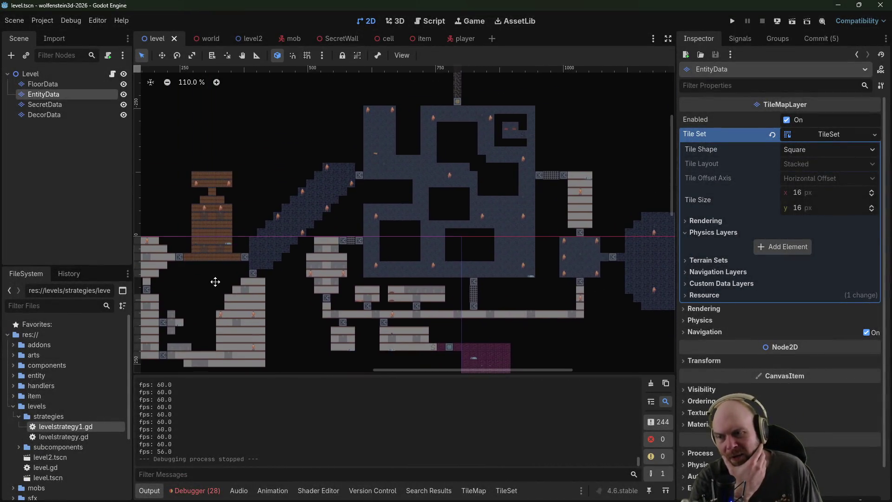
left_click_drag(284, 212, 255, 265)
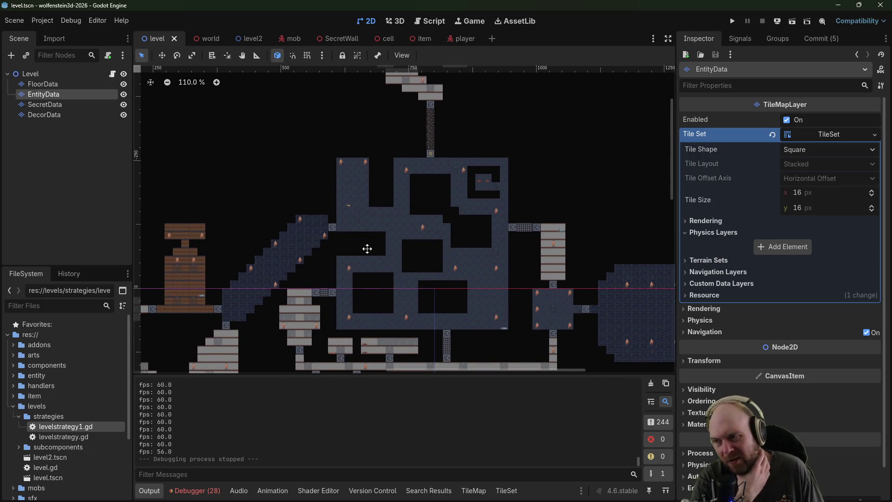
mouse_move(367, 249)
left_mouse_down()
mouse_move(277, 199)
mouse_move(271, 178)
left_mouse_up()
left_click_drag(277, 271, 511, 262)
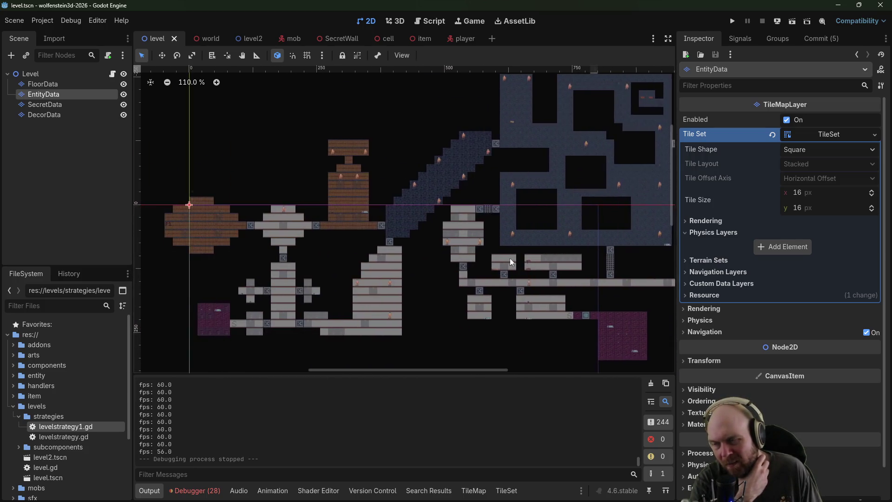
mouse_move(526, 139)
left_mouse_down()
mouse_move(494, 145)
mouse_move(425, 240)
left_mouse_up()
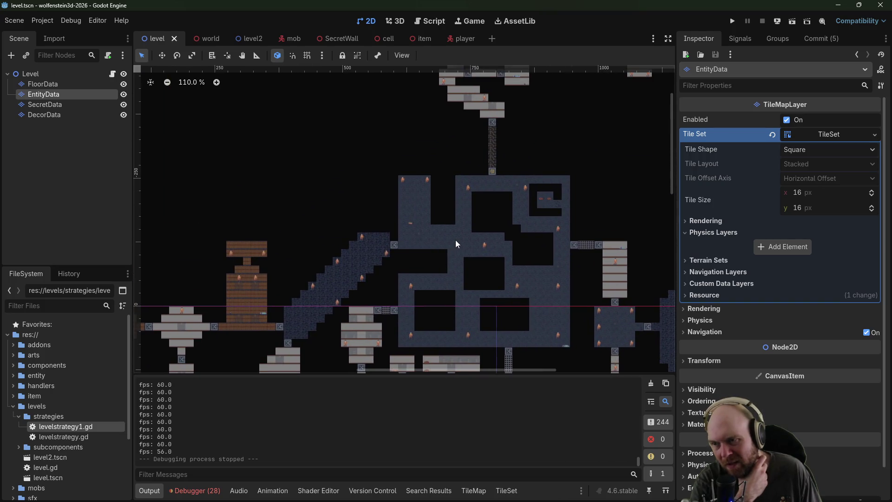
scroll(489, 250, "up", 5)
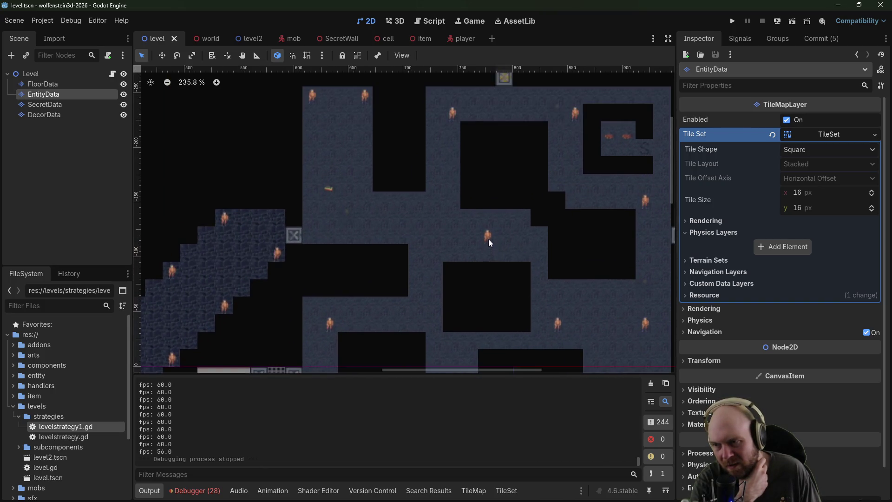
right_click(489, 239)
left_click(487, 237)
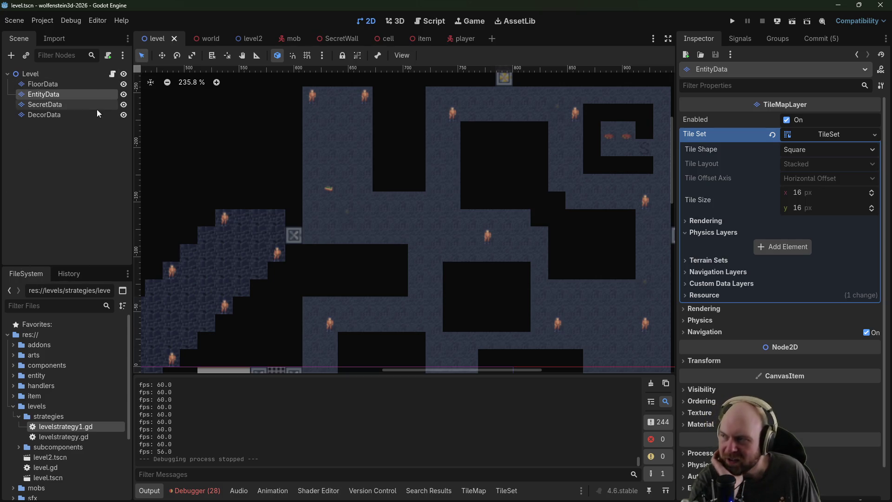
Step: Paint the chosen atlas tile over a guard cell in EntityData and save level.tscn
left_click(484, 493)
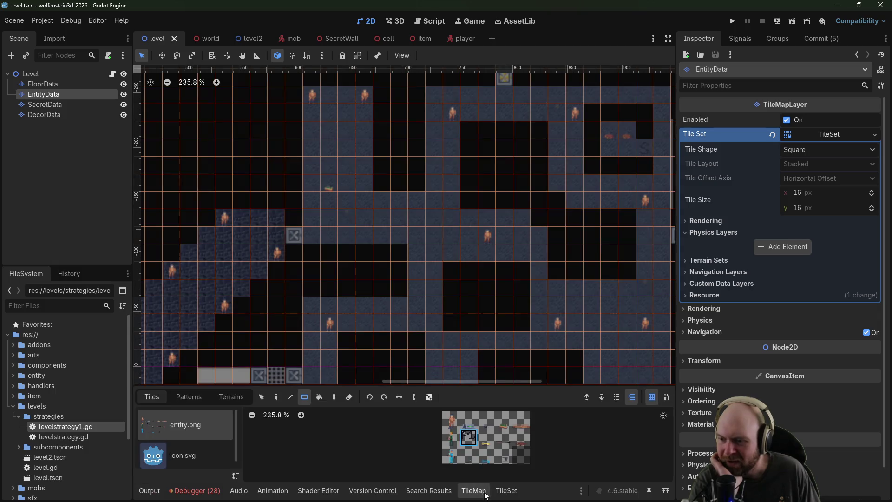
left_click(483, 236)
scroll(289, 311, "left", 10)
scroll(289, 311, "down", 5)
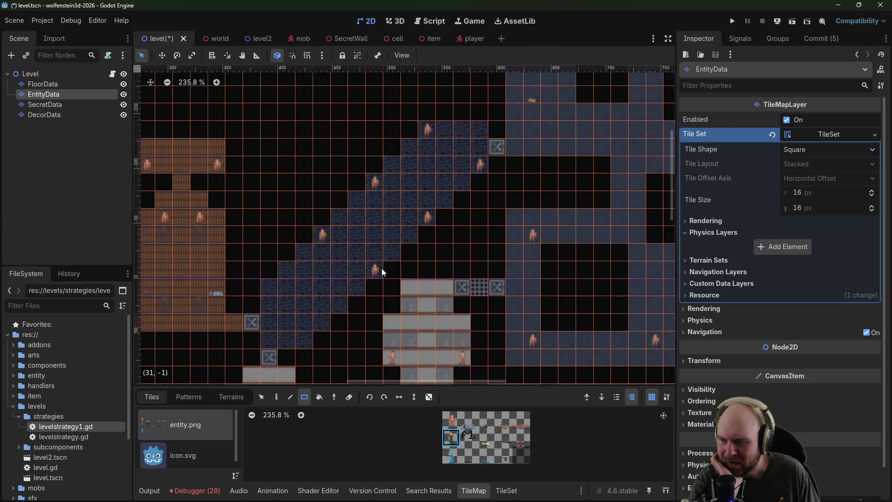
scroll(336, 299, "right", 10)
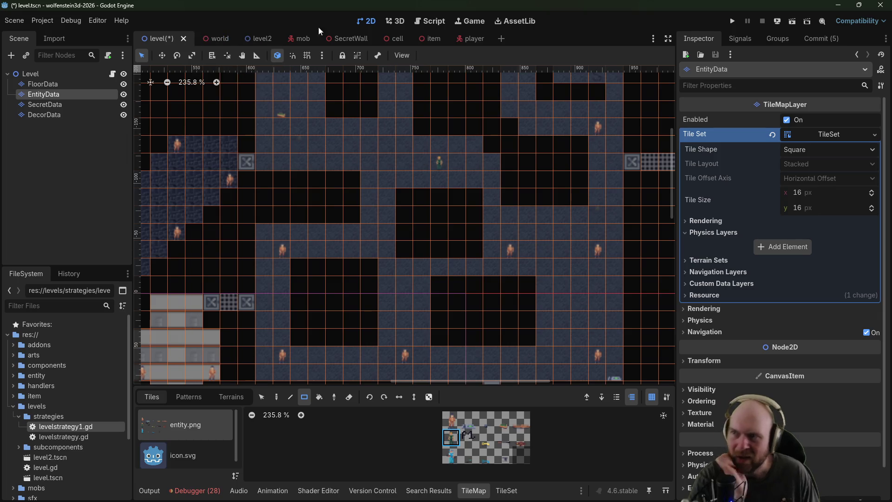
key("ctrl+s")
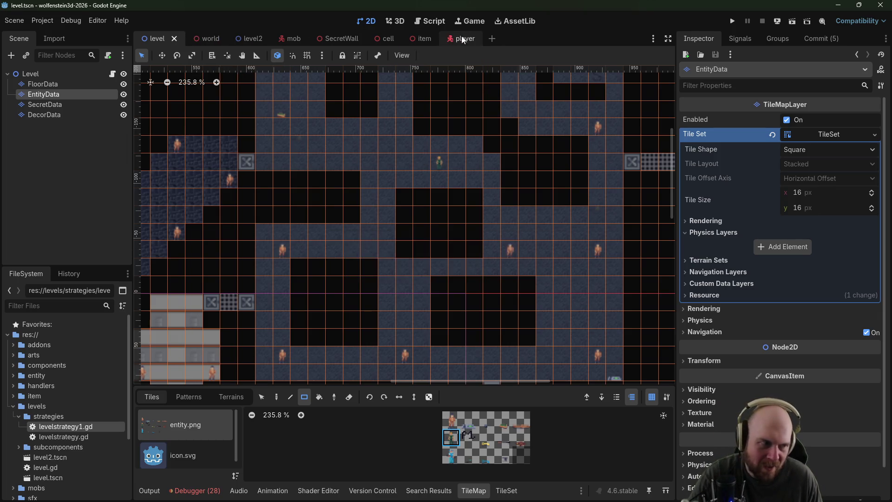
left_click(463, 39)
Step: Change WEAPON_SOUND_DIST in player.gd to 40.0, save the script, and run the project
left_click(112, 74)
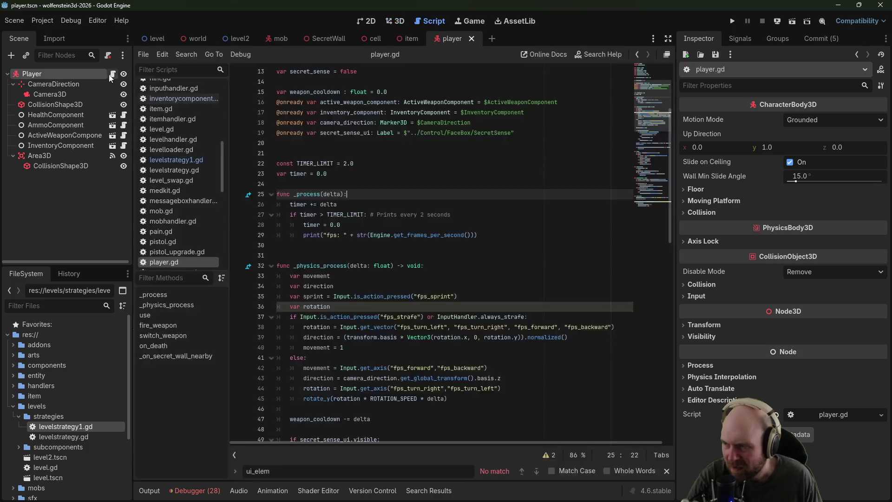
scroll(377, 270, "down", 9)
scroll(377, 269, "down", 10)
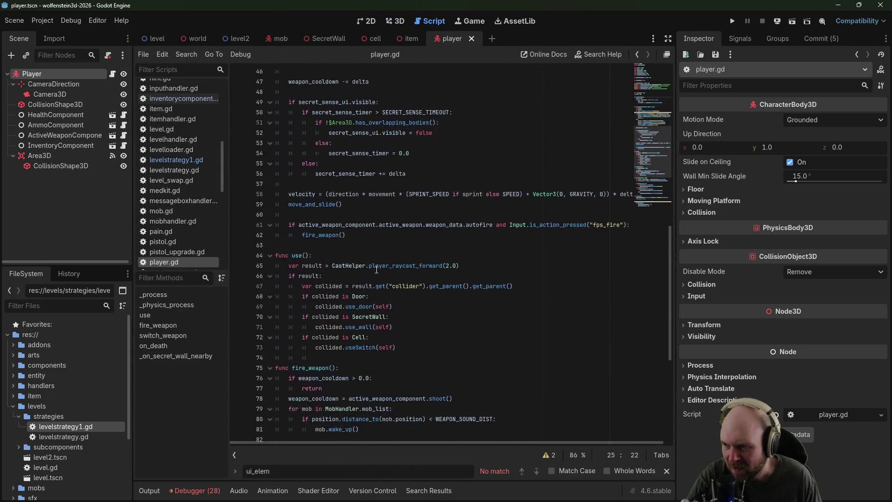
scroll(378, 274, "up", 1)
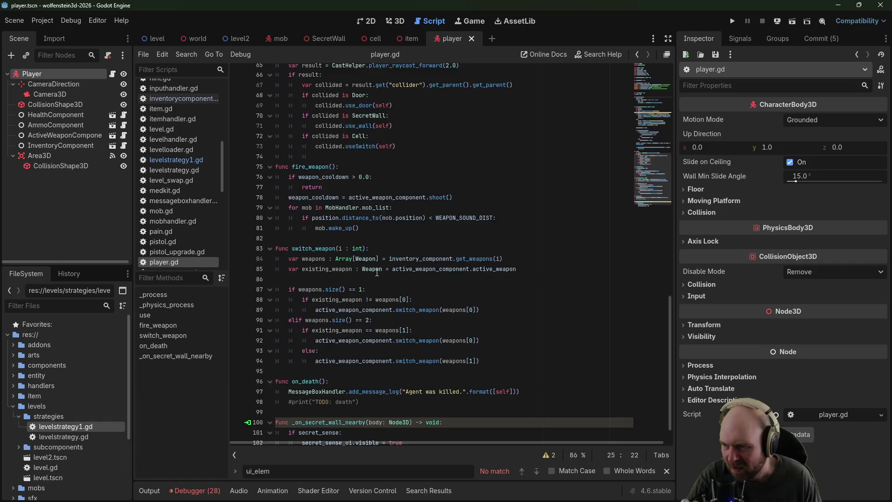
scroll(379, 278, "down", 1)
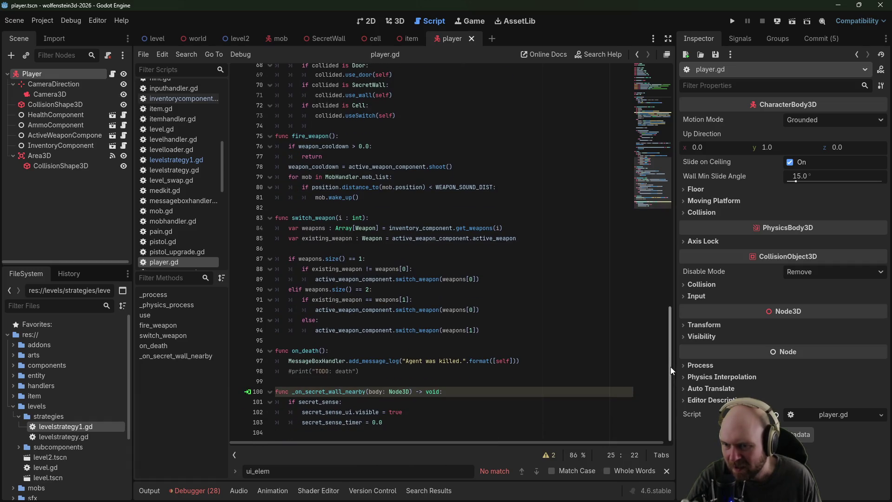
mouse_move(671, 367)
left_mouse_down()
mouse_move(673, 297)
mouse_move(669, 367)
left_mouse_up()
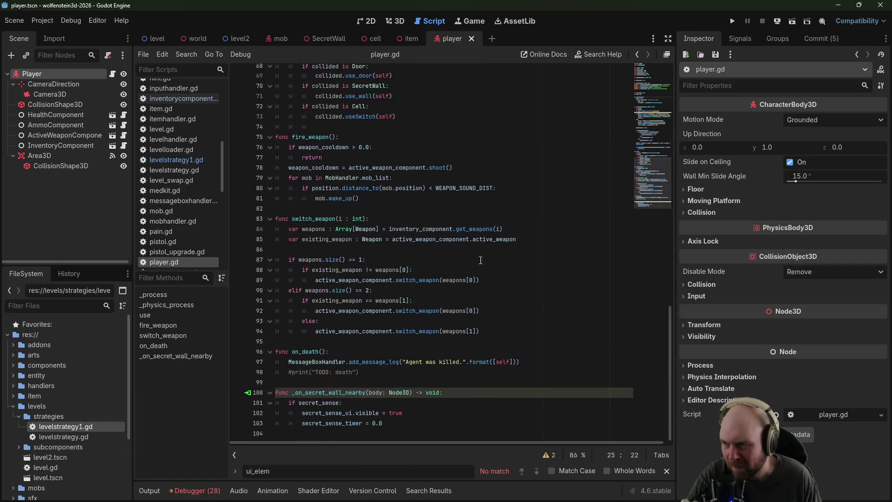
left_click(389, 188)
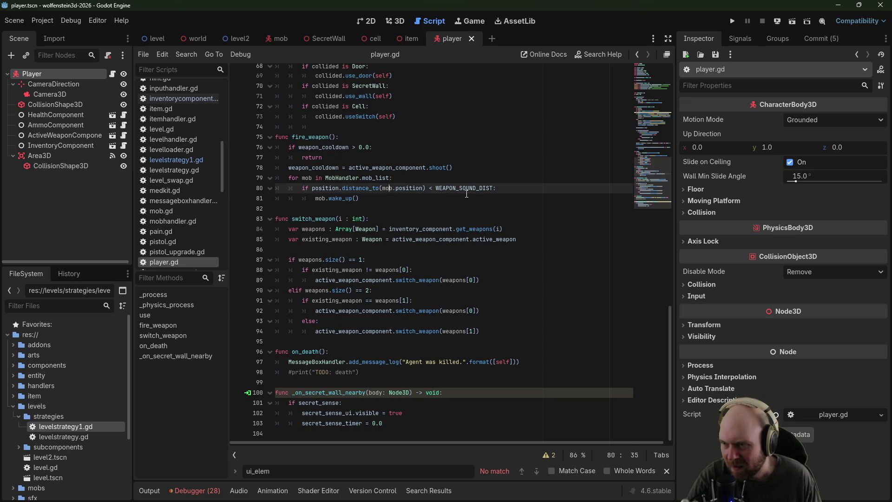
left_click_drag(671, 332, 662, 90)
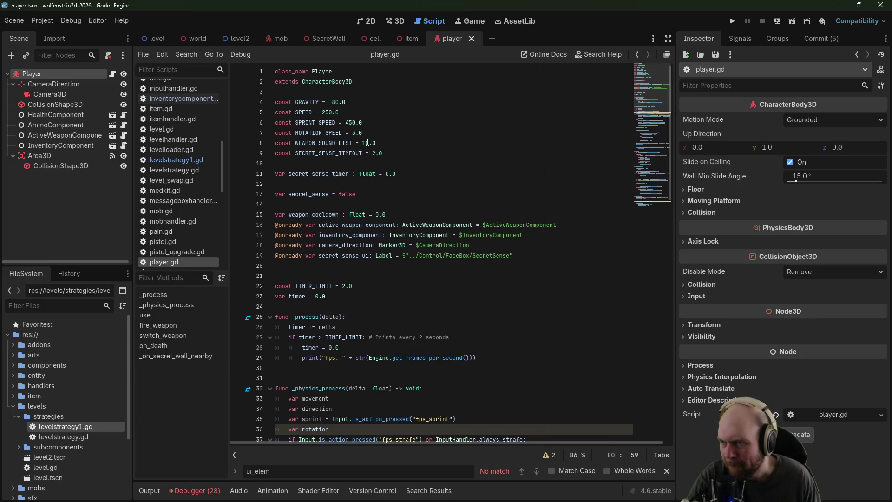
key("ctrl+s")
left_click(428, 122)
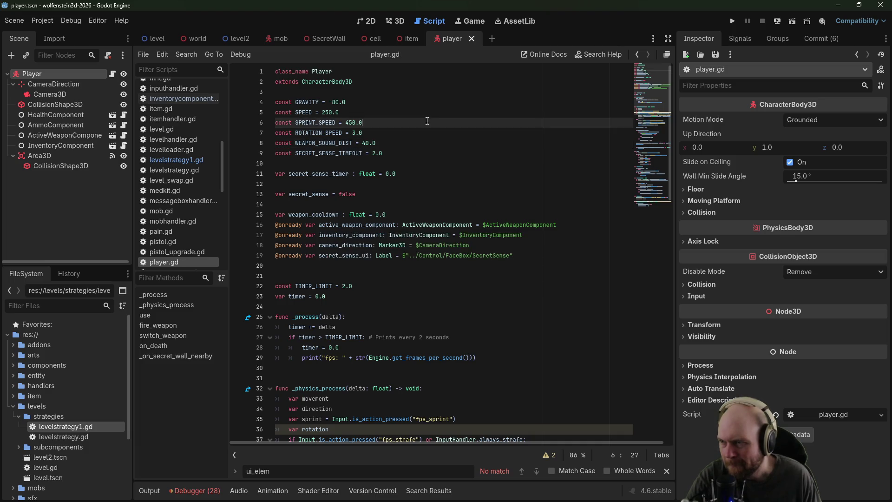
left_click(732, 21)
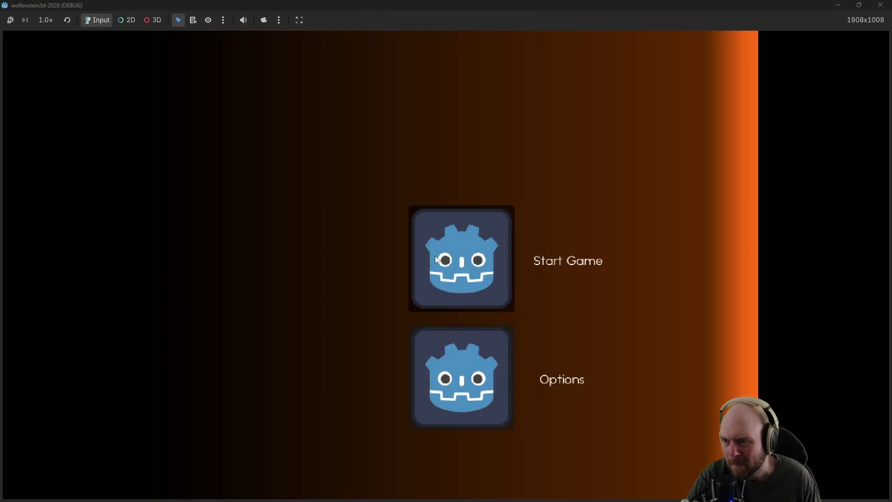
Step: Walk down the opening corridor and shoot the guard in the first room
key("w")
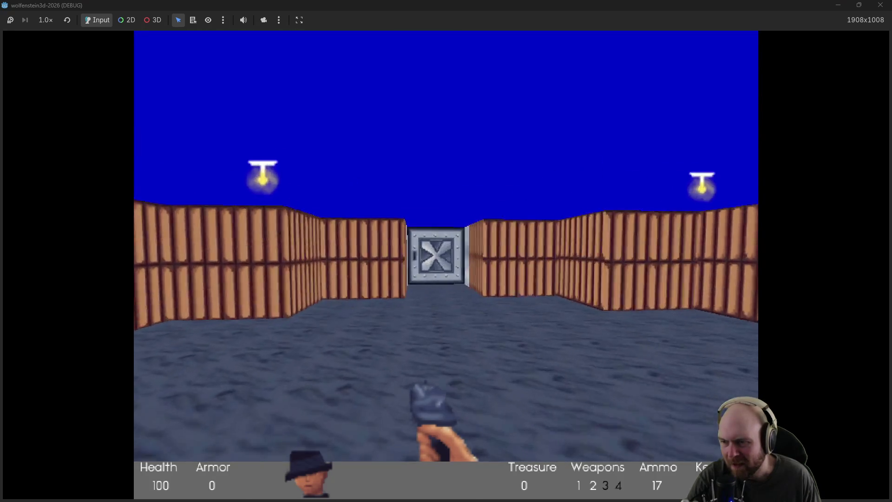
key("w")
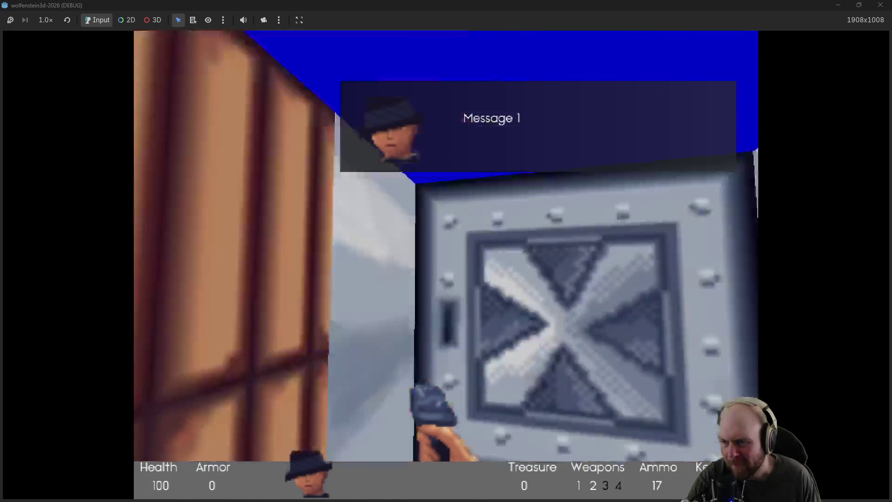
key("w")
key("ctrl")
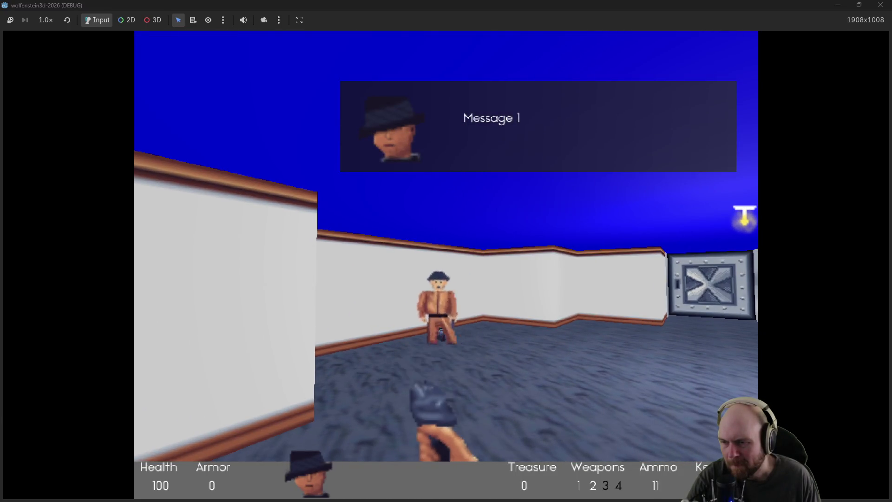
Step: Collect ammo and pass through the steel doors via the white corridor
key("w")
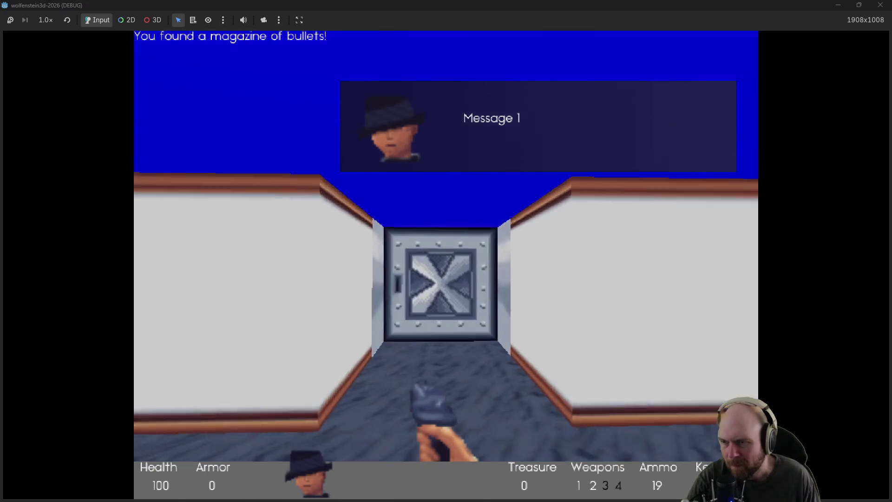
key("w")
key("space")
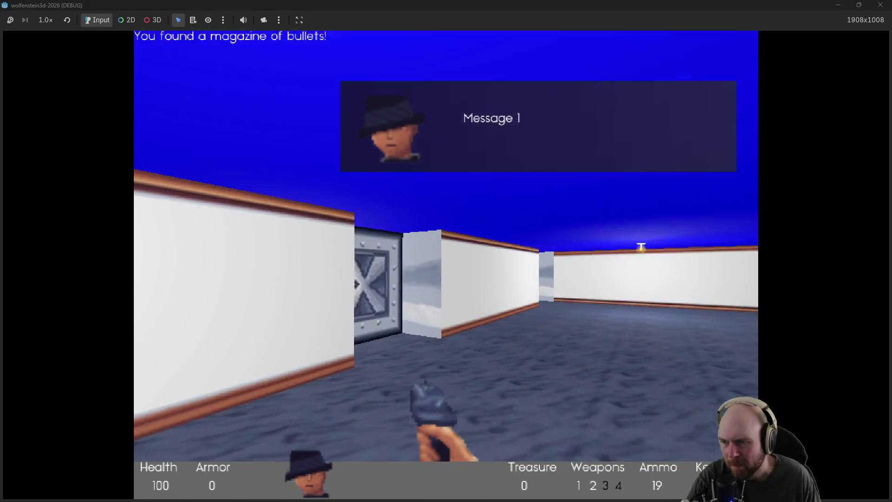
key("Left")
key("ctrl")
key("ctrl")
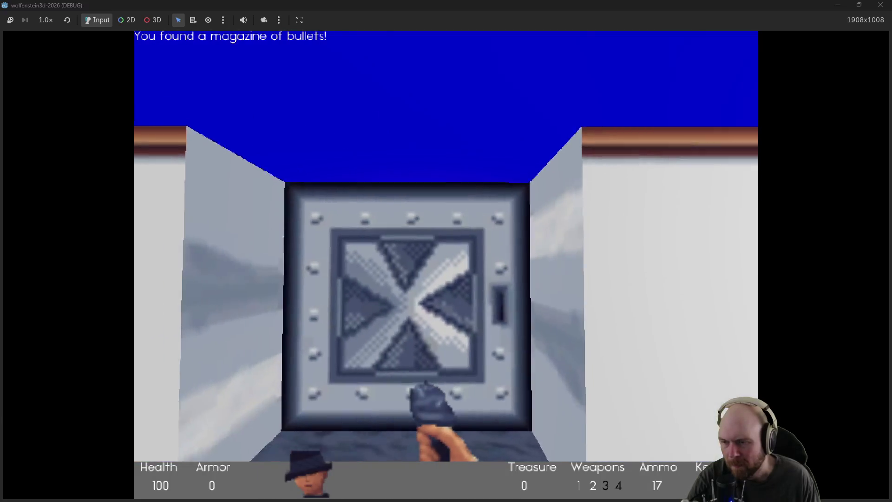
key("w")
key("space")
Step: Collect the magazines in the room's corner, then enter the room with barrels
key("Left")
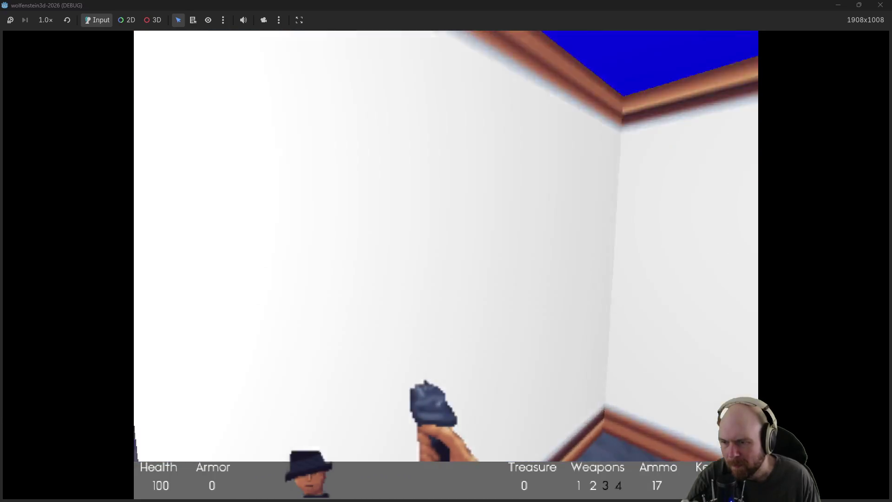
key("w")
key("Left")
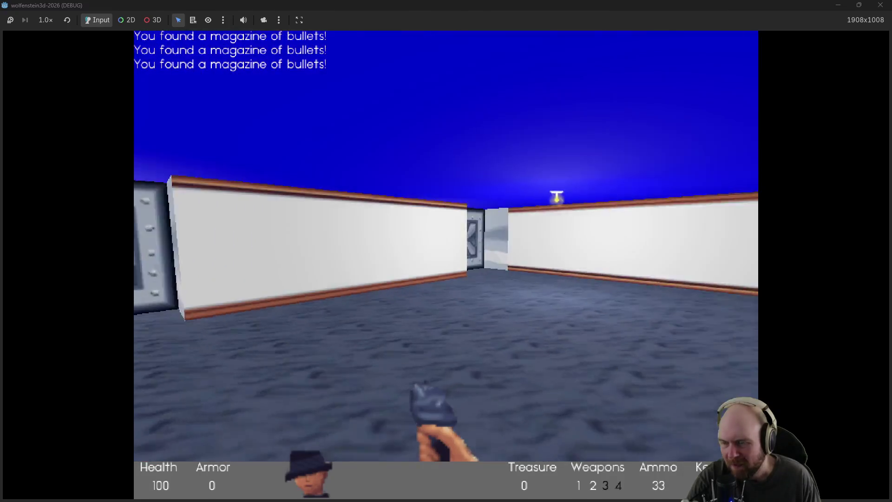
key("Left")
key("w")
key("space")
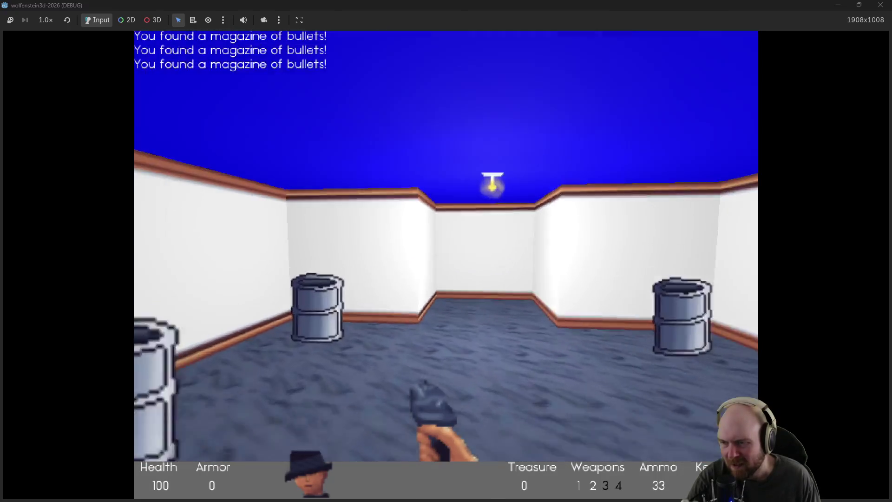
key("w")
Step: Grab the two magazines in the purple room and enter the barrel corridor
key("Left")
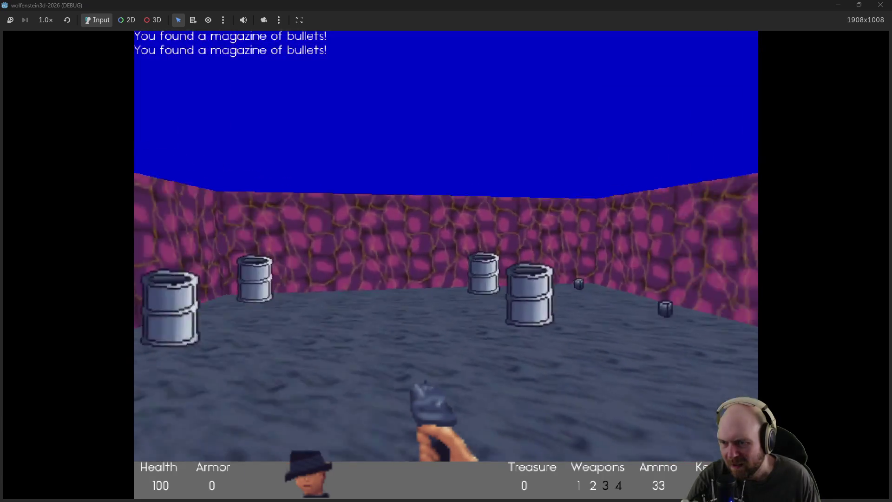
key("w")
key("Left")
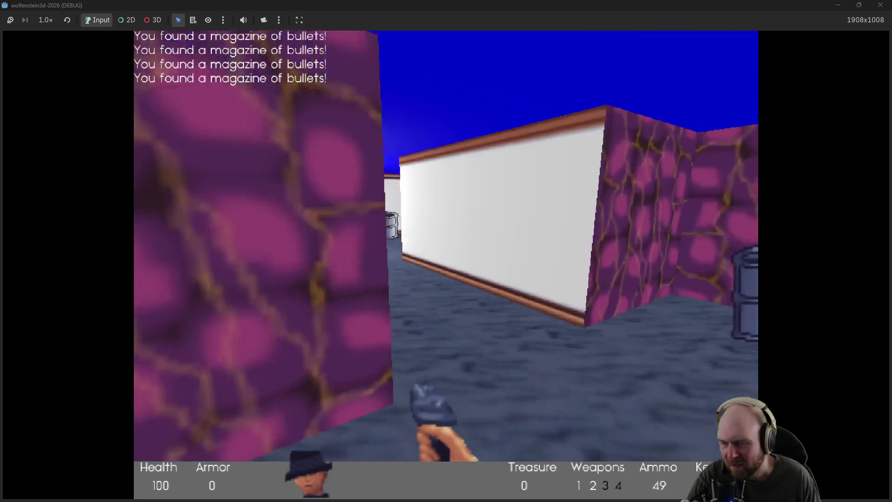
key("w")
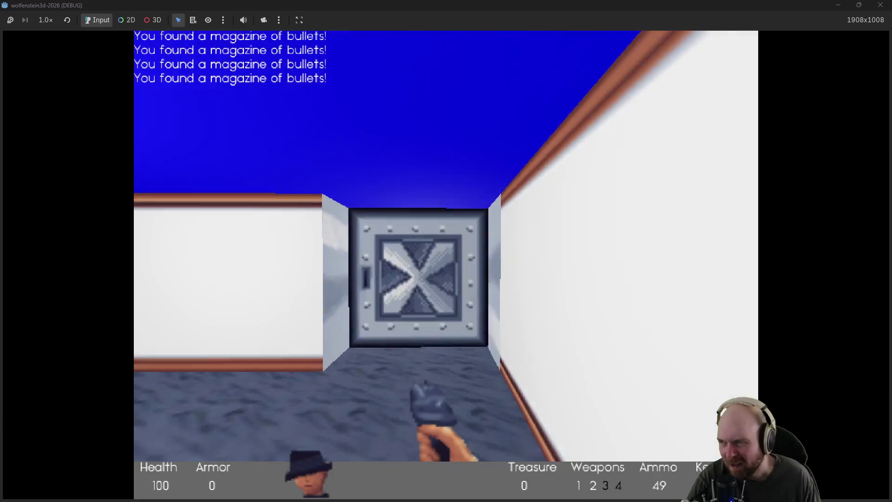
key("space")
key("w")
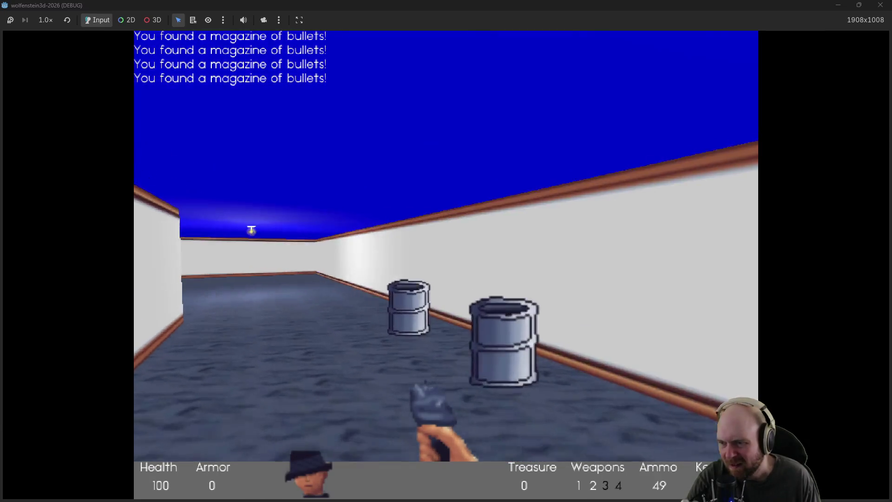
Step: Shoot the guards in the next room and pick up their dropped ammo
key("w")
key("ctrl")
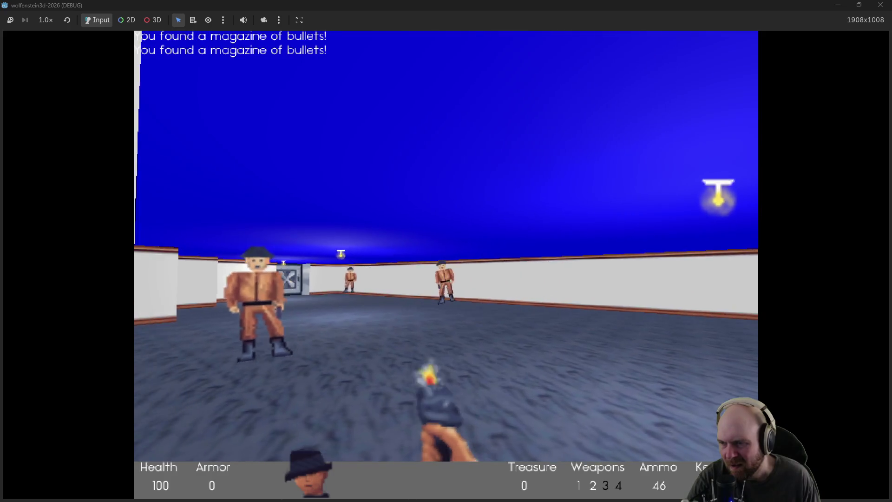
key("Left")
key("ctrl")
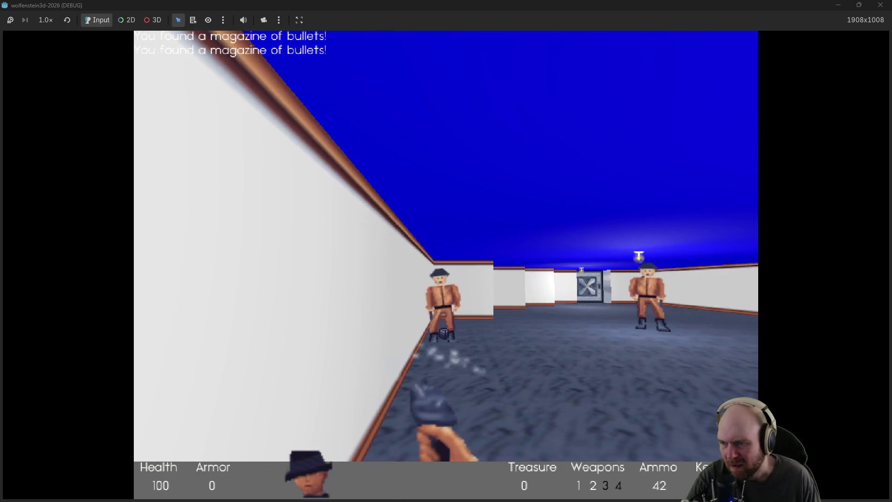
key("Right")
key("ctrl")
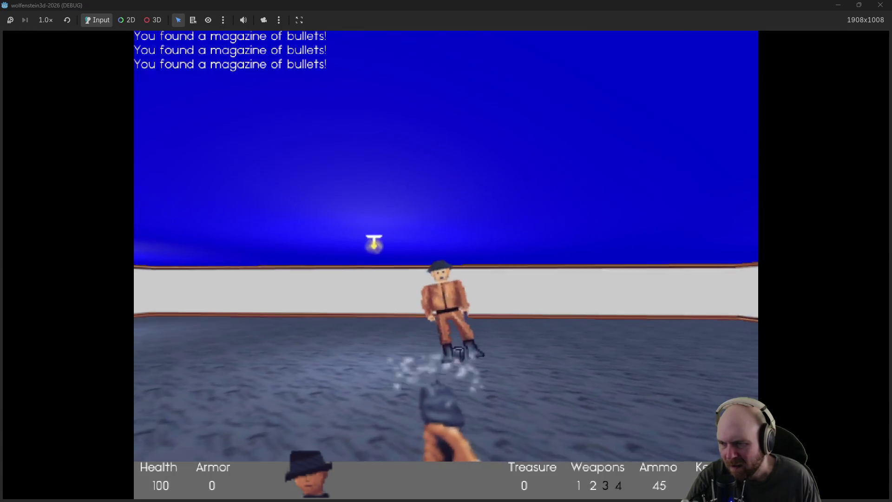
key("ctrl")
key("w")
Step: Kill the guard by the door, collect the magazine and enter the stone corridor
key("Left")
key("ctrl")
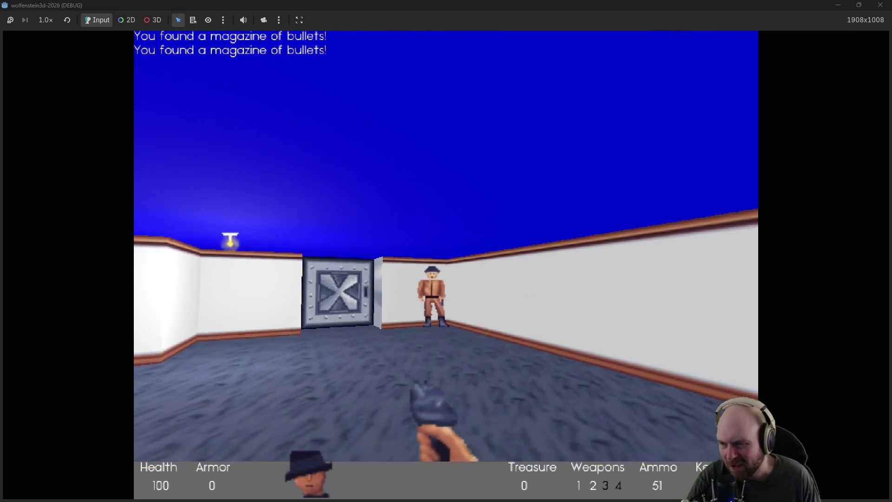
key("w")
key("Right")
key("ctrl")
key("Right")
key("w")
key("Left")
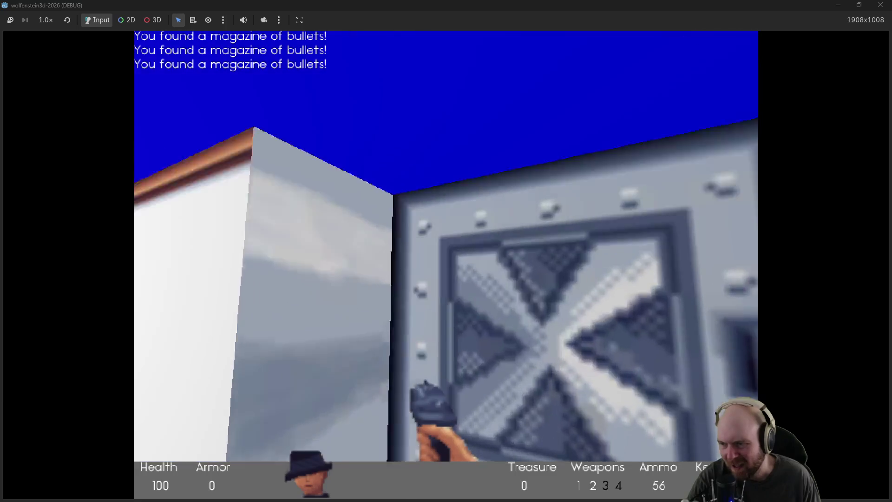
key("space")
Step: Fire on the guards down the stone corridor while advancing
key("ctrl")
key("Left")
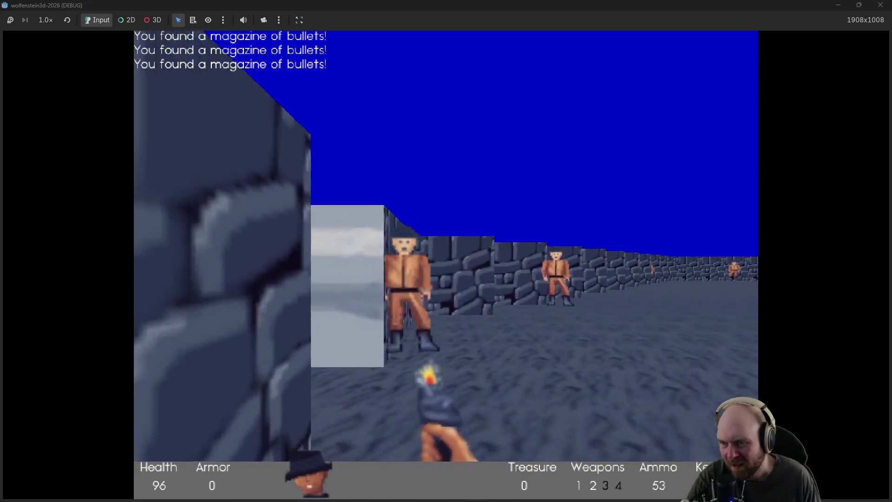
key("w")
key("Right")
key("ctrl")
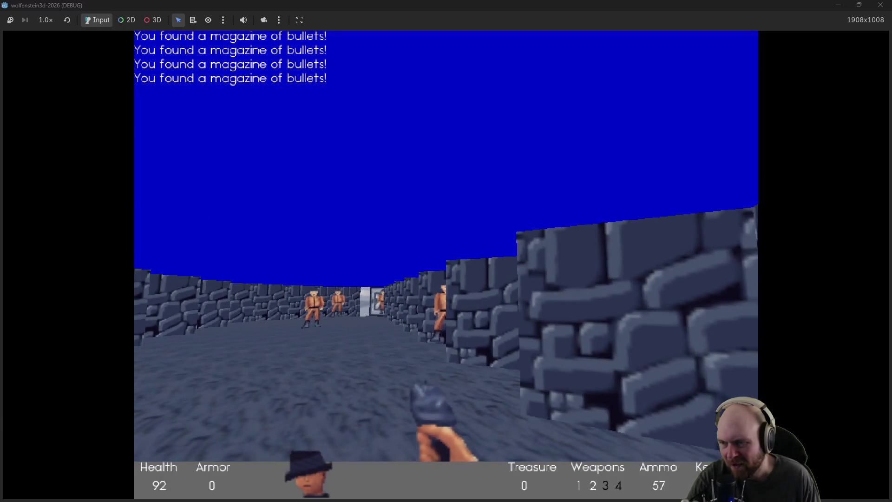
key("Right")
key("ctrl")
key("ctrl")
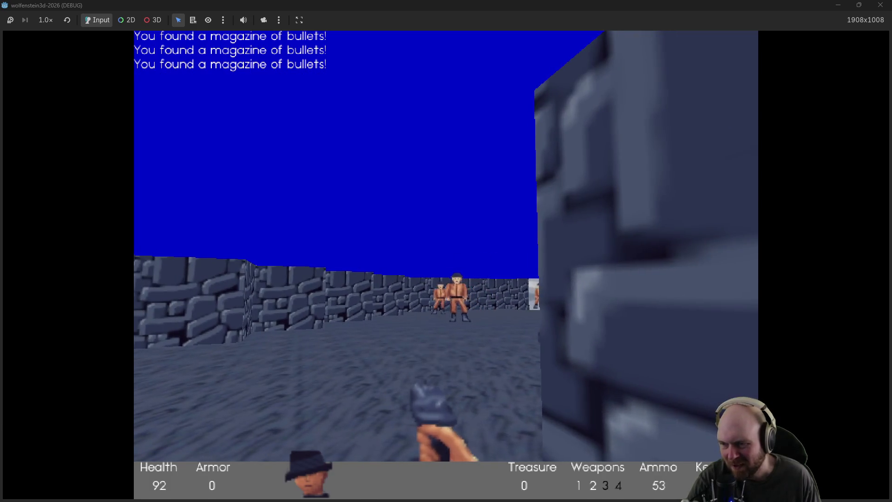
key("ctrl")
key("ctrl")
key("ctrl")
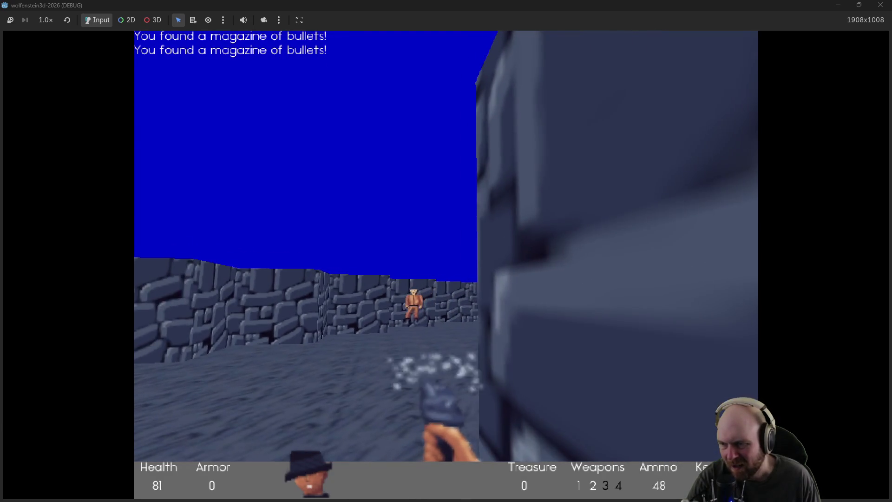
key("ctrl")
key("ctrl")
Step: Finish off the two guards and collect their ammo, reaching 67 health and 71 ammo
key("Left")
key("ctrl")
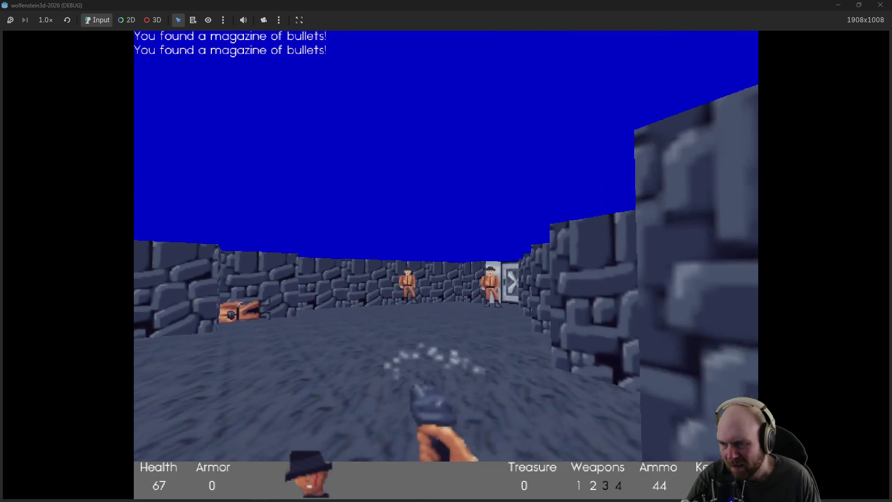
key("ctrl")
key("ctrl")
key("ctrl")
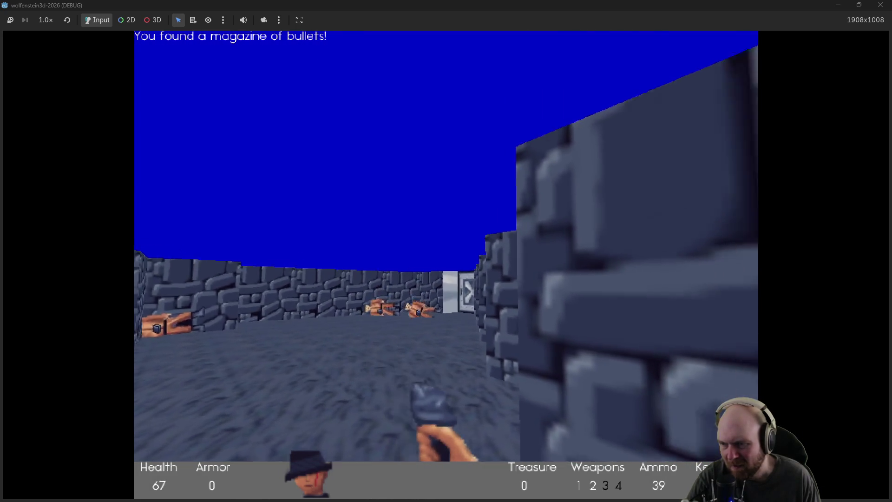
key("Up")
key("Up")
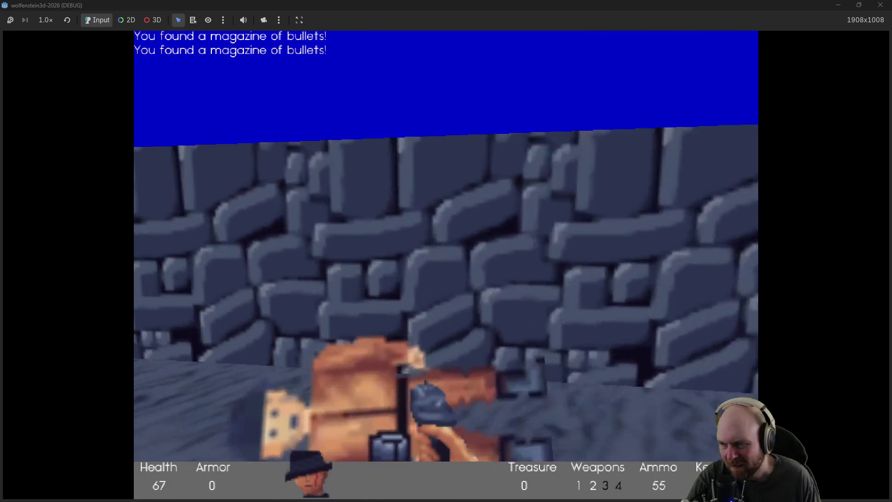
key("Left")
key("Left")
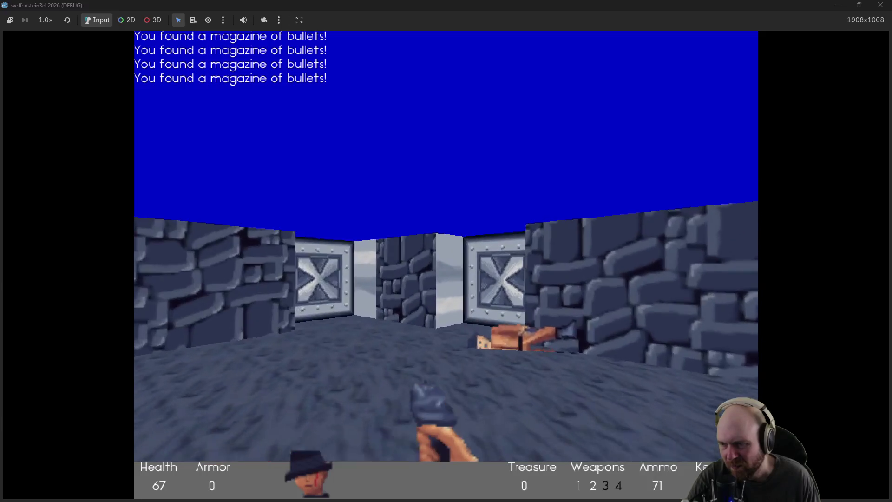
key("Right")
Step: Open the steel door into the wooden room and fire at the guards
key("space")
key("Up")
key("Right")
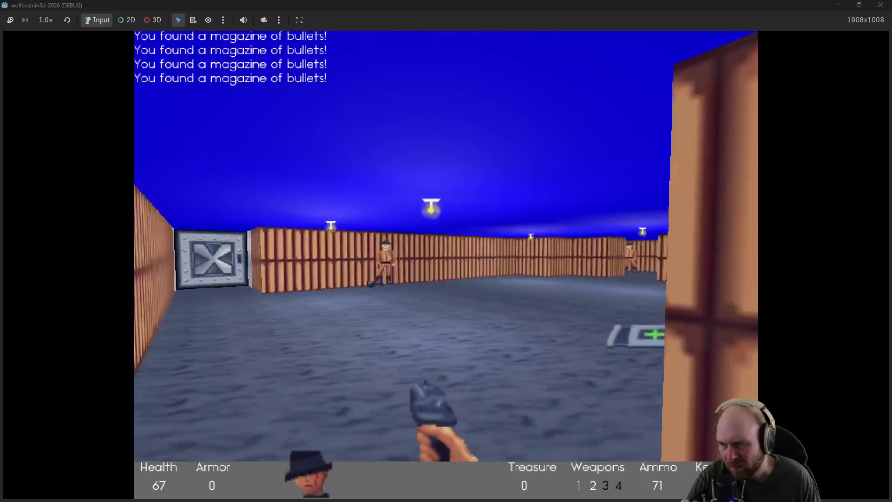
key("ctrl")
key("ctrl")
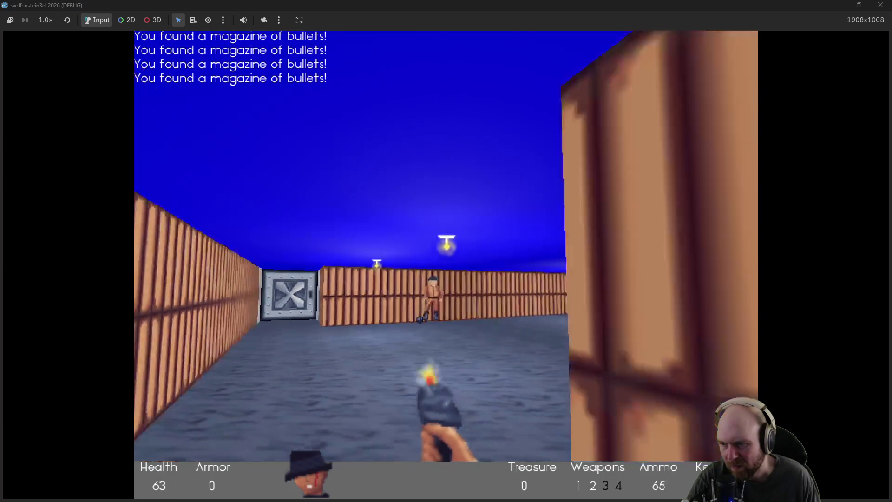
key("Right")
key("Up")
key("ctrl")
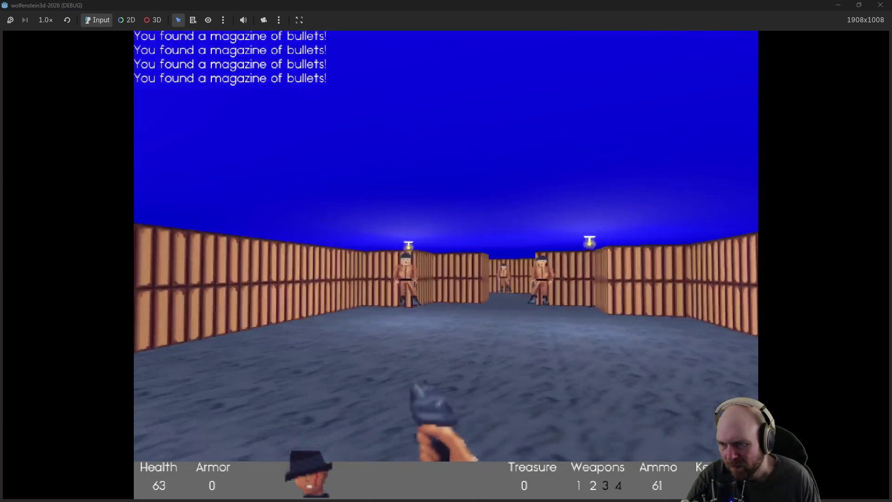
key("Up")
Step: Shoot the remaining guards down the corridor while collecting magazines
key("ctrl")
key("Right")
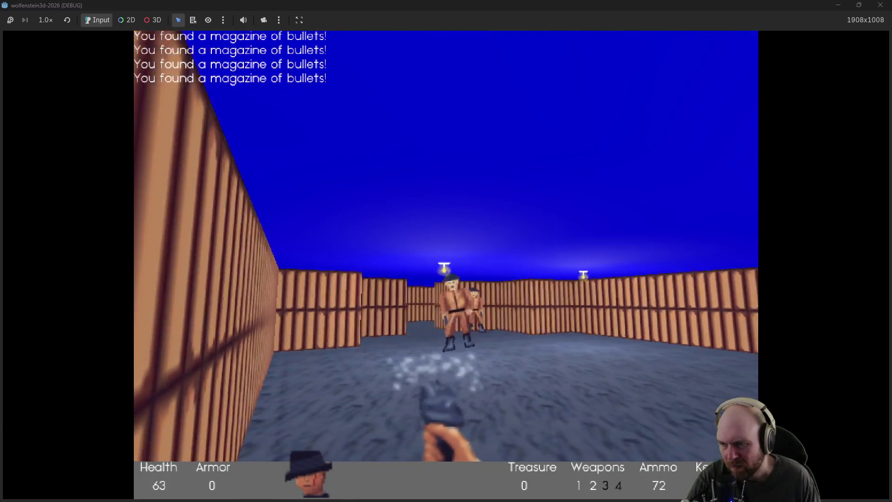
key("Up")
key("ctrl")
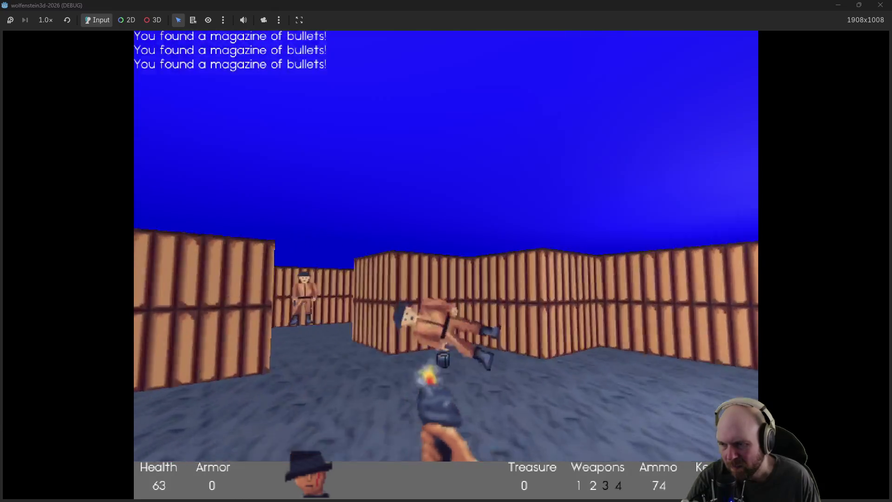
key("Up")
key("ctrl")
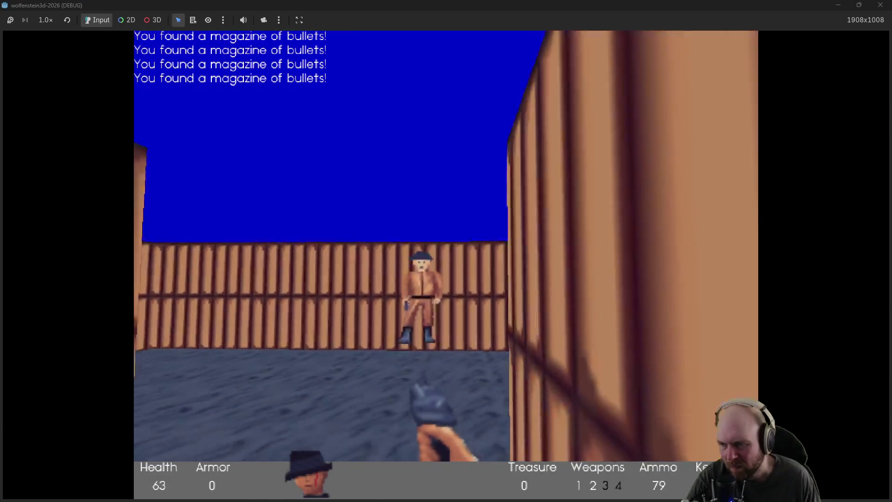
key("ctrl")
key("Up")
Step: Pick up the medkit for 88 health and go through the metal door
key("Right")
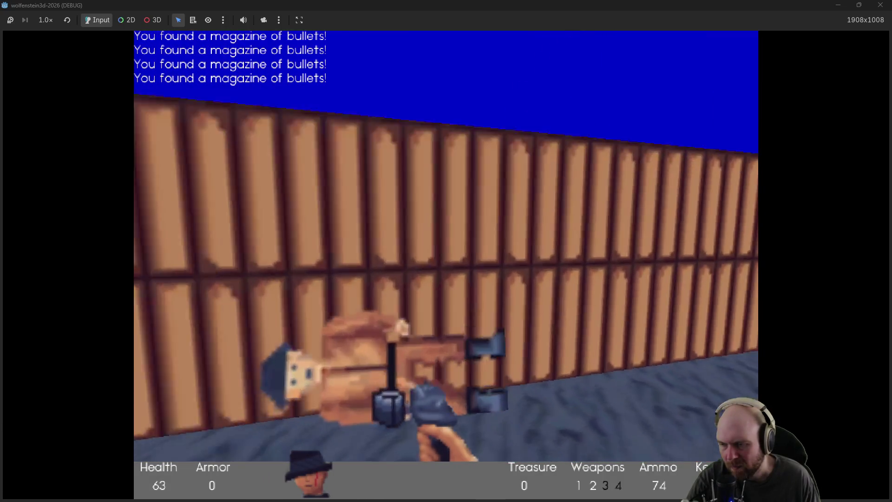
key("Left")
key("Up")
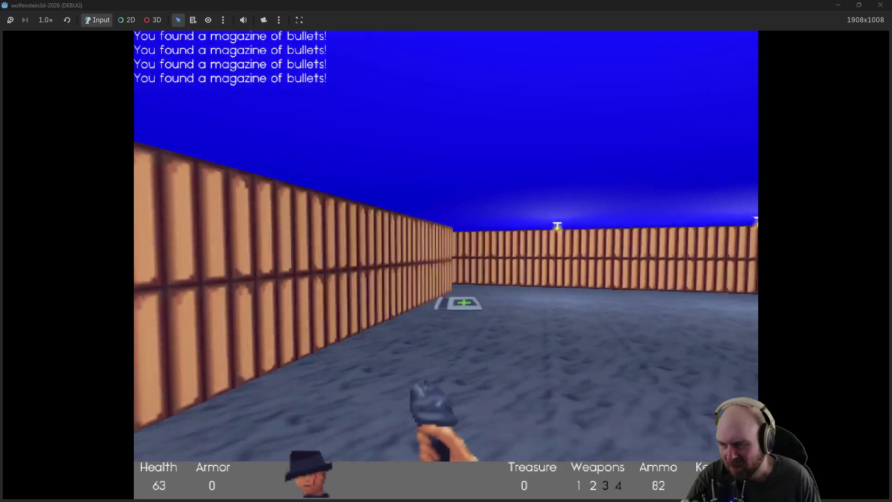
key("Up")
key("space")
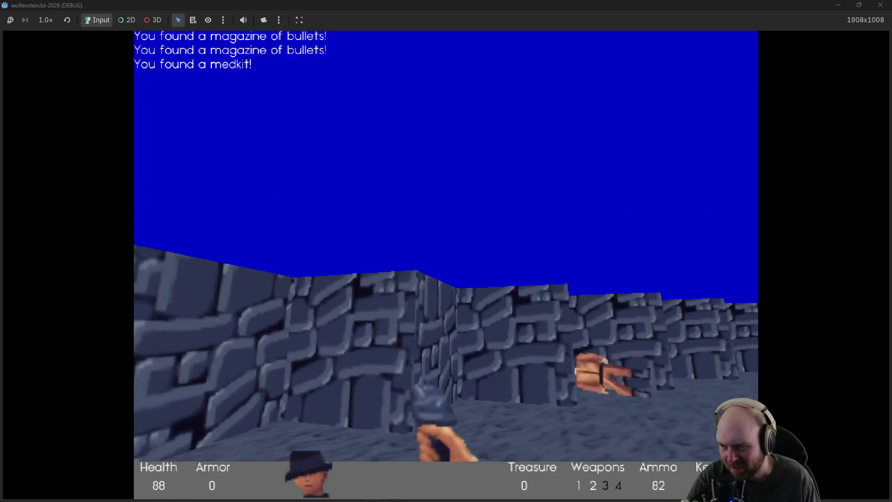
Step: Go through the metal door into the open area and shoot the approaching guard
key("Left")
key("Up")
key("space")
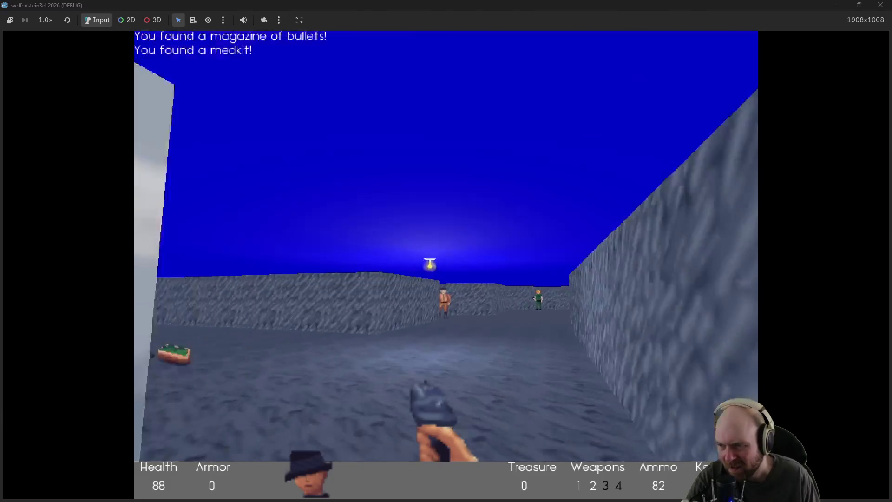
key("Left")
key("ctrl")
key("ctrl")
key("ctrl")
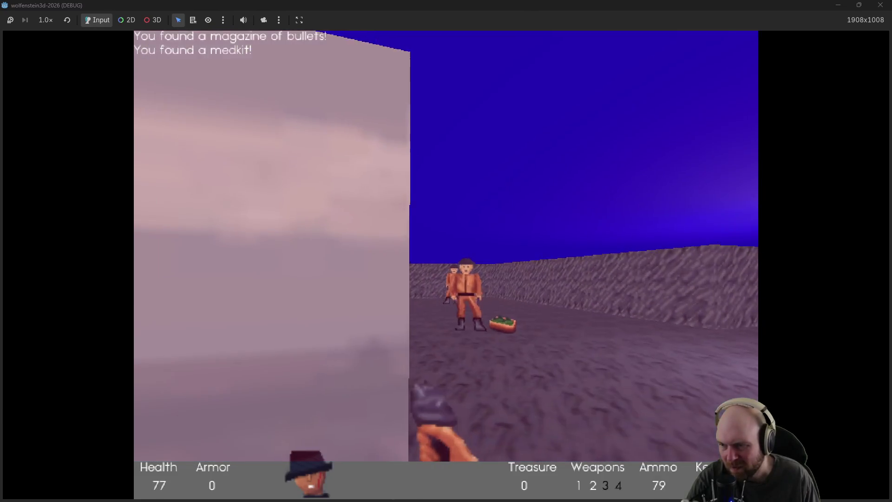
key("ctrl")
key("Up")
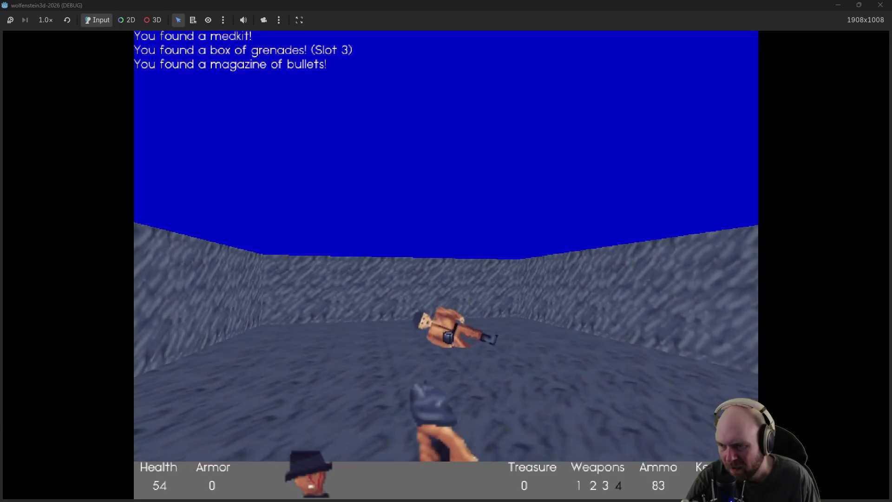
Step: Grab the dropped magazine and shoot the next guards down the corridor
key("Left")
key("Up")
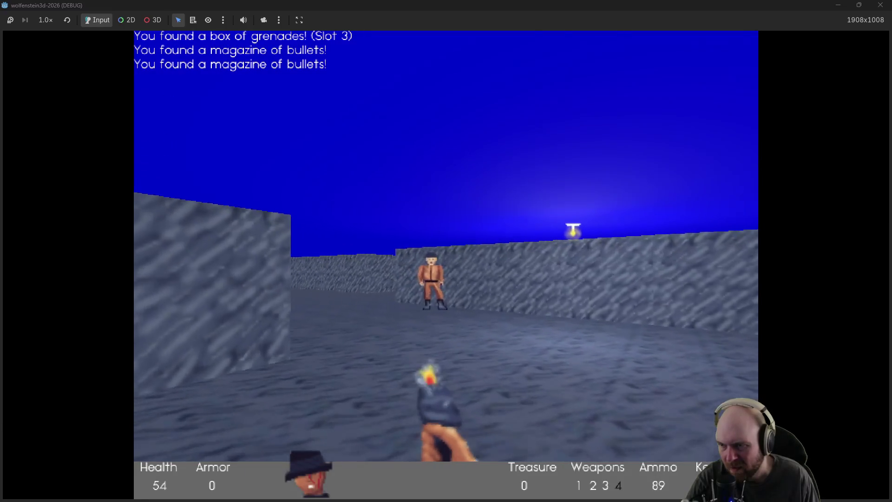
key("Left")
key("ctrl")
key("Left")
key("Up")
key("ctrl")
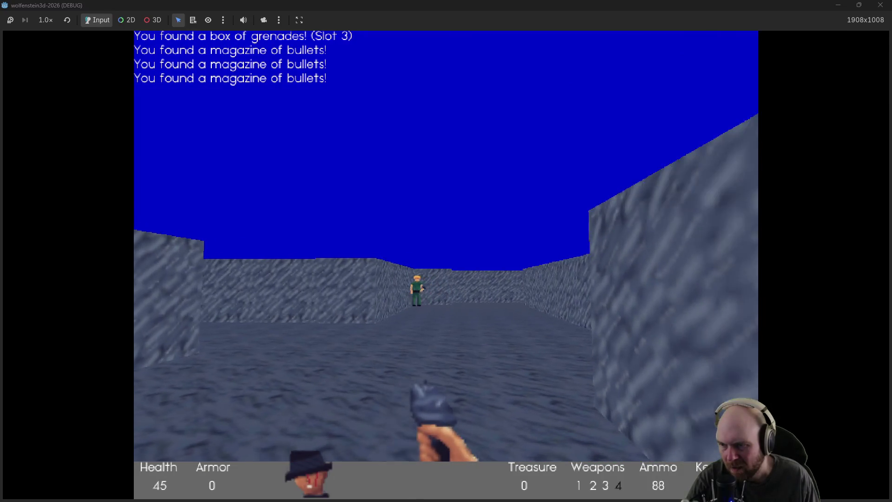
key("Up")
key("ctrl")
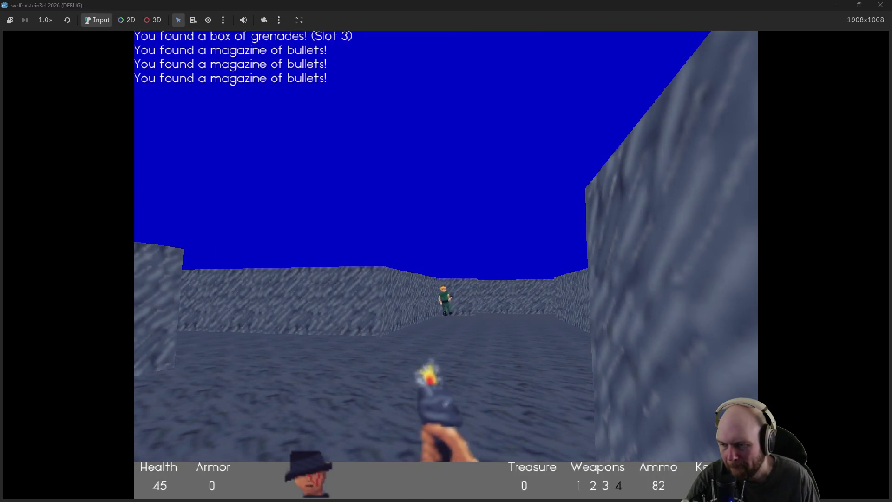
Step: Enter the new corridor and shoot the guards there and at its far end
key("Right")
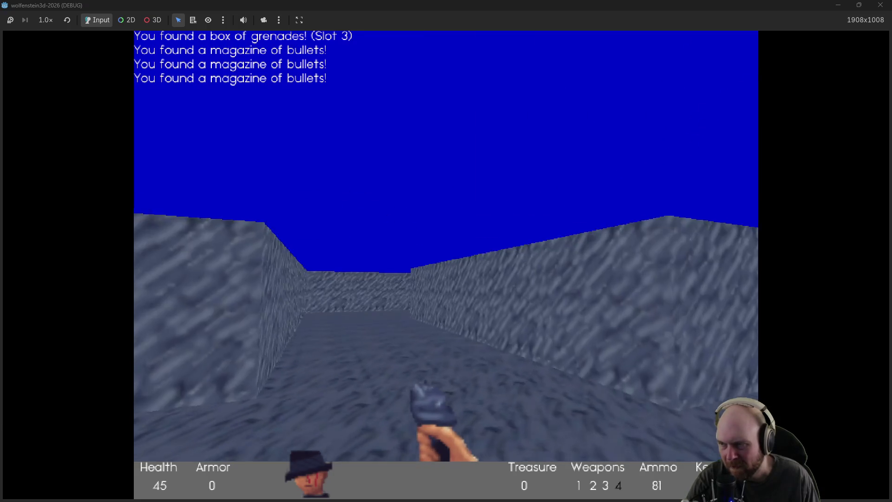
key("Left")
key("Up")
key("Right")
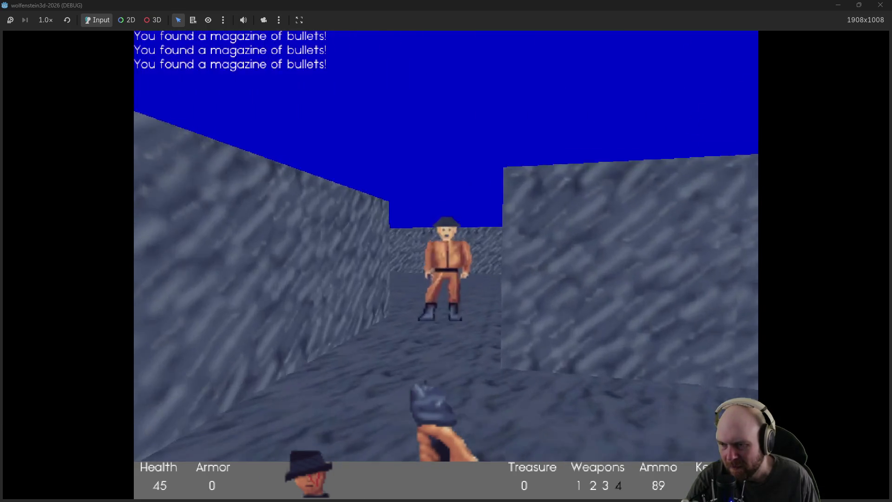
key("ctrl")
key("ctrl")
key("Up")
key("ctrl")
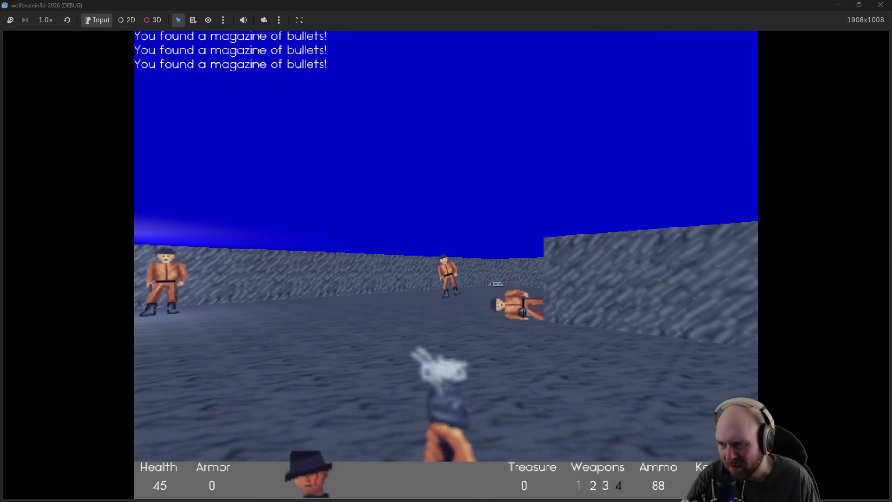
key("Left")
key("ctrl")
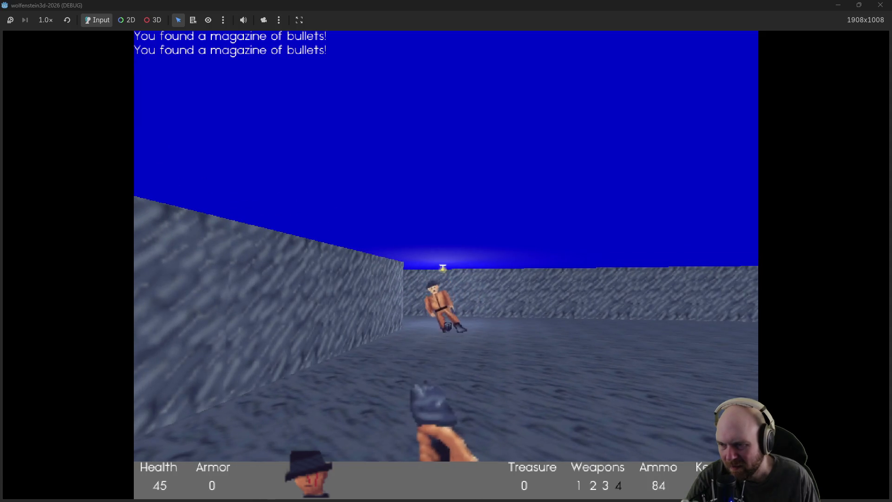
Step: Collect the dropped magazine and the medkit to restore health
key("Up")
key("Left")
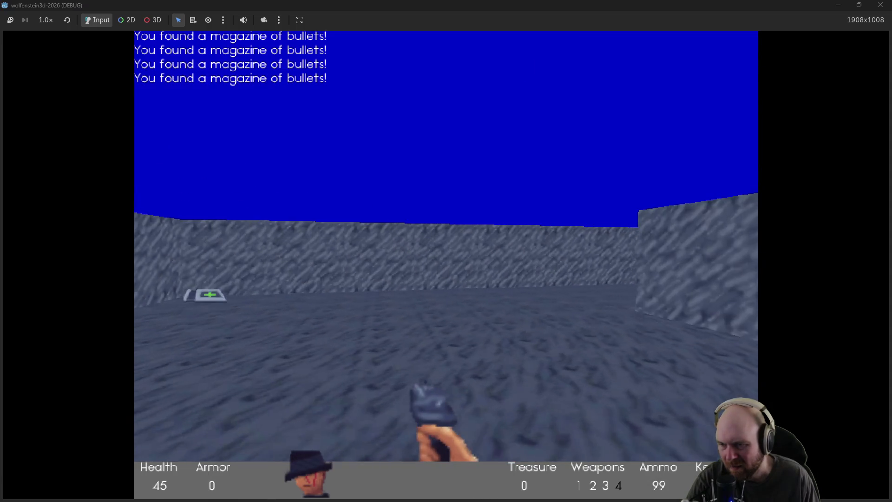
key("Up")
key("Left")
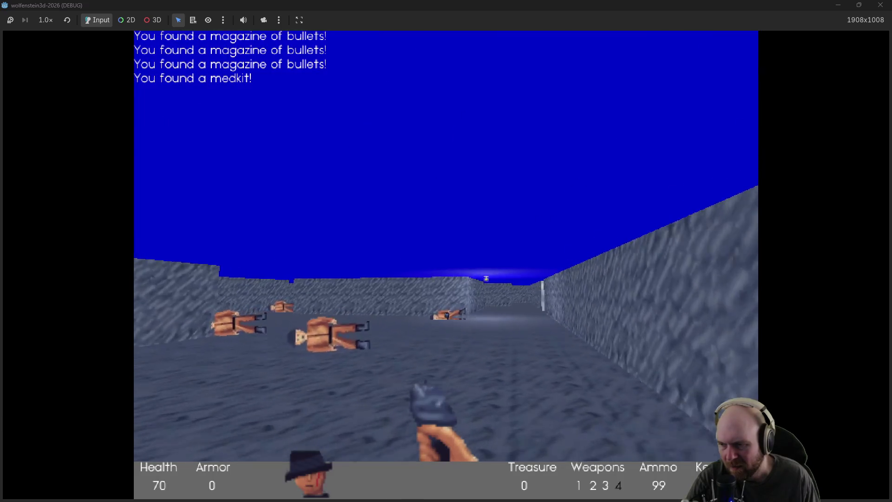
key("Up")
key("Left")
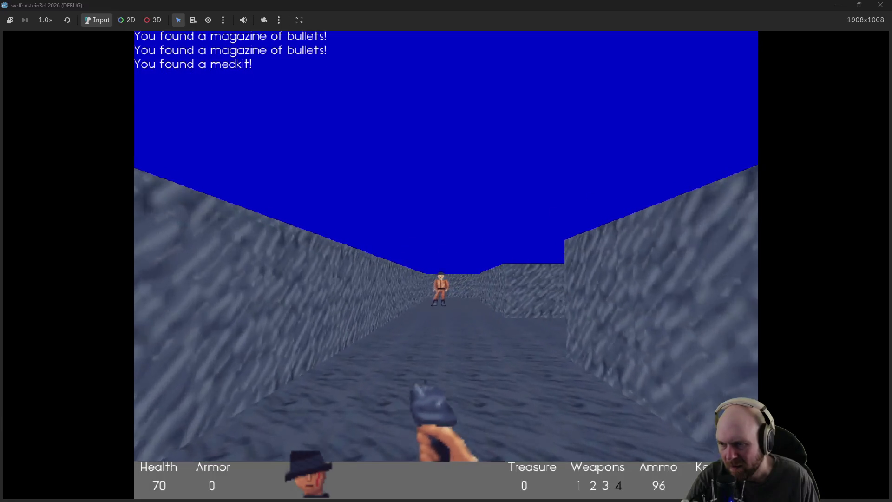
Step: Shoot the last living guard in the centre of the open floor
key("Left")
key("ctrl")
key("ctrl")
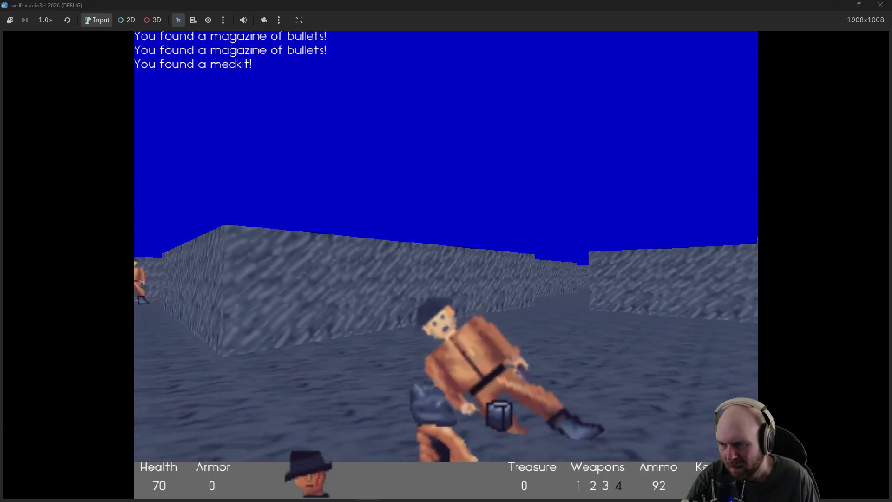
key("ctrl")
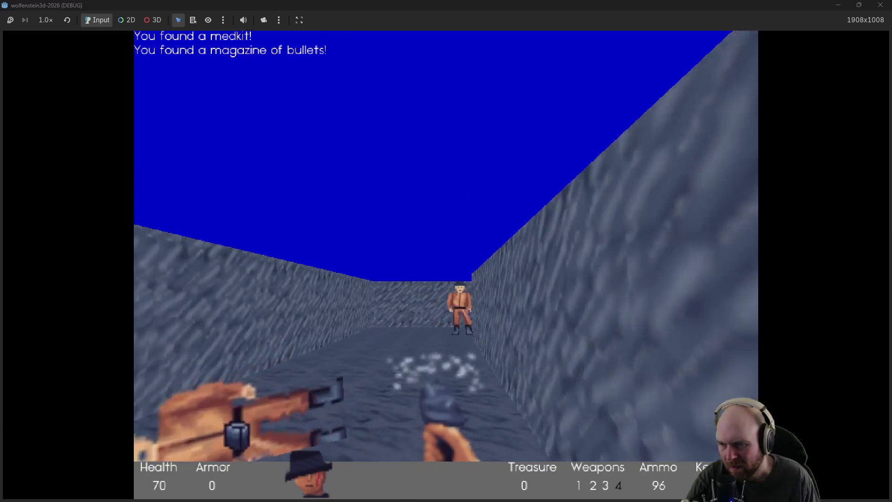
key("ctrl")
key("Right")
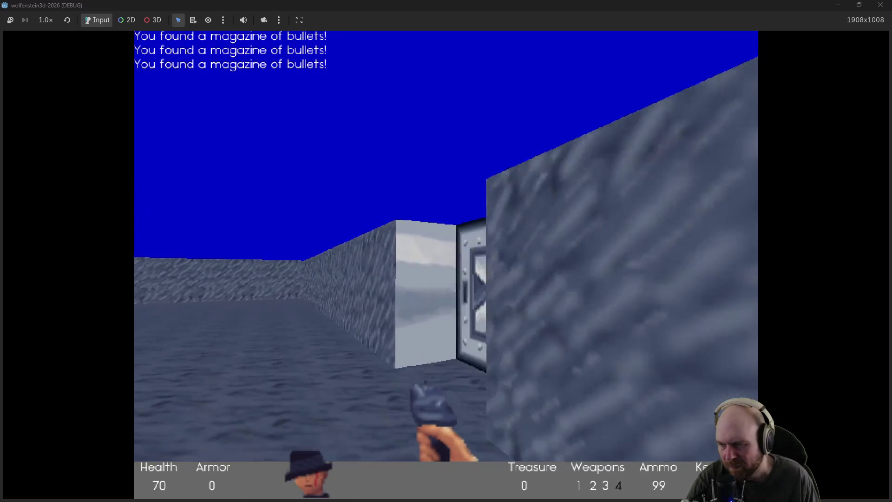
Step: Open the two steel doors and walk into the long white corridor
key("Right")
key("Up")
key("space")
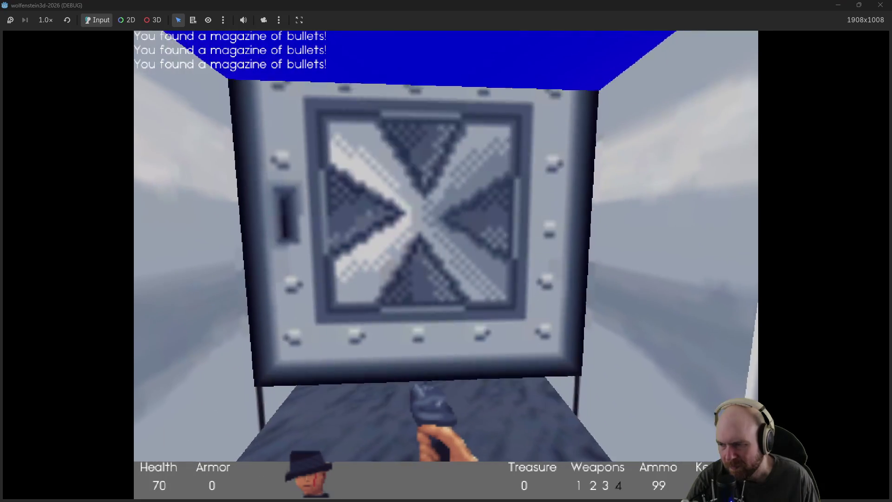
key("space")
key("Up")
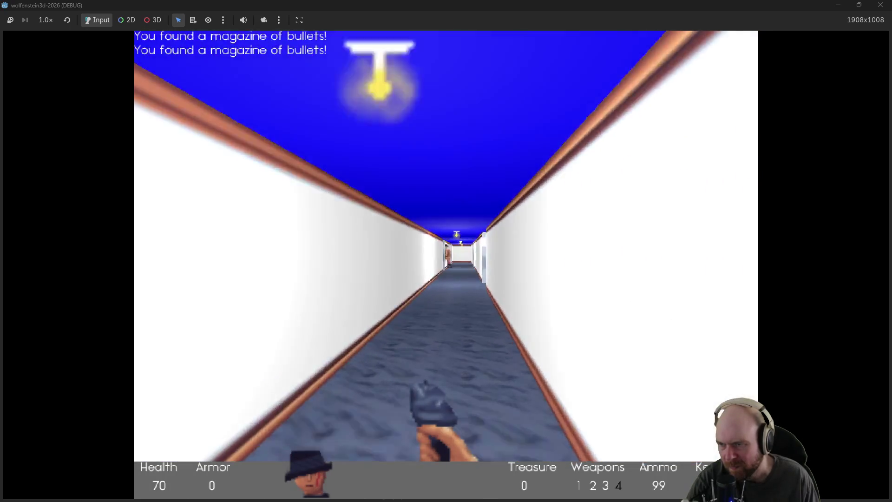
Step: Shoot the guard in the corridor, grab its magazine, and push down the long corridor
key("Up")
key("ctrl")
key("ctrl")
key("ctrl")
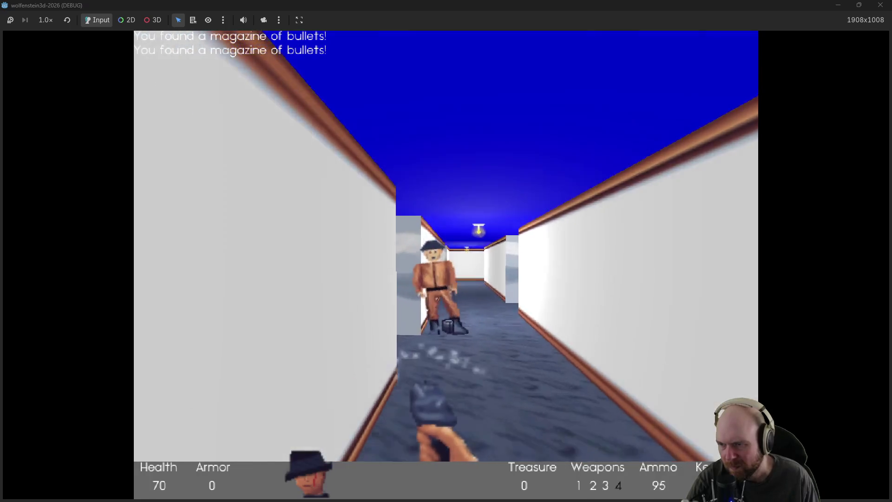
key("ctrl")
key("Up")
key("Left")
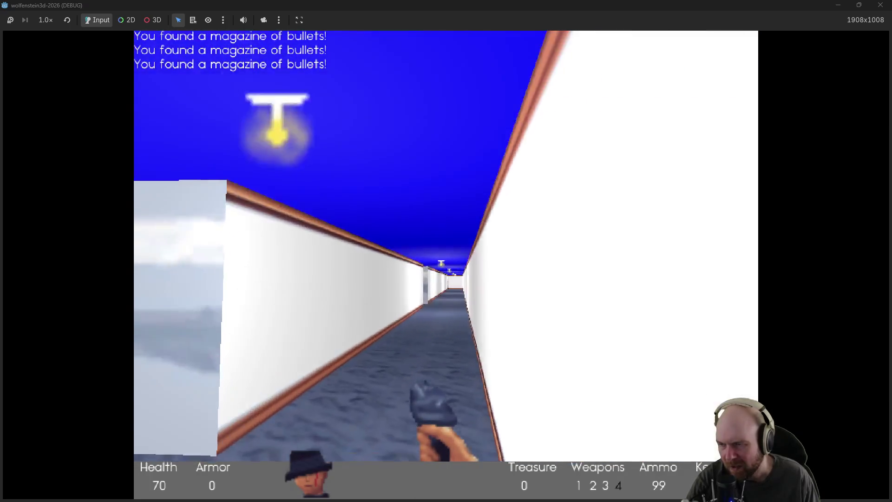
key("Up")
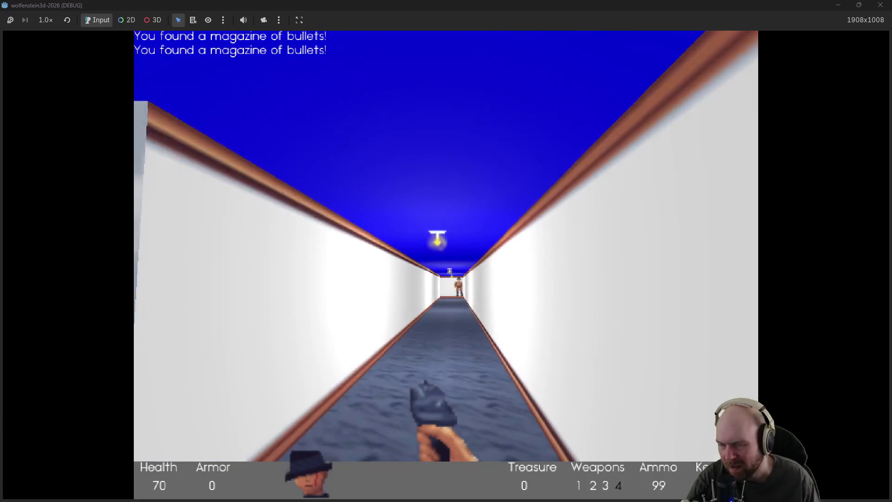
key("Up")
key("ctrl")
key("ctrl")
key("ctrl")
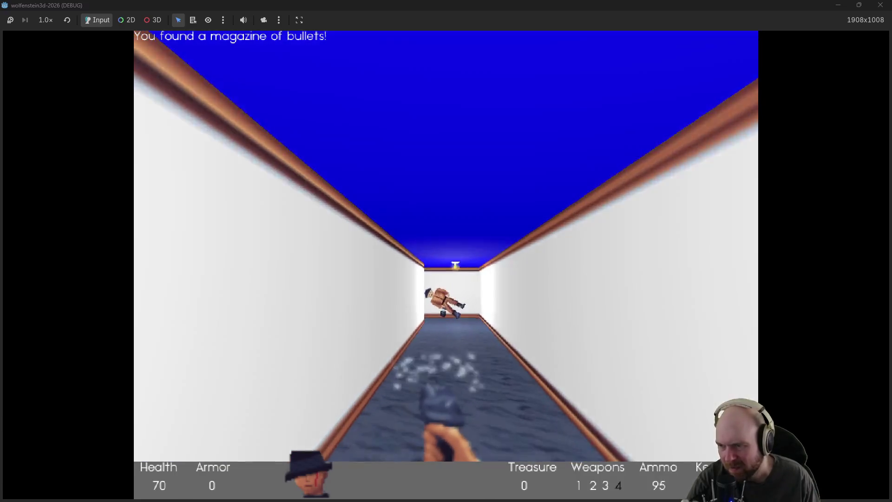
Step: Go through the steel door, fire at the guards beyond, and pick up a magazine
key("Left")
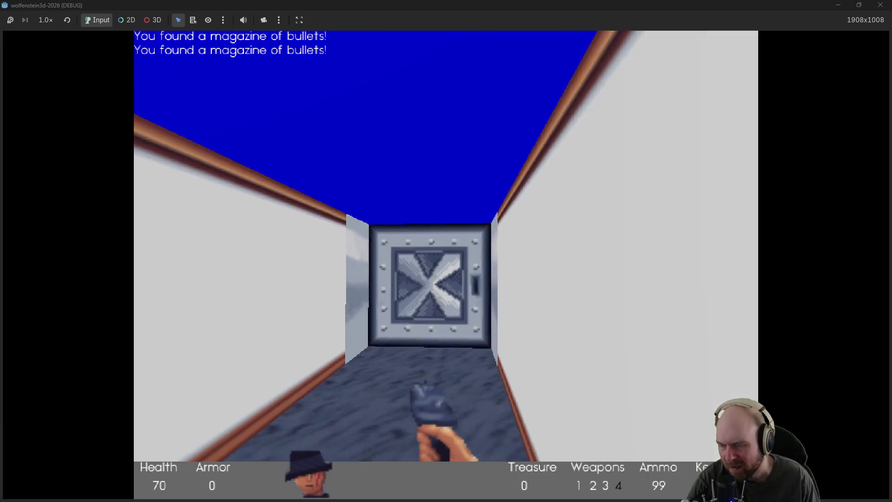
key("Up")
key("ctrl")
key("ctrl")
key("ctrl")
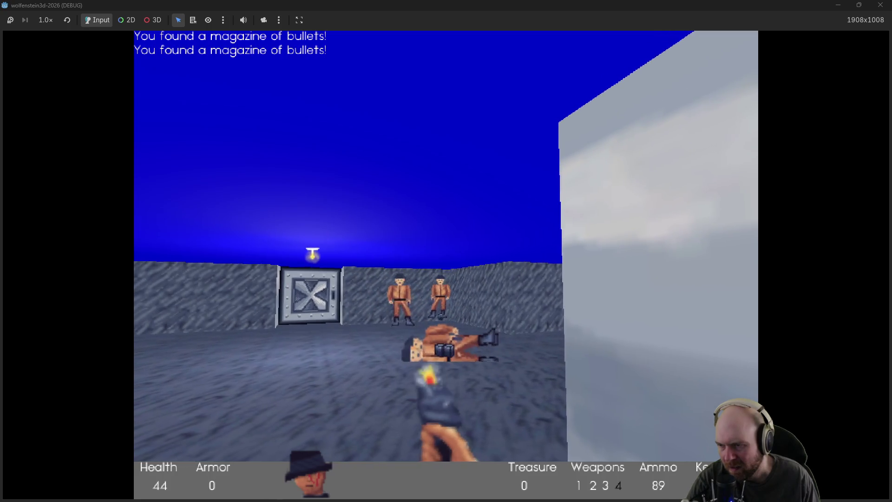
key("Up")
key("ctrl")
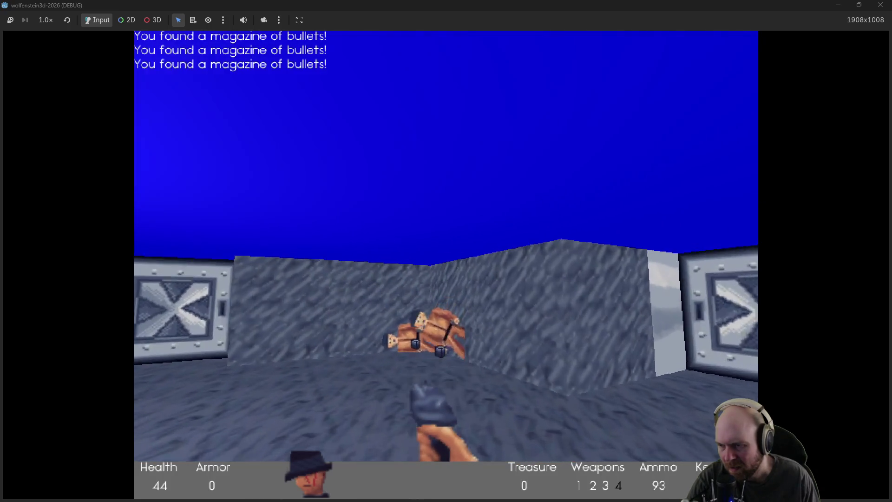
key("Up")
key("Left")
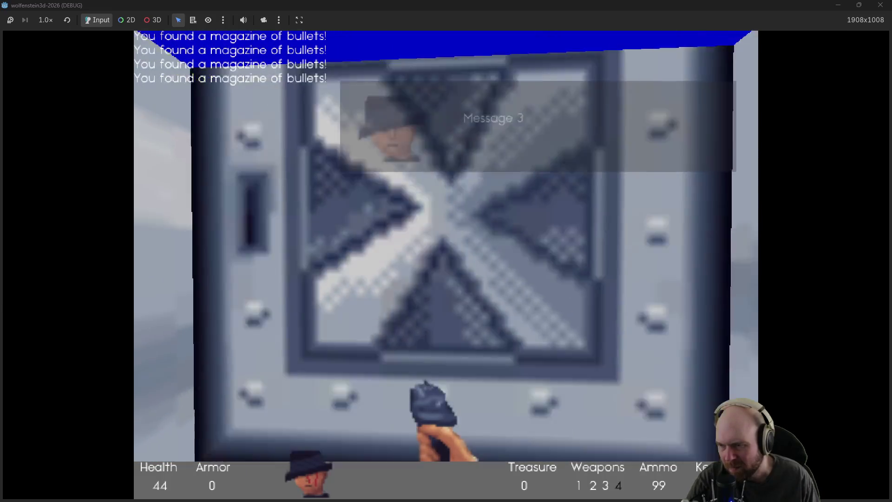
key("Left")
key("ctrl")
Step: Walk into the guards' room firing until they fall
key("Up")
key("ctrl")
key("ctrl")
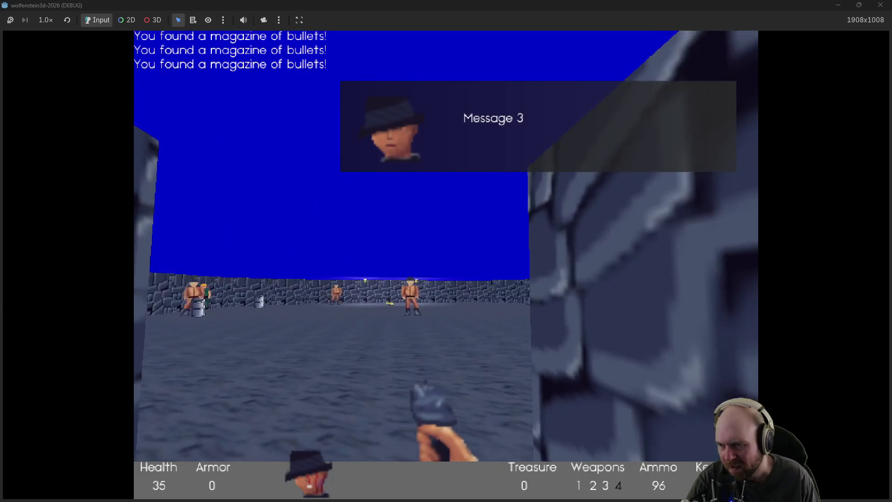
key("ctrl")
key("ctrl")
key("ctrl")
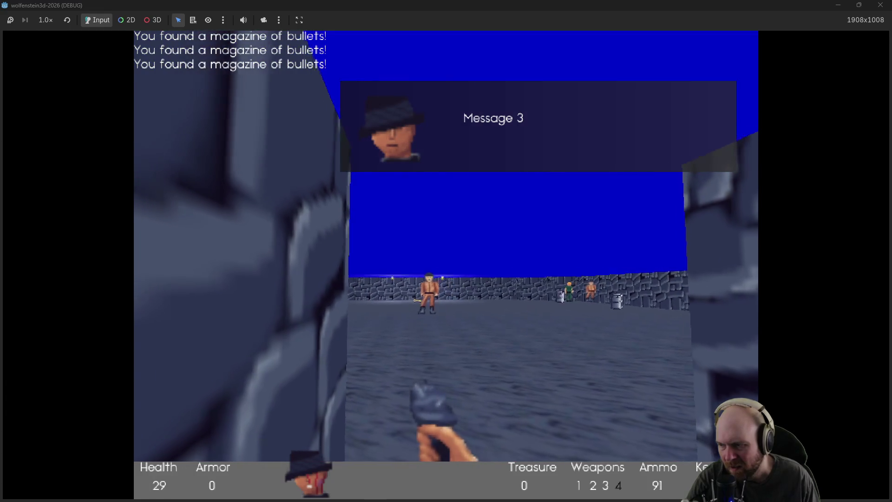
key("Right")
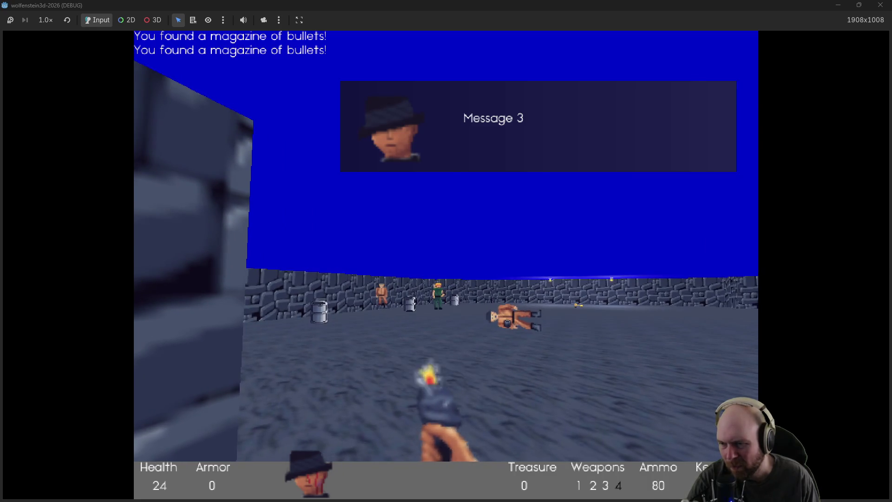
key("ctrl")
key("Right")
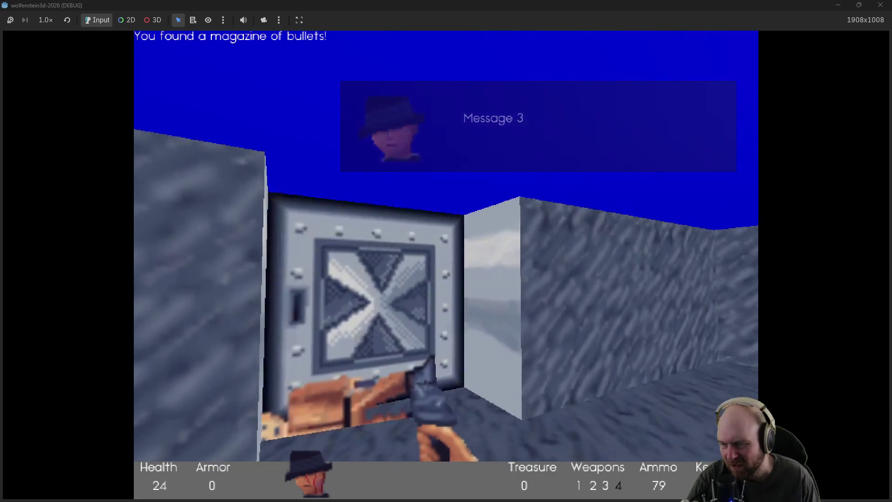
Step: Push through the doorway into the courtyard and shoot the remaining guards
key("Left")
key("ctrl")
key("Up")
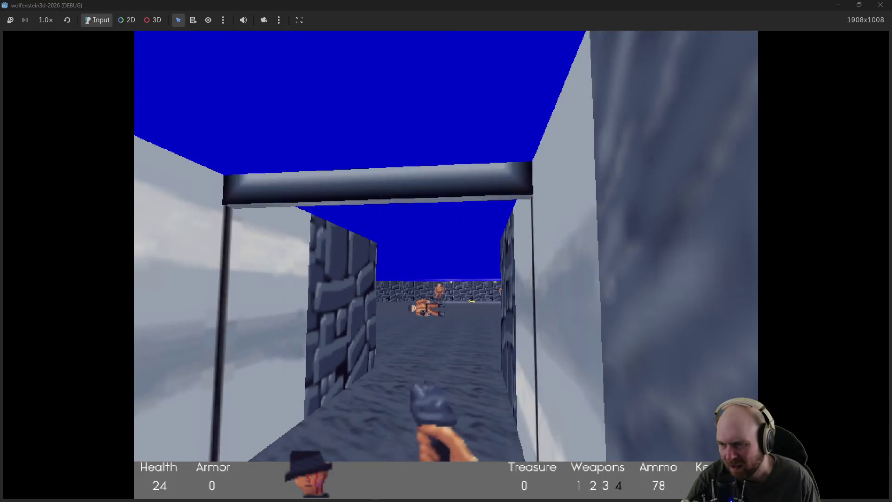
key("ctrl")
key("ctrl")
key("ctrl")
key("Up")
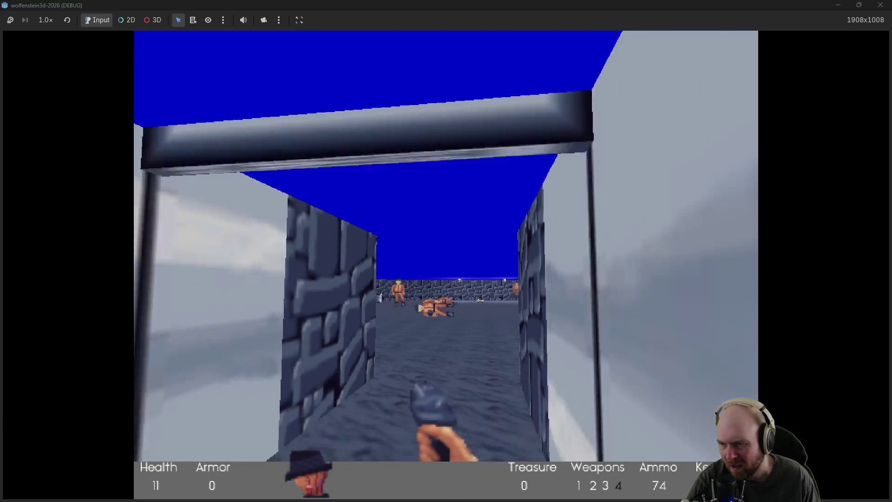
key("Up")
key("ctrl")
key("ctrl")
key("ctrl")
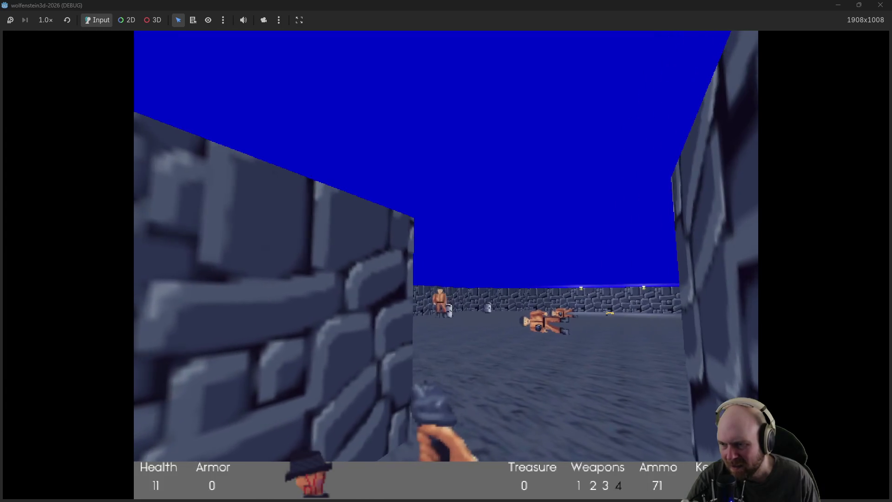
key("ctrl")
key("ctrl")
key("ctrl")
key("ctrl")
key("Left")
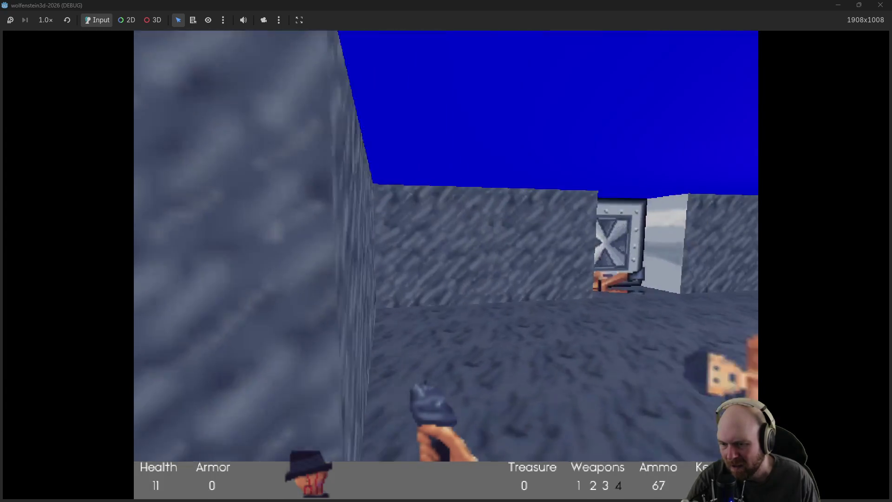
Step: Open the distant door, walk down the white corridor, then stop the game with F8
key("Right")
key("Up")
key("space")
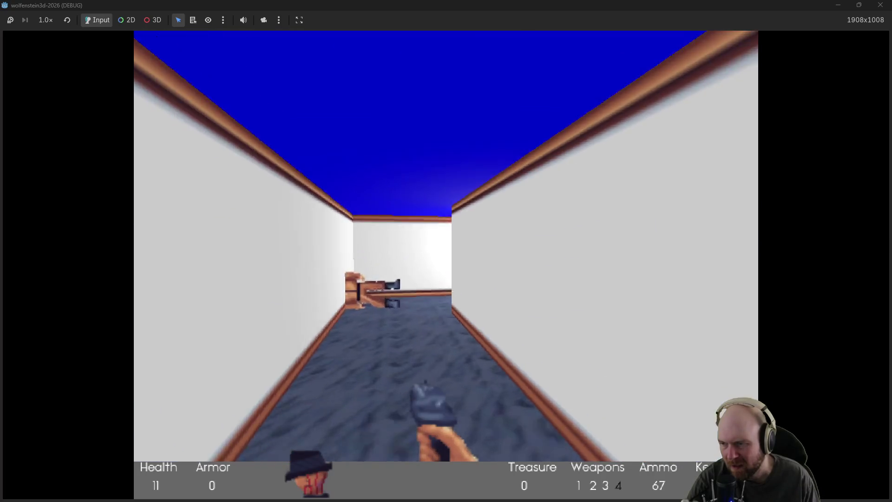
key("Up")
key("Left")
key("Up")
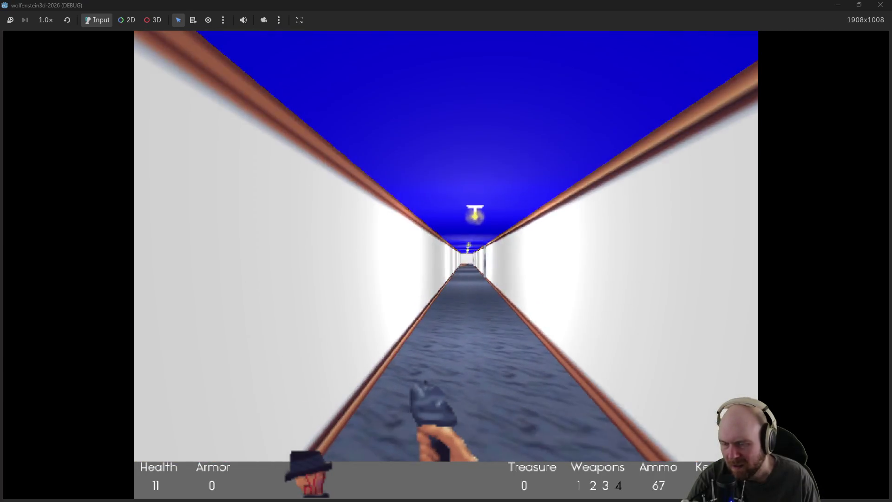
key("F8")
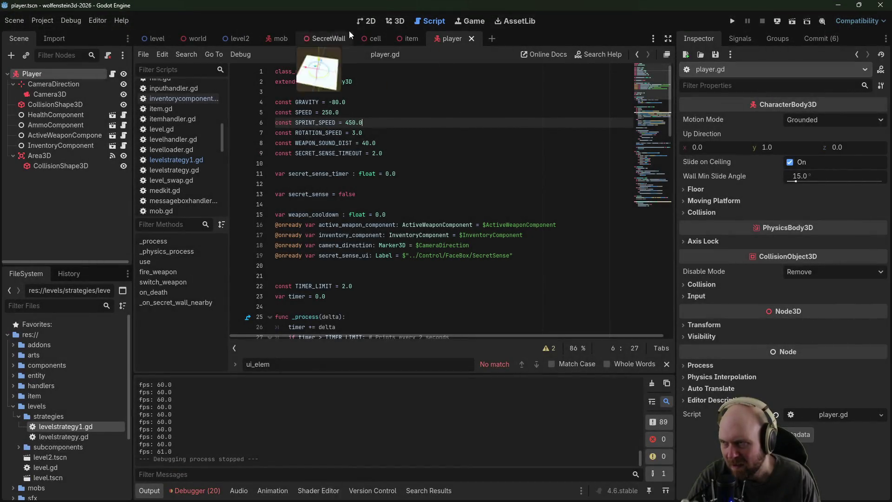
Step: In the 2D level tilemap, place an entity tile in a corridor cell
left_click(372, 21)
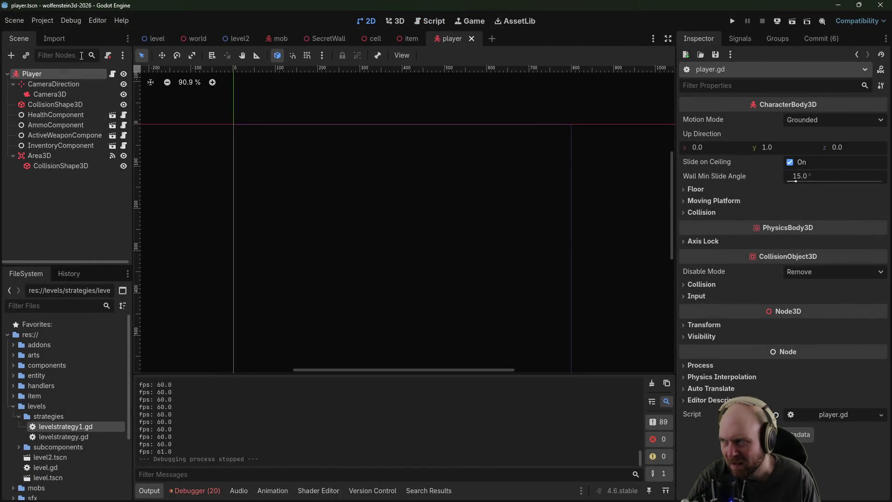
left_click(192, 42)
left_click(153, 39)
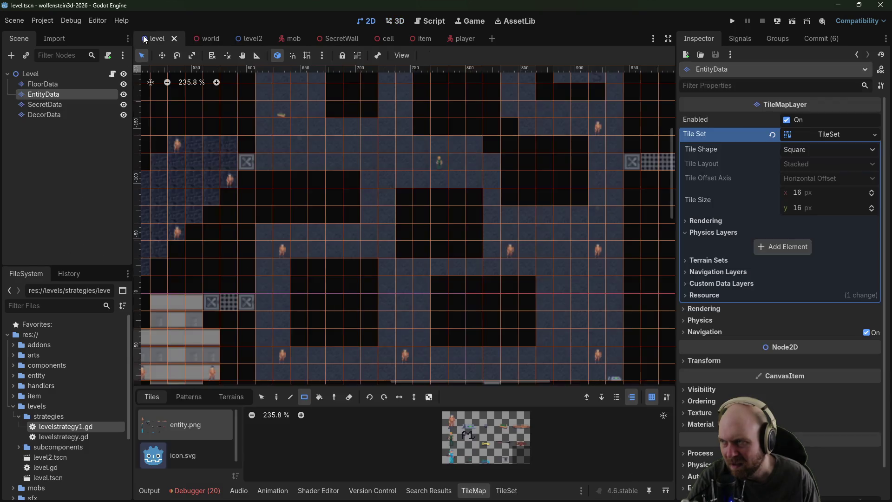
scroll(357, 184, "right", 8)
scroll(355, 194, "down", 1)
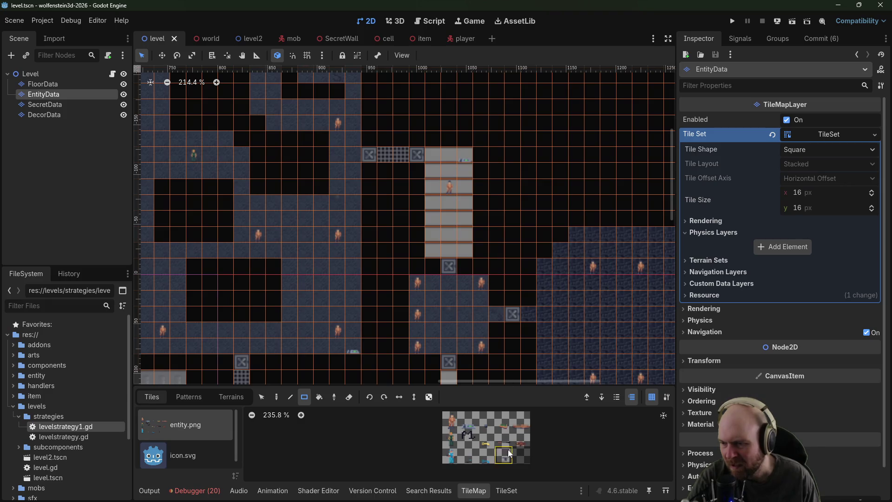
left_click(423, 303)
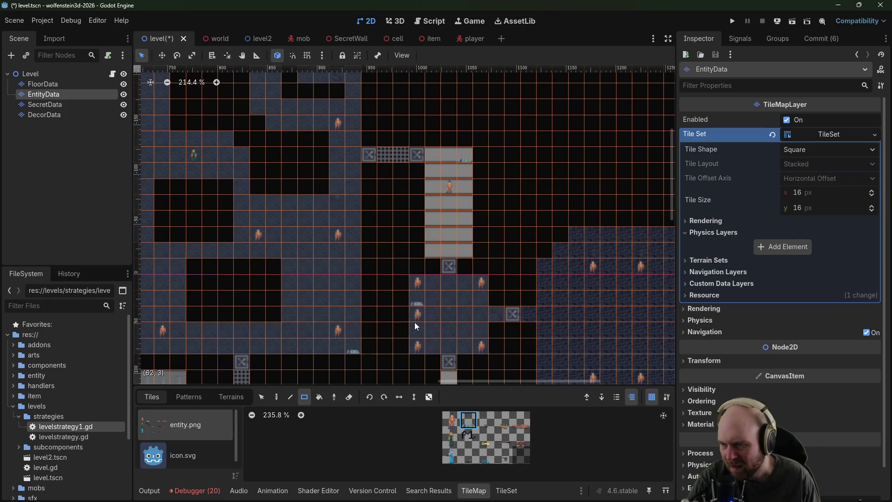
Step: Move to the magenta room and rectangle-erase all its entity tiles
mouse_move(481, 307)
left_mouse_down()
mouse_move(434, 277)
mouse_move(439, 272)
left_mouse_up()
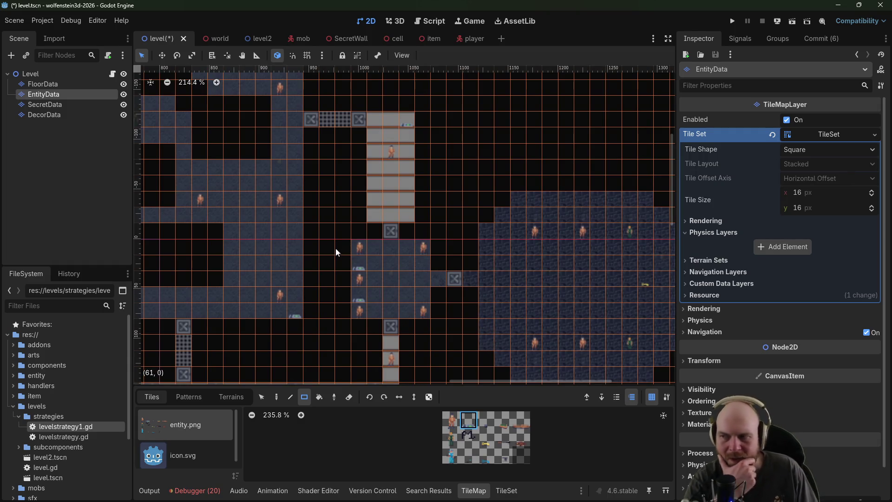
mouse_move(339, 249)
left_mouse_down()
mouse_move(534, 353)
mouse_move(534, 303)
mouse_move(263, 200)
mouse_move(476, 120)
mouse_move(587, 36)
left_mouse_up()
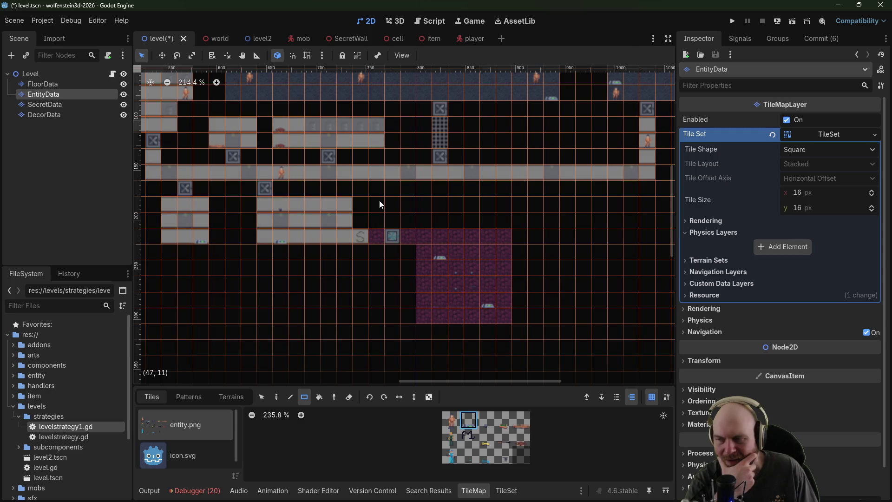
left_click_drag(358, 131, 436, 217)
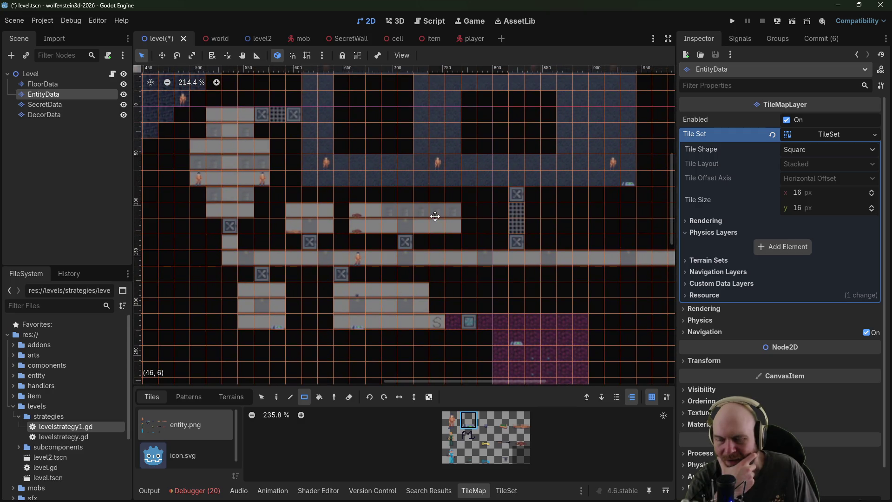
scroll(436, 216, "up", 10)
scroll(510, 191, "right", 6)
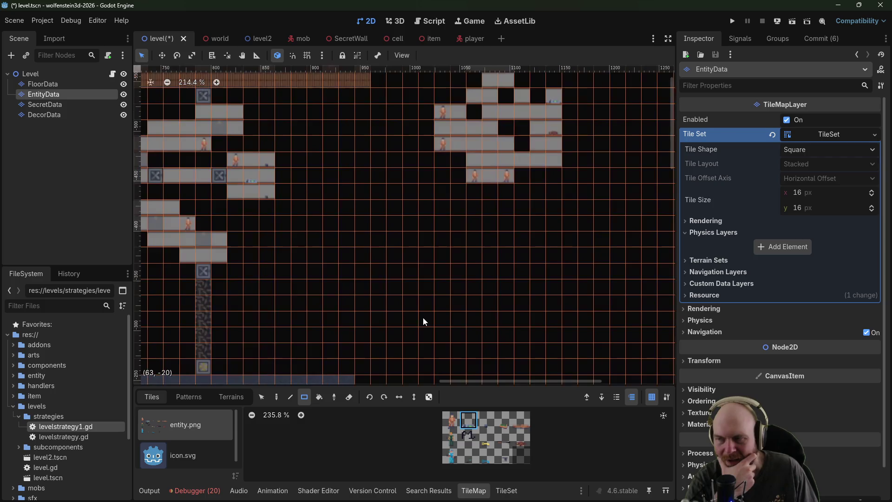
scroll(442, 275, "up", 5)
scroll(466, 213, "right", 4)
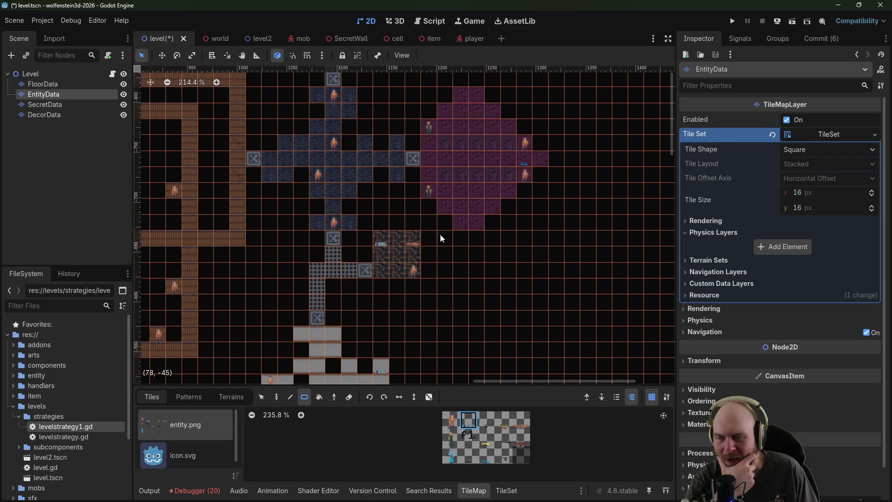
scroll(441, 239, "down", 4)
scroll(441, 251, "left", 5)
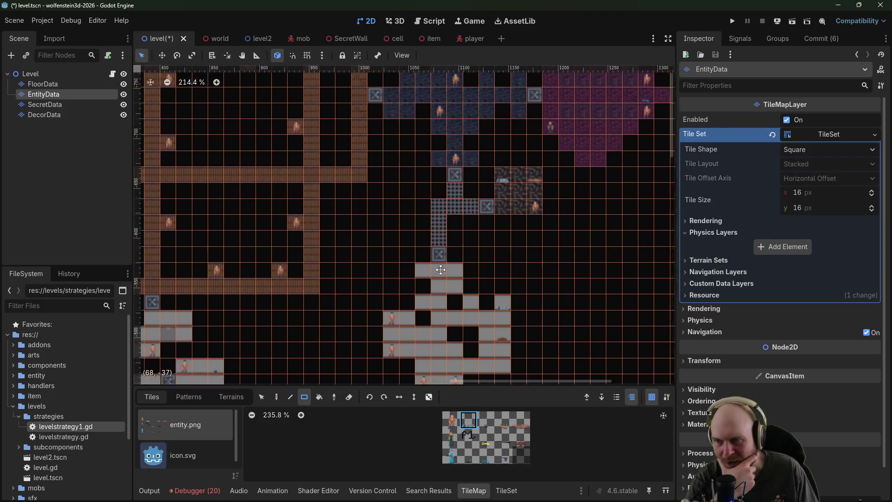
scroll(441, 269, "down", 7)
scroll(440, 269, "left", 3)
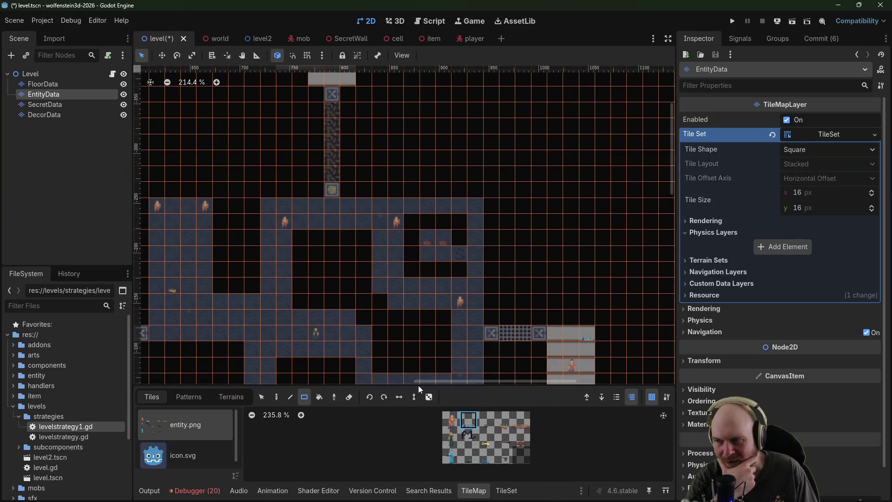
scroll(402, 325, "down", 3)
scroll(434, 233, "left", 2)
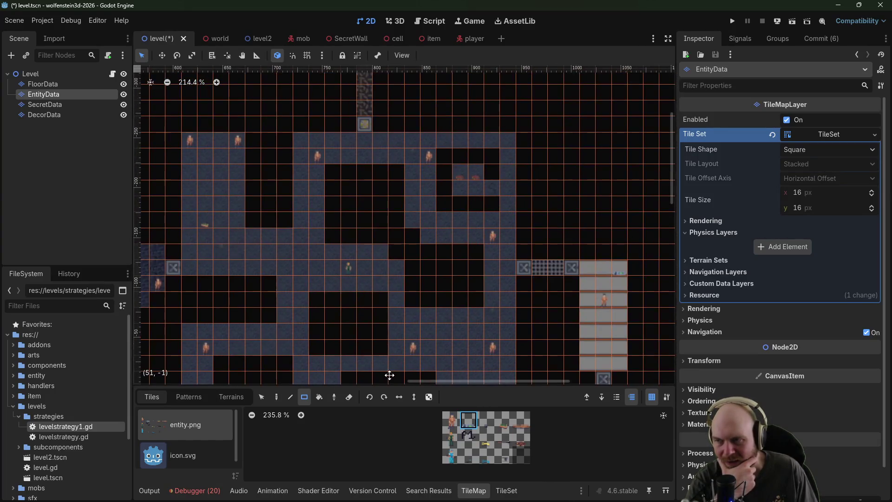
scroll(430, 199, "down", 10)
scroll(425, 197, "left", 2)
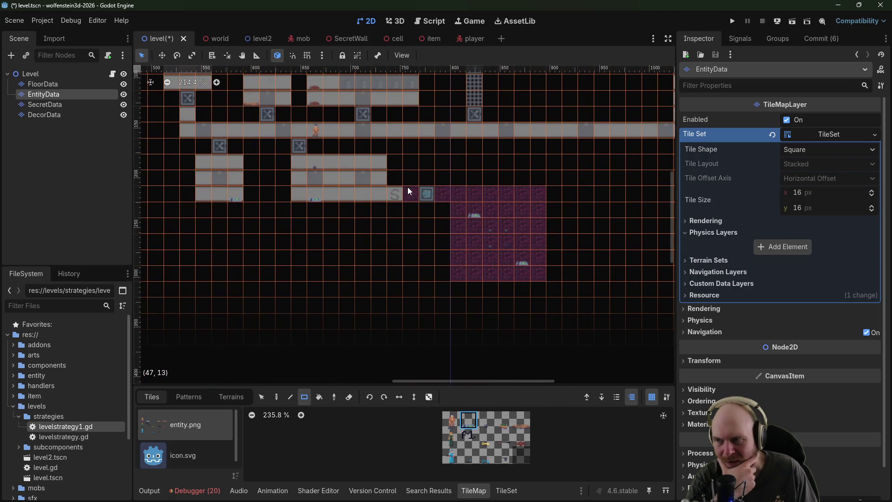
mouse_move(408, 187)
left_mouse_down()
mouse_move(540, 253)
mouse_move(548, 283)
left_mouse_up()
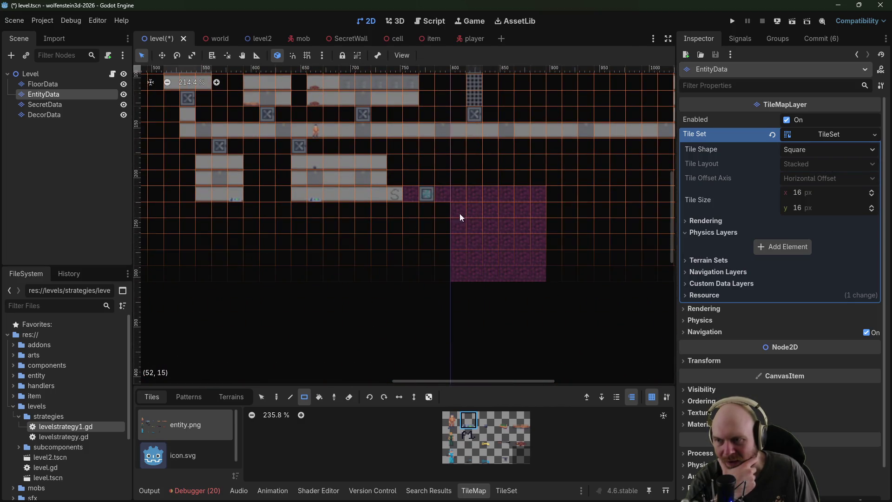
Step: On the FloorData layer, paint magenta floor tiles in the small room
left_click(52, 104)
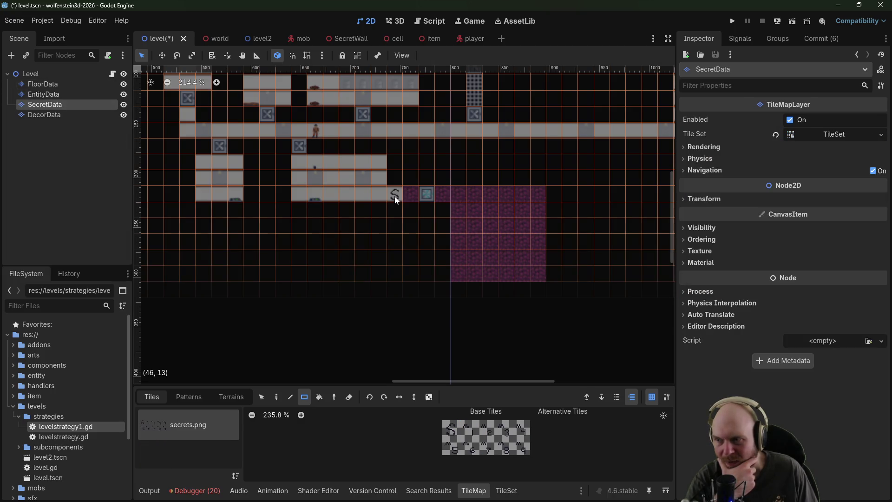
left_click(42, 84)
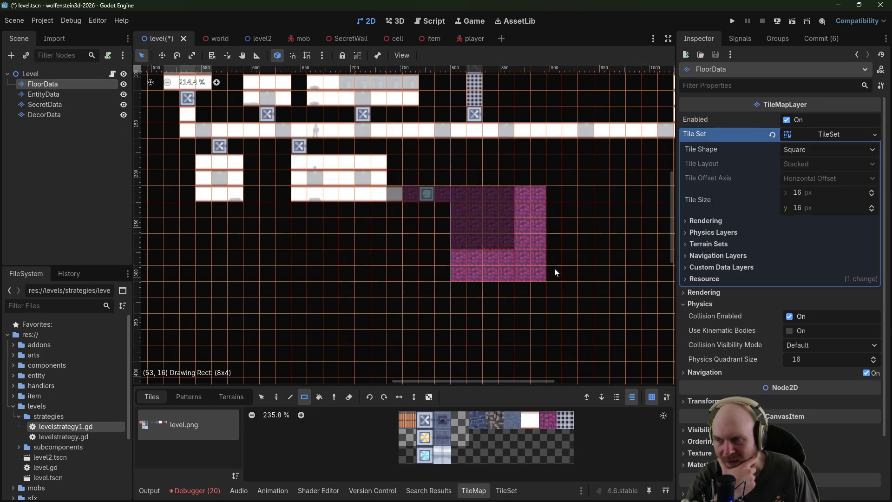
scroll(584, 264, "up", 10)
left_click(495, 420)
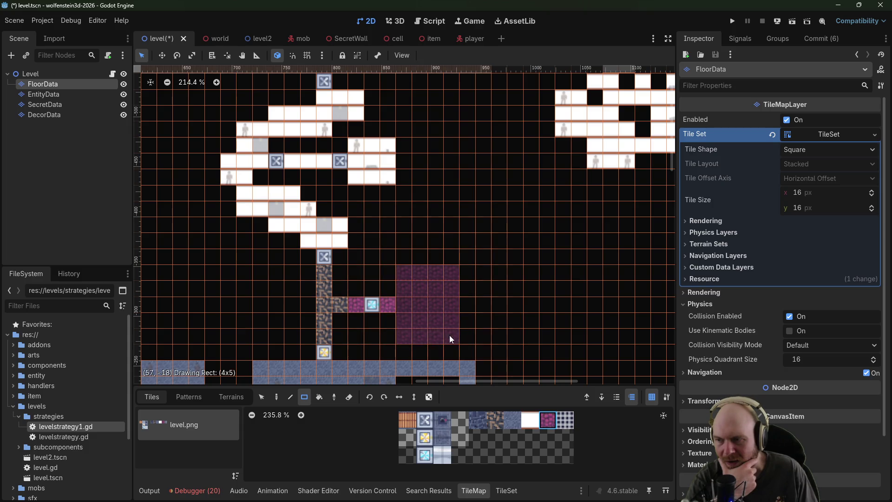
left_click_drag(450, 335, 462, 333)
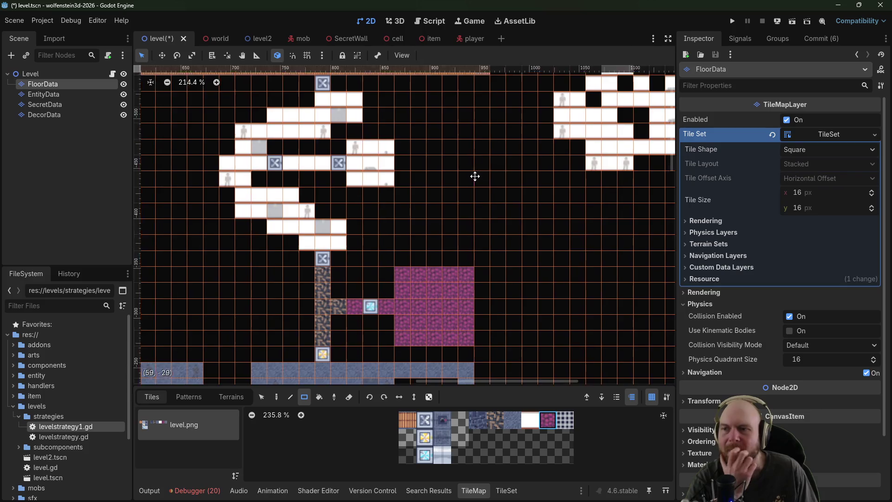
mouse_move(475, 176)
left_mouse_down()
mouse_move(390, 329)
mouse_move(326, 357)
mouse_move(409, 382)
left_mouse_up()
mouse_move(453, 248)
left_mouse_down()
mouse_move(328, 358)
mouse_move(307, 363)
mouse_move(312, 341)
left_mouse_up()
Step: Check the EntityData and SecretData layers, then paint a purple floor rectangle on FloorData
scroll(301, 319, "up", 5)
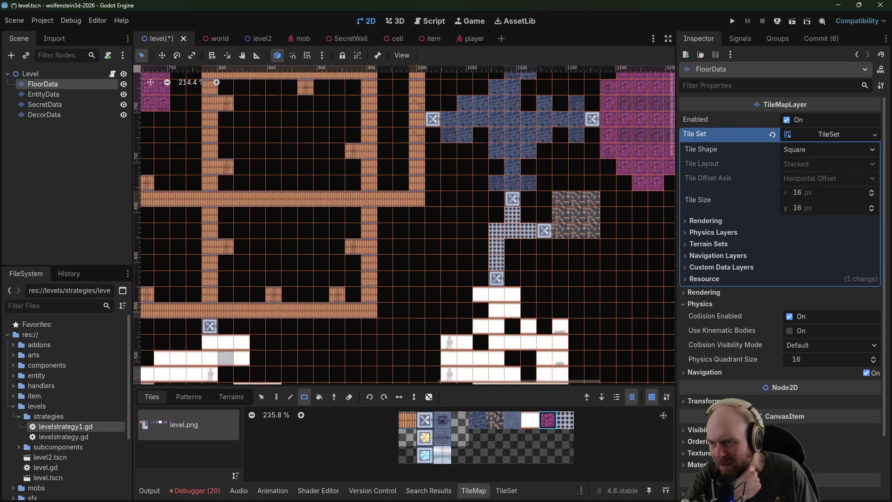
mouse_move(462, 207)
left_mouse_down()
mouse_move(404, 291)
mouse_move(412, 293)
mouse_move(312, 245)
mouse_move(474, 114)
mouse_move(650, 232)
mouse_move(400, 216)
mouse_move(398, 195)
mouse_move(425, 154)
mouse_move(402, 211)
mouse_move(401, 175)
mouse_move(295, 191)
mouse_move(315, 145)
mouse_move(391, 195)
mouse_move(448, 160)
mouse_move(442, 191)
mouse_move(400, 259)
mouse_move(371, 197)
left_mouse_up()
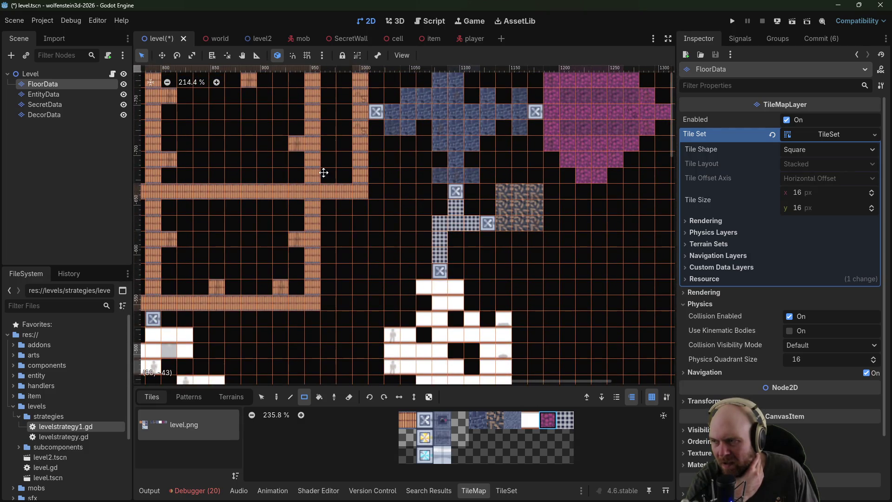
left_click_drag(324, 172, 449, 283)
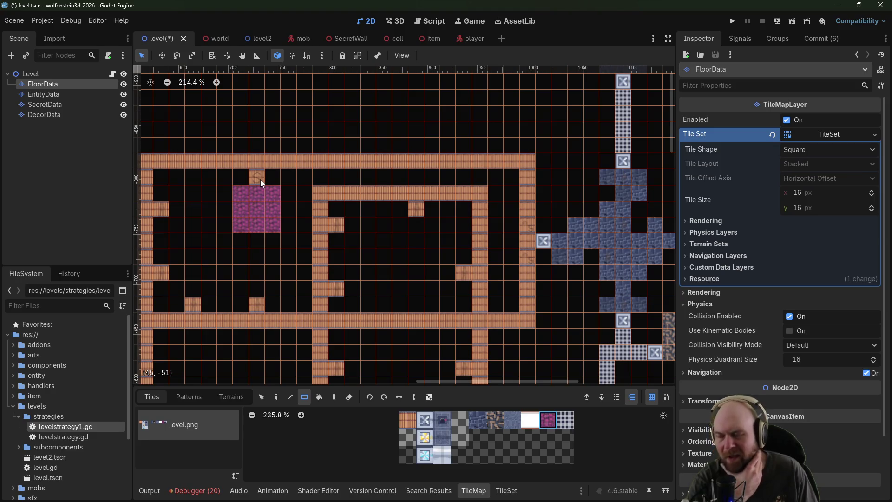
scroll(274, 210, "up", 4)
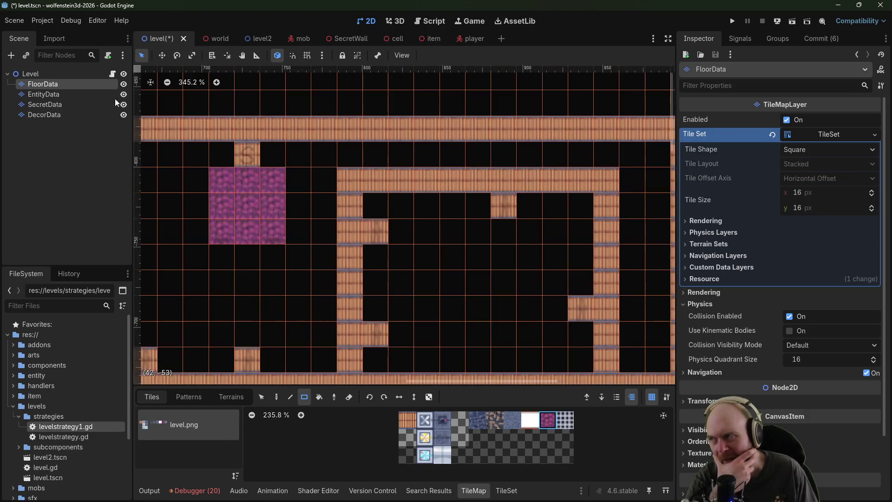
left_click(57, 93)
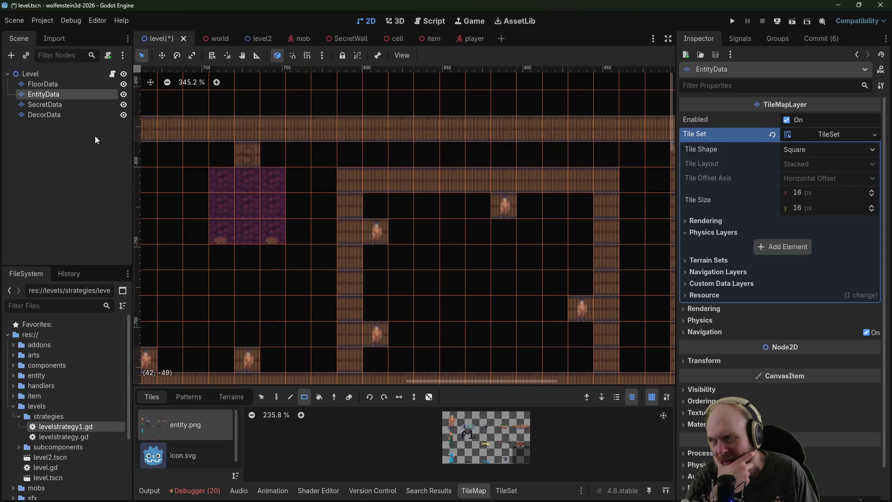
left_click(55, 106)
left_click(28, 86)
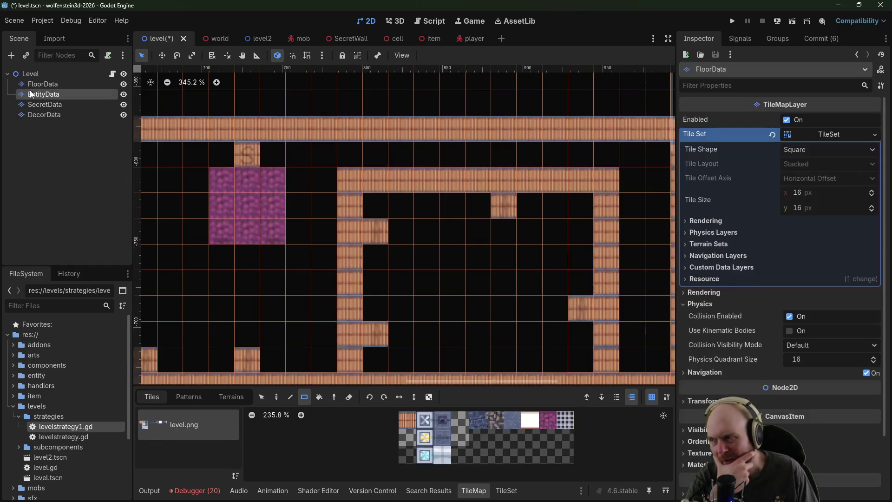
left_click(30, 92)
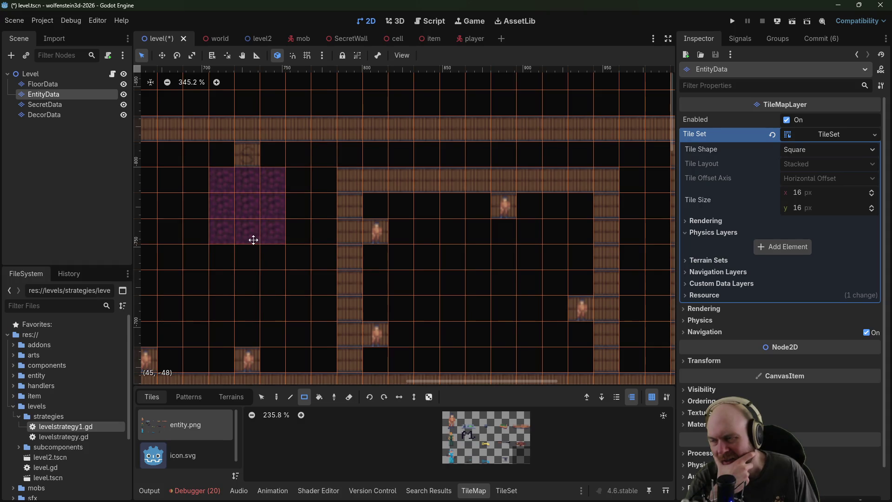
left_click_drag(253, 240, 353, 219)
key("Page_Up")
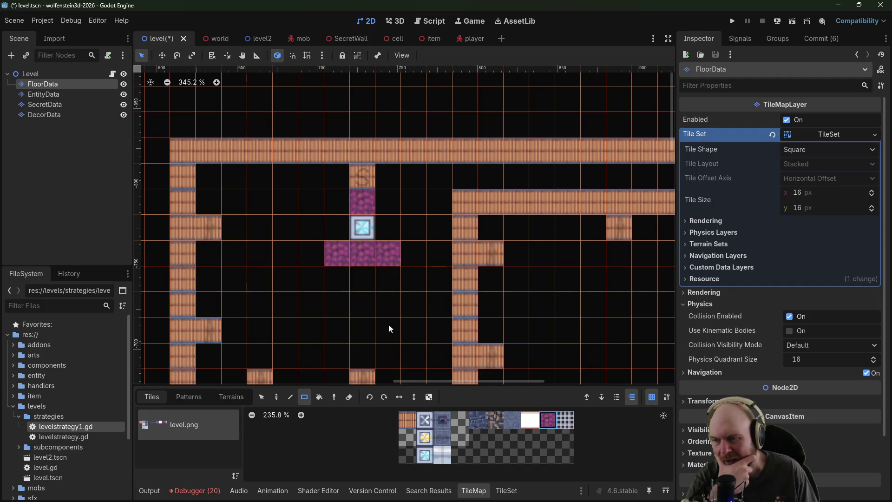
left_click_drag(297, 252, 384, 337)
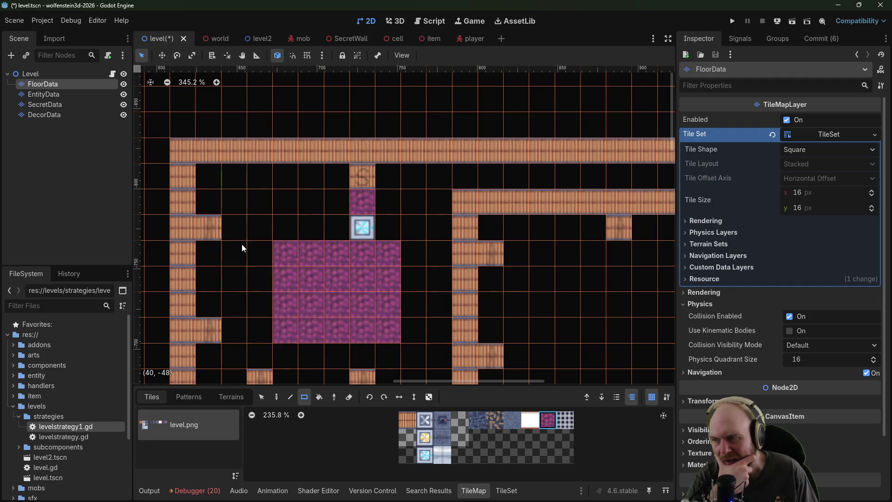
Step: Add a column of purple floor on the left, then switch to the EntityData layer
left_click_drag(263, 310, 261, 321)
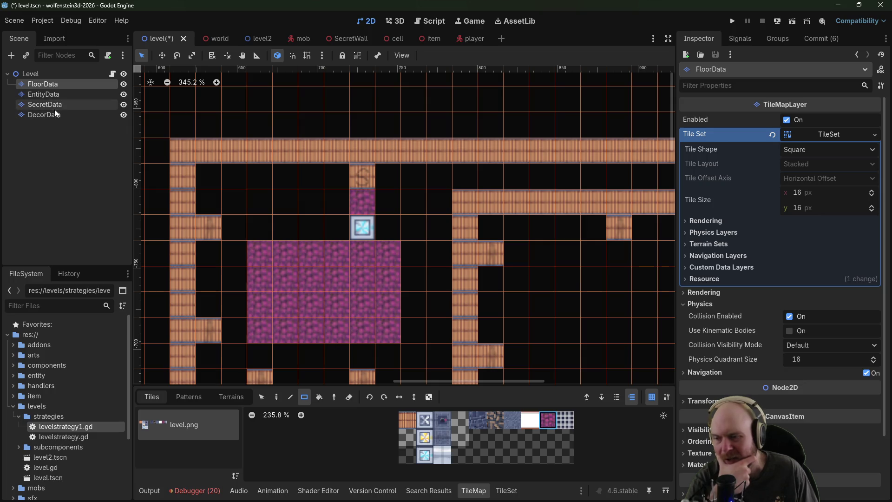
left_click(53, 101)
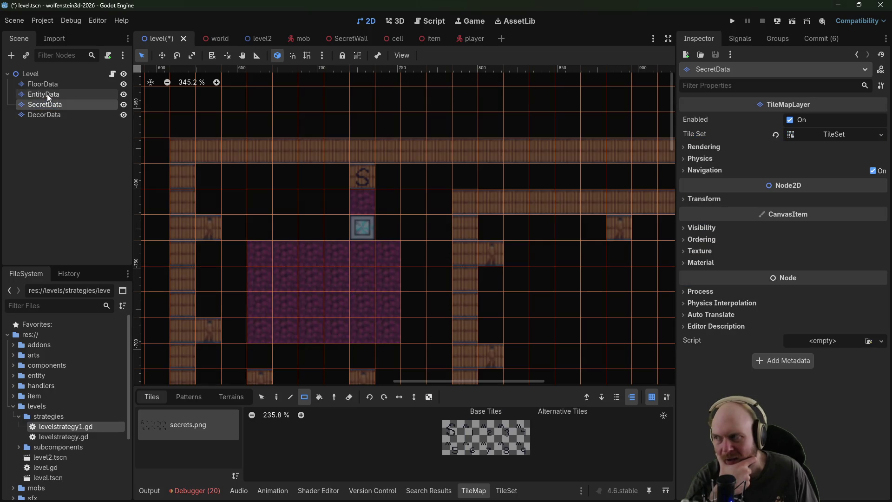
left_click(47, 93)
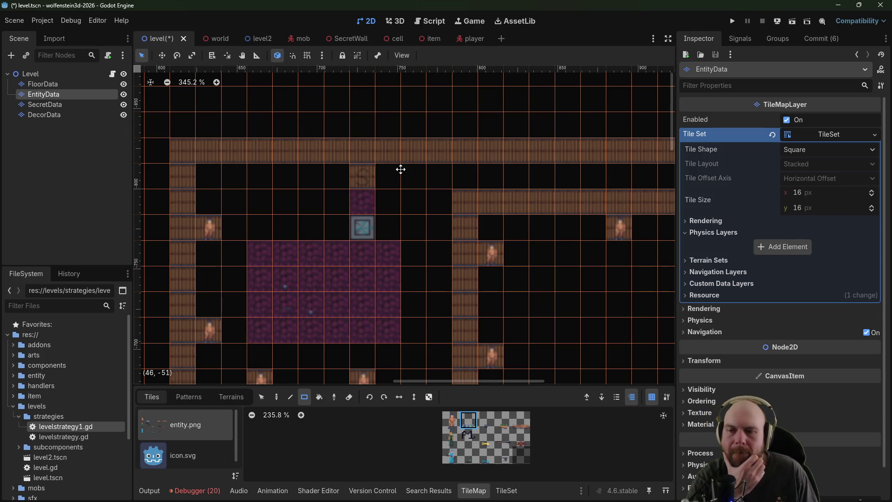
left_click_drag(400, 169, 80, 107)
mouse_move(547, 199)
left_mouse_down()
mouse_move(470, 193)
mouse_move(617, 240)
mouse_move(399, 209)
mouse_move(443, 218)
mouse_move(309, 156)
mouse_move(350, 56)
mouse_move(311, 386)
mouse_move(376, 135)
mouse_move(415, 377)
mouse_move(447, 188)
left_mouse_up()
scroll(443, 219, "down", 4)
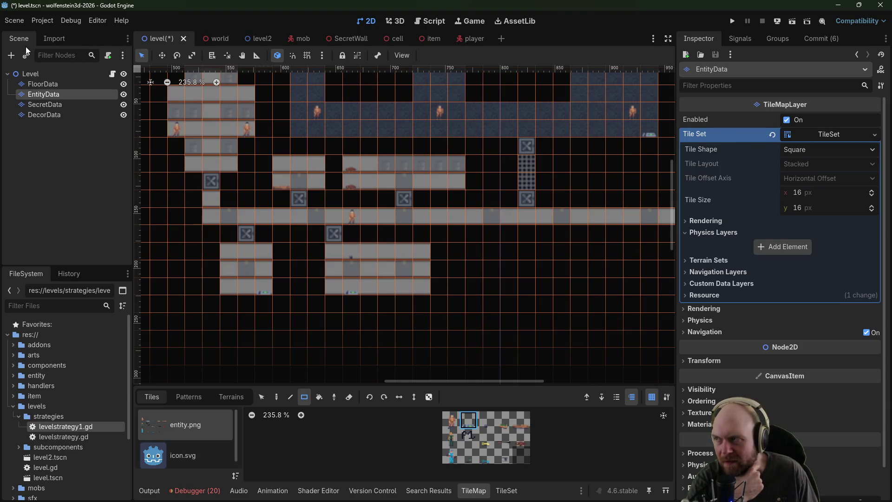
Step: Paint a 3x3 block of white floor tiles on FloorData for the new room
left_click(43, 83)
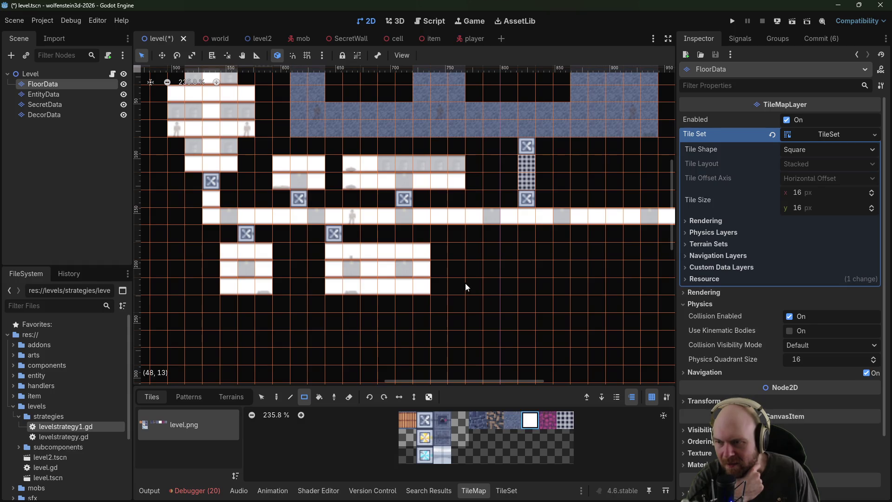
left_click_drag(455, 288, 489, 256)
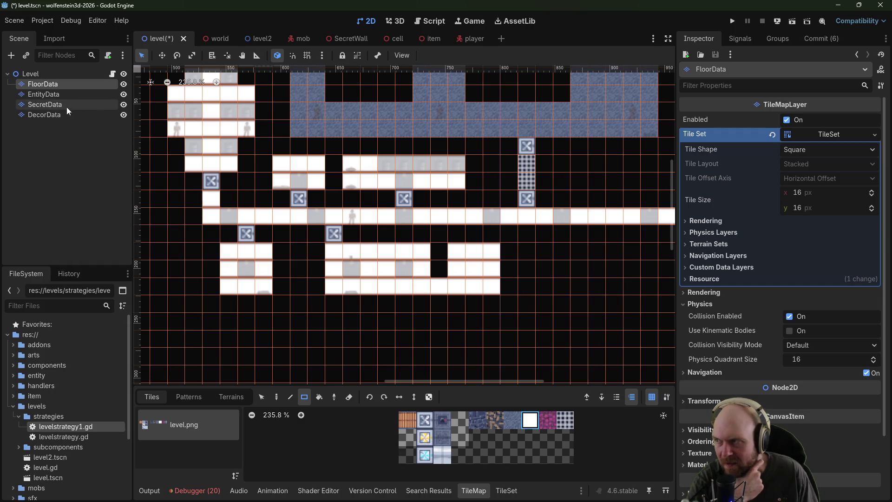
left_click(65, 105)
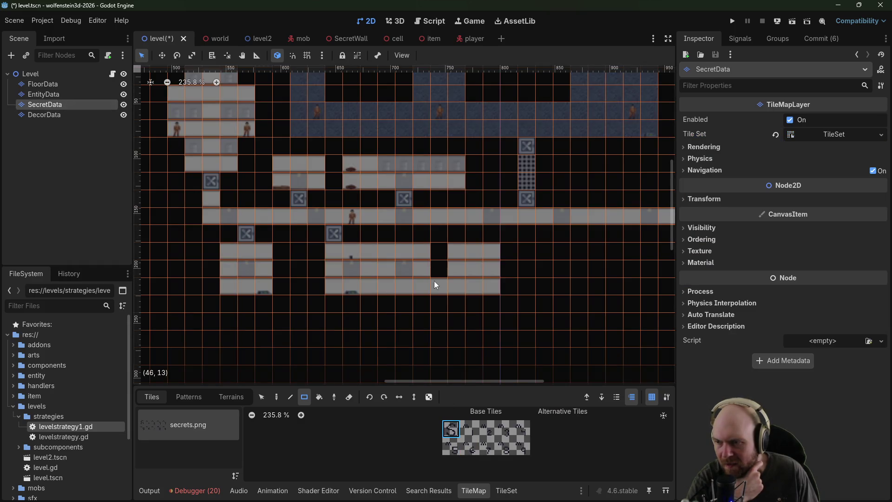
scroll(473, 289, "up", 2)
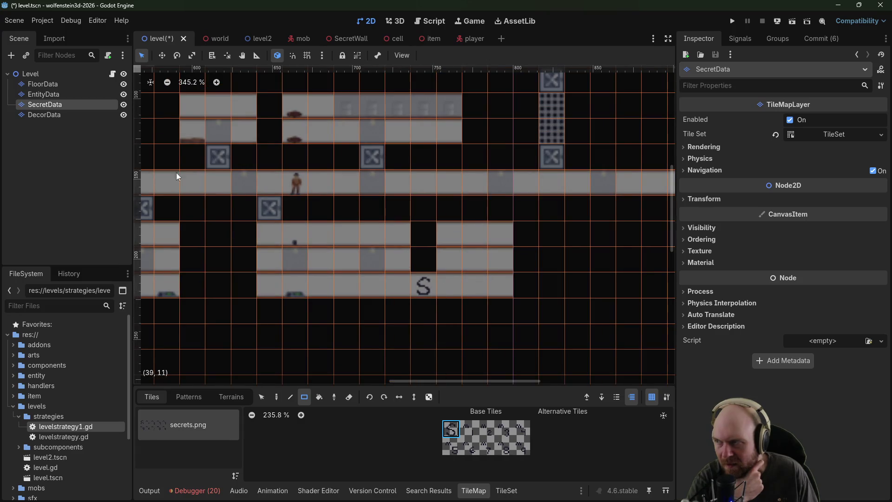
Step: Pick an item tile on EntityData, then run the project to its Start Game menu
left_click(76, 83)
left_click(82, 93)
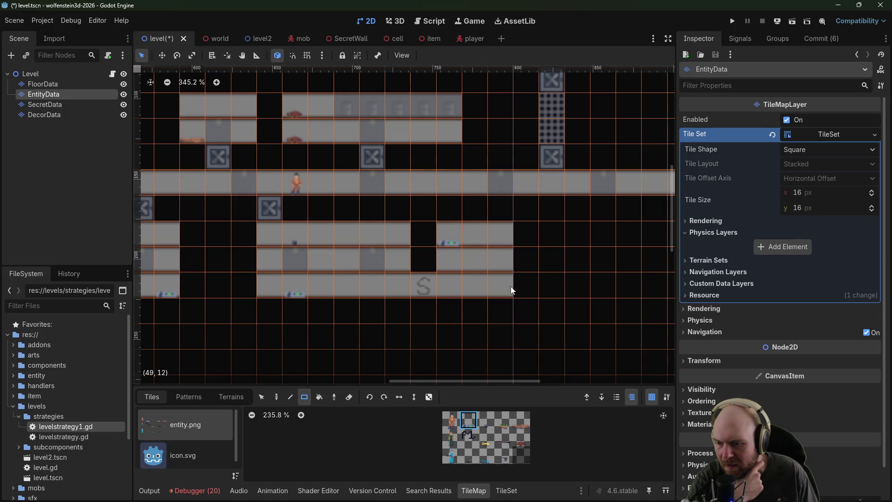
left_click(525, 442)
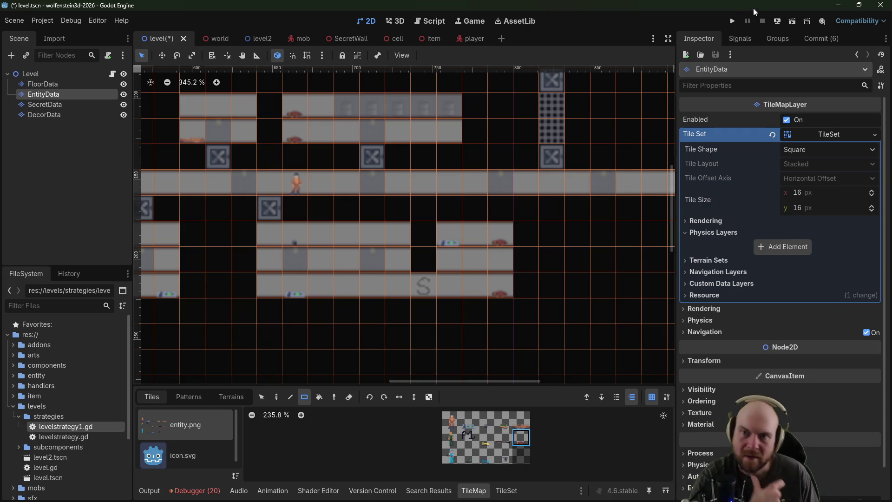
scroll(269, 200, "down", 4)
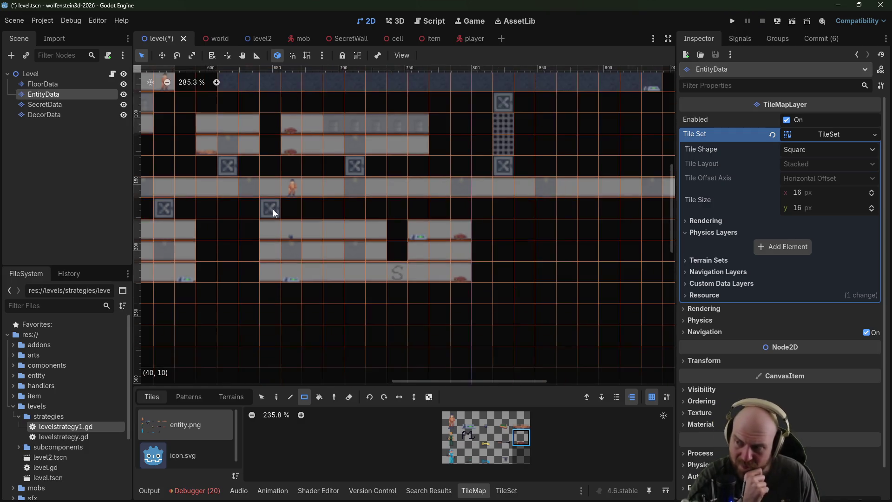
mouse_move(263, 166)
left_mouse_down()
mouse_move(474, 265)
mouse_move(610, 215)
mouse_move(444, 216)
mouse_move(558, 246)
left_mouse_up()
scroll(526, 269, "down", 1)
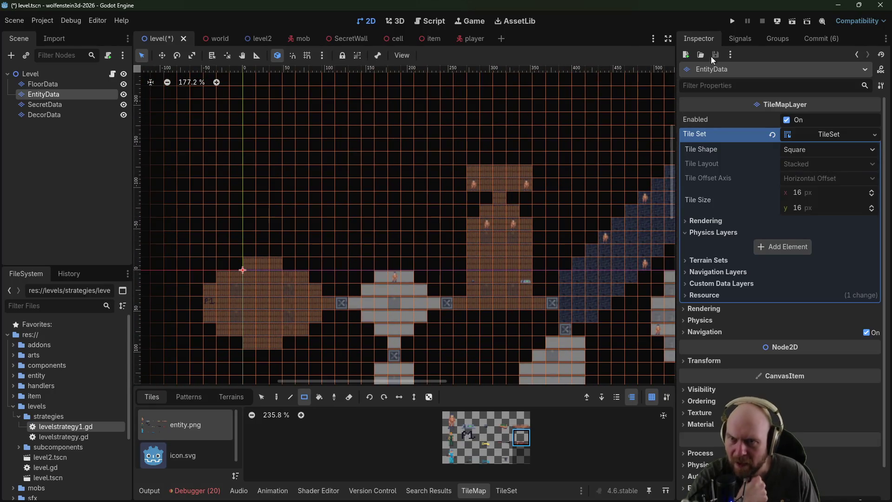
left_click(732, 21)
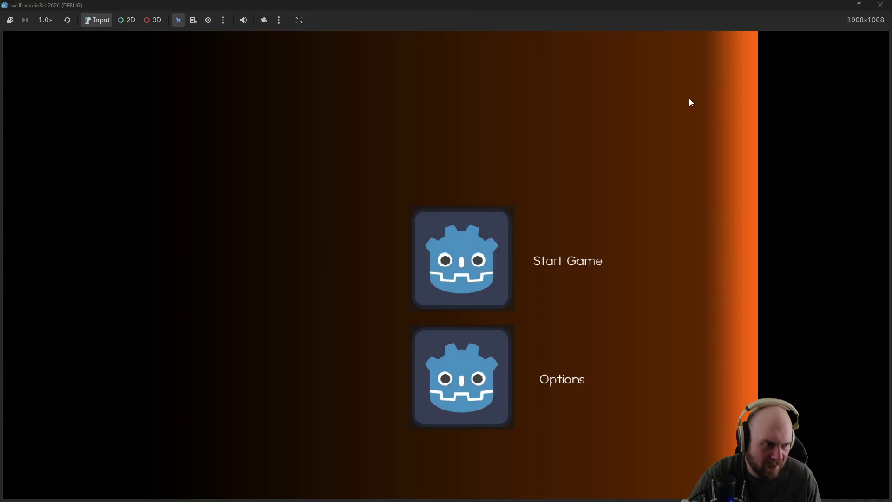
Step: Start a new game, open the first steel door and shoot the guard for his magazine
left_click(442, 227)
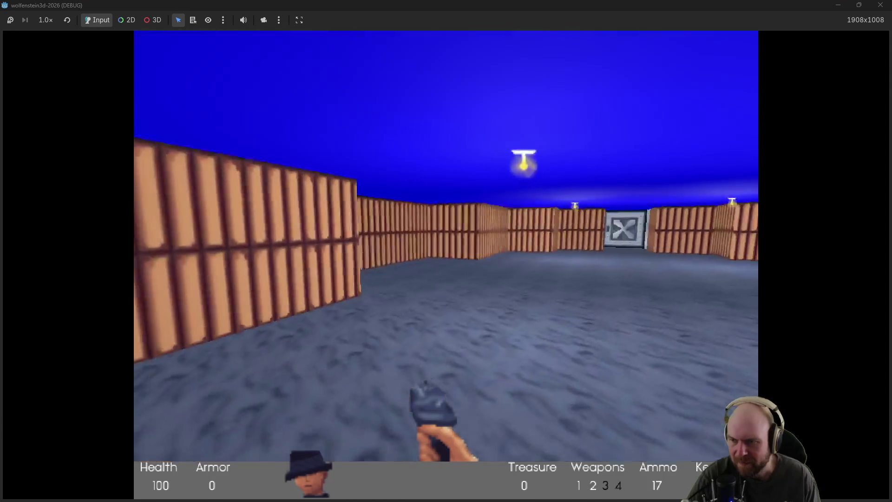
key("w")
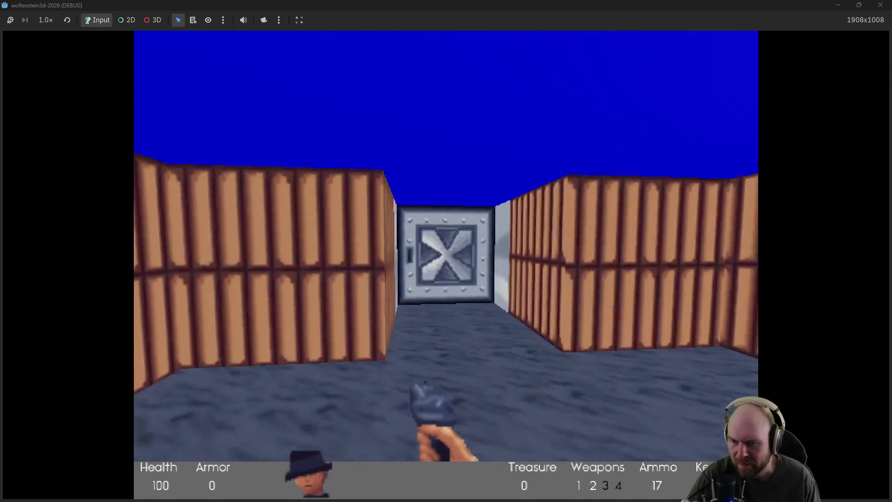
key("space")
key("w")
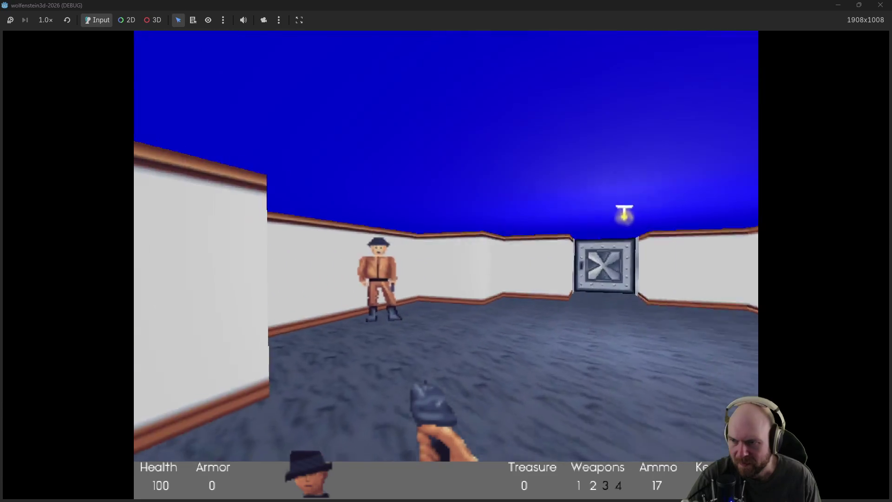
key("ctrl")
key("ctrl")
key("ctrl")
key("w")
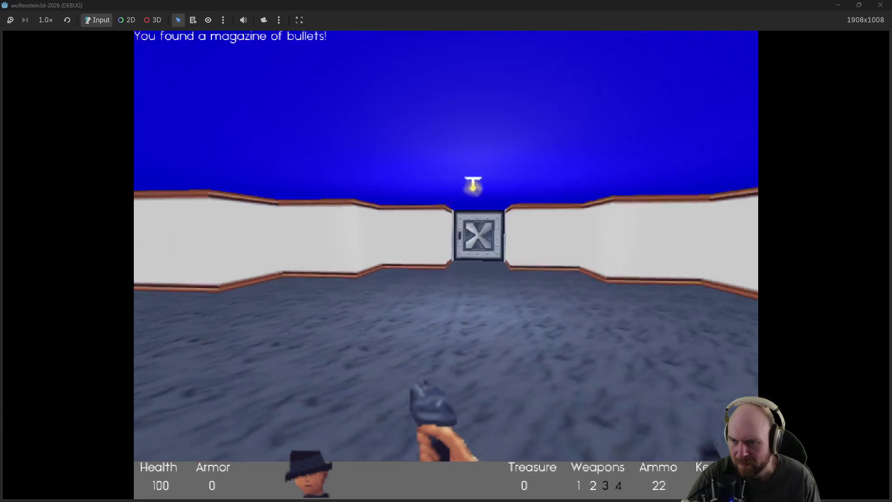
Step: Open the door into the wooden corridor, kill its guards and grab the medkit and magazine
key("Right")
key("w")
key("space")
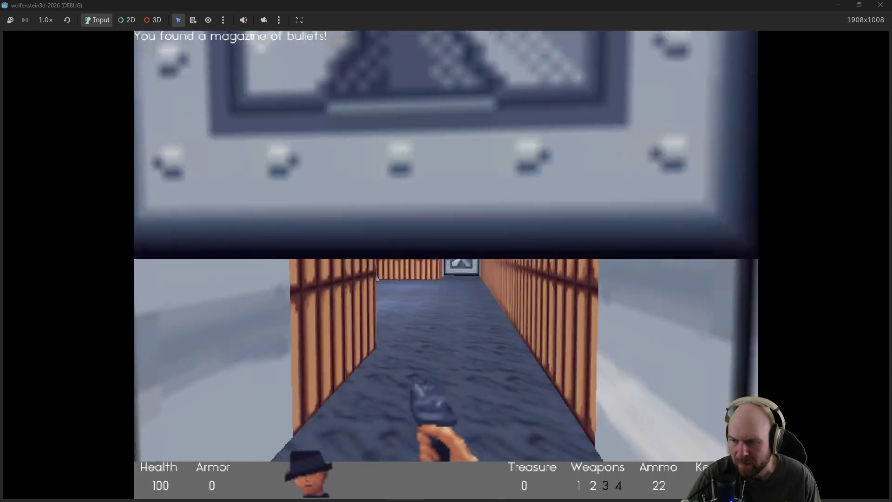
key("w")
key("ctrl")
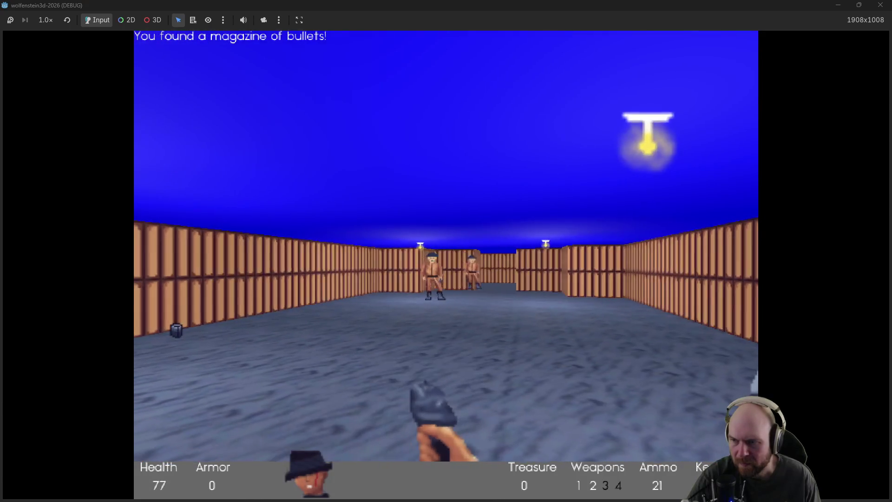
key("ctrl")
key("ctrl")
key("ctrl")
key("ctrl")
key("ctrl")
key("w")
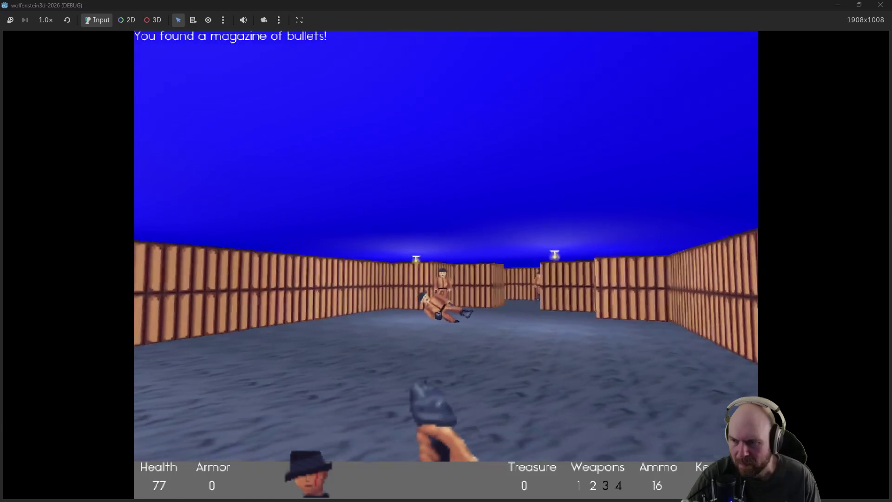
key("ctrl")
key("w")
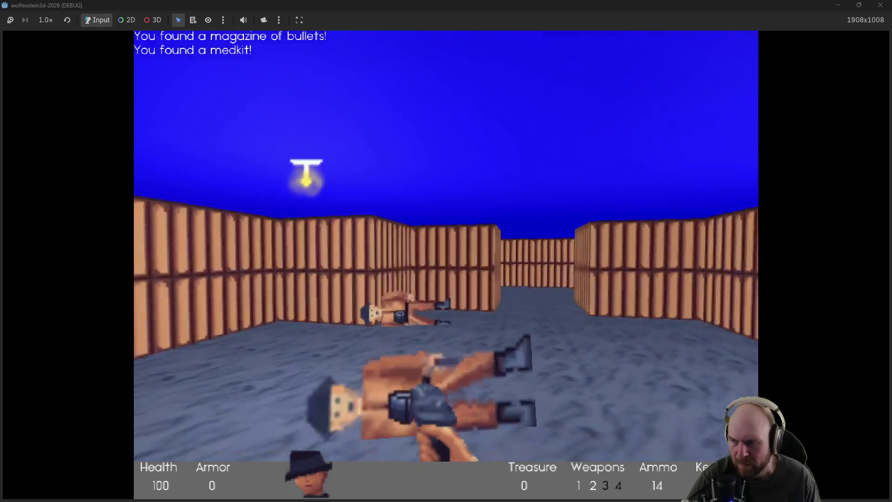
key("w")
Step: Shoot the next guard, take his magazine and cross the room to the steel door
key("ctrl")
key("ctrl")
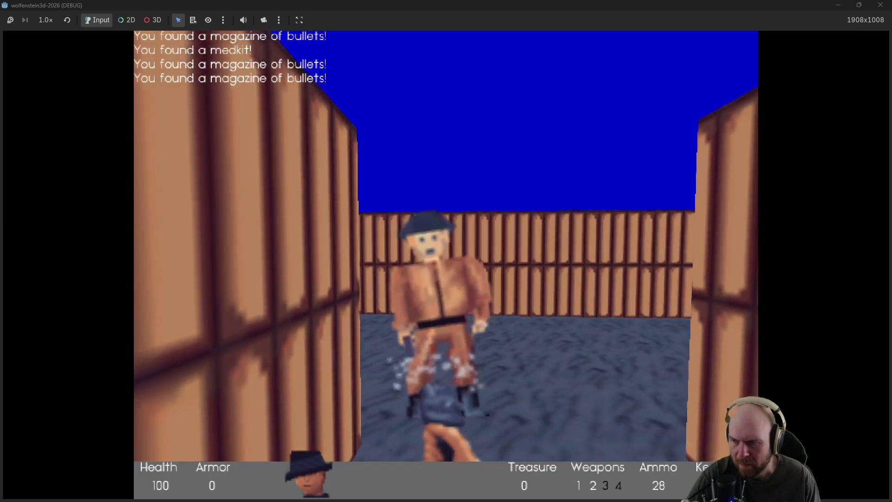
key("ctrl")
key("w")
key("ctrl")
key("ctrl")
key("w")
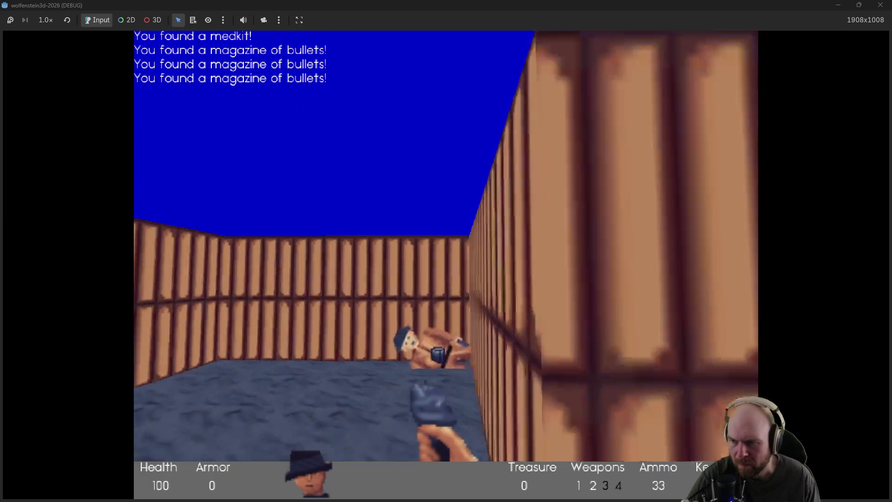
key("w")
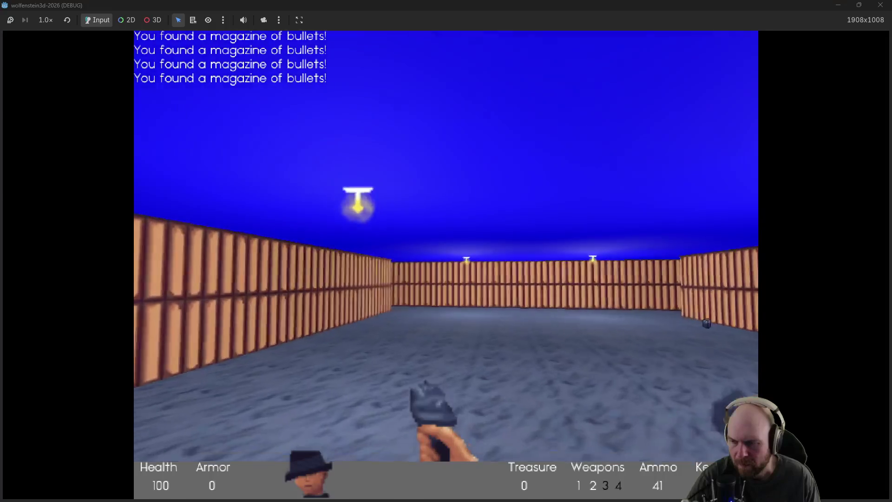
key("w")
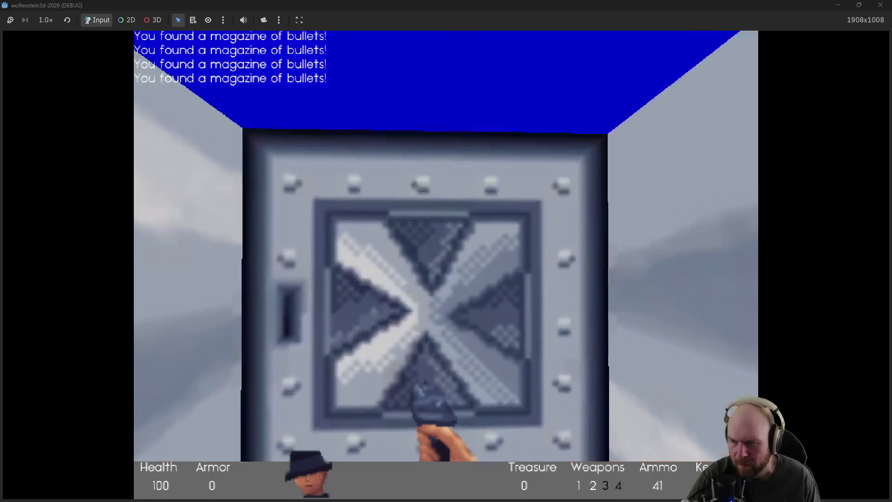
Step: Open the steel door, clear the guard corridor collecting magazines, and reach the second steel door
key("space")
key("ctrl")
key("ctrl")
key("ctrl")
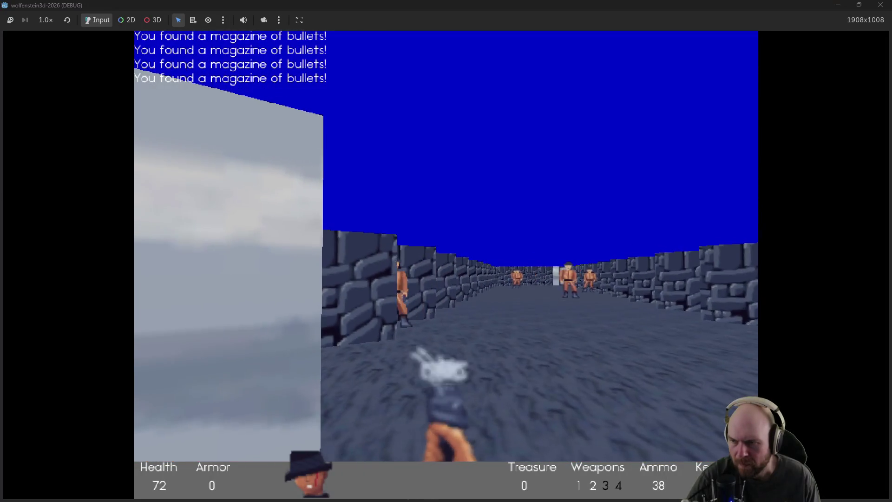
key("ctrl")
key("ctrl")
key("ctrl")
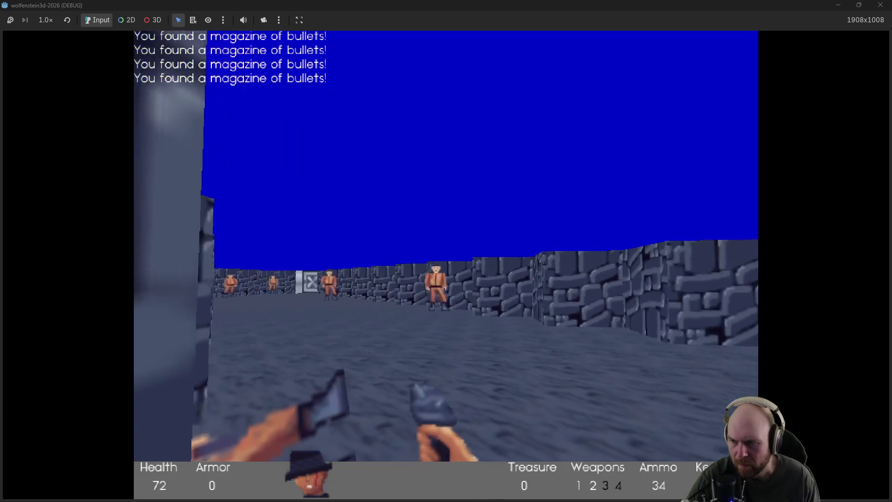
key("ctrl")
key("Left")
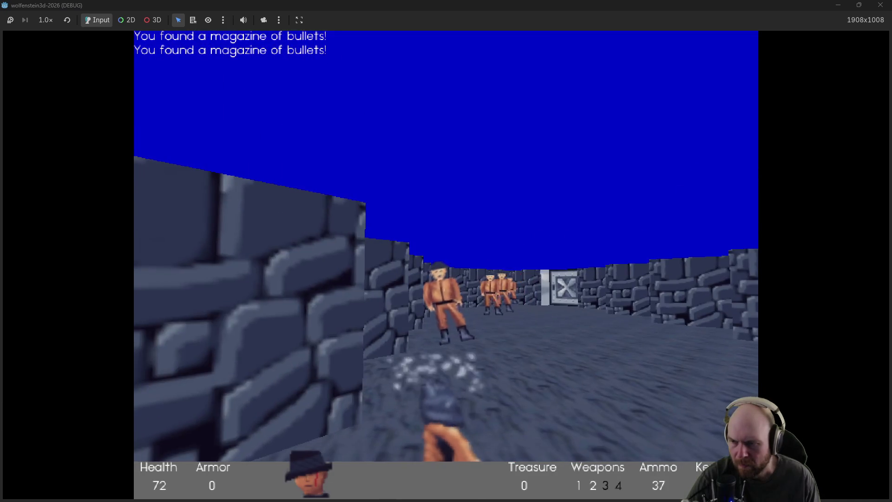
key("ctrl")
key("ctrl")
key("ctrl")
key("ctrl")
key("Up")
key("ctrl")
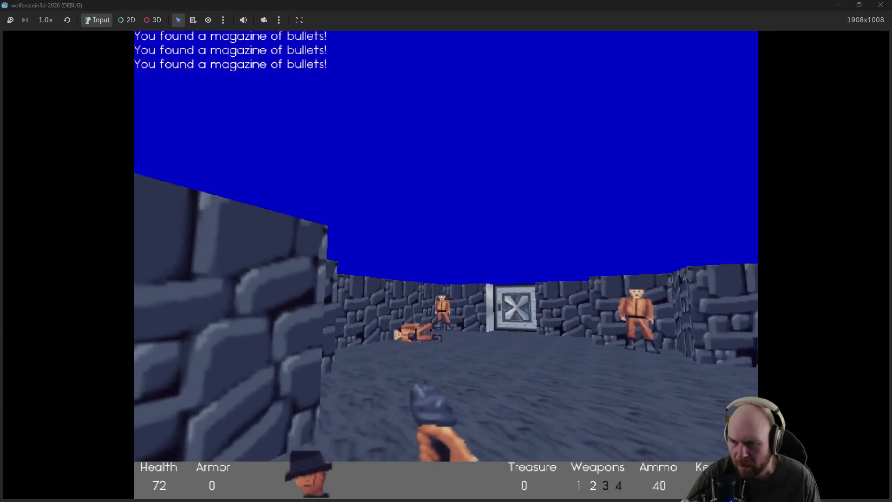
key("Up")
key("Left")
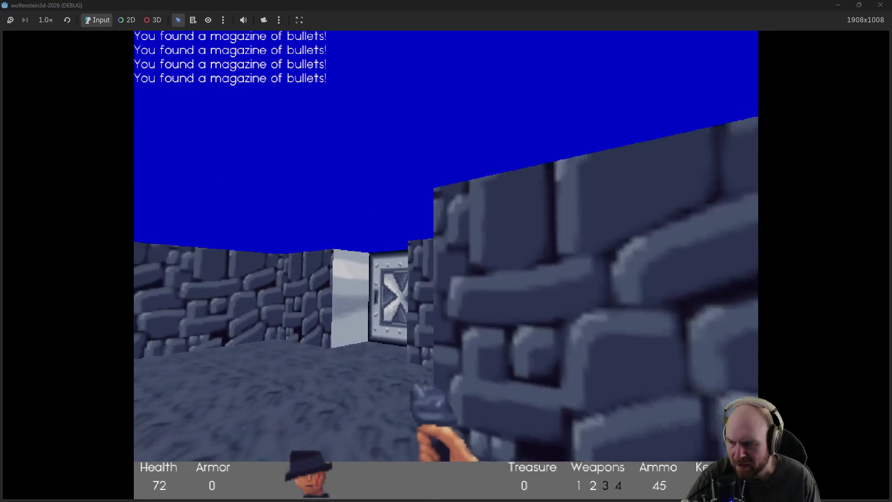
key("ctrl")
key("Up")
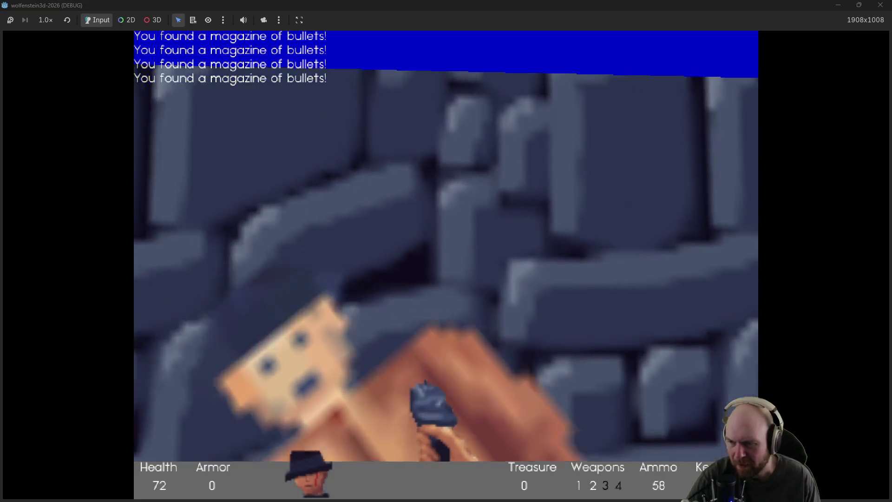
key("Left")
key("Up")
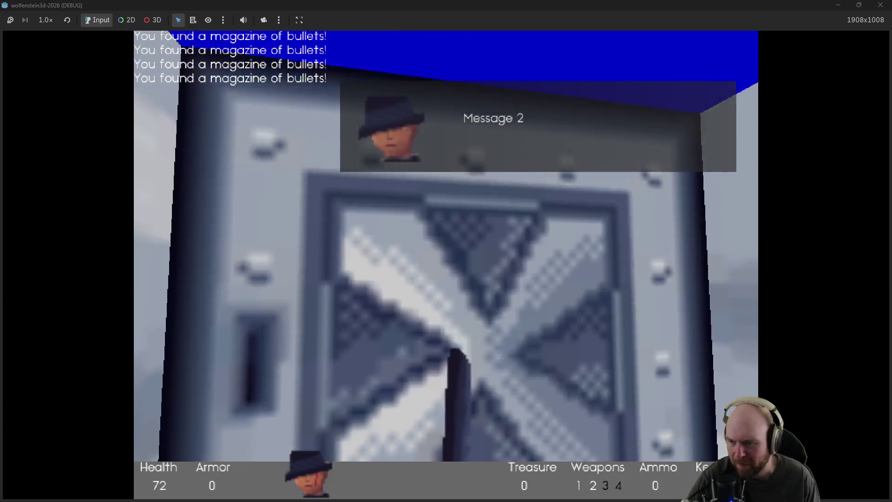
Step: Open the door to trigger Message 2, grab the grenades, and knife a guard for his bullets
key("space")
key("Up")
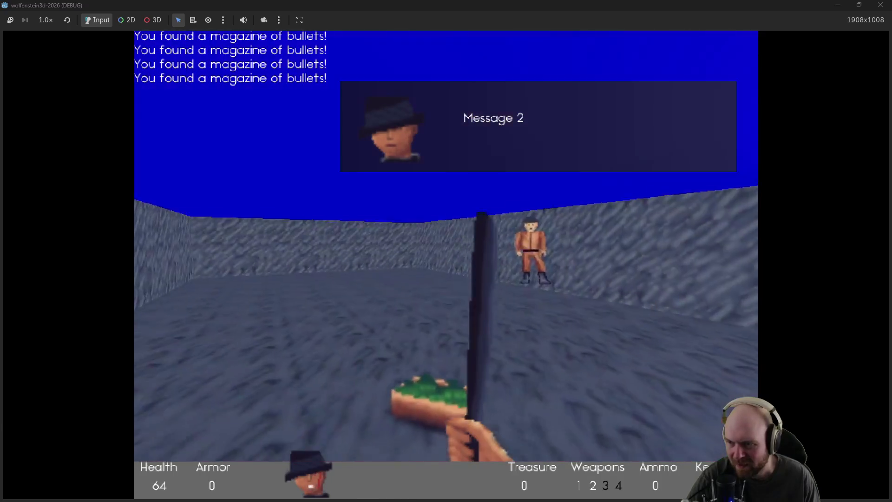
key("Right")
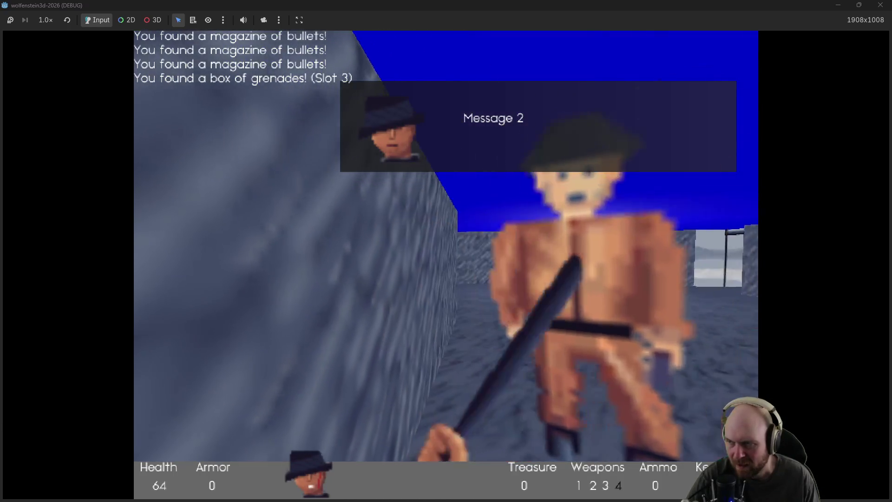
key("ctrl")
key("Up")
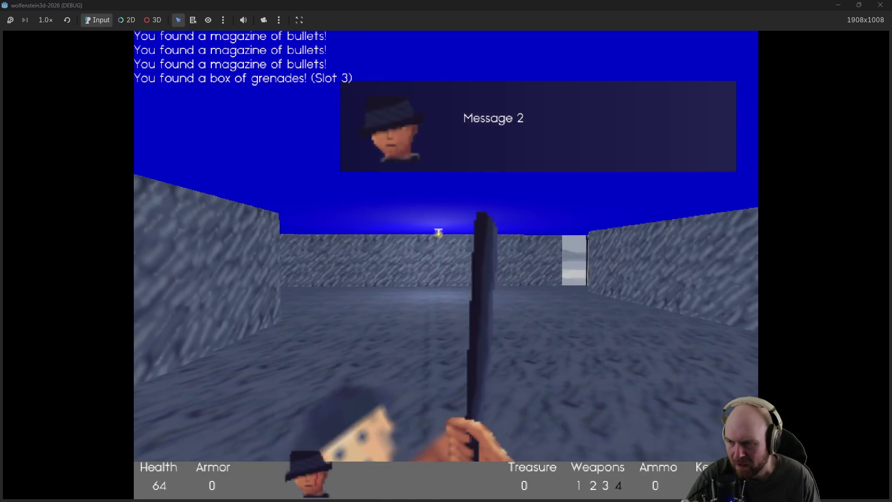
key("Right")
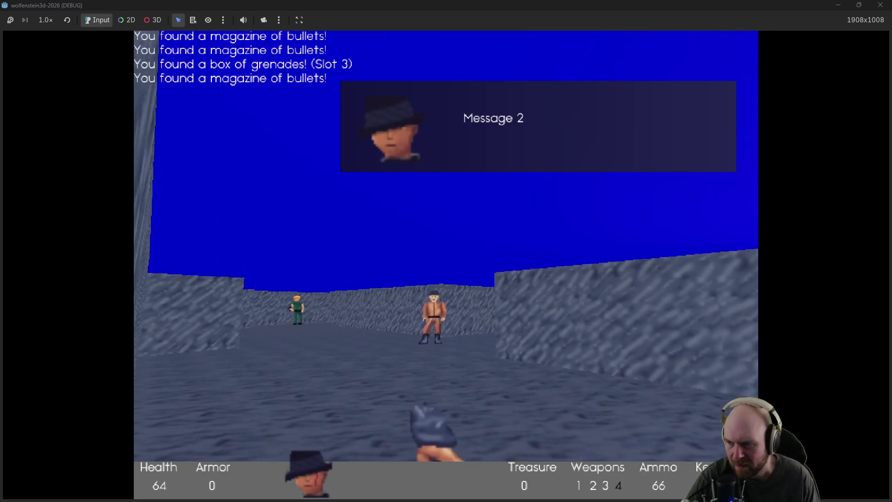
key("ctrl")
Step: Shoot the orange and green guards and collect their magazines down the next corridor
key("ctrl")
key("Up")
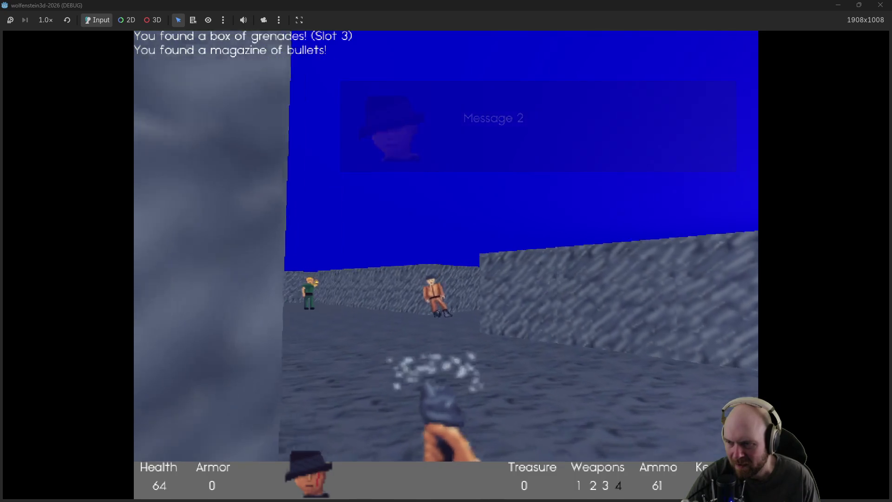
key("Left")
key("ctrl")
key("ctrl")
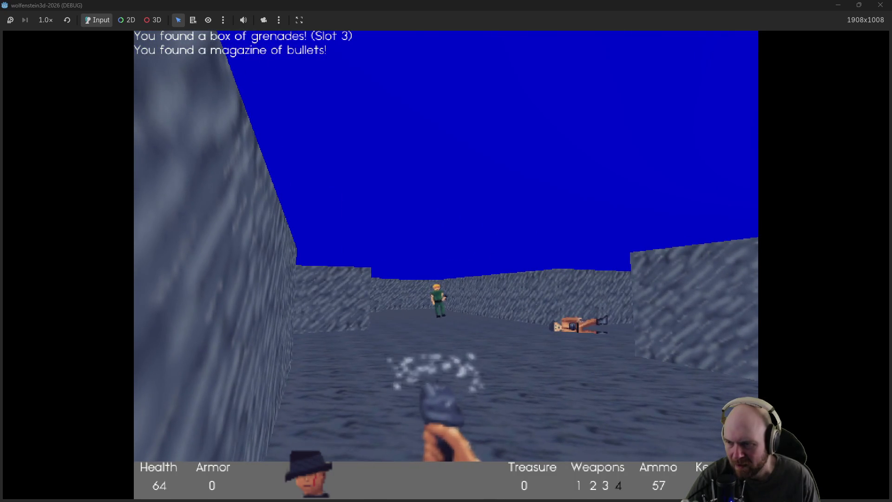
key("ctrl")
key("Up")
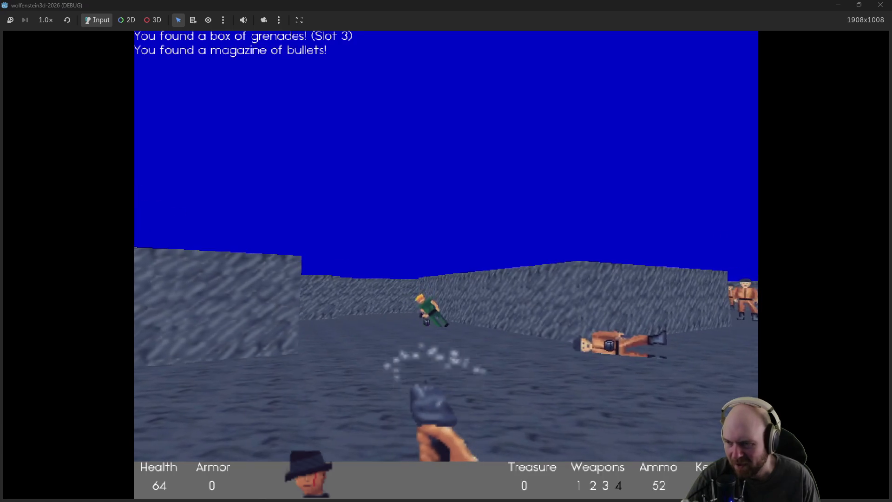
key("Right")
key("Up")
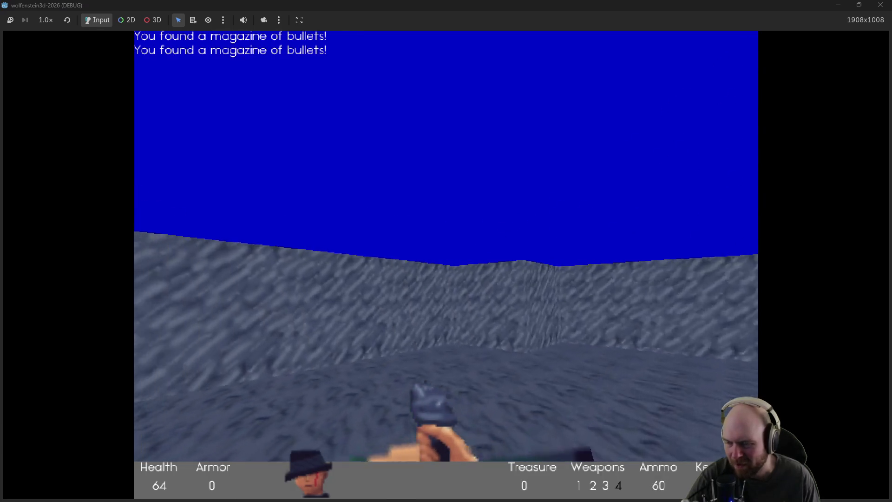
key("Left")
key("Up")
key("w")
key("ctrl")
key("ctrl")
key("ctrl")
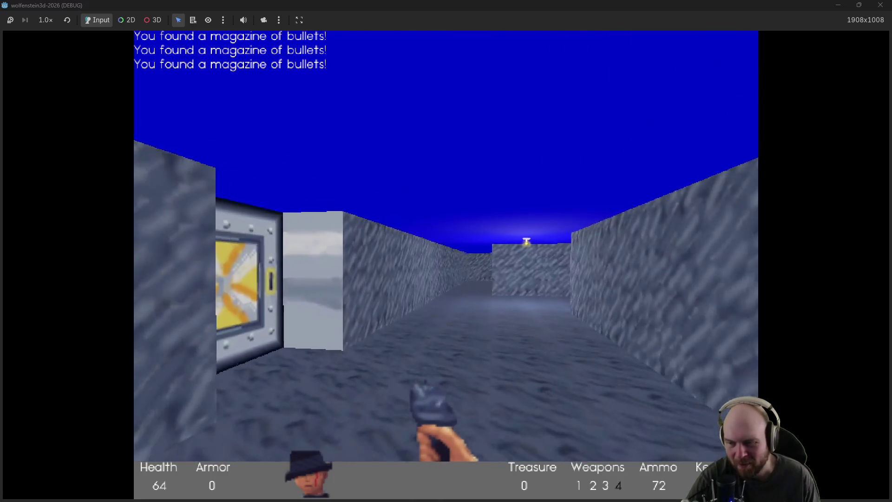
key("w")
Step: Switch to the knife and stab the right-hand guard, then pick up his ammo
key("1")
key("Right")
key("Left")
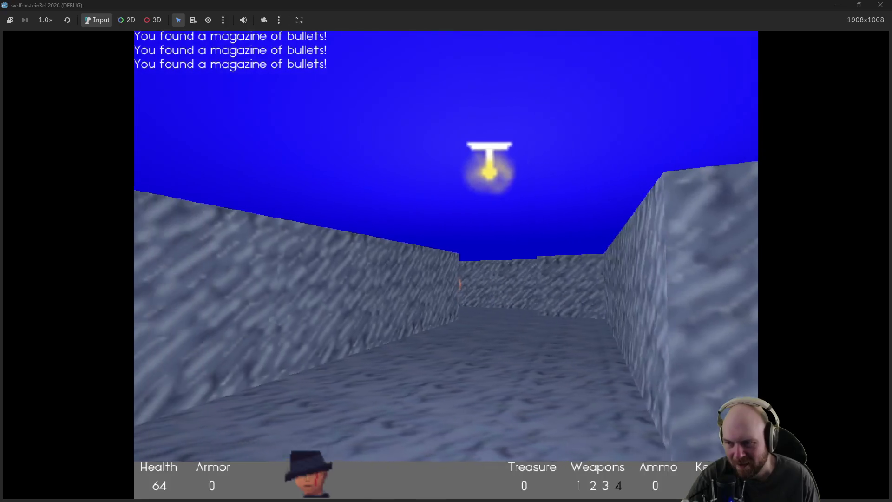
key("Left")
key("ctrl")
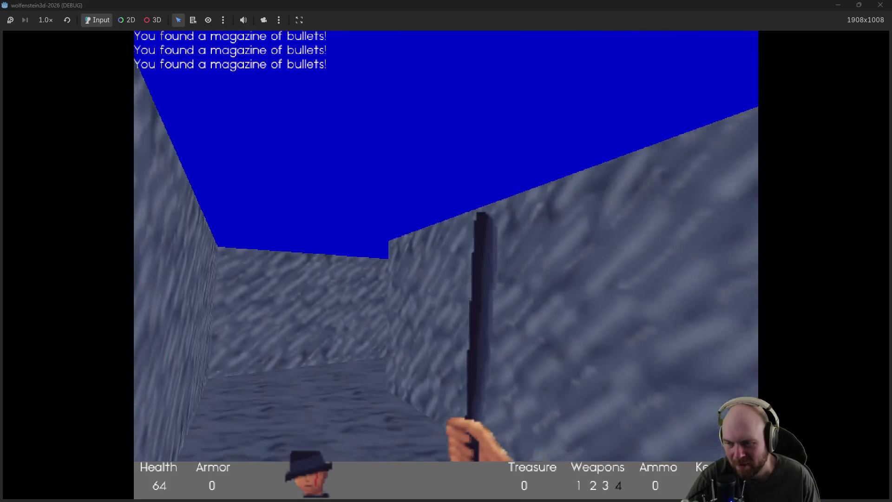
key("Left")
key("w")
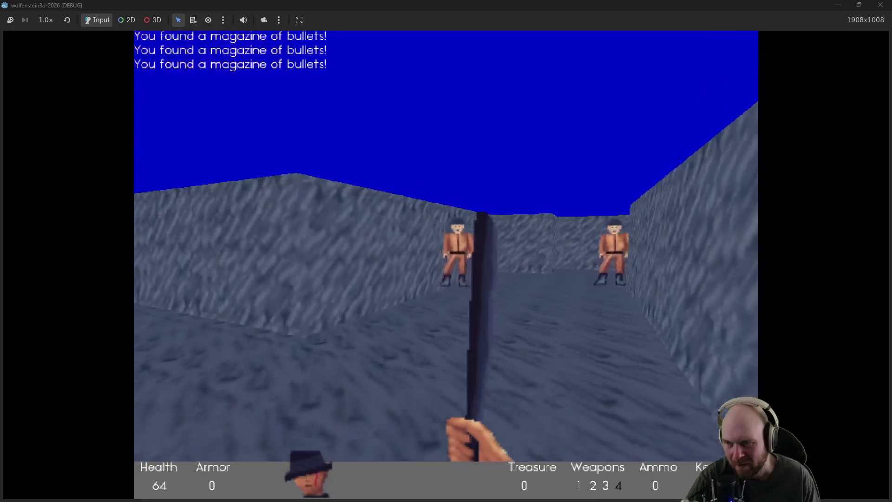
key("Right")
key("w")
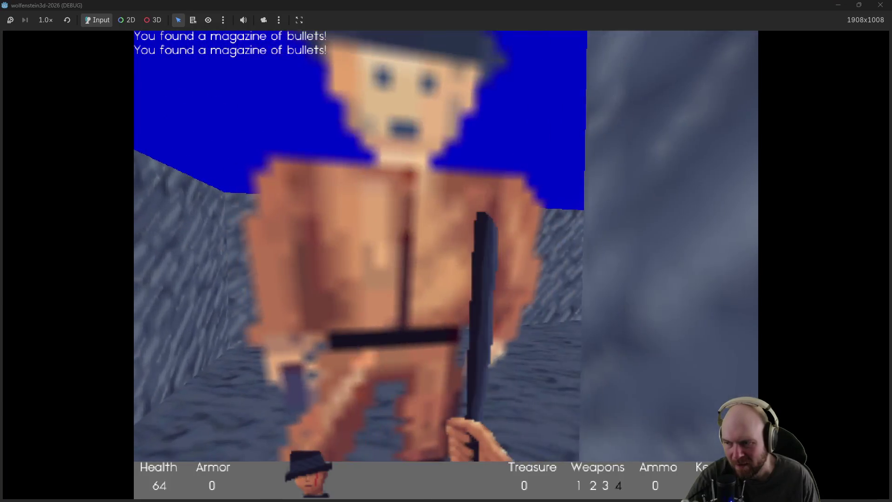
key("Left")
key("ctrl")
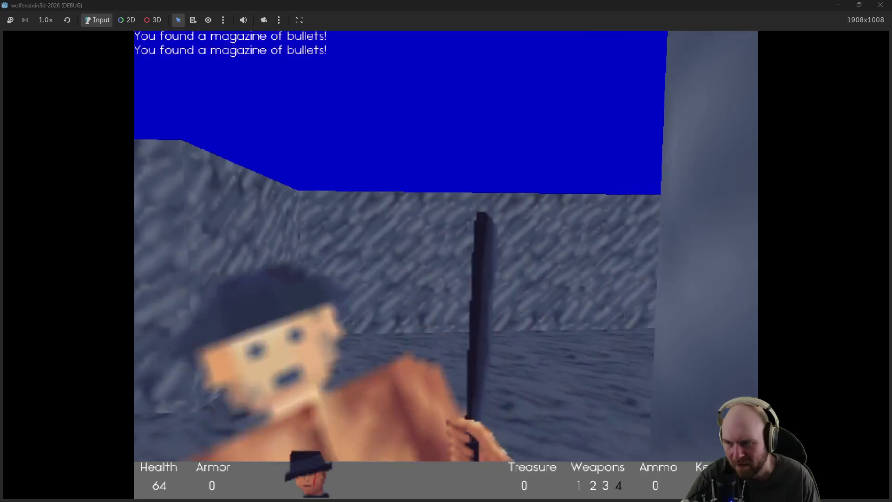
key("Left")
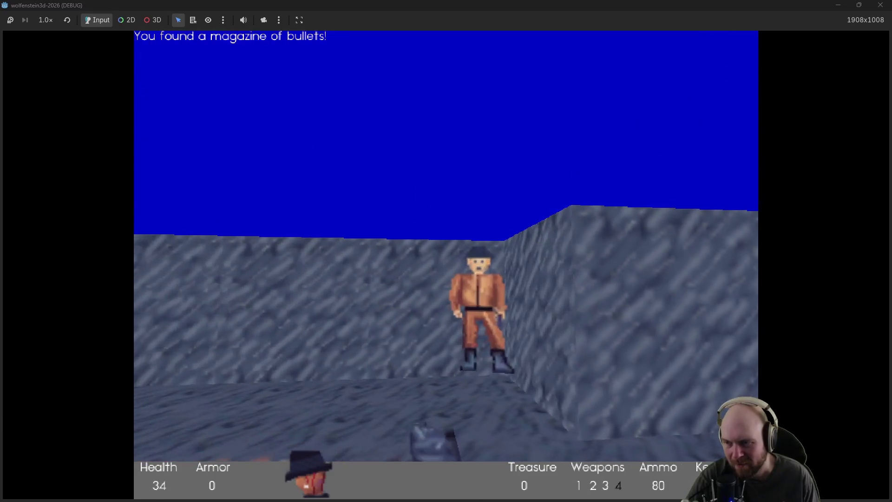
Step: Shoot the next guards with the pistol and collect the magazines across the room
key("Right")
key("ctrl")
key("Up")
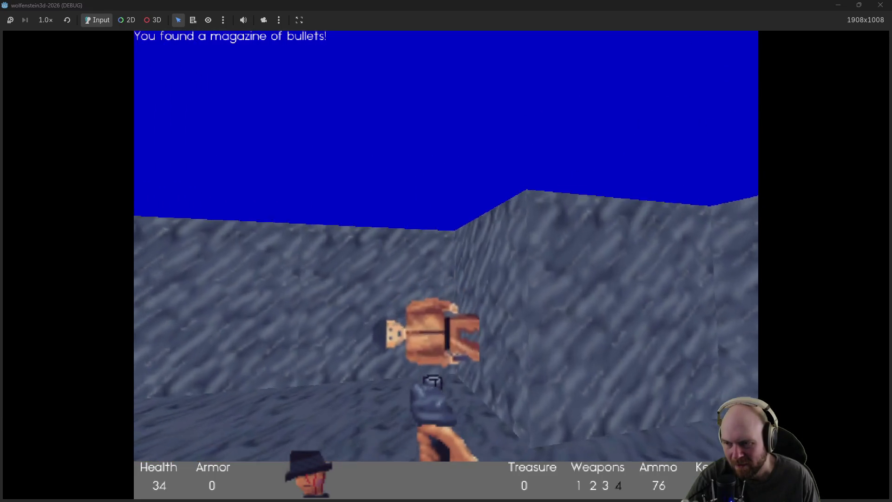
key("Left")
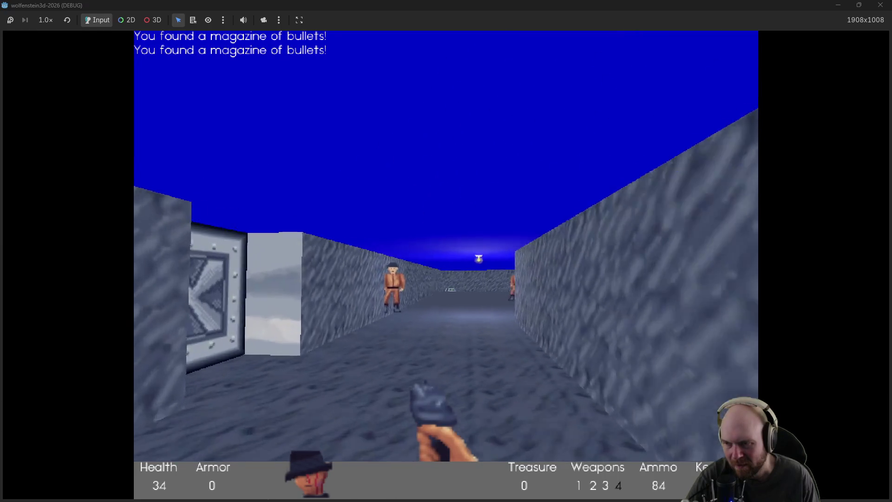
key("ctrl")
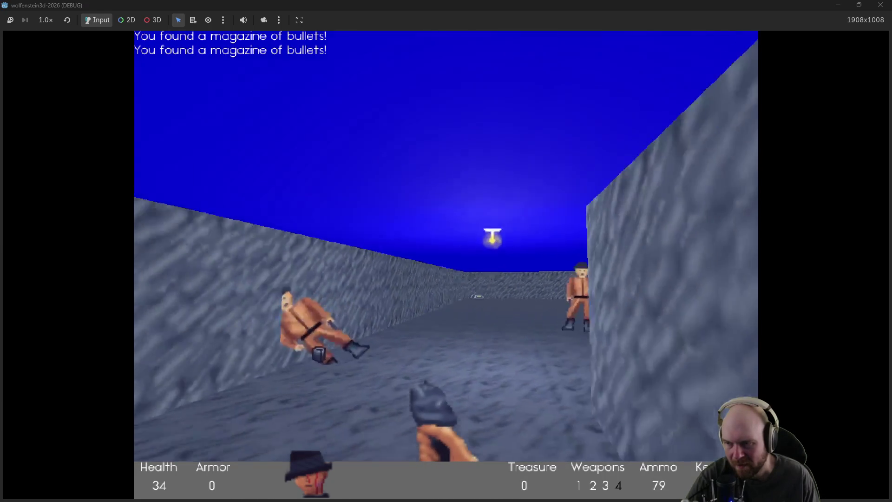
key("Right")
key("Up")
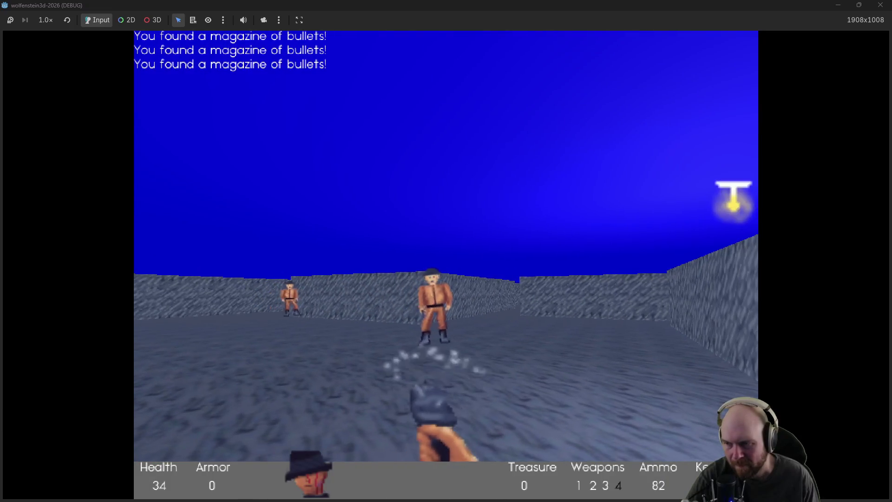
key("ctrl")
key("Left")
key("Up")
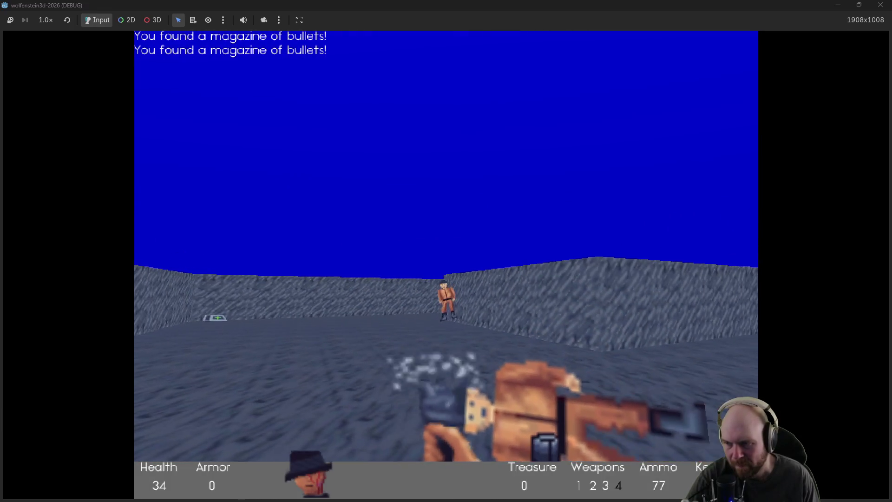
key("Up")
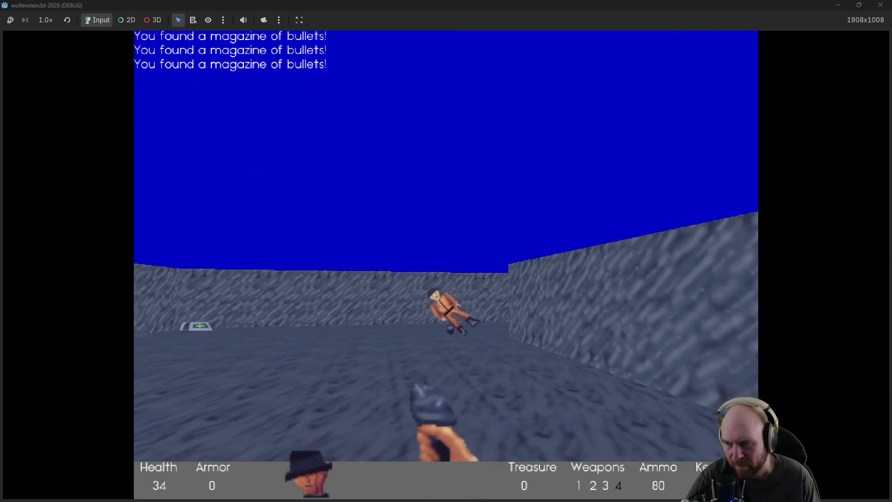
Step: Kill the guard down the side corridor and pick up his magazine
key("Right")
key("Up")
key("ctrl")
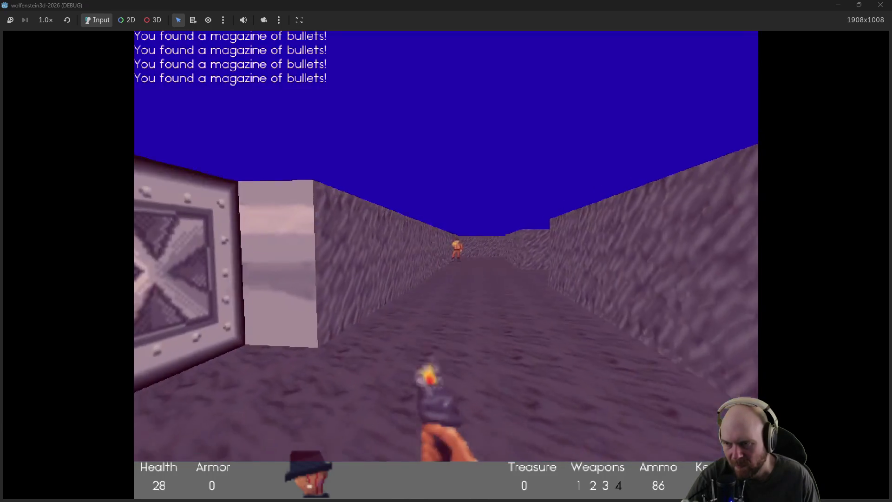
key("ctrl")
key("Up")
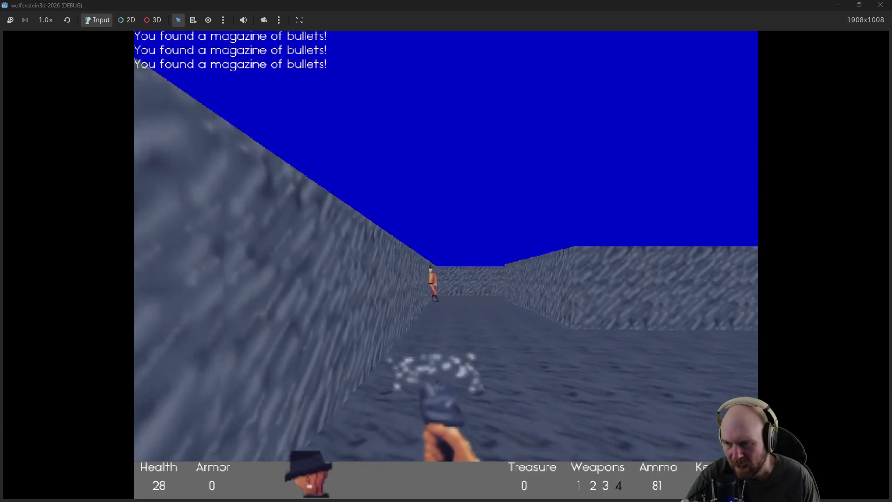
key("ctrl")
key("Up")
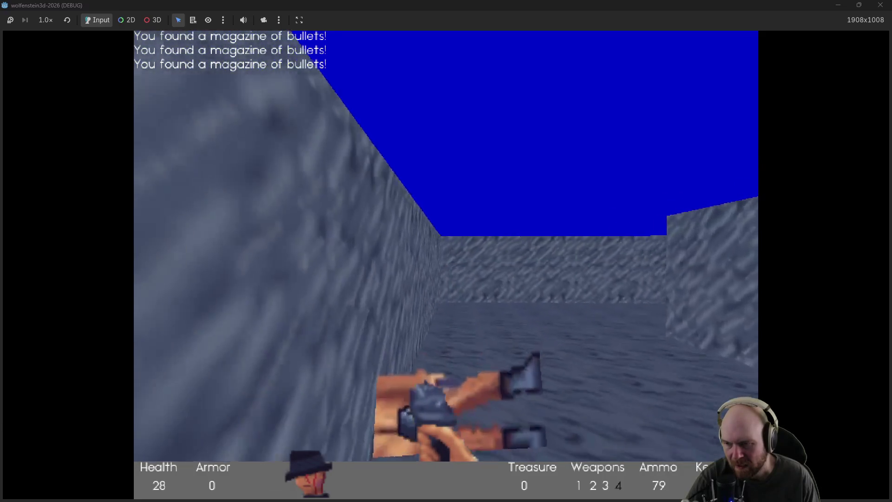
Step: Pick up the medkit to raise health to 53 and walk to the steel door
key("Left")
key("Left")
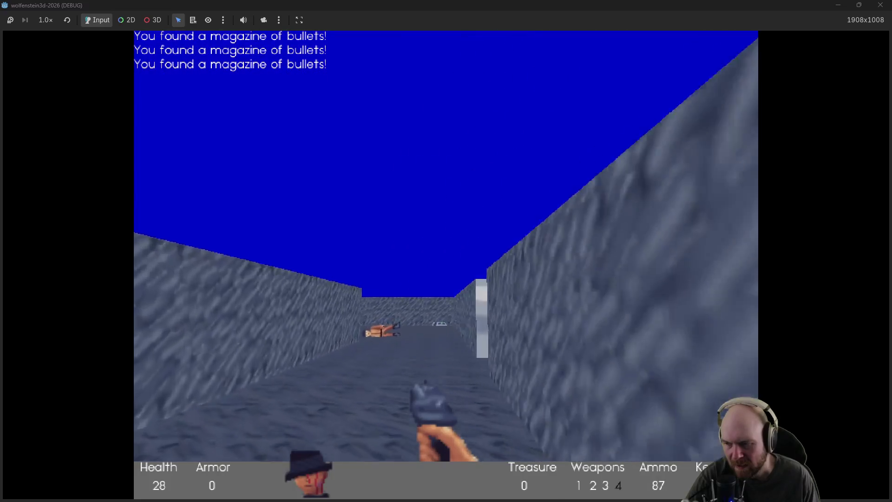
key("Up")
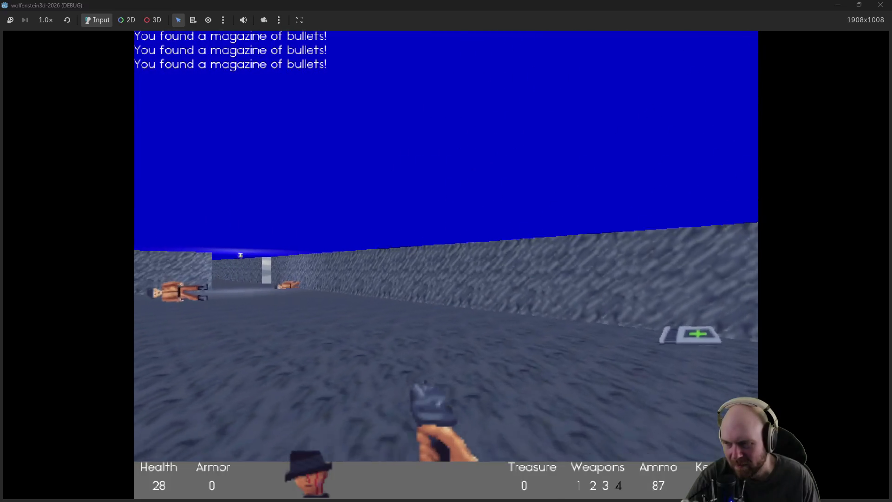
key("Up")
key("Left")
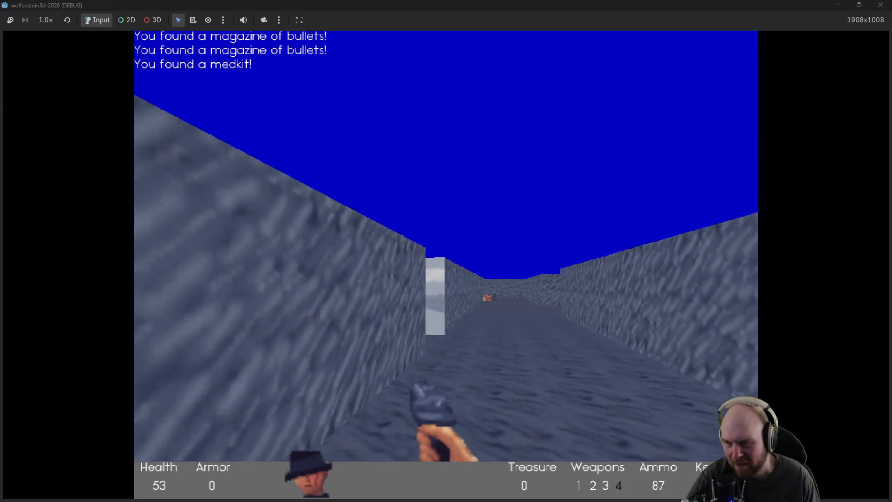
key("Up")
key("Left")
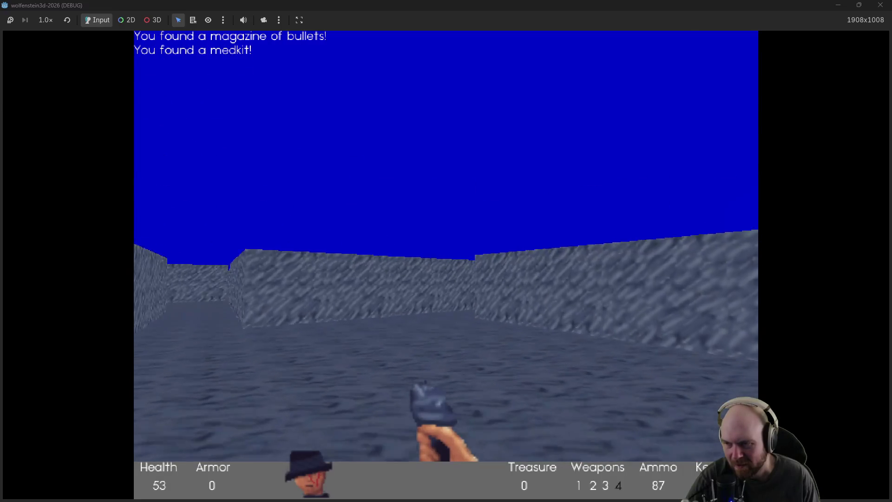
key("Right")
key("Up")
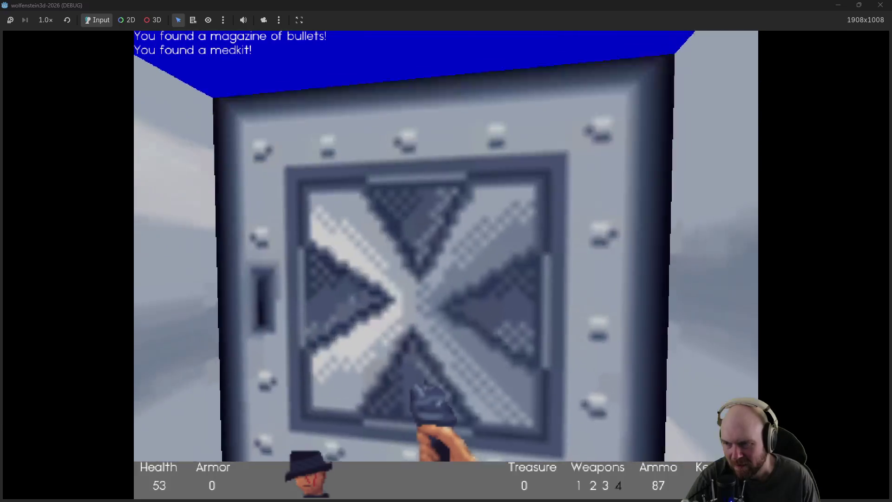
Step: Open two steel doors, shoot the room's guard and collect the health and ammo pickups
key("space")
key("Up")
key("space")
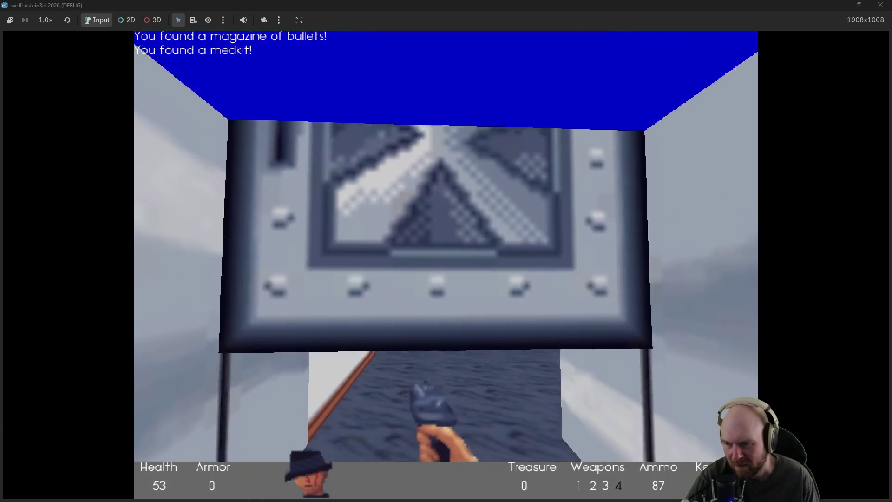
key("Up")
key("ctrl")
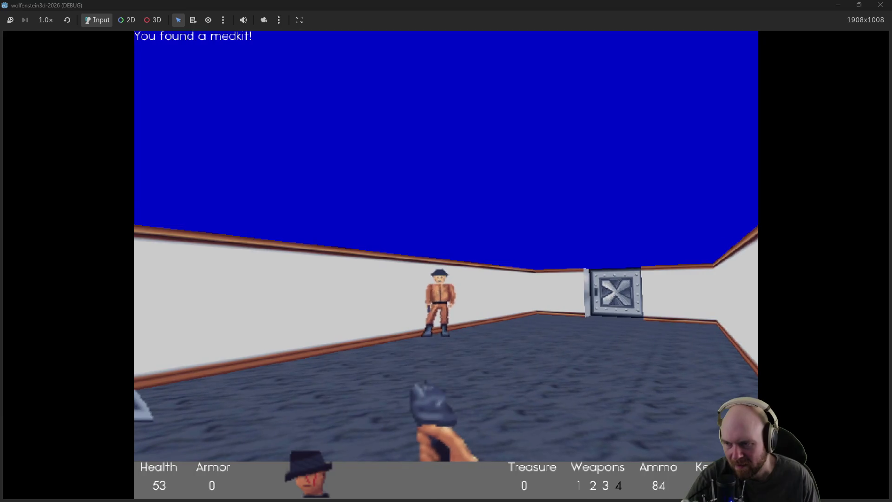
key("Left")
key("Up")
key("Right")
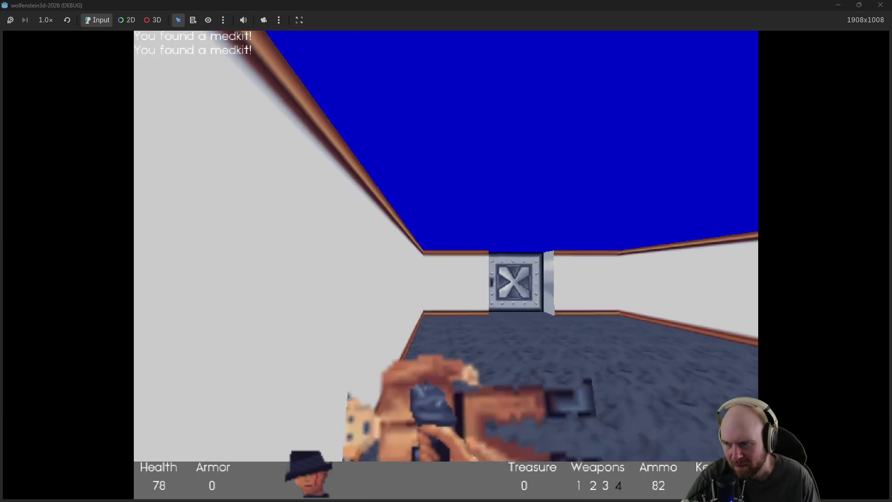
Step: Open the door to the guards' room and shoot all guards from the doorway
key("Up")
key("space")
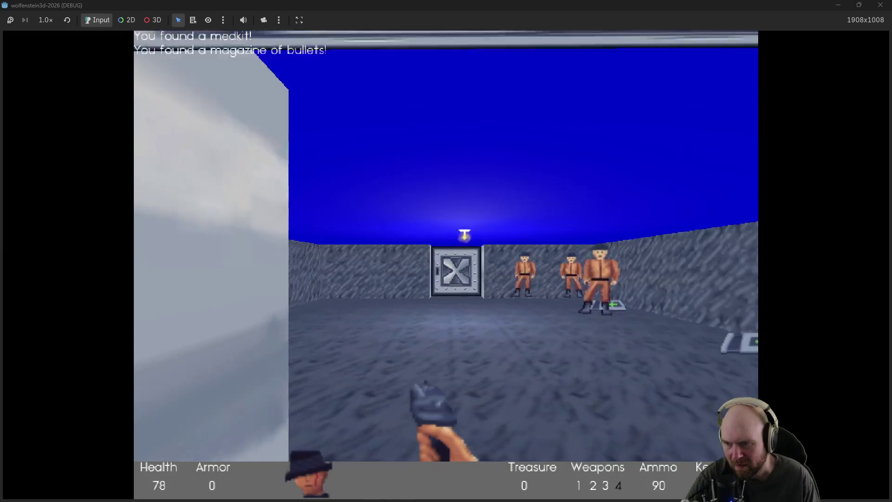
key("ctrl")
key("Down")
key("ctrl")
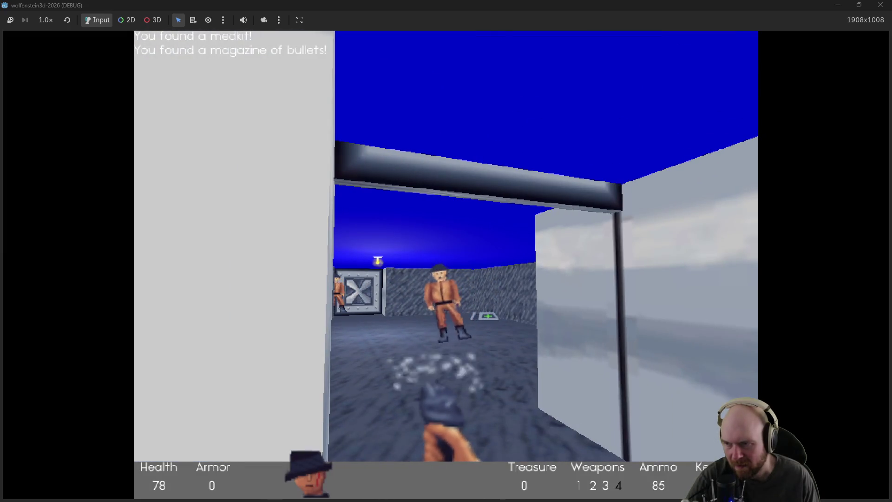
key("ctrl")
key("Left")
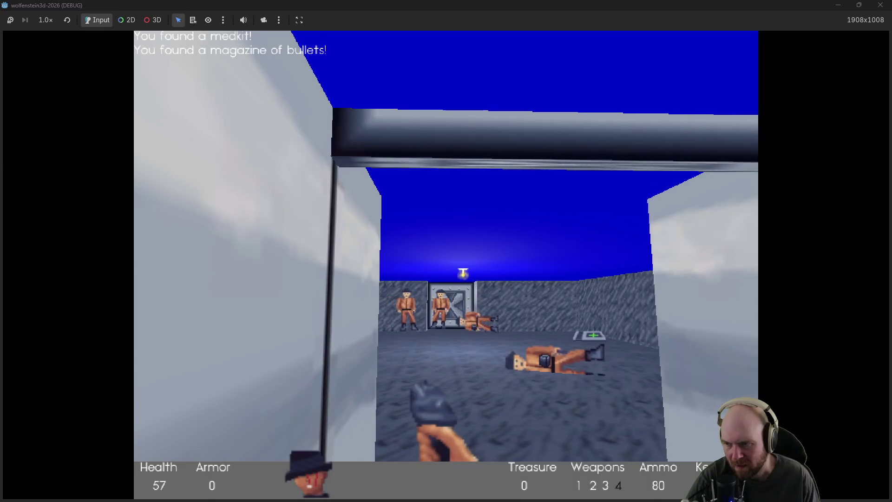
key("ctrl")
key("Up")
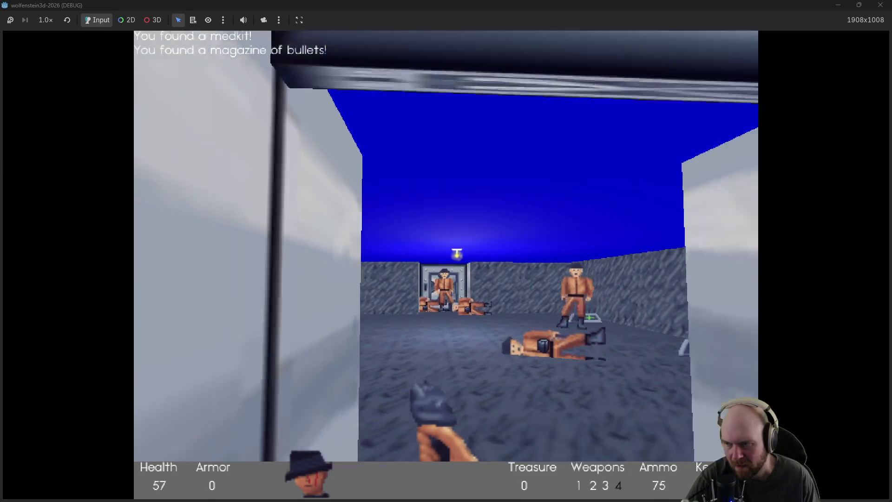
key("ctrl")
key("Right")
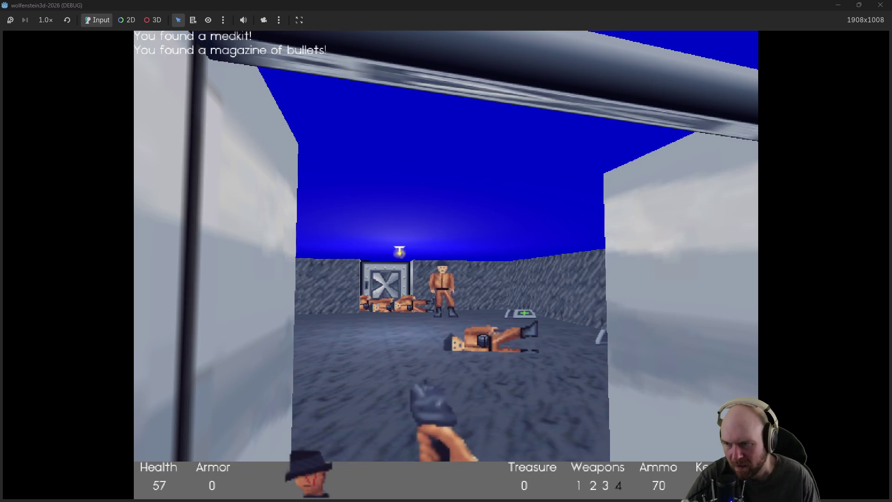
key("ctrl")
key("Up")
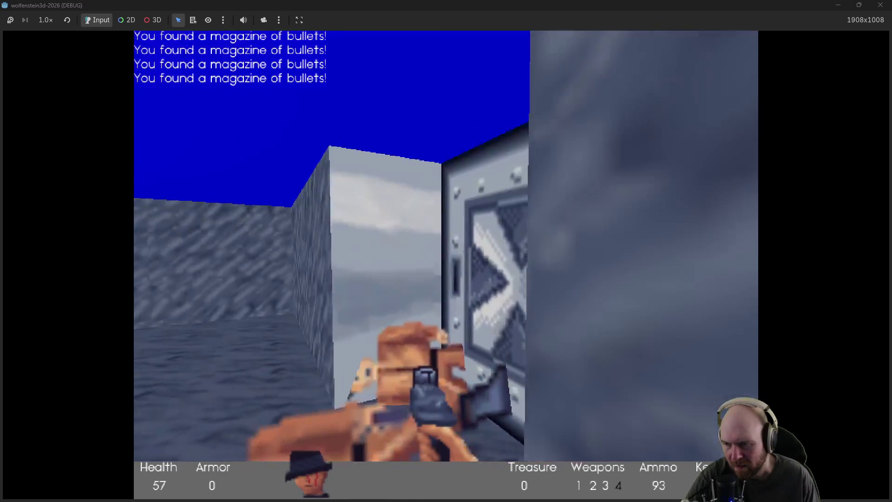
Step: Collect the room's medkits and bullets, then approach the X-marked door to trigger Message 3
key("Left")
key("Up")
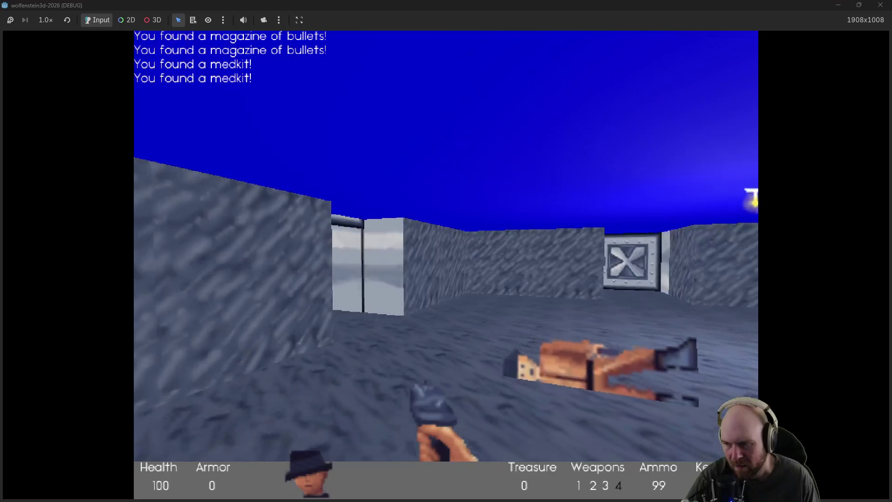
key("Right")
key("Up")
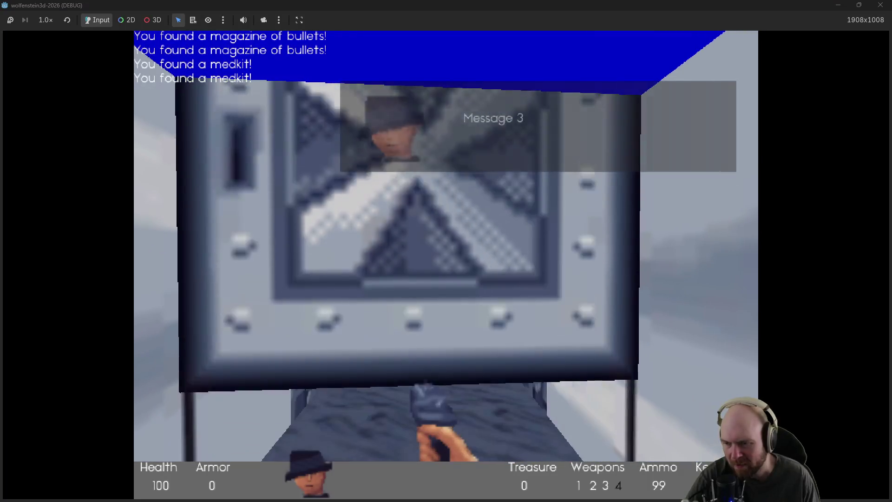
Step: Open the door and shoot down the guards in the corridor and room beyond
key("space")
key("Up")
key("ctrl")
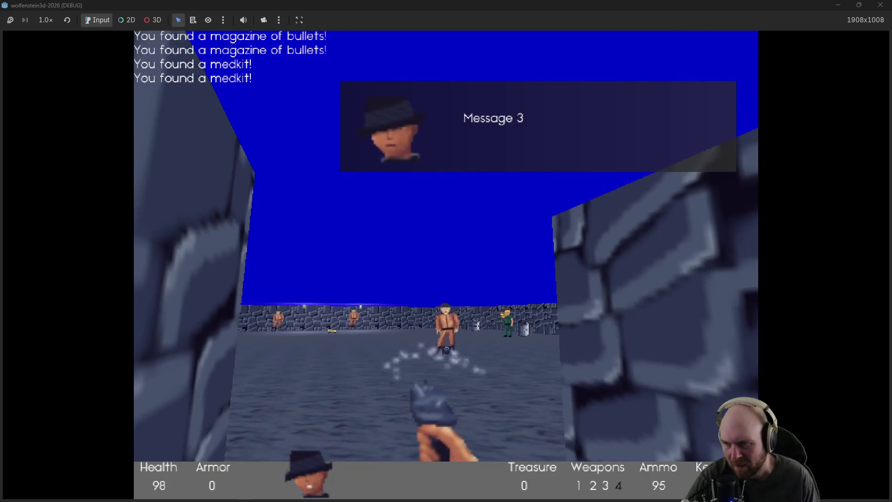
key("ctrl")
key("Up")
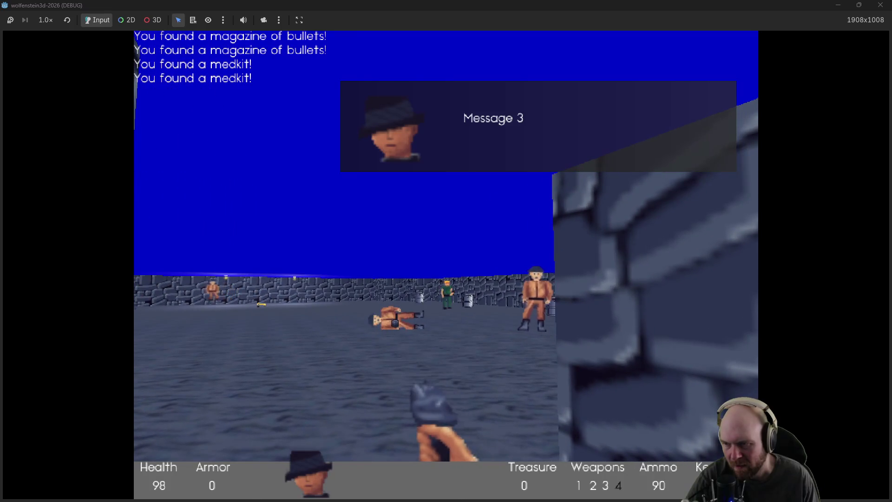
key("ctrl")
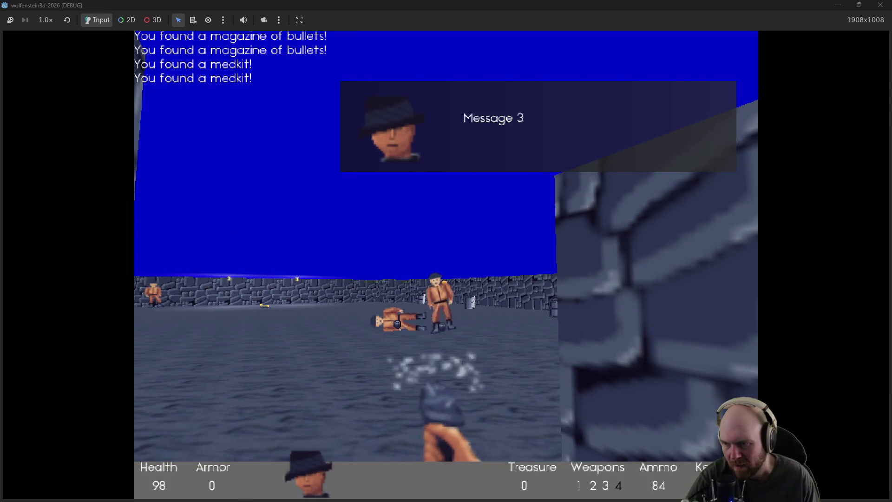
key("Left")
key("ctrl")
key("ctrl")
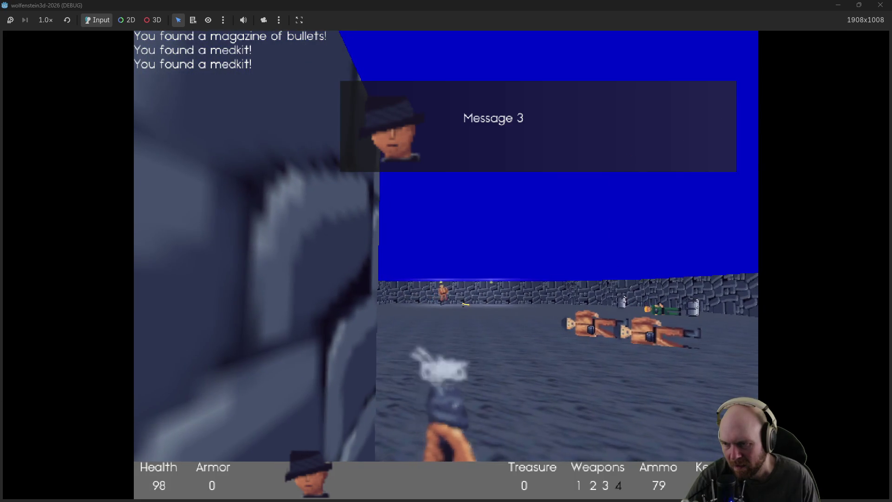
key("Down")
key("ctrl")
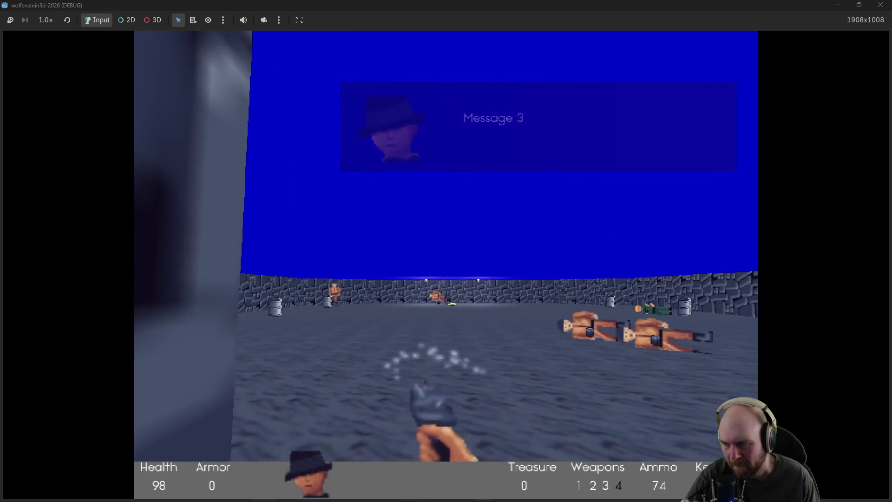
key("Left")
key("Left")
key("ctrl")
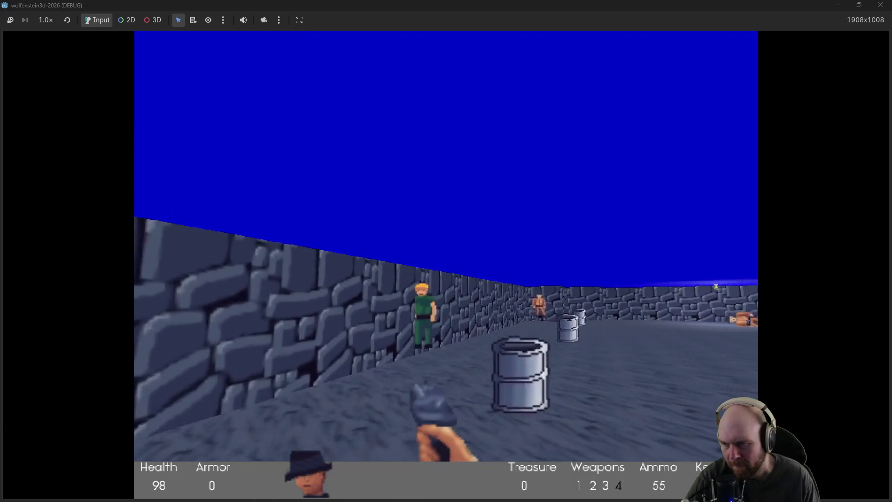
Step: Kill the last guard, collect the magazines, and pick up the Gold Key
key("Up")
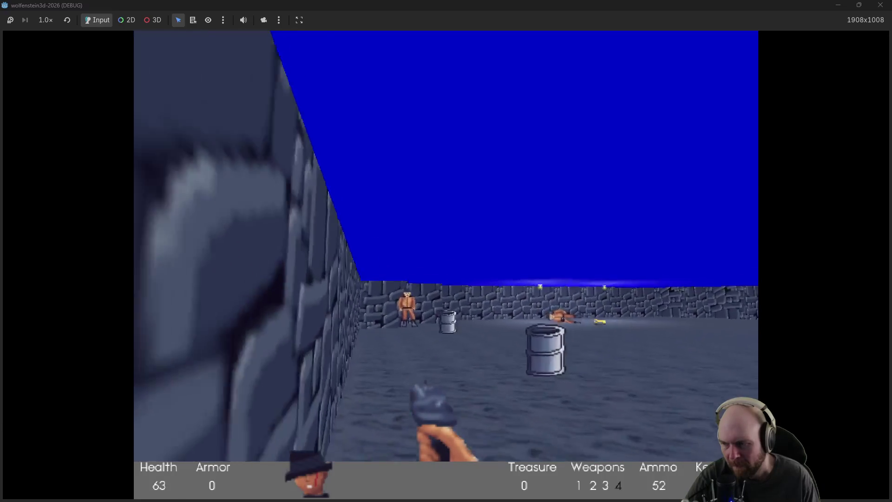
key("ctrl")
key("Up")
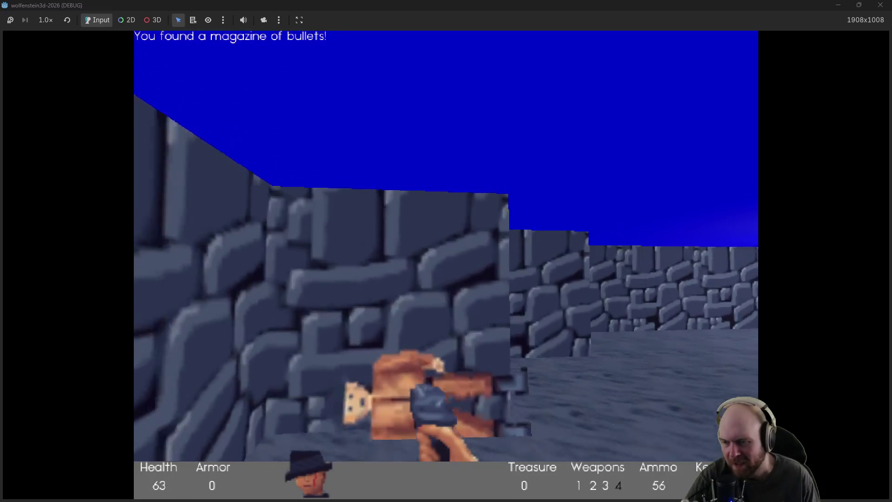
key("Right")
key("Up")
key("Right")
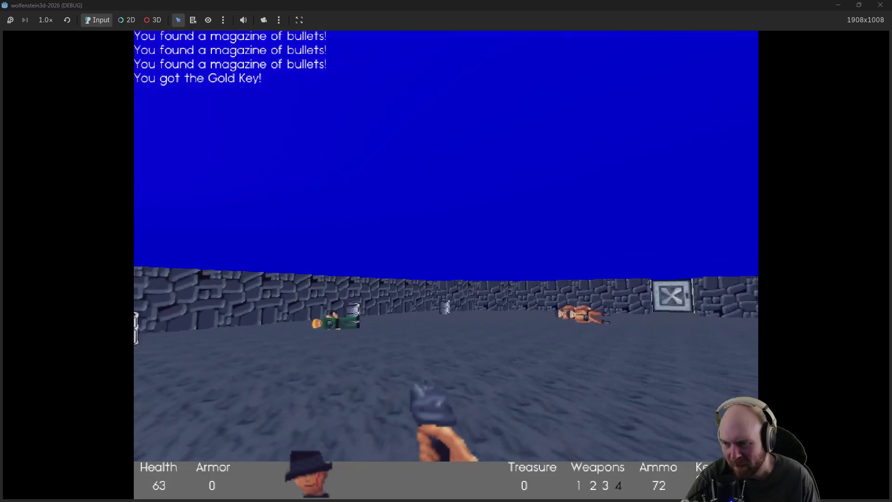
Step: Collect the last bullet magazines and walk through the steel door
key("Up")
key("Left")
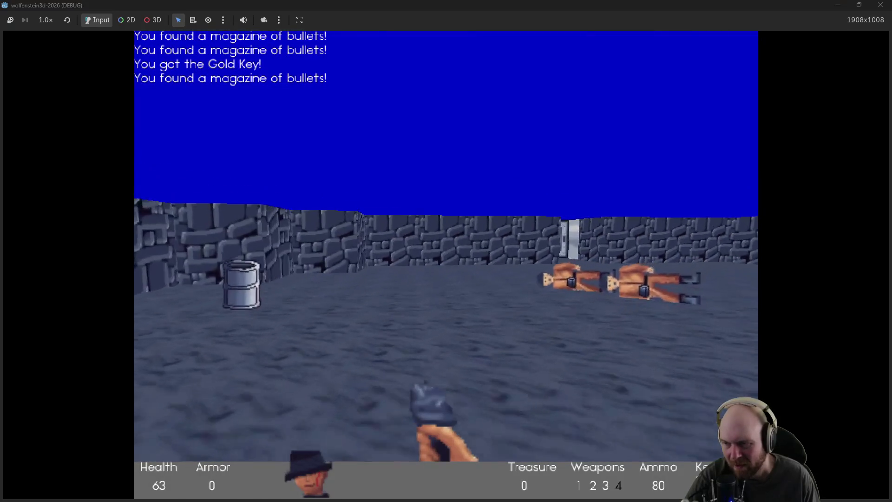
key("Up")
key("Right")
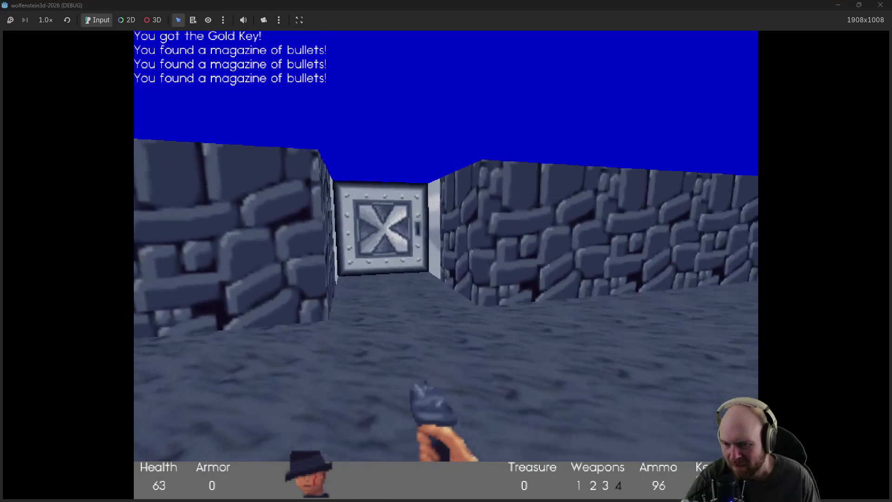
key("Up")
Step: Pass the dead-guard room into the white corridor and shoot the guard there
key("Left")
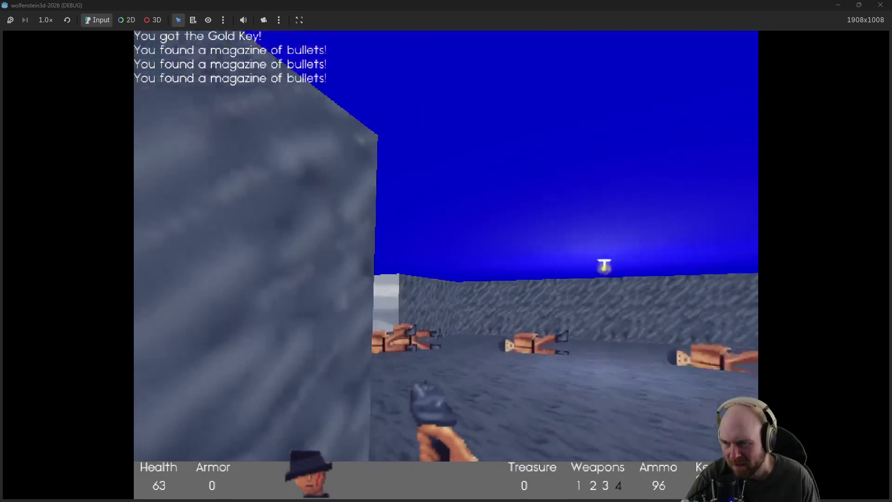
key("Right")
key("Up")
key("space")
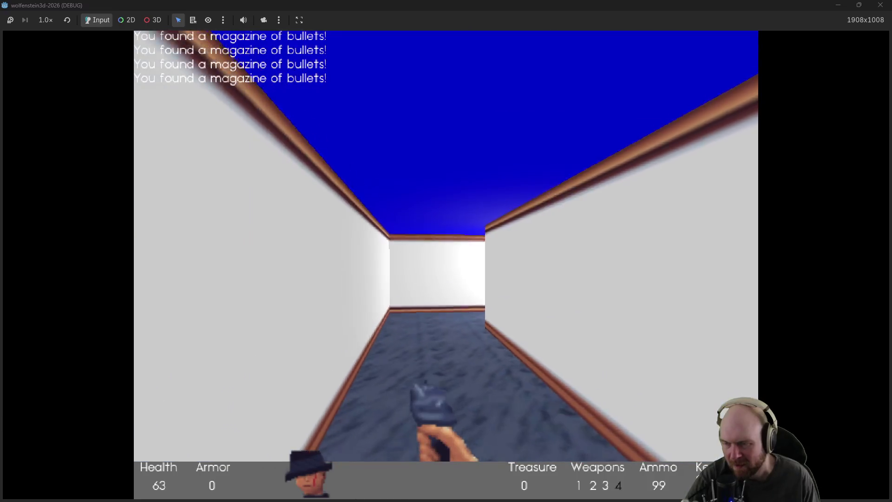
key("Up")
key("Right")
key("ctrl")
key("ctrl")
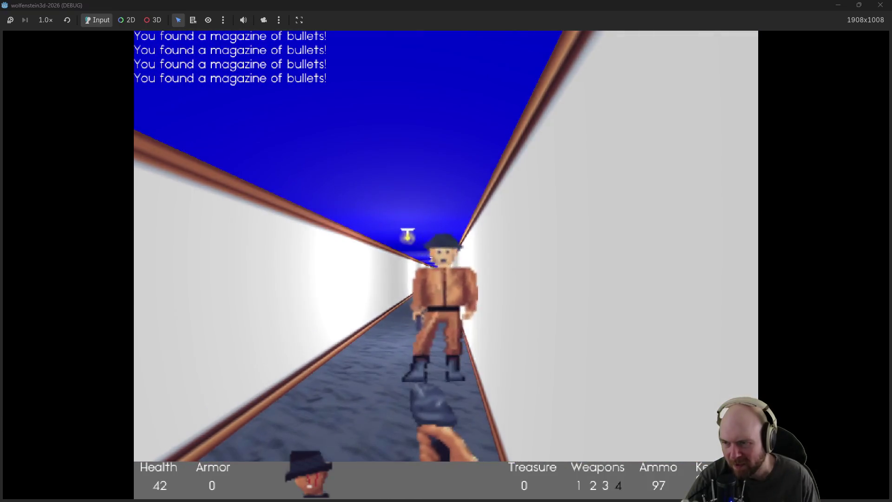
key("ctrl")
Step: Grab the corridor bullets, shoot the distant guard, and open the barrel-room door
key("Up")
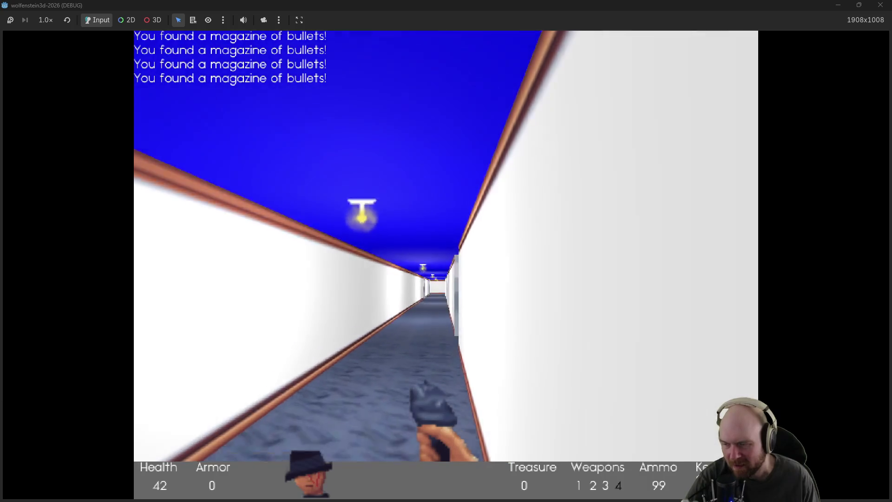
key("Right")
key("space")
key("Up")
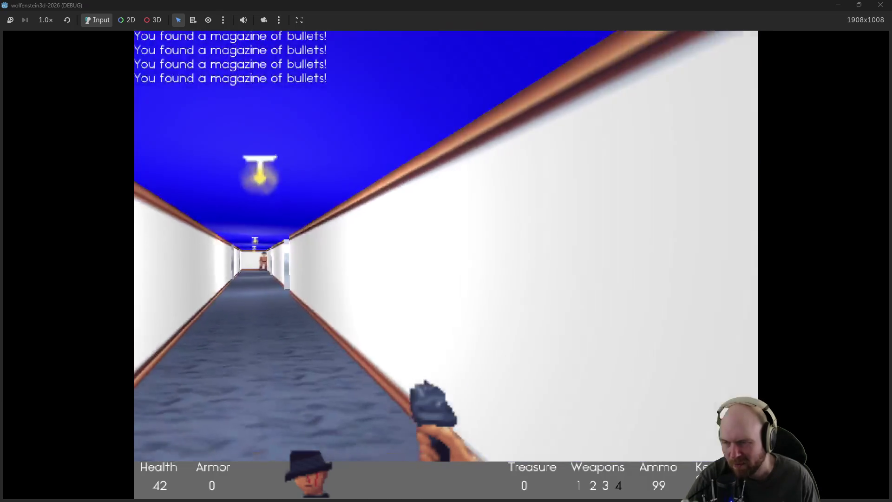
key("Left")
key("ctrl")
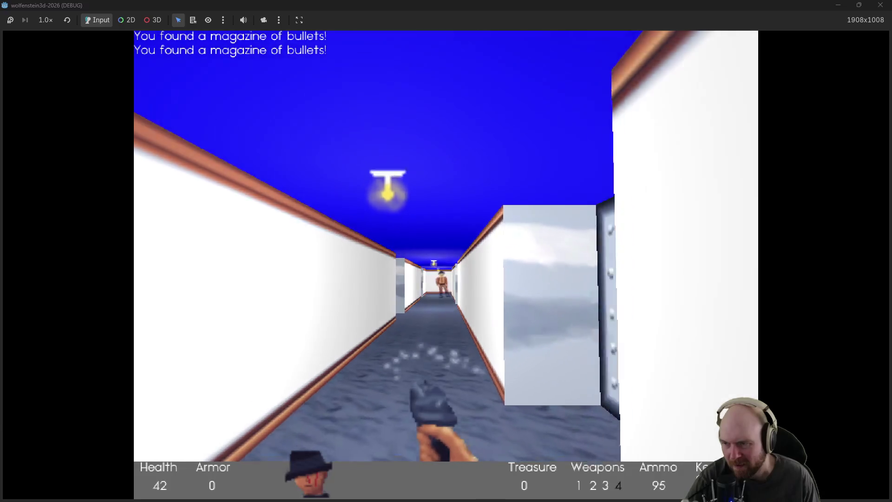
key("Right")
key("space")
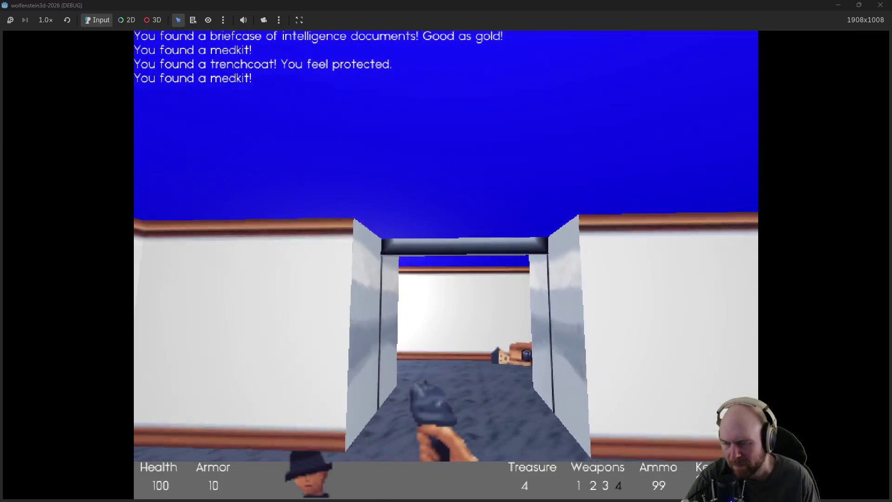
Step: Walk down the corridor and open the metal door at its end
key("w")
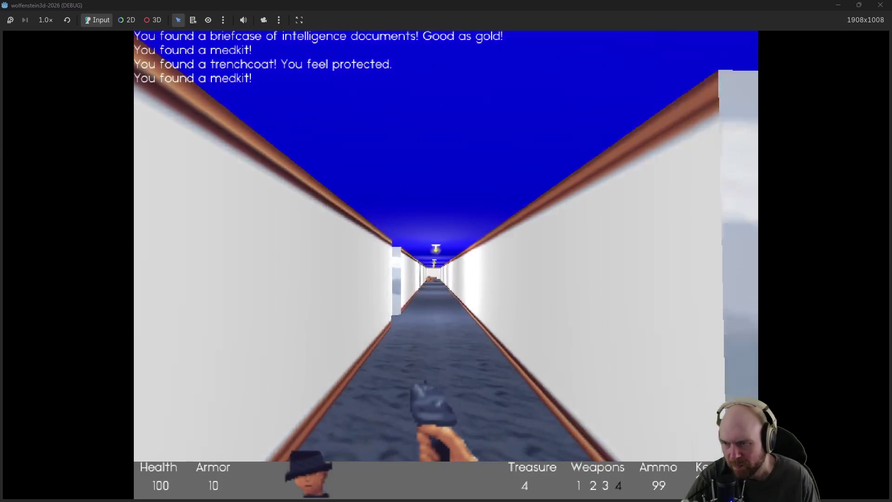
key("w")
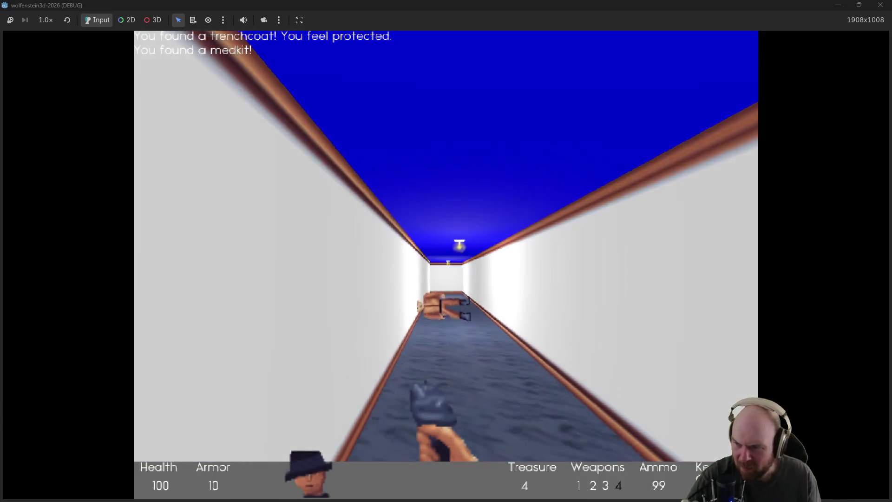
key("w")
key("Left")
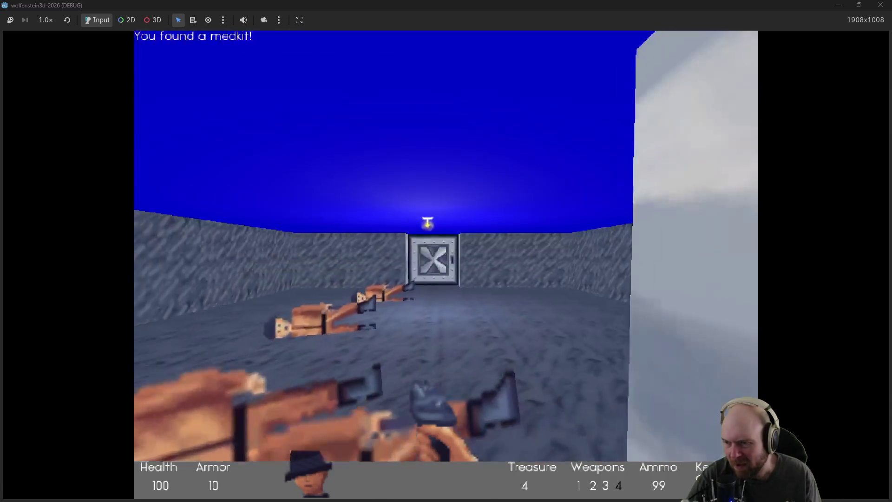
key("w")
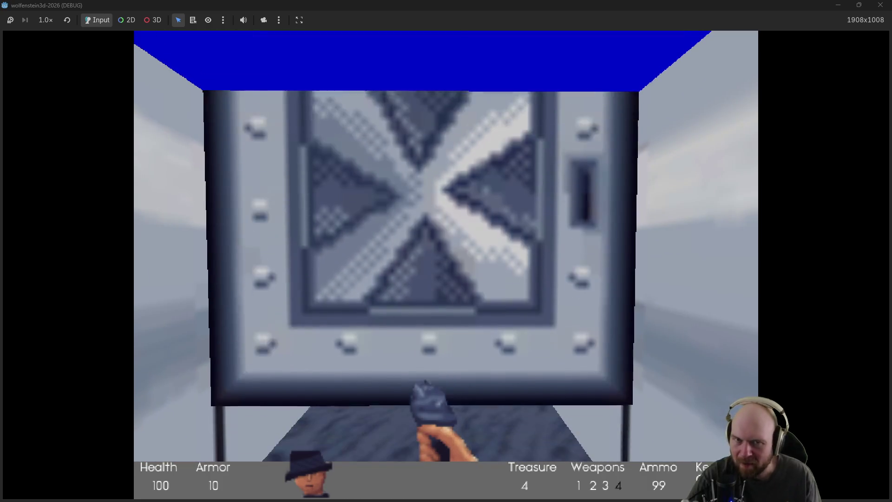
key("space")
key("w")
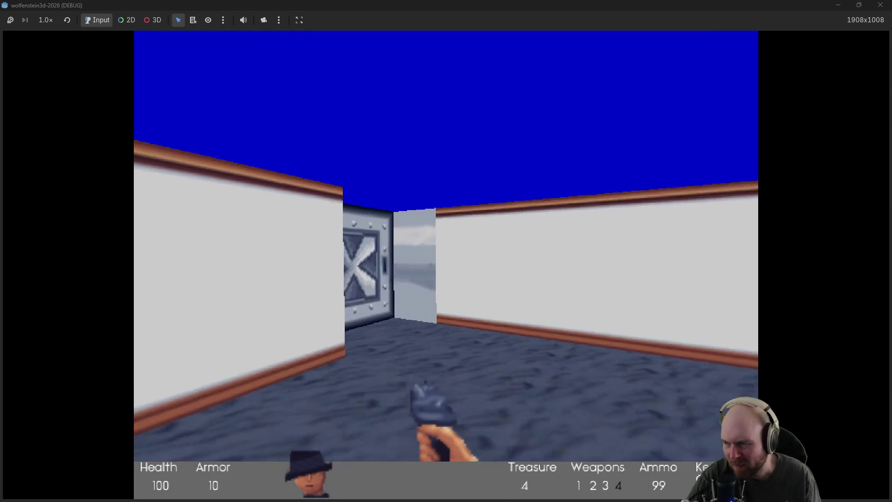
key("s")
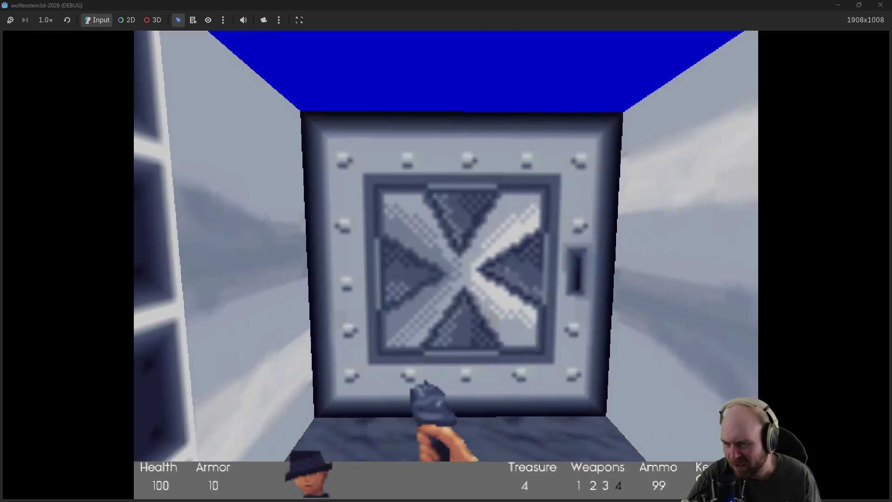
Step: Go through the stone area into the brick corridor, triggering the Message 4 popup
key("w")
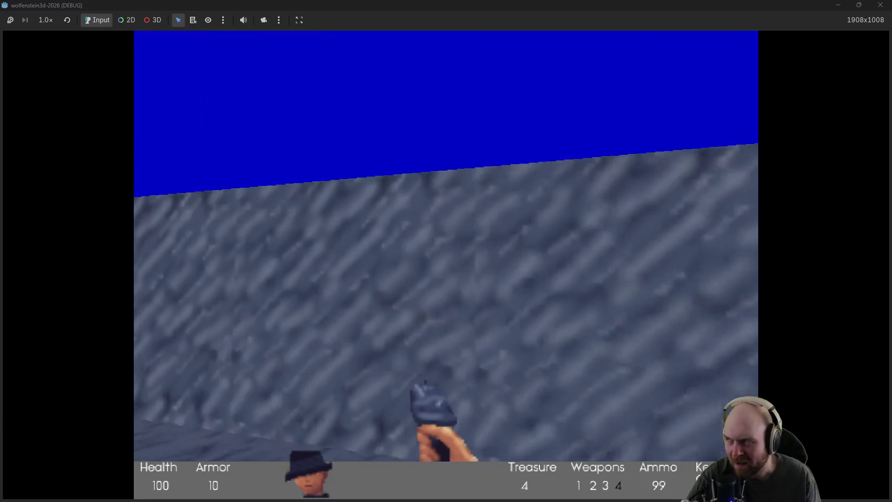
key("Left")
key("w")
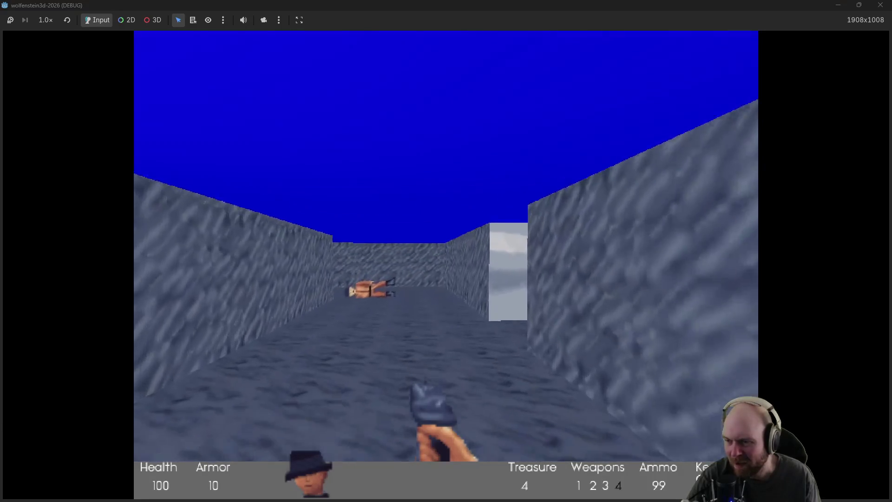
key("w")
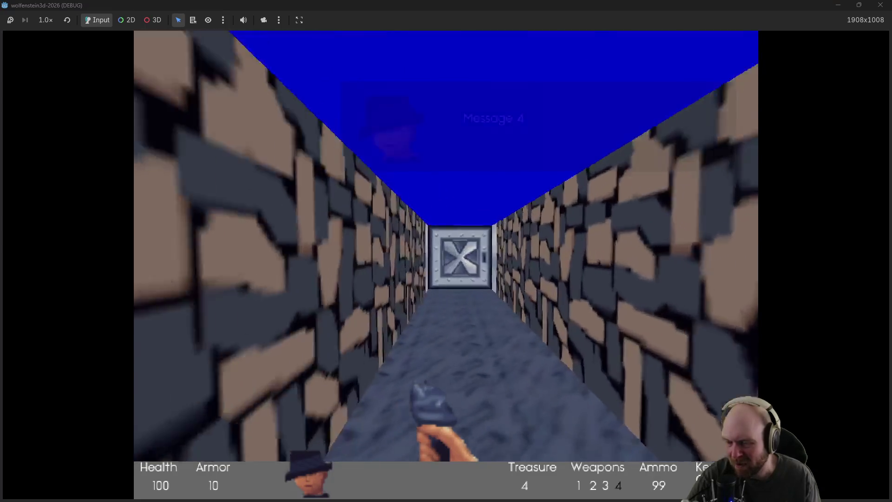
Step: Open the X door, kill the guards behind it, and collect their bullets
key("space")
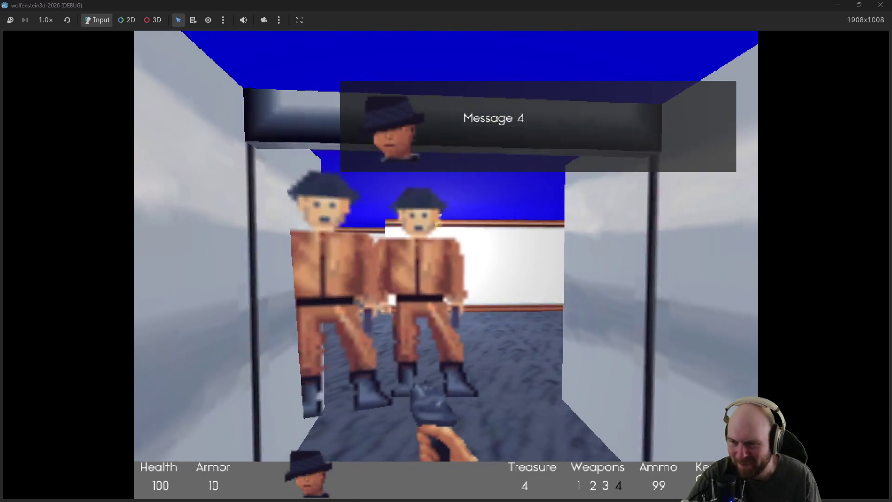
key("ctrl")
key("ctrl")
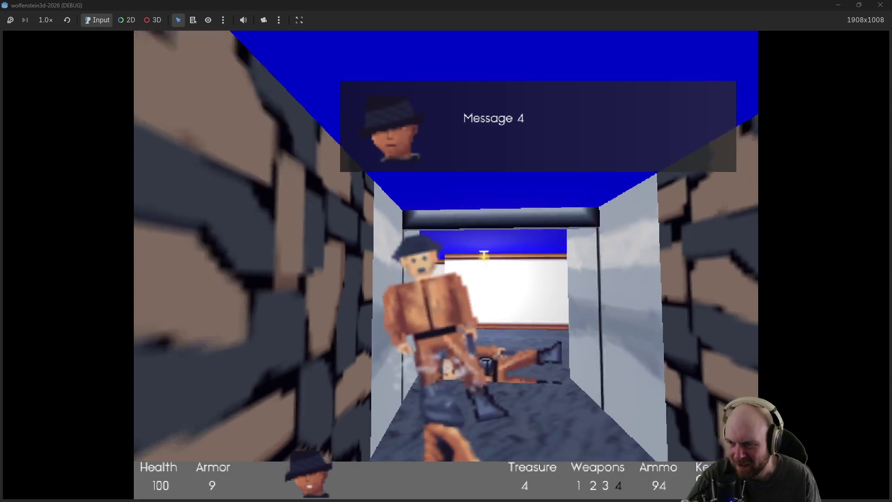
key("ctrl")
key("w")
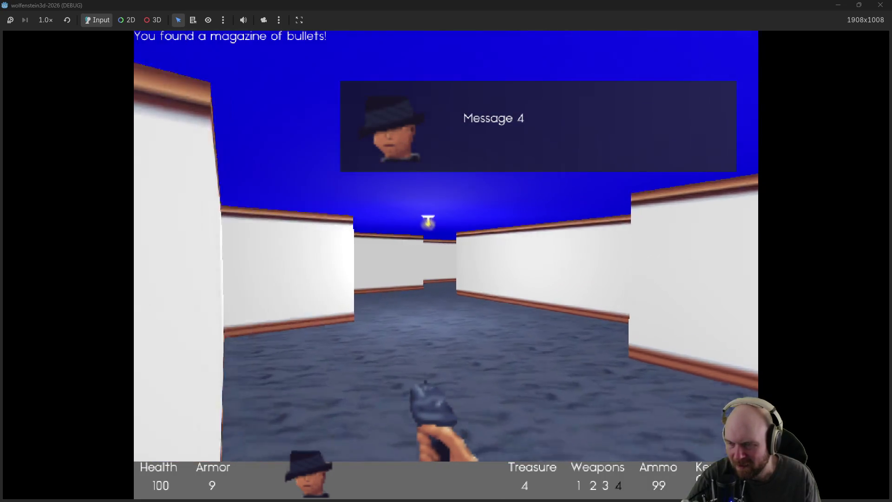
key("w")
Step: Shoot the guard past the vault door, then clear the steel-door room and grab its magazine
key("Right")
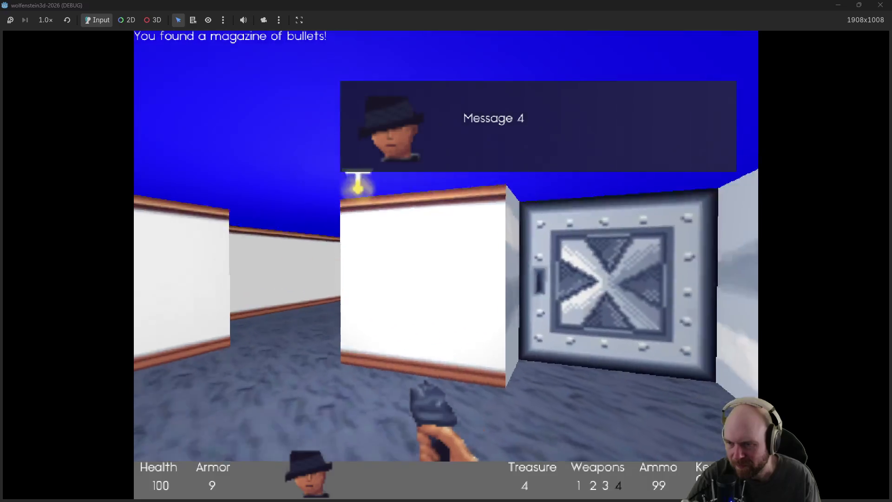
key("ctrl")
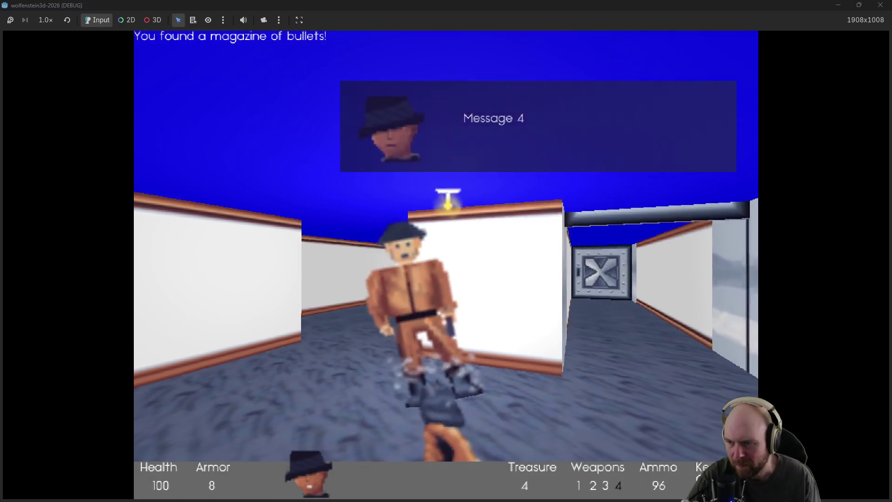
key("ctrl")
key("w")
key("Right")
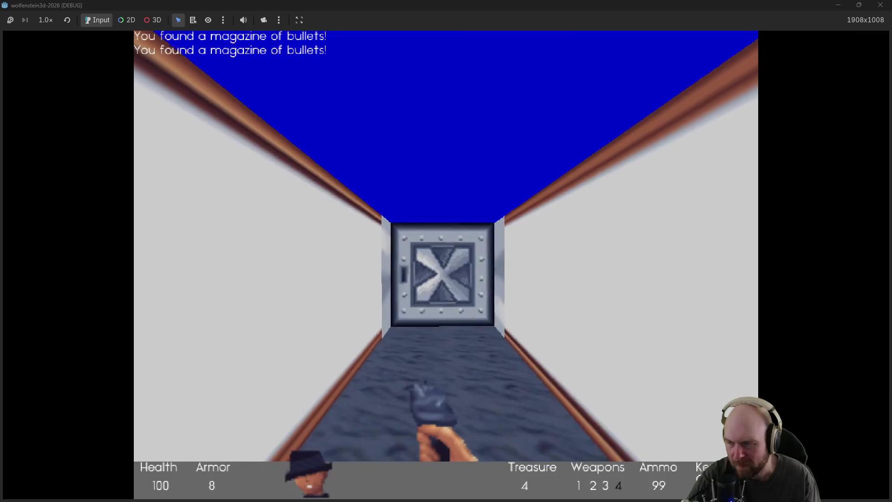
key("space")
key("w")
key("ctrl")
key("ctrl")
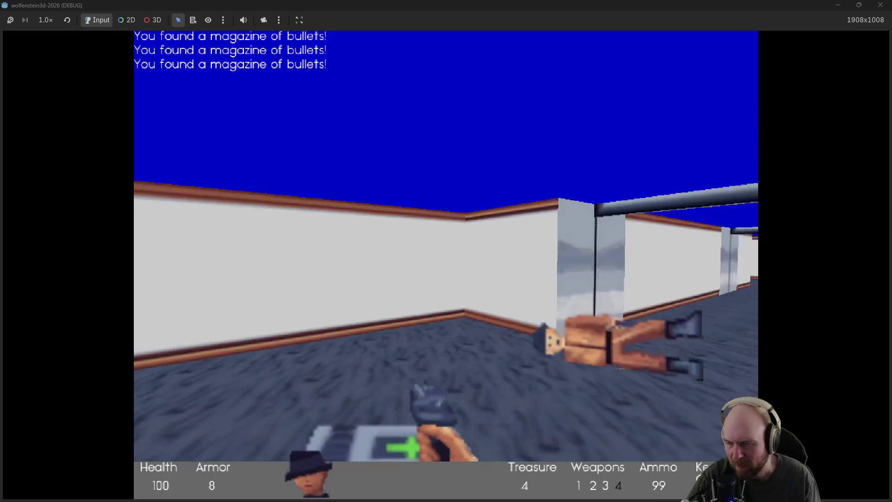
key("w")
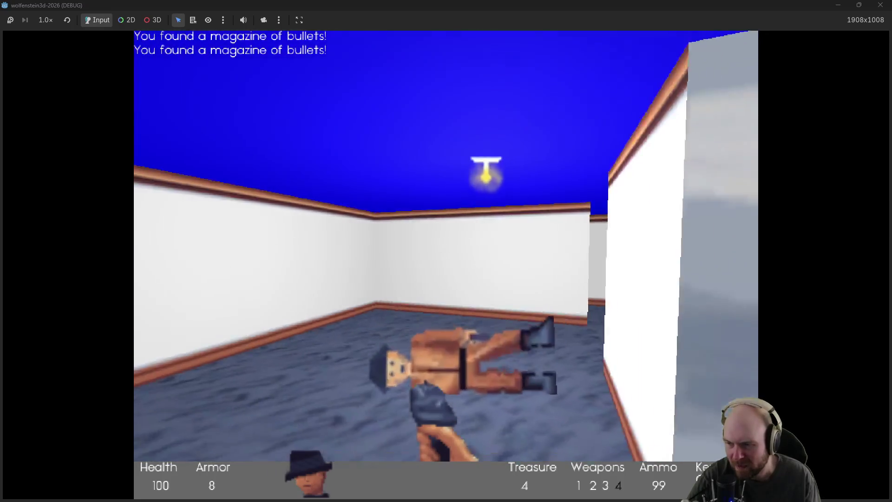
Step: Kill the next guard, pick up the magazine, and push into the wood-panelled corridor
key("Left")
key("Left")
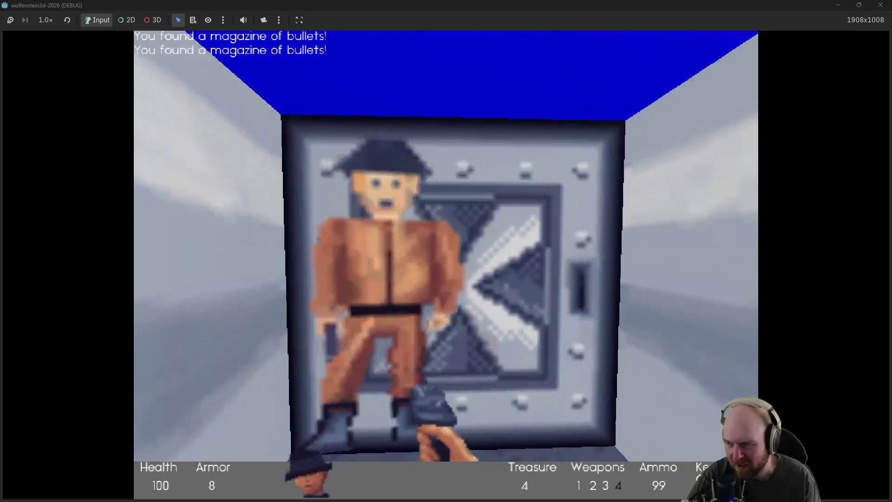
key("ctrl")
key("ctrl")
key("w")
key("space")
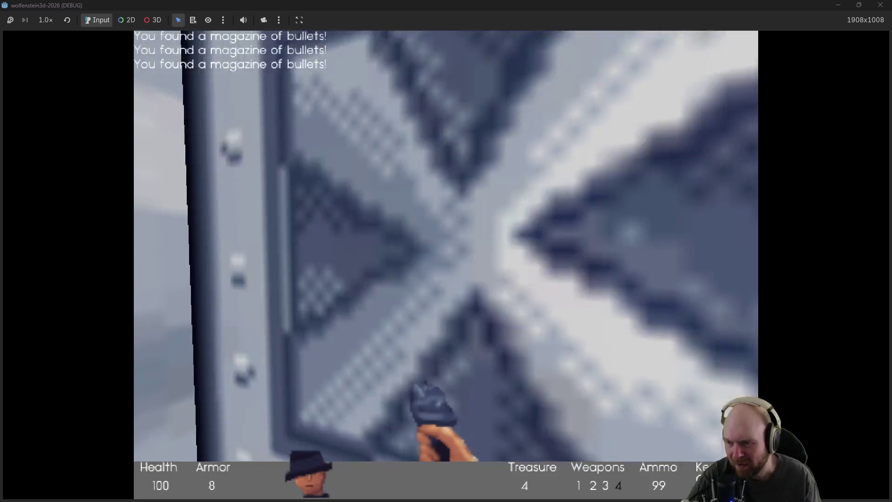
key("ctrl")
key("w")
key("ctrl")
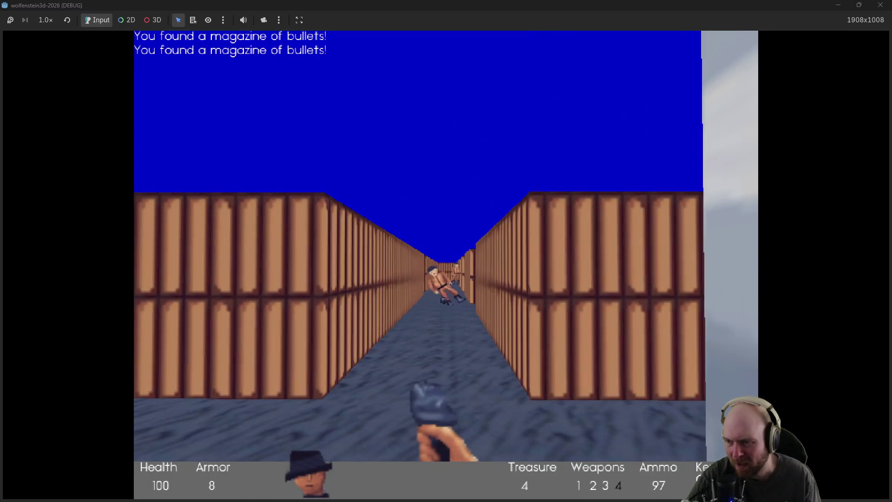
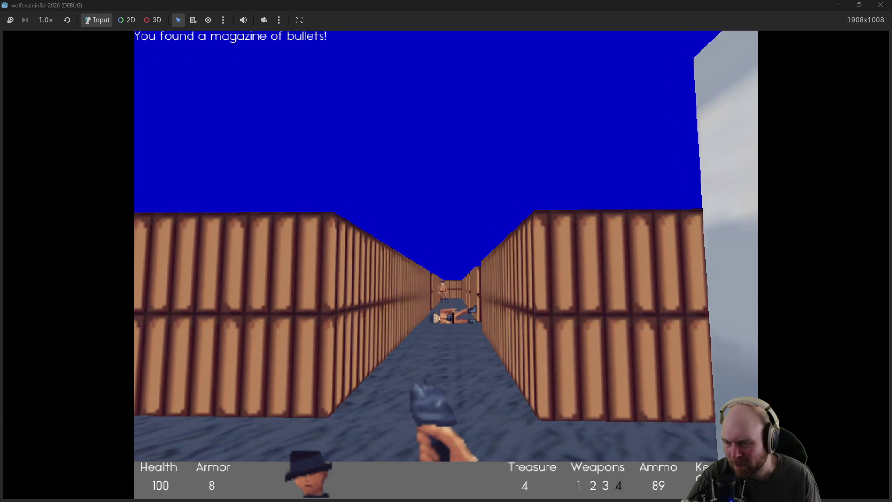
Step: Turn into the crate corridors, collect a magazine and shoot the approaching guard
key("Right")
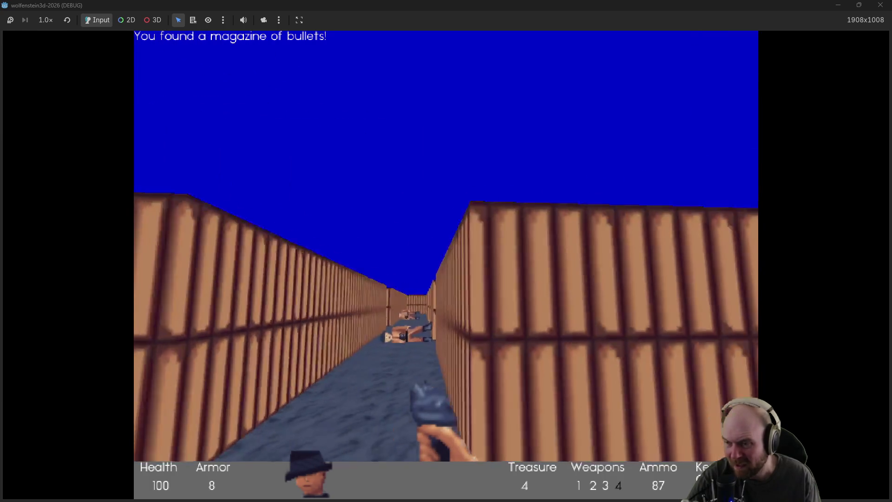
key("w")
key("Right")
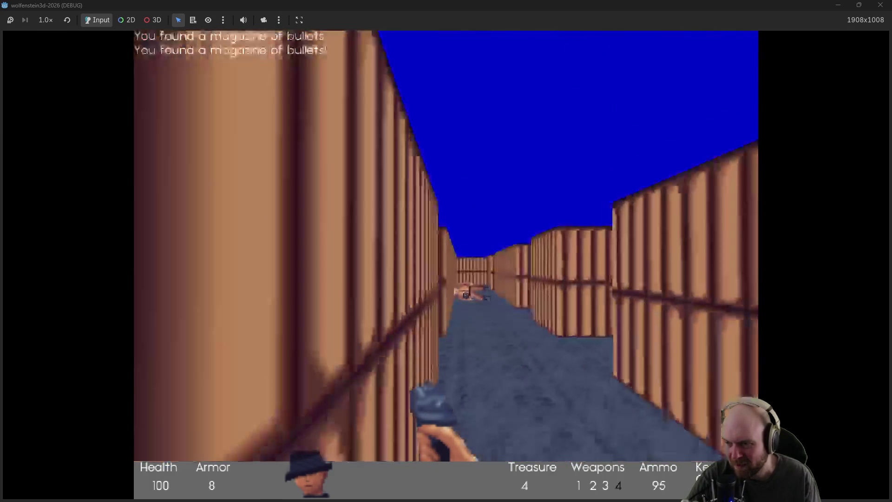
key("Right")
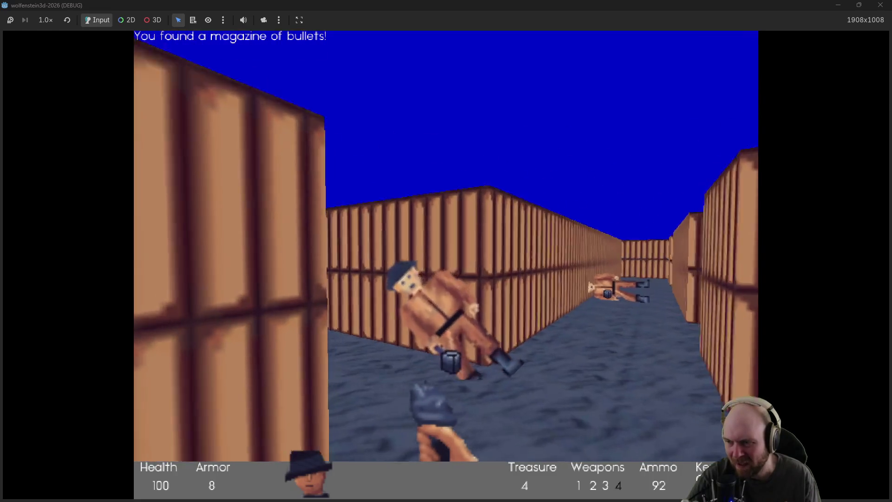
key("w")
key("ctrl")
key("ctrl")
Step: Pick up another magazine, face the long corridor, shoot the close guard and grab its magazine
key("Right")
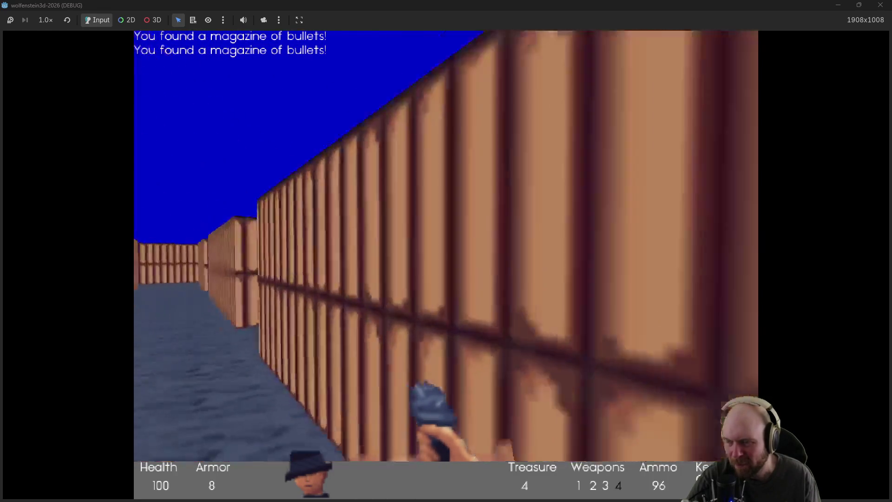
key("w")
key("Left")
key("Right")
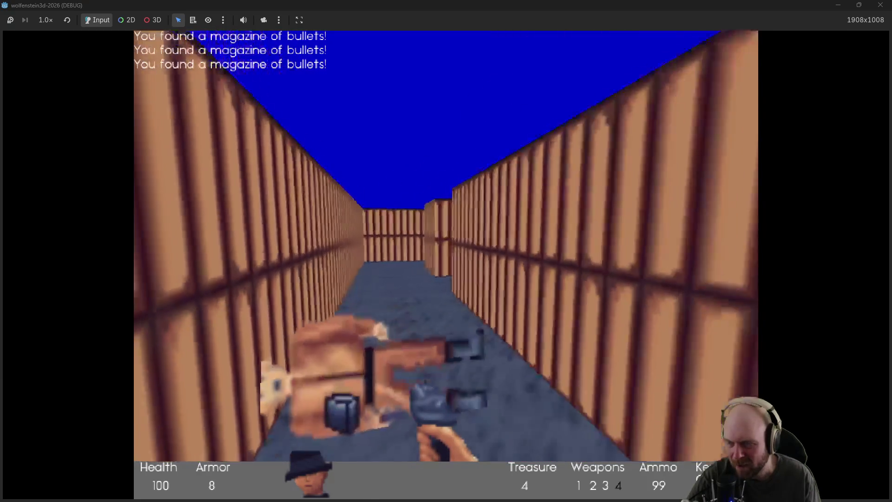
key("Right")
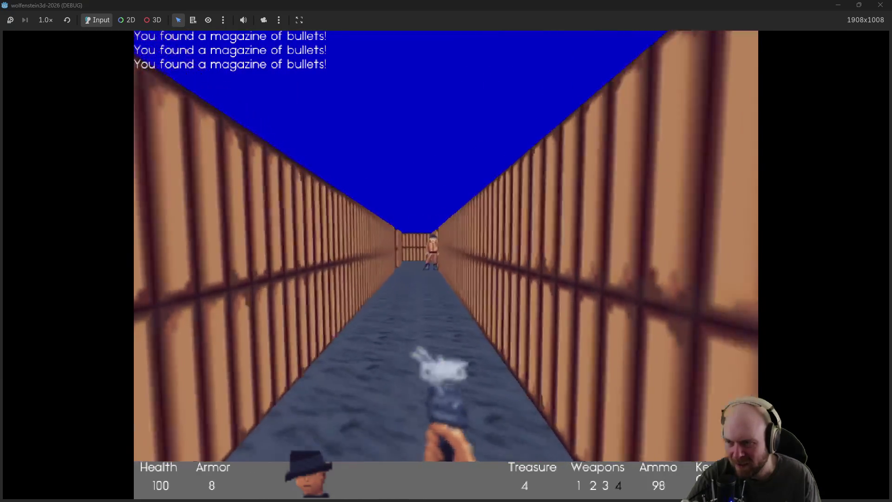
key("ctrl")
key("ctrl")
key("ctrl")
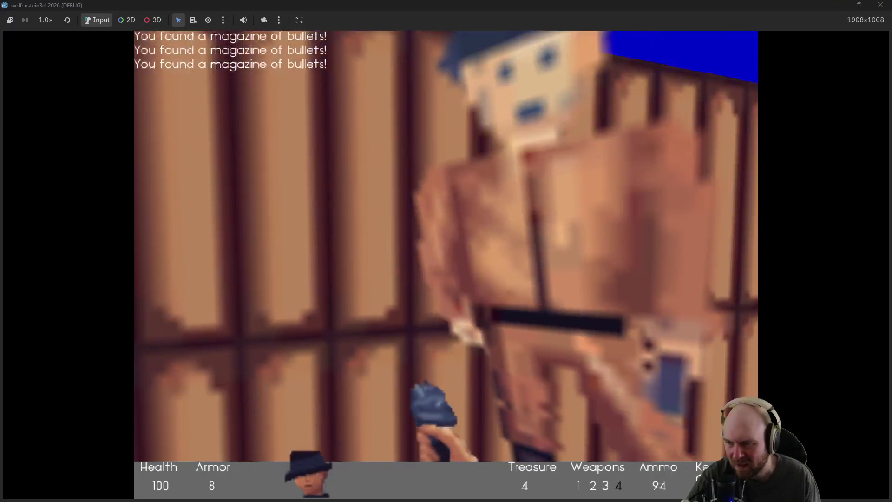
key("w")
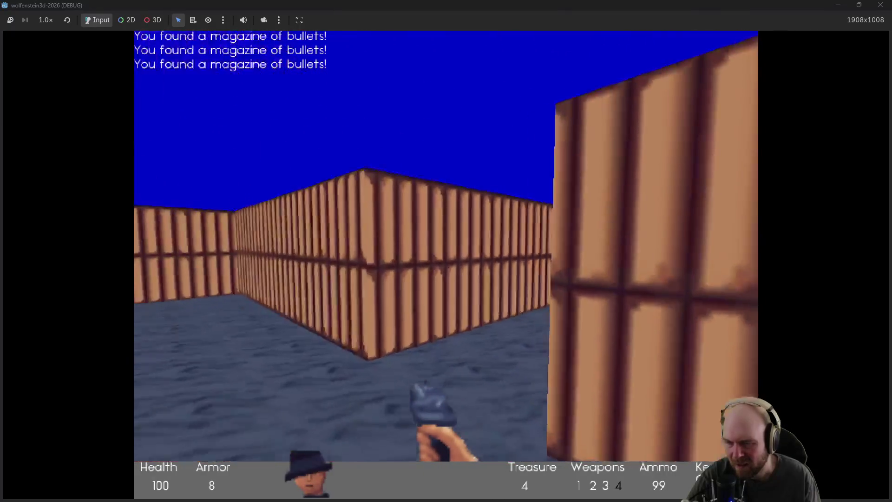
Step: Advance past the corner down the corridor, firing at the guards ahead
key("w")
key("Right")
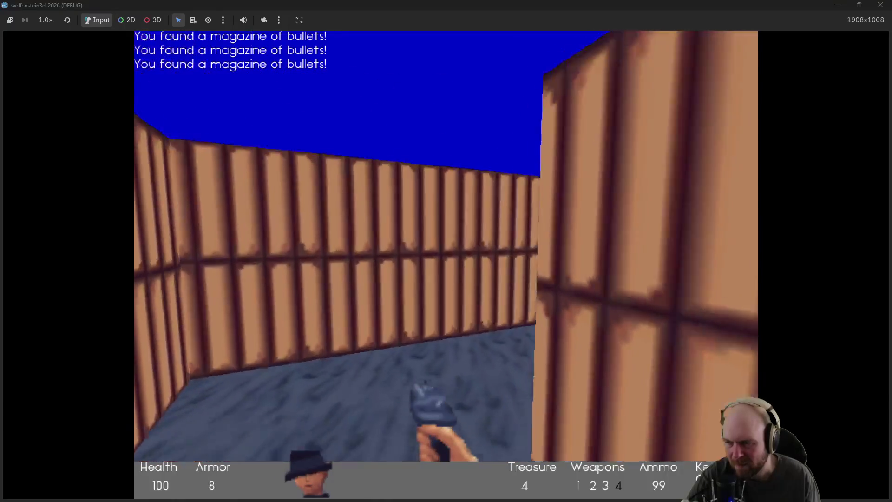
key("w")
key("Left")
key("ctrl")
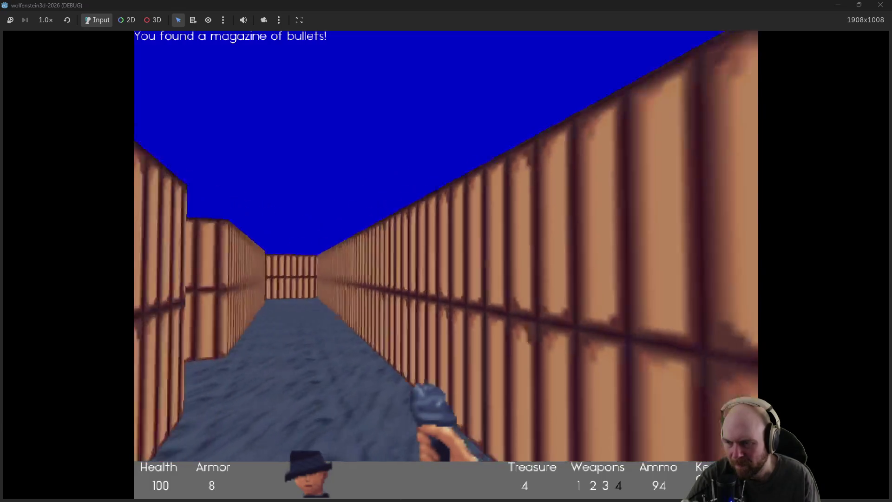
key("Left")
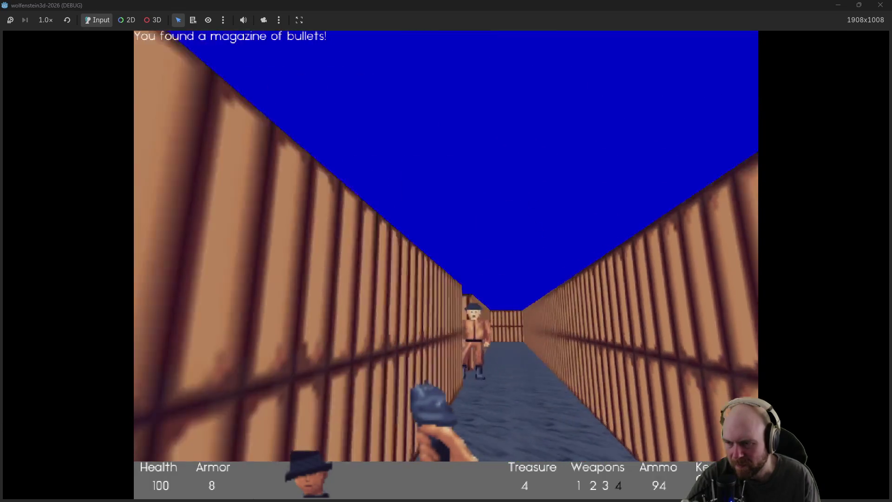
key("Right")
key("ctrl")
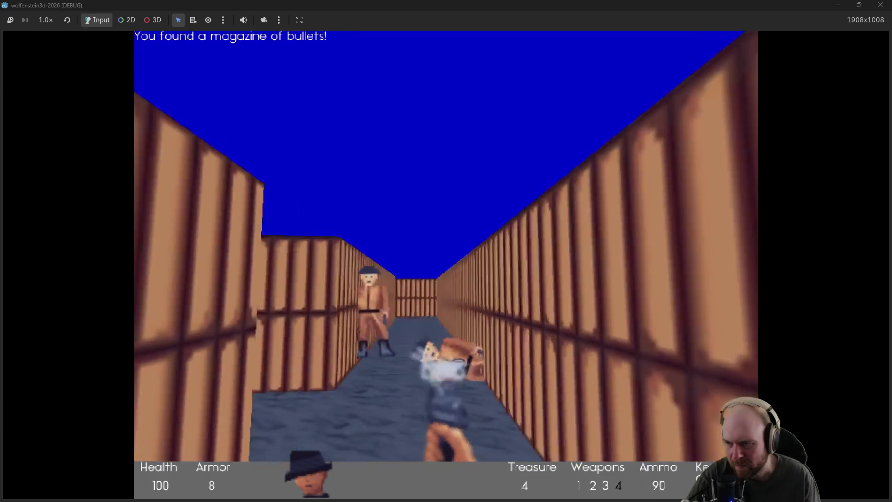
Step: Collect more ammo magazines, shoot the corridor enemy, and turn toward the grey stone corridor
key("Up")
key("Right")
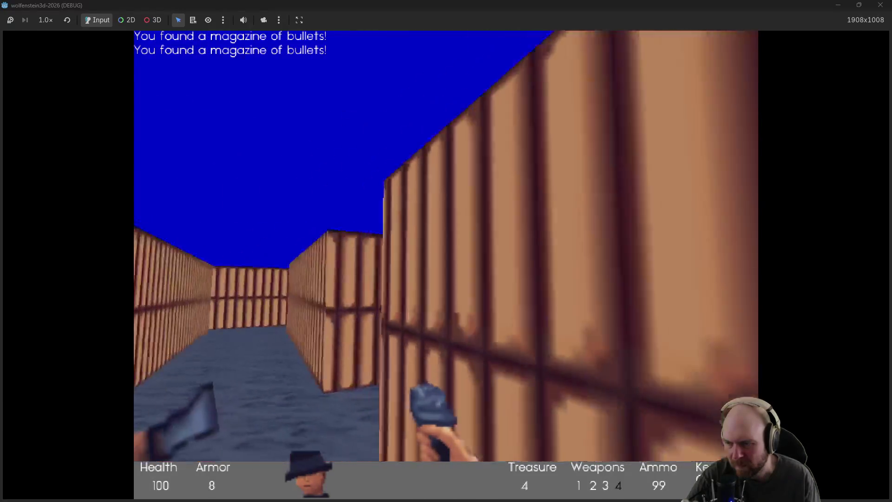
key("Left")
key("Up")
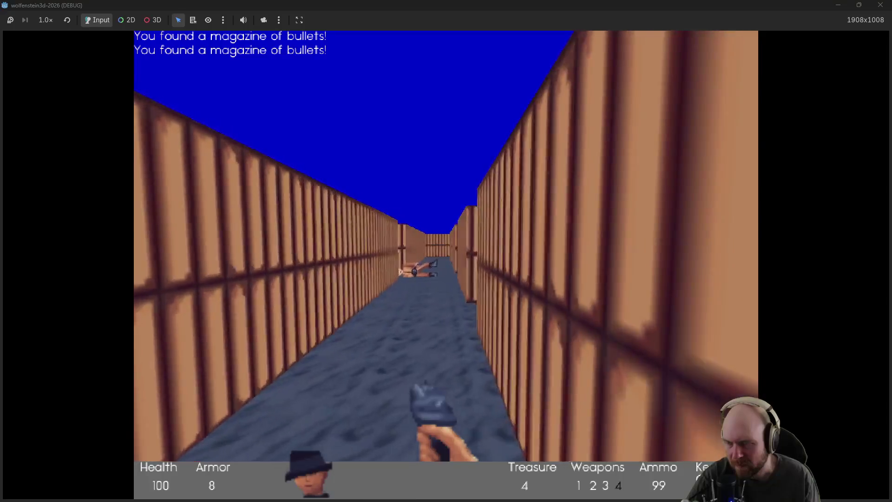
key("Up")
key("Right")
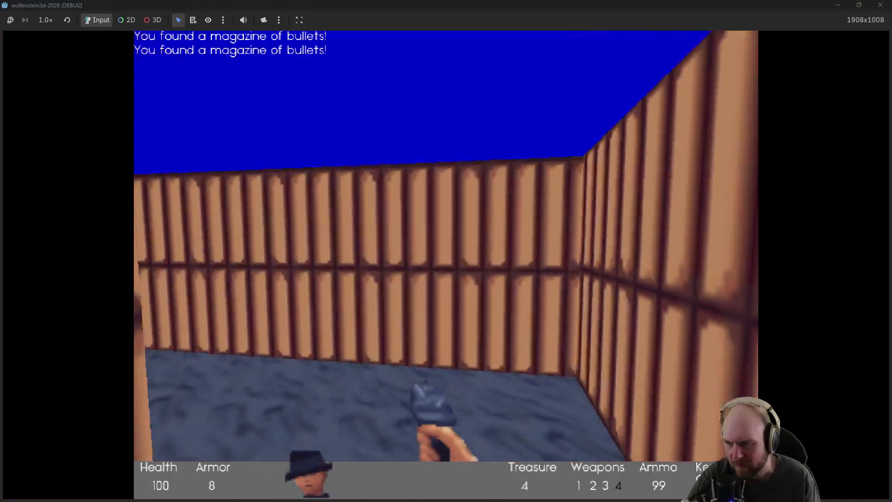
key("ctrl")
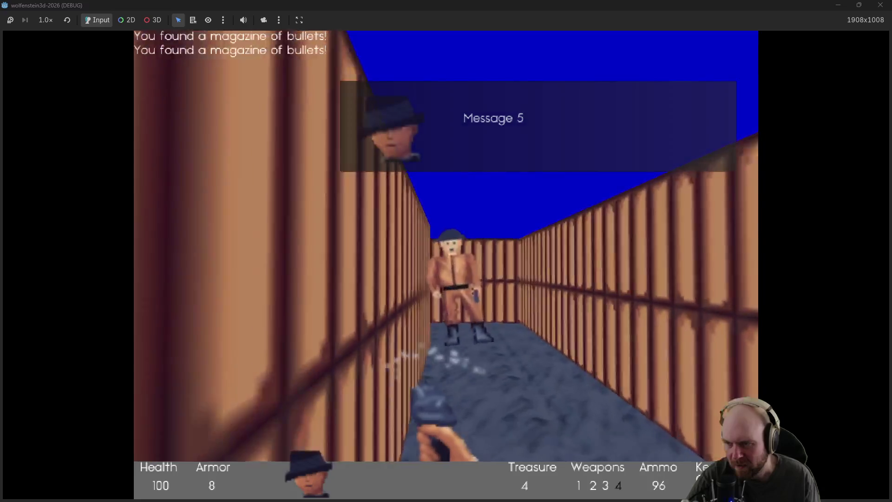
key("Left")
key("Right")
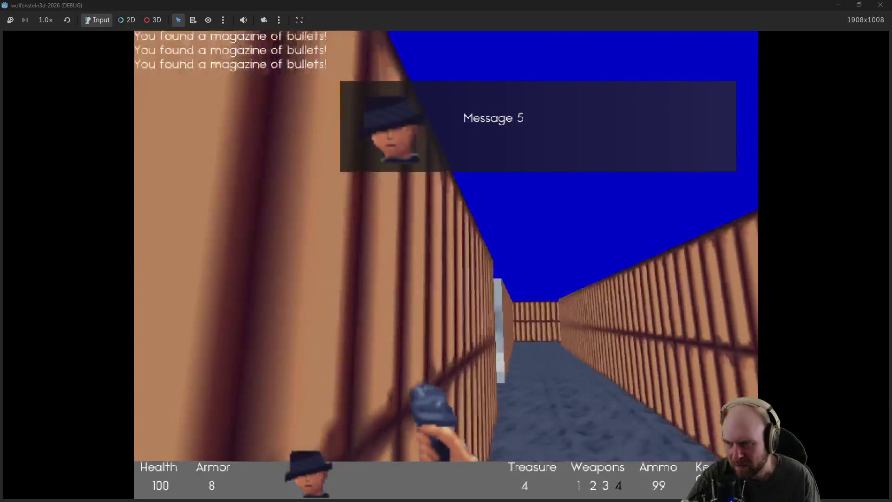
key("Left")
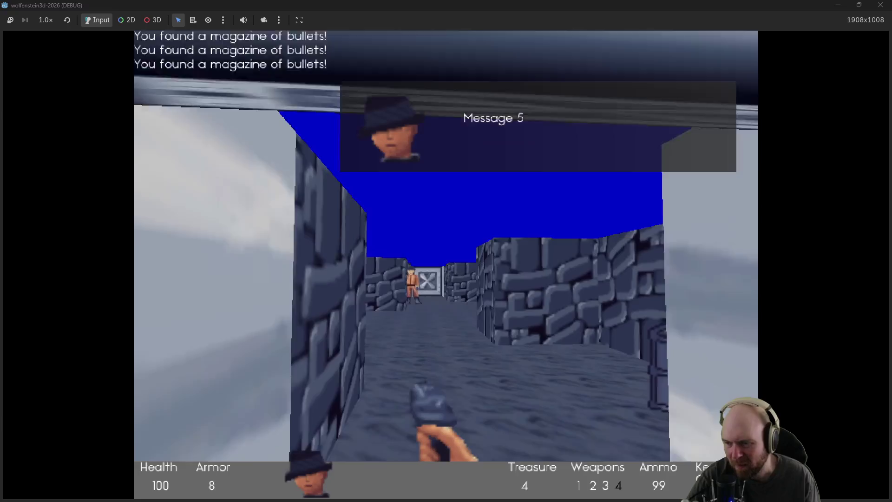
Step: Shoot the guards in the stone corridor while picking up bullet magazines
key("ctrl")
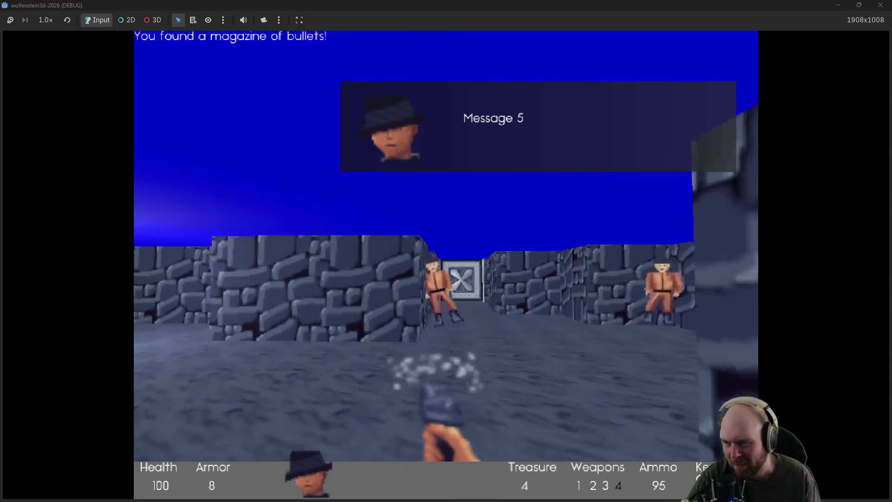
key("ctrl")
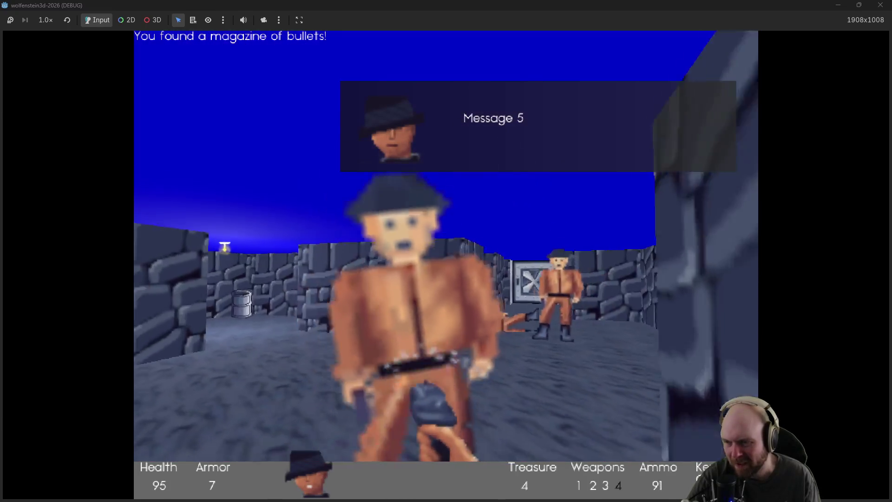
key("ctrl")
key("Up")
key("ctrl")
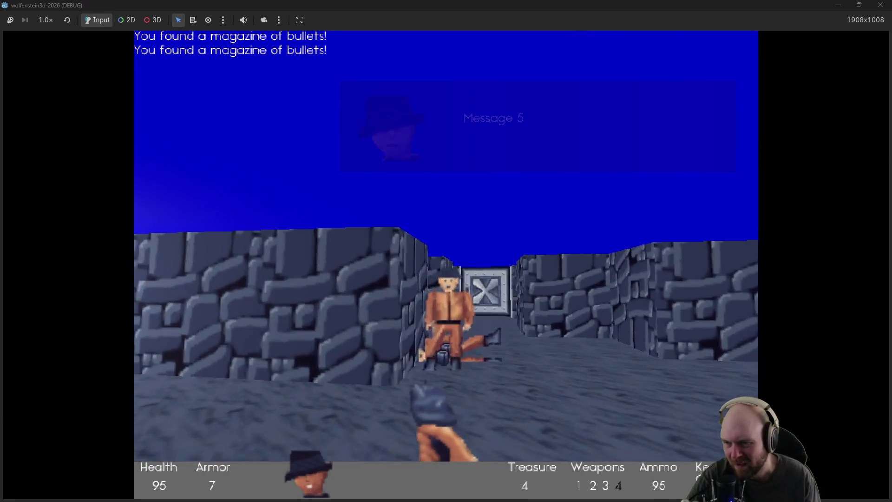
key("Up")
Step: Gun down the next guard, grab its magazine and head down the corridor toward the door
key("Right")
key("ctrl")
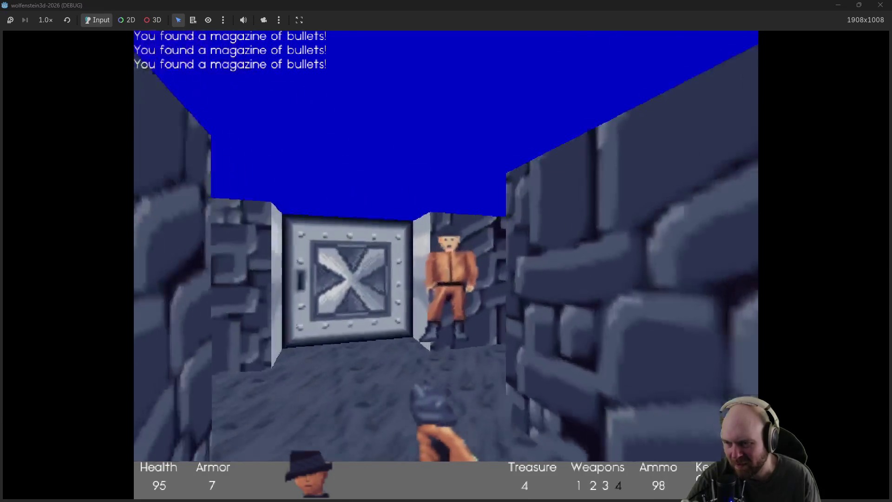
key("ctrl")
key("ctrl")
key("Up")
key("Left")
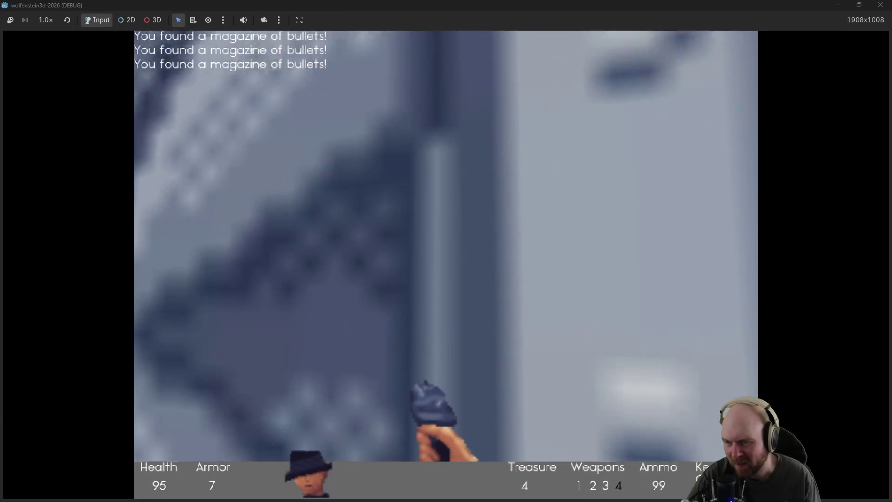
key("Up")
key("Left")
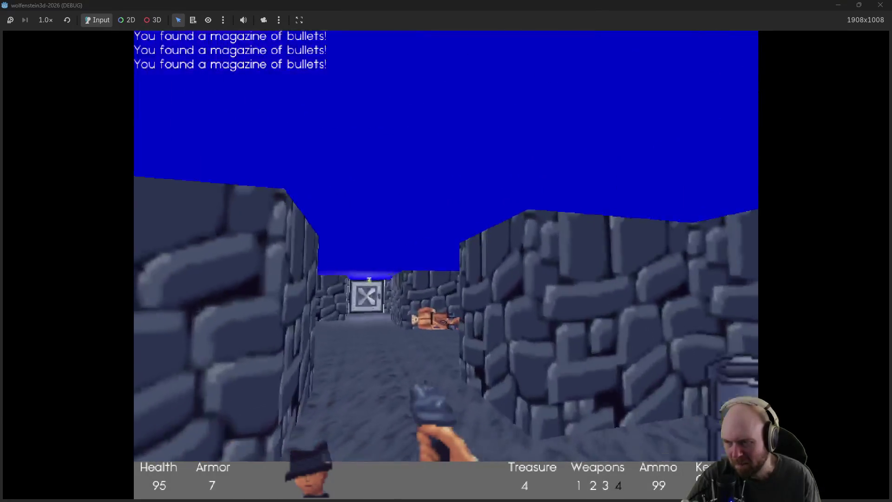
Step: Open the steel door into the courtyard and fire at the guards among the barrels
key("Right")
key("Up")
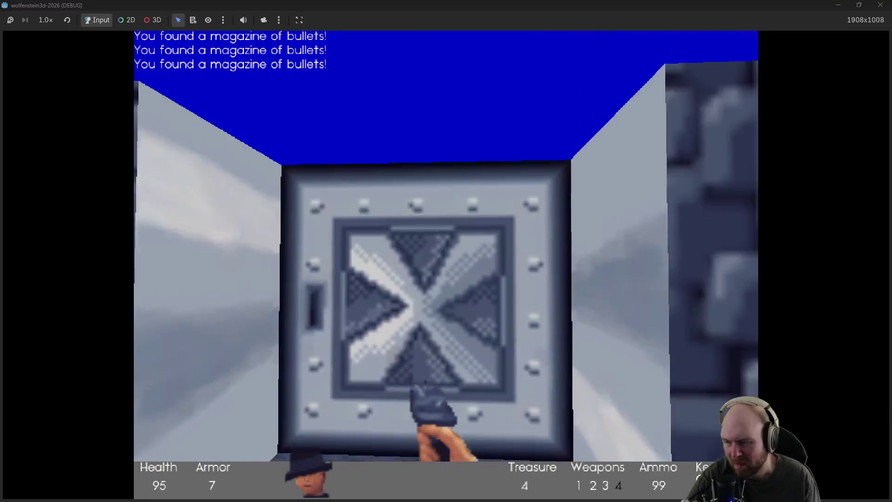
key("space")
key("Up")
key("Left")
key("ctrl")
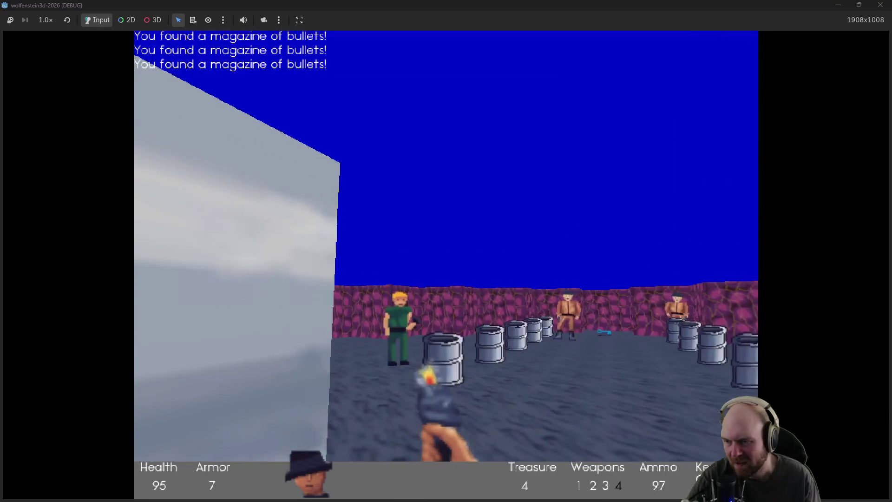
key("ctrl")
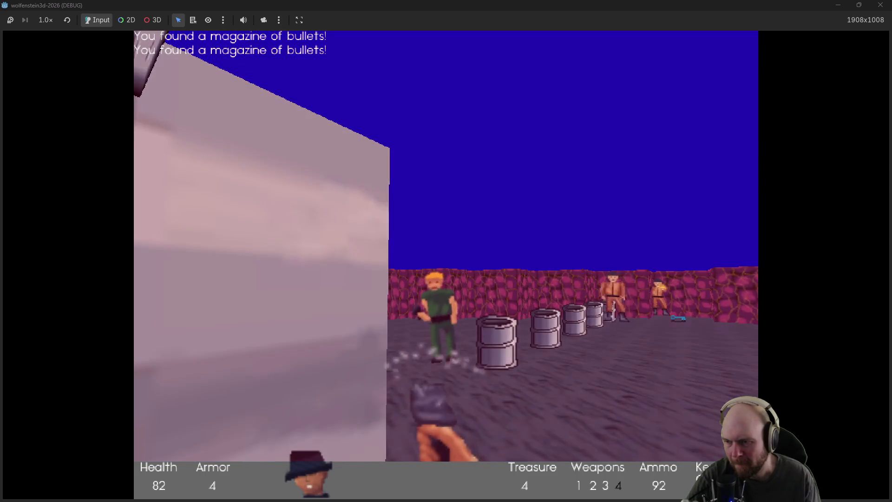
key("ctrl")
Step: Cross the courtyard, shoot the guard in green, and grab the Silver Key with its bullets
key("Left")
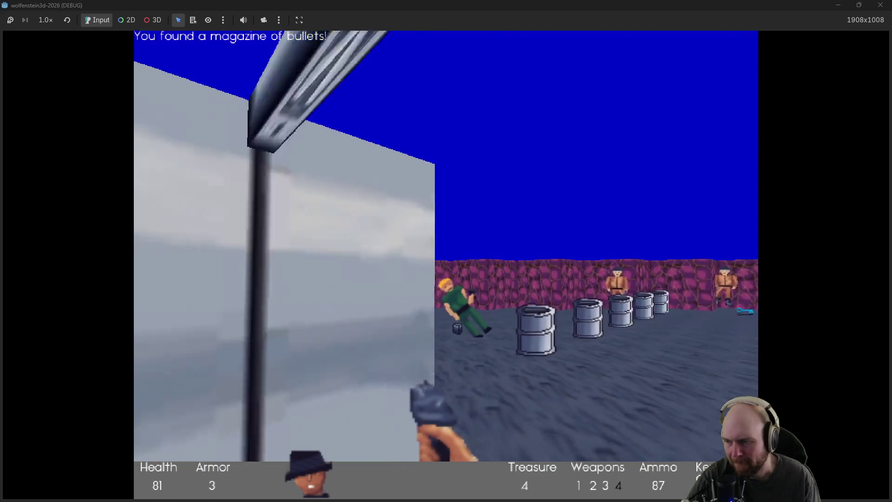
key("ctrl")
key("Up")
key("Right")
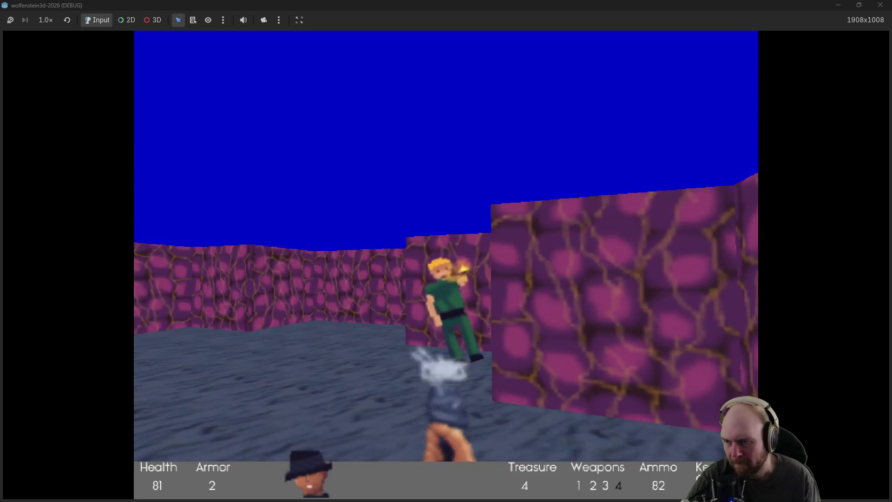
key("Up")
key("Left")
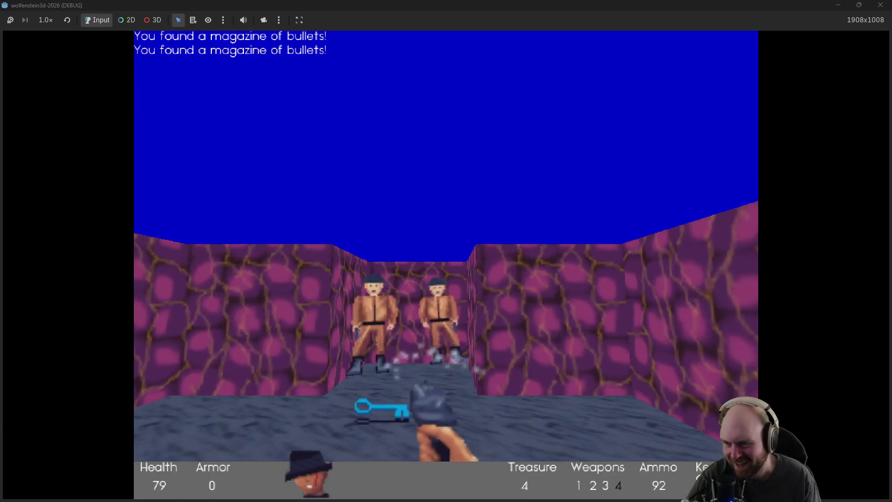
key("Up")
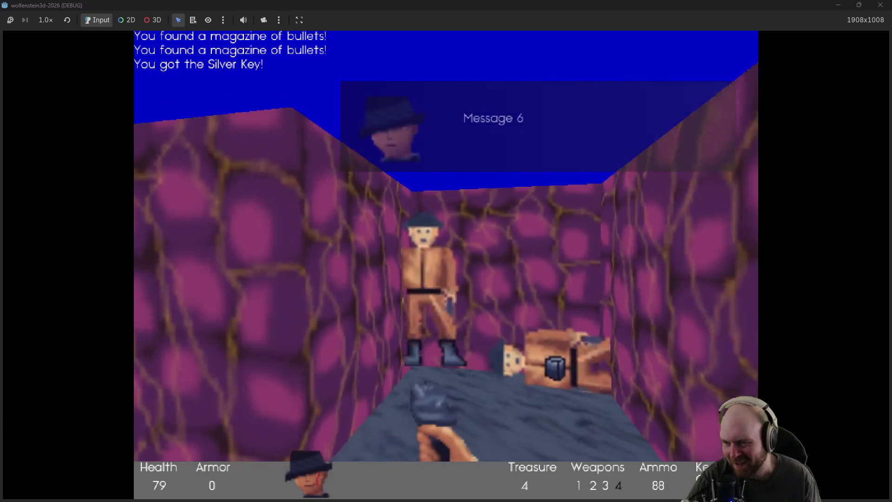
Step: Go through the steel door past the barrels and walk up to the next steel door
key("Right")
key("Up")
key("Left")
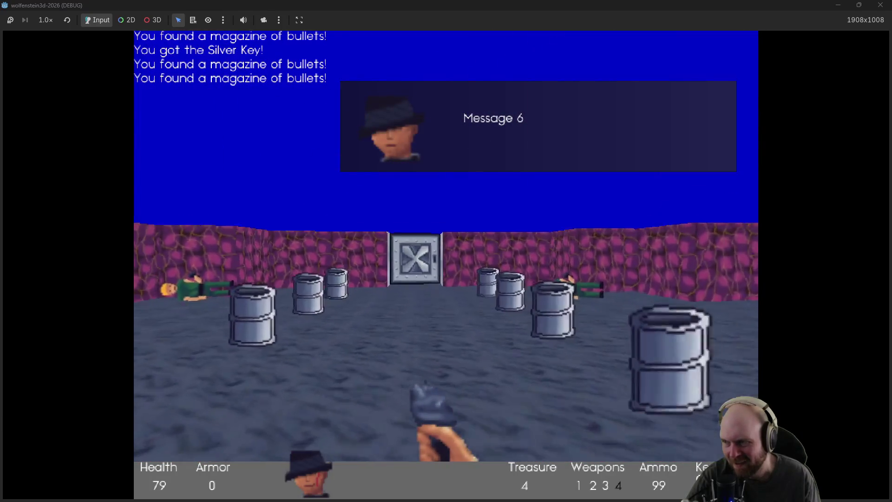
key("Up")
key("space")
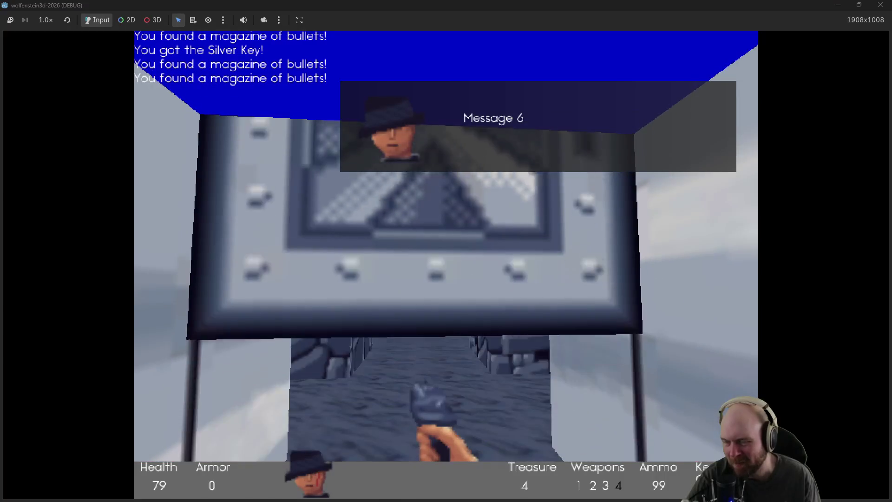
key("Right")
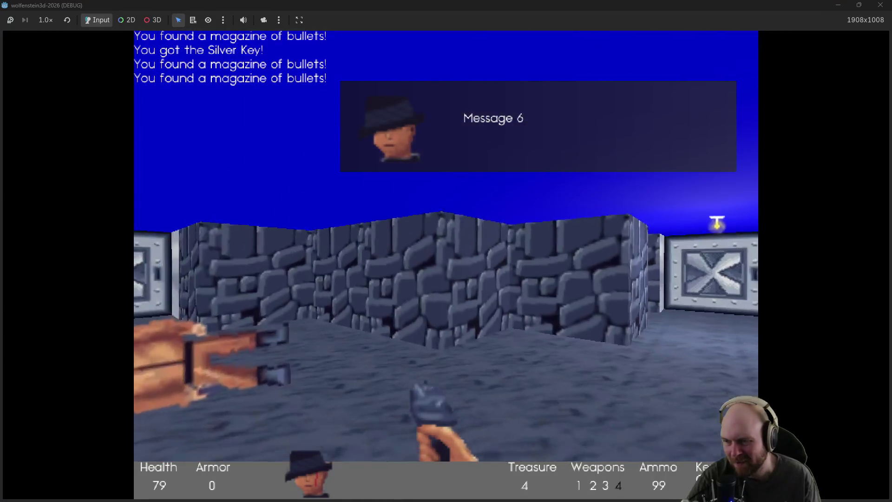
key("Up")
Step: Walk down the wood-panelled corridor and open its steel door into the purple room
key("Up")
key("Left")
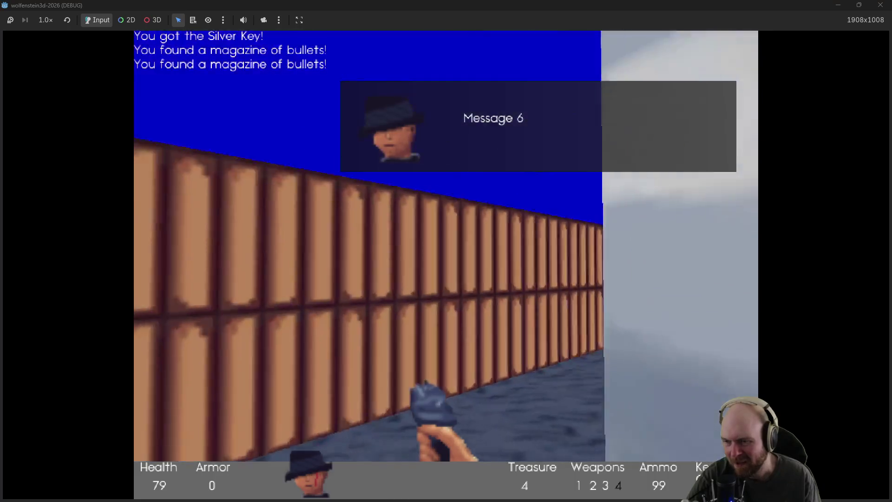
key("Up")
key("Left")
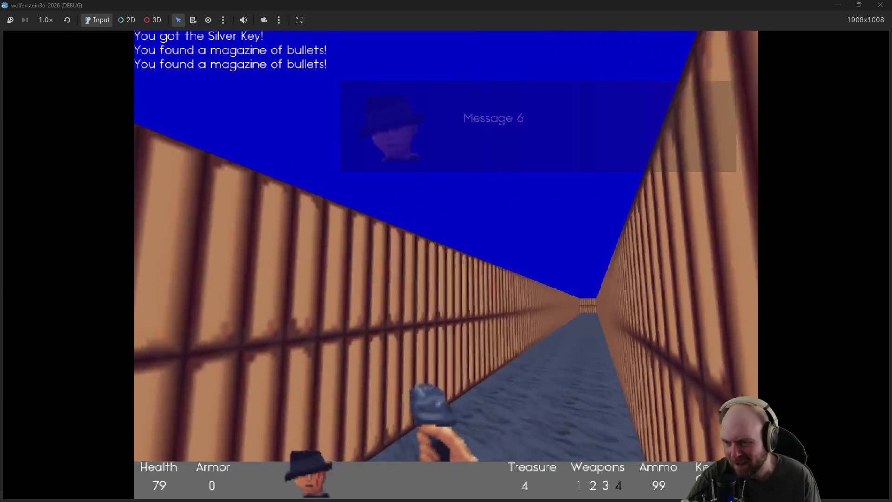
key("Up")
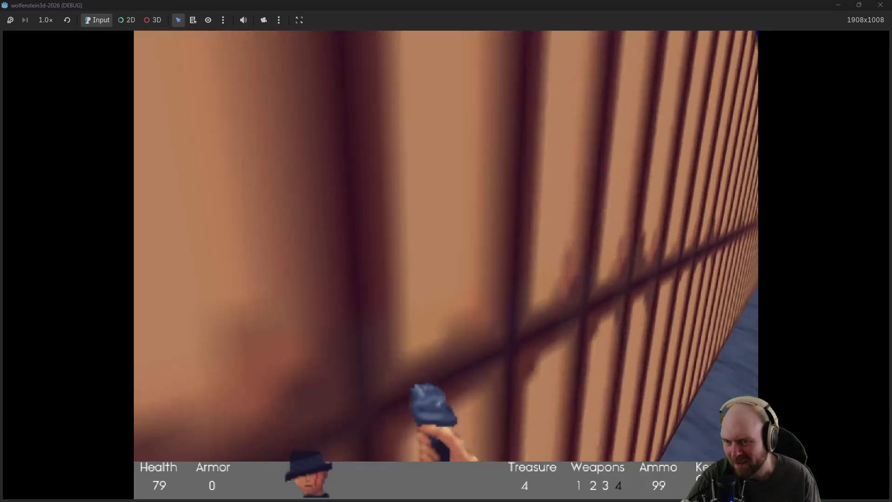
key("Right")
key("Up")
key("space")
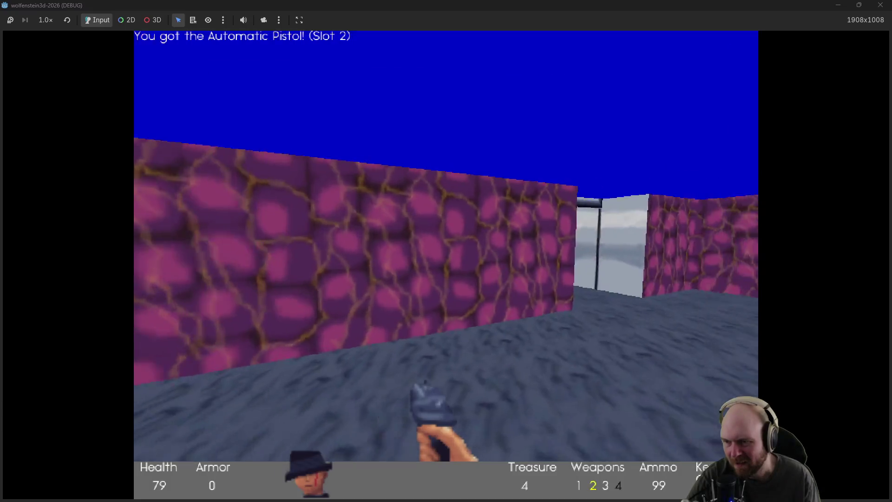
Step: Head back through the wooden corridor, cross the stone room, and traverse the white-tiled corridor
key("Left")
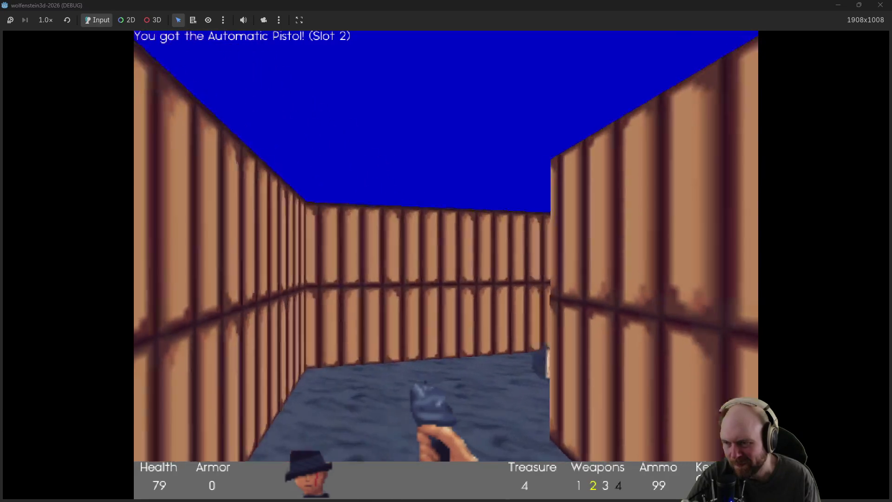
key("Up")
key("Right")
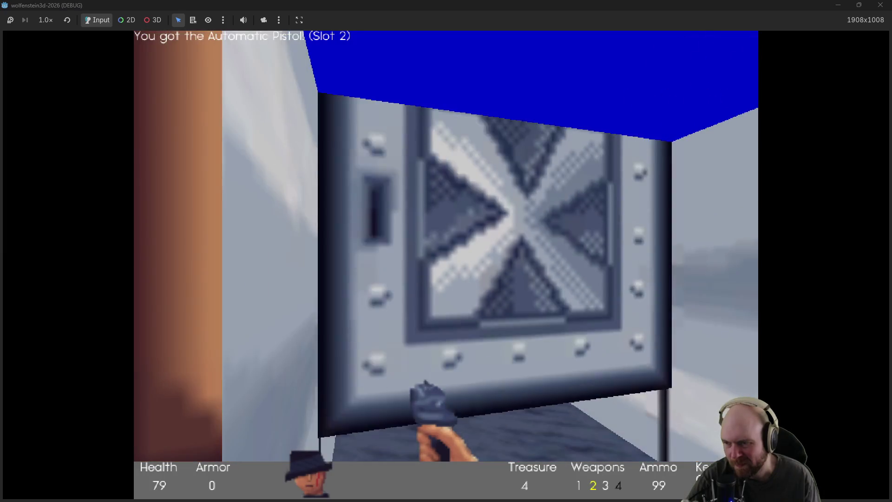
key("space")
key("Left")
key("Up")
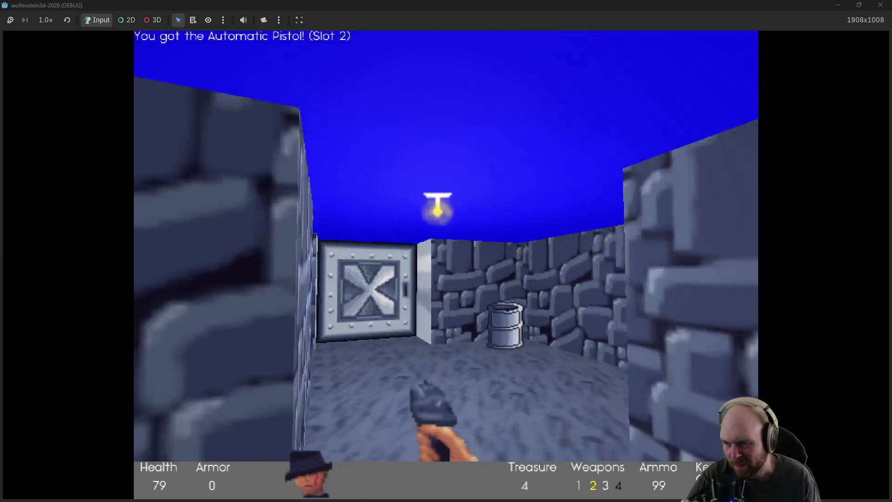
key("space")
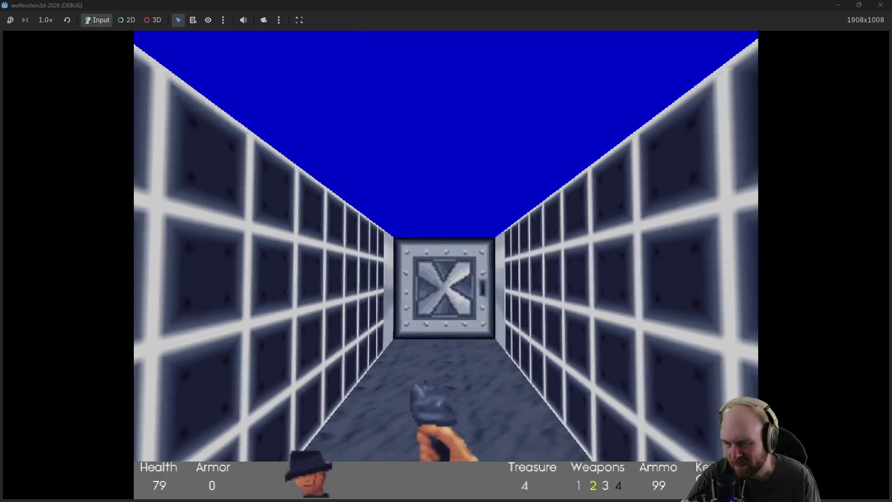
key("Up")
key("space")
Step: Shoot the guards in the stone corridor, collect their ammo, and open the door to the tiled corridor
key("ctrl")
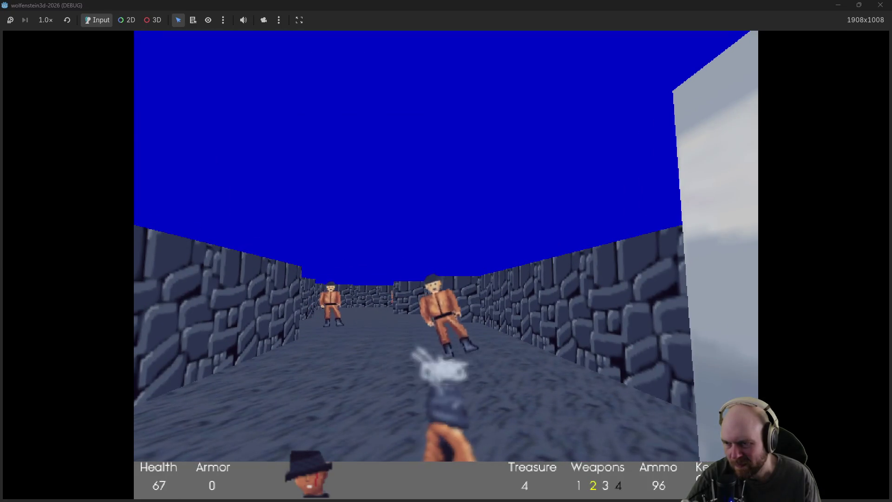
key("Up")
key("ctrl")
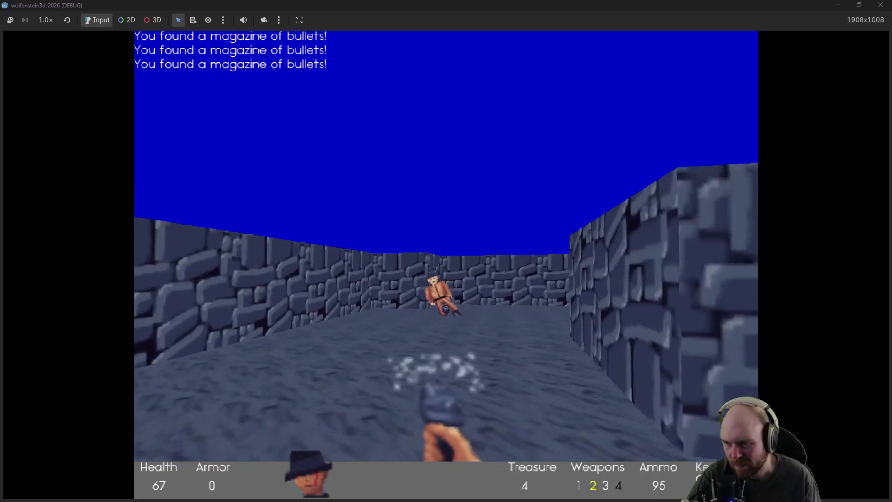
key("Right")
key("ctrl")
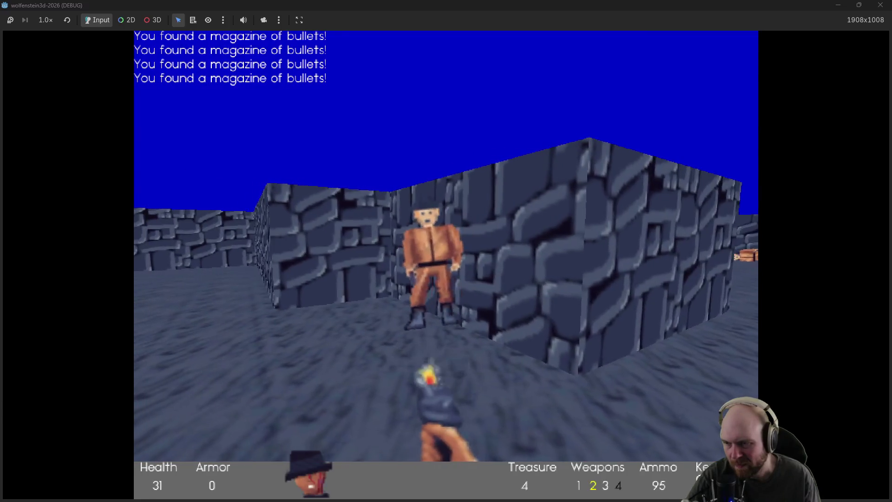
key("Up")
key("Left")
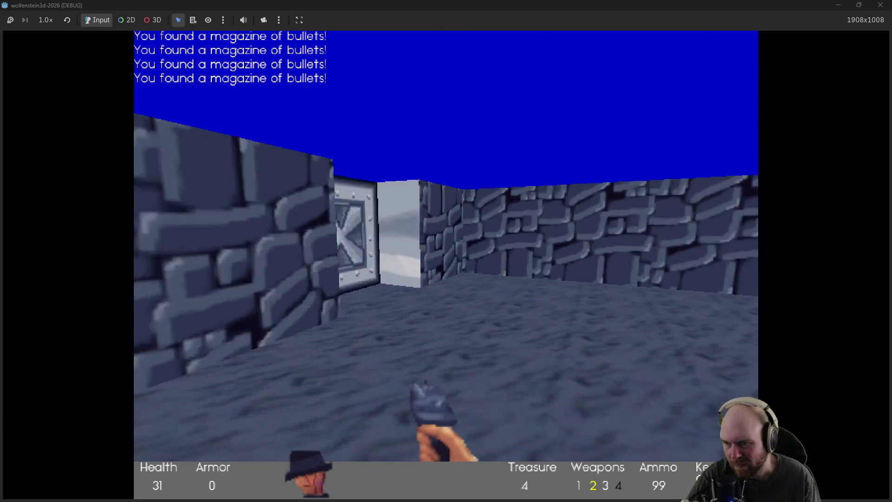
key("Up")
key("space")
Step: Shoot the guards in the tiled corridor while advancing toward the far door
key("ctrl")
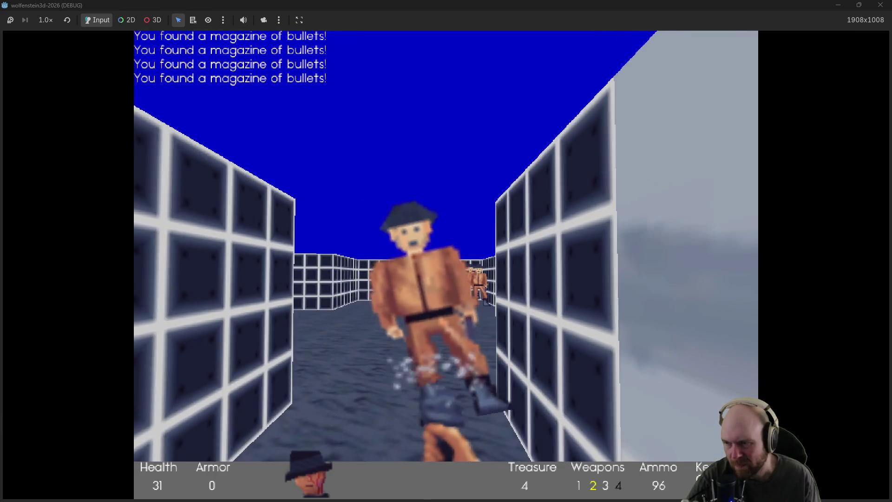
key("ctrl")
key("Up")
key("ctrl")
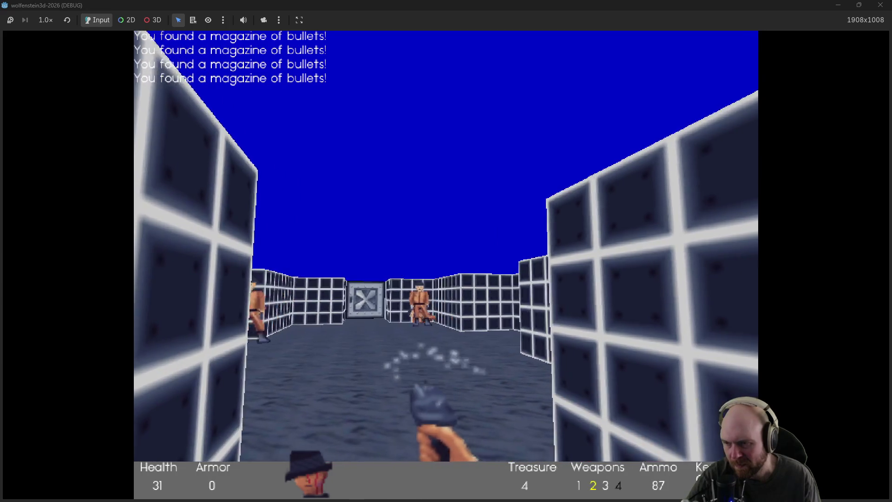
key("Up")
key("Left")
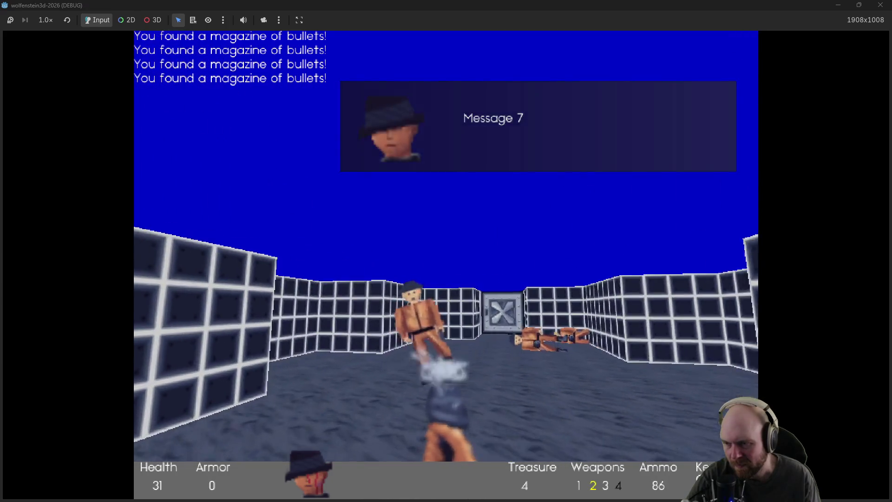
Step: Open the steel door into the stone room and pick up the Magnifying Glass
key("Left")
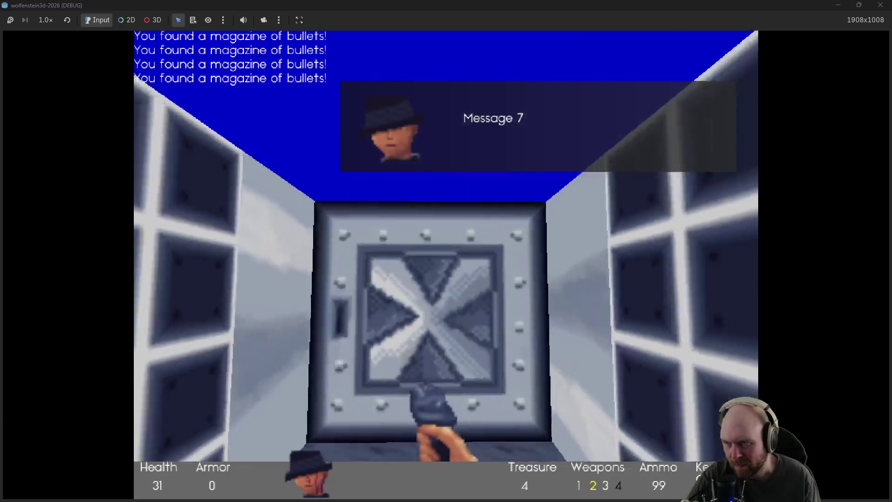
key("space")
key("Up")
key("ctrl")
key("Up")
key("Left")
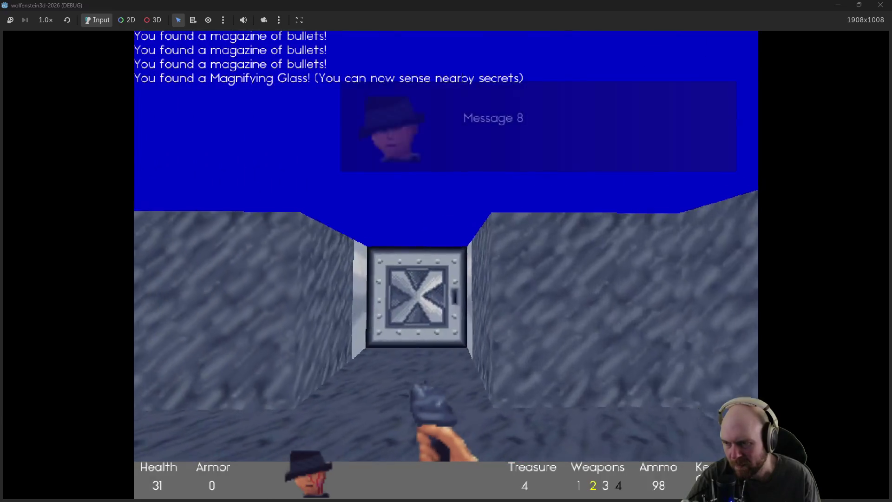
Step: Open the next steel door, kill the two guards inside and collect their magazine
key("space")
key("Up")
key("ctrl")
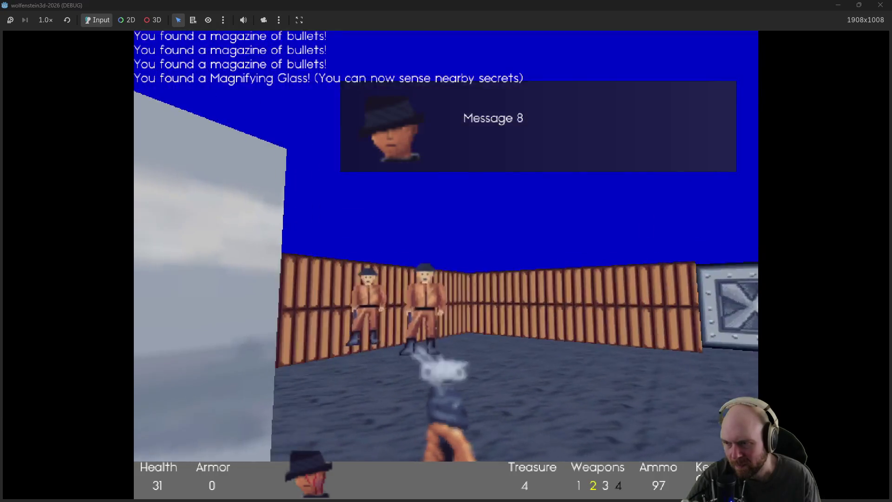
key("ctrl")
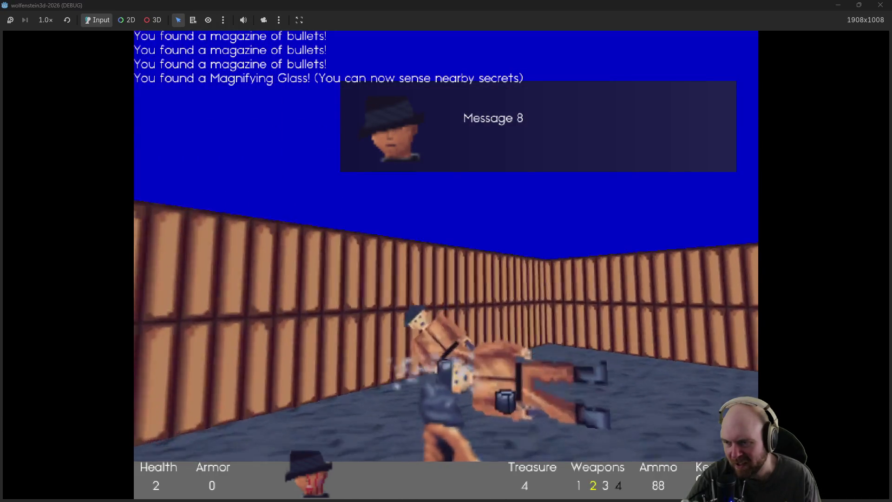
key("Up")
Step: Push open the secret stone wall, shoot its guard, and collect the ammo, medkit and grenades
key("Right")
key("Right")
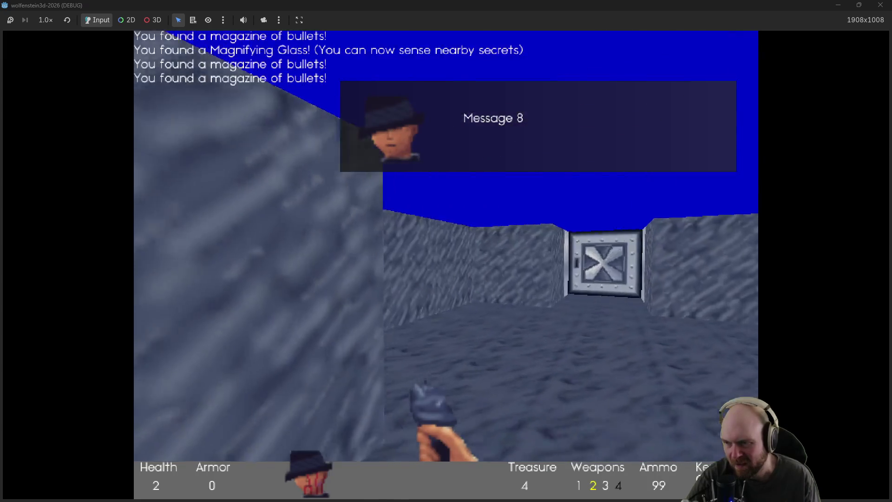
key("space")
key("Up")
key("ctrl")
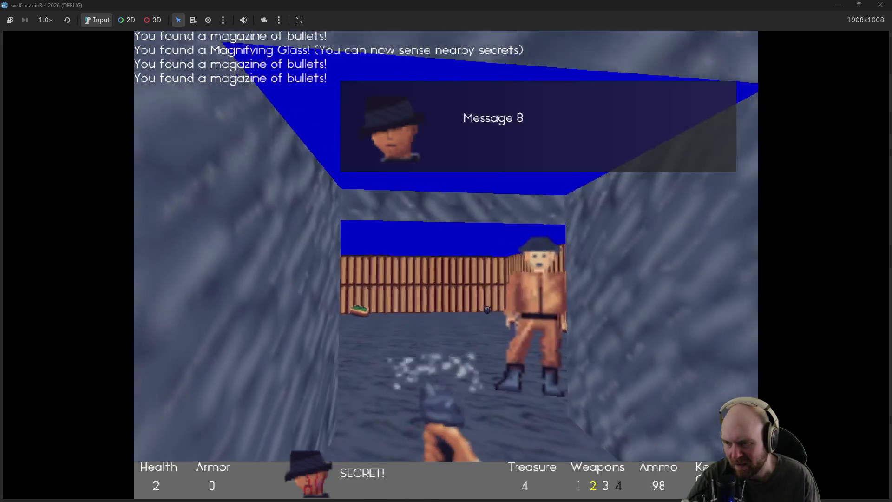
key("Up")
key("Up")
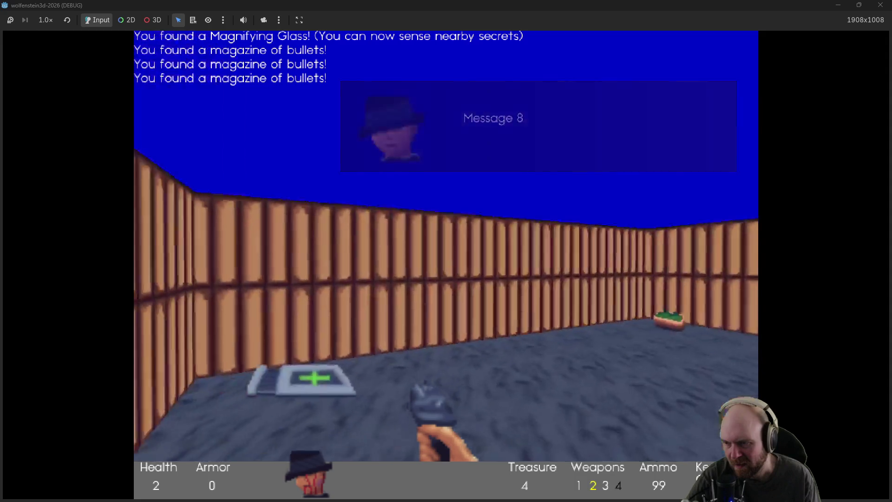
key("Left")
Step: Push open the secret wooden wall and shoot the guard hiding behind it
key("Right")
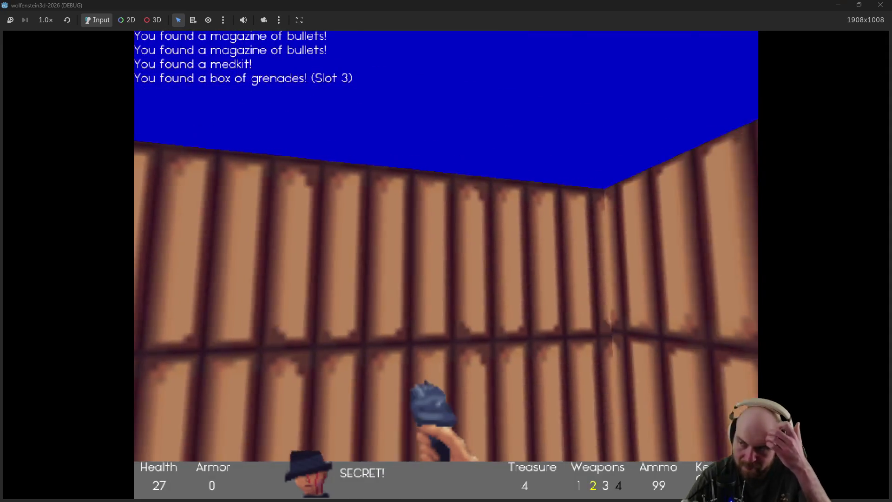
key("Right")
key("space")
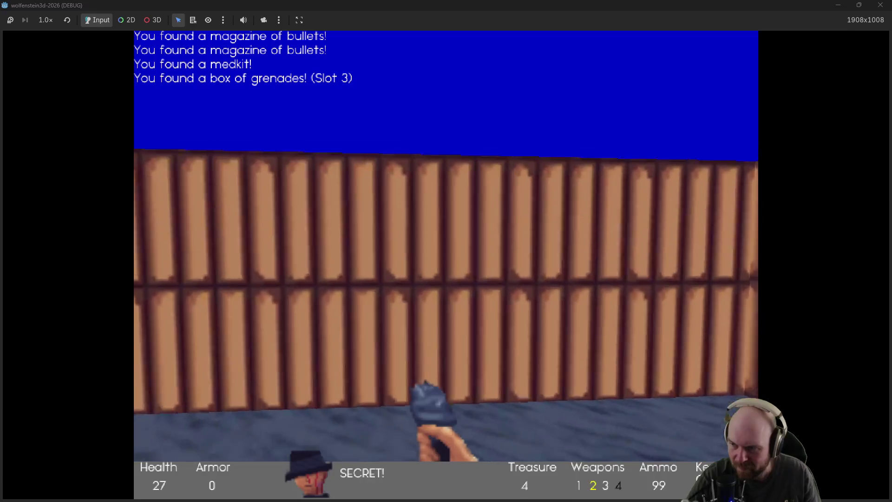
key("ctrl")
key("ctrl")
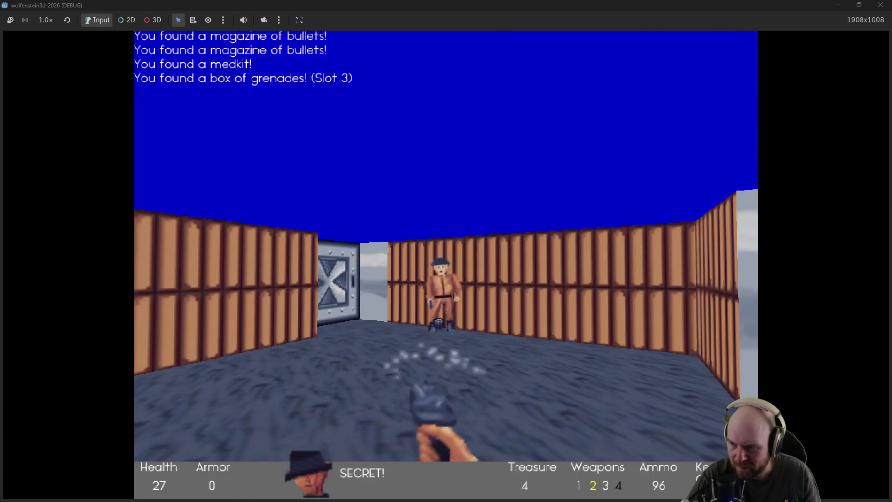
key("Left")
key("Up")
Step: Shoot the corridor guard, collect the bullet magazines, and press the elevator switch
key("Left")
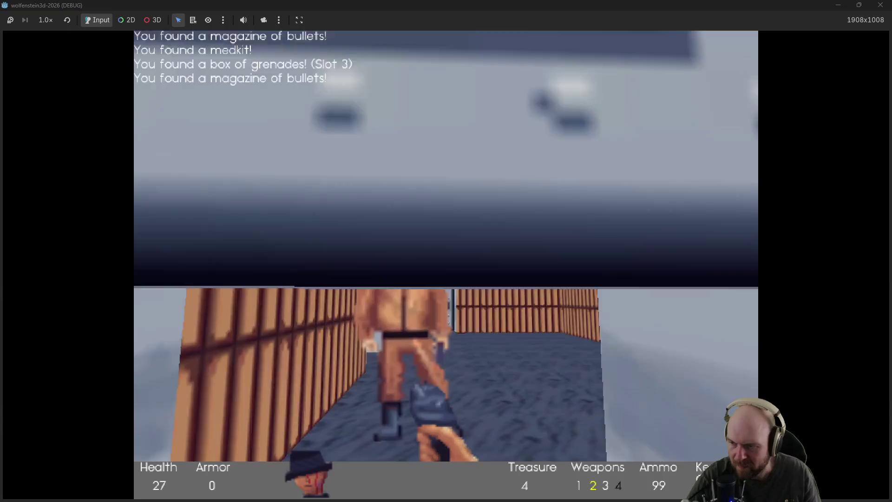
key("ctrl")
key("Up")
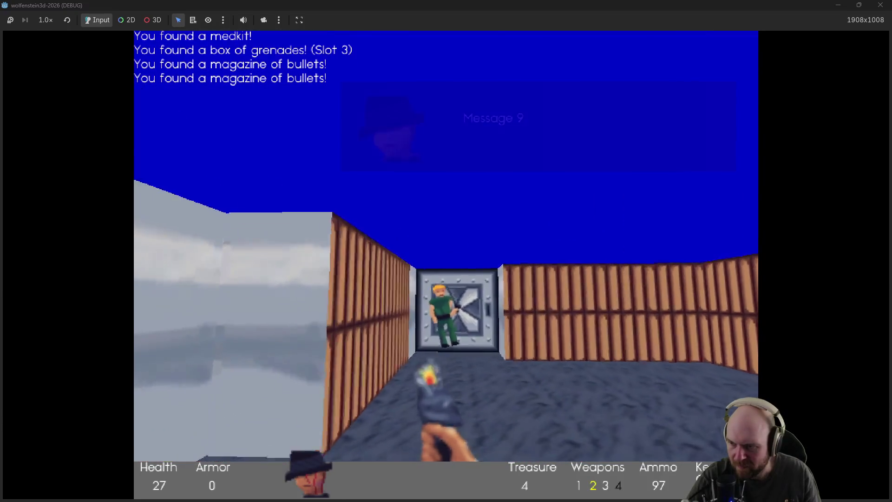
key("ctrl")
key("Right")
key("Up")
key("Right")
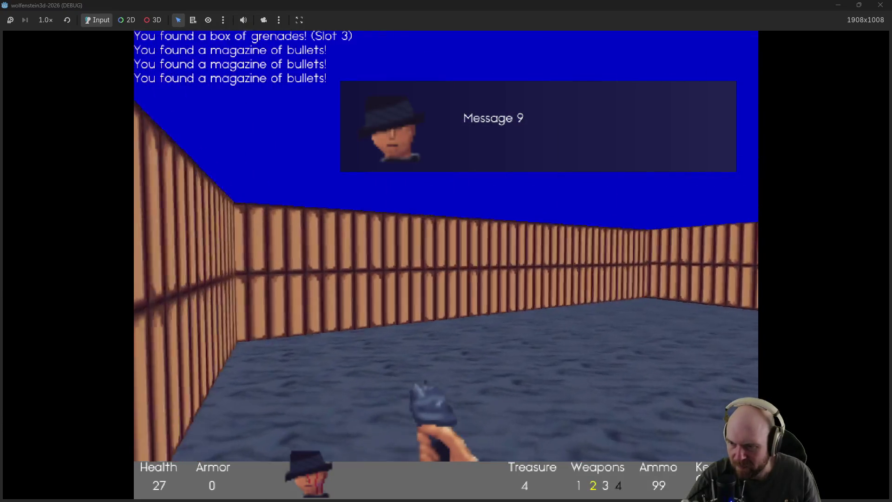
key("Right")
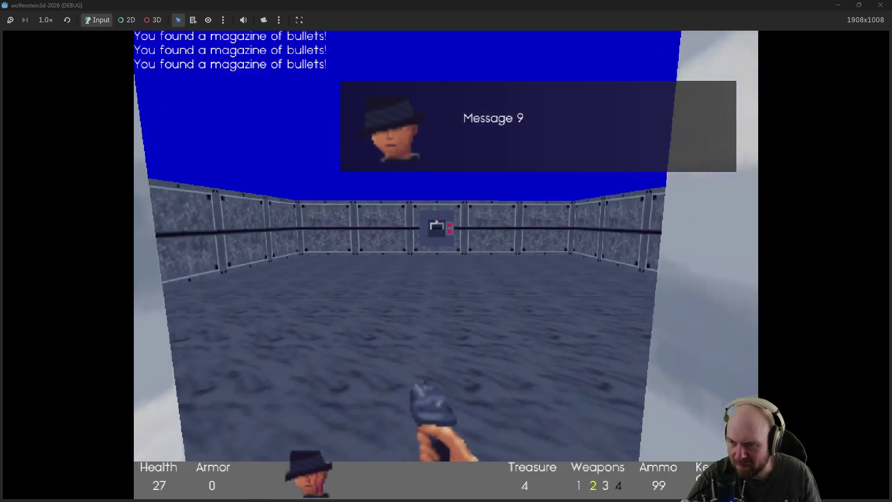
key("Up")
key("space")
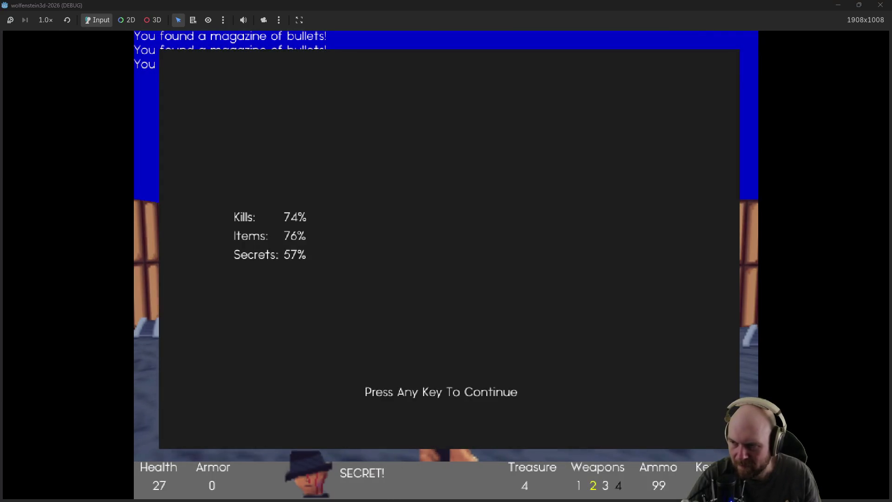
Step: Stop the run with F8, pan the tile map to the eastern crate rooms, and select the entity layer
key("space")
key("F8")
left_click_drag(564, 256, 106, 420)
mouse_move(516, 102)
left_mouse_down()
mouse_move(446, 186)
mouse_move(379, 53)
left_mouse_up()
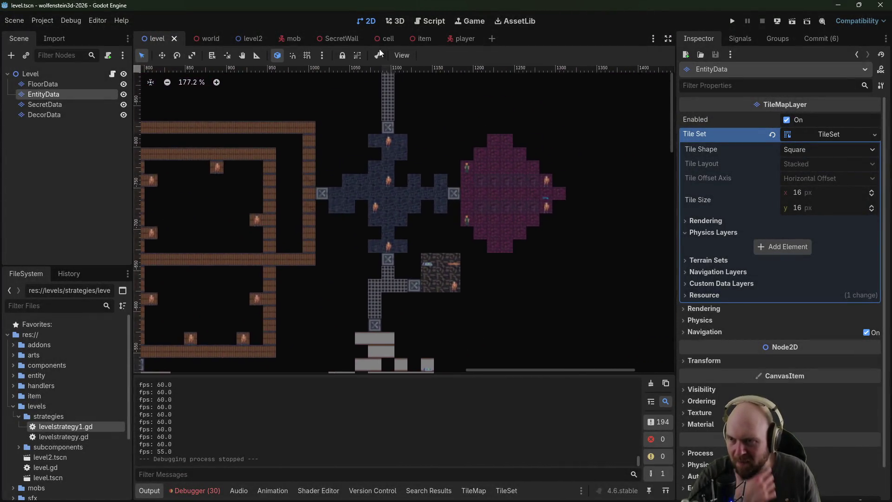
mouse_move(568, 87)
left_mouse_down()
mouse_move(402, 359)
mouse_move(333, 342)
mouse_move(128, 130)
left_mouse_up()
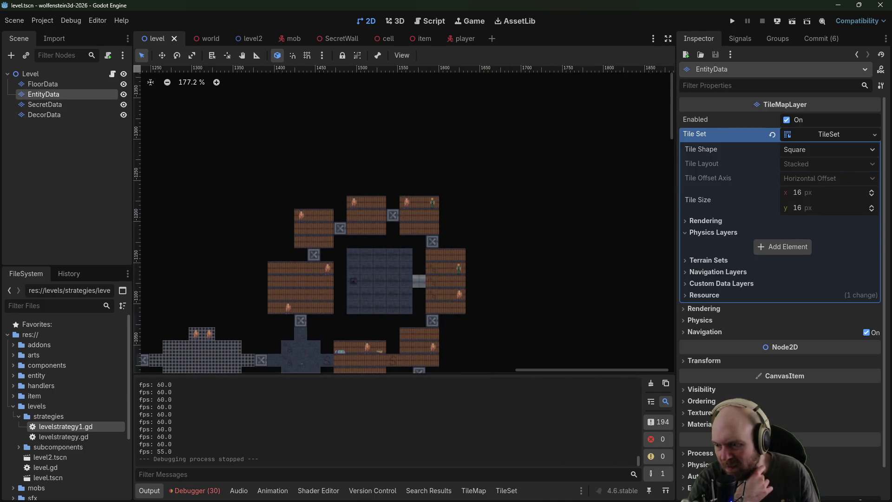
left_click(481, 493)
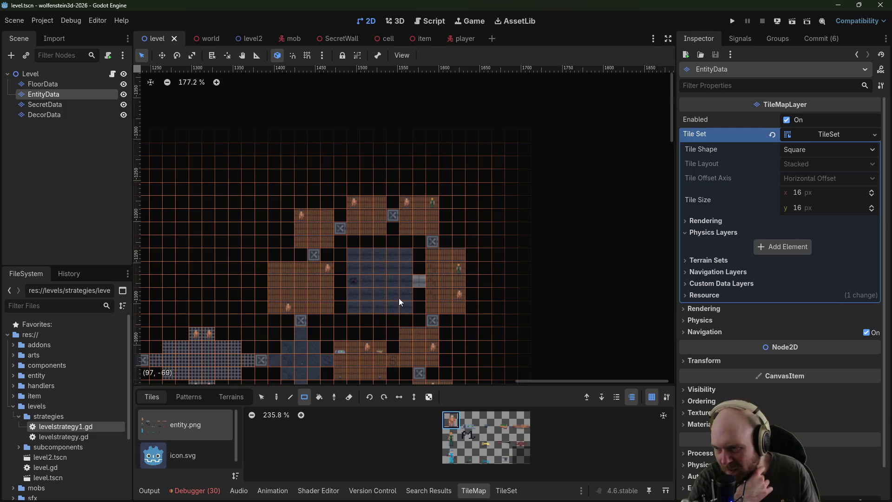
Step: Place an entity tile in the blue stone room, then zoom out to an overview of the level
left_click(384, 288)
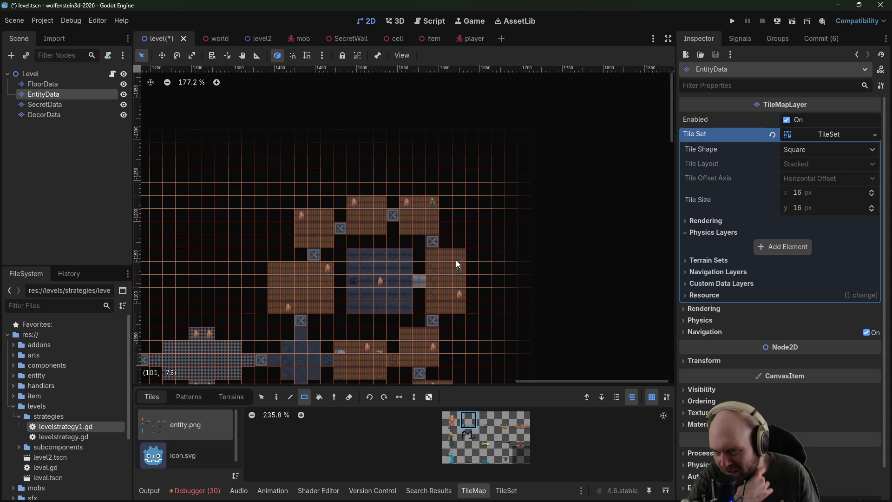
mouse_move(451, 308)
left_mouse_down()
mouse_move(428, 285)
mouse_move(524, 185)
mouse_move(620, 326)
mouse_move(639, 249)
left_mouse_up()
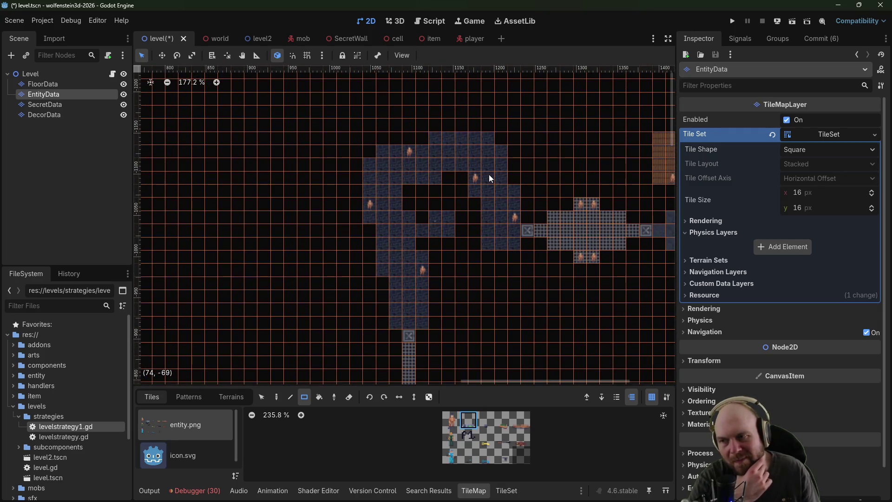
scroll(449, 204, "up", 2)
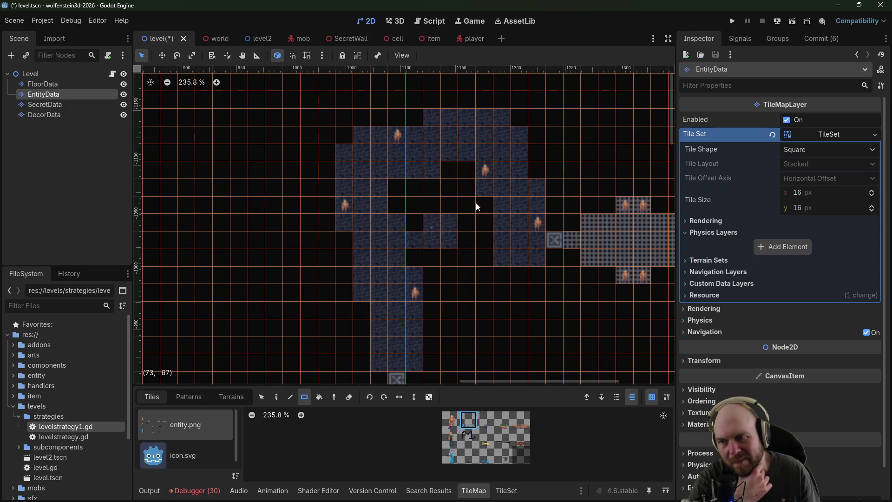
scroll(473, 224, "down", 5)
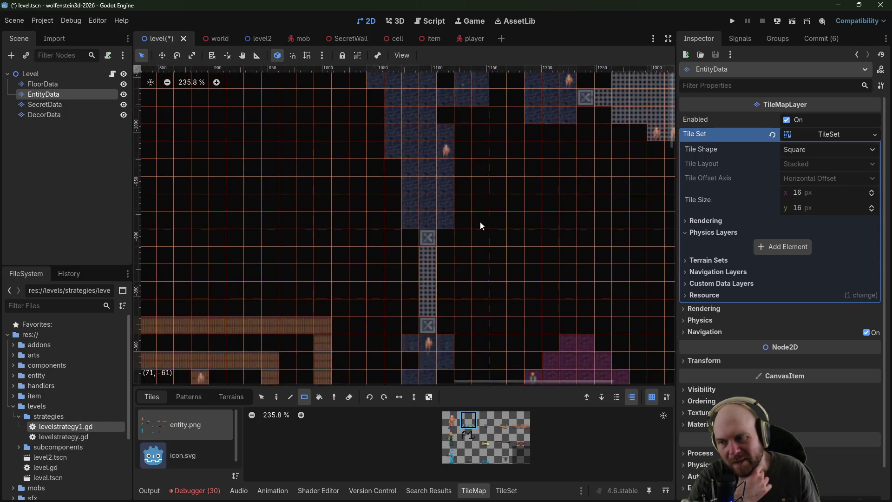
scroll(473, 224, "down", 4)
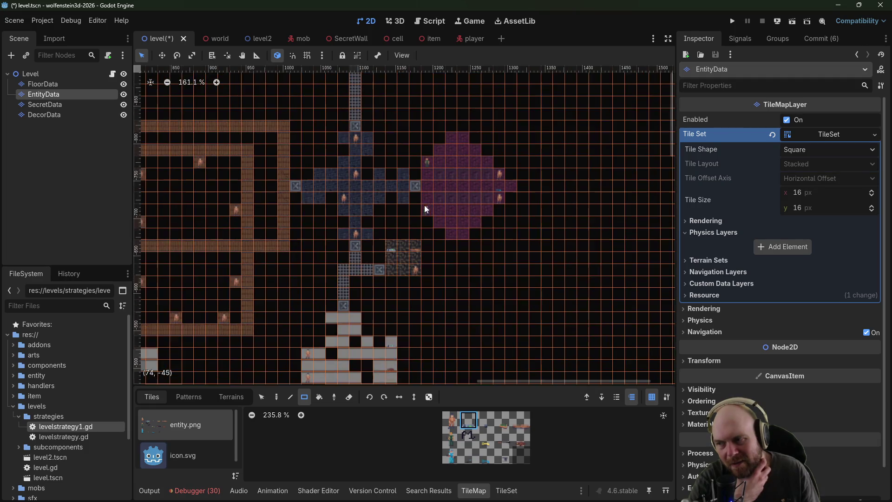
scroll(394, 224, "up", 4)
scroll(438, 195, "left", 5)
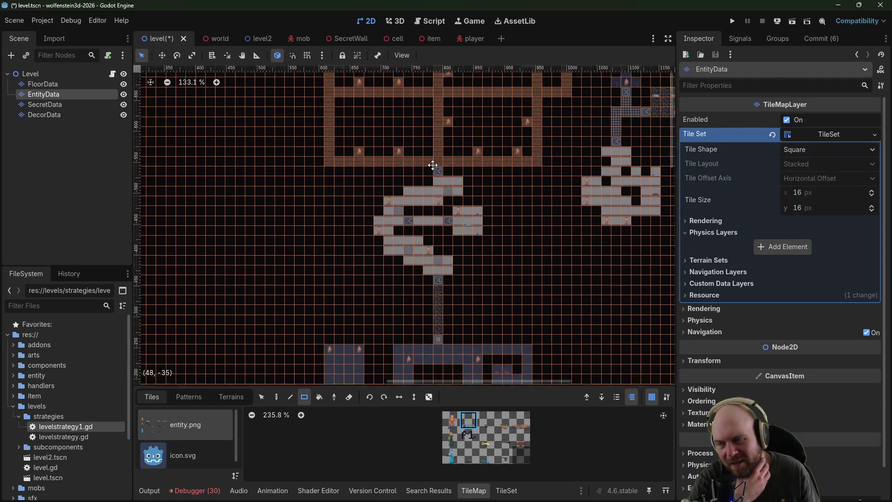
scroll(402, 191, "down", 5)
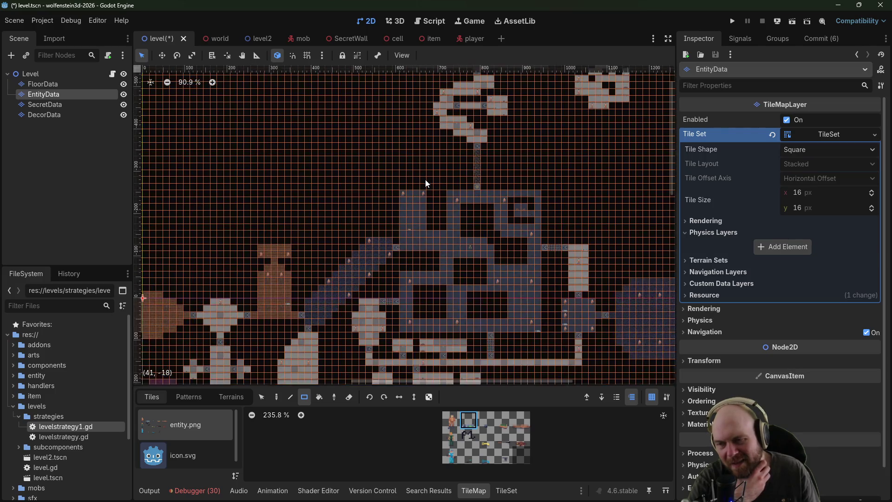
scroll(428, 190, "down", 1)
mouse_move(425, 210)
left_mouse_down()
mouse_move(429, 355)
mouse_move(313, 334)
left_mouse_up()
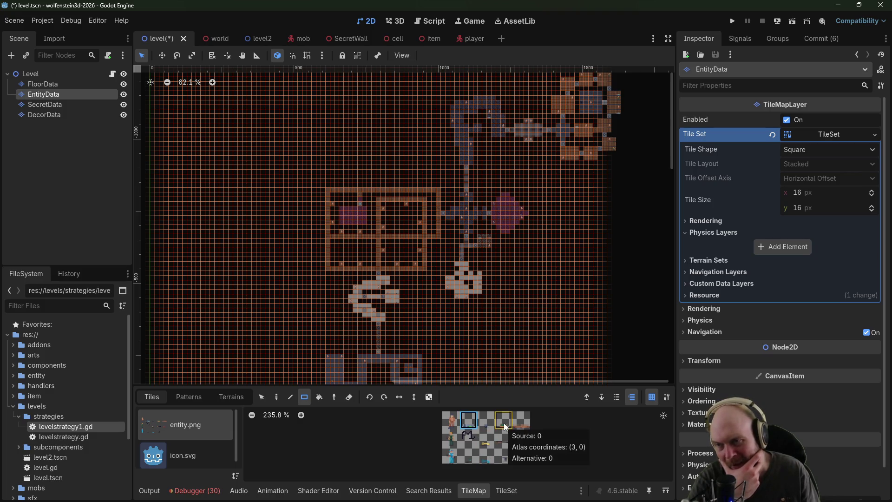
Step: Survey the crate rooms, purple room, grey room and stone maze, then bring up the Basic Plan notes
scroll(469, 314, "up", 5)
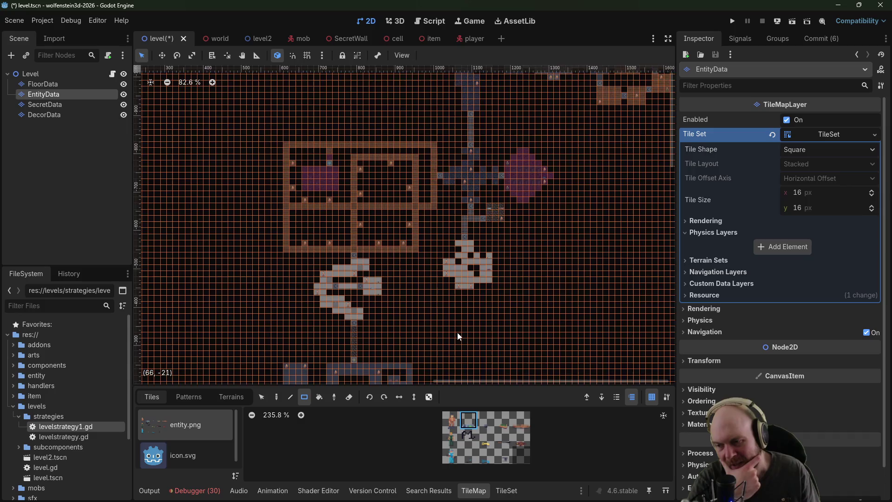
mouse_move(465, 321)
left_mouse_down()
mouse_move(488, 113)
mouse_move(501, 103)
mouse_move(486, 132)
mouse_move(412, 39)
left_mouse_up()
mouse_move(534, 132)
left_mouse_down()
mouse_move(466, 243)
mouse_move(453, 291)
left_mouse_up()
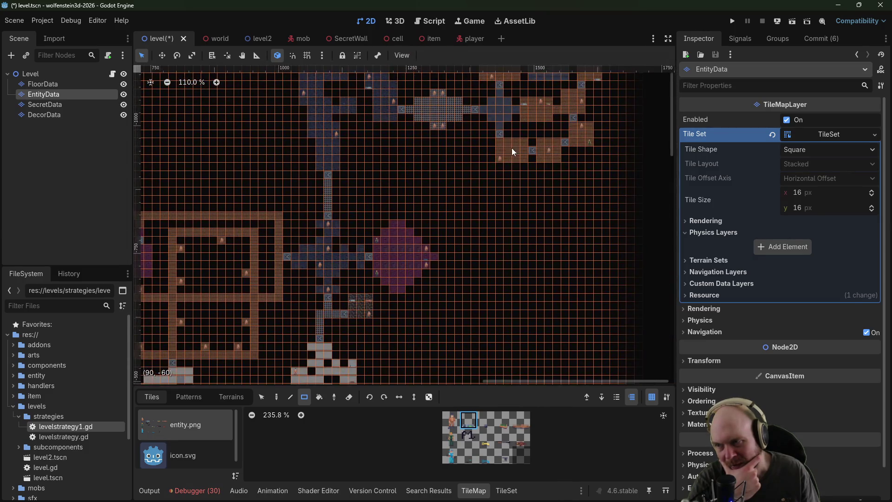
left_click_drag(512, 149, 501, 289)
left_click_drag(390, 261, 588, 105)
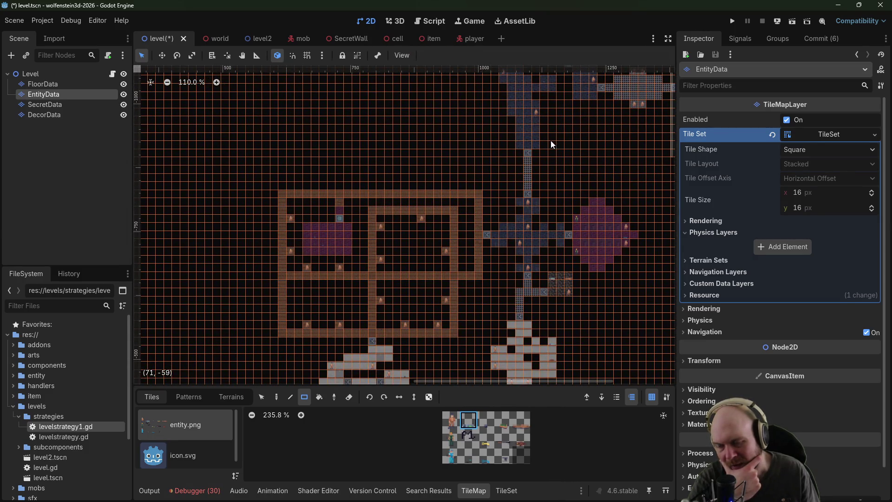
scroll(365, 207, "up", 3)
scroll(375, 243, "up", 3)
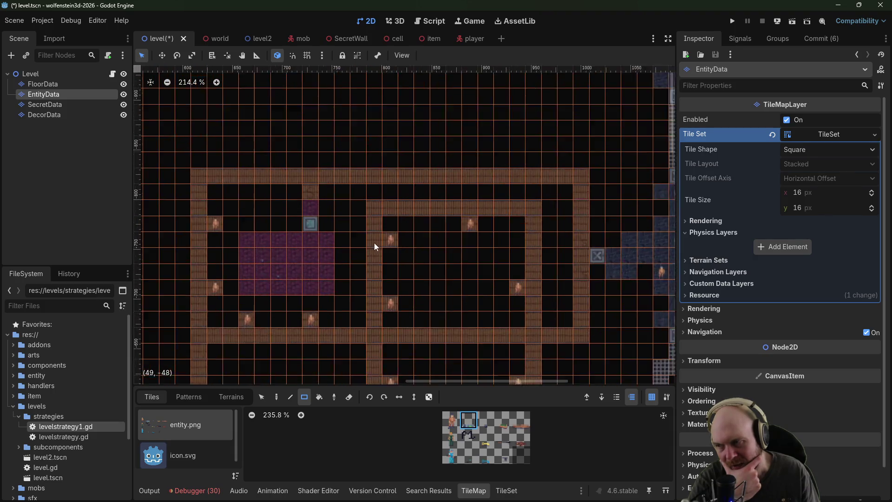
scroll(335, 243, "up", 4)
scroll(485, 330, "left", 3)
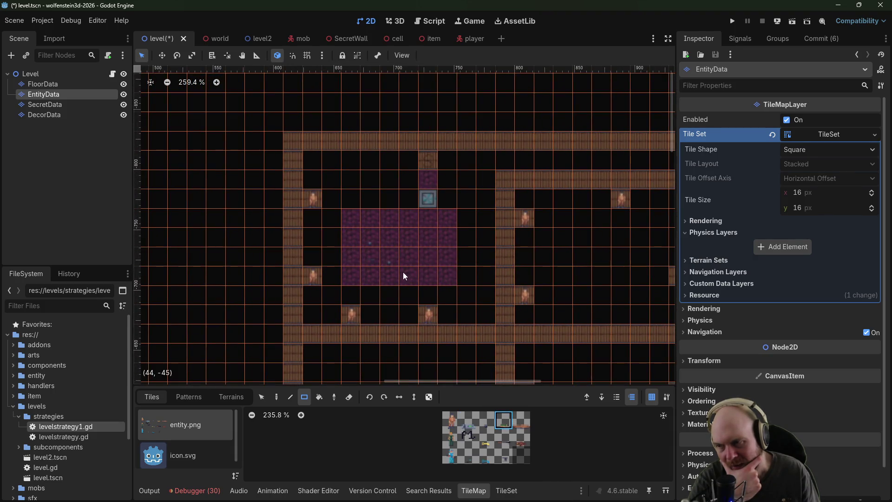
scroll(435, 298, "down", 2)
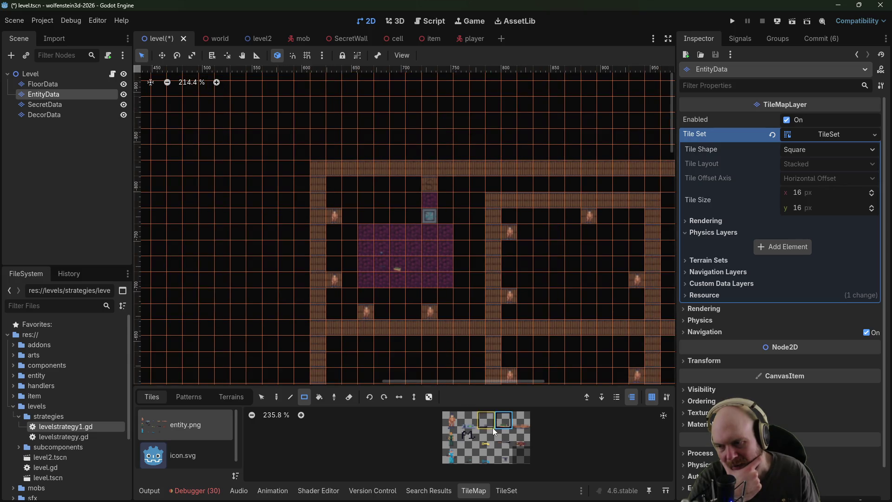
left_click_drag(516, 311, 586, 127)
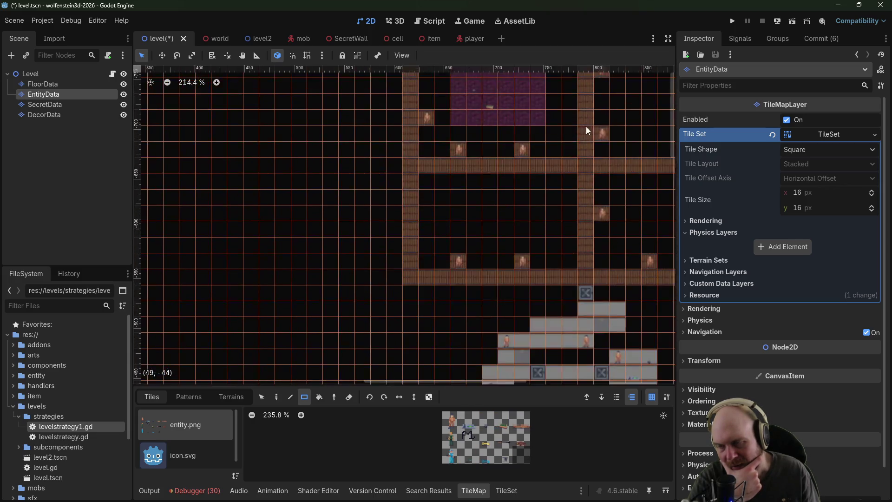
scroll(551, 170, "down", 2)
left_click_drag(546, 191, 456, 125)
scroll(434, 189, "down", 3)
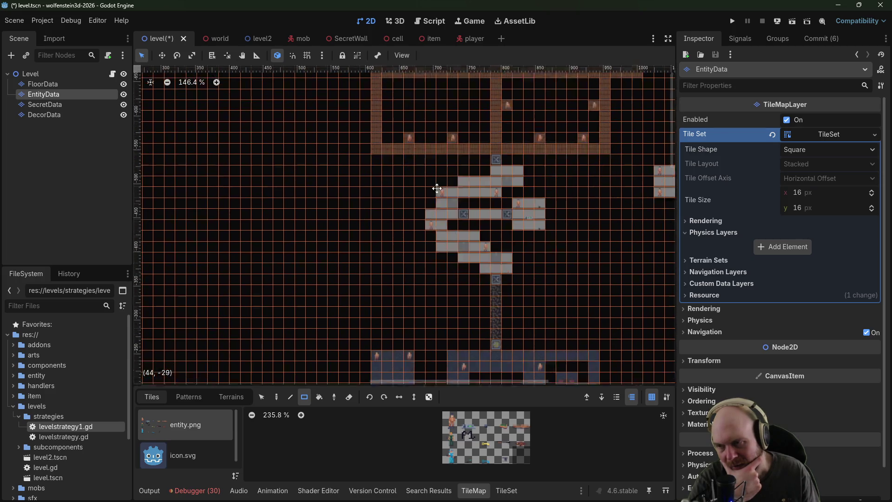
left_click_drag(403, 233, 493, 105)
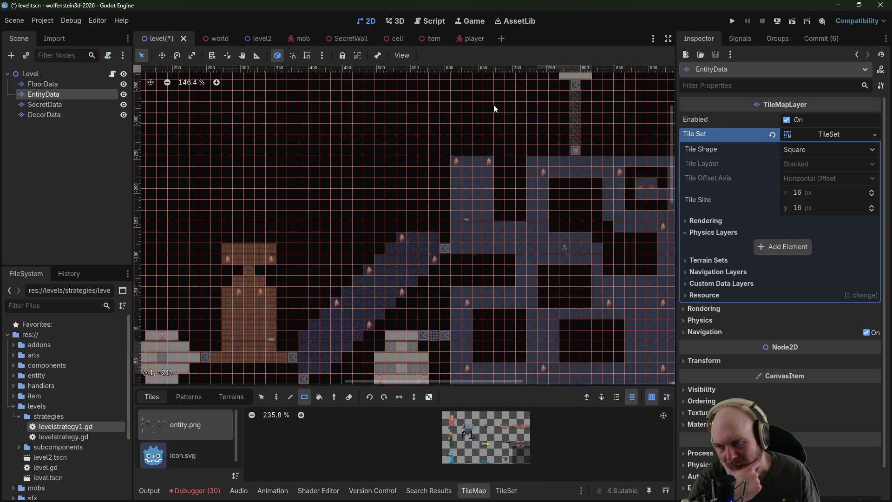
scroll(430, 175, "down", 4)
scroll(478, 119, "left", 8)
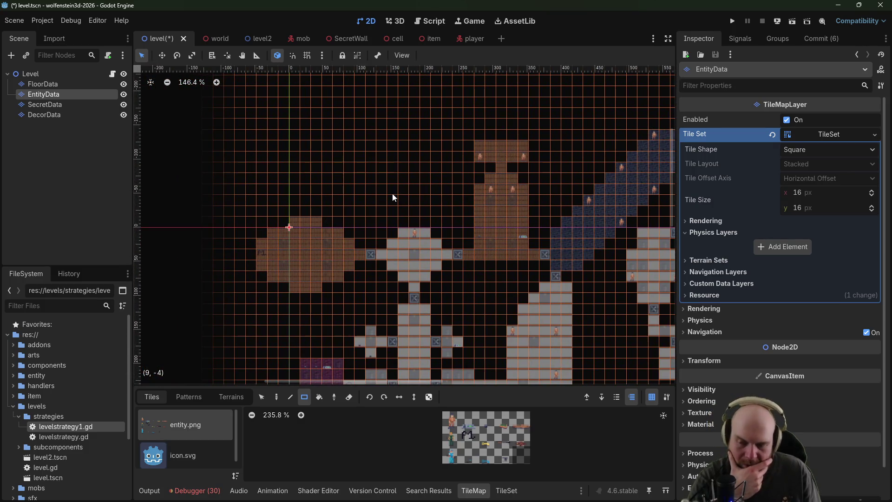
key("alt+Tab")
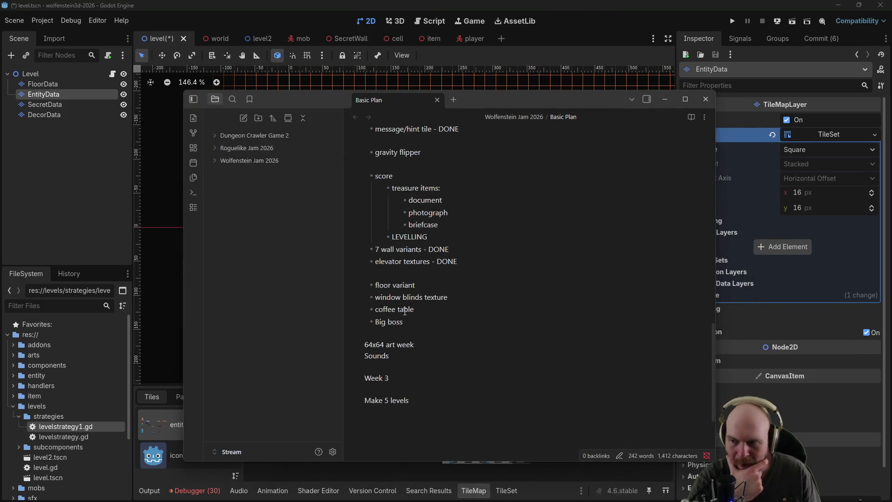
Step: Scroll the Basic Plan note to 'level 1 todo', then return to the Godot editor
scroll(405, 311, "down", 2)
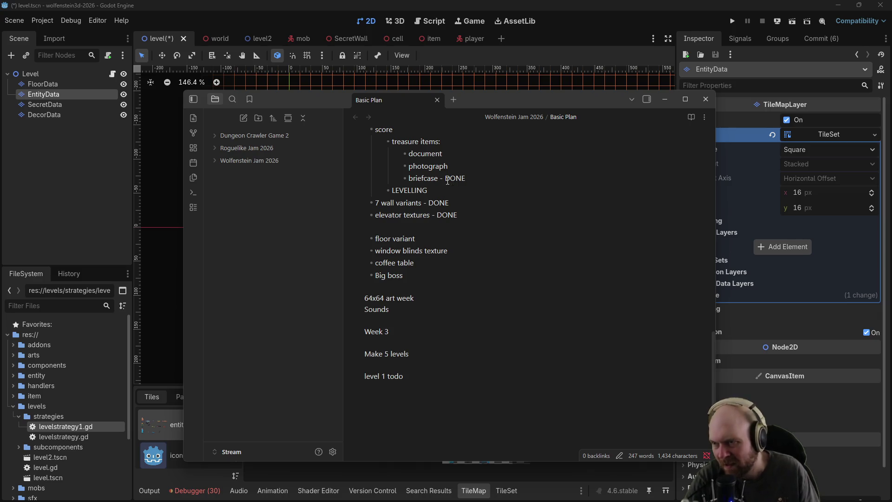
scroll(465, 191, "up", 10)
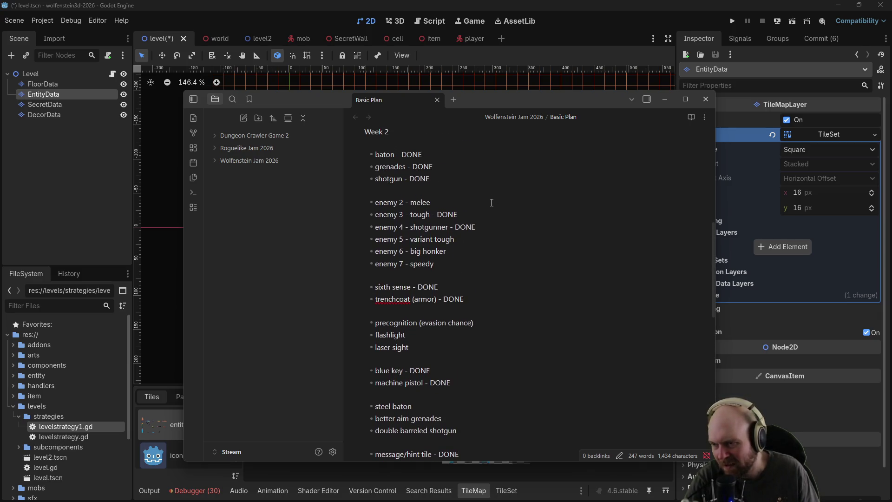
scroll(490, 204, "up", 2)
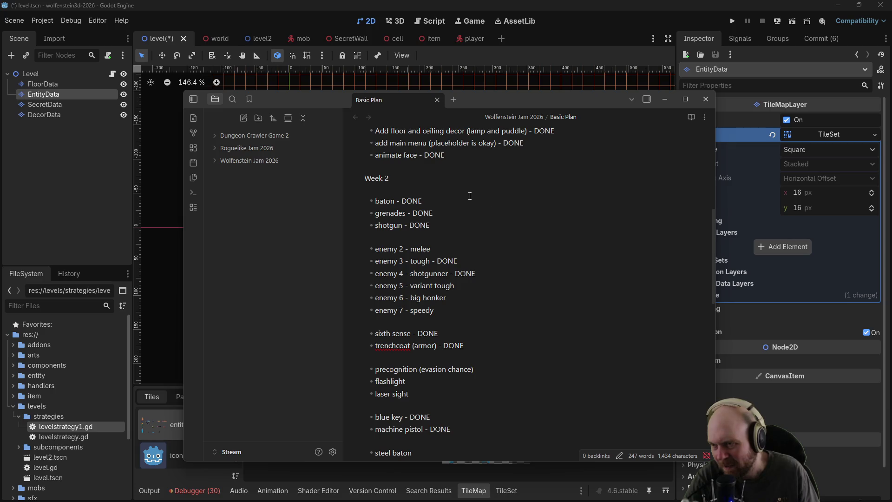
scroll(470, 196, "down", 10)
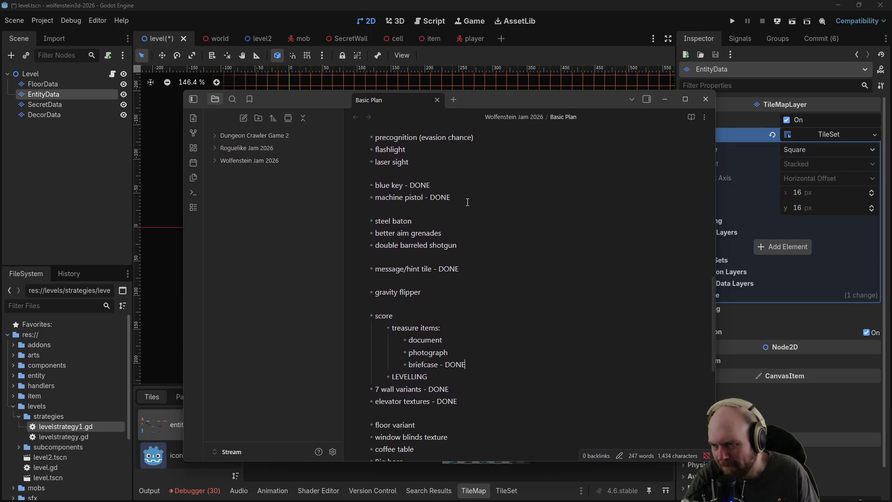
scroll(467, 202, "down", 6)
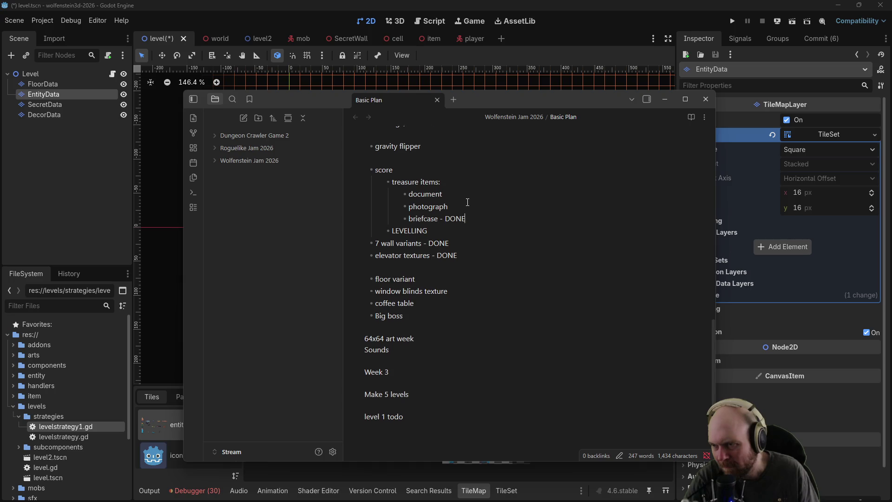
scroll(468, 201, "down", 4)
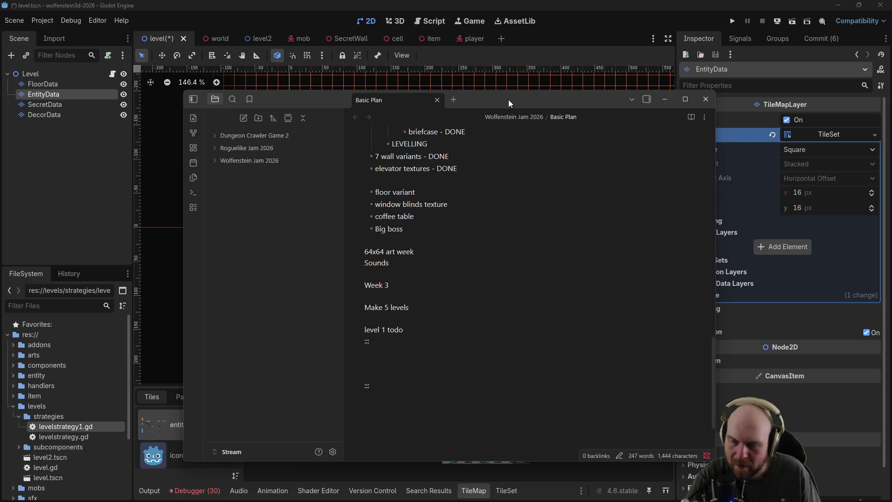
left_click(623, 13)
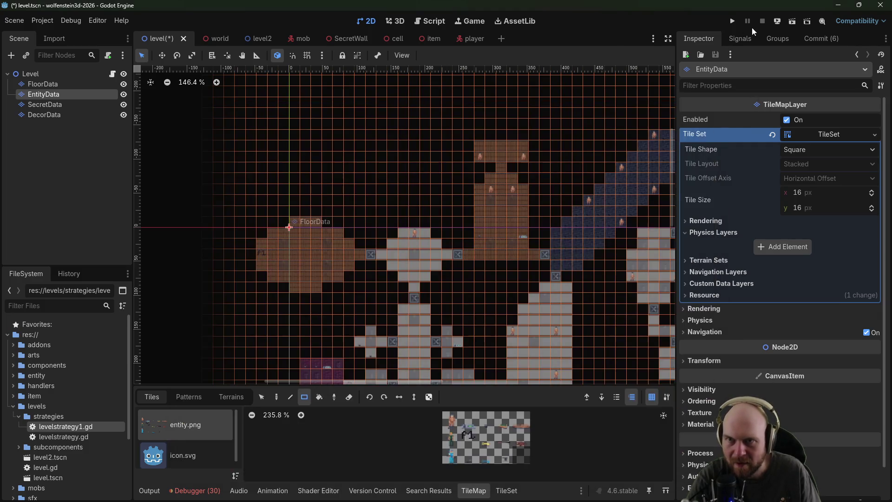
Step: Run the project, start a new game, quit it, and switch to the Basic Plan notes
left_click(730, 23)
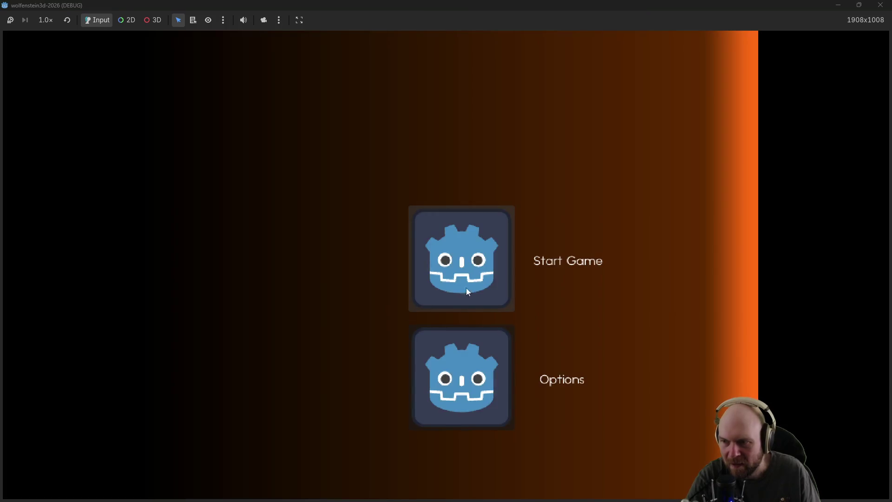
left_click(467, 288)
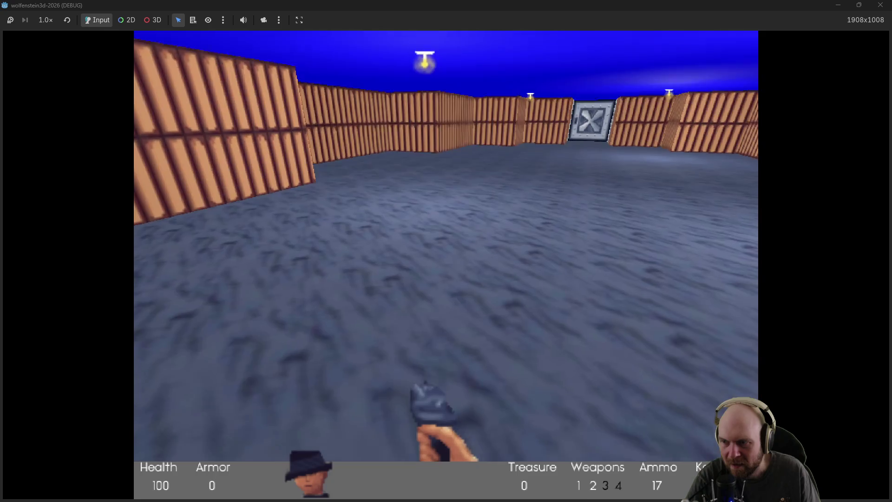
key("Escape")
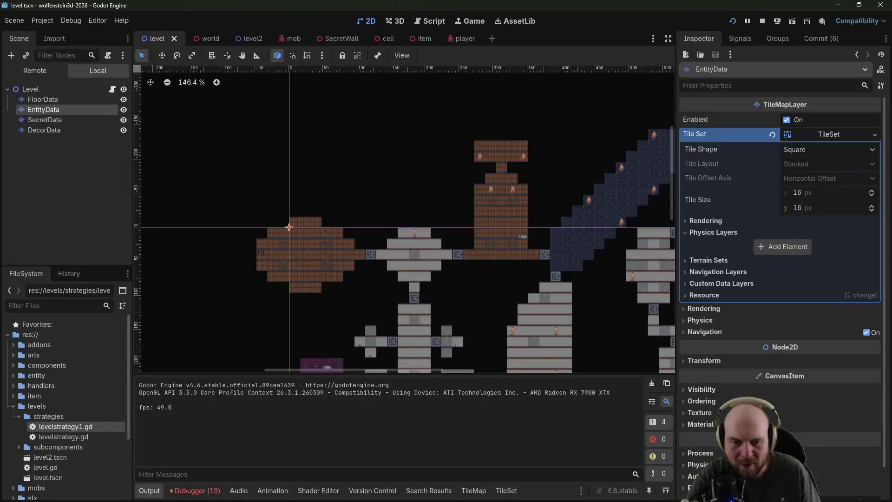
key("alt+Tab")
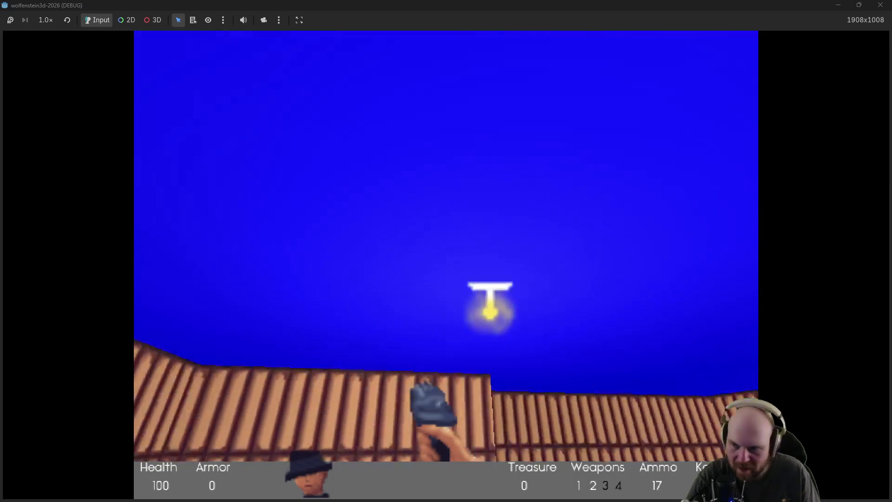
Step: Walk down the corridor, shoot the guard, grab the ammo magazine and open the steel door
key("w")
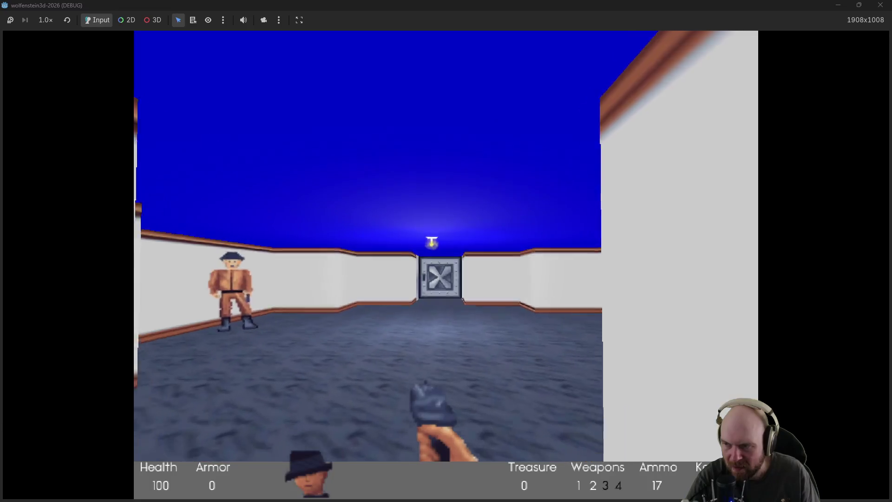
key("ctrl")
key("ctrl")
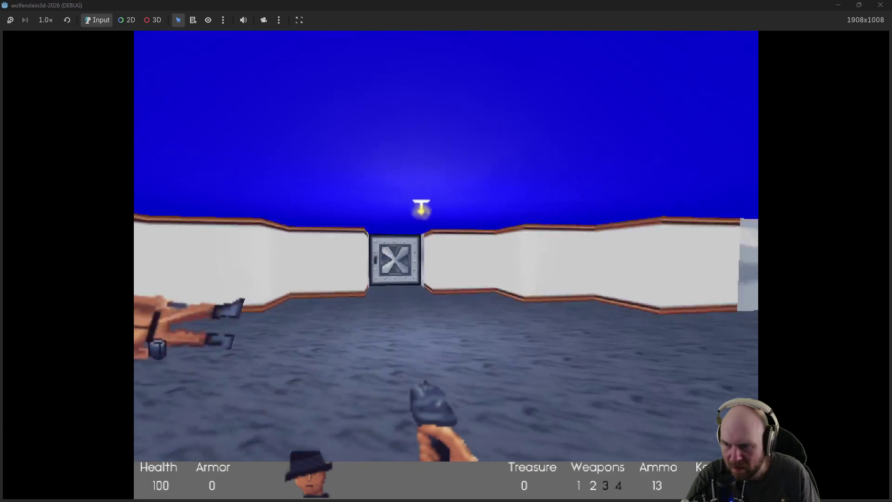
key("w")
key("Left")
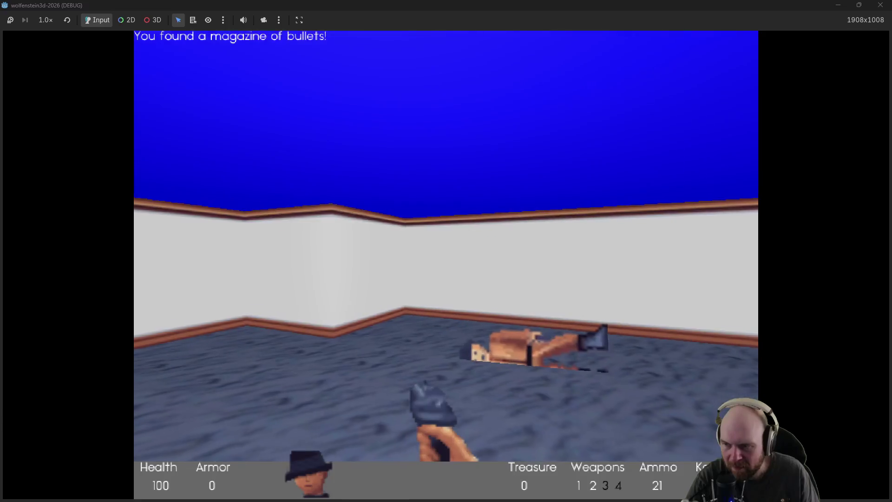
key("Right")
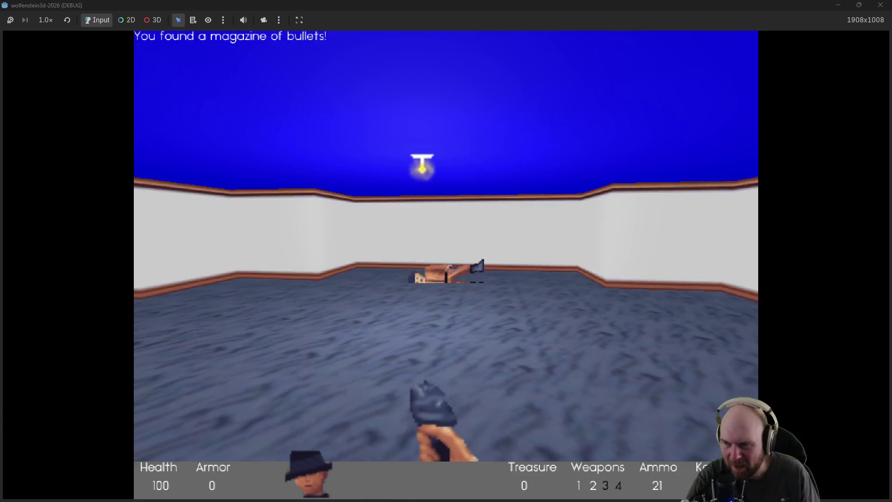
key("w")
key("Left")
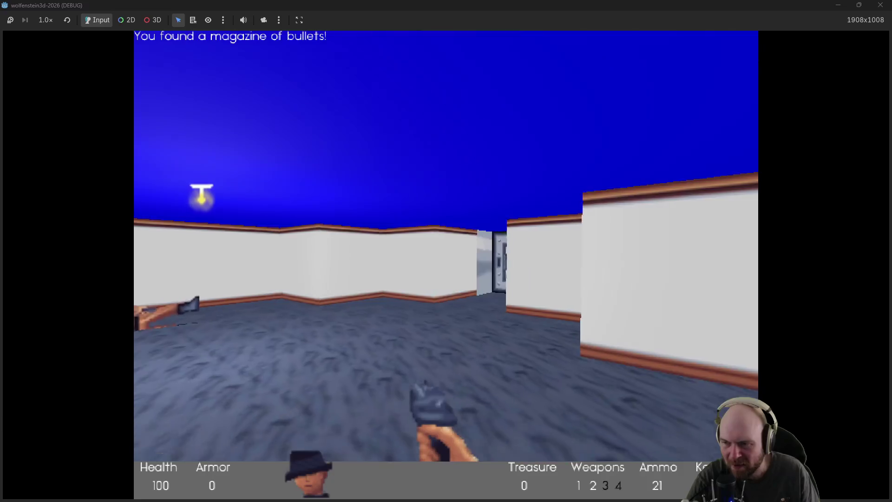
key("Right")
key("Right")
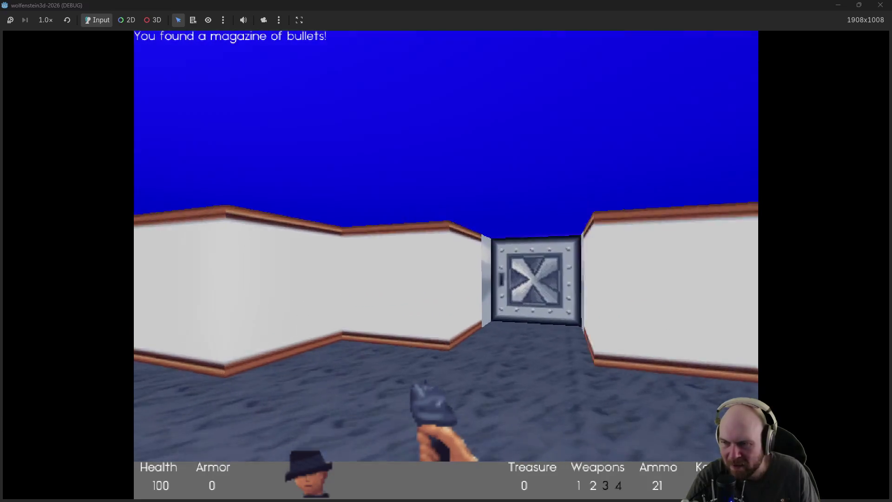
key("w")
key("space")
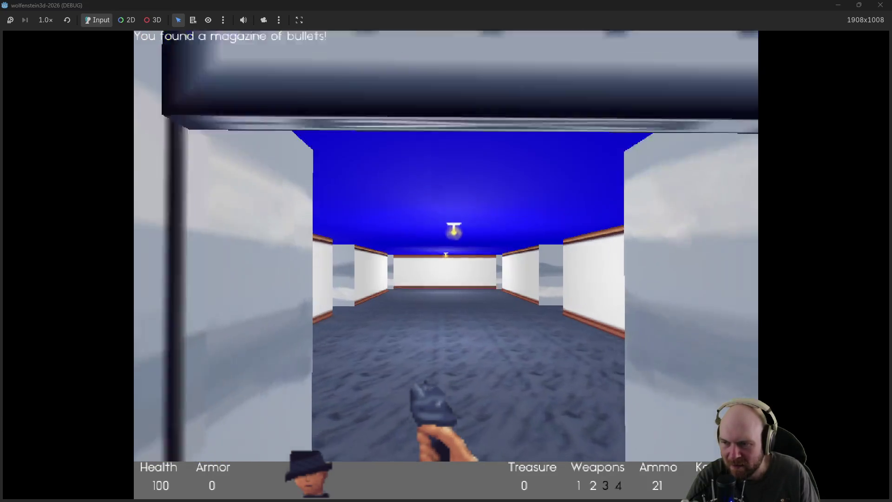
Step: Enter the white-walled room, look around past the next steel door, then switch to the notes
key("w")
key("Right")
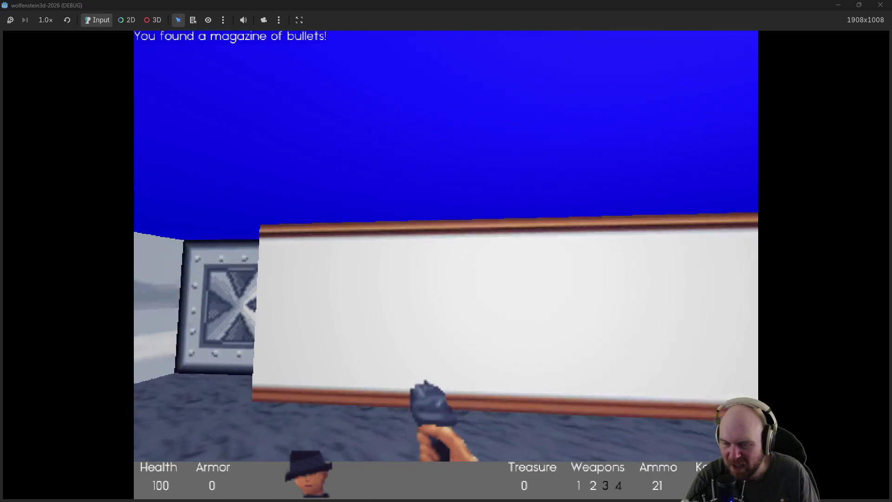
key("Left")
key("Right")
key("w")
key("w")
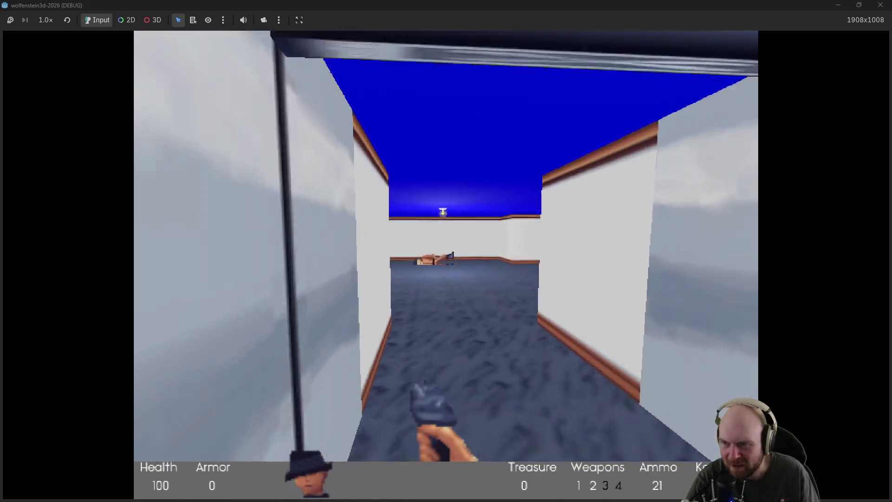
key("alt+Tab")
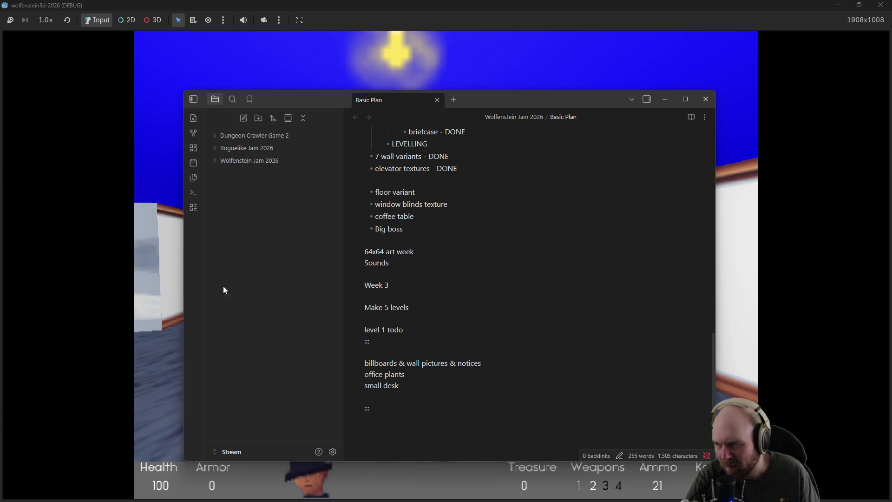
Step: Back in the game, open the door, collect two ammo magazines and walk into the next room
left_click(158, 290)
key("w")
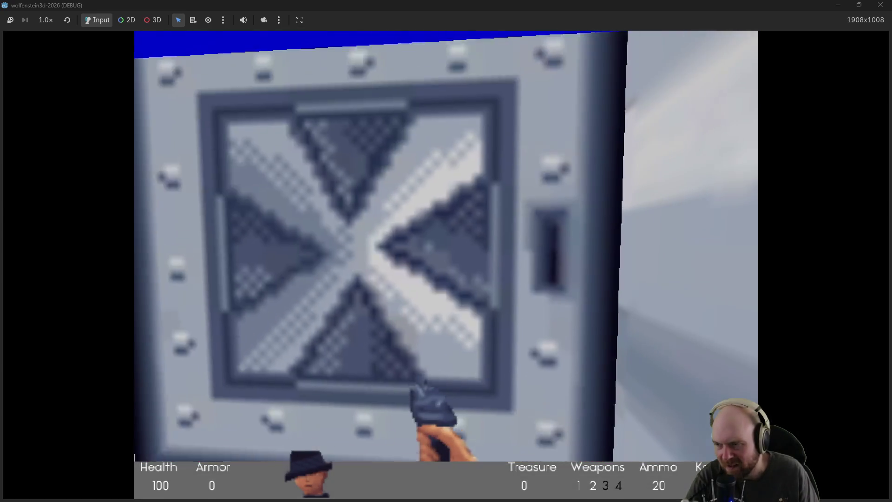
key("space")
key("w")
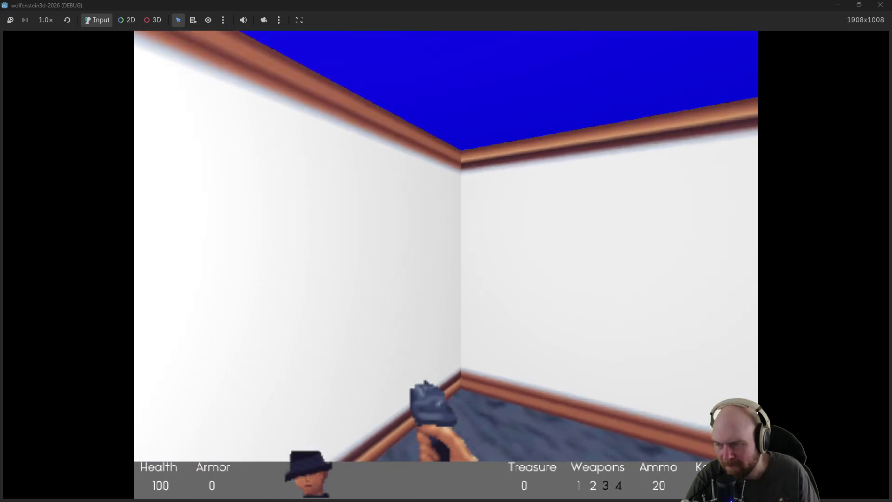
key("w")
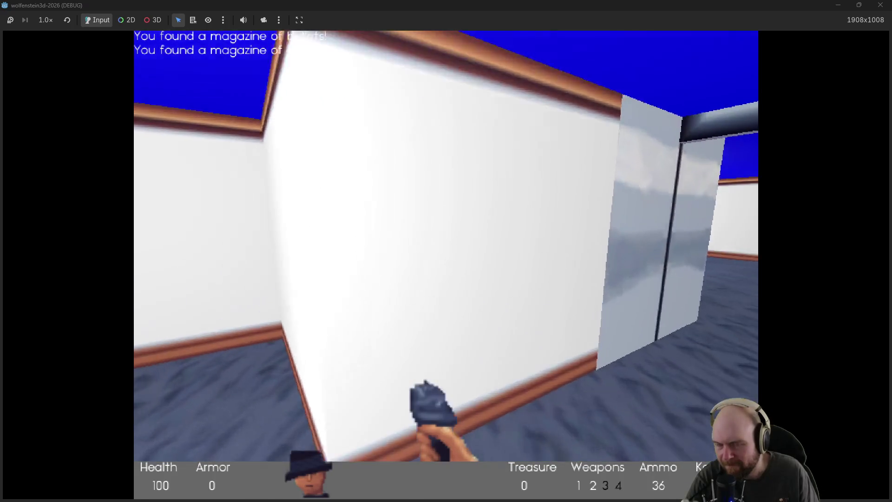
key("w")
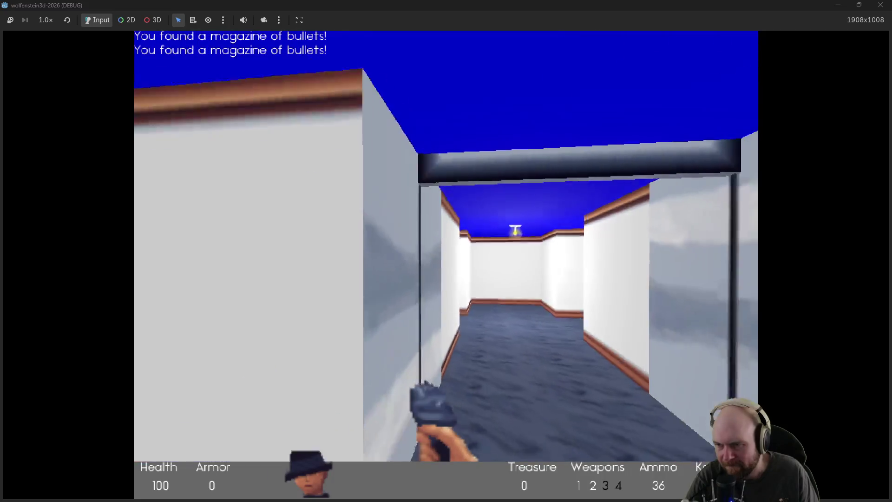
key("w")
key("alt+Tab")
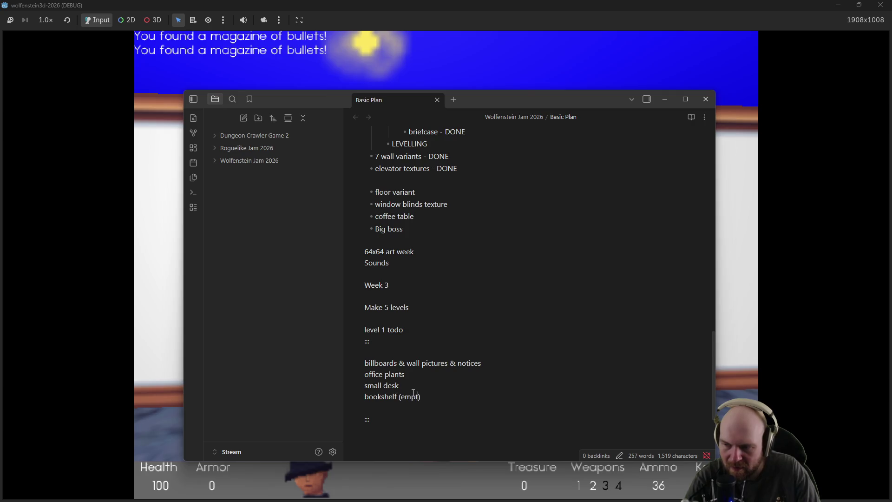
key("w")
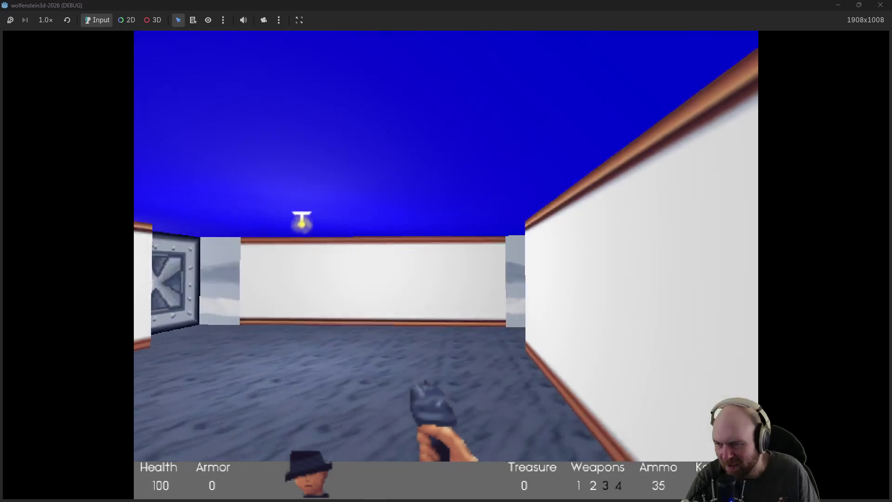
Step: Open the steel door, cross the barrel and purple rock rooms collecting ammo, and head down the white corridor
key("e")
key("w")
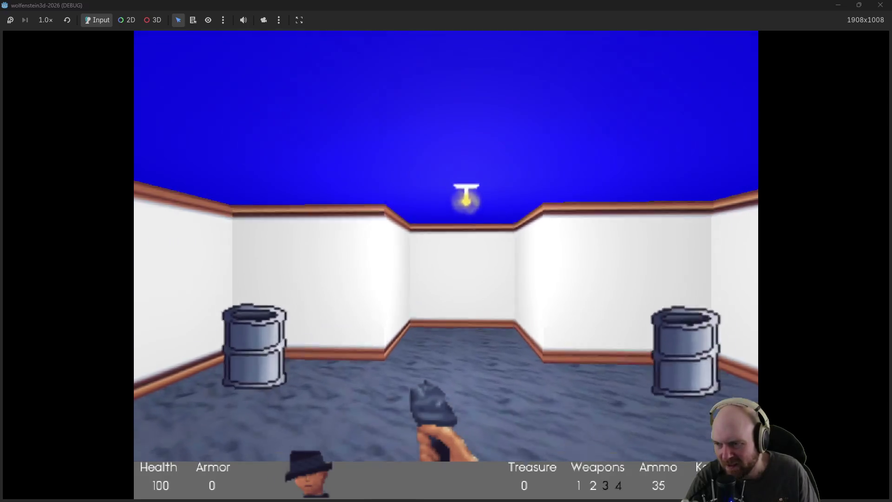
key("w")
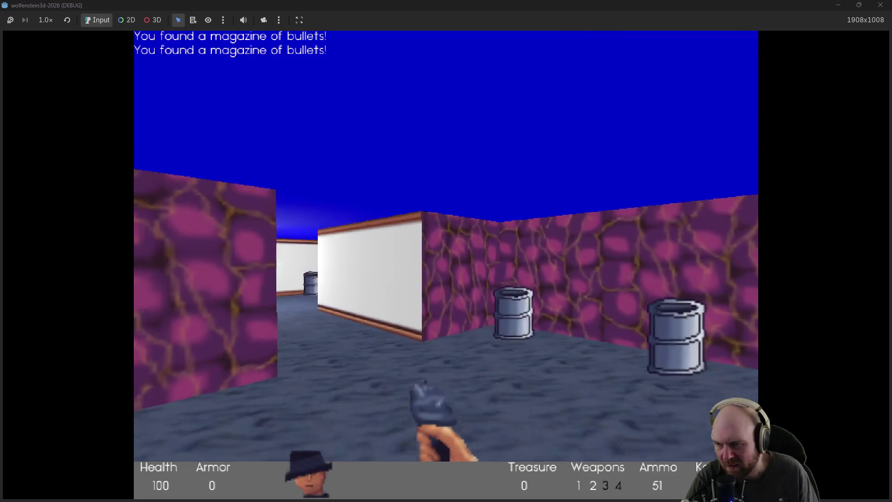
key("w")
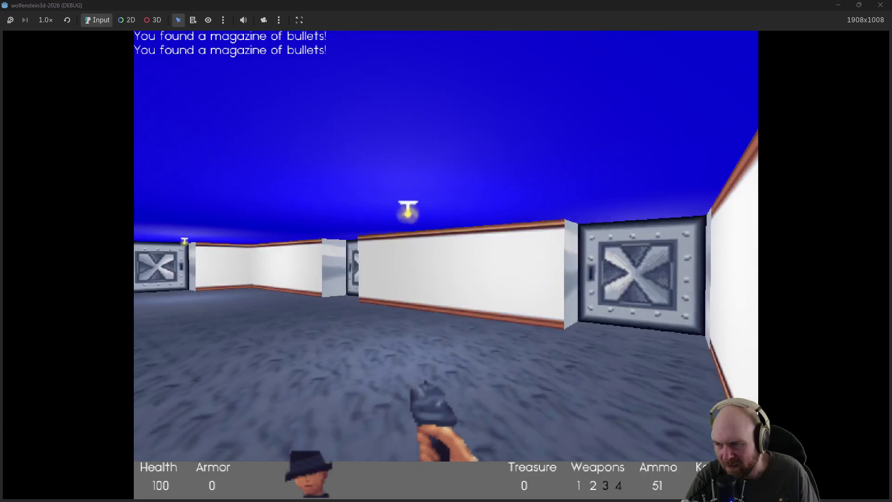
key("w")
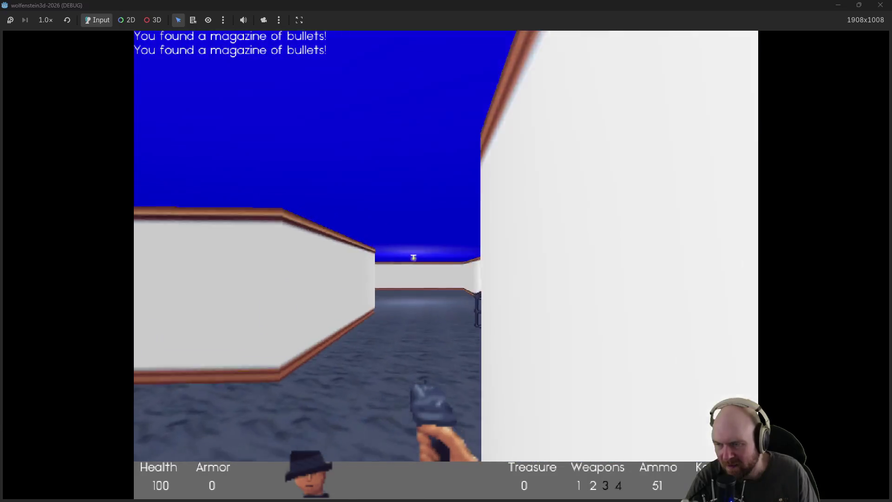
key("w")
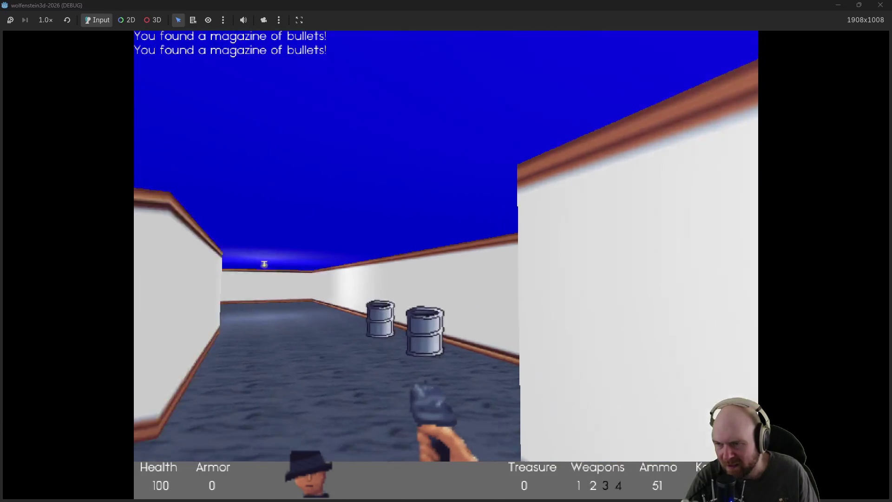
key("w")
Step: Shoot the two guards by the steel door, open it, and fire into the stone corridor
key("ctrl")
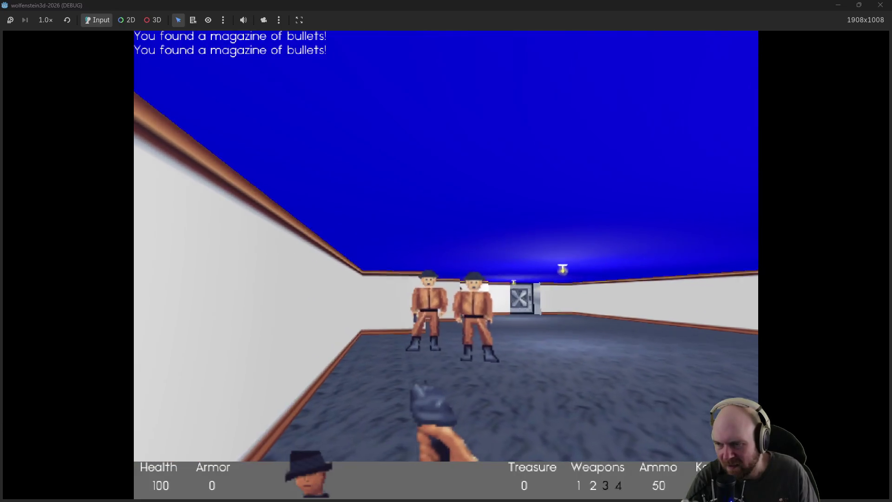
key("w")
key("ctrl")
key("ctrl")
key("ctrl")
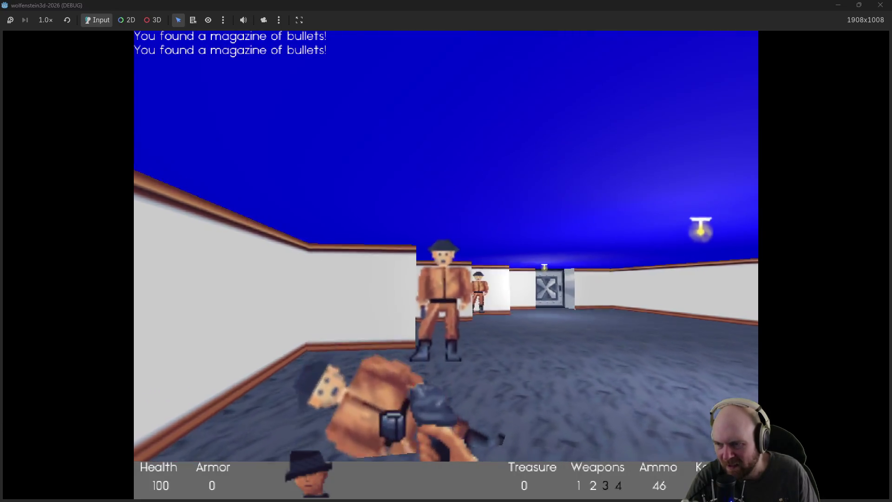
key("w")
key("ctrl")
key("ctrl")
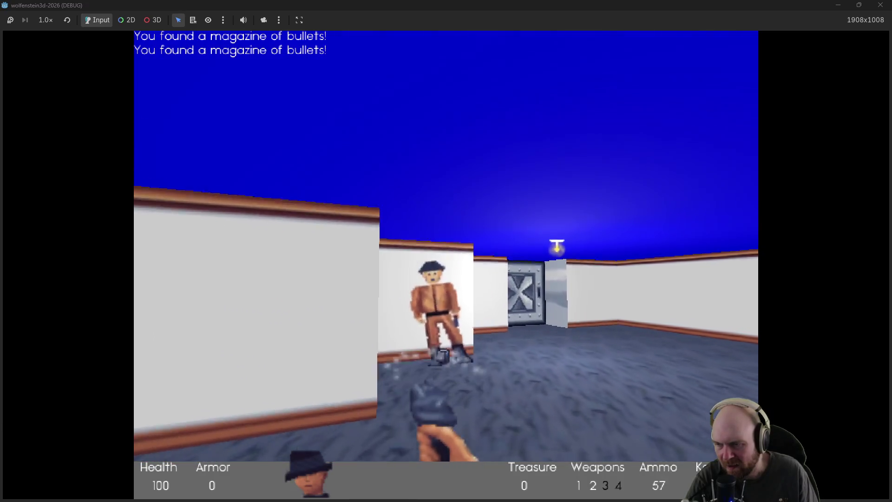
key("ctrl")
key("w")
key("space")
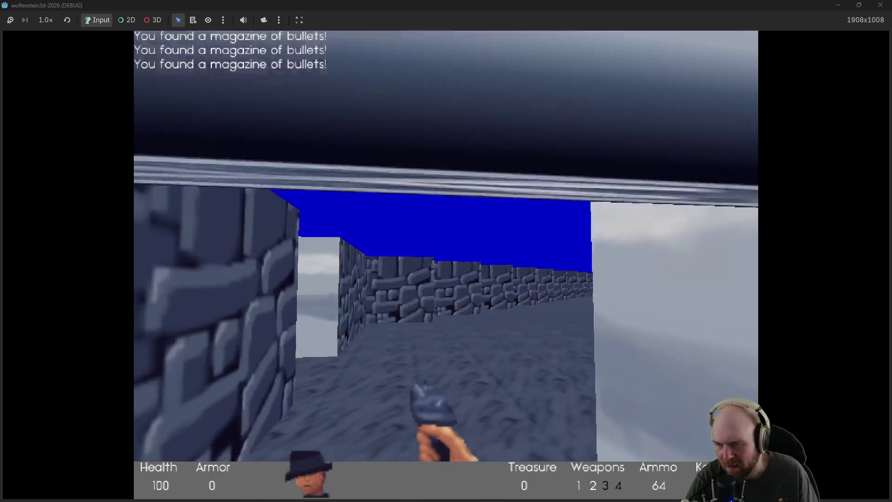
key("w")
key("Right")
key("ctrl")
key("ctrl")
key("ctrl")
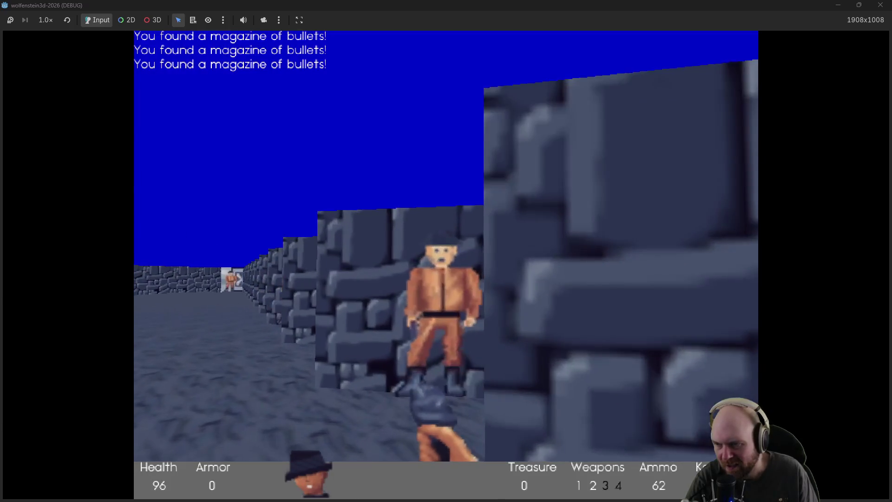
Step: Glance at the notes, then fight down the guard-filled corridor grabbing a magazine
key("alt+Tab")
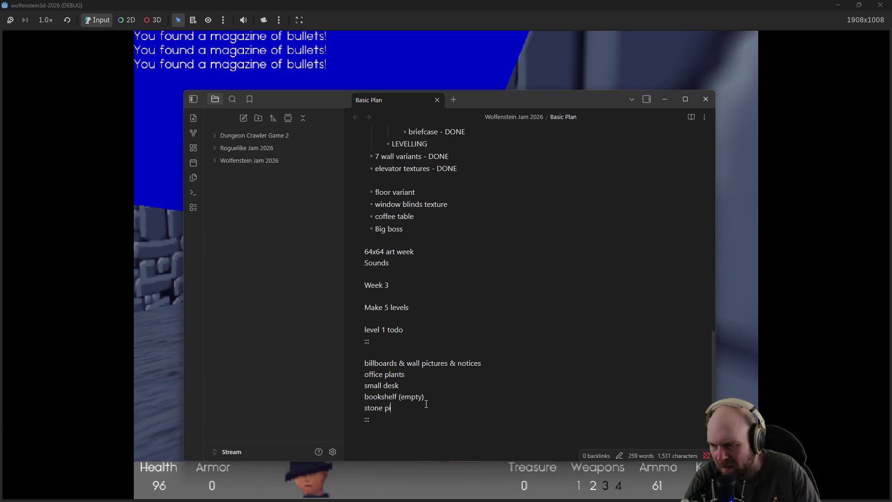
key("alt+Tab")
key("Left")
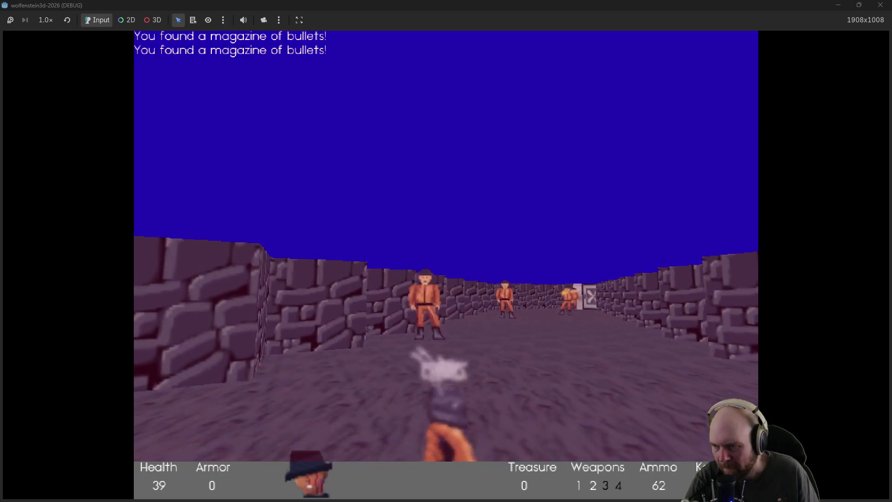
key("ctrl")
key("ctrl")
key("ctrl")
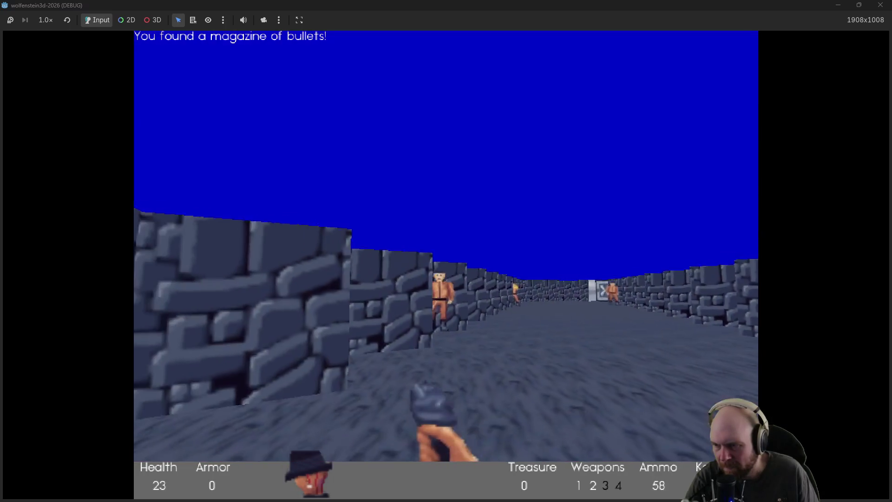
key("Up")
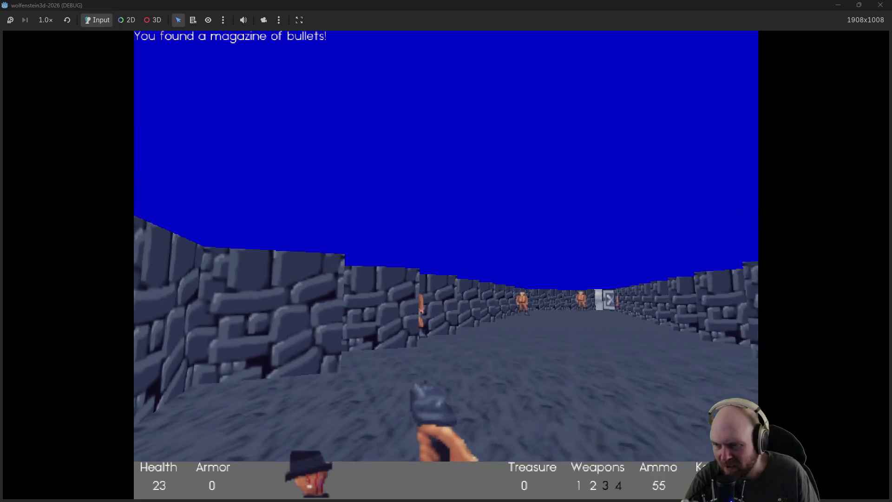
key("Right")
key("ctrl")
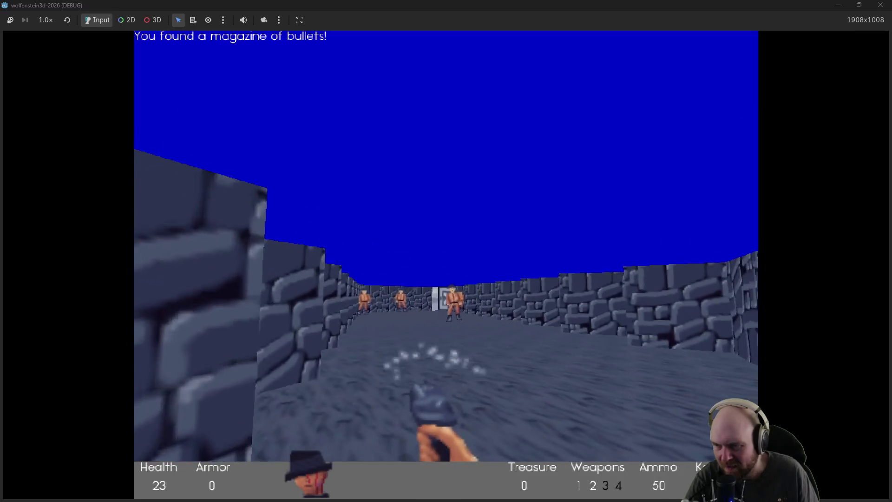
key("Up")
key("Right")
key("ctrl")
key("ctrl")
key("ctrl")
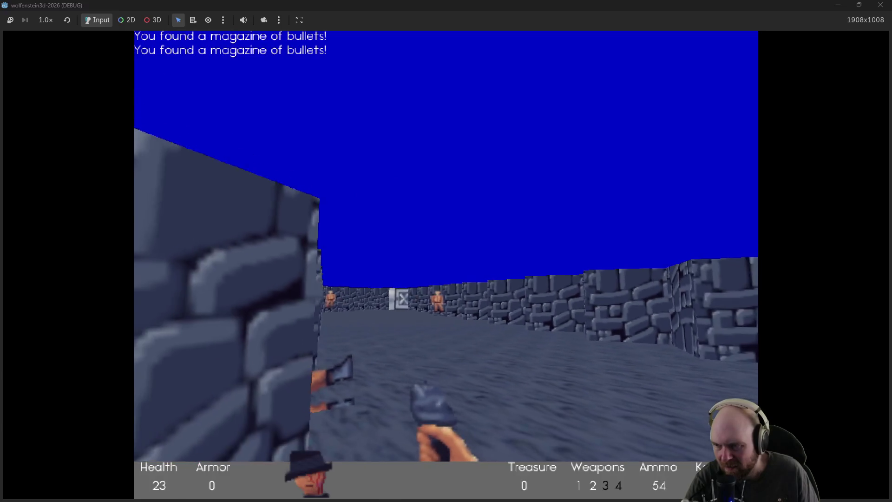
key("ctrl")
key("Left")
key("Up")
Step: Open the steel door into the crate courtyard, kill the guard, and collect the medkit and magazines
key("space")
key("Up")
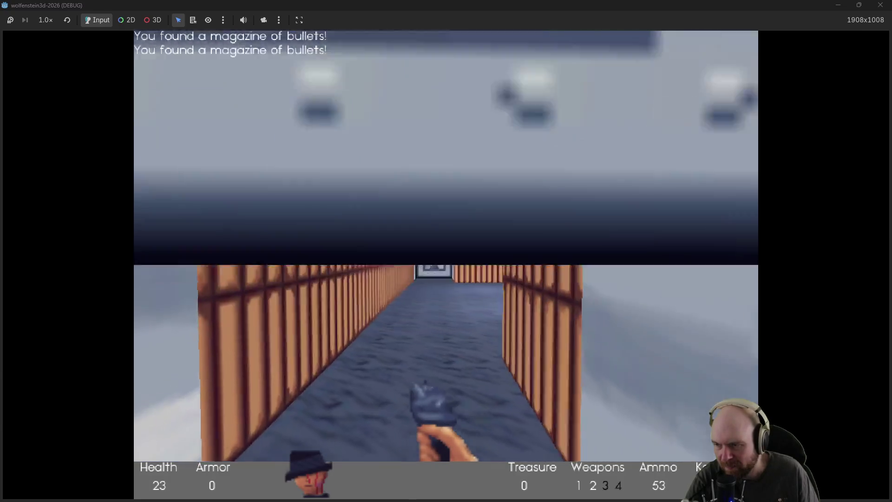
key("Left")
key("ctrl")
key("ctrl")
key("ctrl")
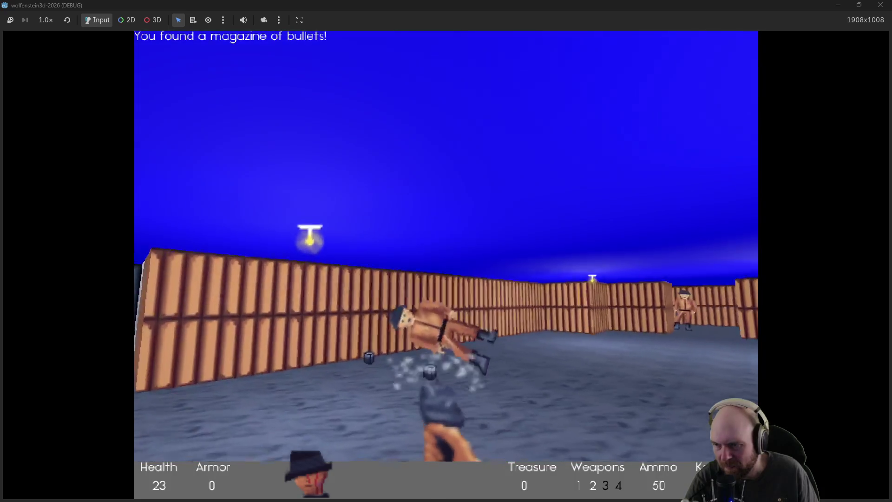
key("Left")
key("ctrl")
key("Up")
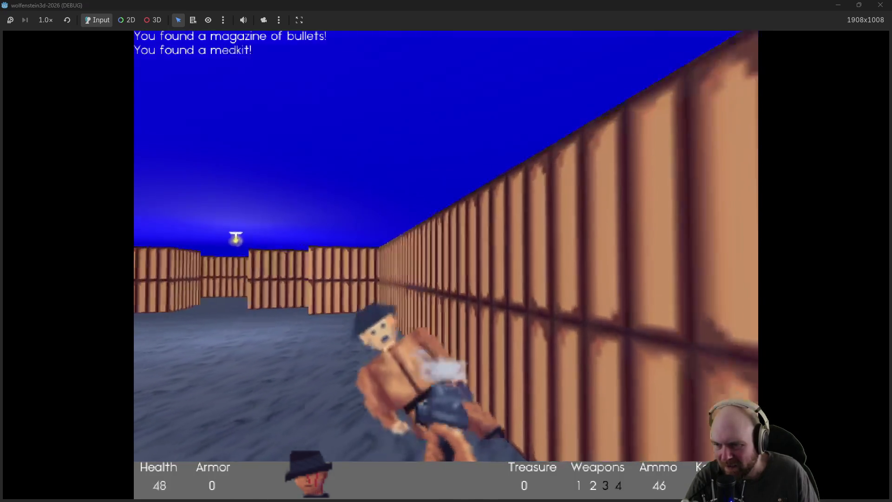
key("Left")
key("Up")
key("Right")
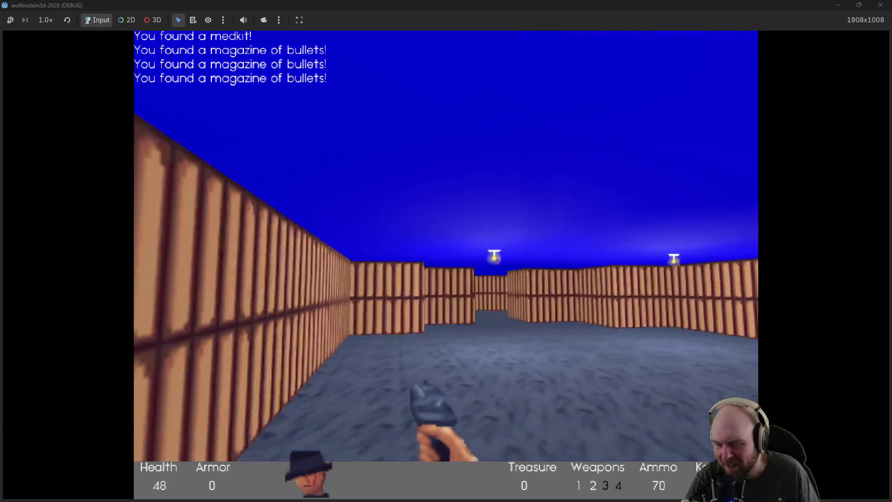
Step: Shoot down both guards and walk into the large room collecting ammo
key("Up")
key("Left")
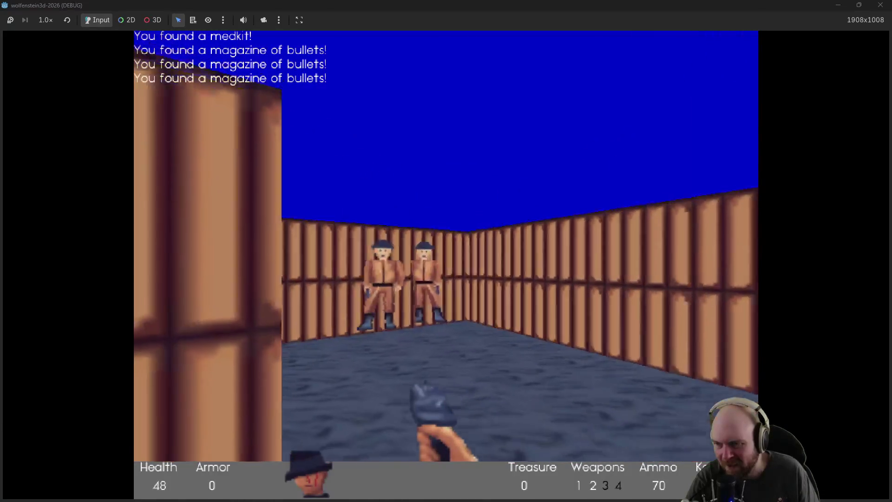
key("ctrl")
key("ctrl")
key("ctrl")
key("ctrl")
key("Up")
key("ctrl")
key("ctrl")
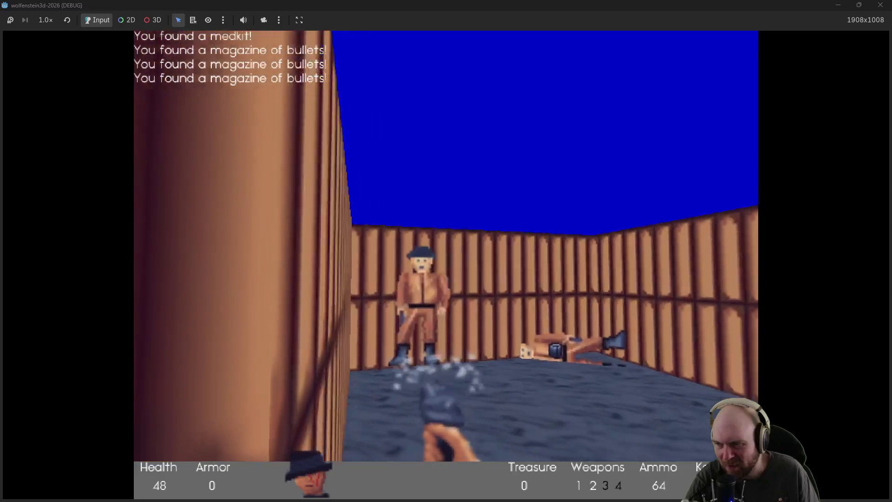
key("ctrl")
key("ctrl")
key("Right")
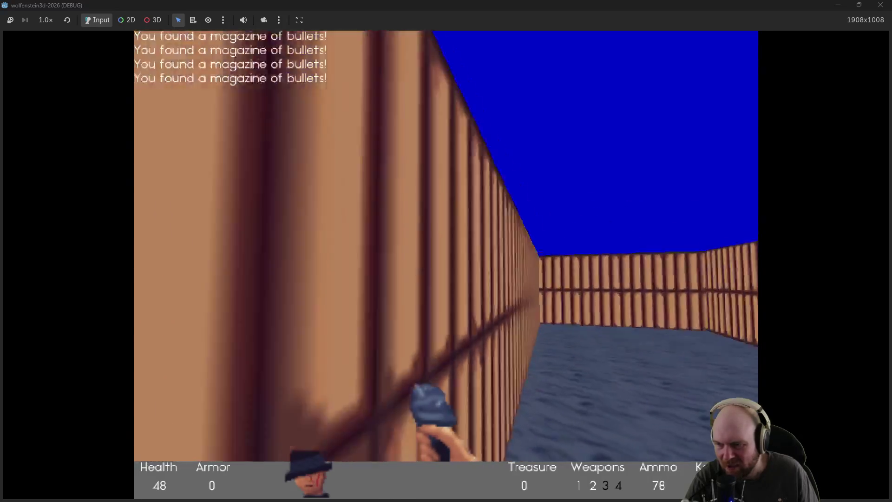
key("Up")
Step: Open the side corridor's steel door, fight down the stone corridor, collect magazines and reach the next door
key("Left")
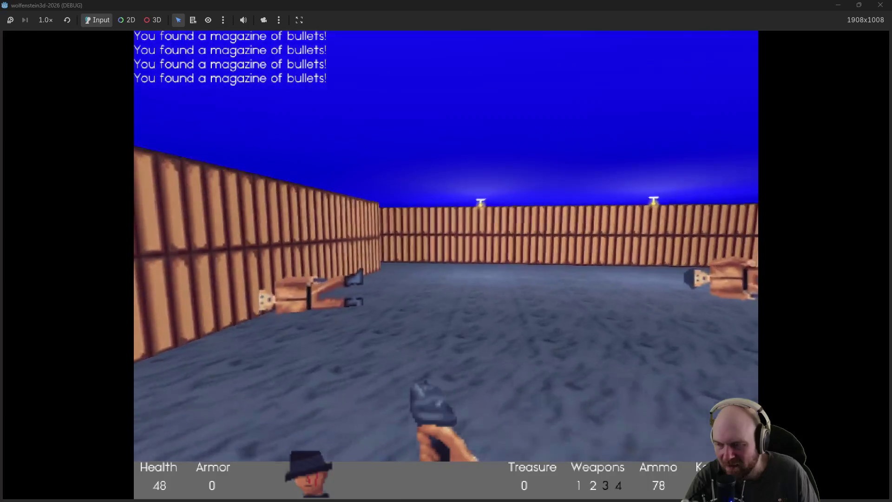
key("Up")
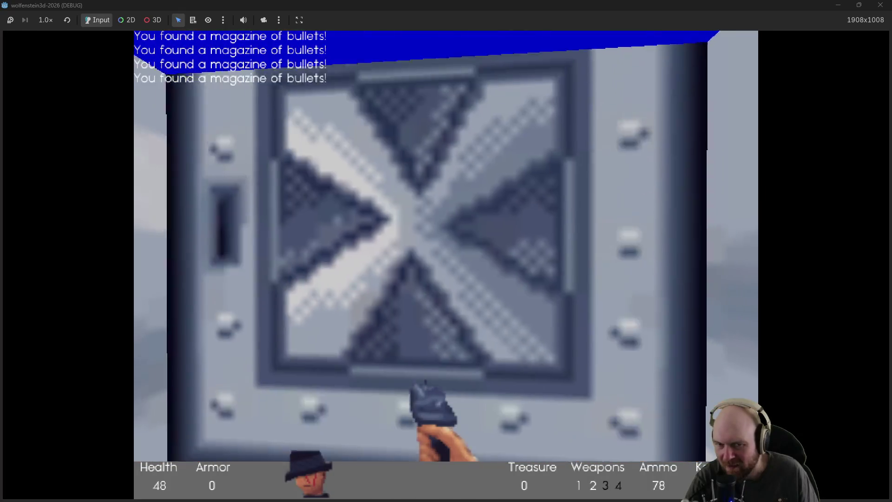
key("space")
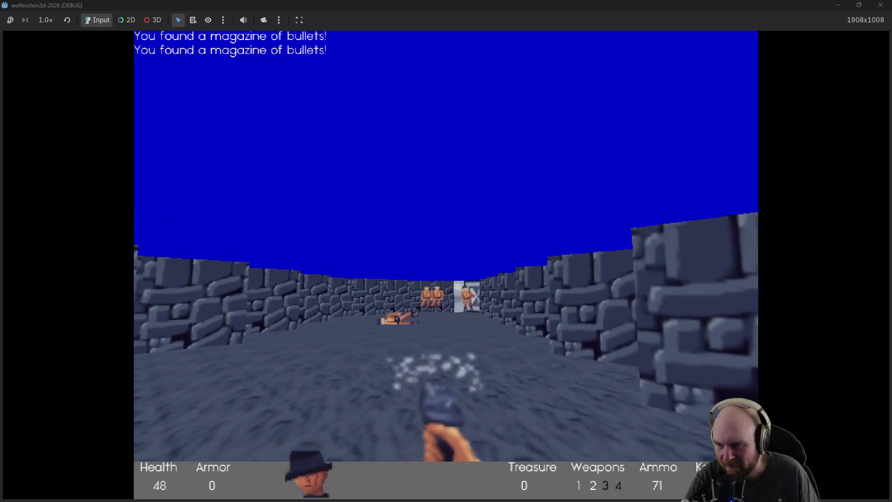
key("Up")
key("ctrl")
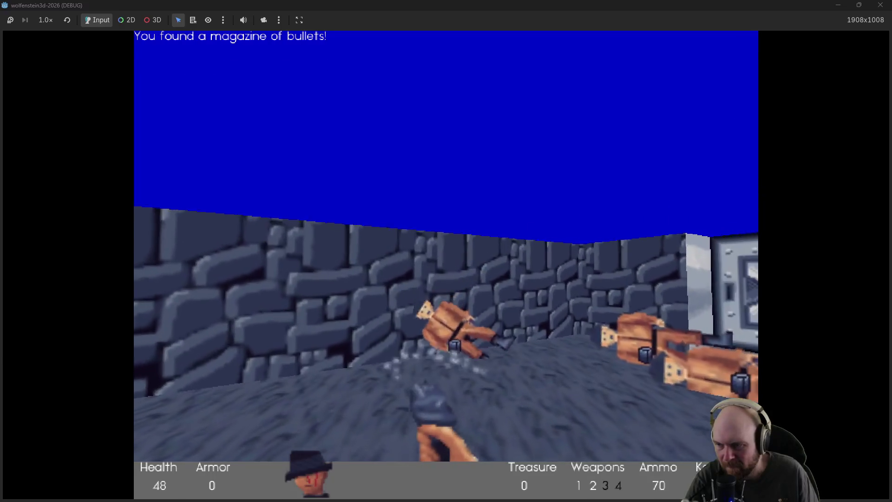
key("Right")
key("Up")
key("space")
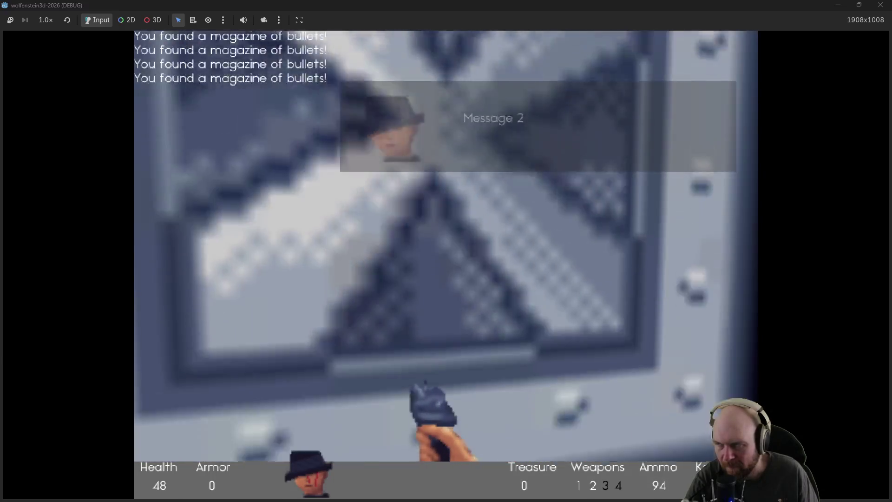
Step: Shoot the guard behind the door, grab the magazine, then throw grenades (weapon 3) at the corridor guard
key("ctrl")
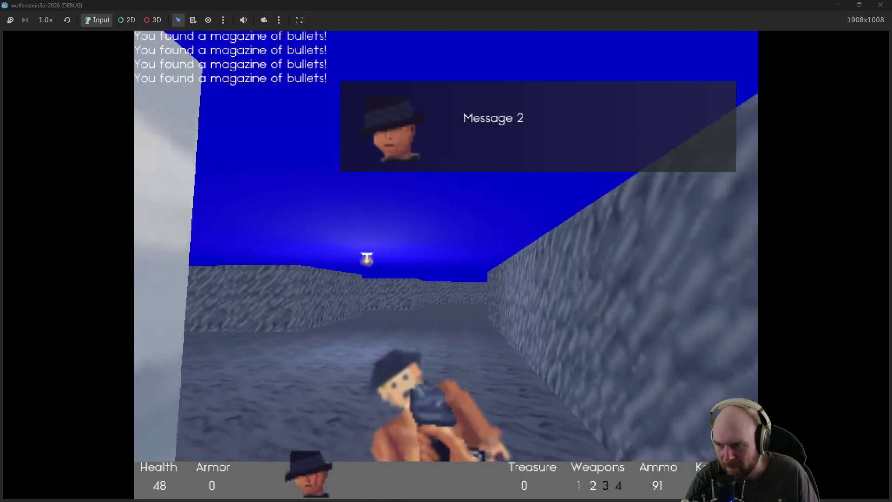
key("Up")
key("Left")
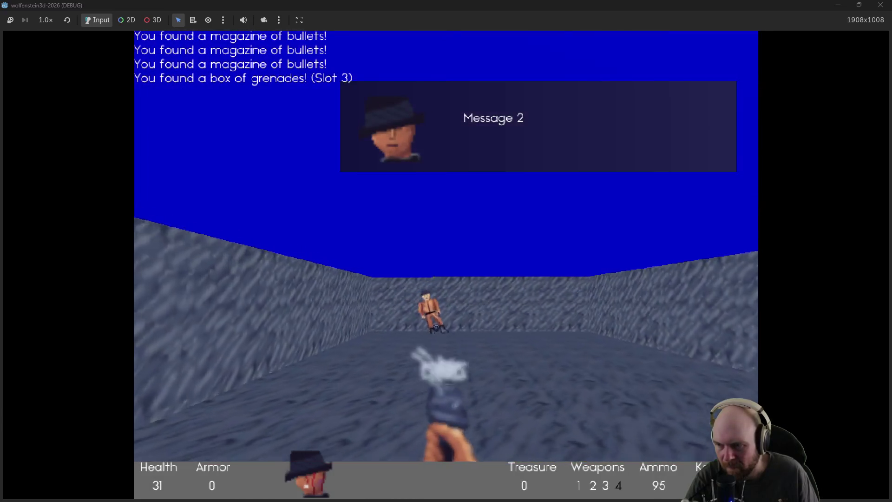
key("3")
key("Right")
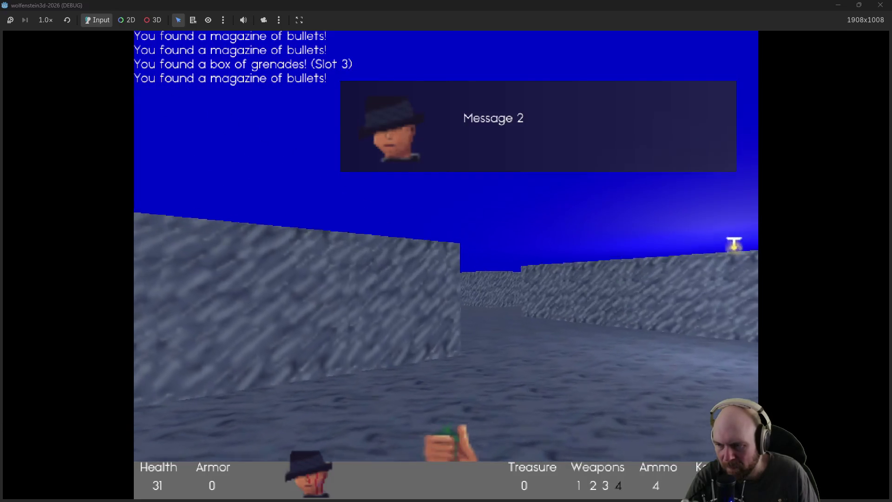
key("ctrl")
key("Left")
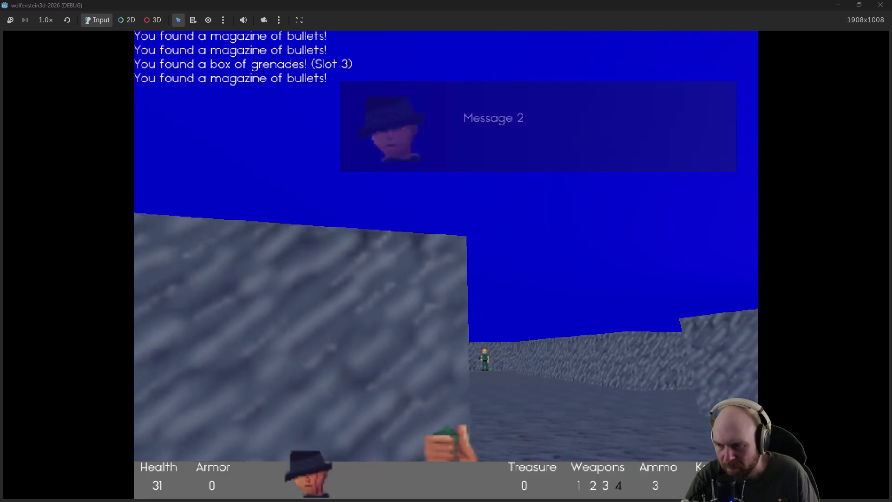
key("Right")
key("ctrl")
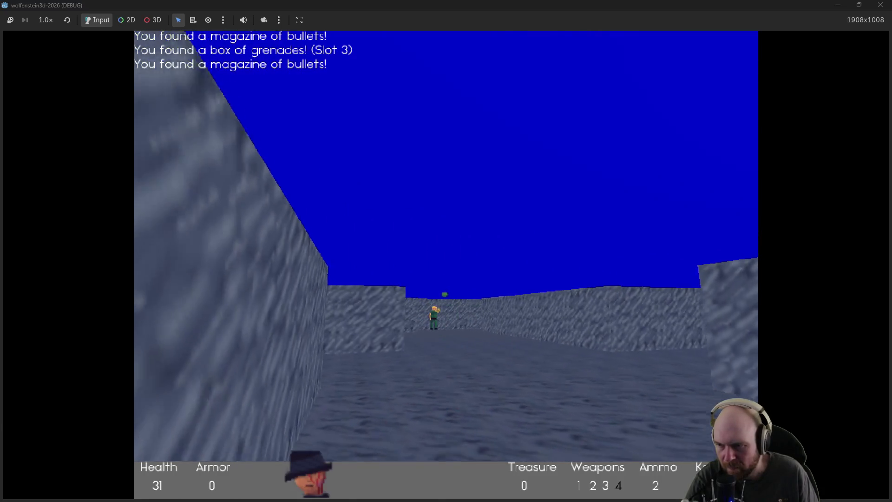
key("Up")
key("ctrl")
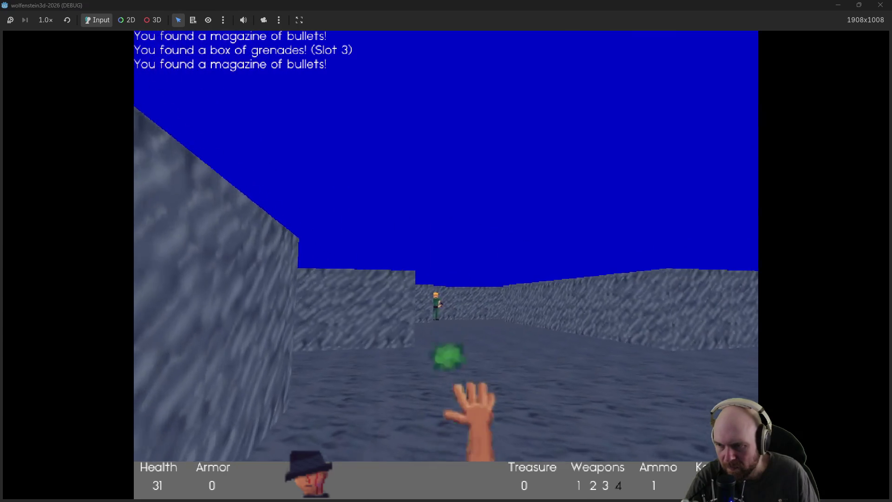
Step: Turn into the new corridor and shoot the approaching guard dead
key("Down")
key("Right")
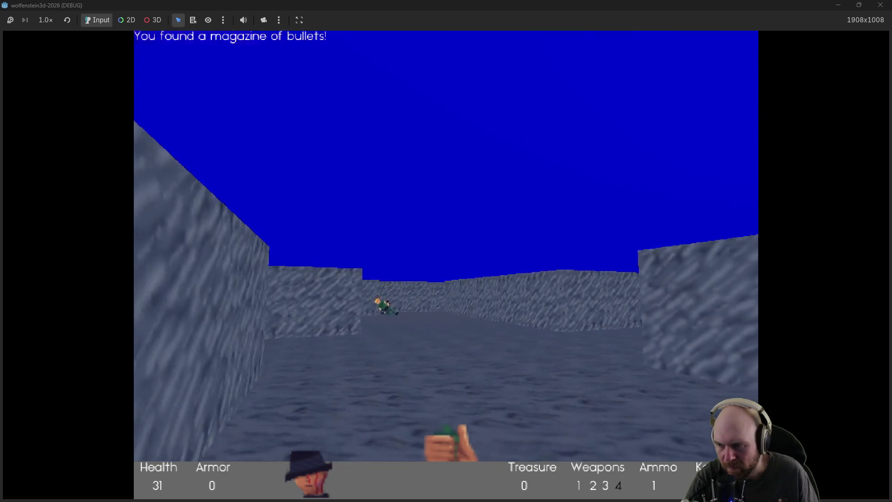
key("Right")
key("Up")
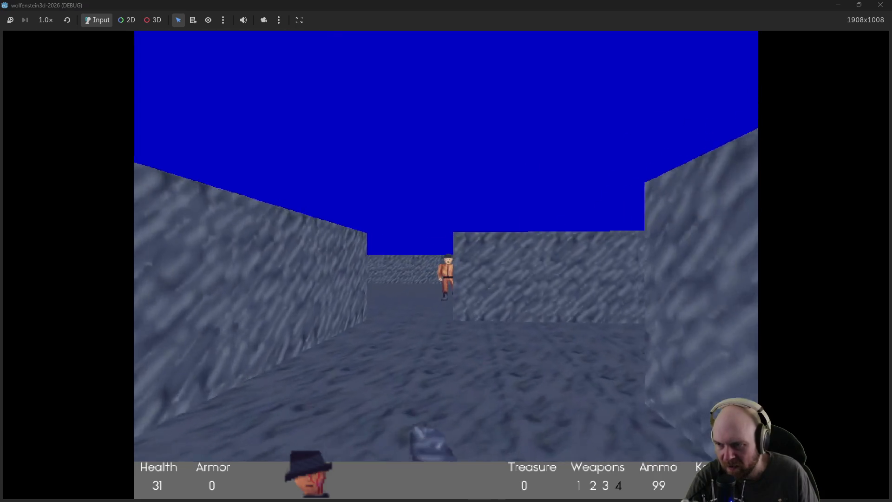
key("ctrl")
key("Up")
key("ctrl")
key("Left")
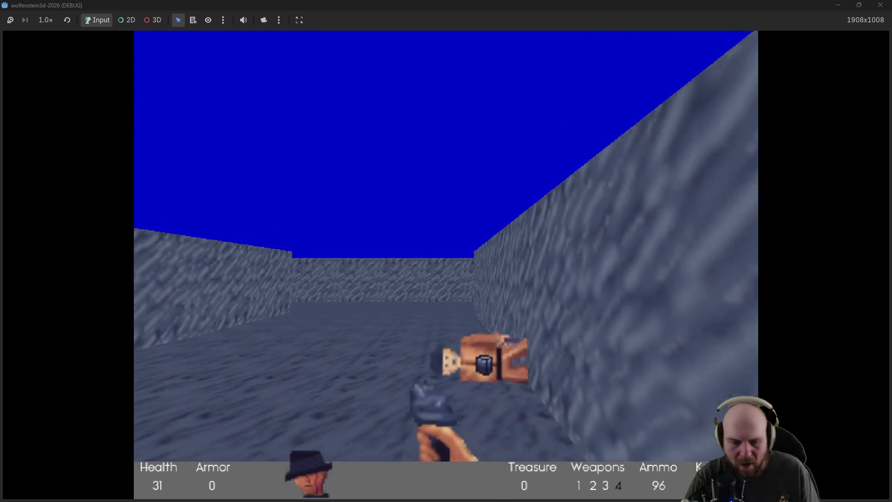
Step: Walk up the stone corridor into the open room toward the right-hand wall
key("Right")
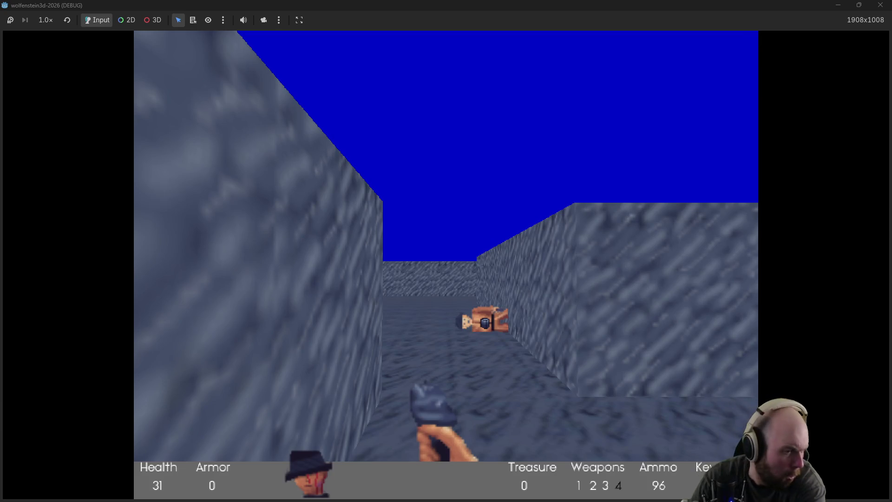
key("Right")
key("Up")
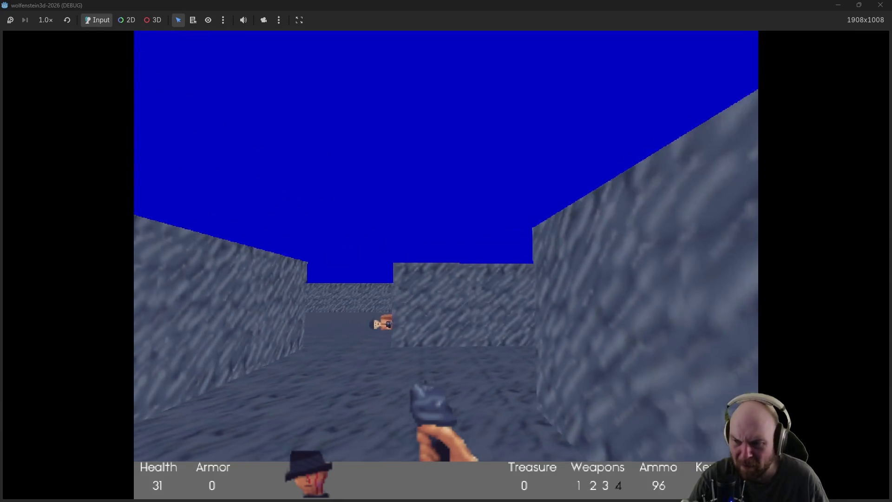
key("Right")
key("Right")
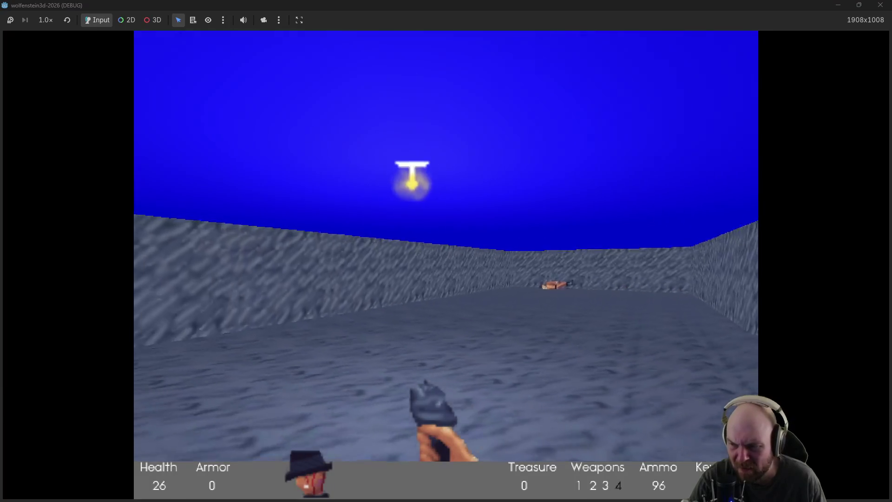
key("Up")
key("Up")
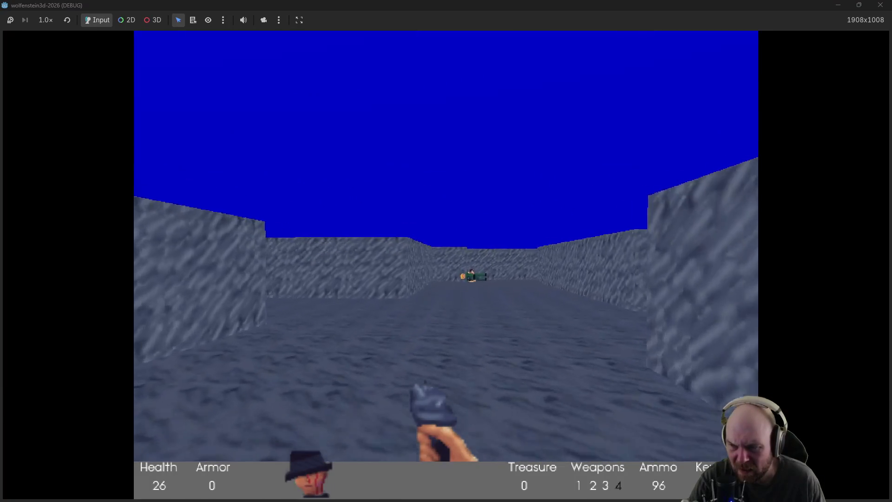
key("Right")
key("Left")
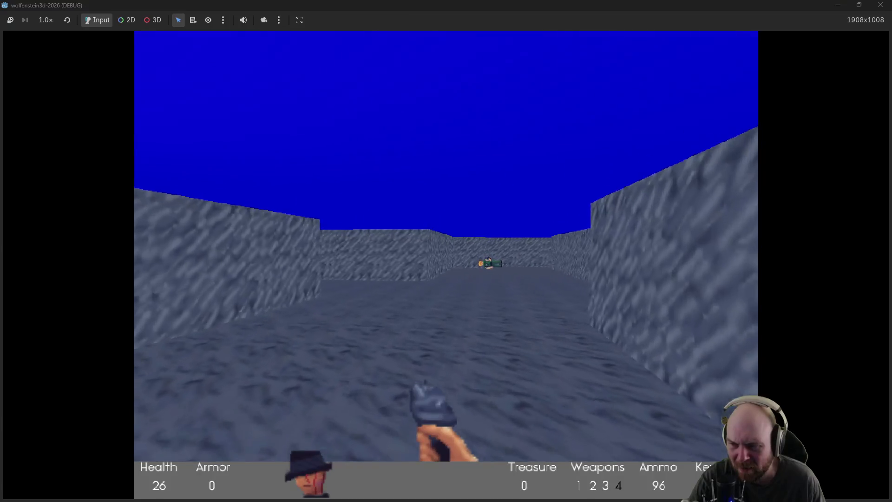
key("Up")
key("Right")
key("Up")
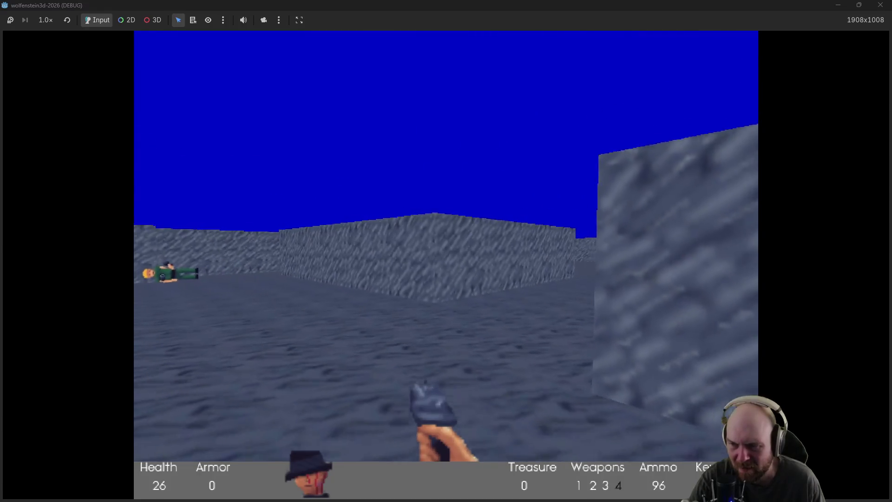
key("Left")
key("Up")
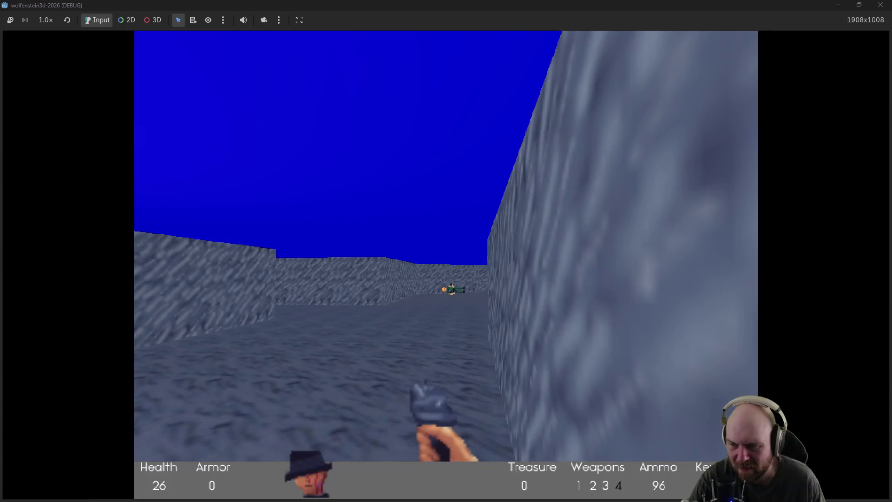
Step: Glance at the Obsidian plan notes, then return to the game and fire at the guard
key("alt+Tab")
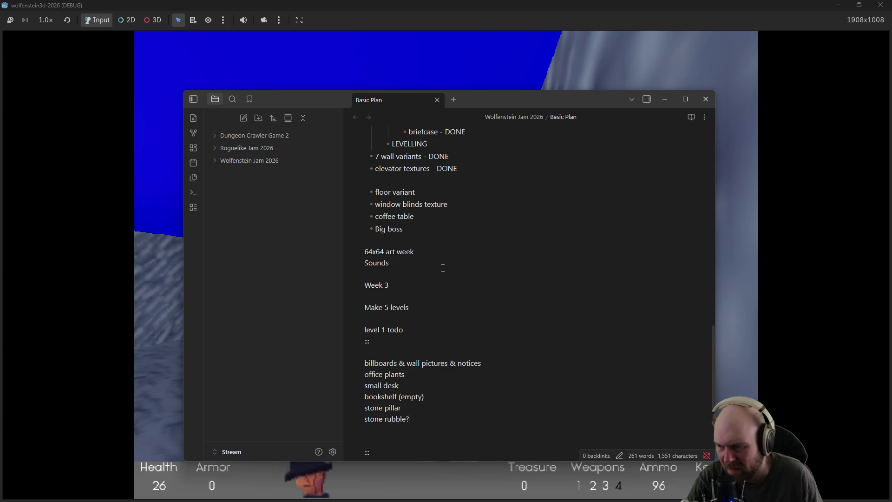
key("alt+Tab")
key("ctrl")
key("Left")
key("ctrl")
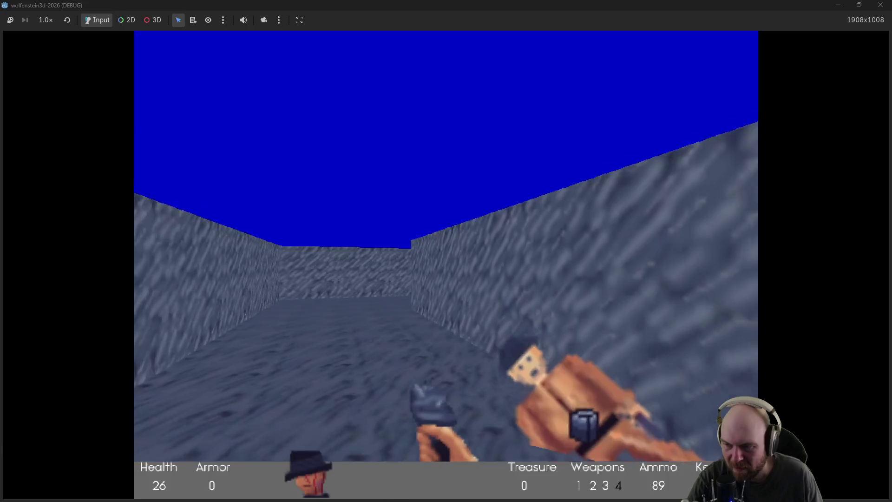
Step: Shoot the approaching guard, pick up its ammo, and fire on the guards in the corridor
key("Left")
key("ctrl")
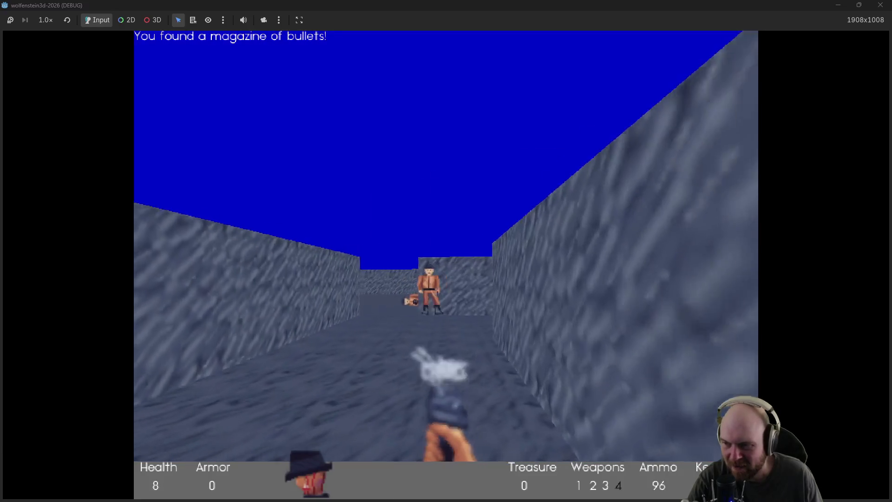
key("Up")
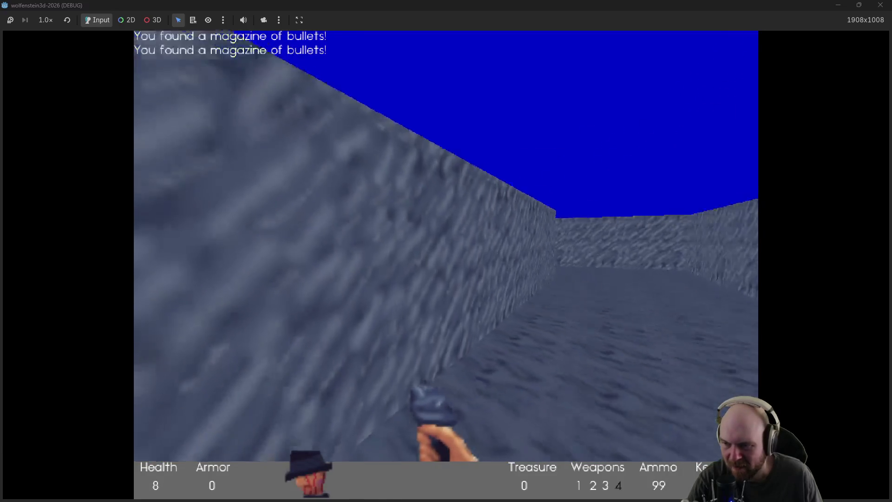
key("Right")
key("ctrl")
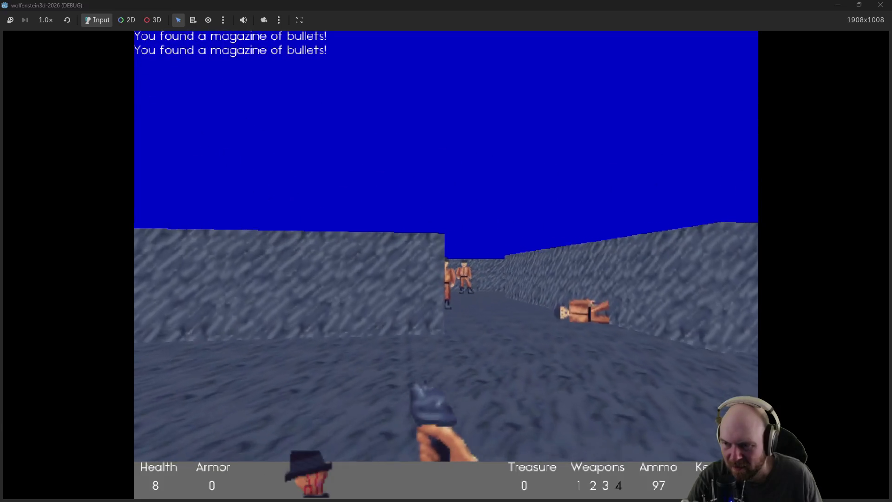
key("Up")
Step: Advance down the corridor finishing off the guard and collecting the dropped magazines
key("Left")
key("Up")
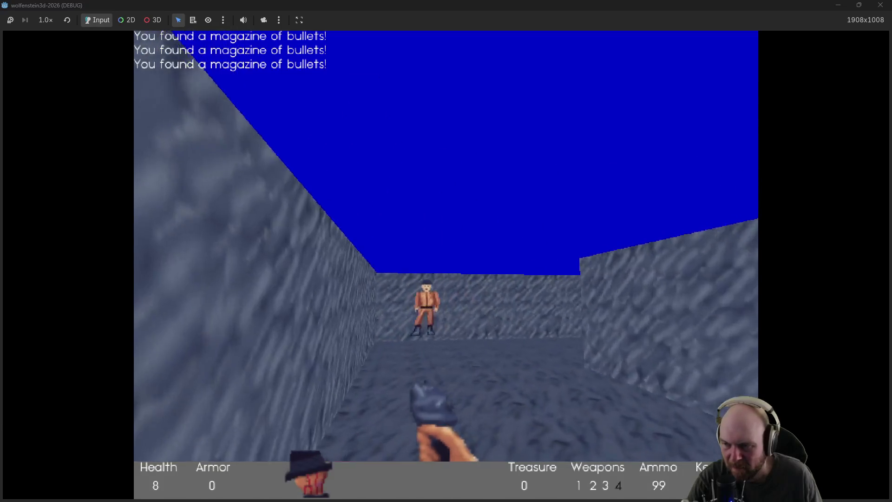
key("ctrl")
key("ctrl")
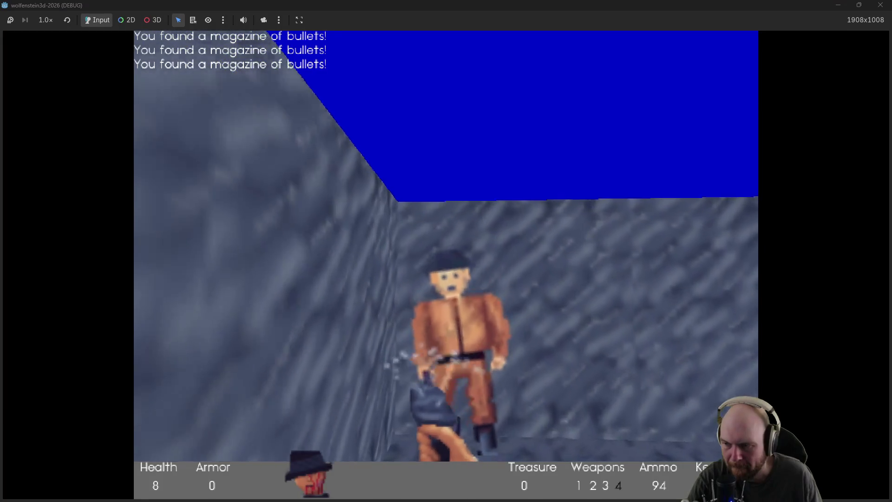
key("Up")
key("ctrl")
key("ctrl")
key("Up")
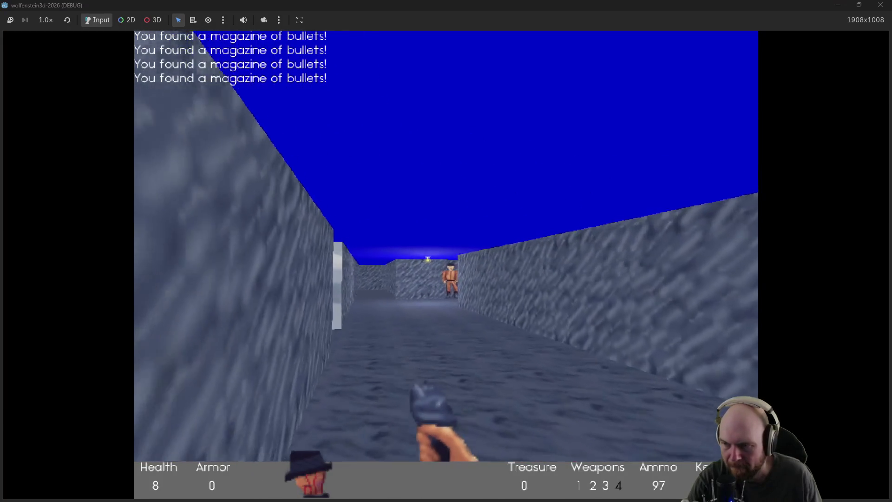
key("Up")
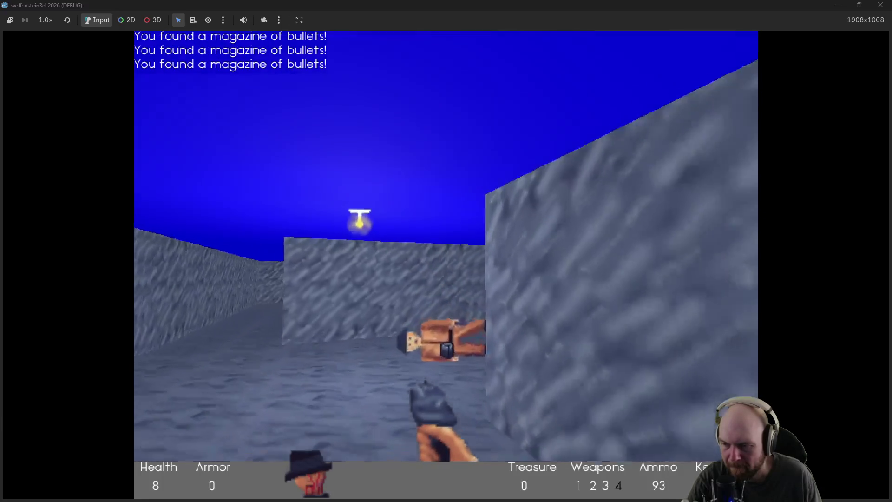
key("alt+Tab")
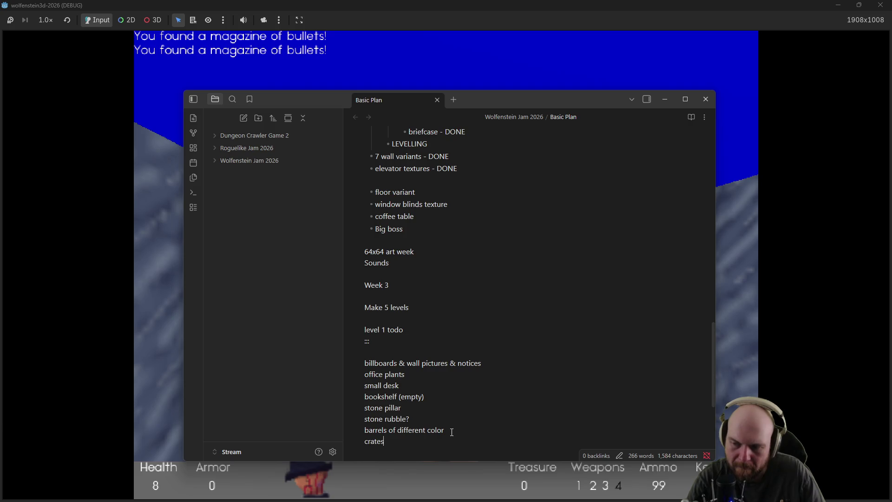
Step: Put the notes away and give focus back to the running game
left_click(164, 292)
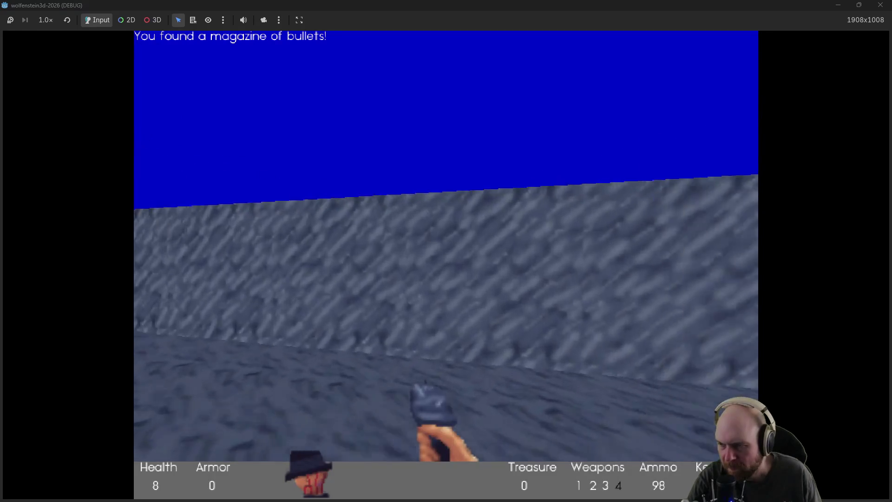
Step: Shoot down the guards in the corridor and the open room with the mouse
left_click(446, 251)
left_click(446, 251)
left_click(446, 251)
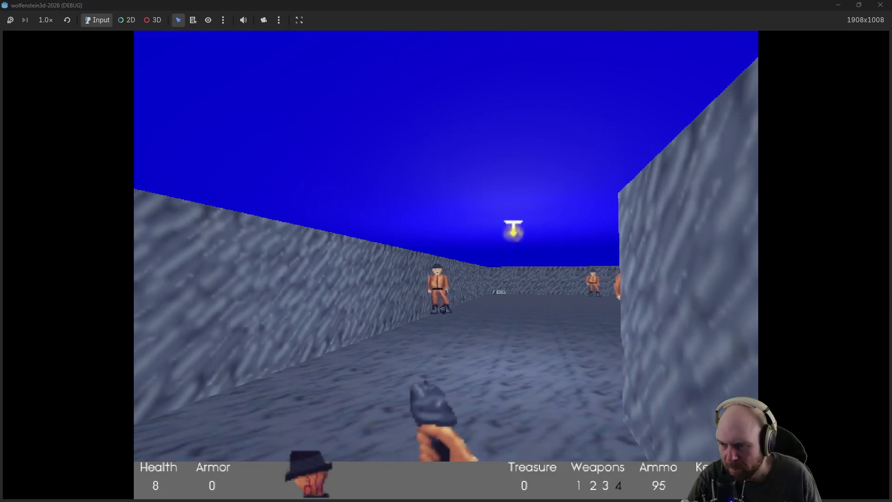
left_click(446, 251)
left_click(446, 251)
left_click(446, 251)
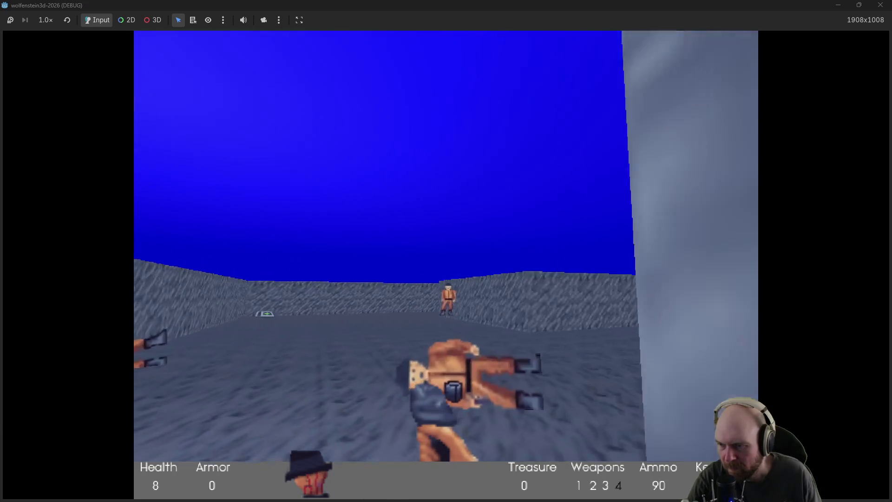
left_click(446, 251)
left_click(446, 251)
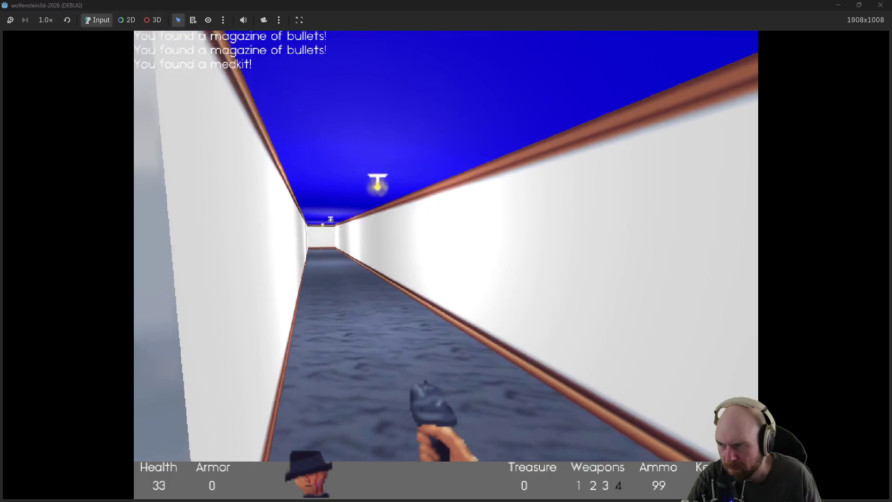
Step: Fire down the white corridor and look around the barrel room, long corridor and medkit room
key("ctrl")
key("ctrl")
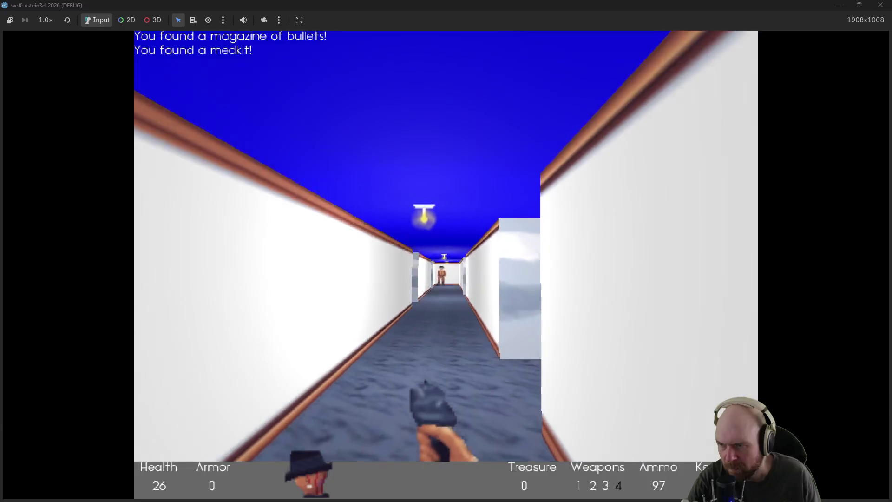
key("ctrl")
key("Right")
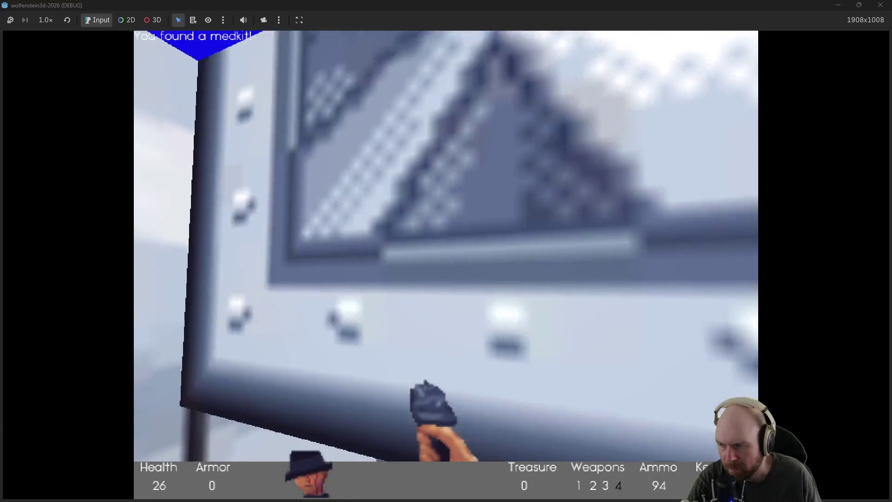
key("Right")
key("Left")
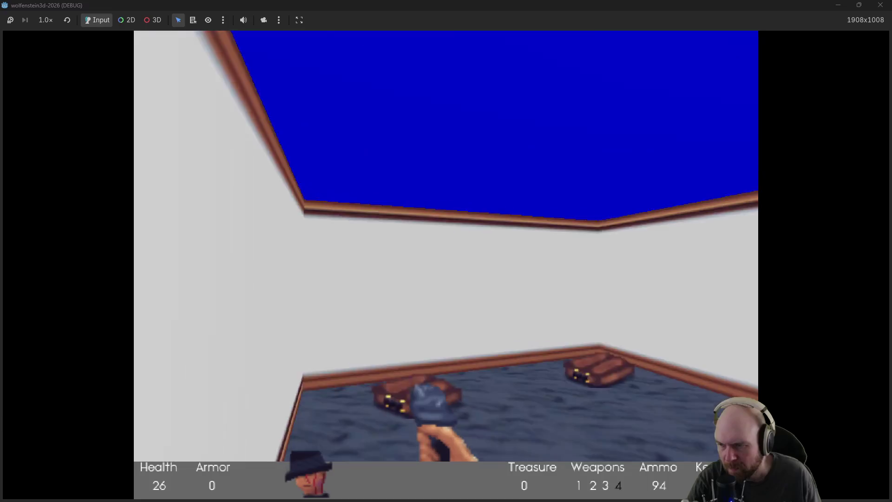
key("Right")
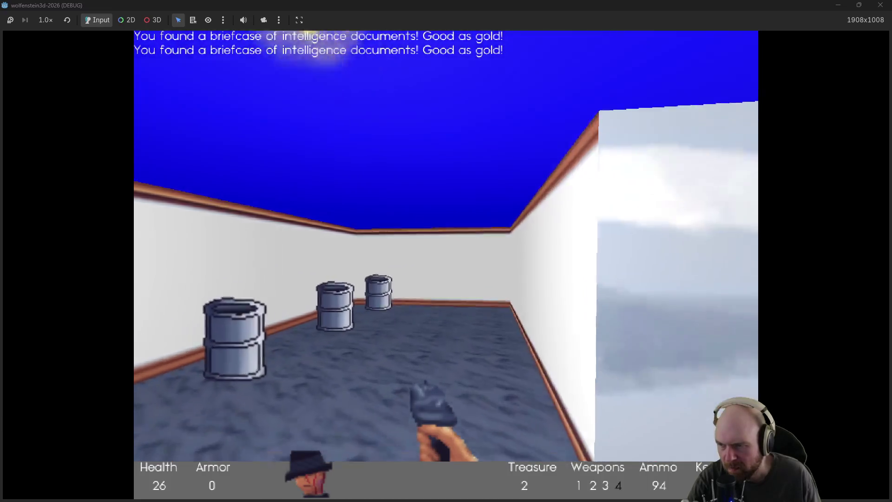
key("Right")
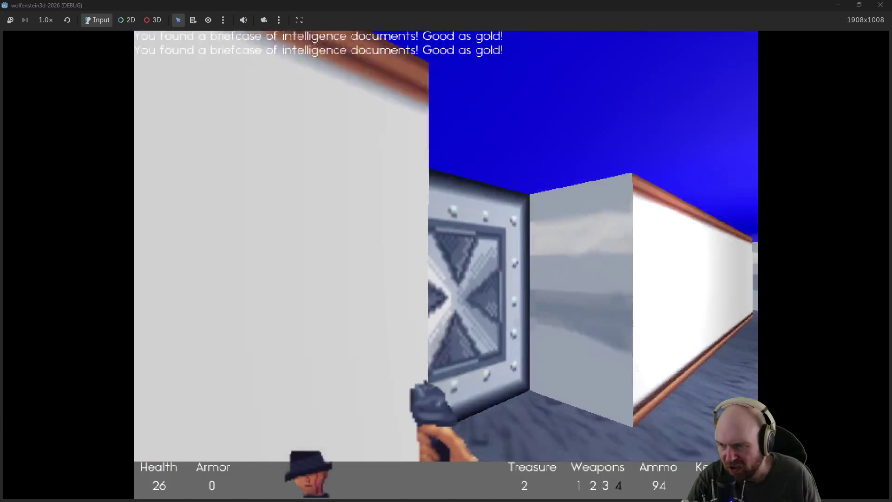
key("Right")
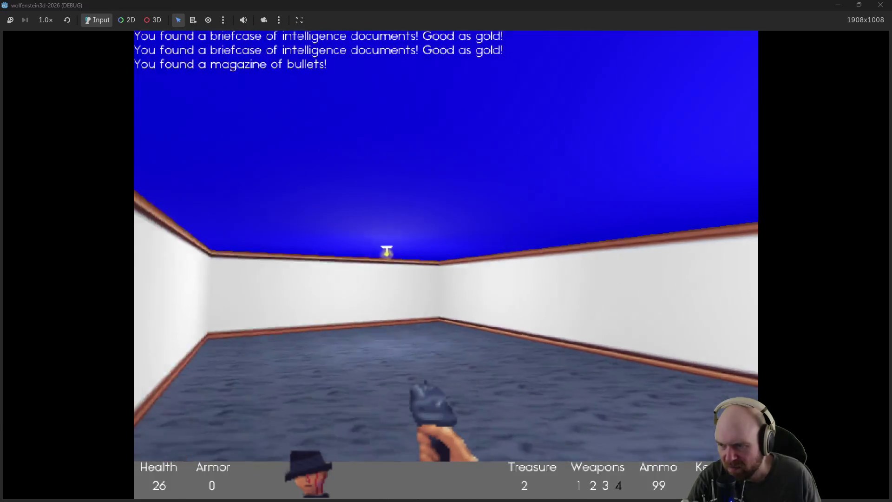
key("Right")
key("Left")
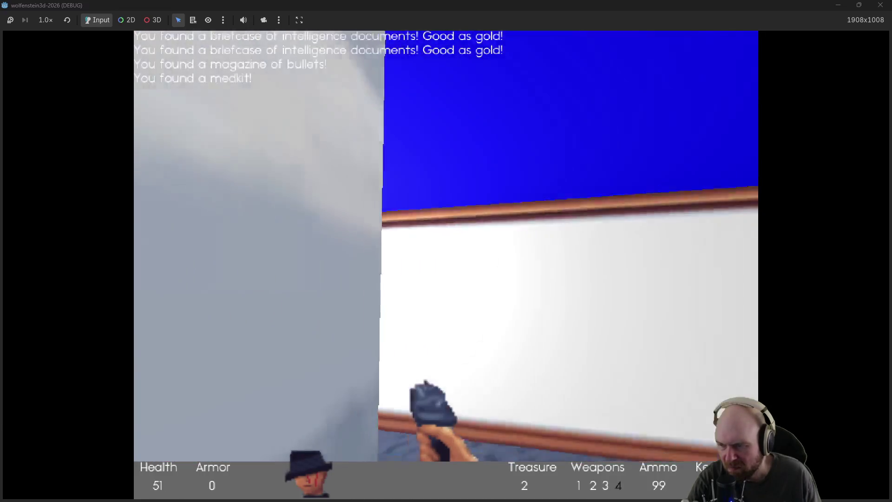
Step: Add 'wooden chair' to the level 1 todo in Obsidian and return to the game
key("alt+Tab")
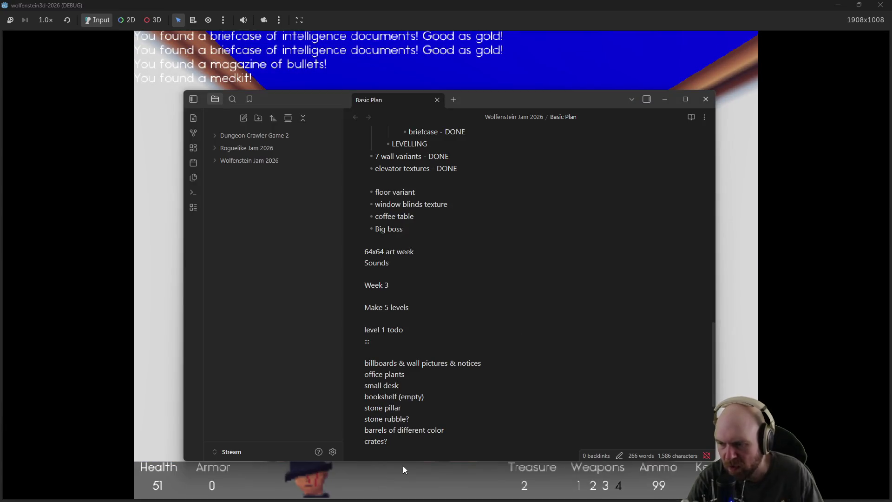
type("wooden chair")
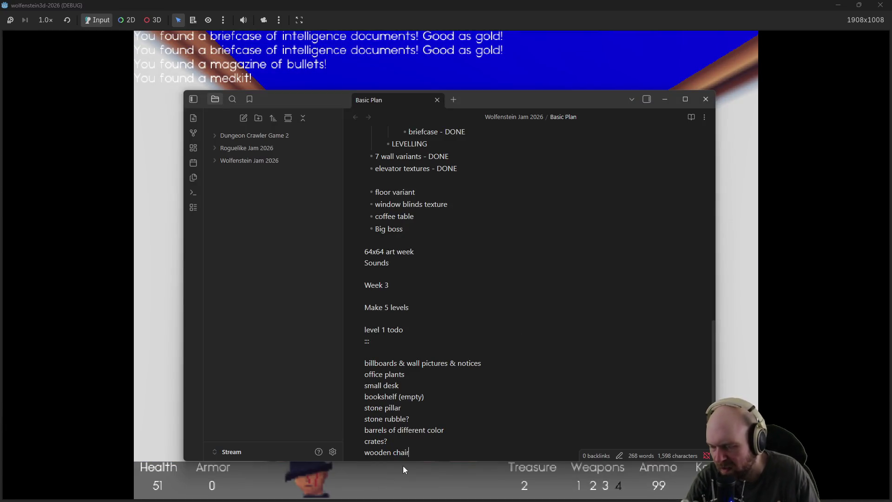
key("alt+Tab")
key("ctrl")
key("Right")
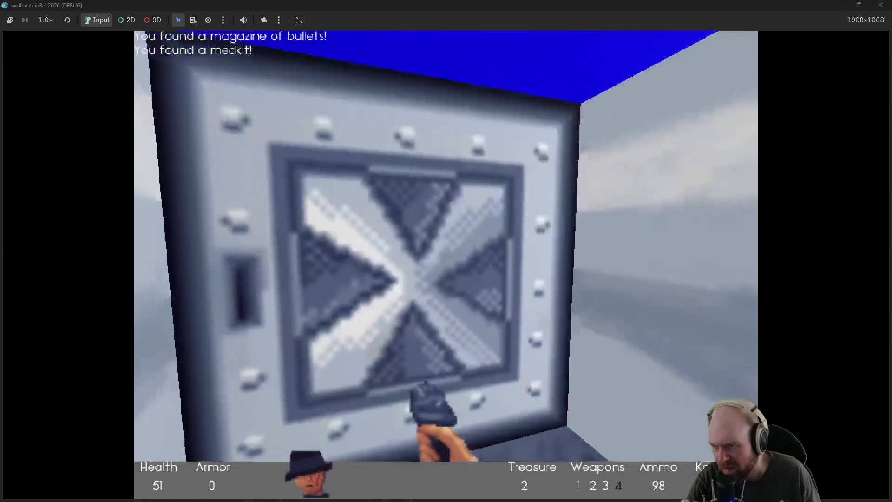
Step: Open the riveted door, grab the corridor magazine, and turn toward the guard room
key("space")
key("Up")
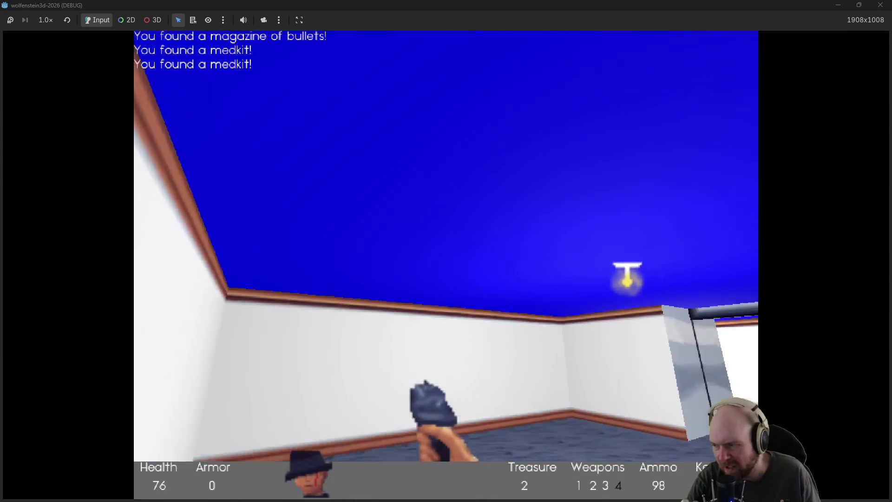
key("Right")
key("Up")
key("Right")
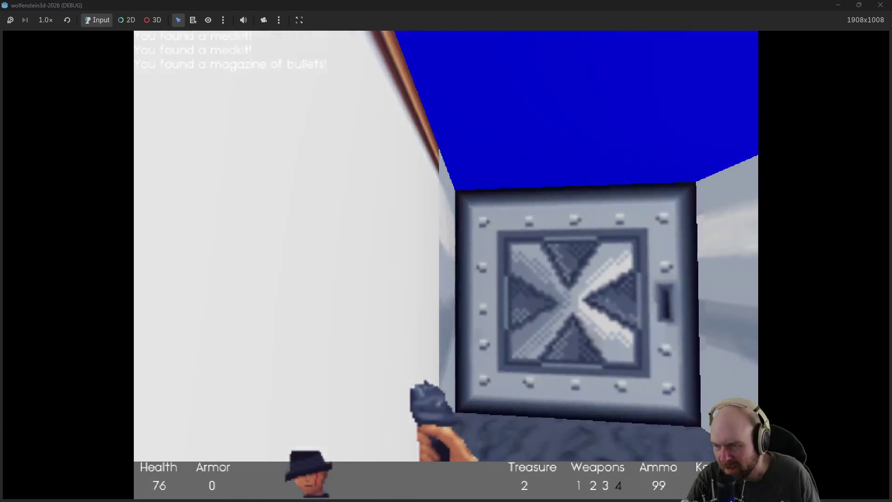
key("Right")
key("Up")
key("Left")
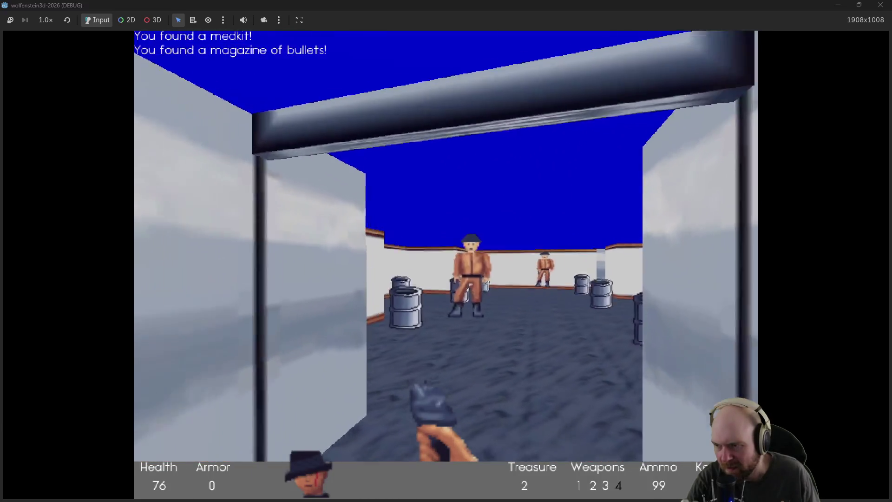
Step: Shoot the guard in the guard room and walk past it into the corridor
key("Up")
key("ctrl")
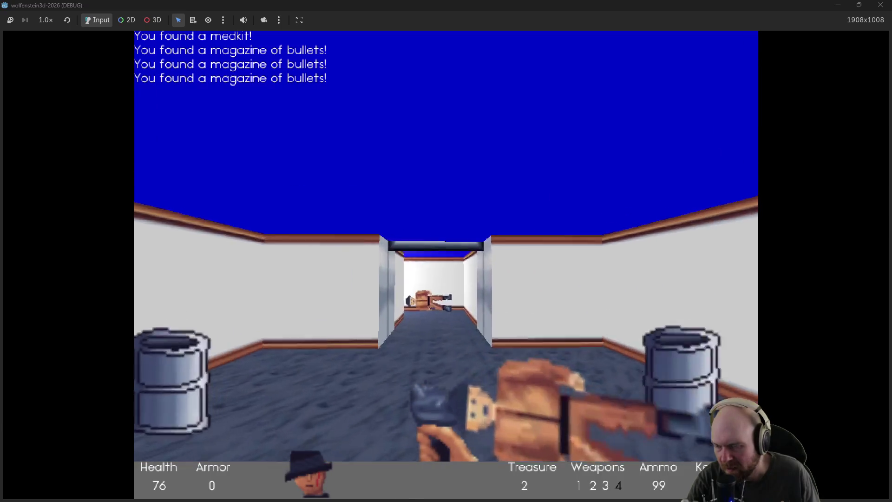
key("Up")
key("Right")
key("Left")
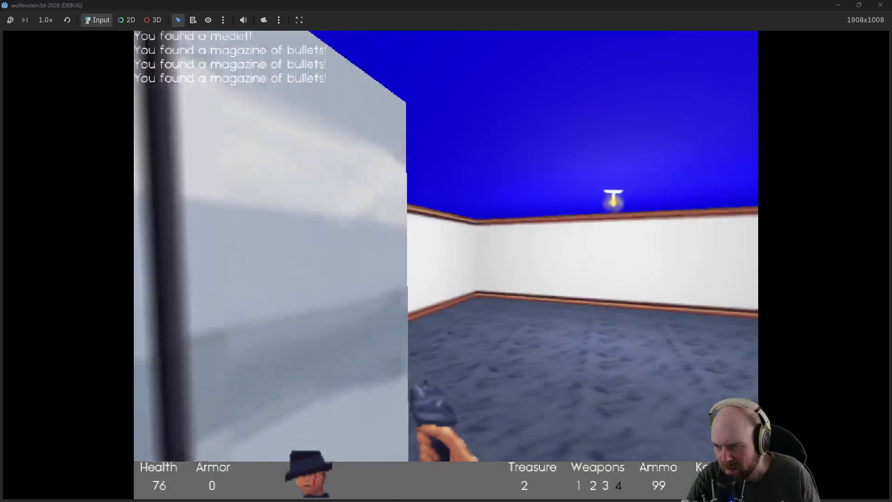
key("Up")
key("Left")
key("Right")
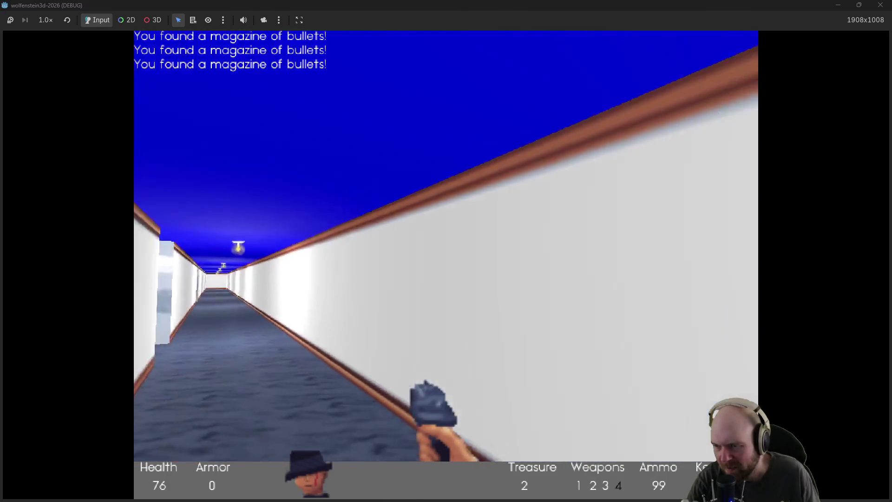
Step: Note 'full size lamp' in the level plan, then resume walking the corridor
key("alt+Tab")
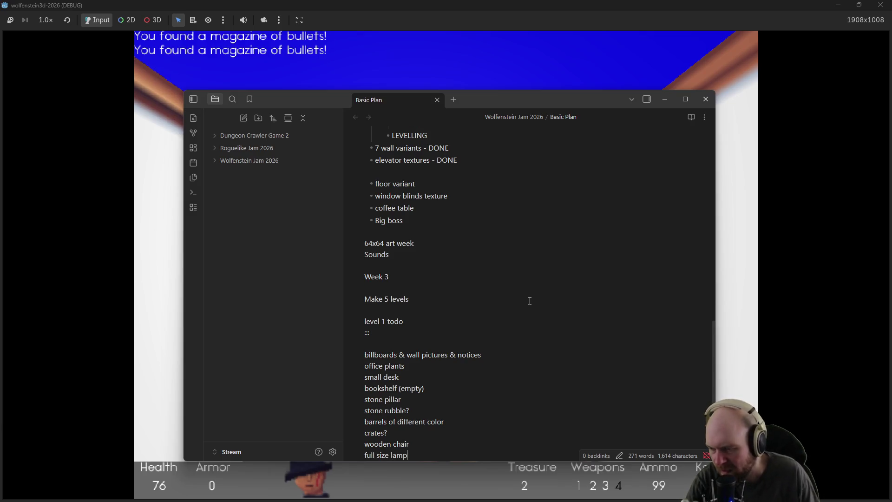
key("alt+Tab")
key("Up")
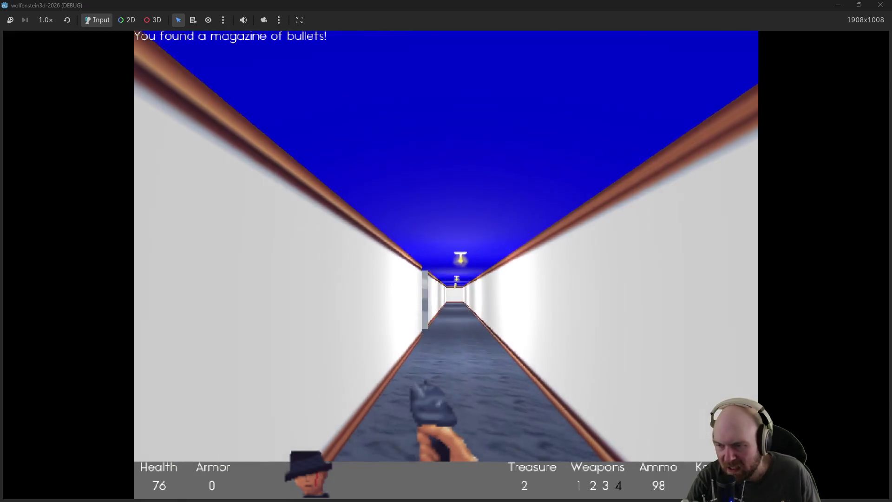
Step: Walk to the end of the white corridor and shoot the guard in the side passage
key("Down")
key("Up")
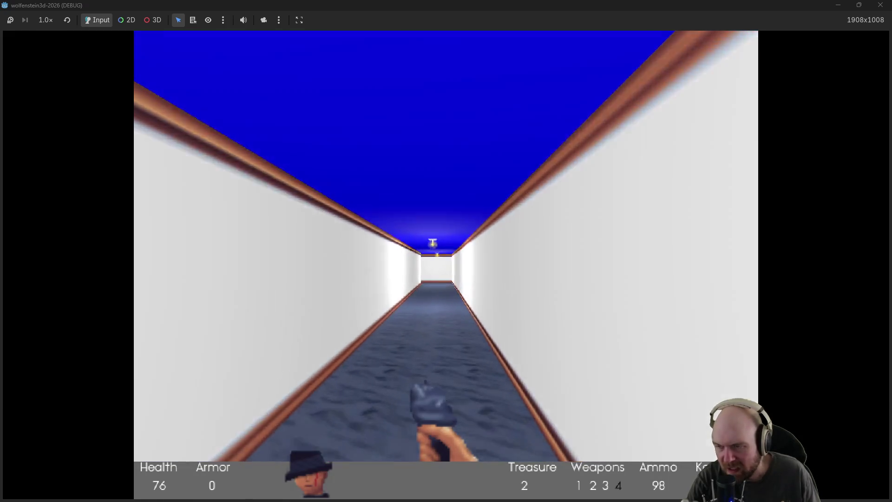
key("Up")
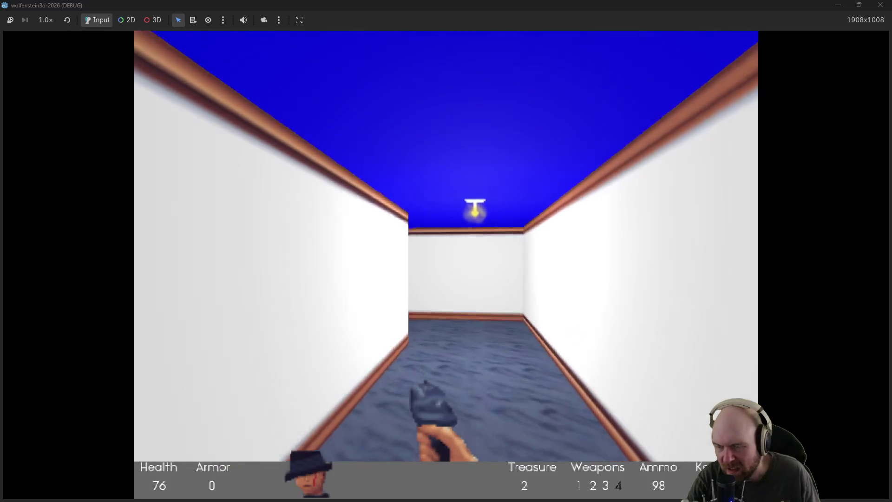
key("Right")
key("Right")
key("ctrl")
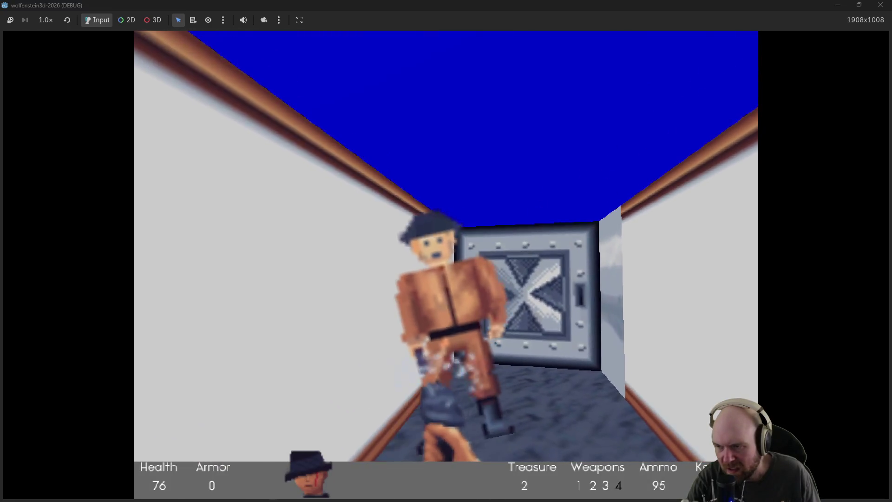
Step: Grab the magazine, open the steel door, gun down the stone-room guards, and enter the next room
key("Up")
key("space")
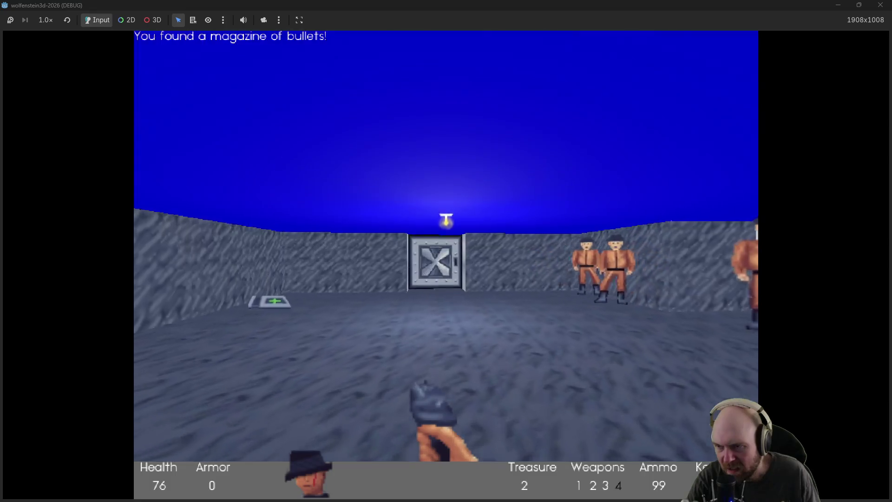
key("ctrl")
key("Down")
key("ctrl")
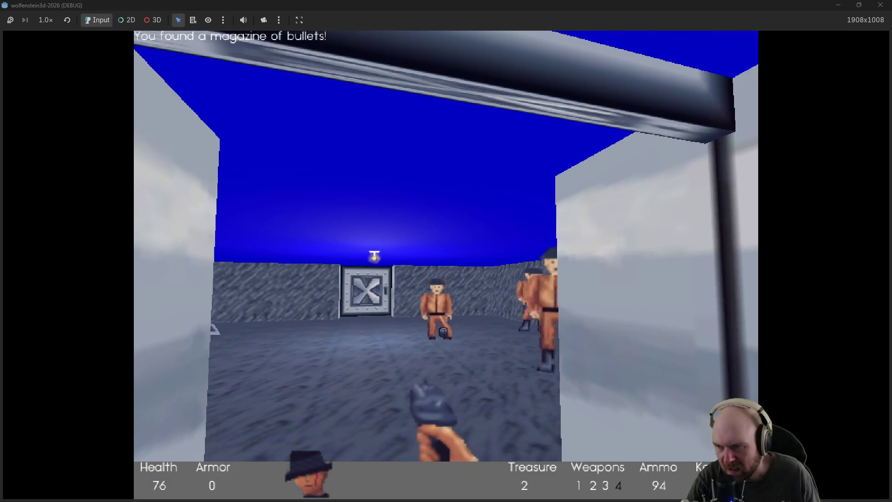
key("ctrl")
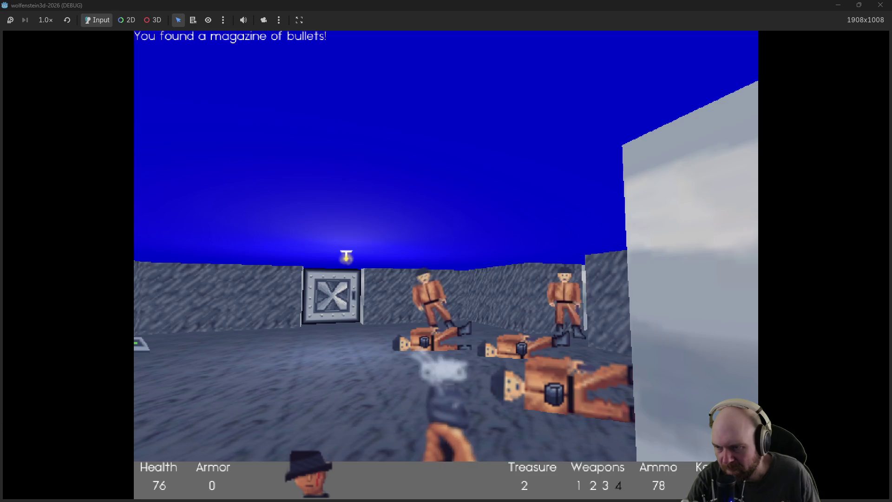
key("Up")
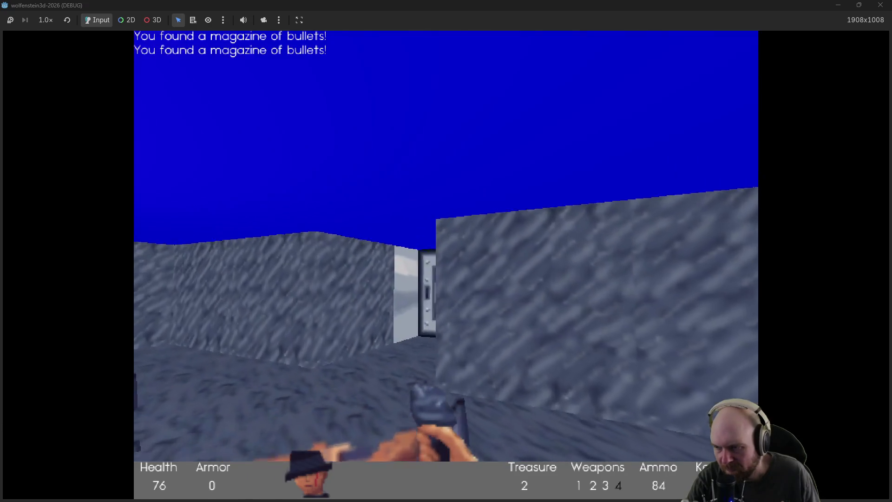
key("Up")
key("Right")
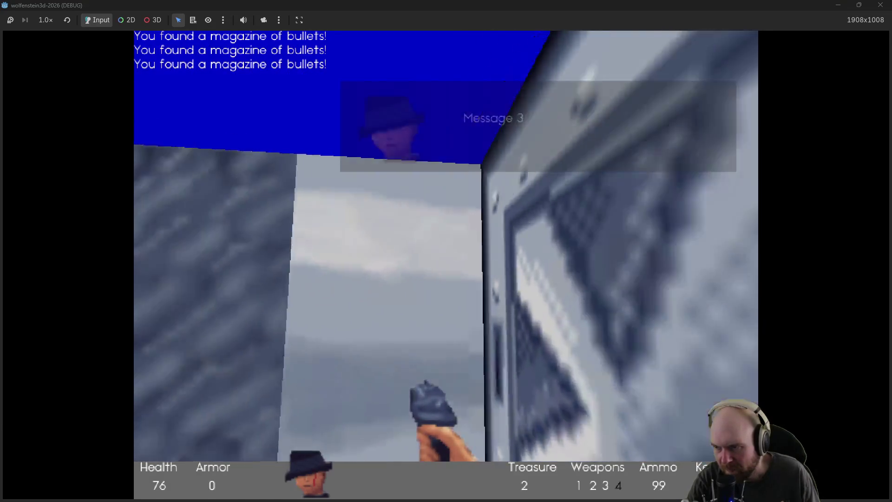
Step: Pick up the medkit and open the steel door into the guard room
key("Up")
key("Right")
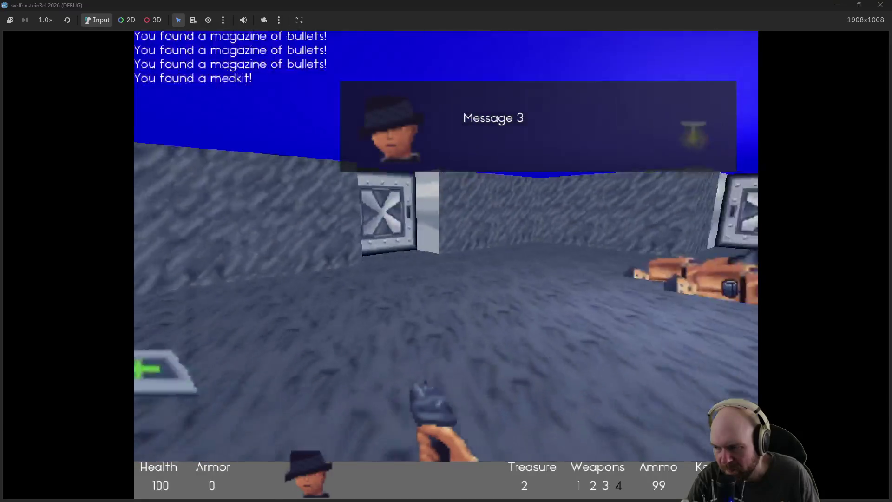
key("Up")
key("space")
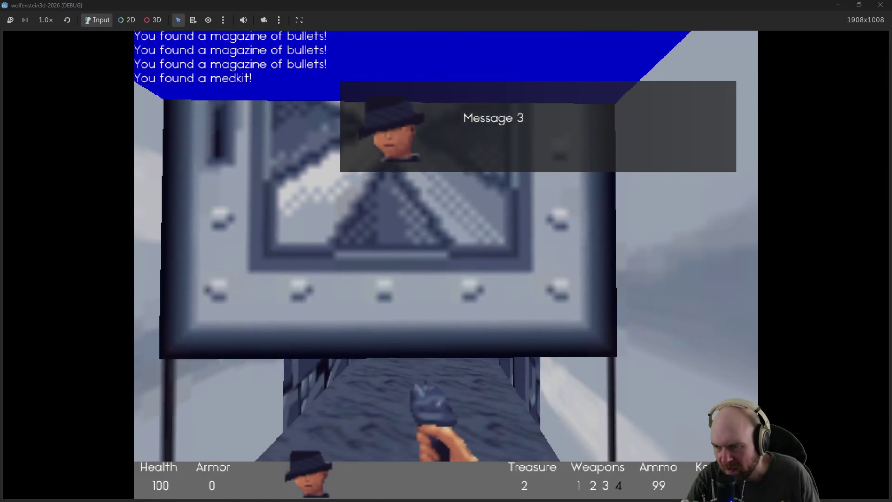
key("ctrl")
Step: Fire at the guards, pushing into the room and retreating to the corridor
key("Left")
key("ctrl")
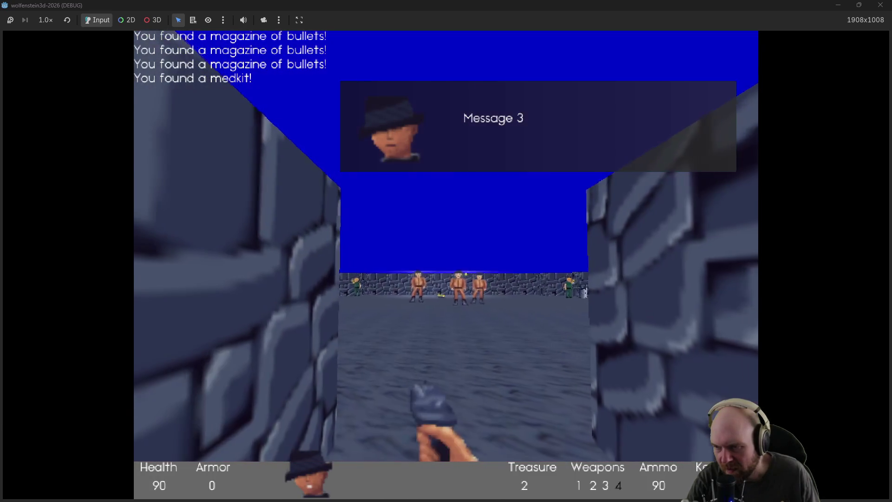
key("ctrl")
key("Left")
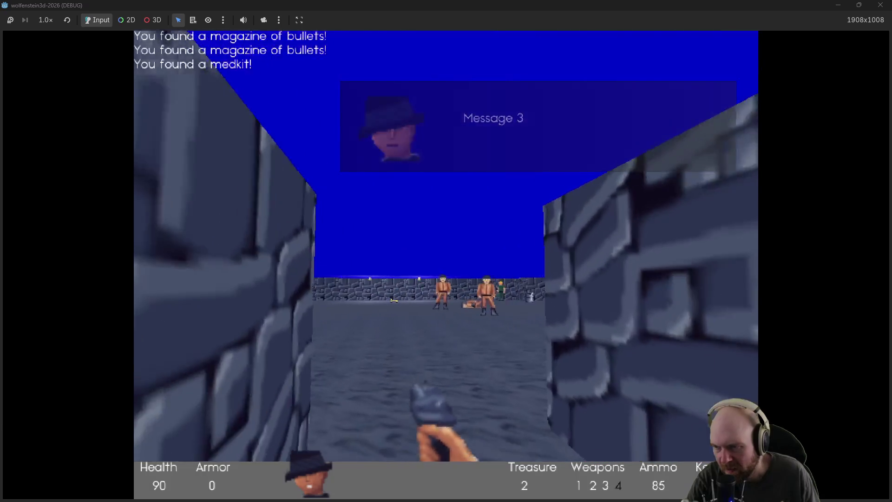
key("ctrl")
key("Up")
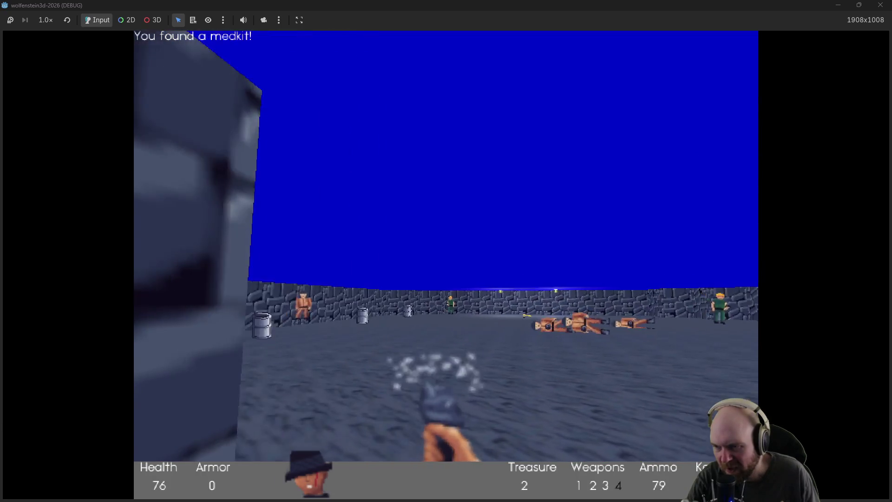
key("Down")
key("ctrl")
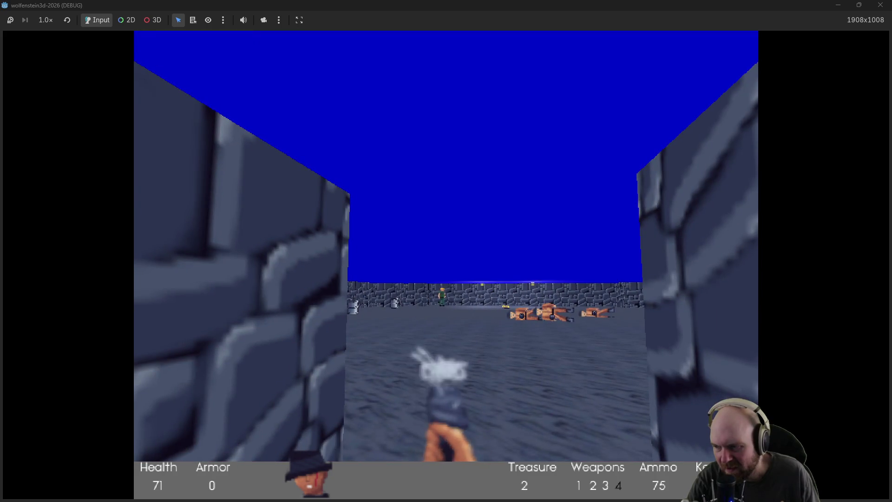
key("Up")
key("ctrl")
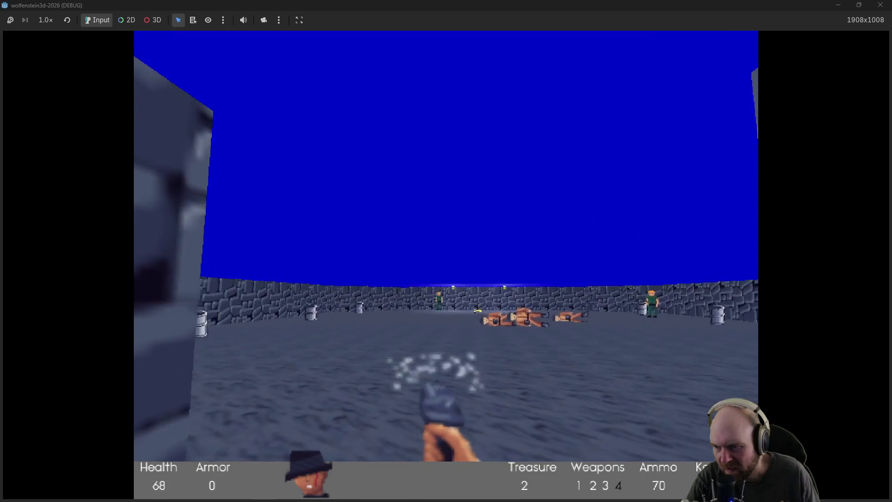
Step: Turn right and left, shooting the remaining guards while backing toward the corridor
key("Right")
key("ctrl")
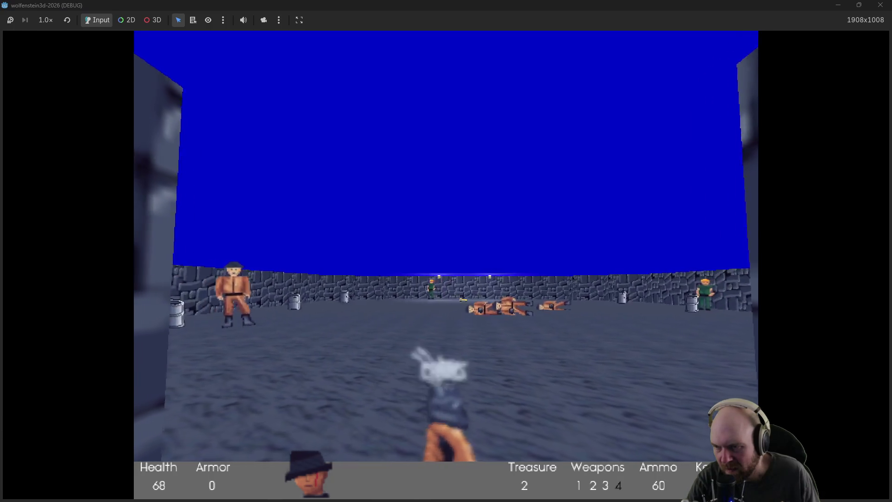
key("Down")
key("ctrl")
key("Left")
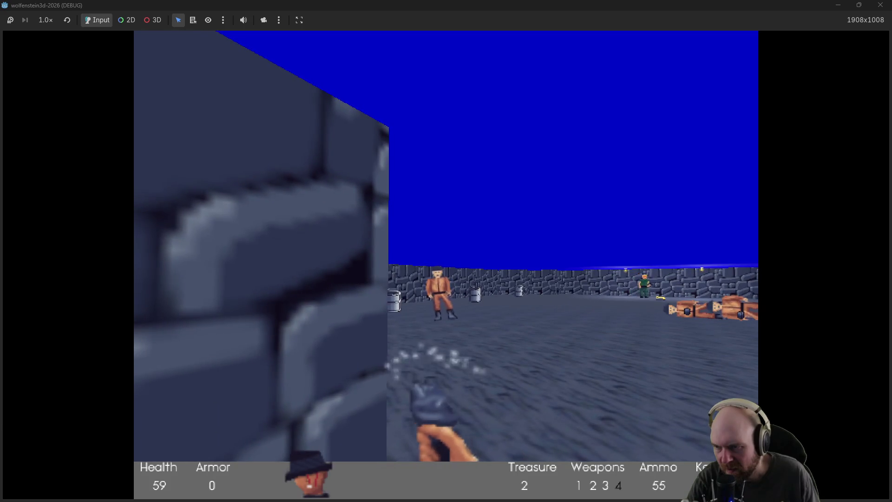
key("Right")
key("ctrl")
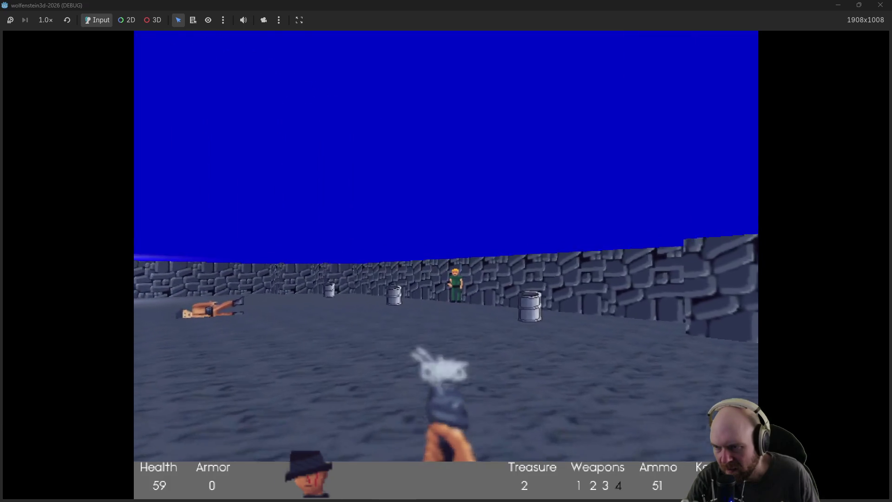
key("Left")
key("ctrl")
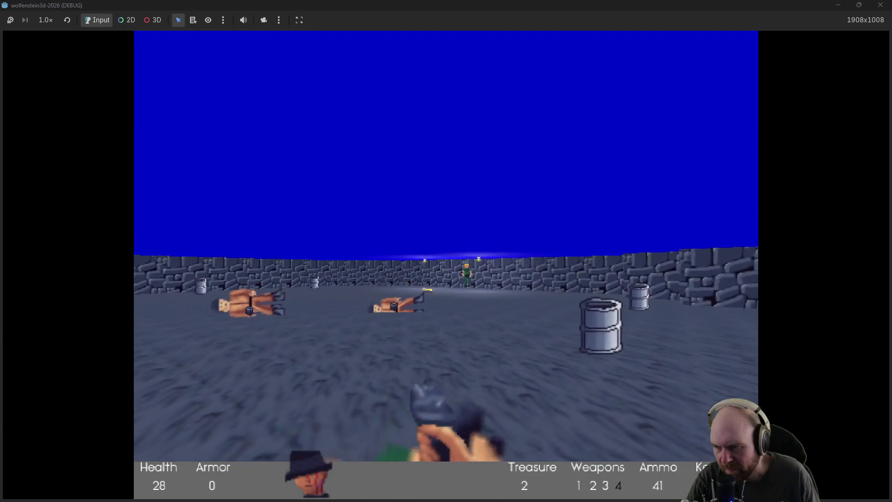
Step: Kill the agent, pick up the Gold Key and collect the magazines around his body
key("Up")
key("Up")
key("ctrl")
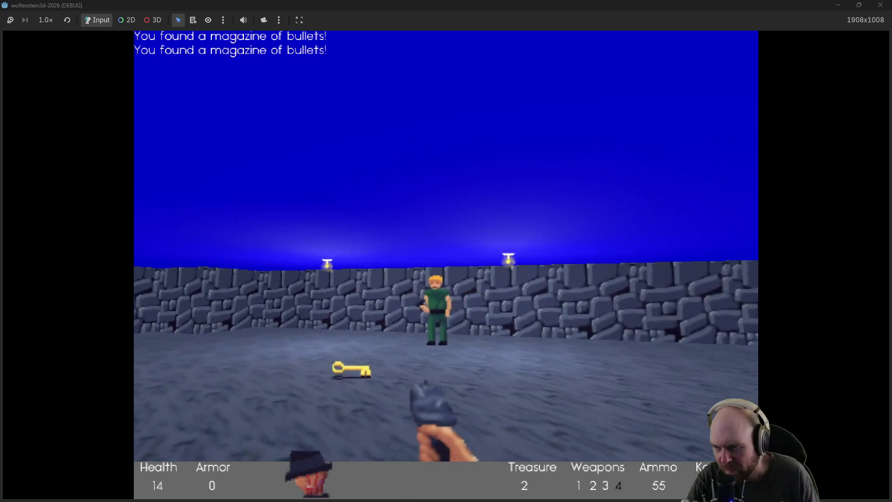
key("ctrl")
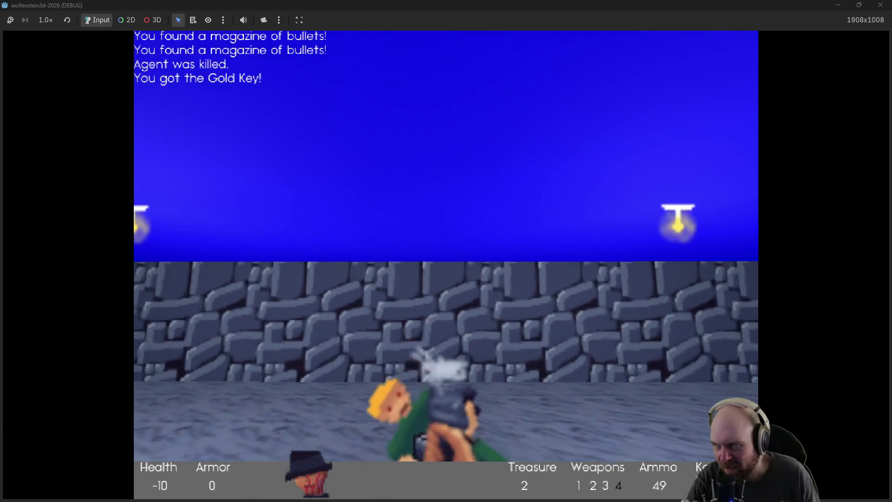
key("Left")
key("Up")
key("Left")
key("Up")
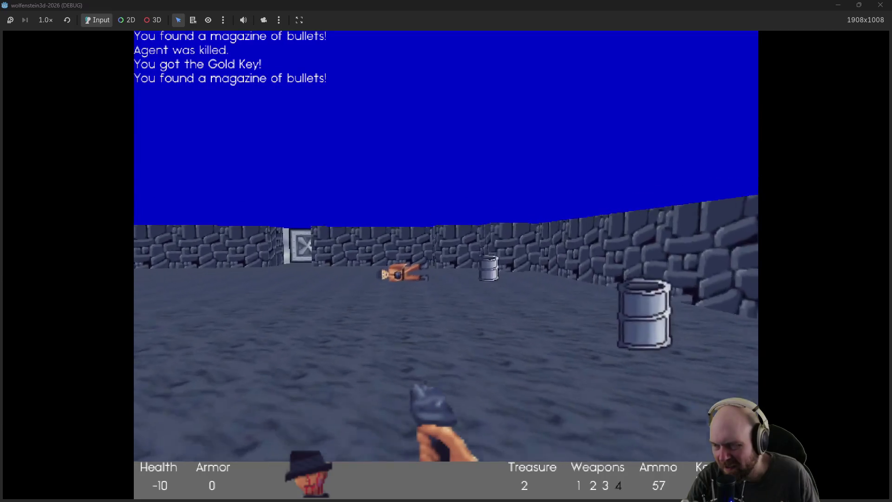
key("Up")
key("Left")
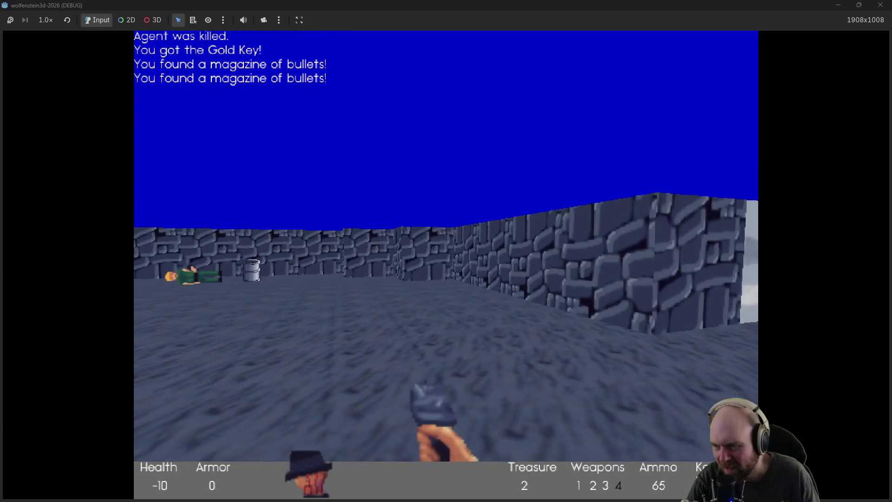
Step: Add 'stack of tires(?)' to the Obsidian to-do notes, then turn toward the steel door
key("alt+Tab")
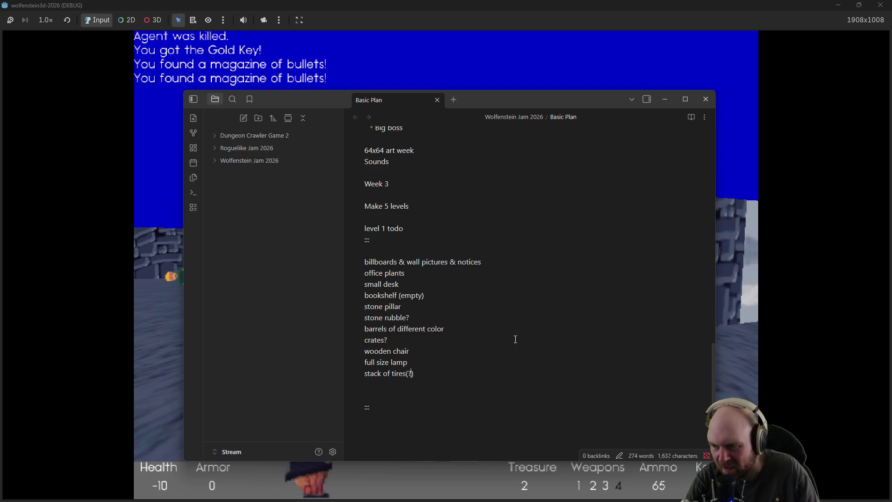
key("alt+Tab")
key("ctrl")
key("Right")
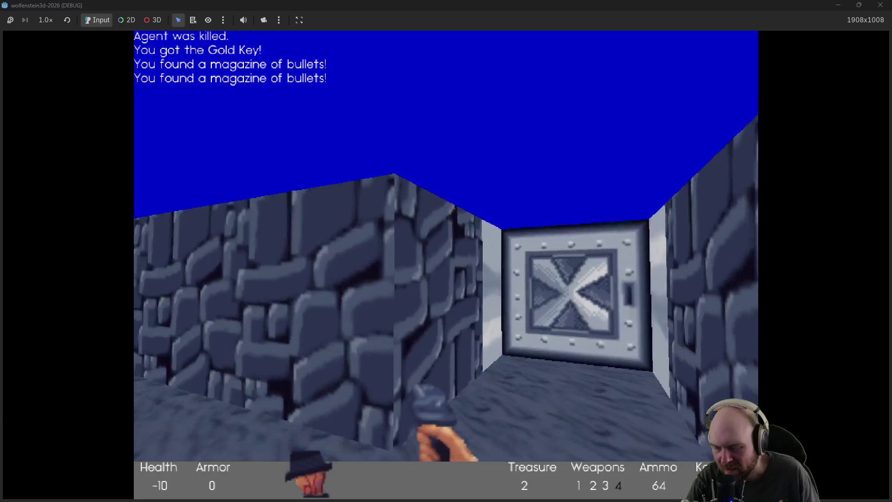
Step: Pick up the medkit, open the steel door and kill the guard inside
key("Up")
key("Up")
key("Left")
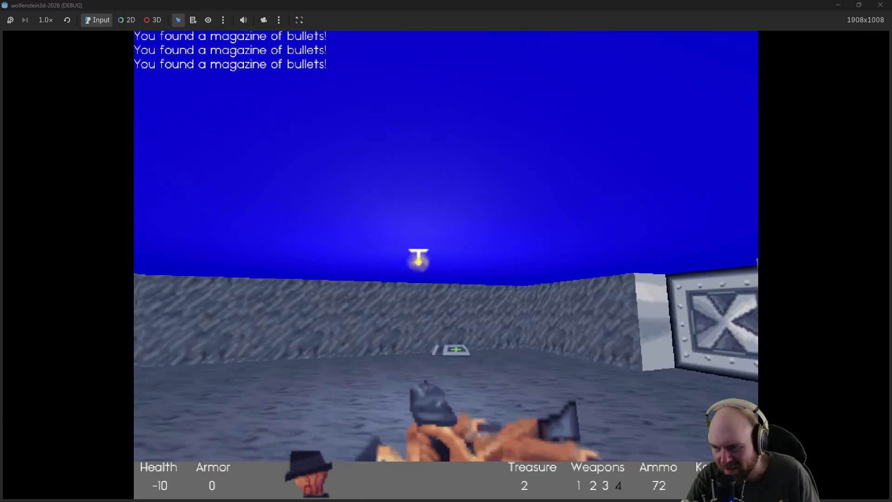
key("Right")
key("Up")
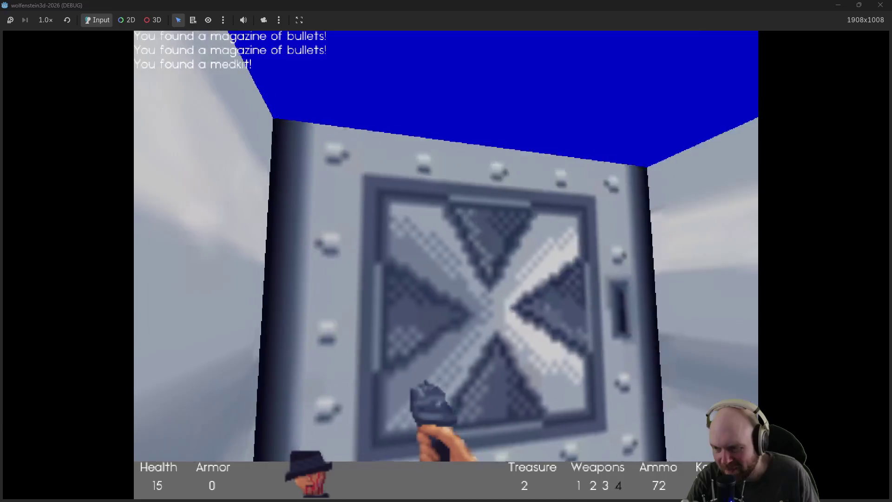
key("space")
key("ctrl")
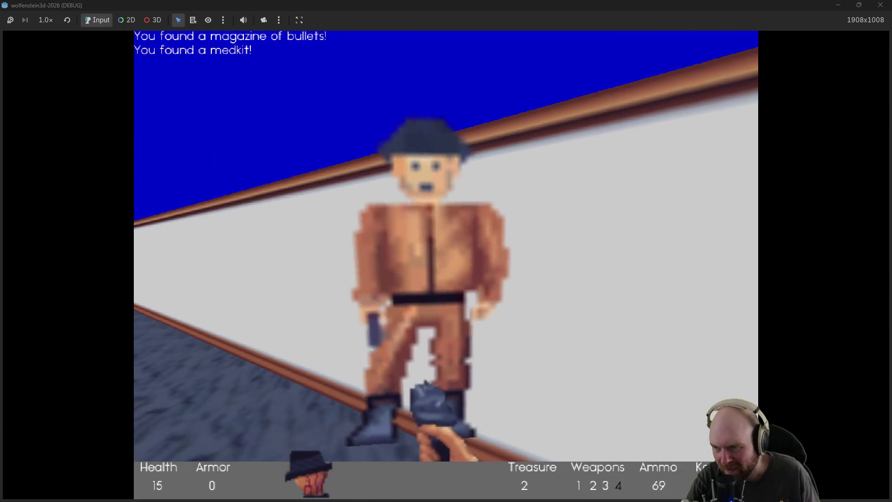
key("ctrl")
key("Up")
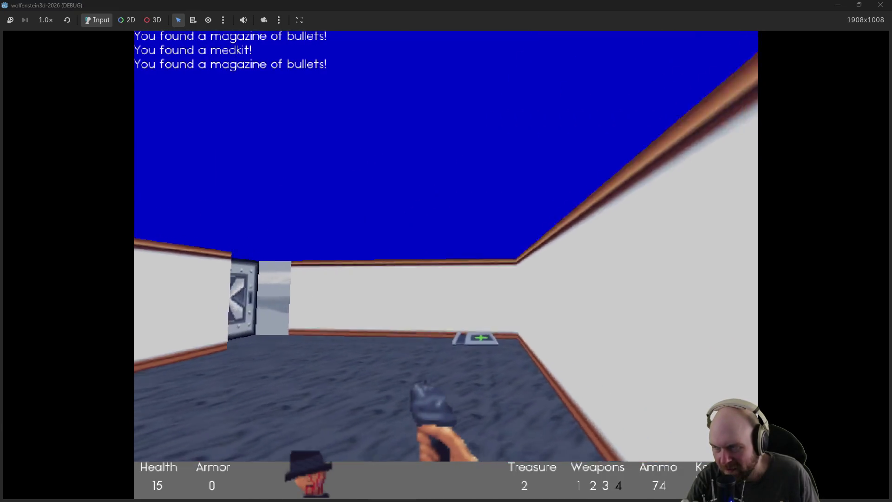
Step: Grab the next medkit, open the steel door and follow the stone corridors to the next door
key("Up")
key("Left")
key("Up")
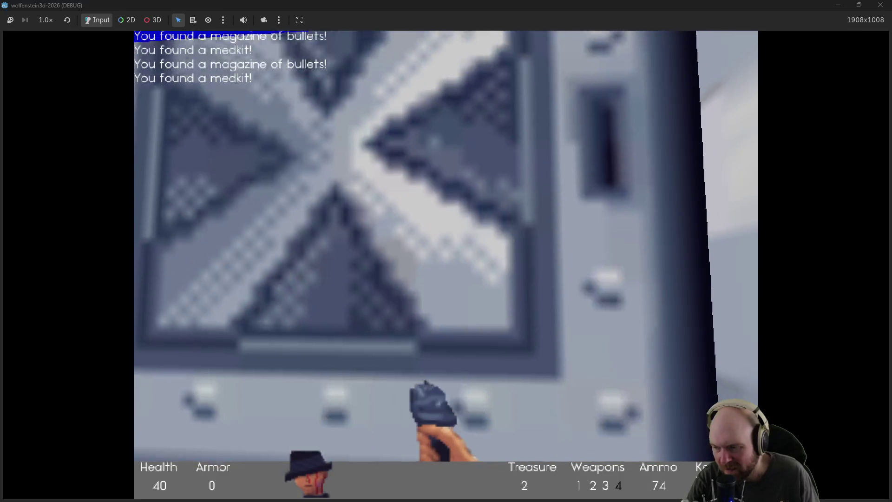
key("Down")
key("Up")
key("space")
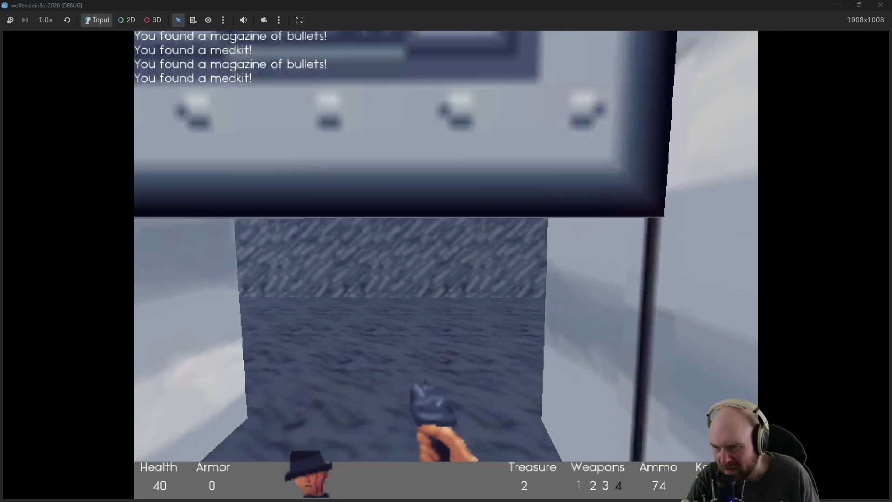
key("Up")
key("Right")
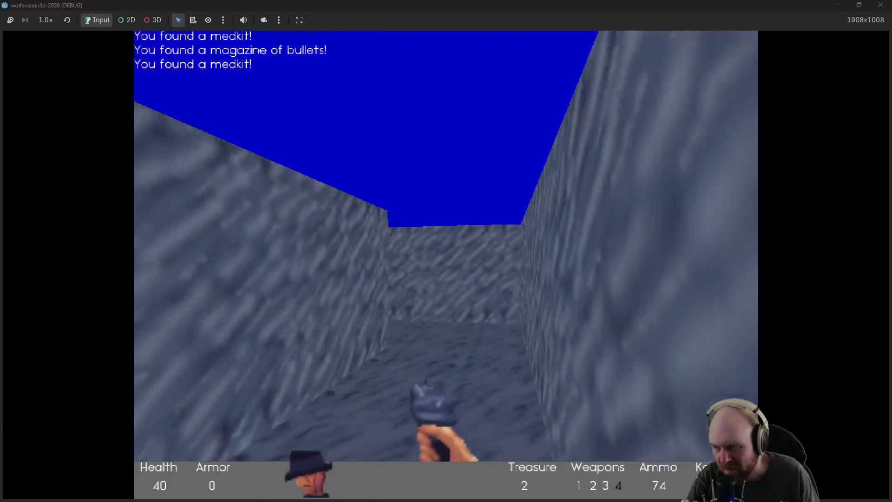
key("Up")
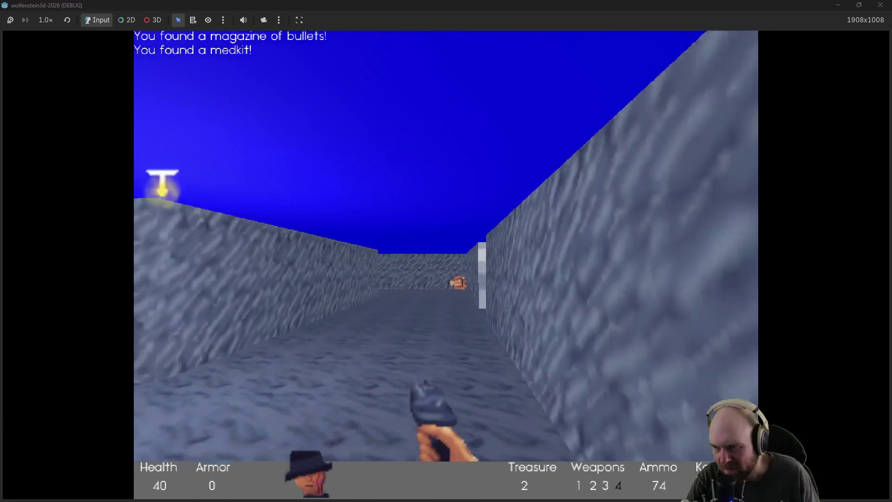
key("Left")
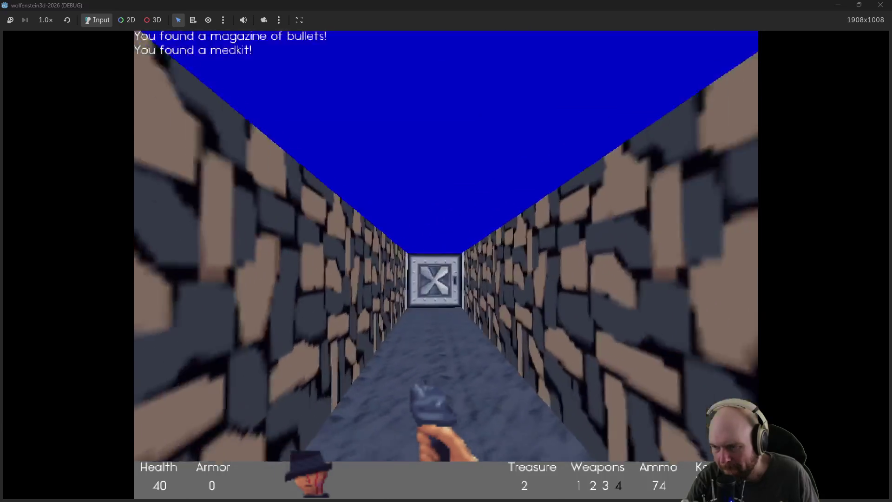
key("Up")
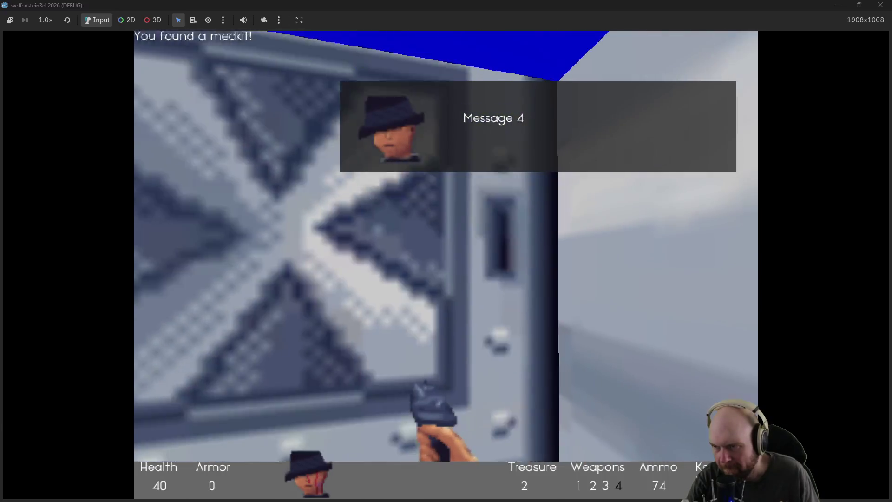
Step: Open the door, shoot the guard and collect his ammo on the way to the steel door
key("space")
key("Up")
key("ctrl")
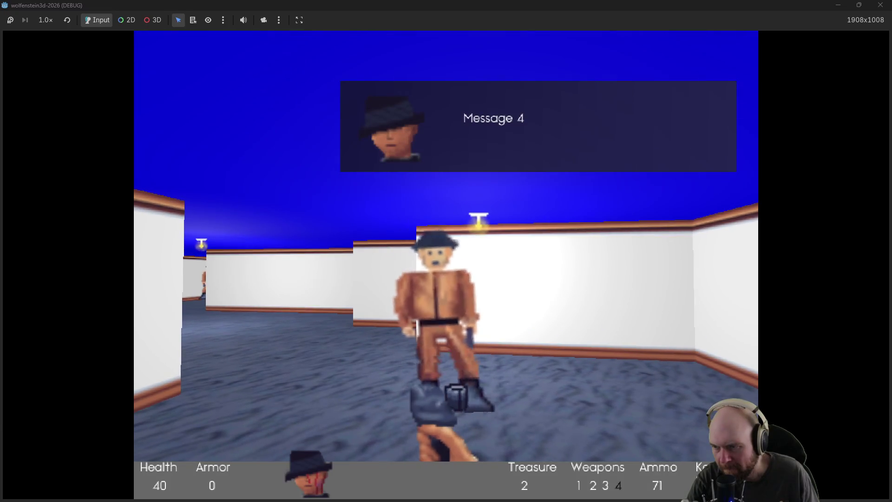
key("Up")
key("Left")
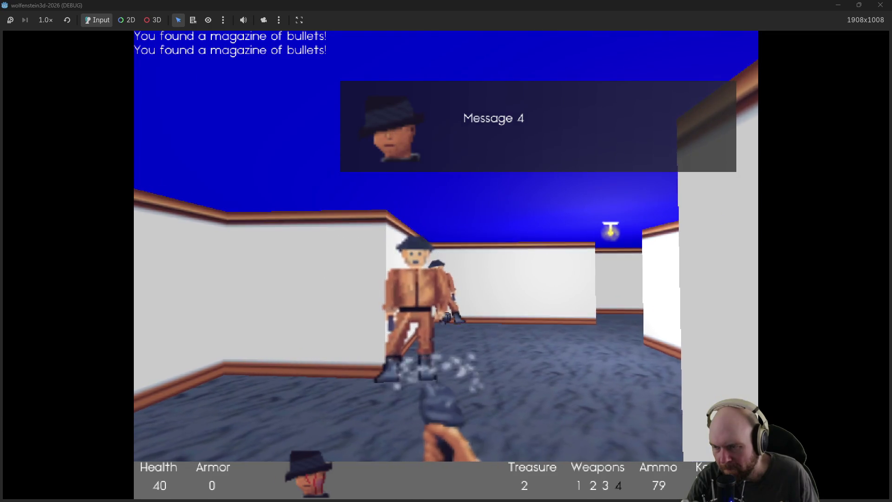
key("Up")
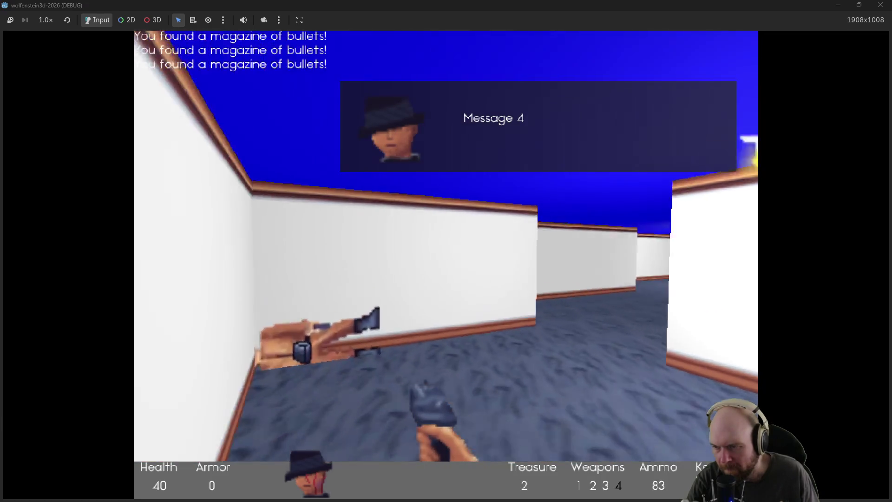
key("Right")
key("Right")
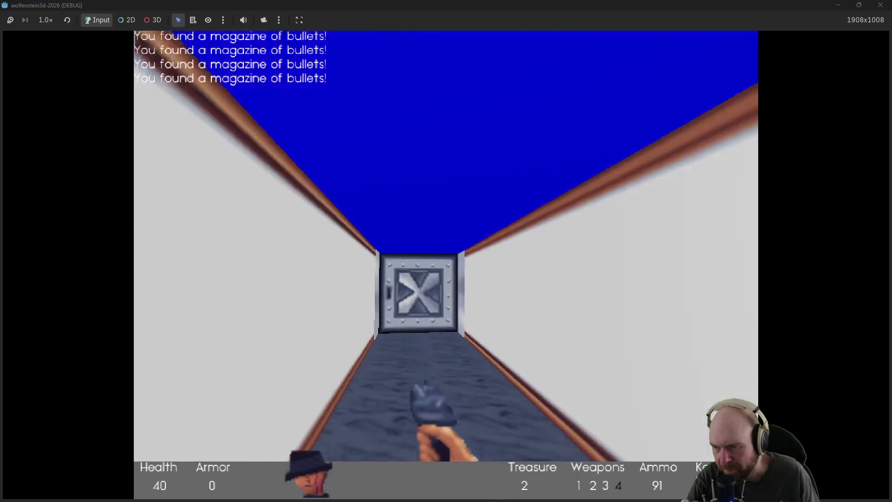
key("Up")
Step: Kill the next guard, take the medkit and open the door onto the wooden corridor
key("space")
key("ctrl")
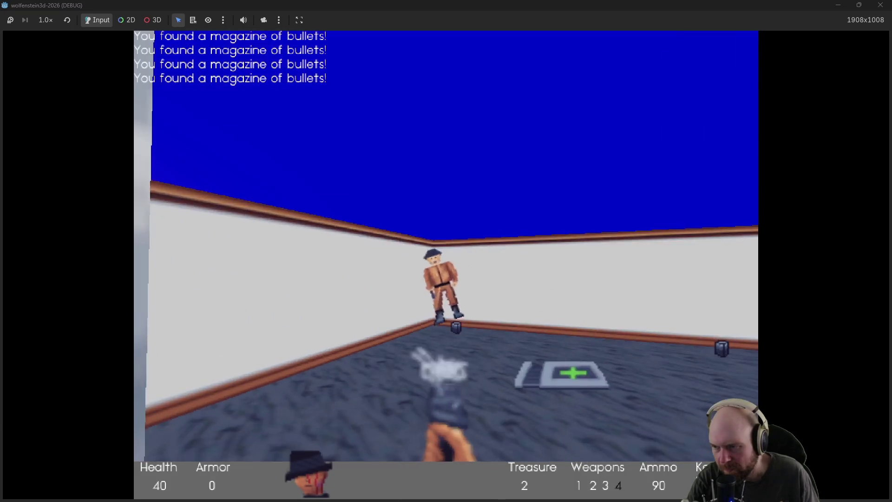
key("Up")
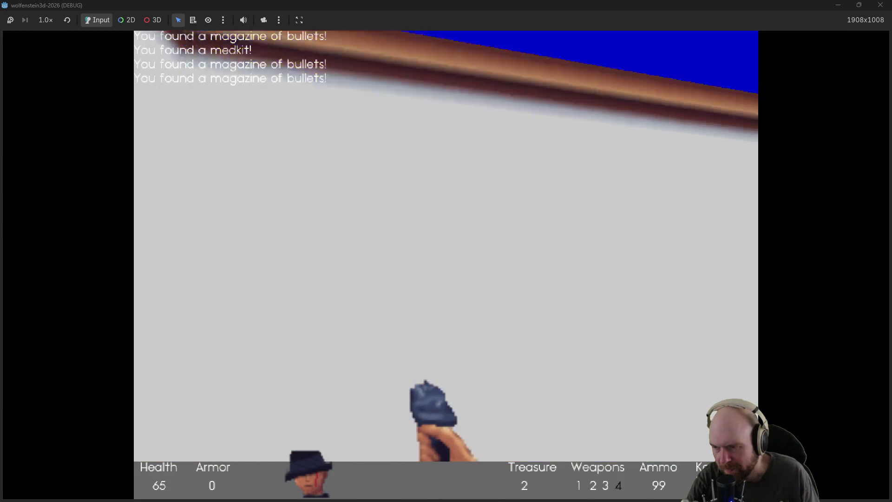
key("Left")
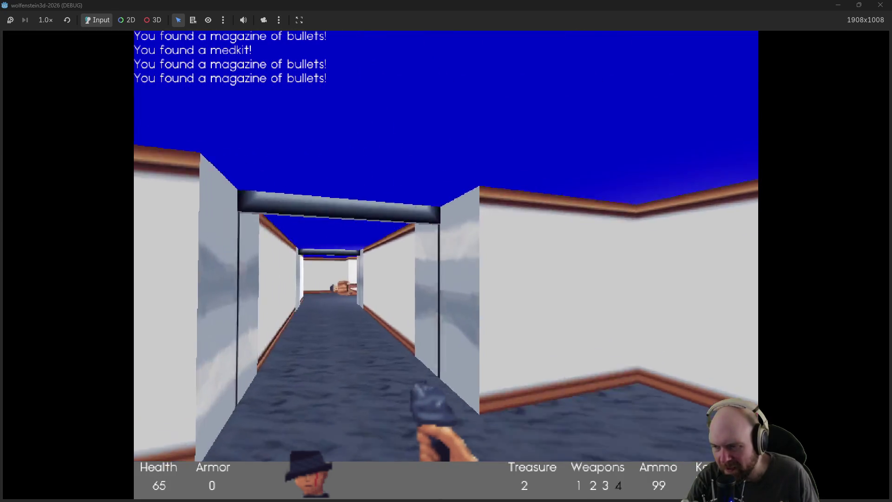
key("Left")
key("Up")
key("Up")
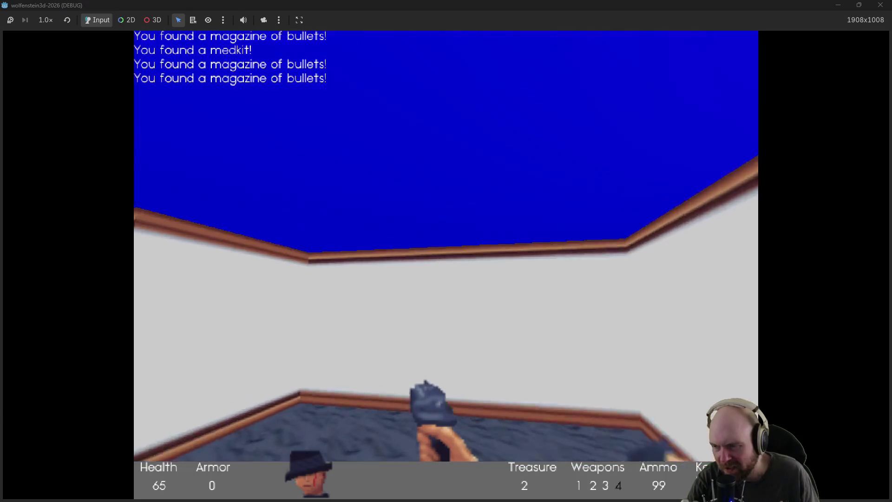
key("Right")
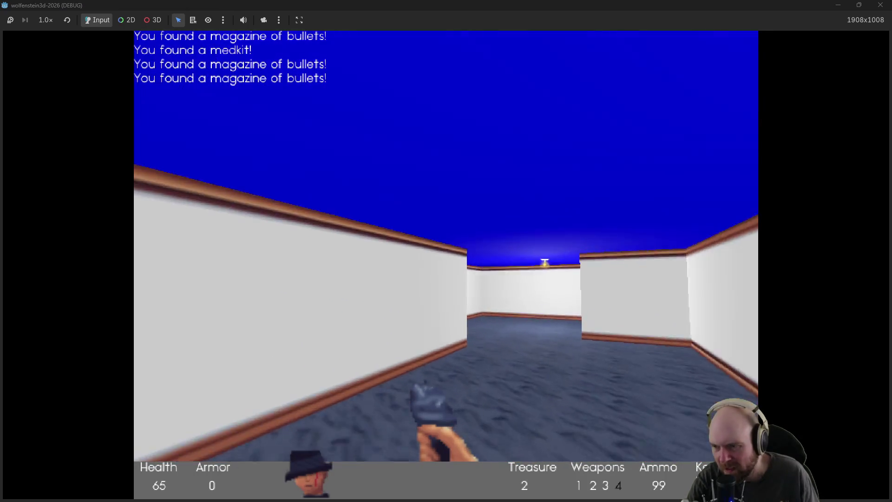
key("Up")
key("space")
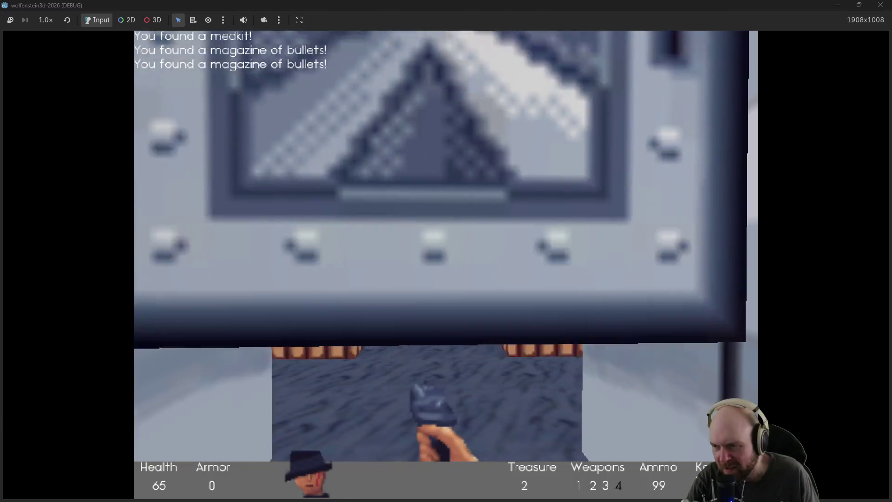
key("ctrl")
key("Up")
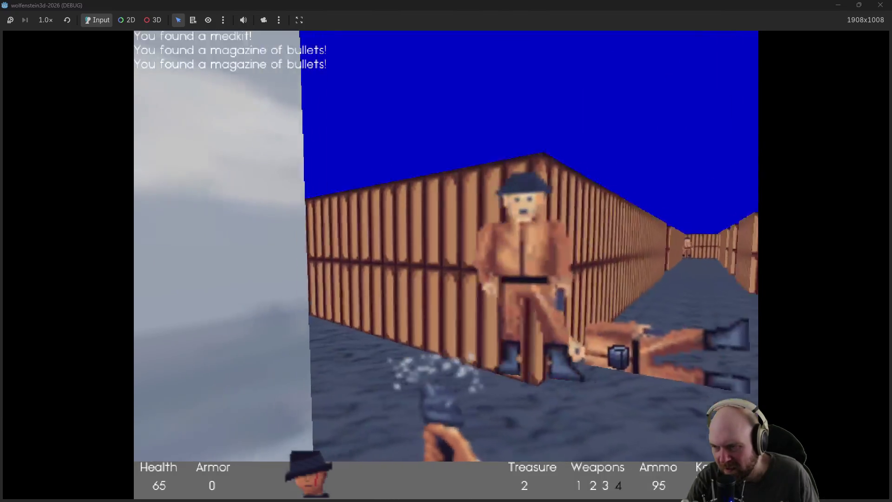
Step: Advance down the wooden corridor, shooting the guard and collecting bullets
key("ctrl")
key("Up")
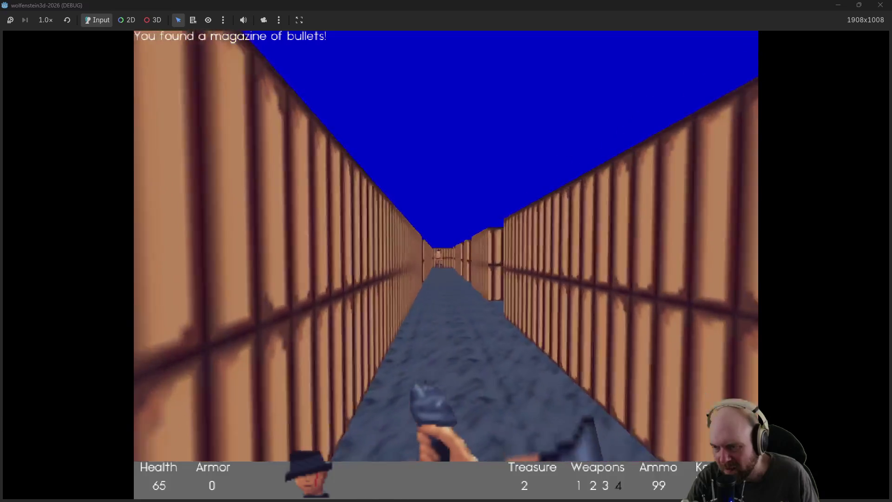
key("Left")
key("ctrl")
key("ctrl")
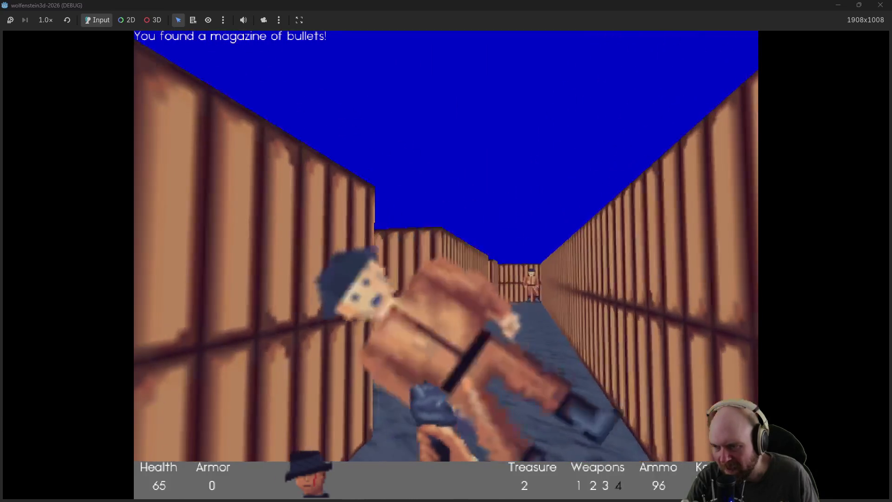
key("Up")
key("ctrl")
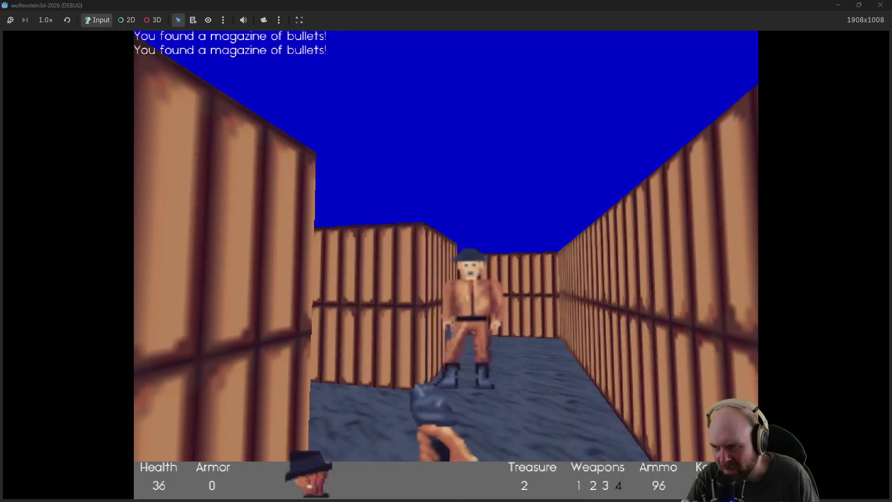
key("Left")
key("ctrl")
key("ctrl")
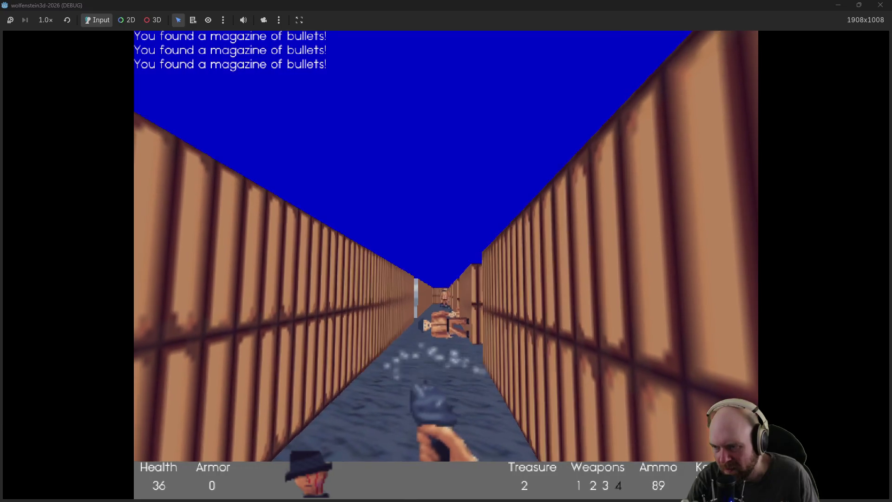
Step: Turn into the next crate corridor, kill the approaching enemy and grab his magazine
key("ctrl")
key("Right")
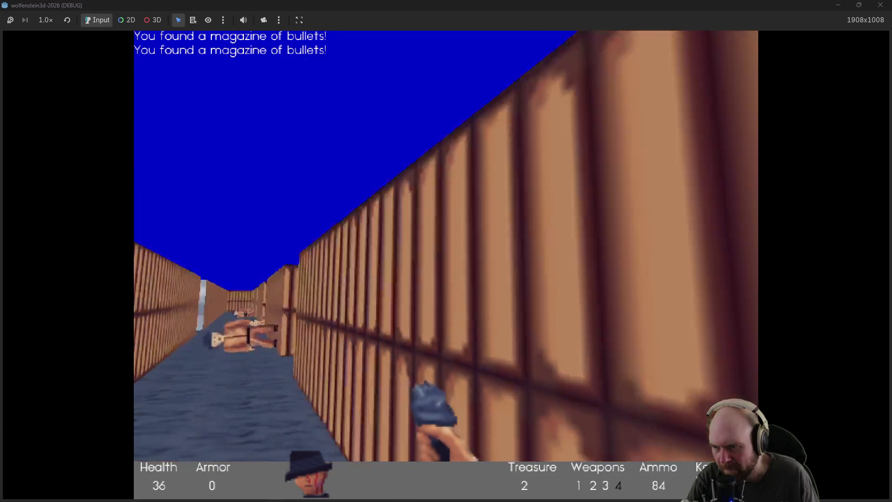
key("ctrl")
key("Right")
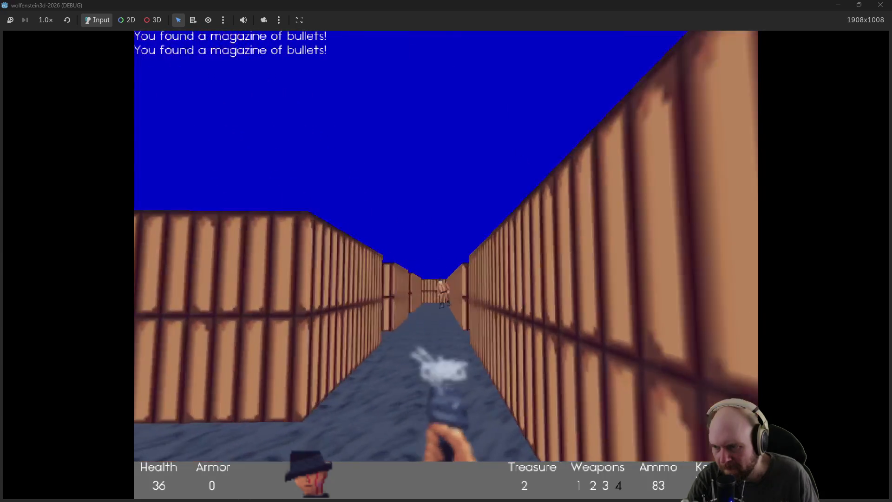
key("ctrl")
key("ctrl")
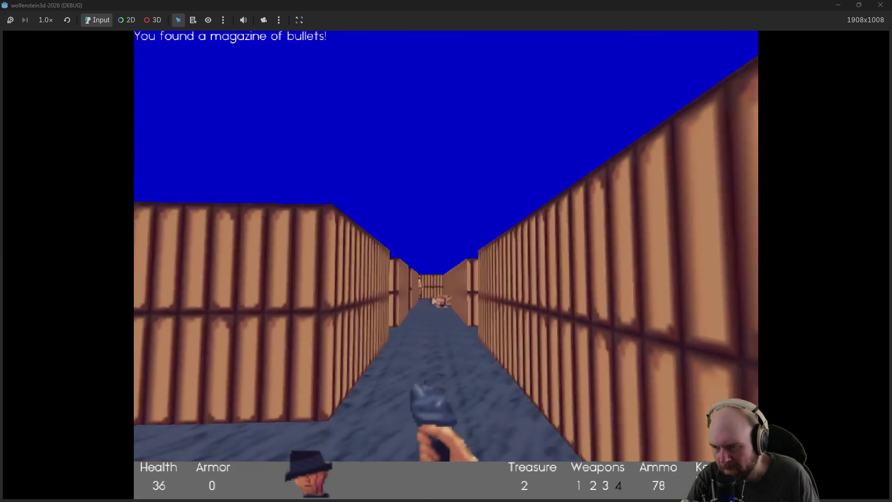
key("Up")
key("ctrl")
key("ctrl")
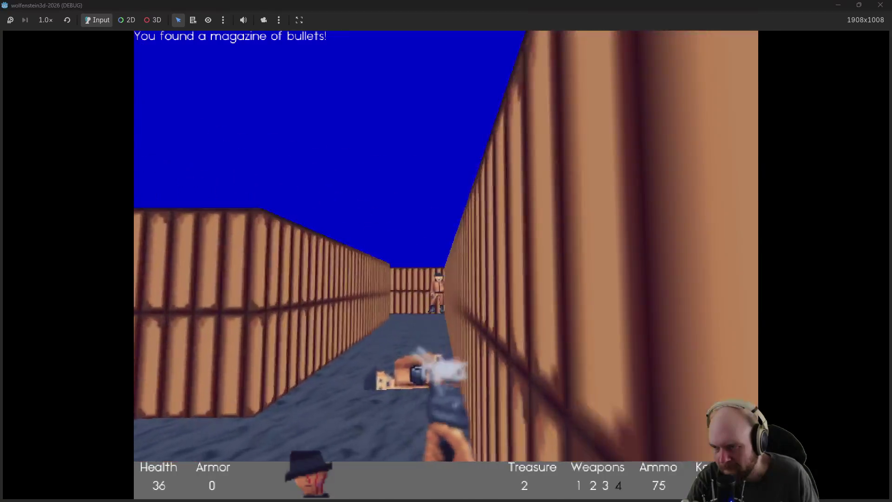
key("ctrl")
key("ctrl")
key("ctrl")
key("ctrl")
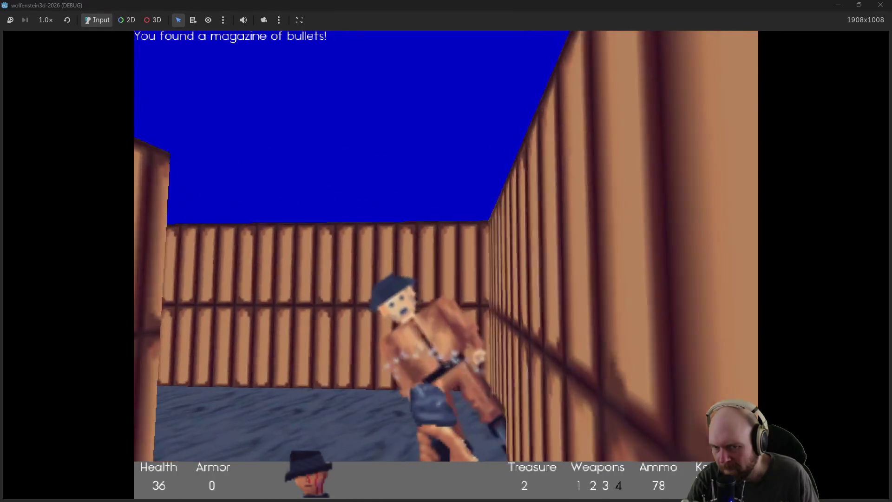
key("Up")
key("ctrl")
key("ctrl")
key("ctrl")
key("ctrl")
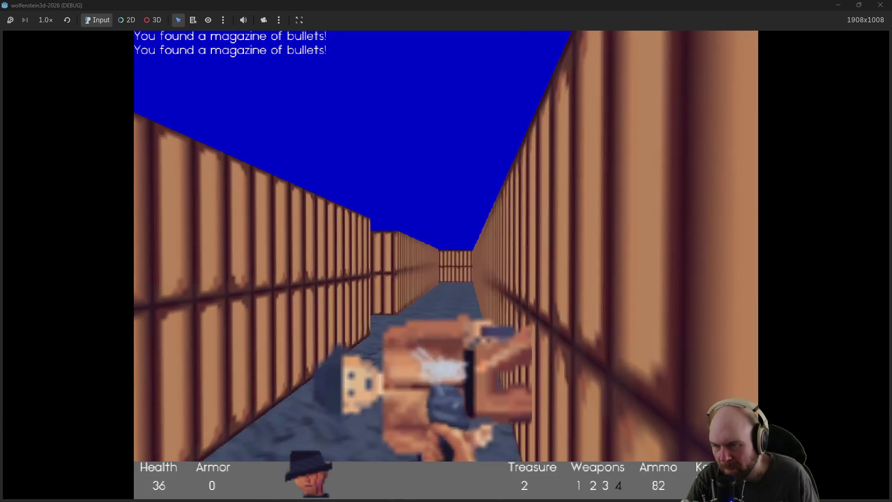
key("Up")
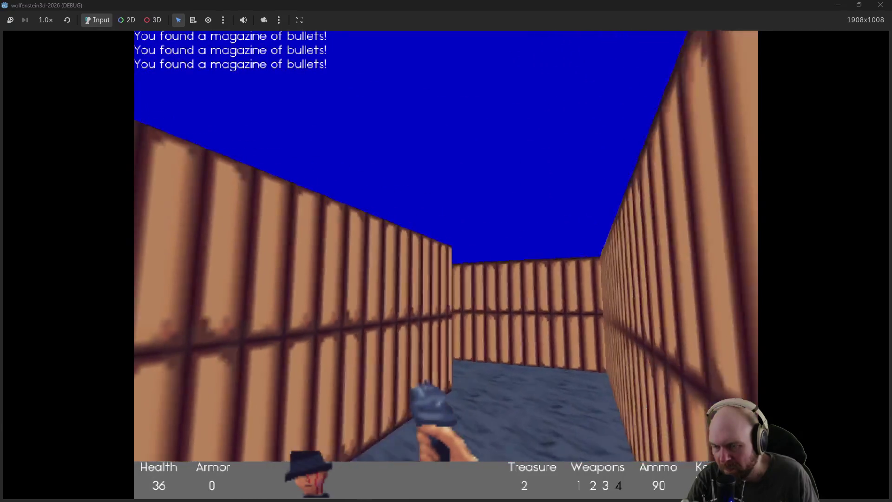
Step: Shoot the enemy around the corner, collect more magazines and pick up health
key("Left")
key("ctrl")
key("ctrl")
key("ctrl")
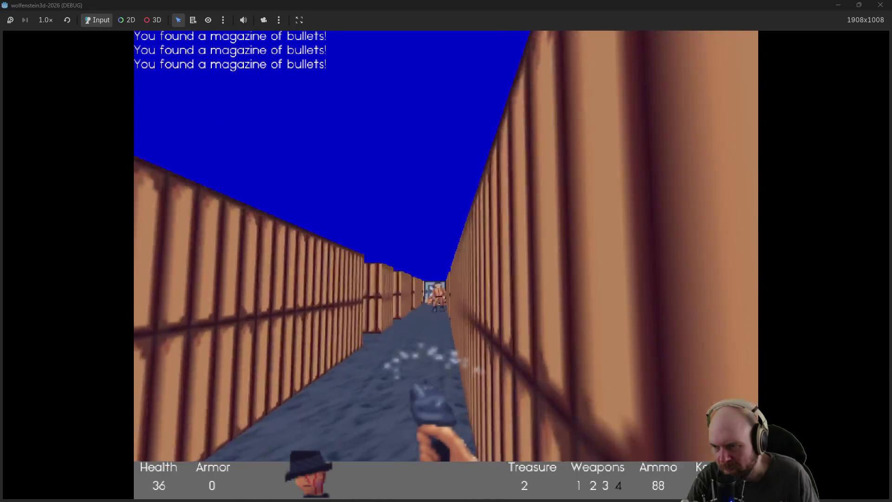
key("Left")
key("Right")
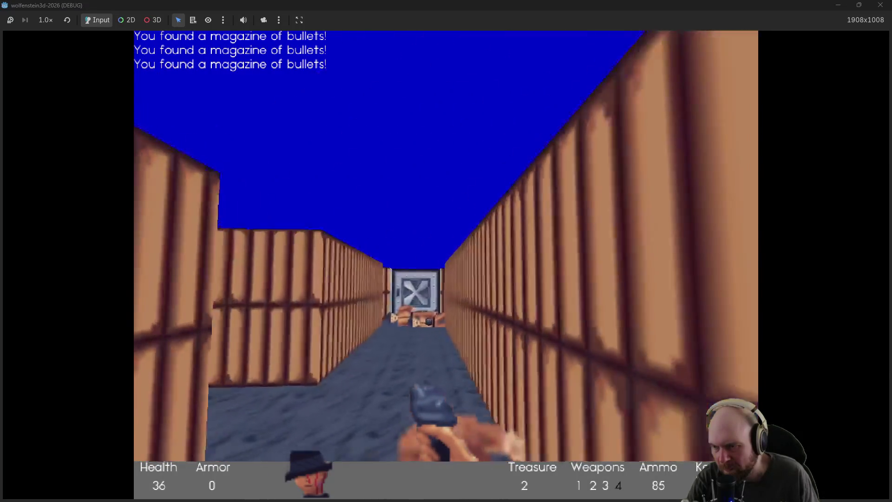
key("Up")
key("Left")
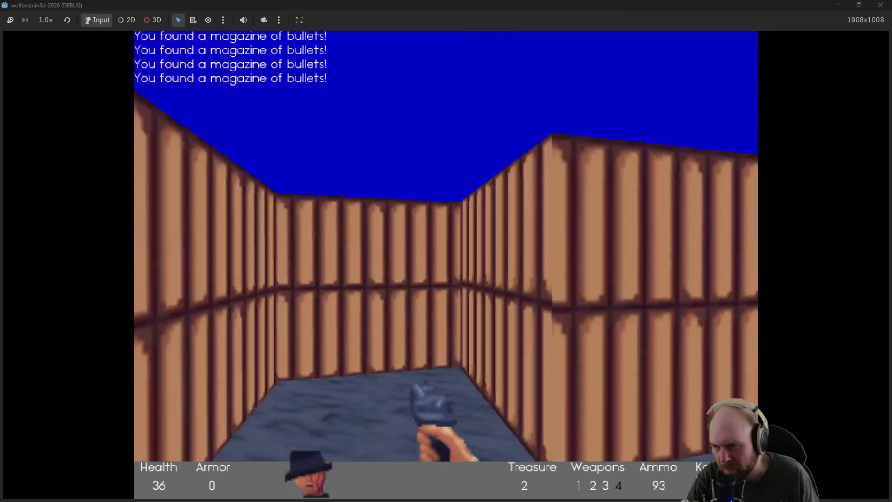
key("Up")
key("Left")
key("Right")
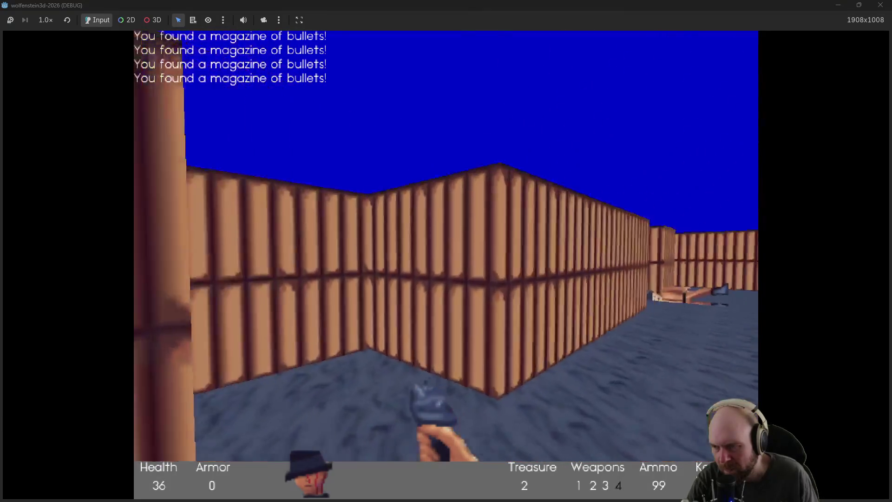
key("Right")
key("Up")
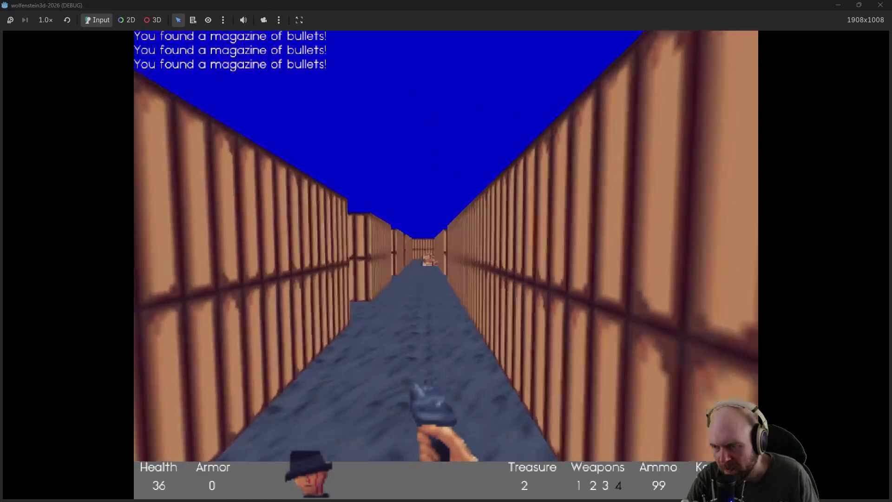
key("Up")
key("Right")
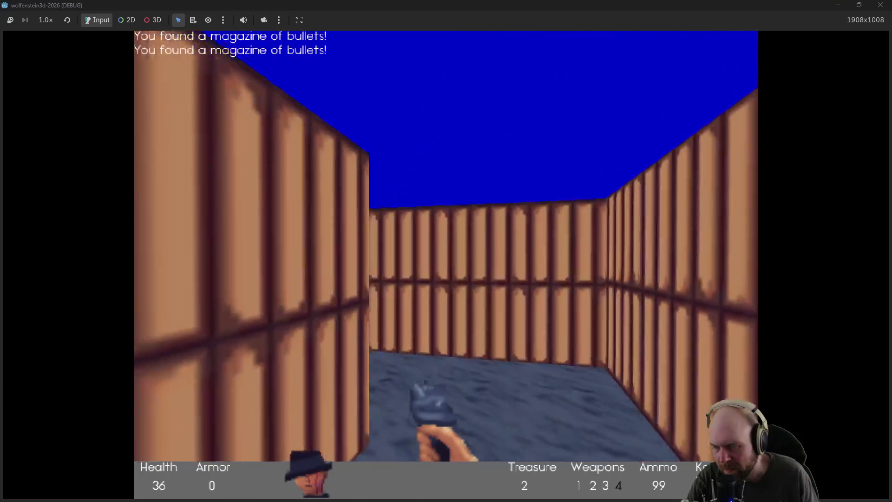
Step: Fire down the long corridor at the distant enemy, then enter the grey stone corridor
key("Right")
key("Up")
key("ctrl")
key("ctrl")
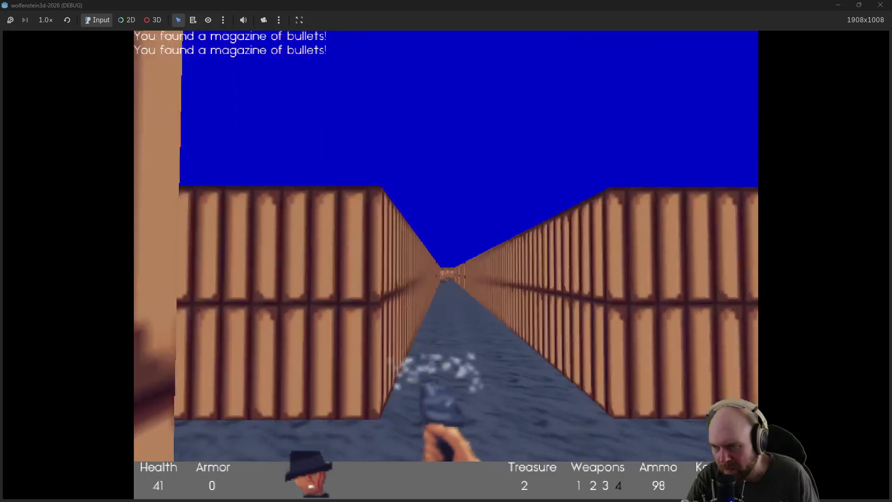
key("Right")
key("ctrl")
key("ctrl")
key("ctrl")
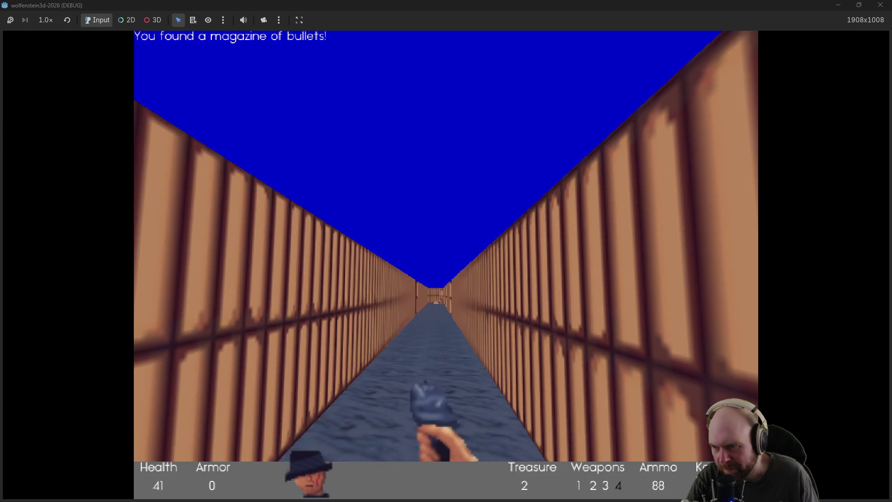
key("ctrl")
key("ctrl")
key("ctrl")
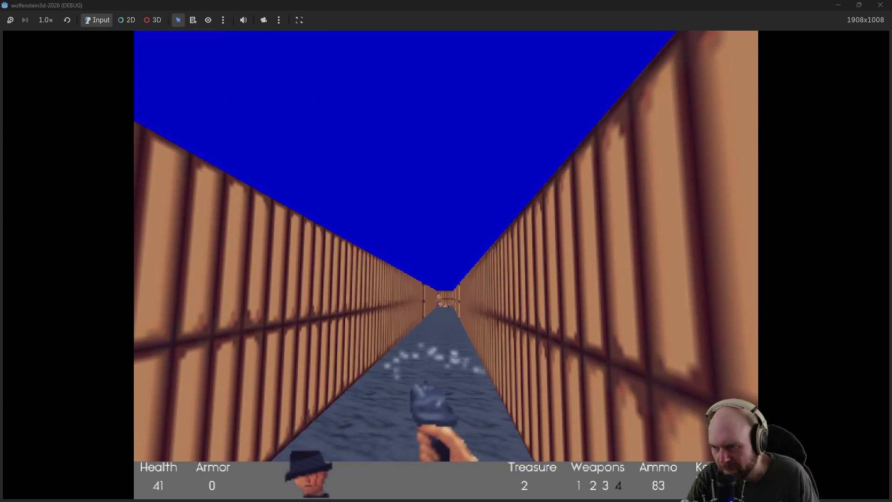
key("ctrl")
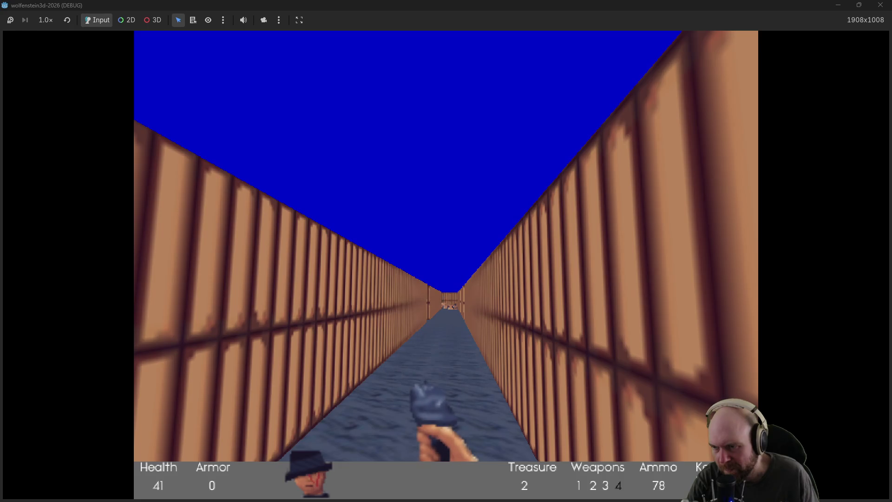
key("Left")
key("Right")
key("Left")
key("Right")
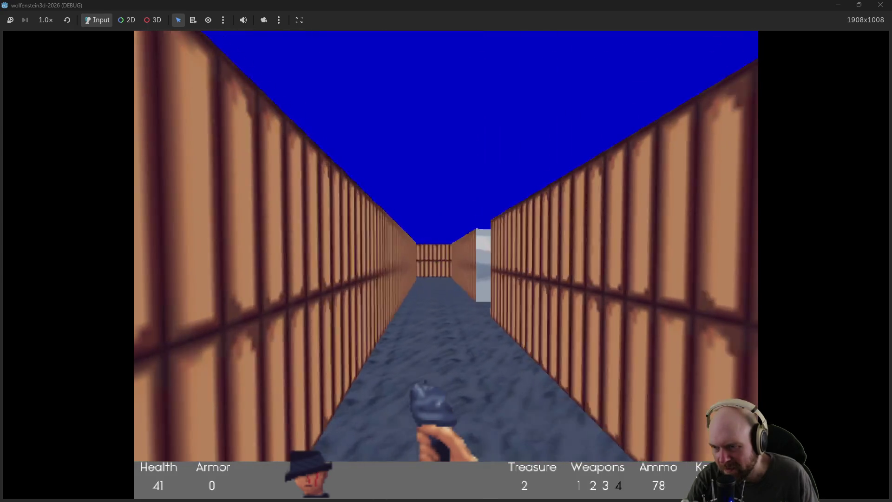
key("Up")
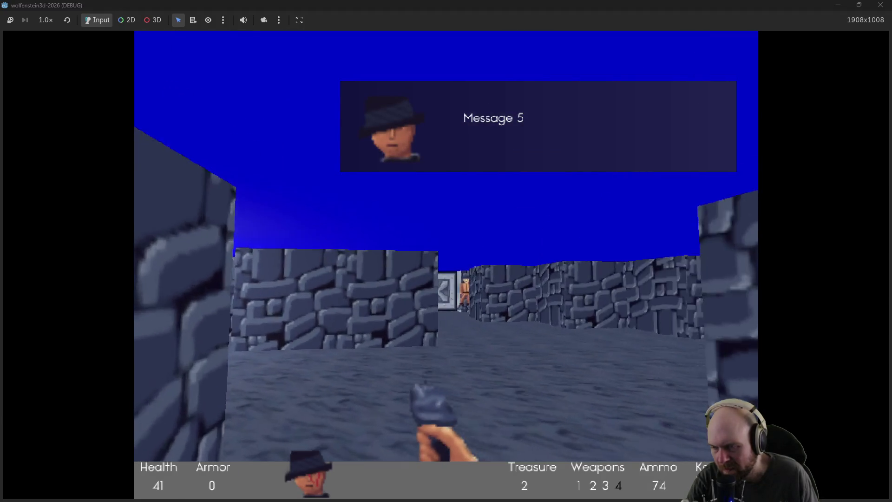
Step: Shoot the enemies near the metal door and pick up a magazine
key("ctrl")
key("Right")
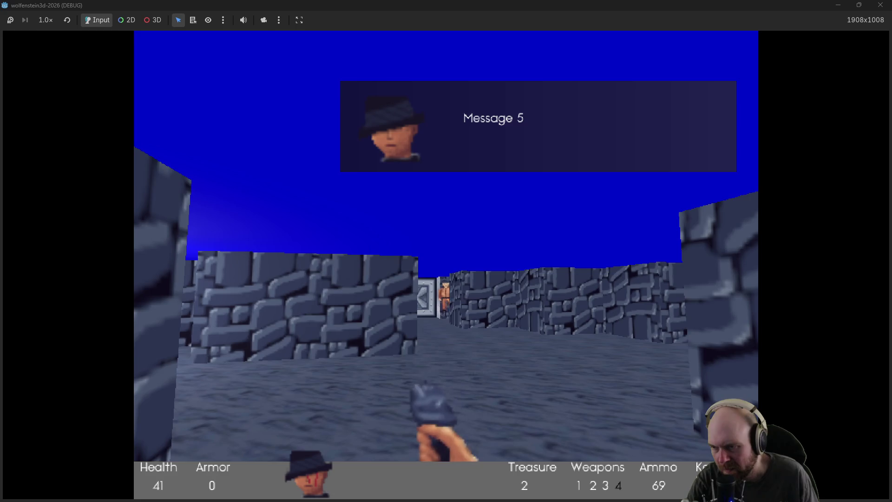
key("Up")
key("Left")
key("ctrl")
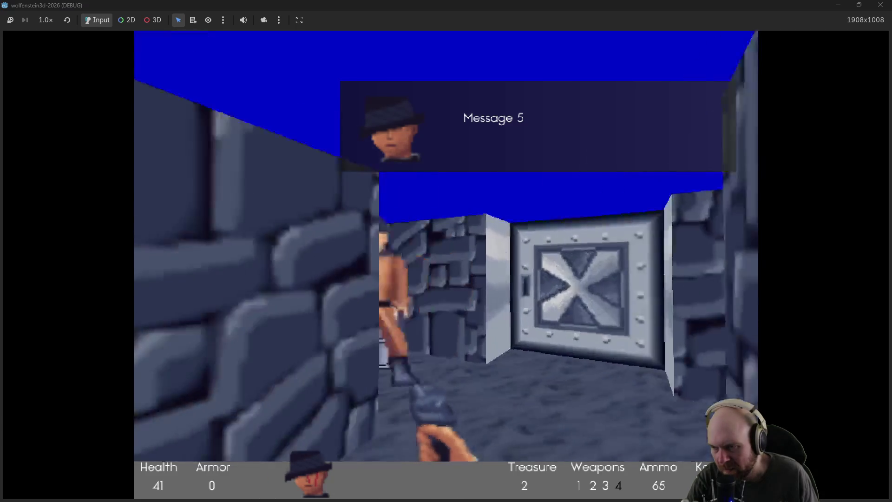
key("Up")
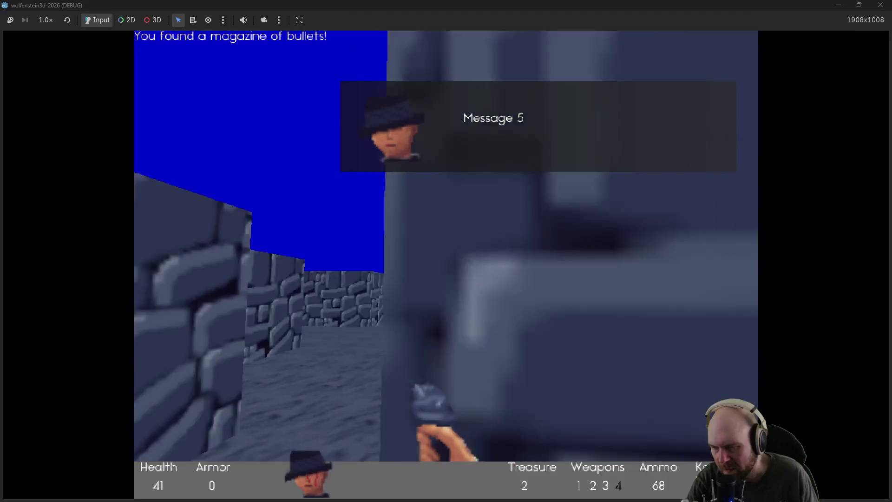
key("Right")
key("Left")
Step: Kill the corridor enemy, collect his magazine, and open the metal door
key("ctrl")
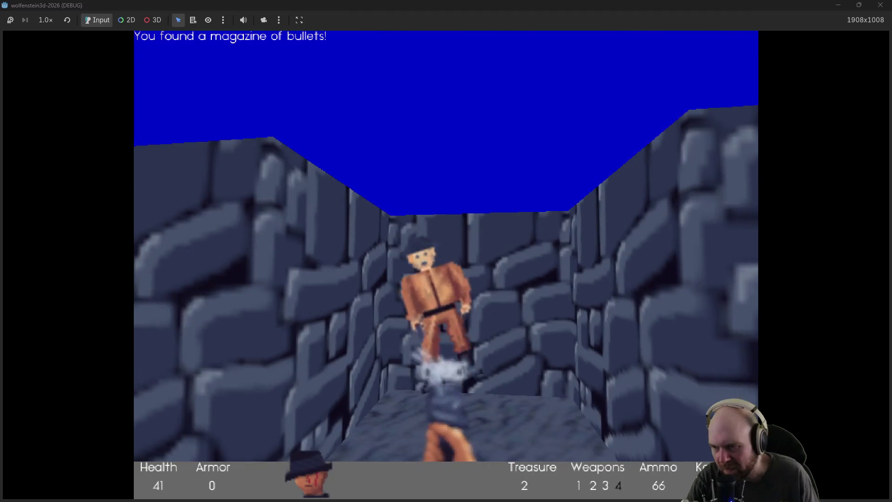
key("Up")
key("Right")
key("Left")
key("Up")
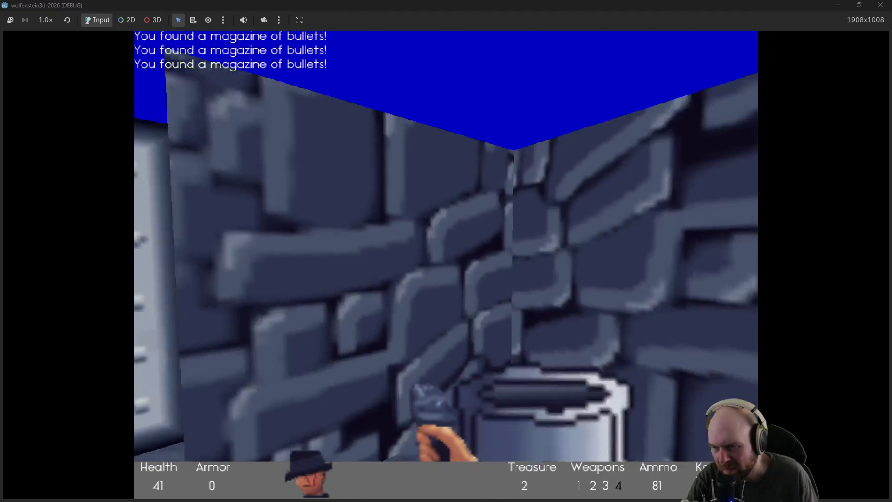
key("Left")
key("space")
Step: Step through the doorway firing, then face the guards in the purple rock room
key("Up")
key("ctrl")
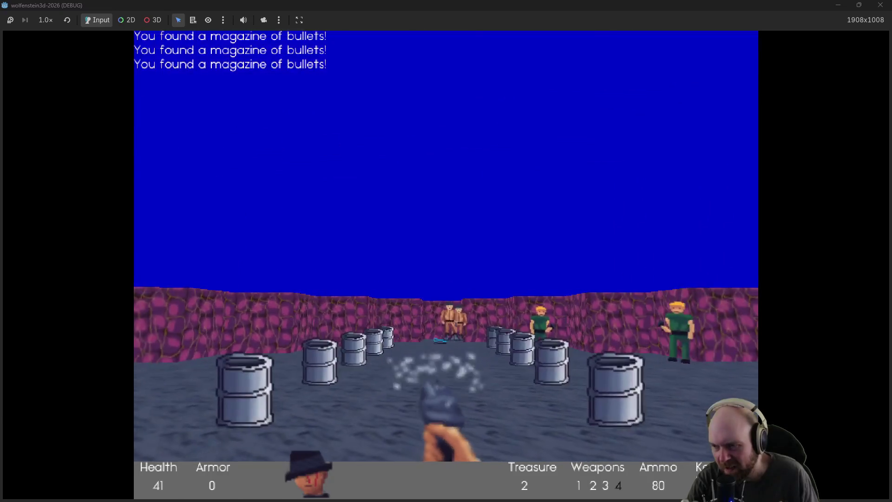
key("Down")
key("Up")
key("Right")
key("ctrl")
key("Left")
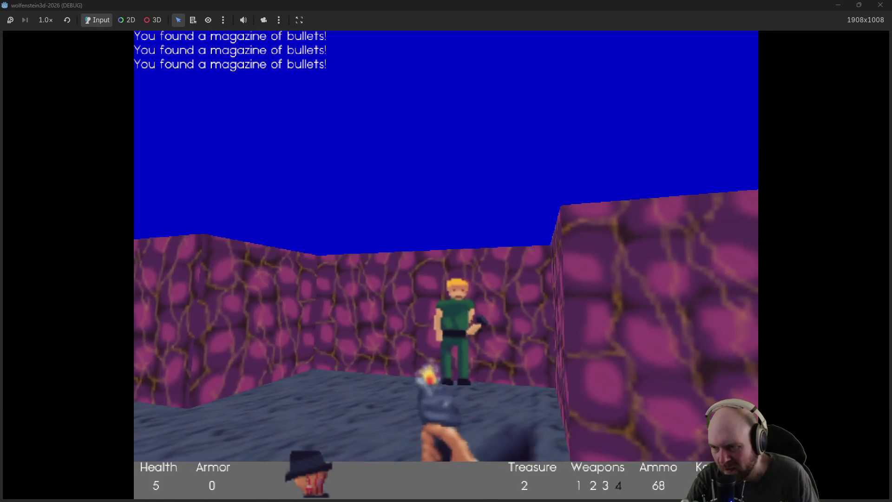
Step: Kill the agent in the barrel room and take the Silver Key
key("Left")
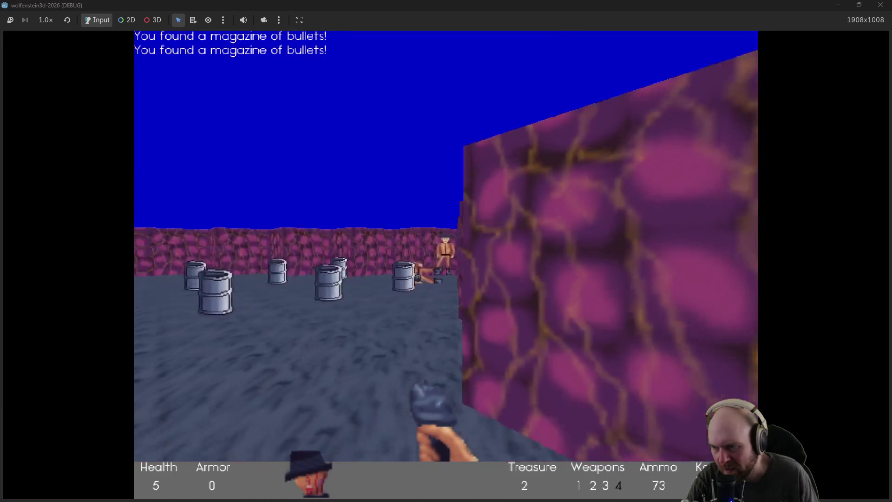
key("Up")
key("ctrl")
key("ctrl")
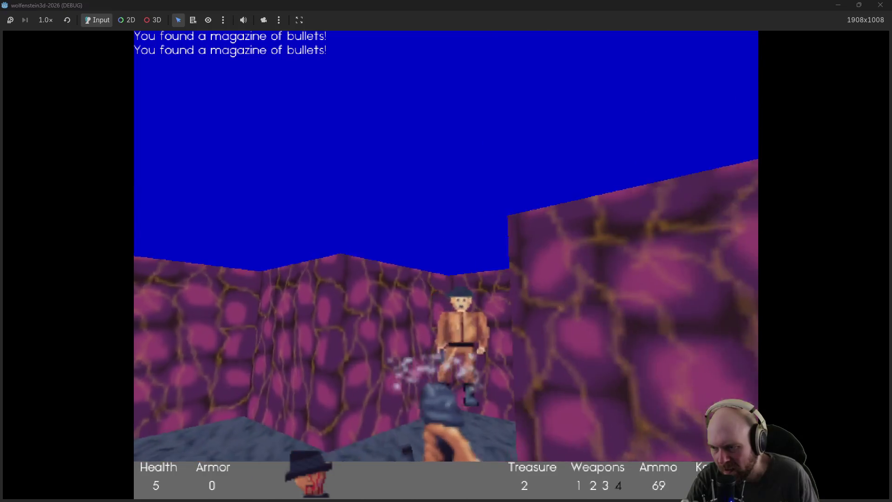
key("Up")
key("ctrl")
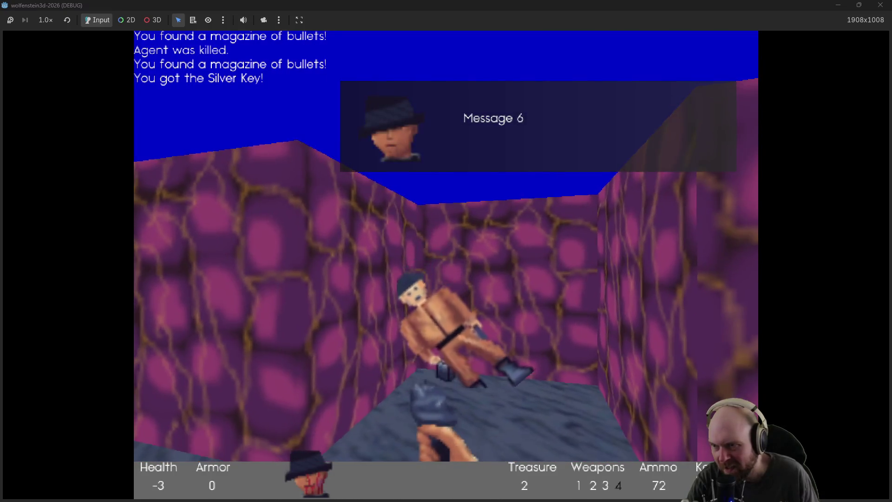
key("Left")
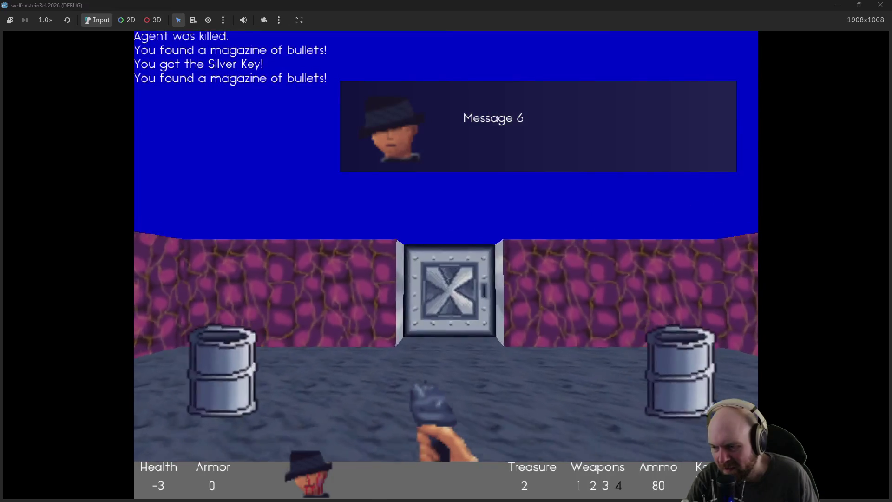
Step: Pass the first steel door, grab a magazine, and go through the sliding steel door
key("Up")
key("space")
key("Left")
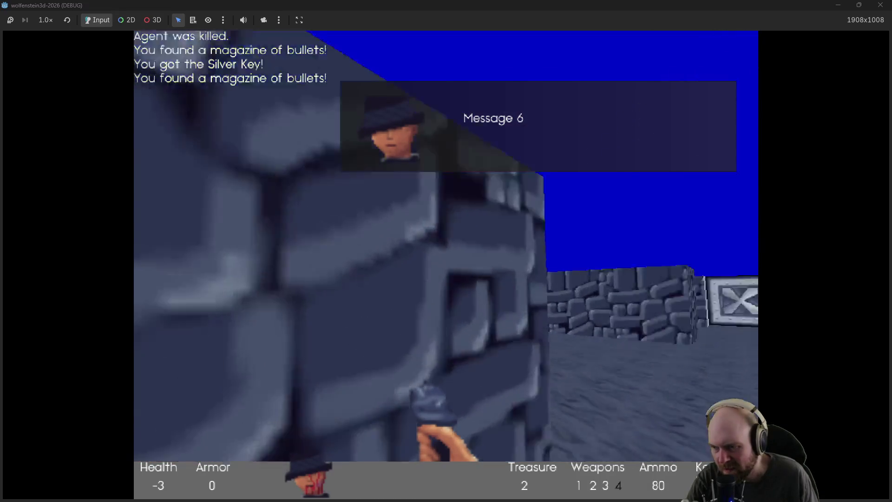
key("Right")
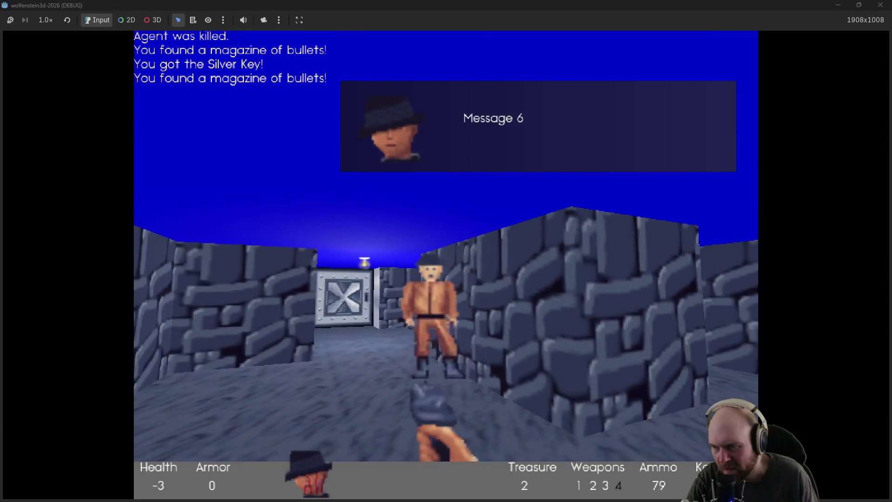
key("Up")
key("Left")
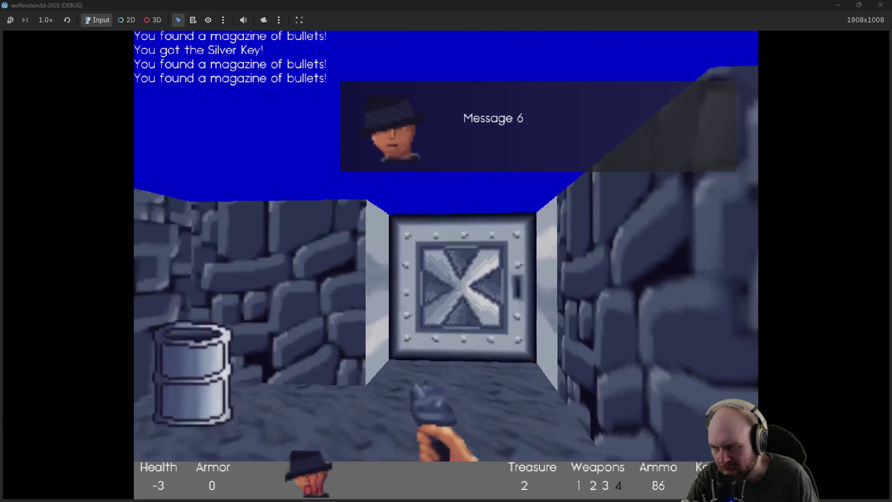
key("Up")
key("space")
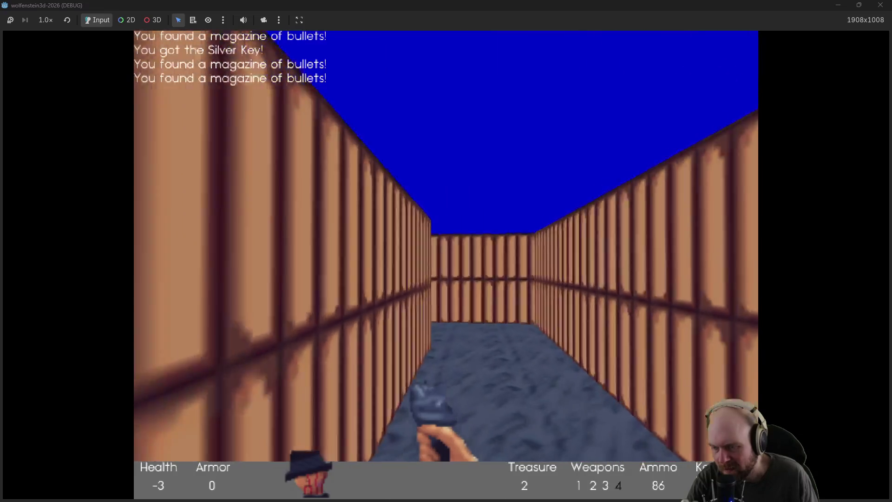
Step: Follow the wooden corridor and open the door into the purple rock room
key("Up")
key("Right")
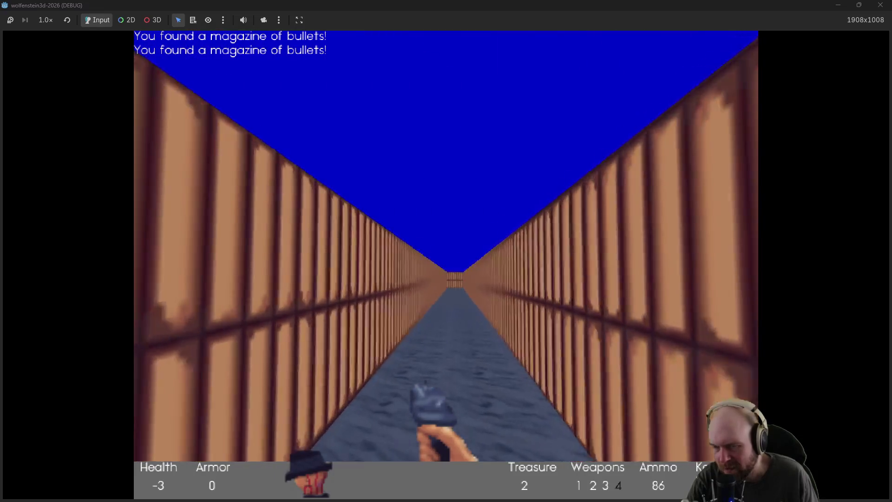
key("Left")
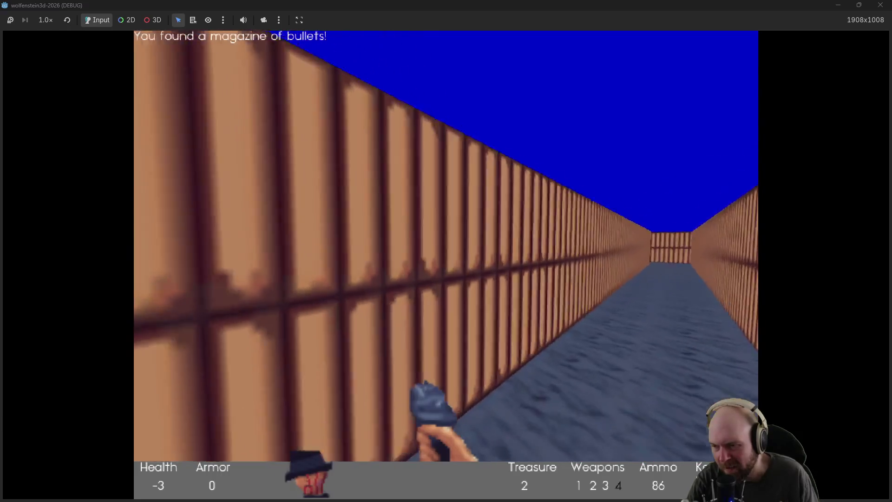
key("Left")
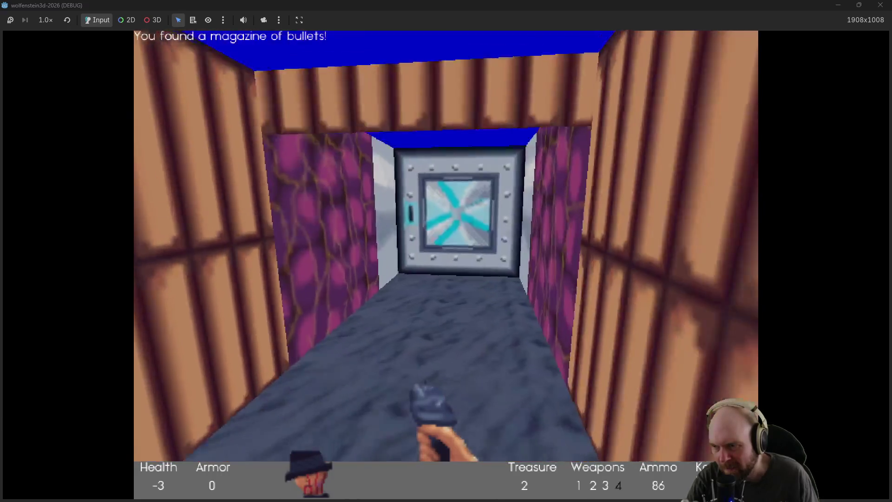
key("Up")
key("space")
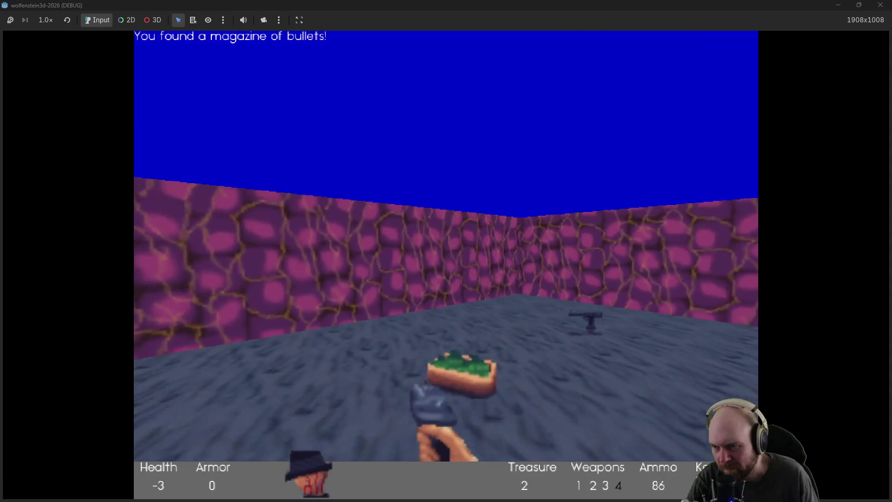
Step: Collect the Automatic Pistol and shoot the guard in the wooden corridor
key("Up")
key("Right")
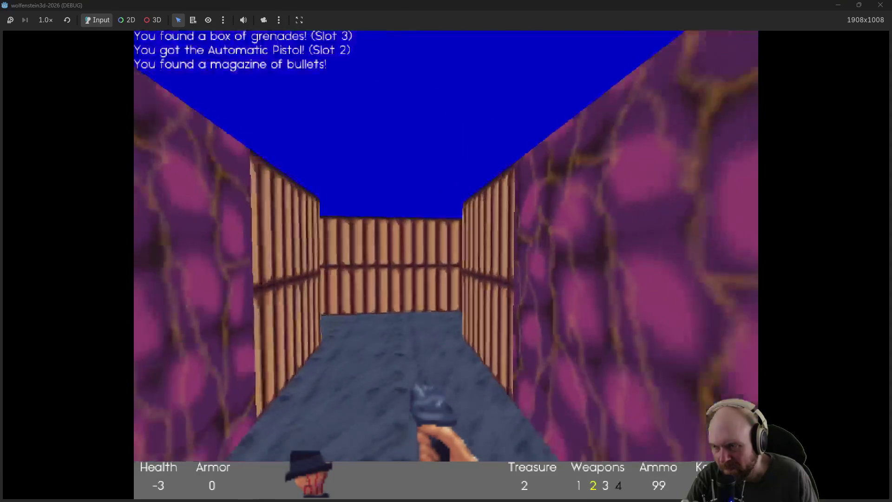
key("Up")
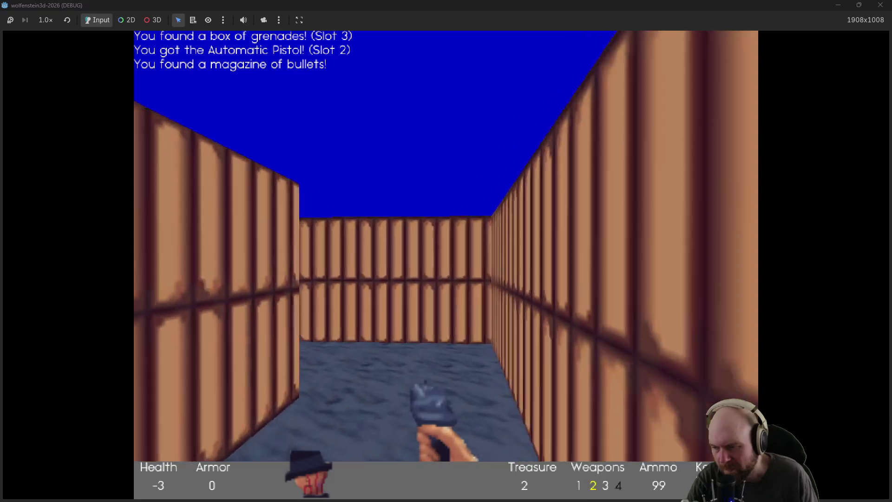
key("Left")
key("Right")
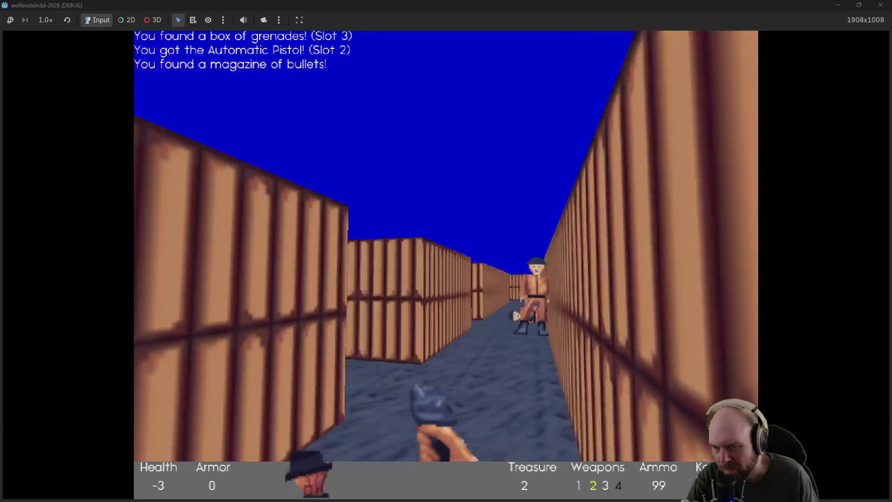
key("ctrl")
Step: Take the dead guard's magazine and continue to the steel door to the stone corridor
key("Up")
key("Left")
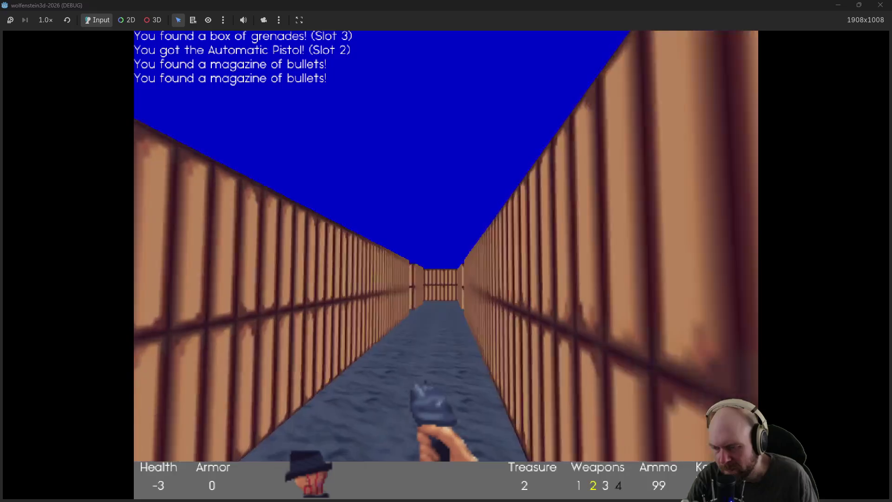
key("Up")
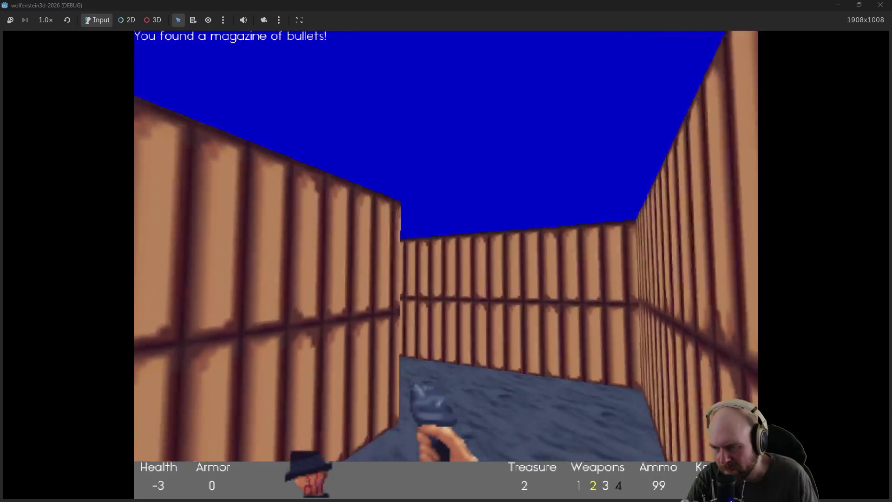
key("Up")
key("Right")
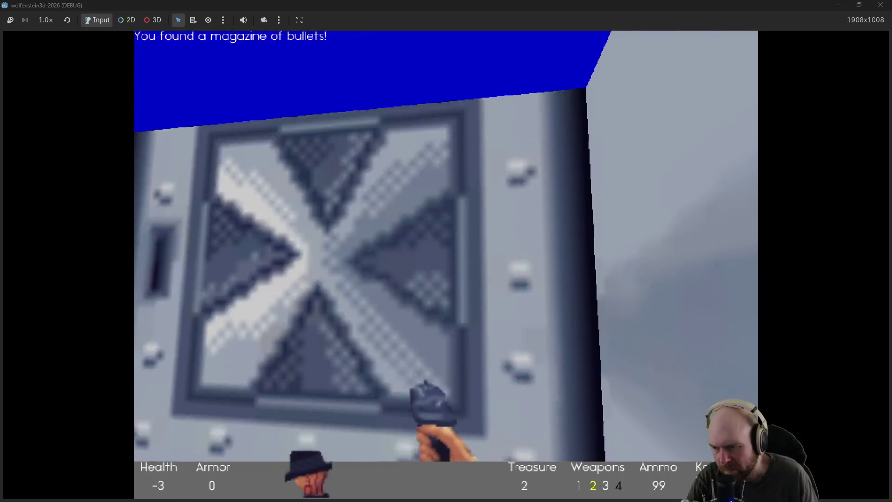
Step: Cross the stone maze and go through the steel door into the grey tiled corridor
key("space")
key("Up")
key("Up")
key("Right")
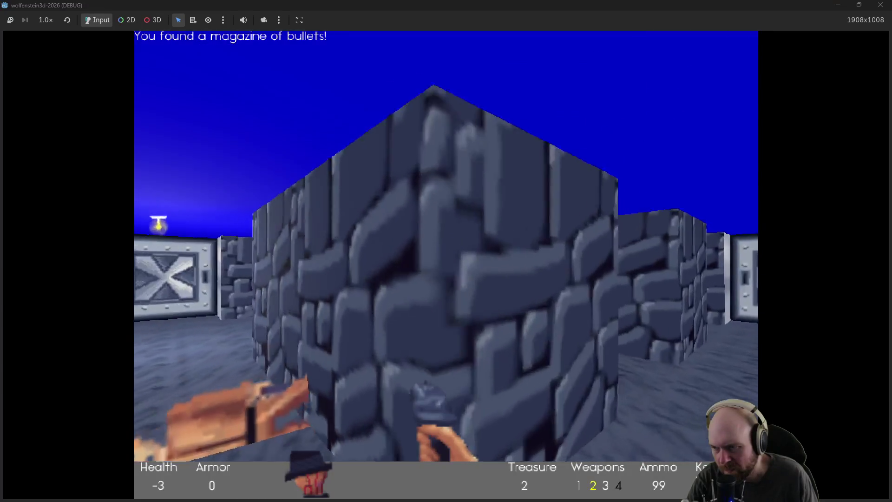
key("Left")
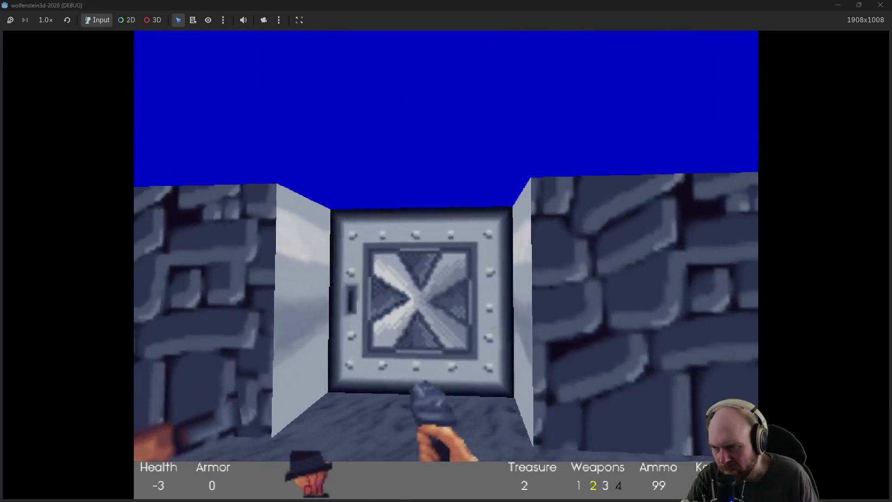
key("Up")
key("space")
Step: Open the end steel door, kill both guards, and collect their magazines in the white corridors
key("Left")
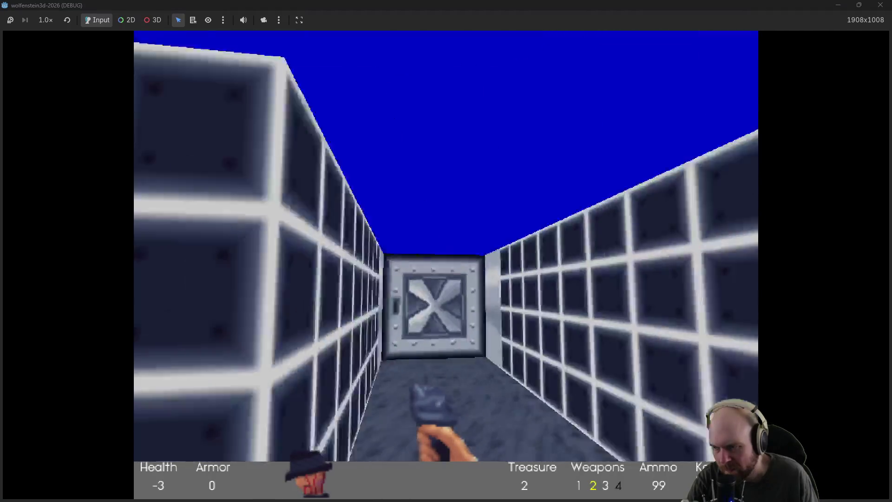
key("Up")
key("space")
key("ctrl")
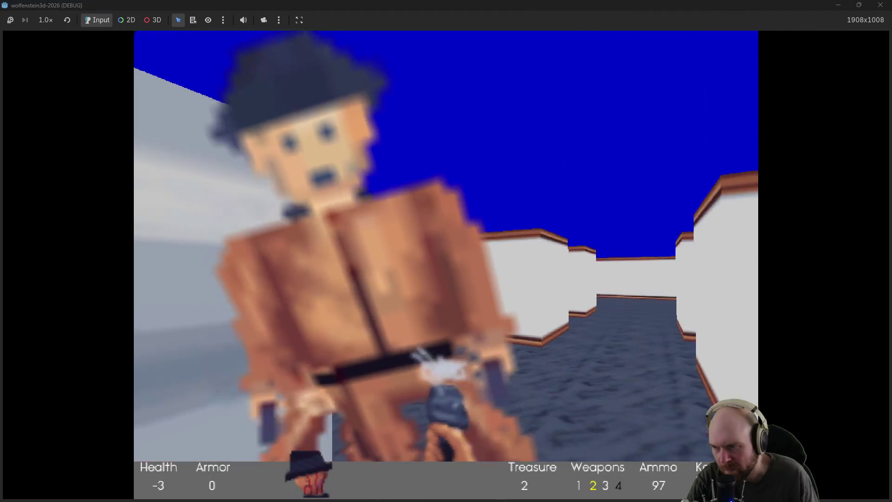
key("Up")
key("Up")
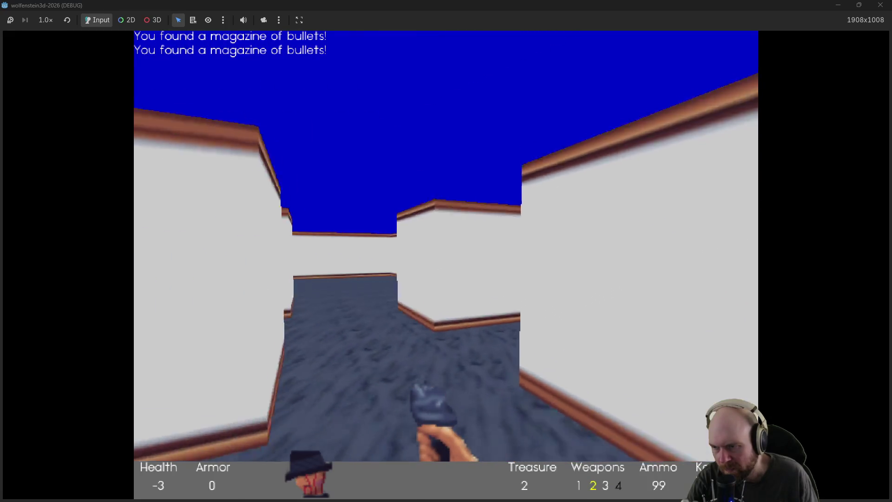
key("Right")
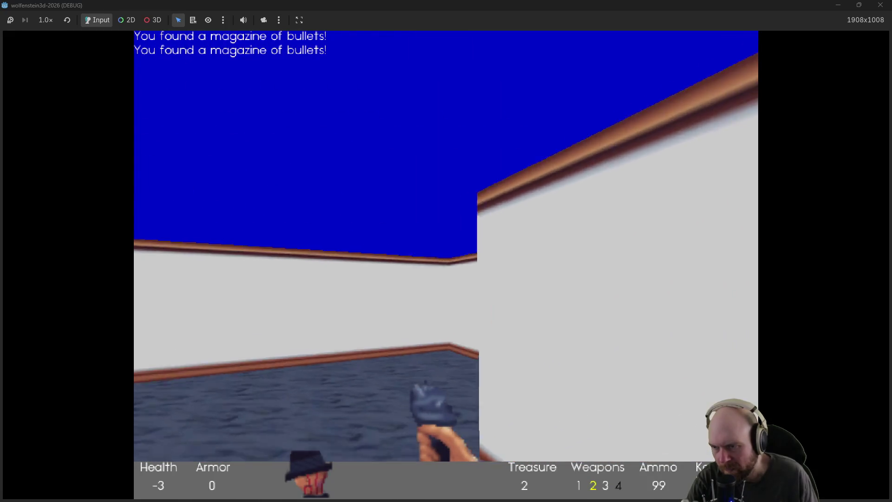
key("Up")
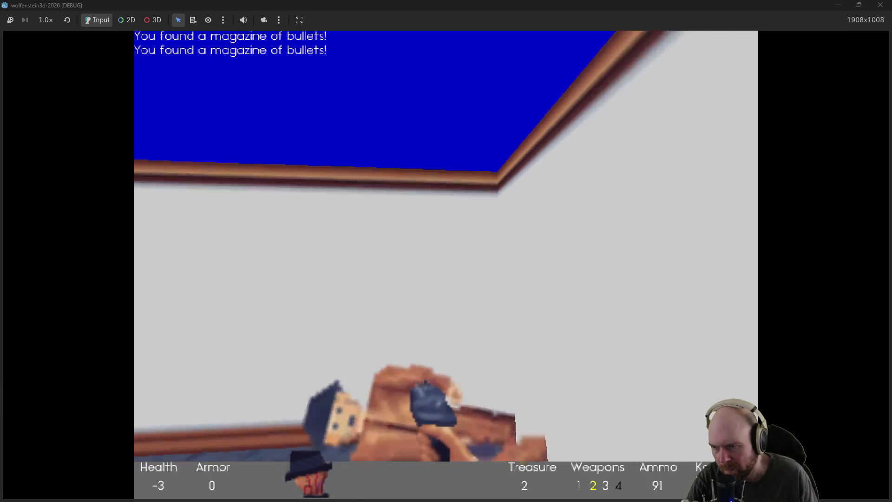
key("Left")
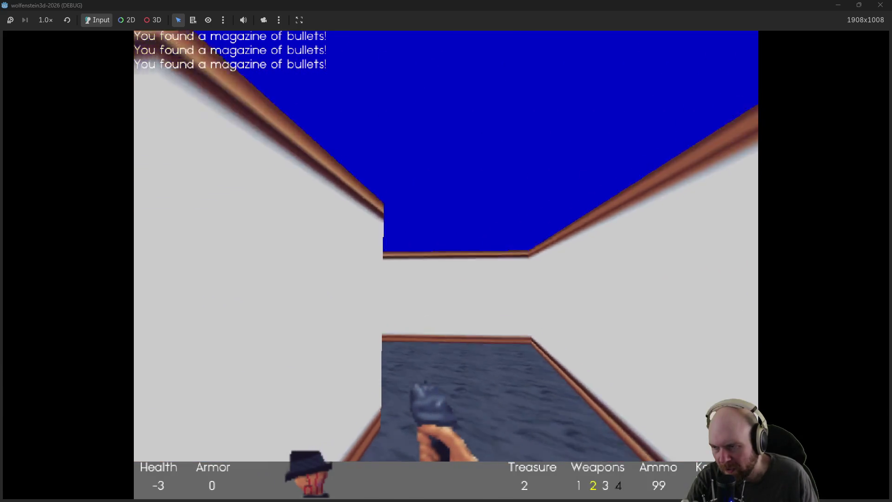